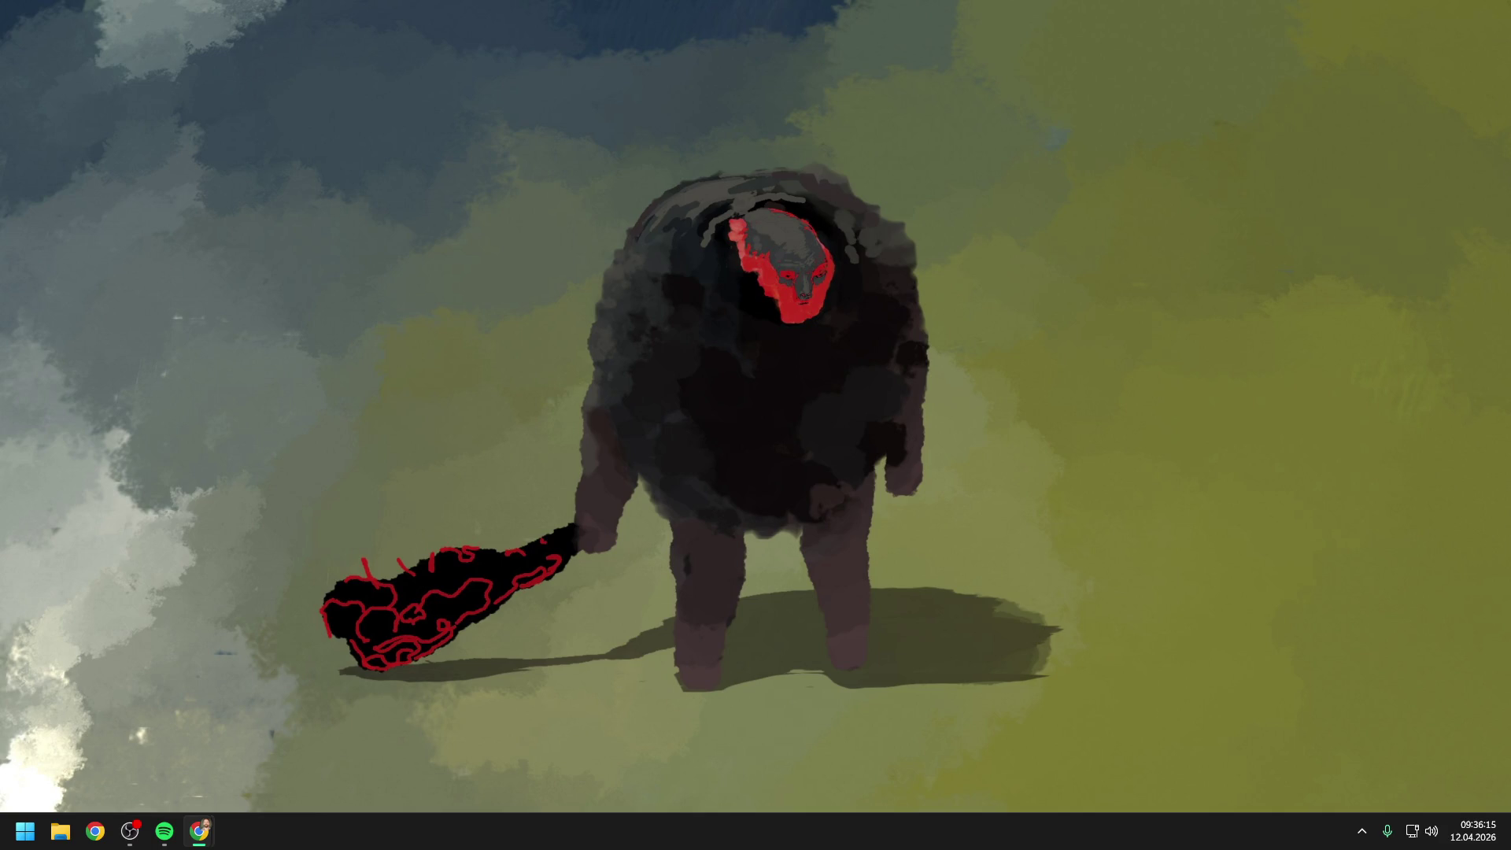
# Step: Open P4V, check ProjectTwo.uproject's history, and launch ProjectTwo in Unreal on L_Map1
pyautogui.click(130, 831)
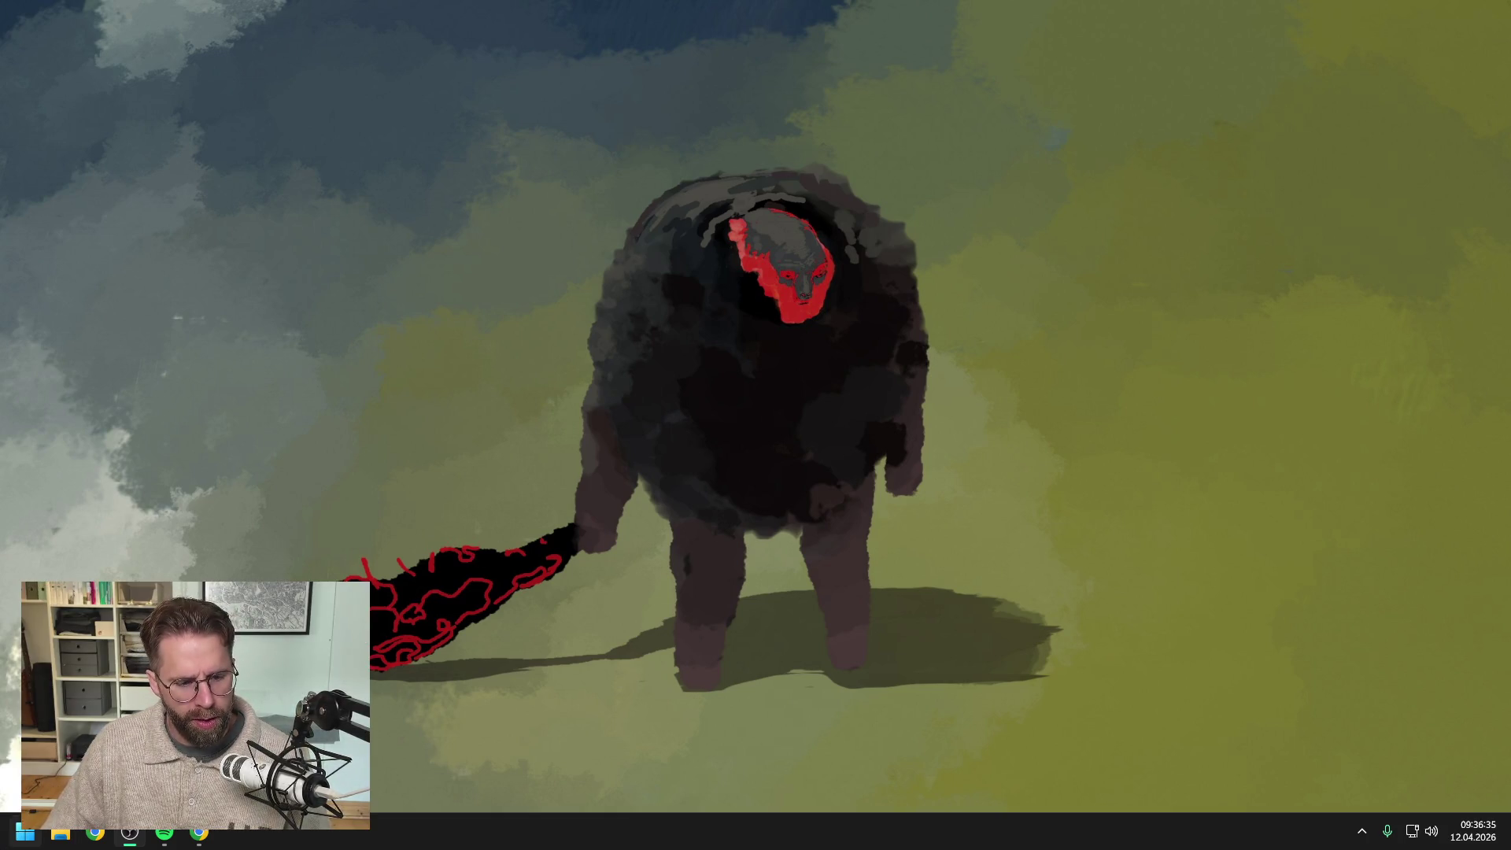
pyautogui.click(14, 837)
pyautogui.write('p4v')
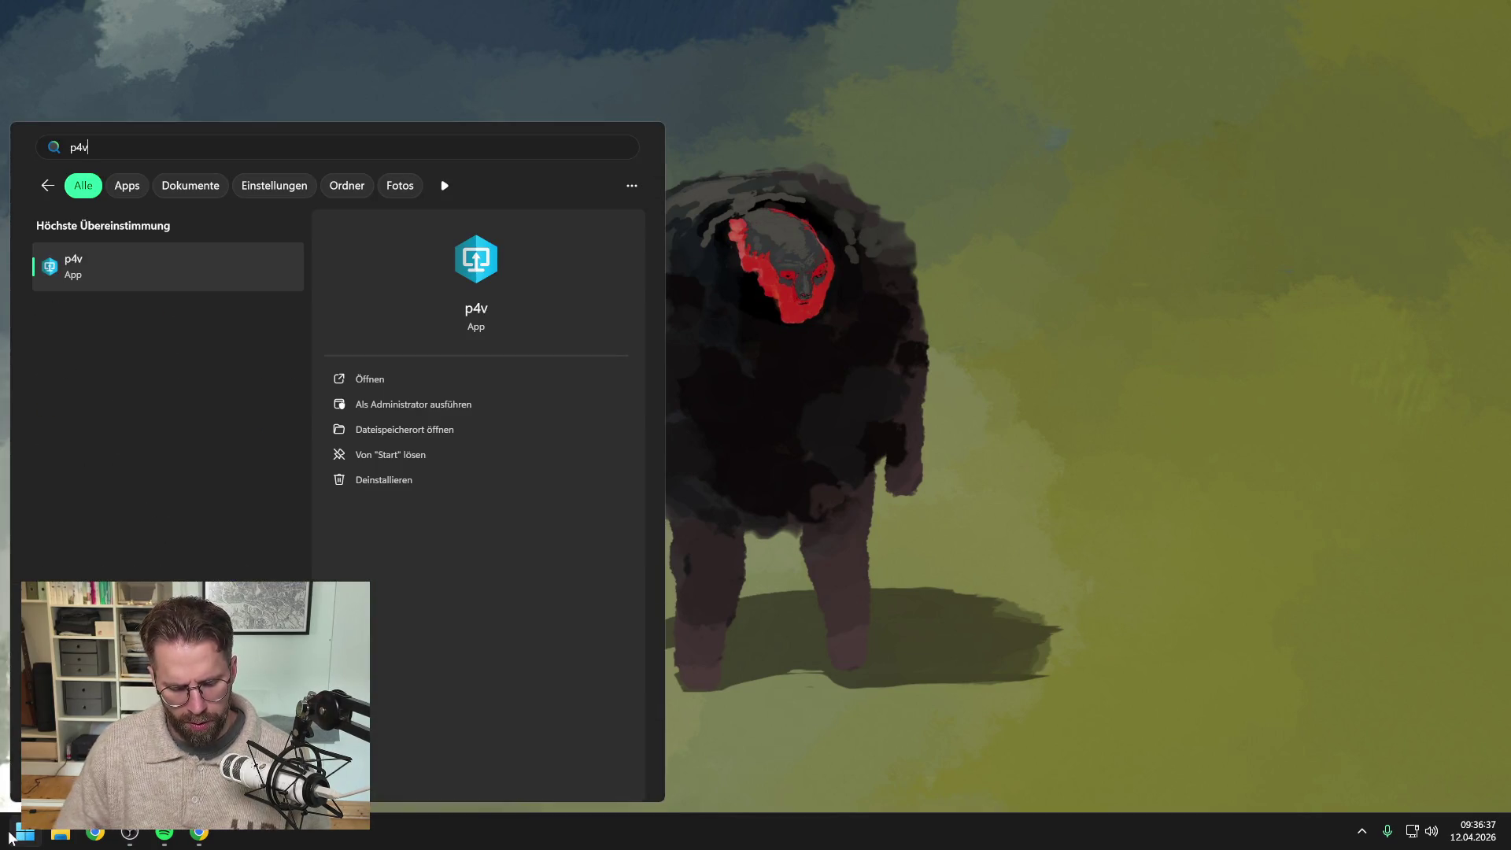
pyautogui.click(100, 272)
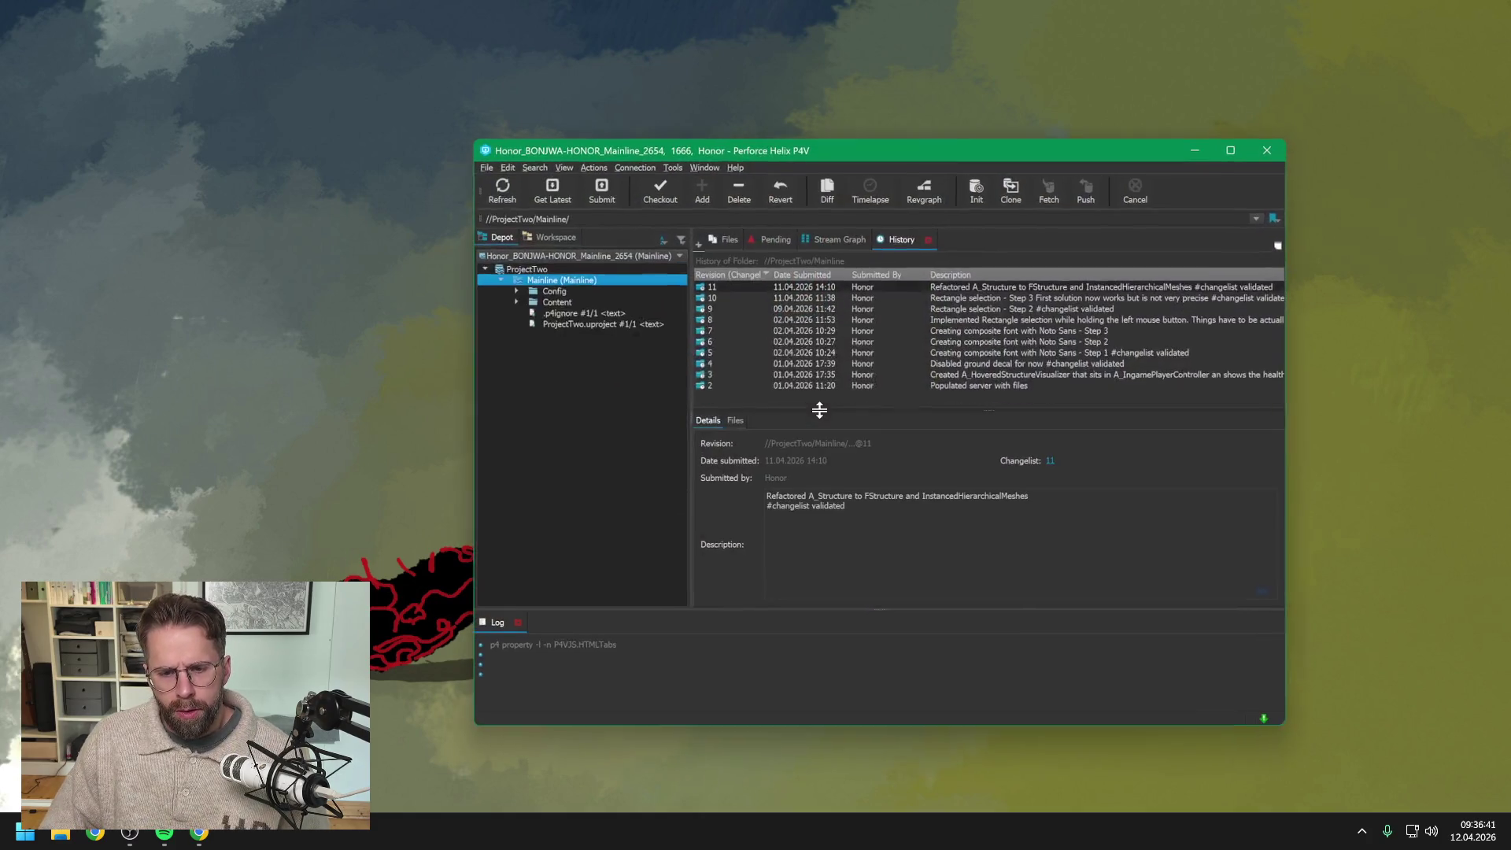
pyautogui.click(566, 325)
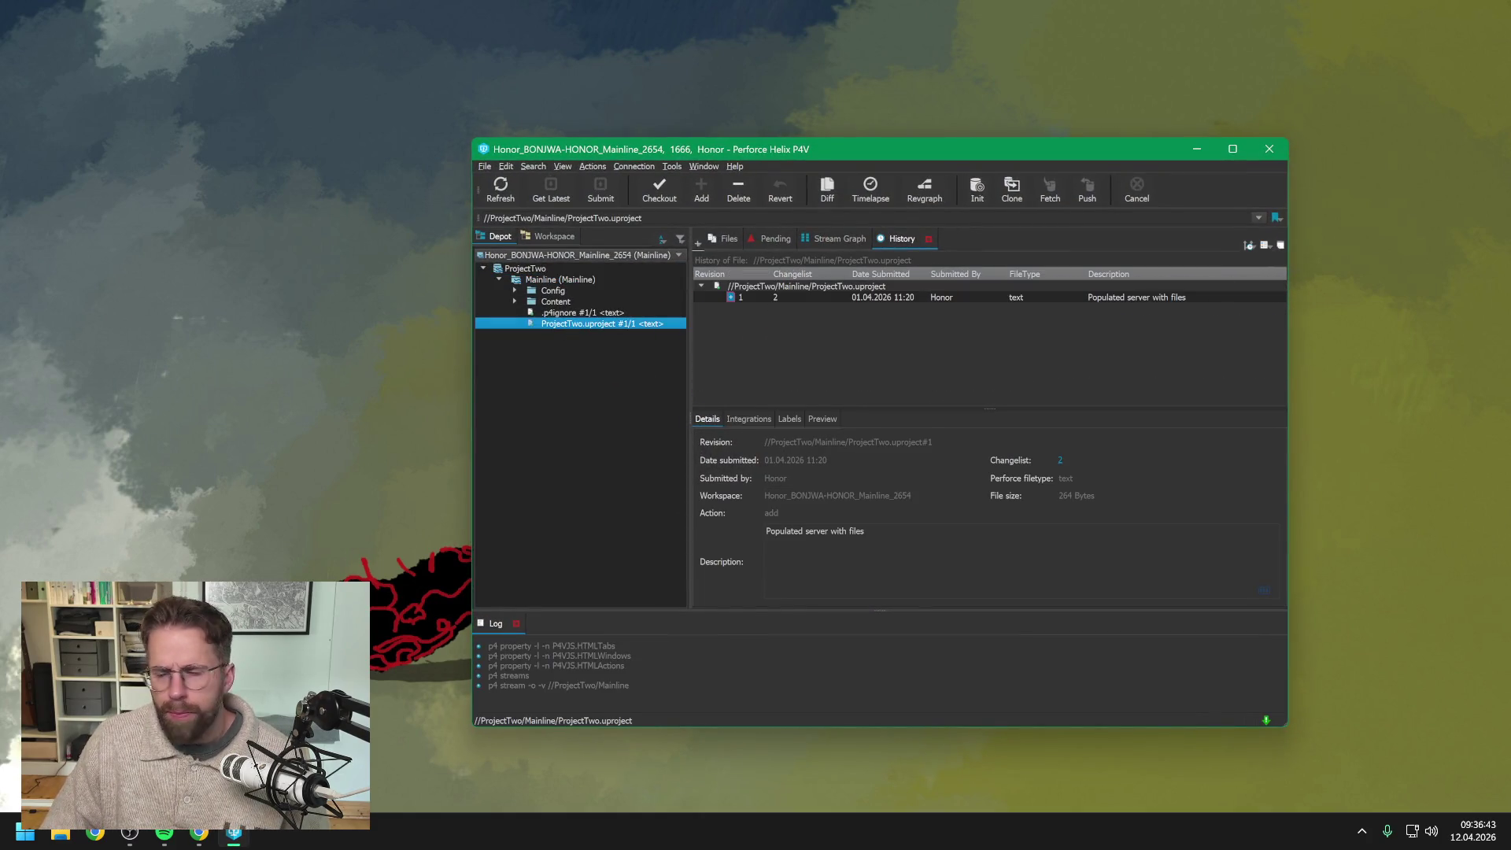
pyautogui.hotkey('alt', 'Tab')
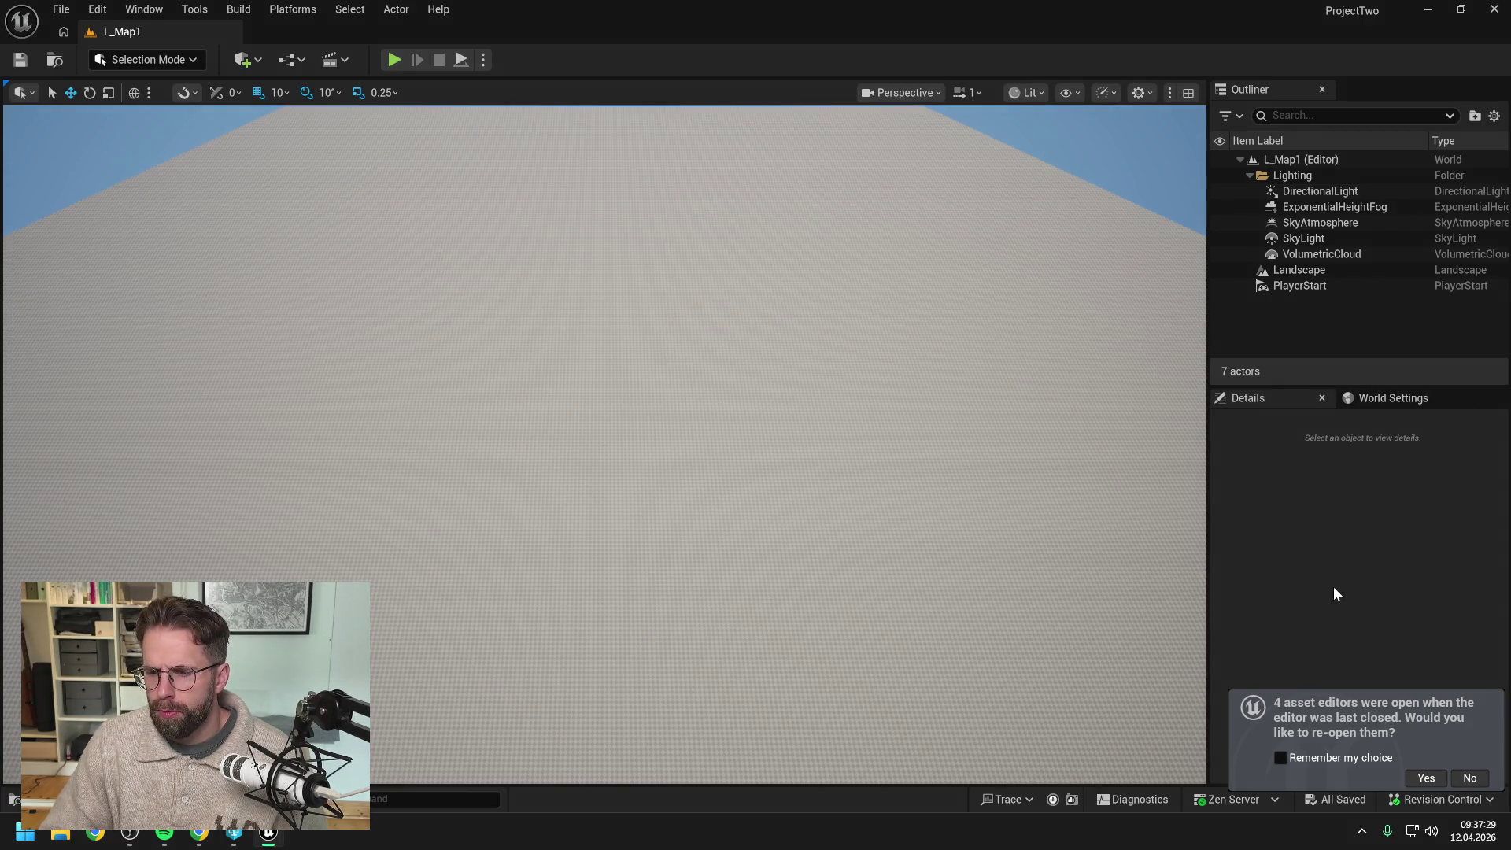
# Step: Skip reopening old asset editors, then play-test the game in the editor until defeat and quit
pyautogui.click(1470, 778)
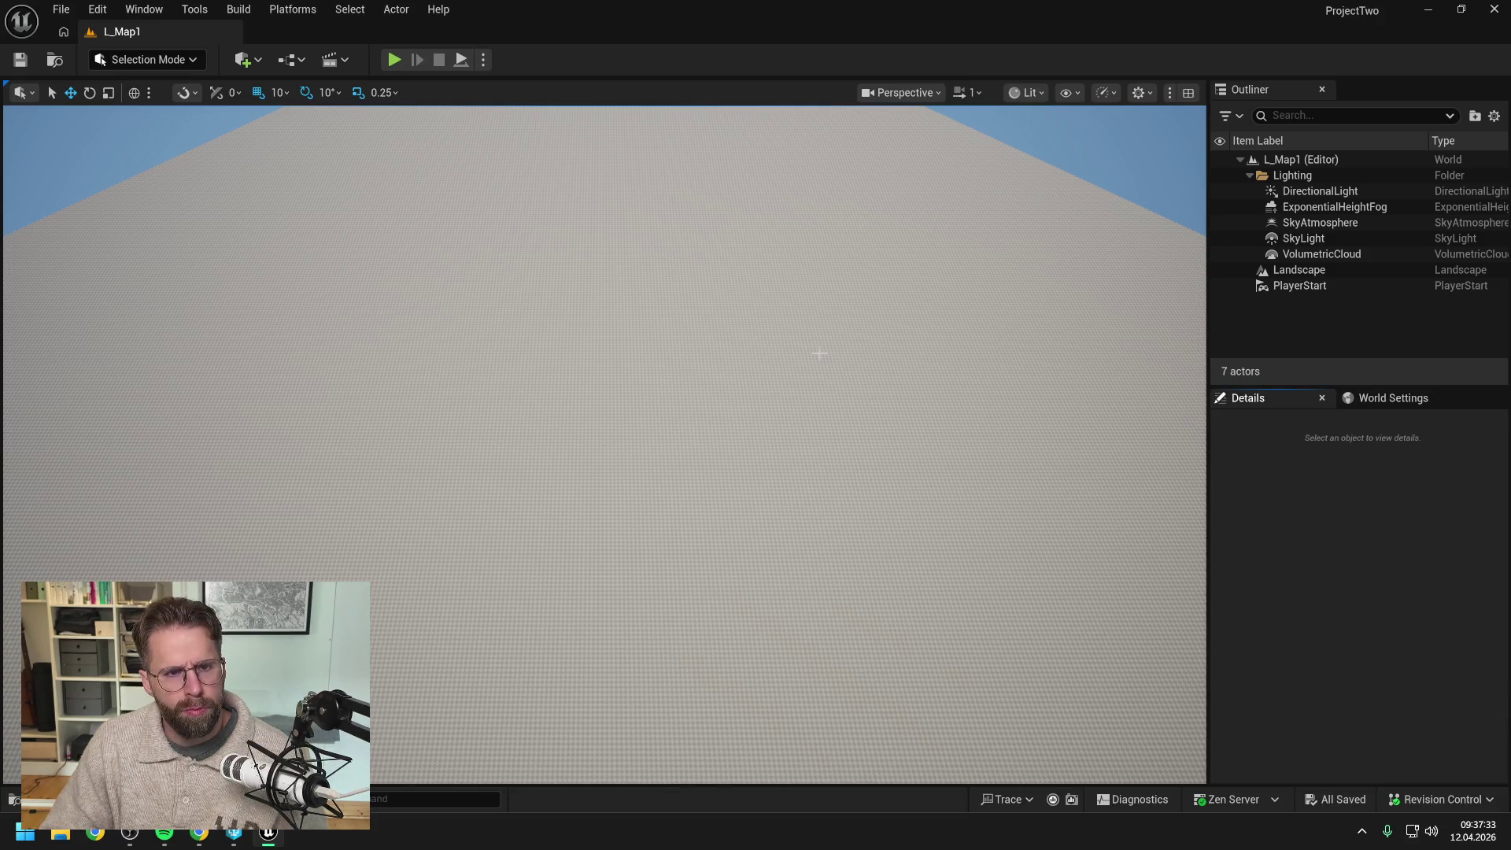
pyautogui.click(394, 60)
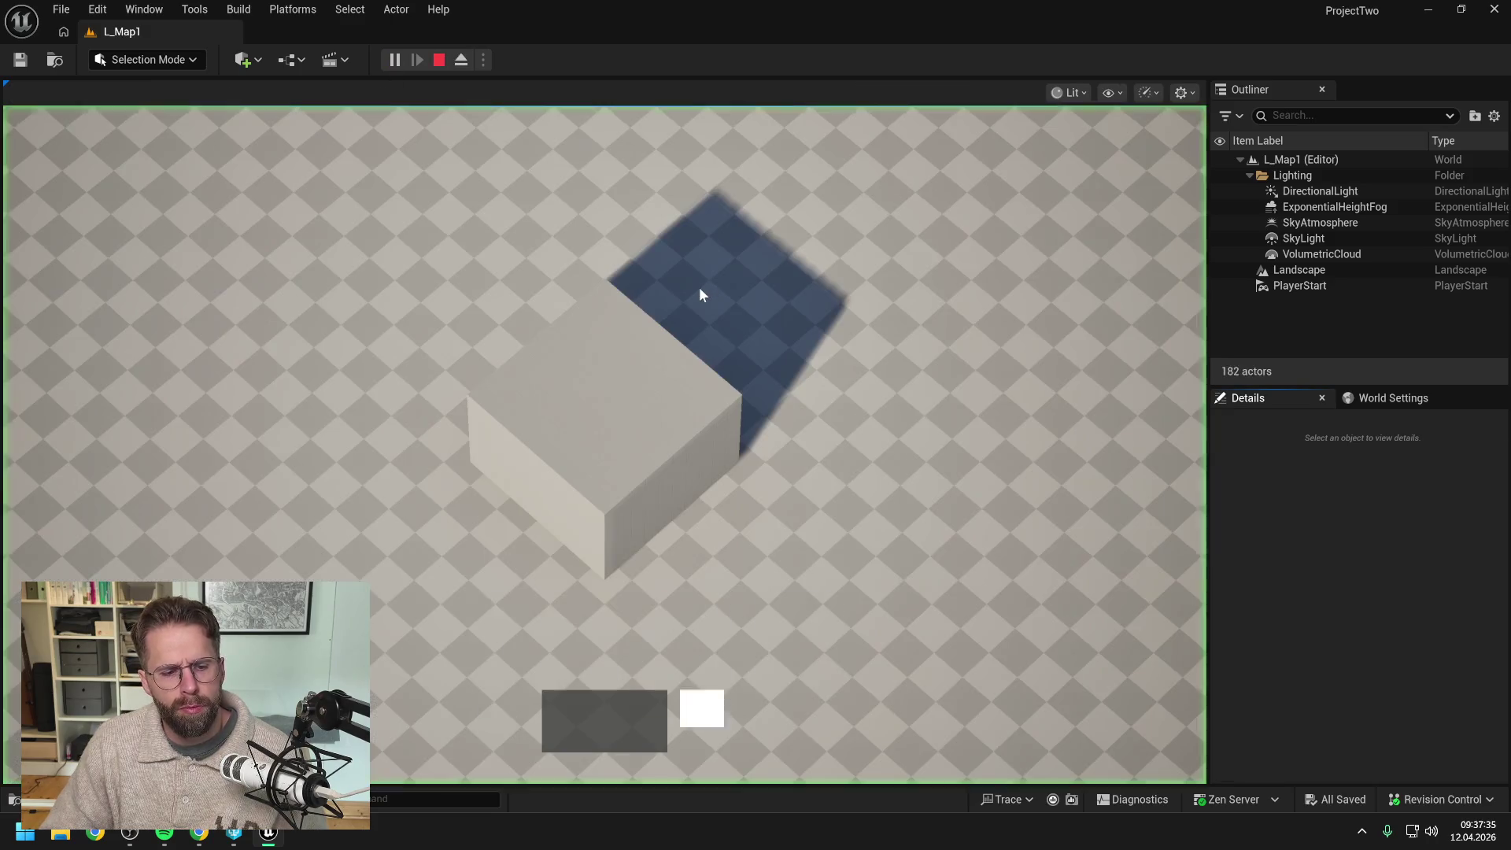
pyautogui.scroll(-5, 861, 323)
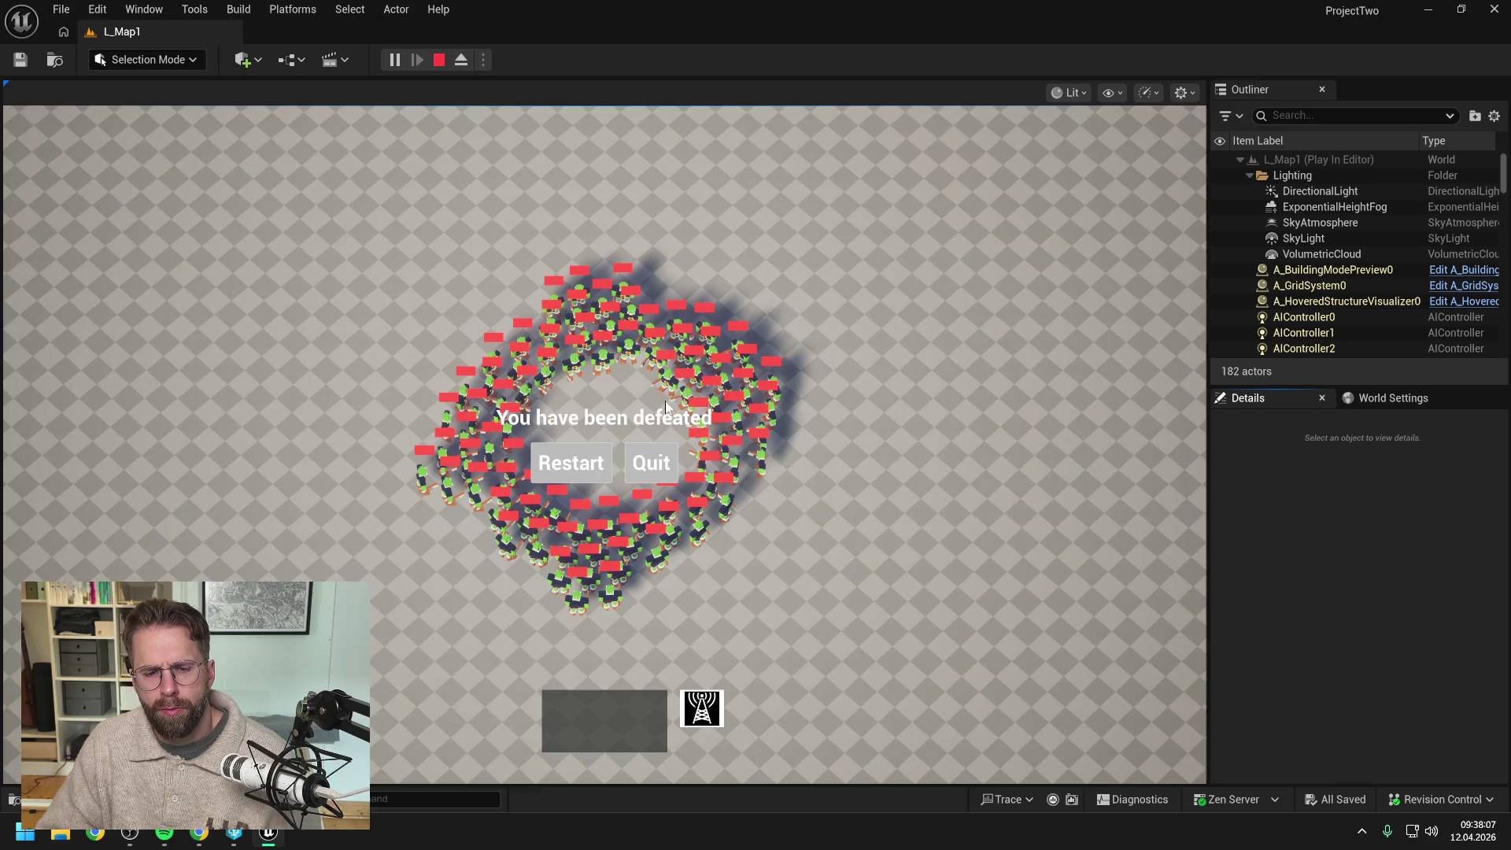
pyautogui.click(653, 464)
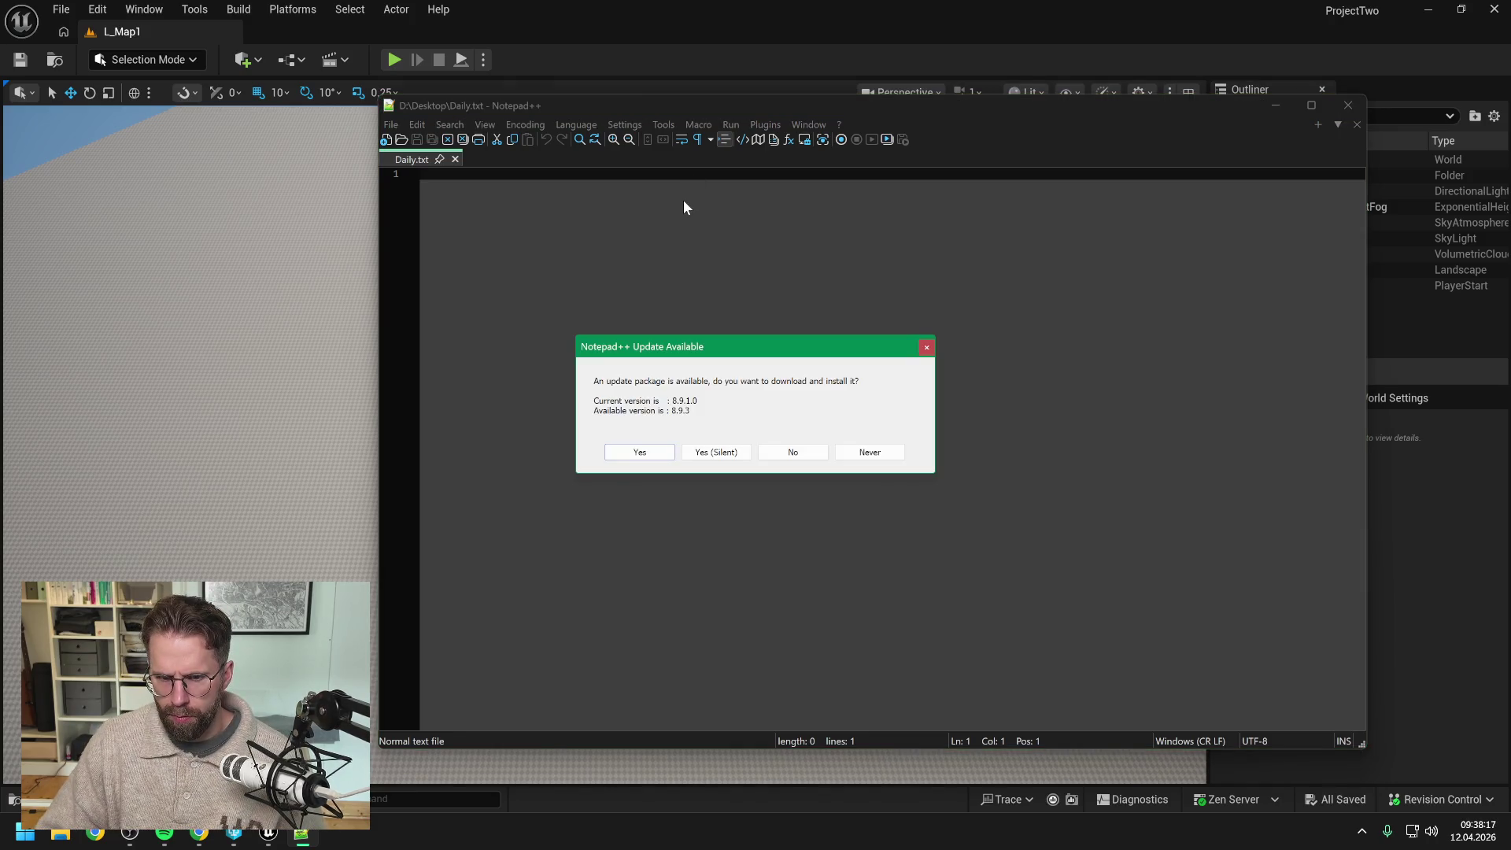
# Step: Install the Notepad++ 8.9.3 update silently and close the change.log tab afterwards
pyautogui.click(731, 455)
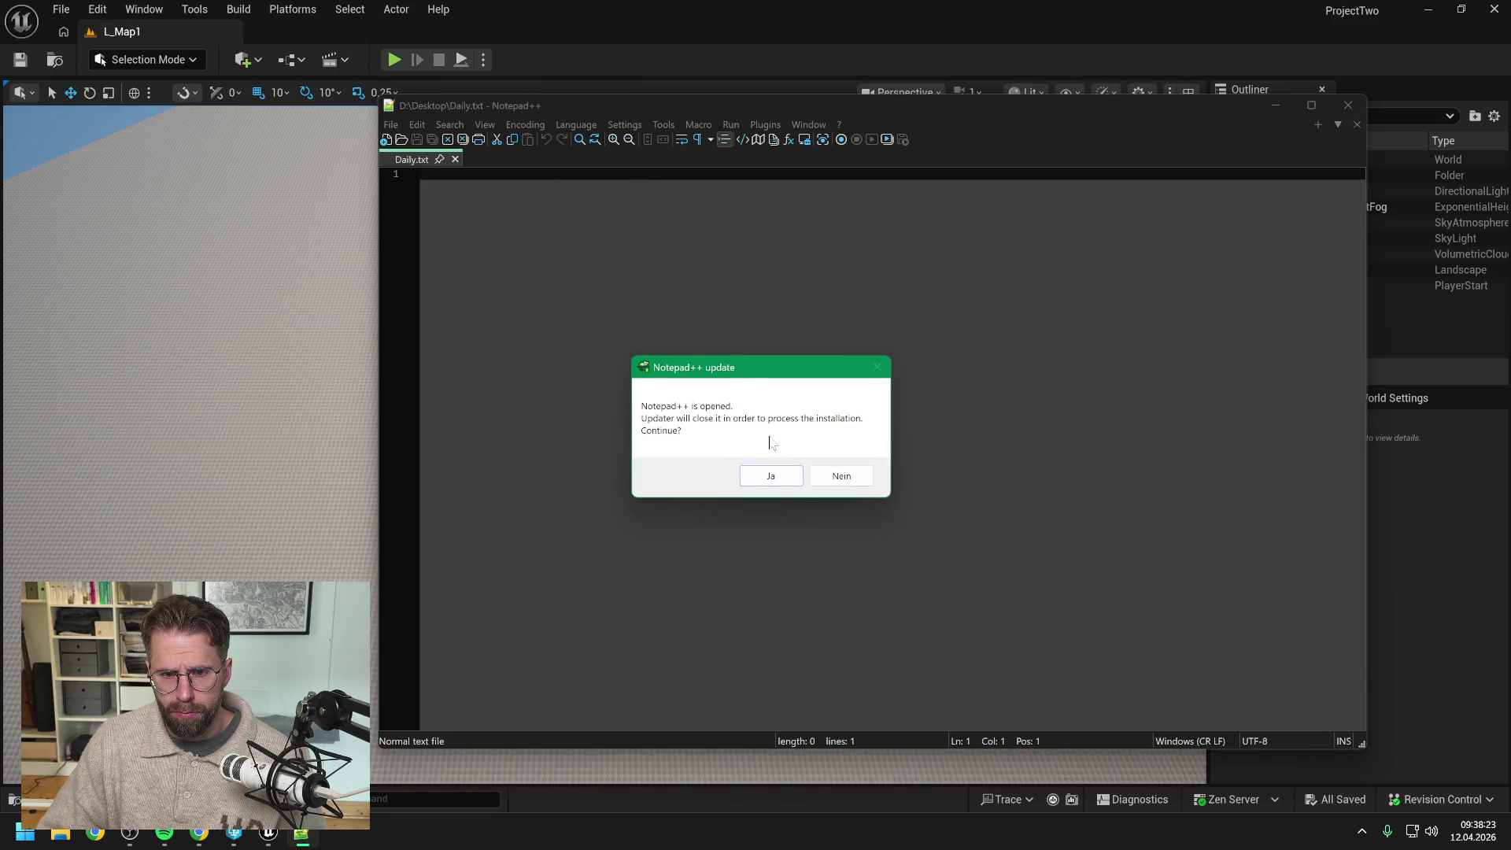
pyautogui.click(771, 477)
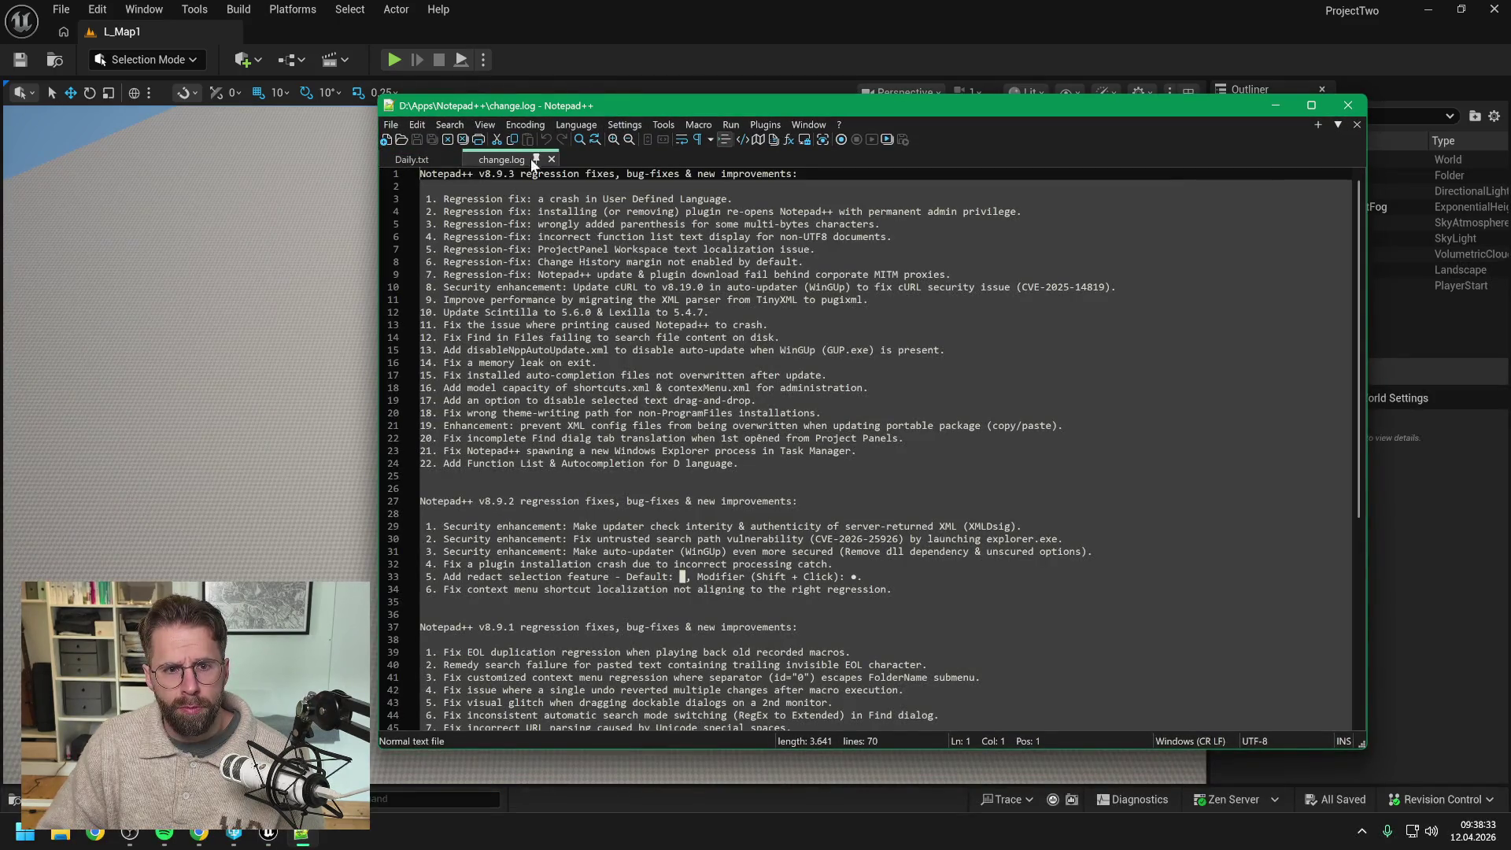
pyautogui.click(552, 159)
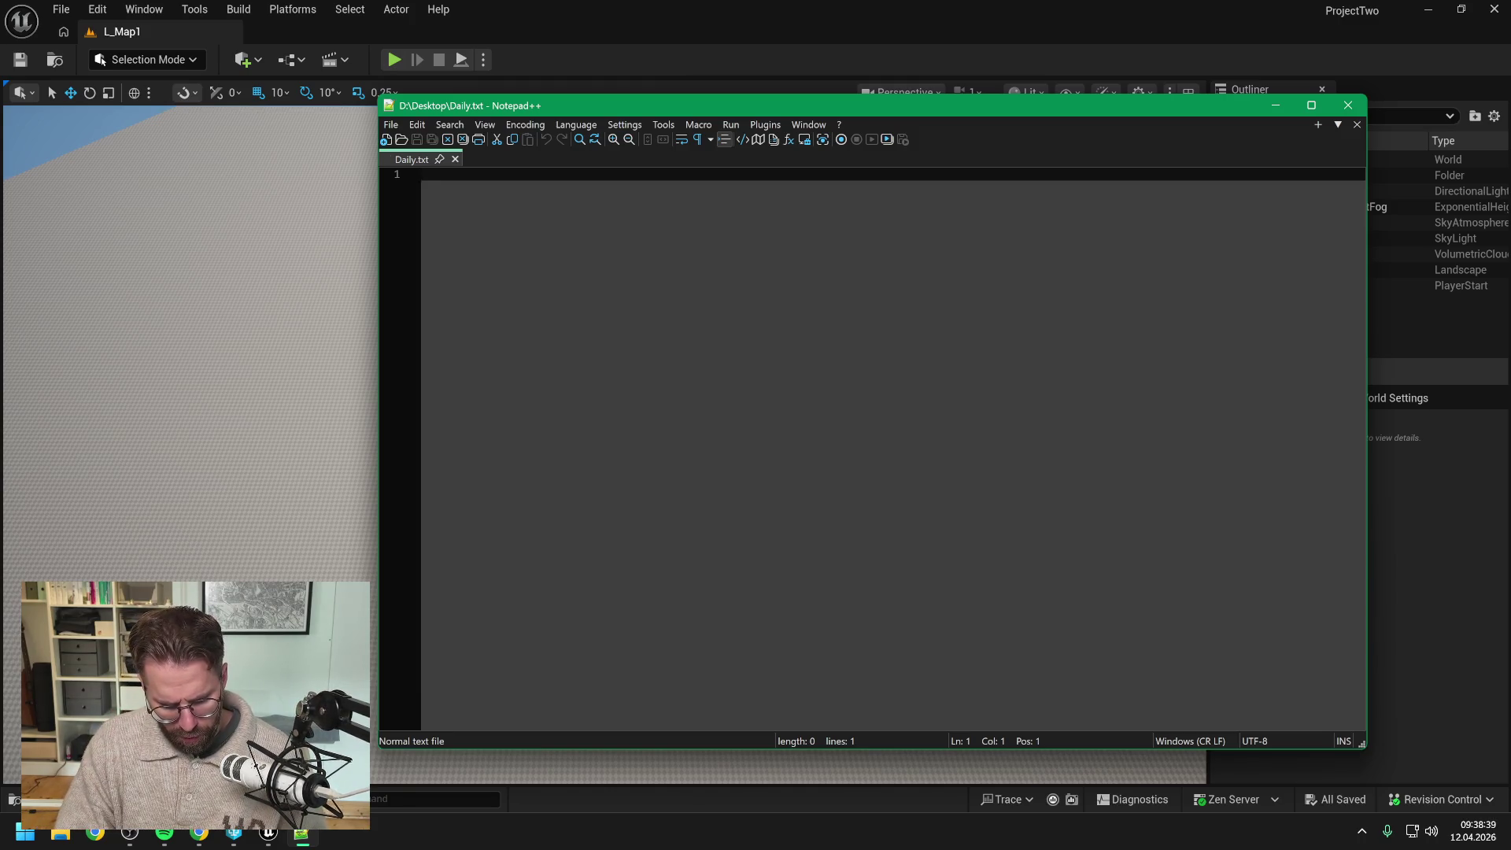
# Step: Write 'Max HP', 'Current HP' and '%HP' on the first three lines of Daily.txt
pyautogui.write('Max Hp')
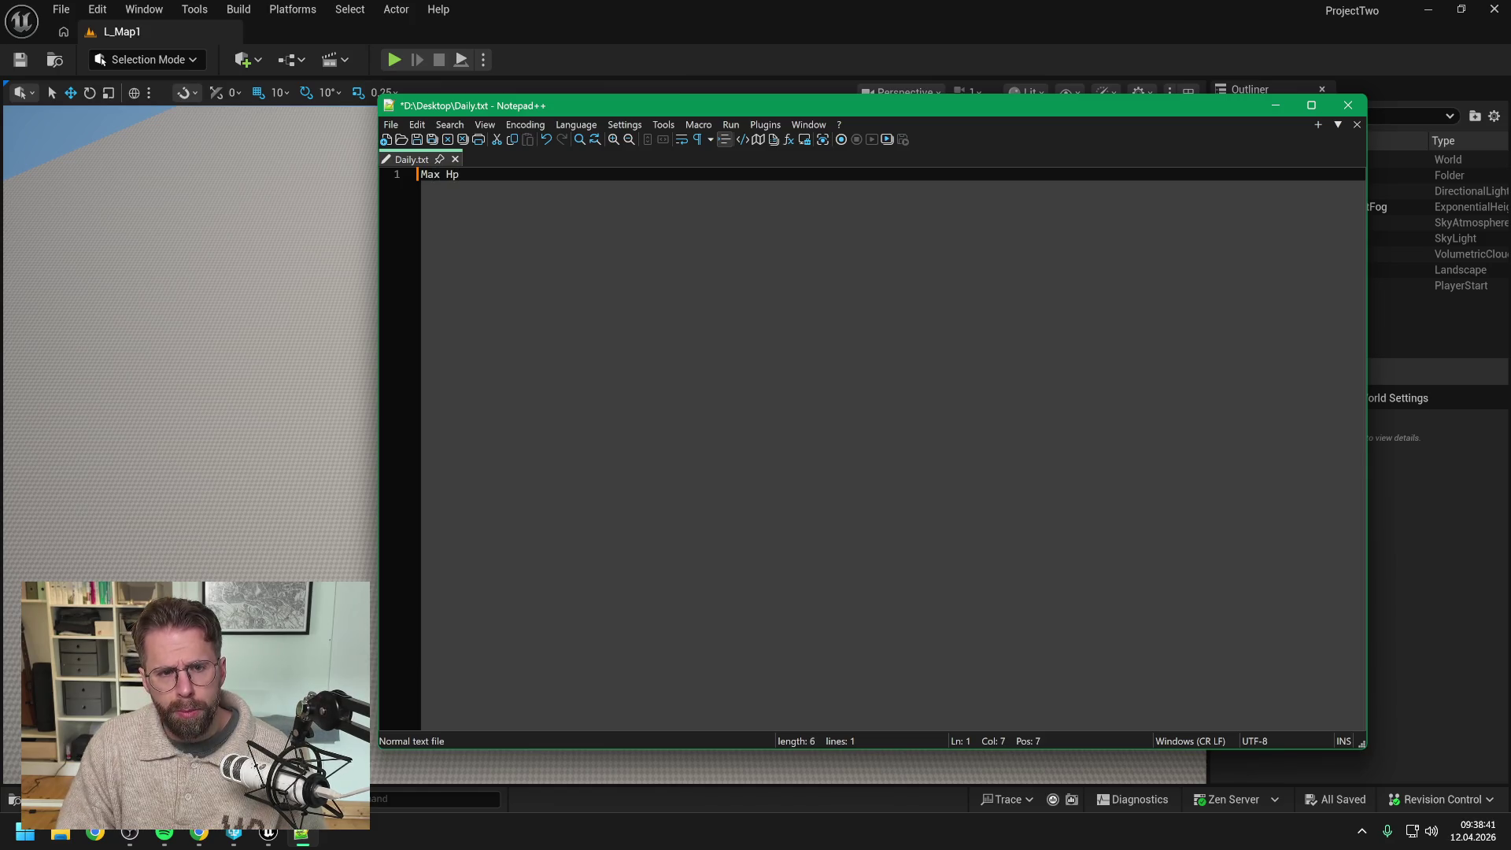
pyautogui.press('BackSpace')
pyautogui.write('P')
pyautogui.press('Return')
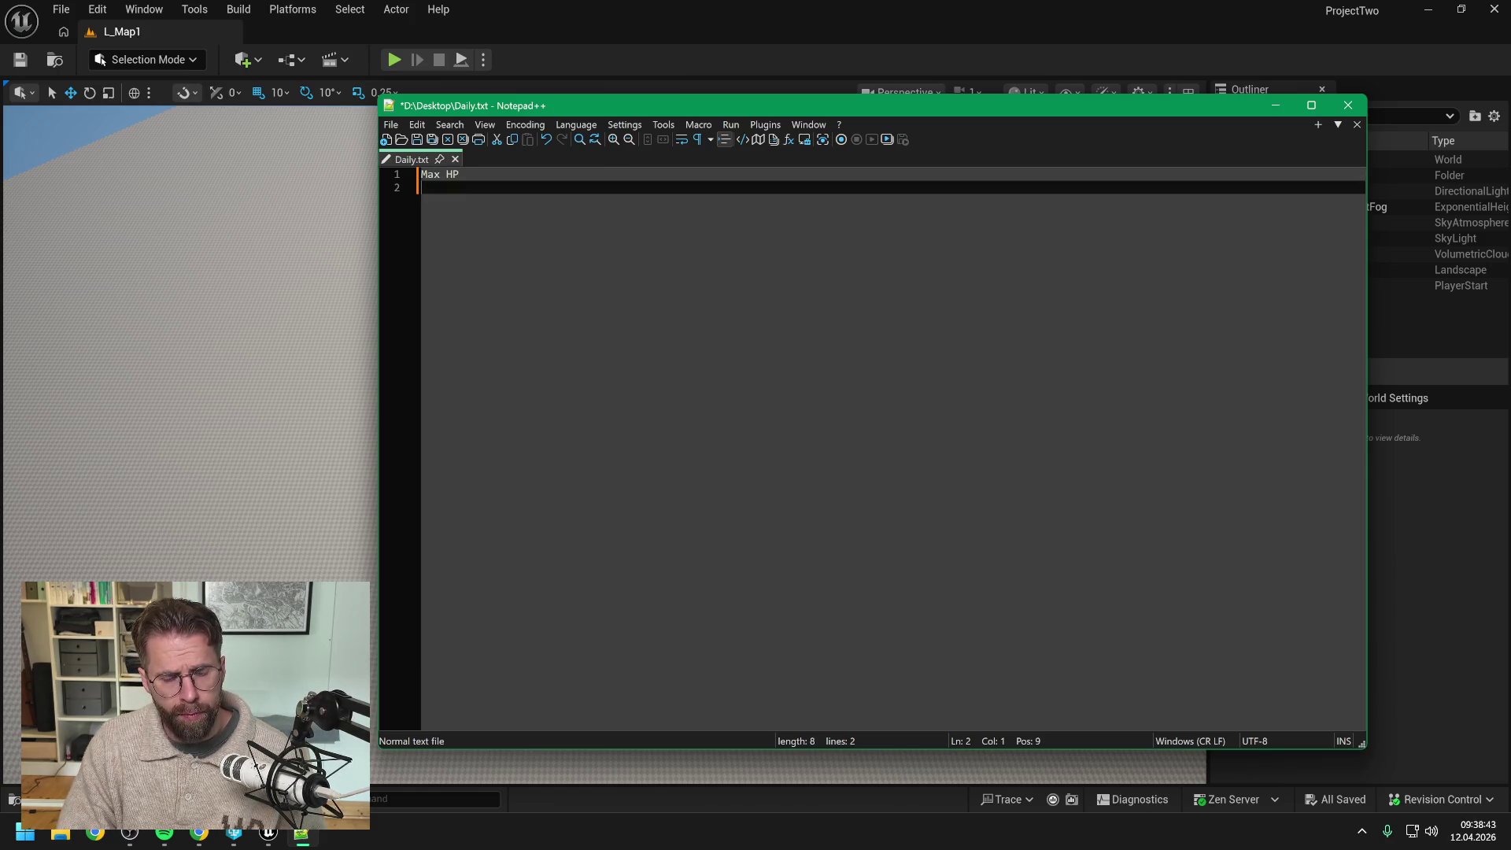
pyautogui.write('Current')
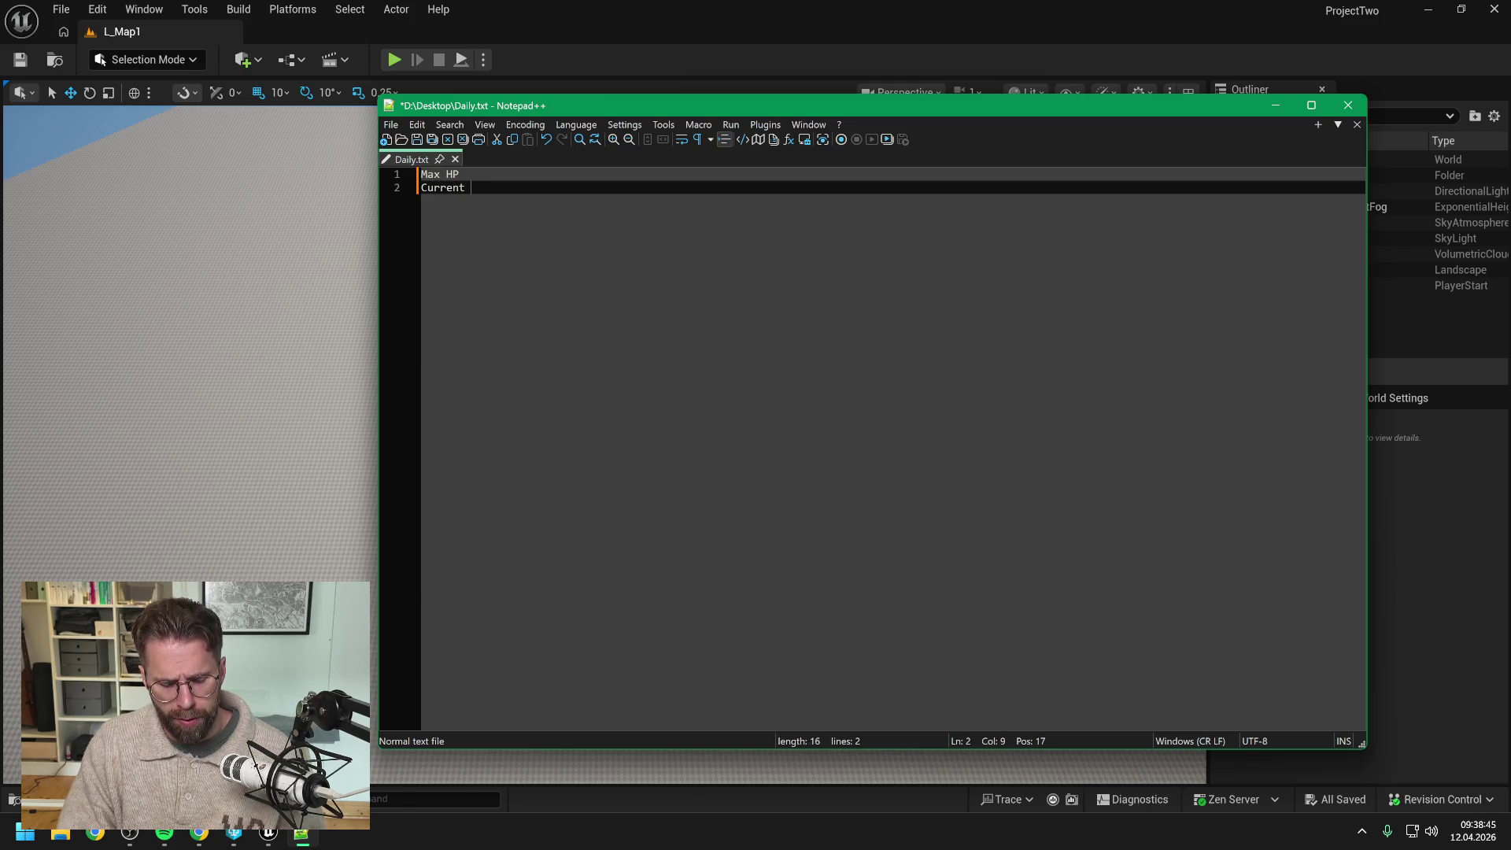
pyautogui.write('HP')
pyautogui.press('Escape')
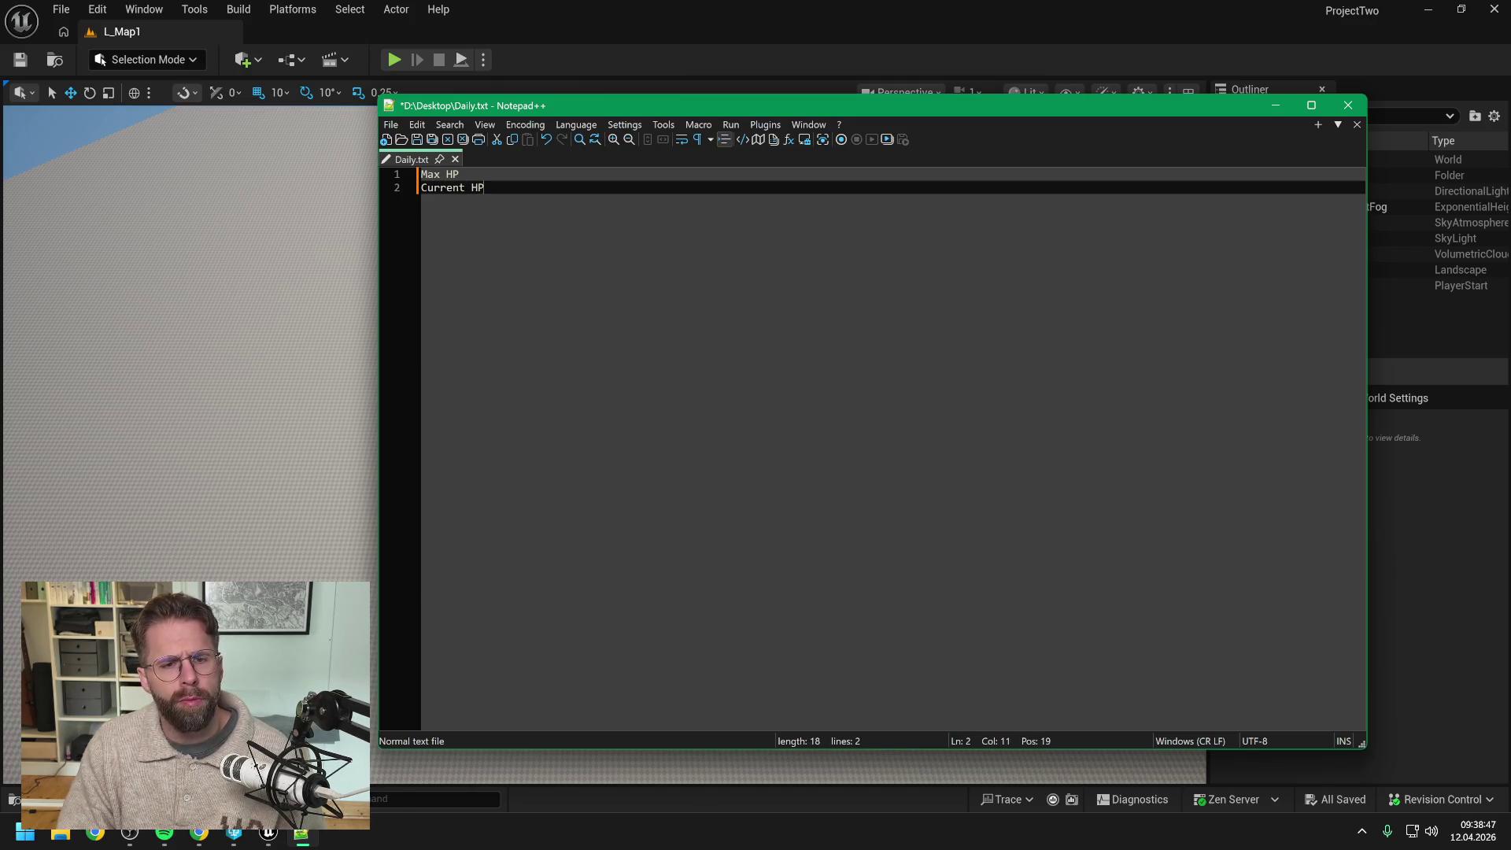
pyautogui.press('Return')
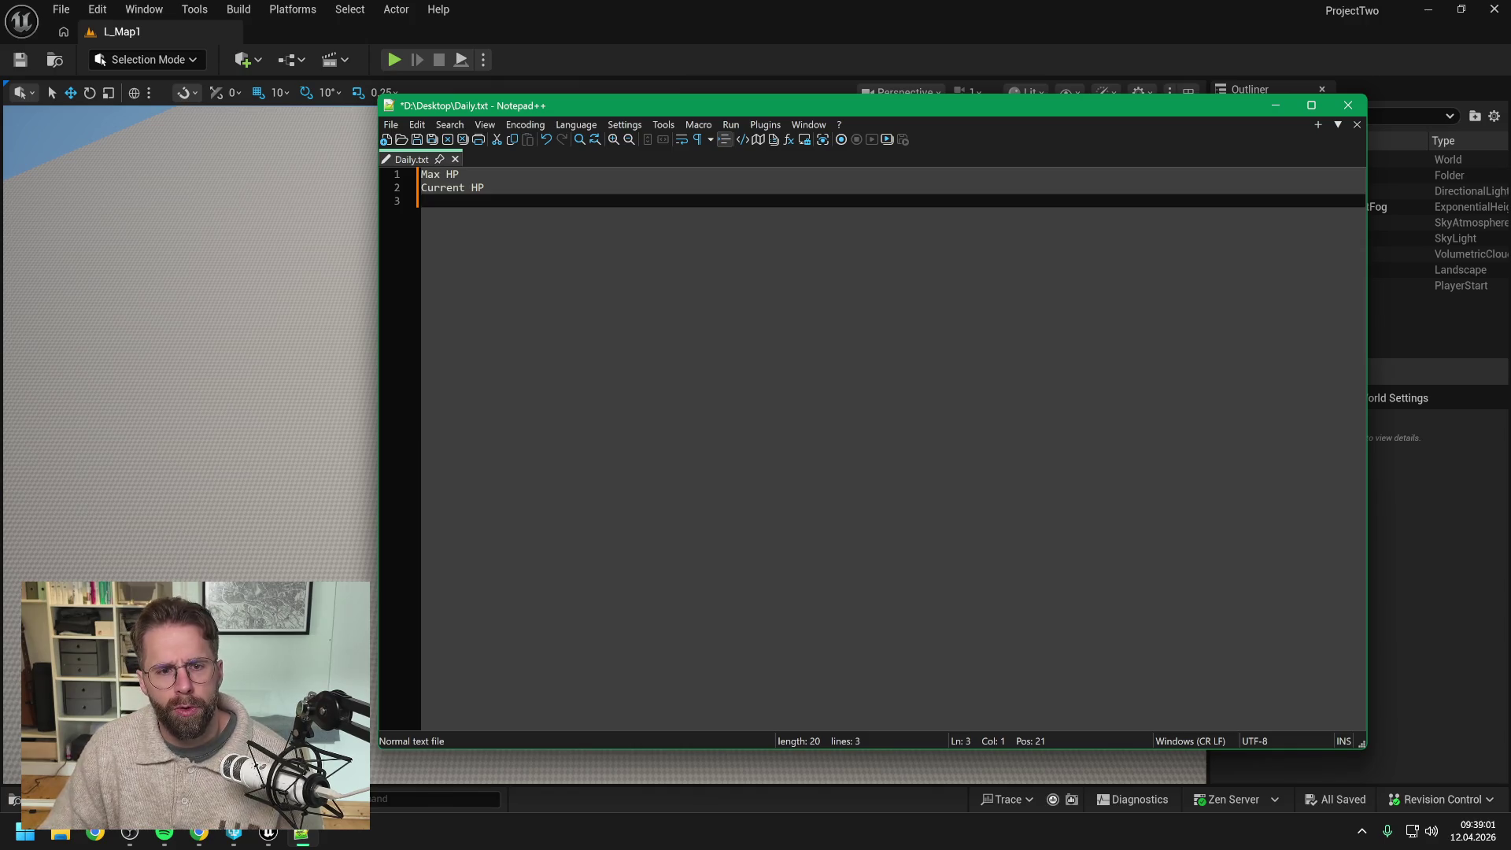
pyautogui.write('%HP')
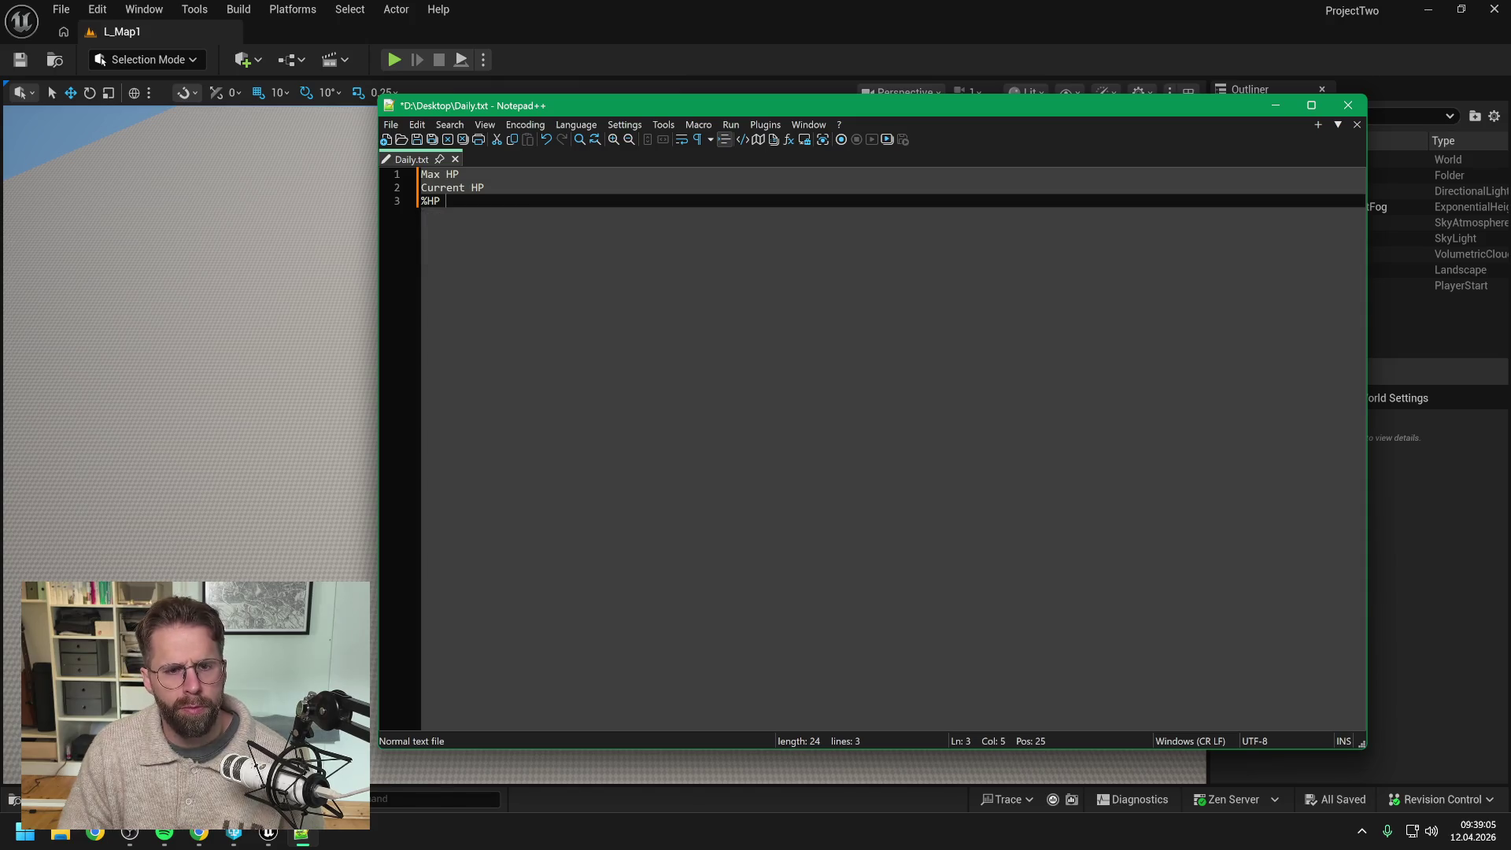
pyautogui.press('Return')
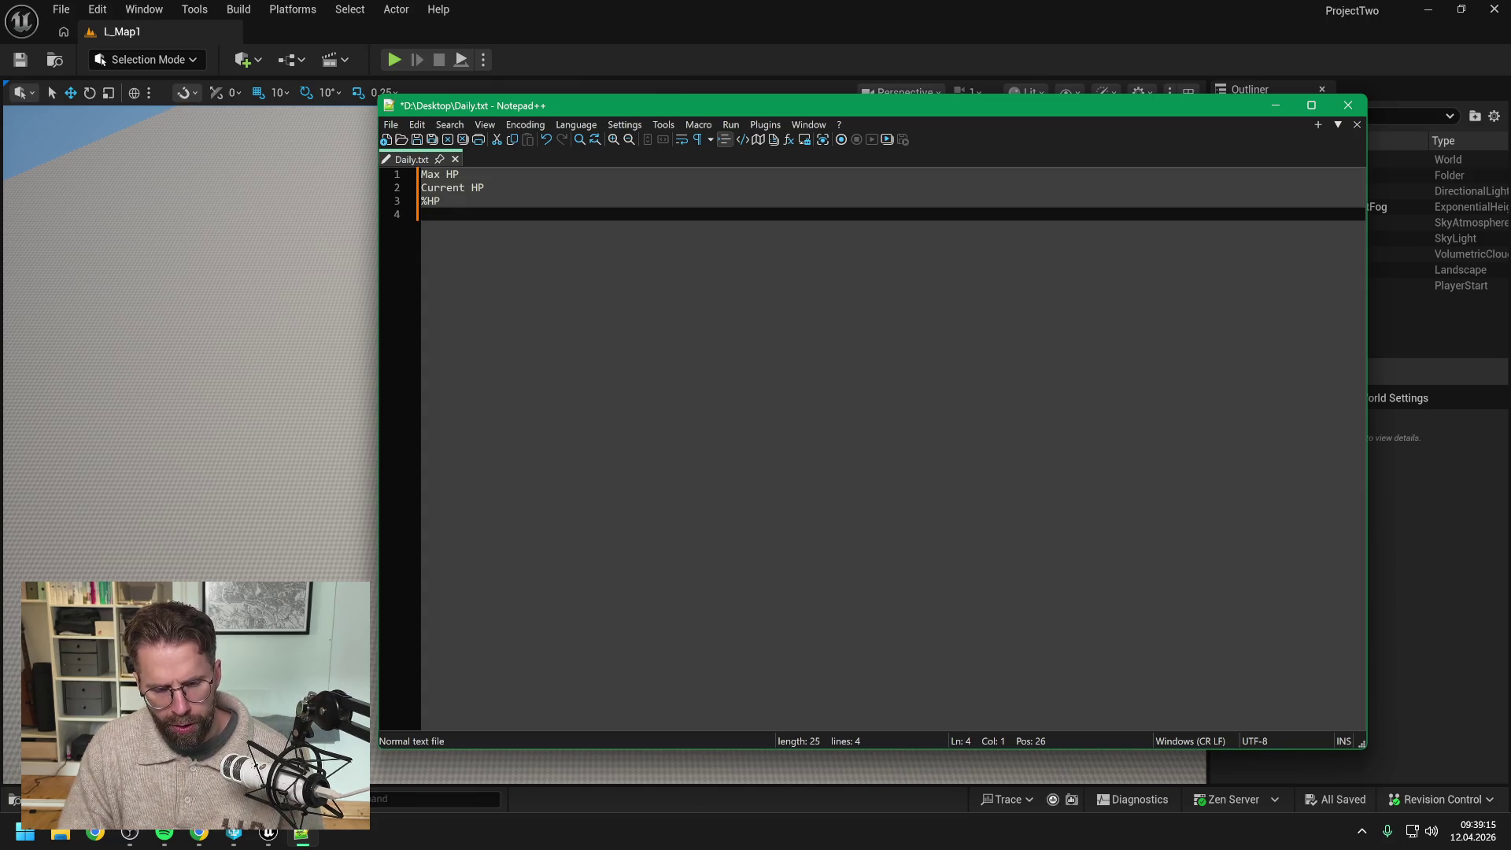
# Step: Add the line 'Location <- Height' and a final 'HealthBarWidth' line
pyautogui.write('Location')
pyautogui.press('BackSpace')
pyautogui.press('BackSpace')
pyautogui.press('BackSpace')
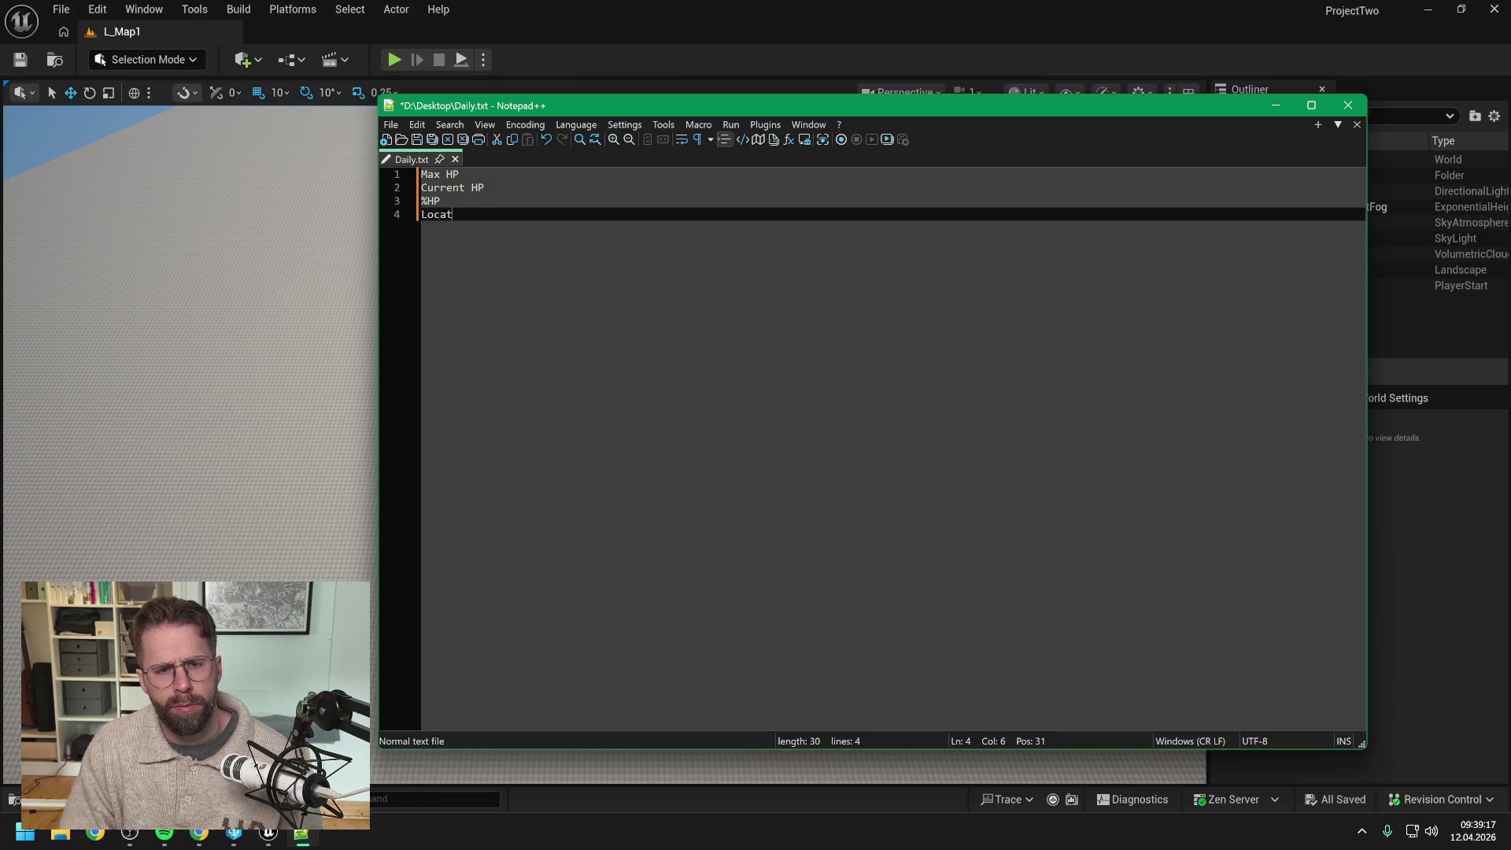
pyautogui.write('ion')
pyautogui.press('Return')
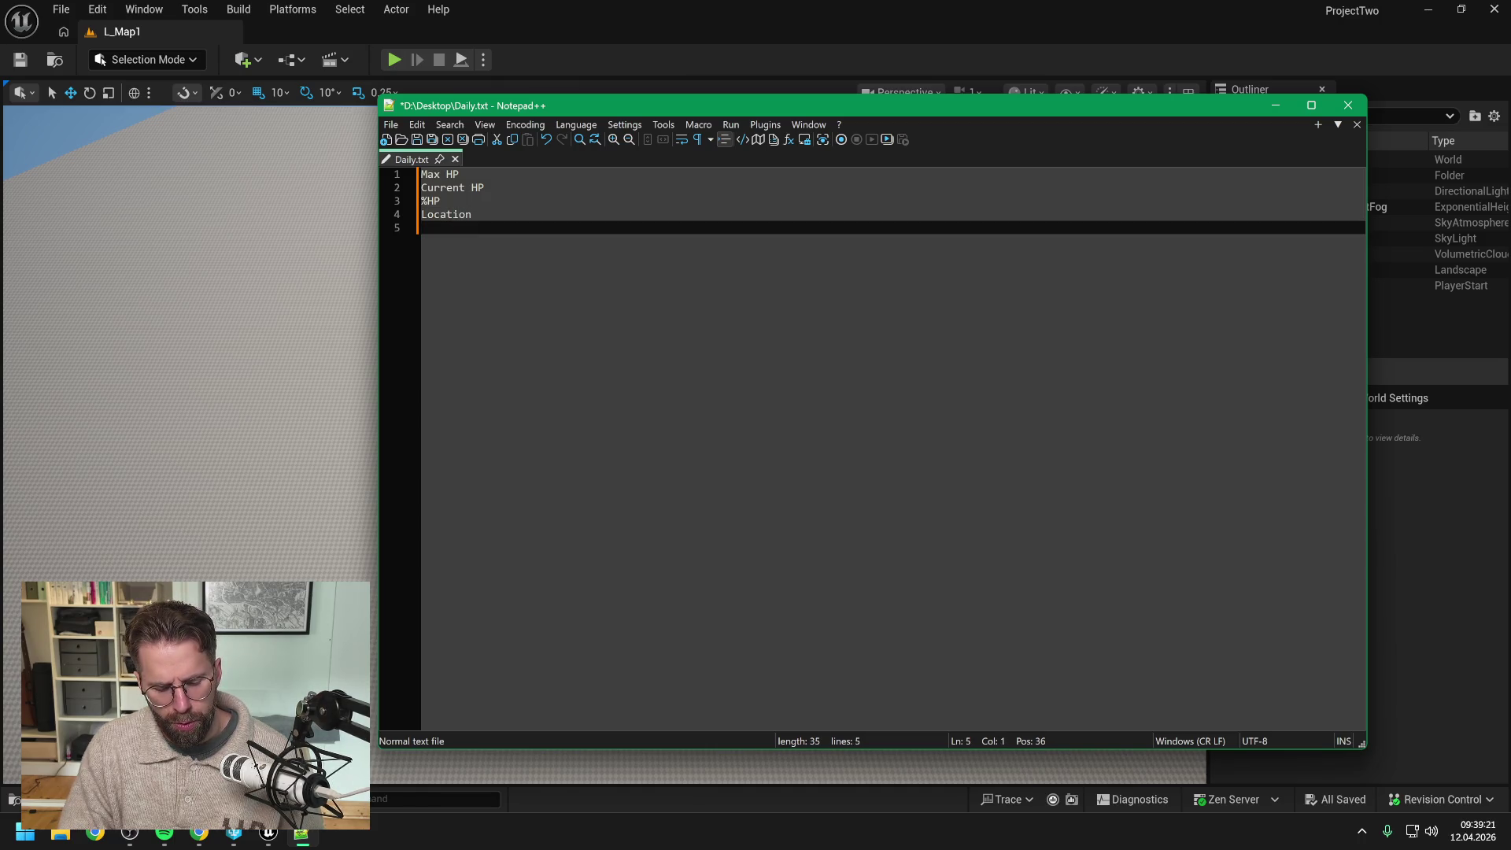
pyautogui.write('Height')
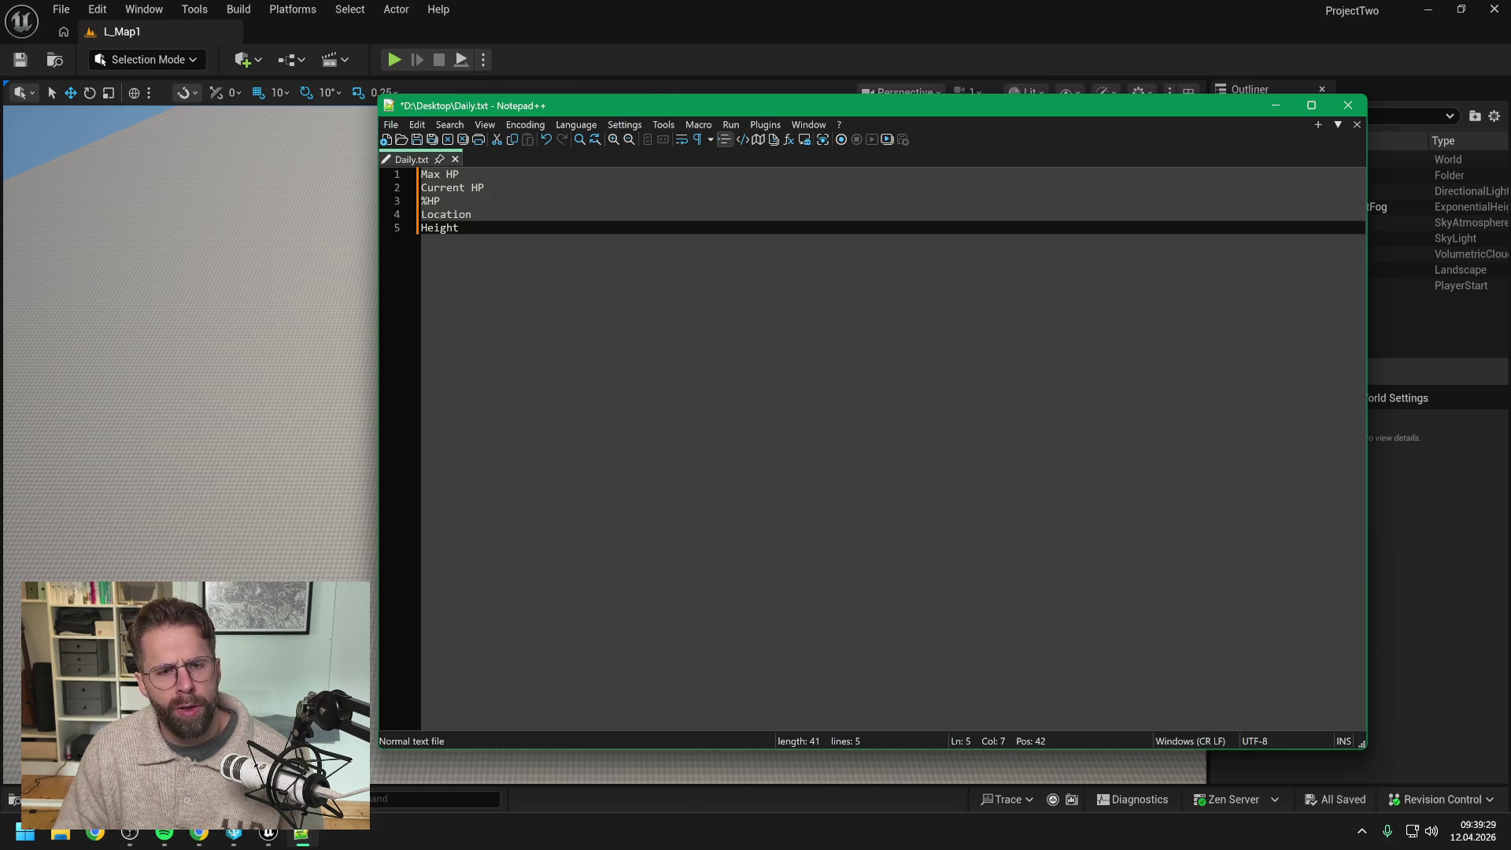
pyautogui.click(466, 214)
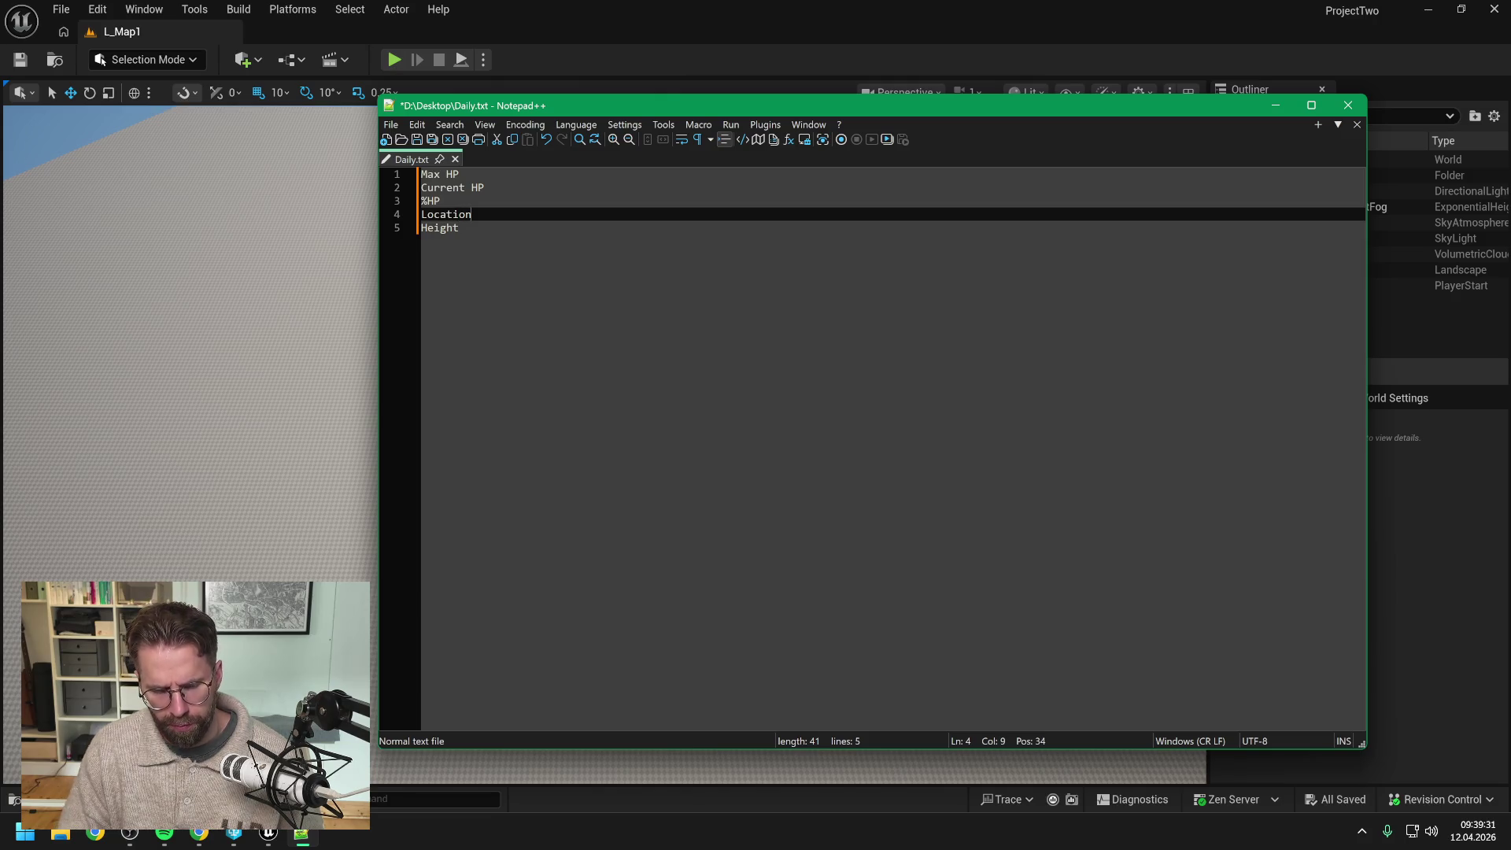
pyautogui.write('->')
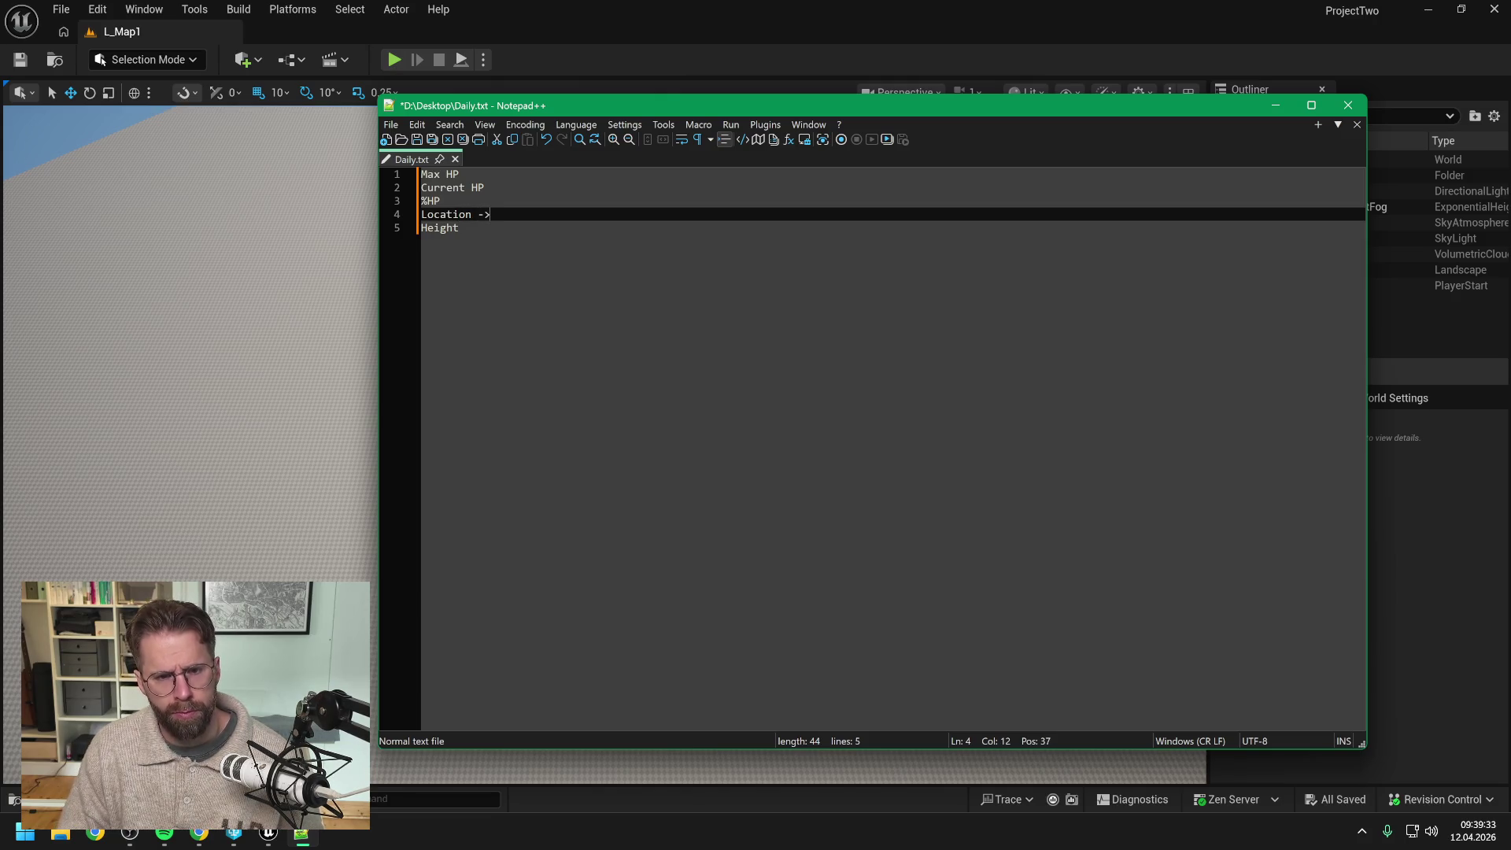
pyautogui.press('BackSpace')
pyautogui.press('BackSpace')
pyautogui.write('<-')
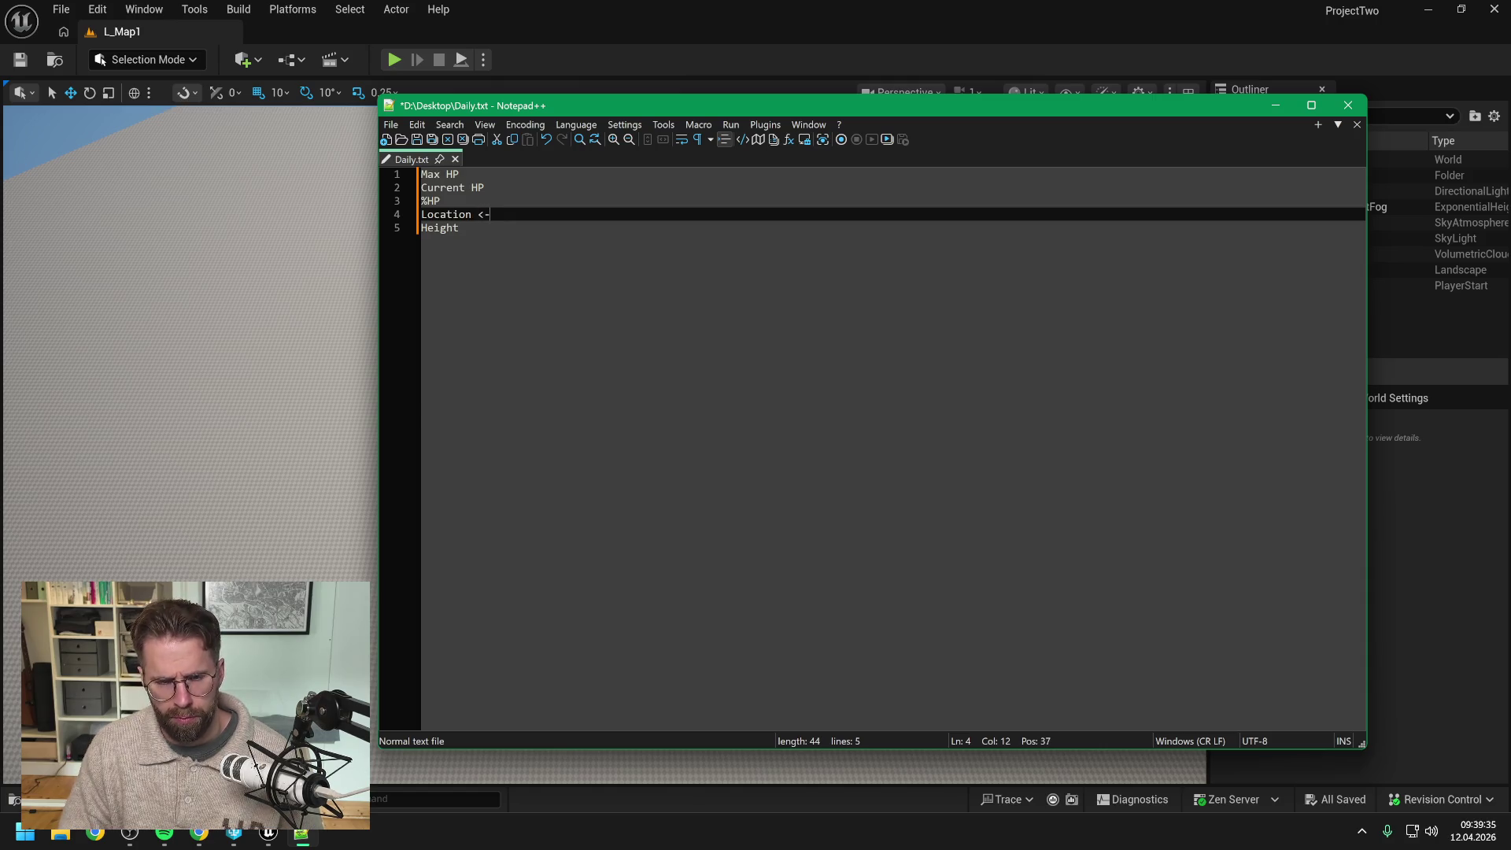
pyautogui.press('Delete')
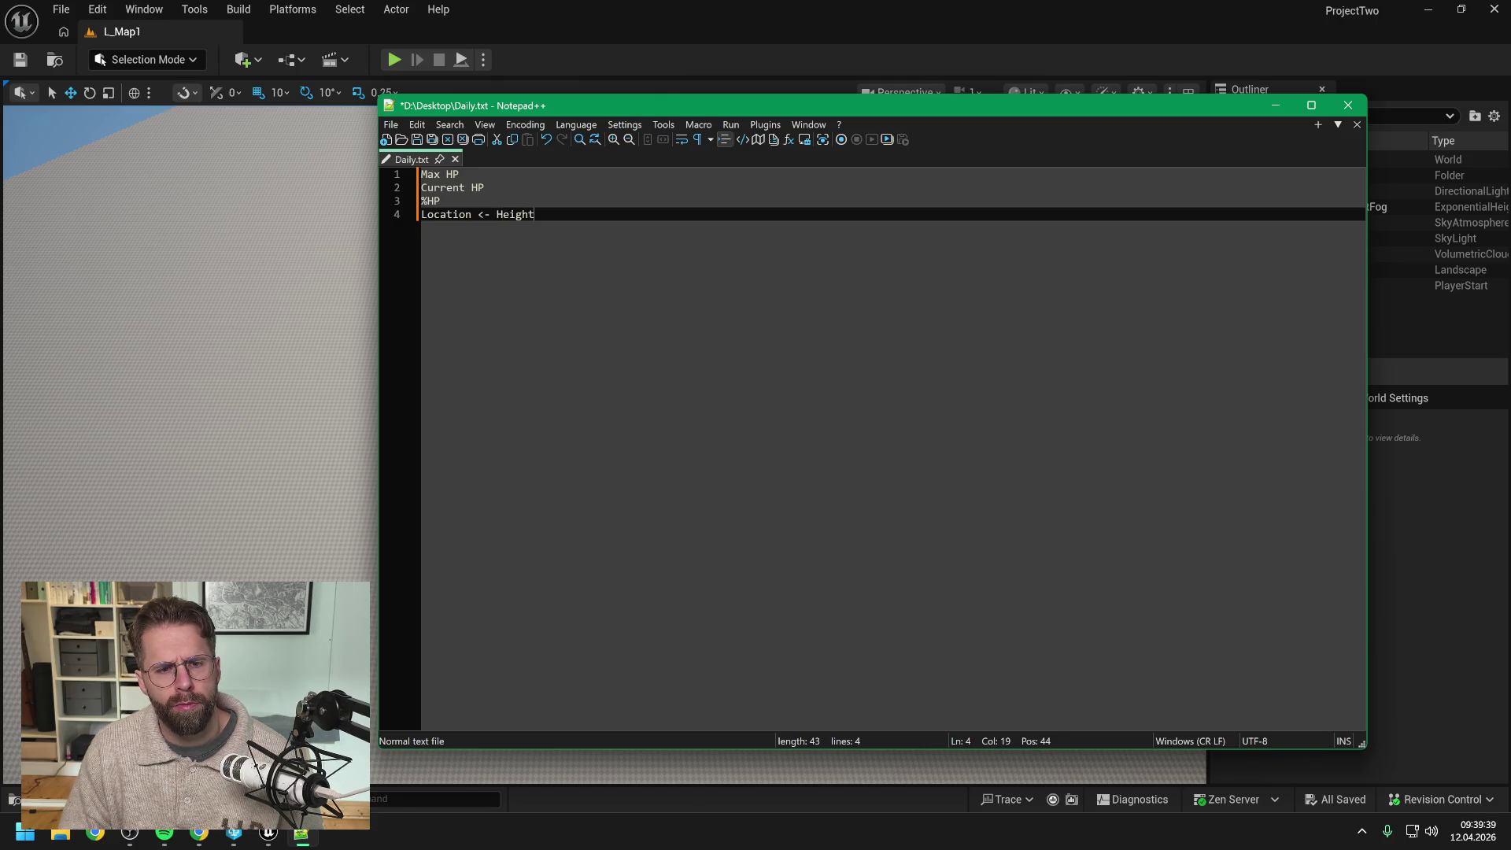
pyautogui.press('Return')
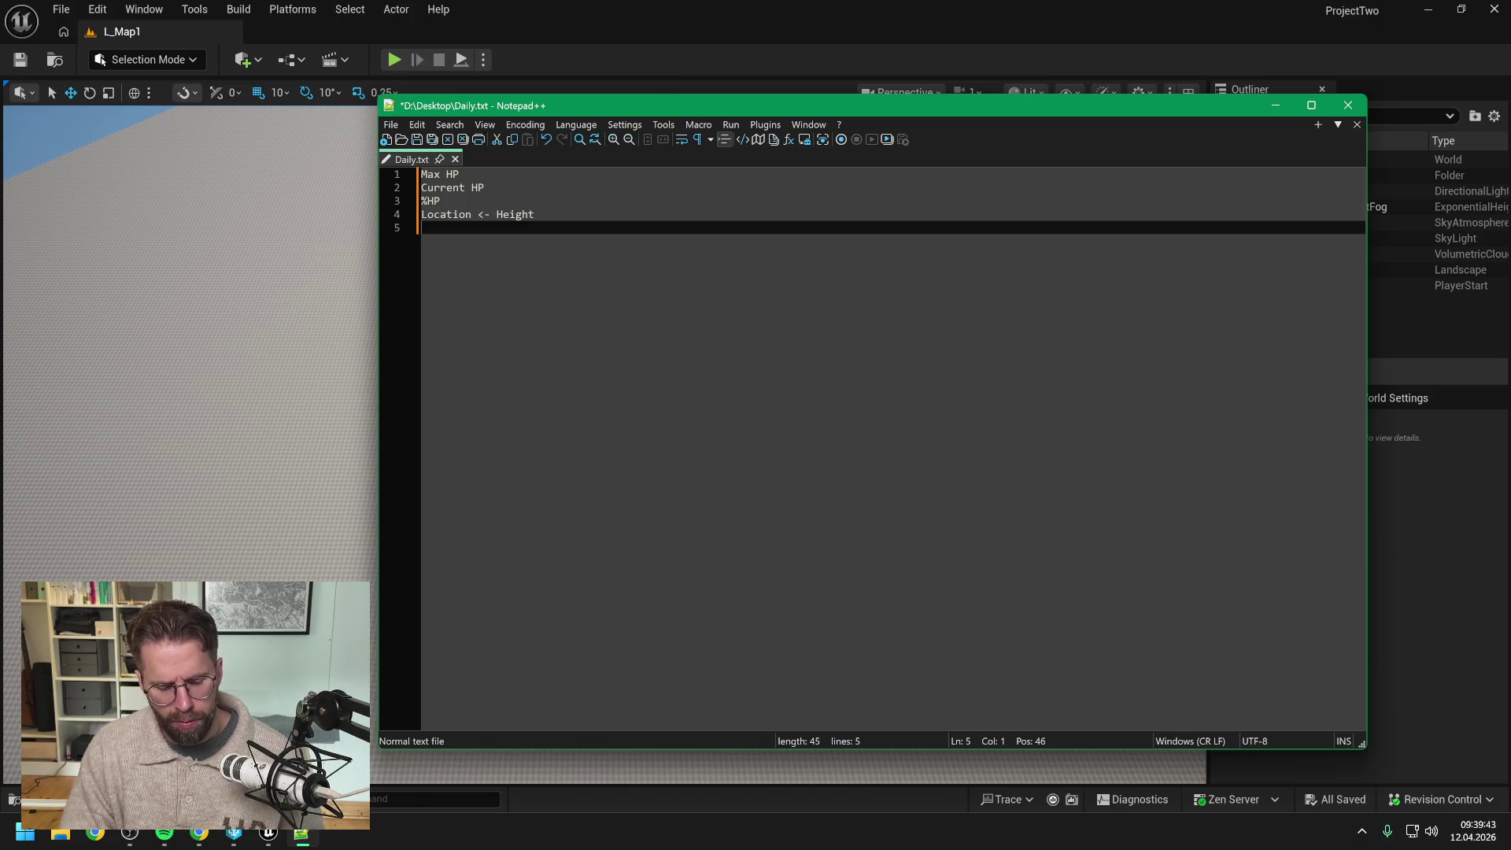
pyautogui.write('Width')
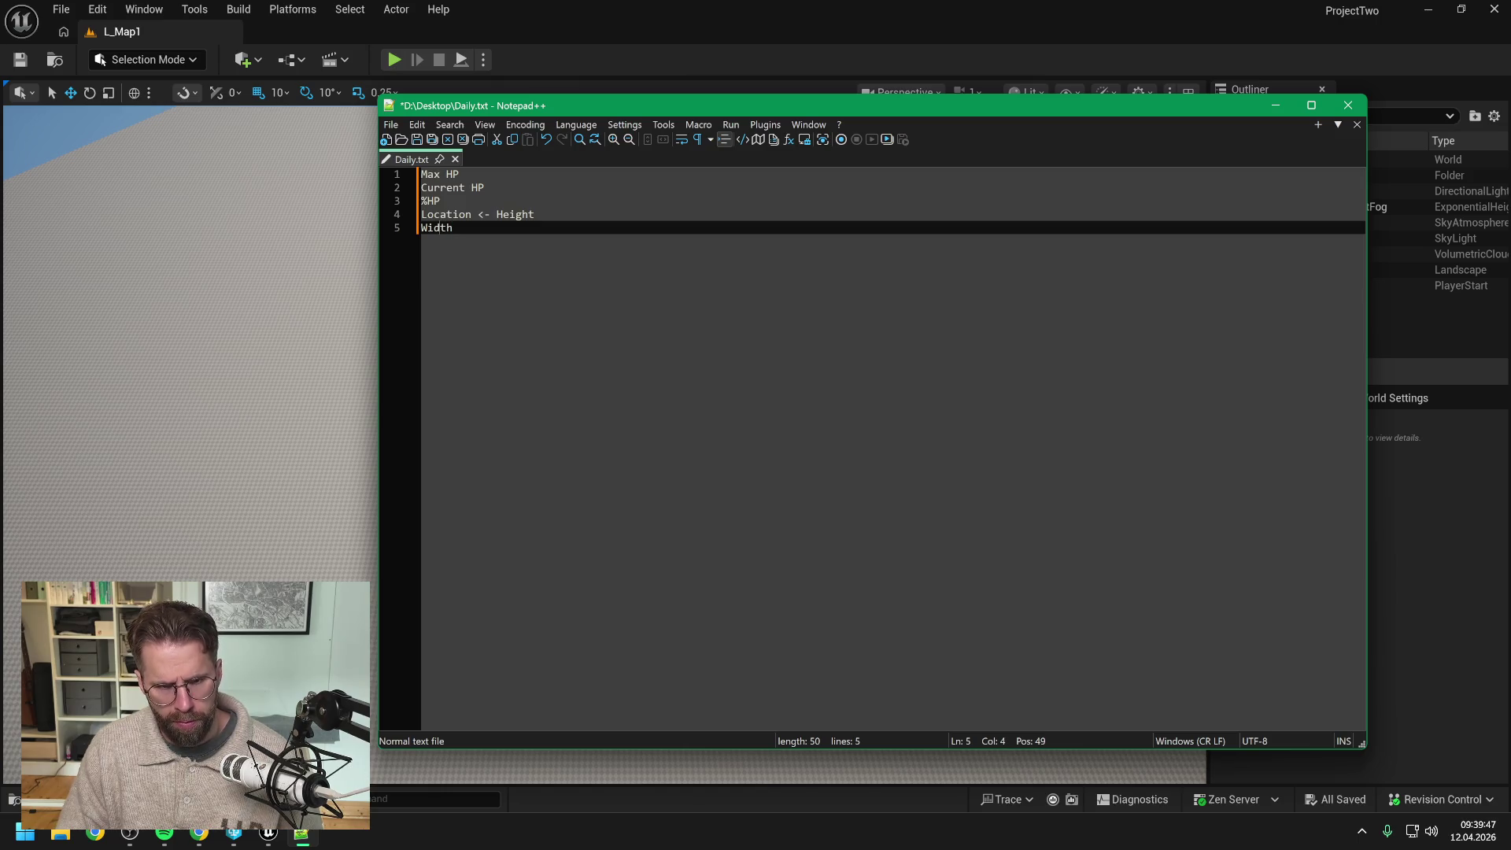
pyautogui.write('Health')
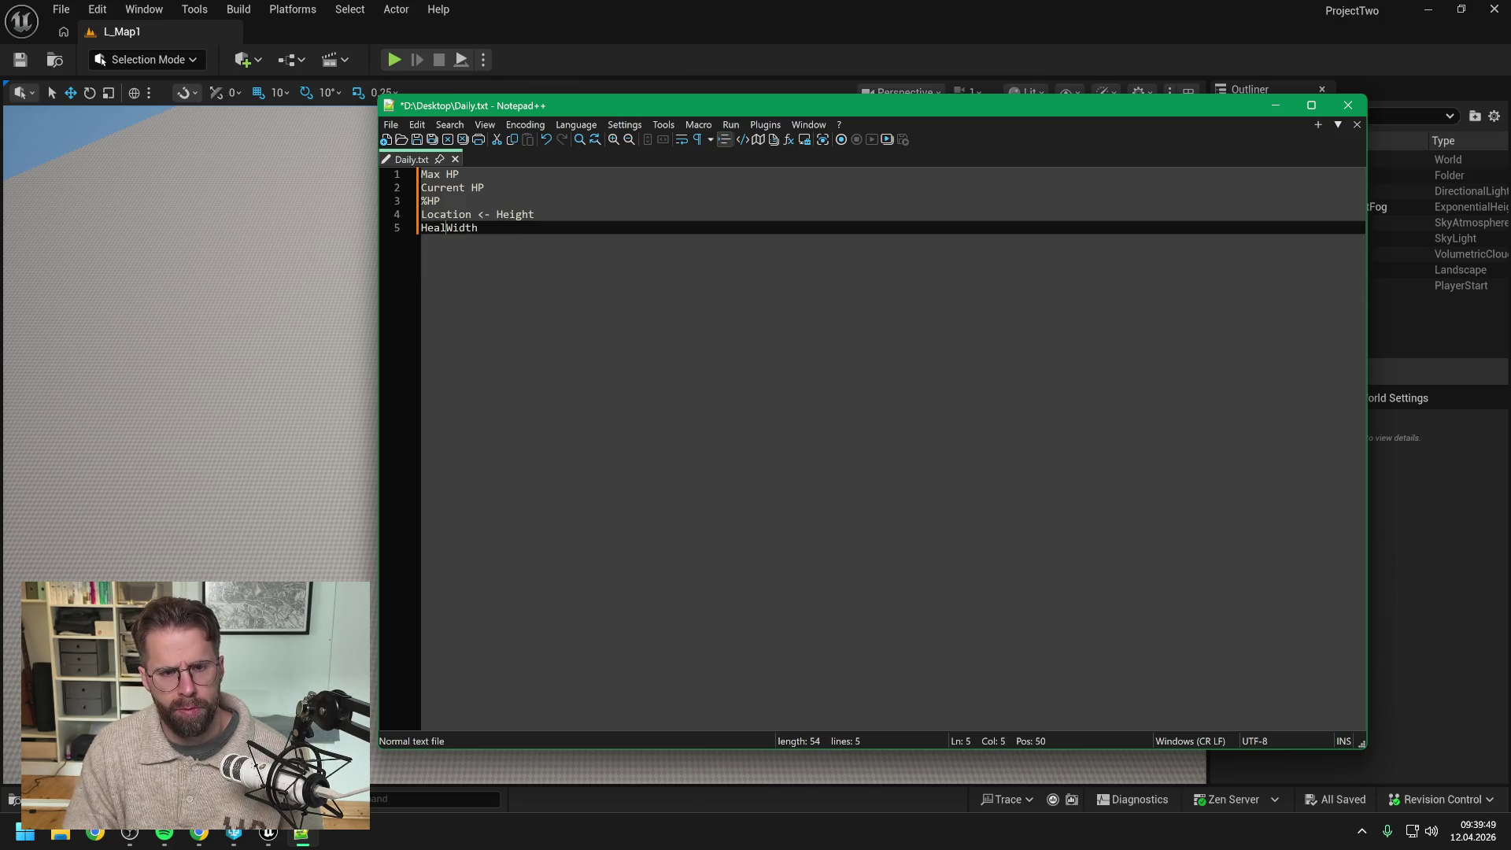
pyautogui.write('Bar')
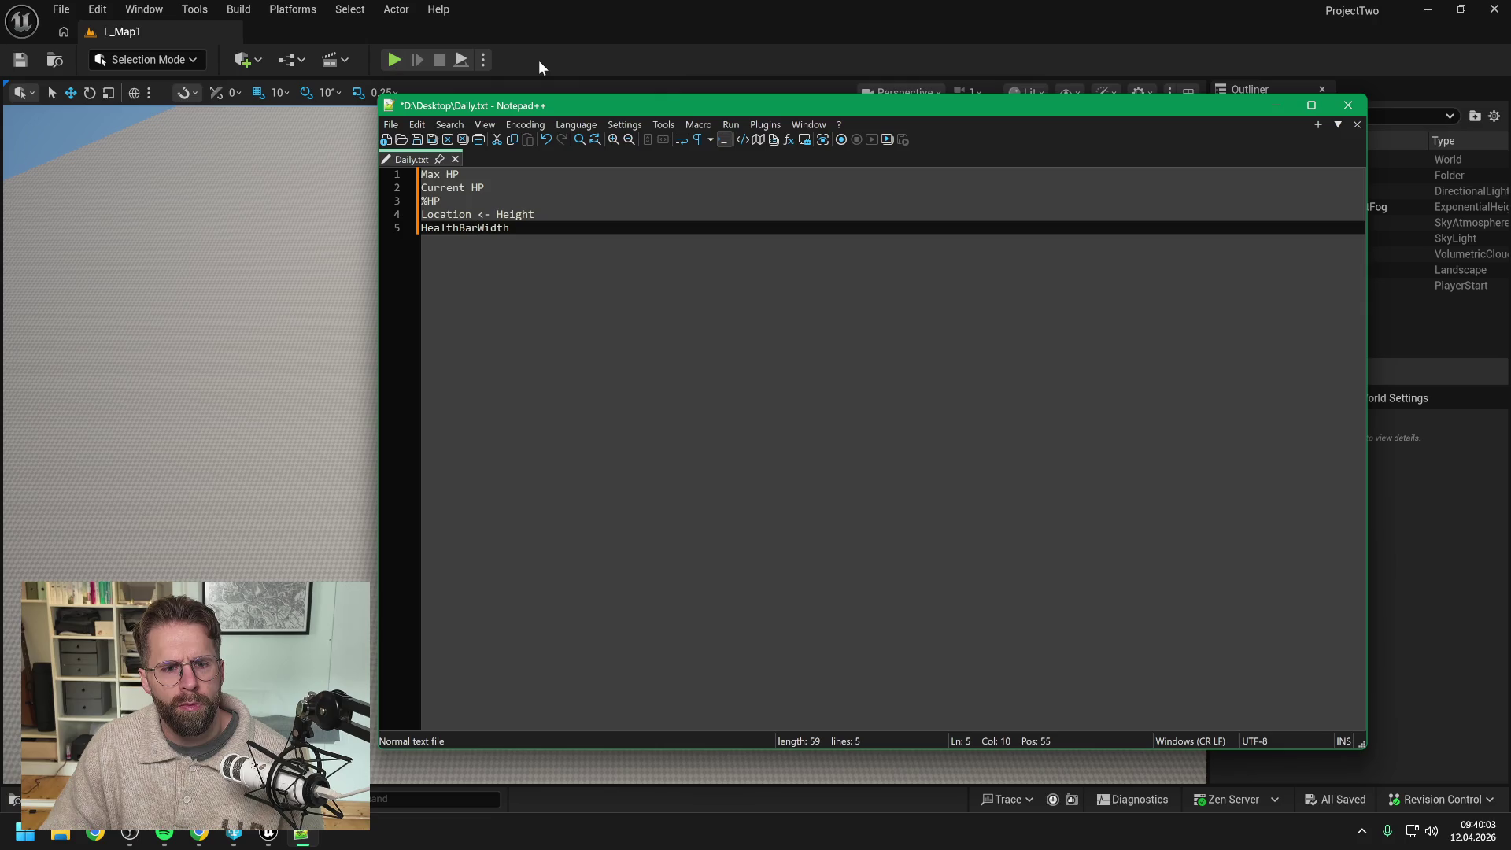
# Step: Search the Content Drawer for 'enemy' and select the A_EnemyPawn Blueprint
pyautogui.moveTo(567, 103); pyautogui.dragTo(1510, 79)
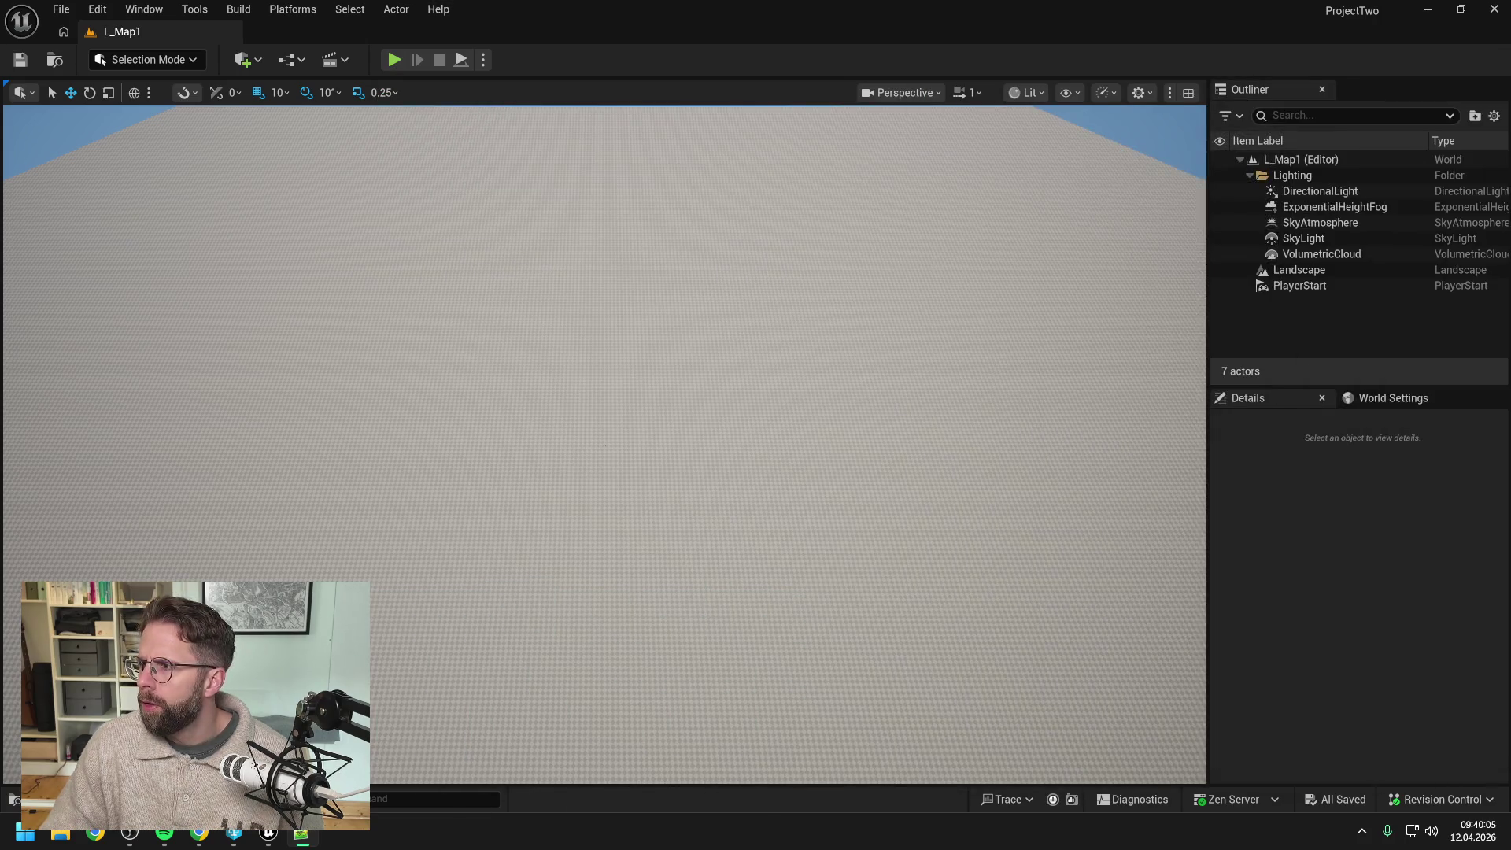
pyautogui.hotkey('ctrl', 'space')
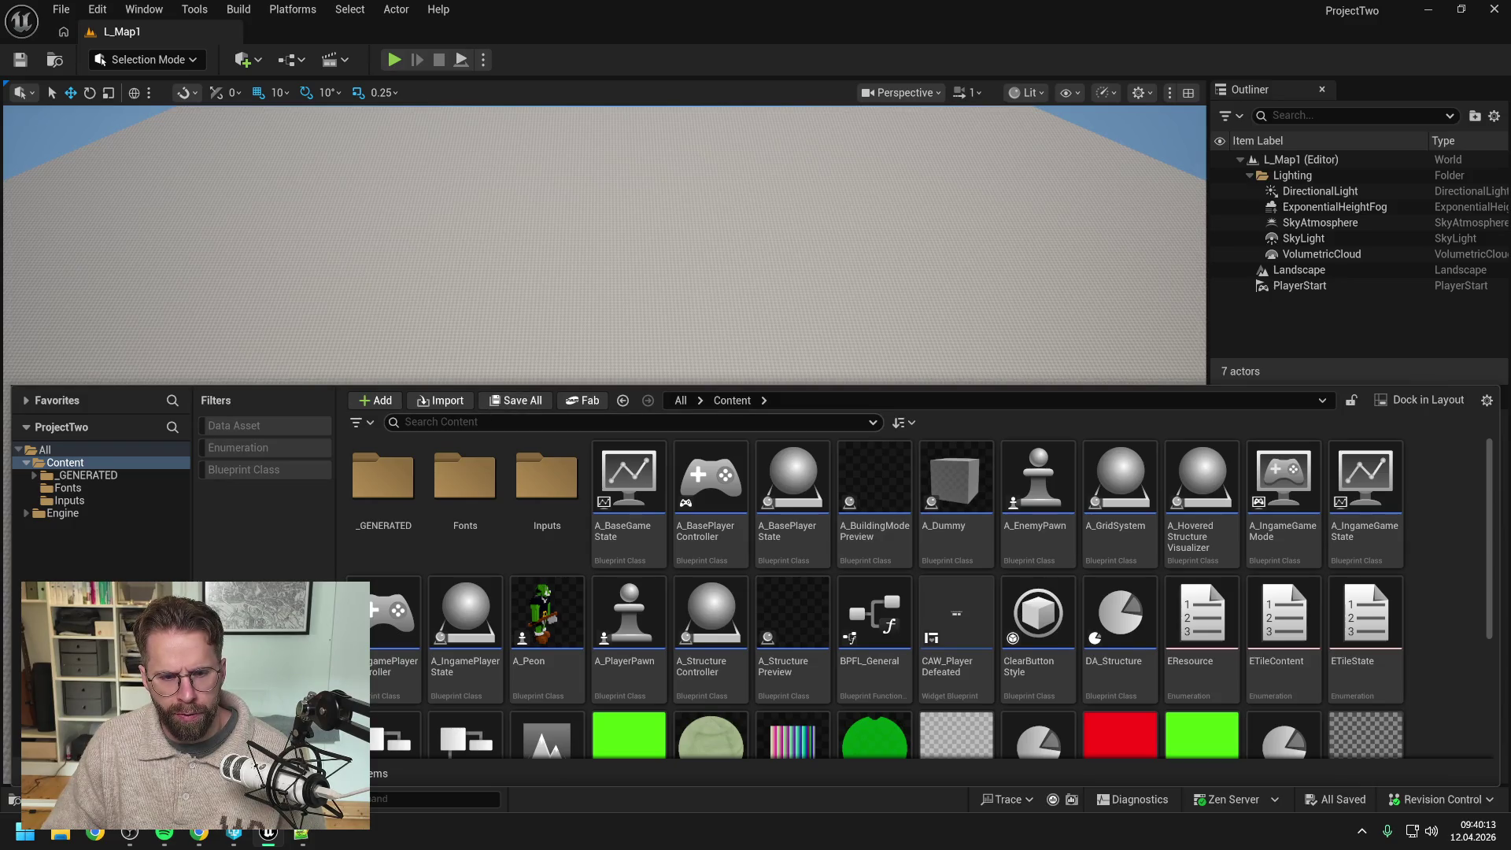
pyautogui.click(405, 422)
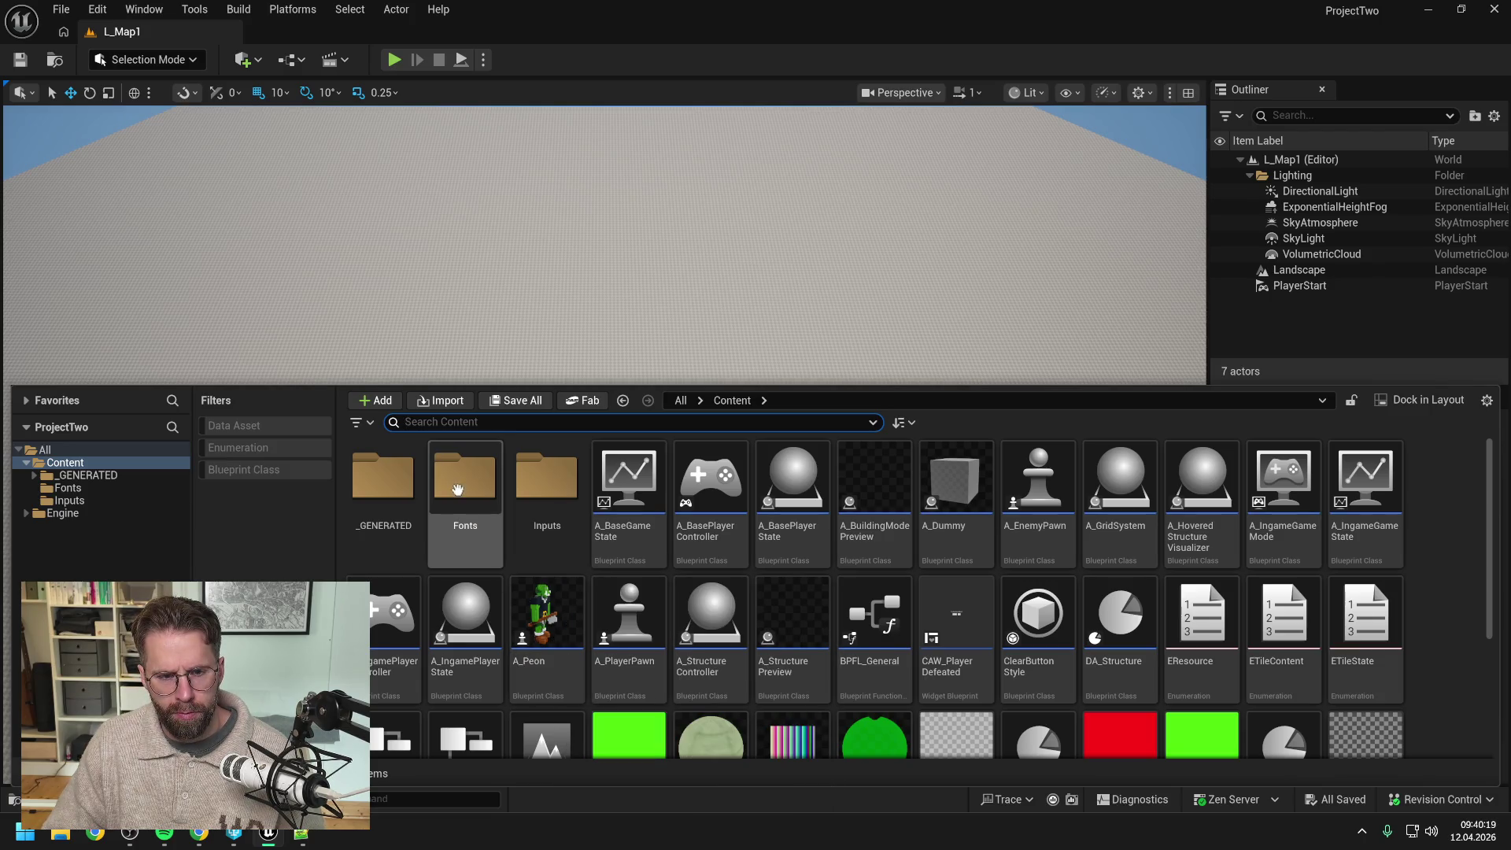
pyautogui.write('enemy')
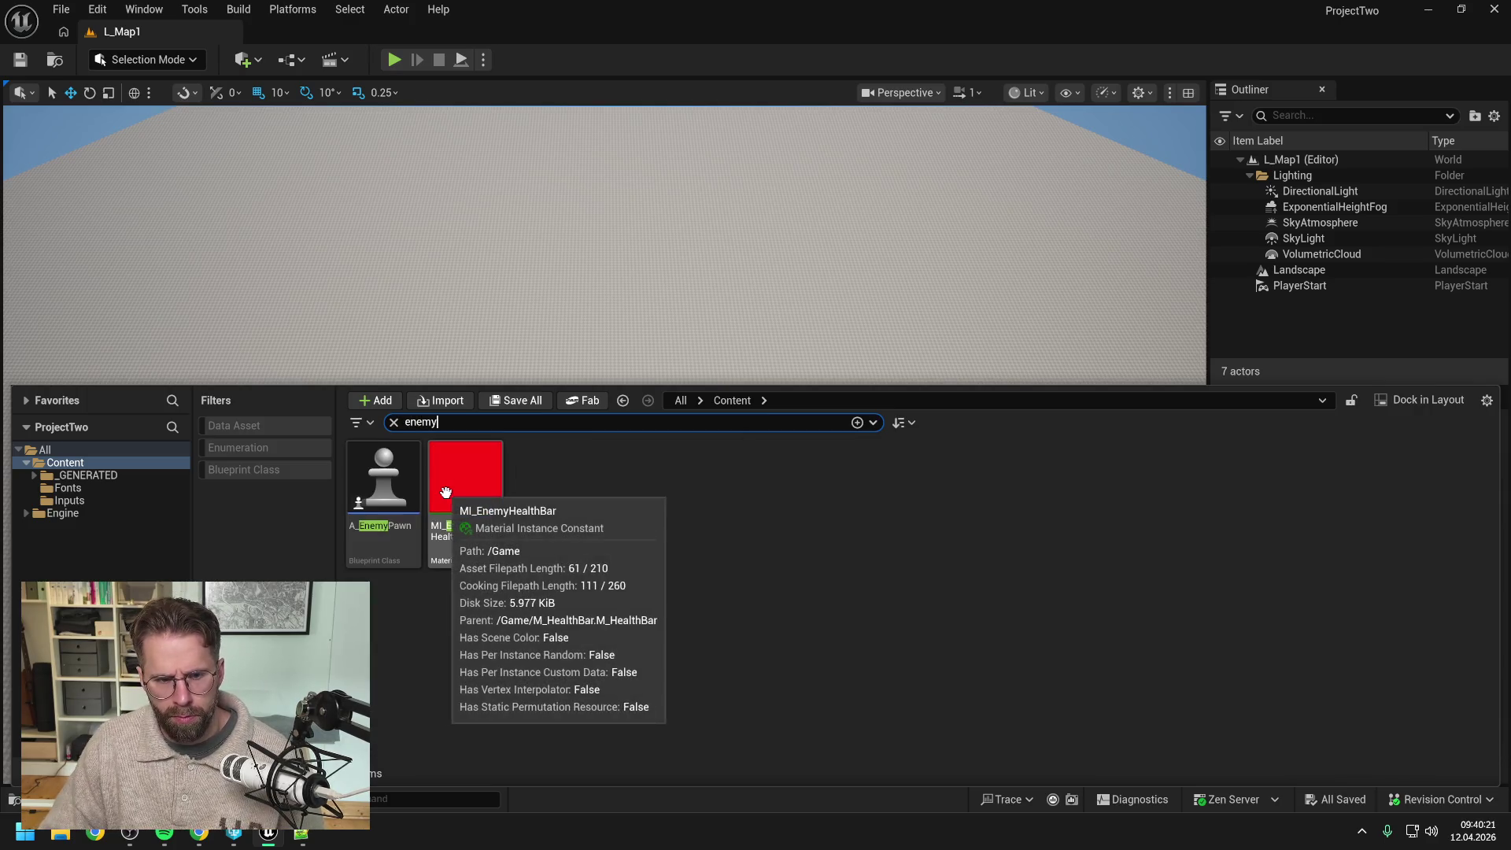
pyautogui.click(388, 486)
# Step: Open A_EnemyPawn and close every graph tab except EventGraph
pyautogui.doubleClick(388, 486)
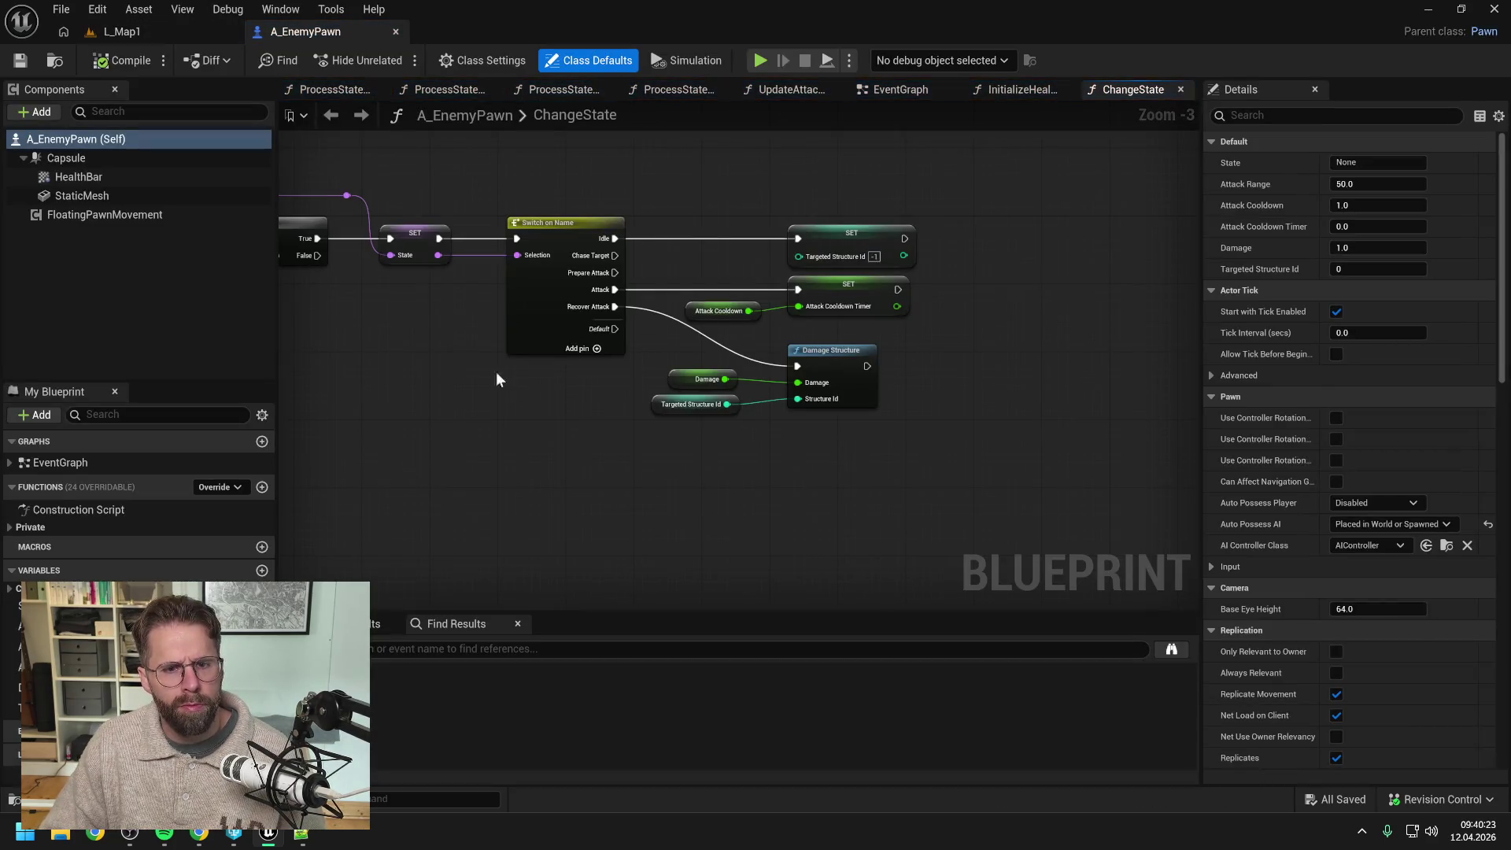
pyautogui.rightClick(890, 89)
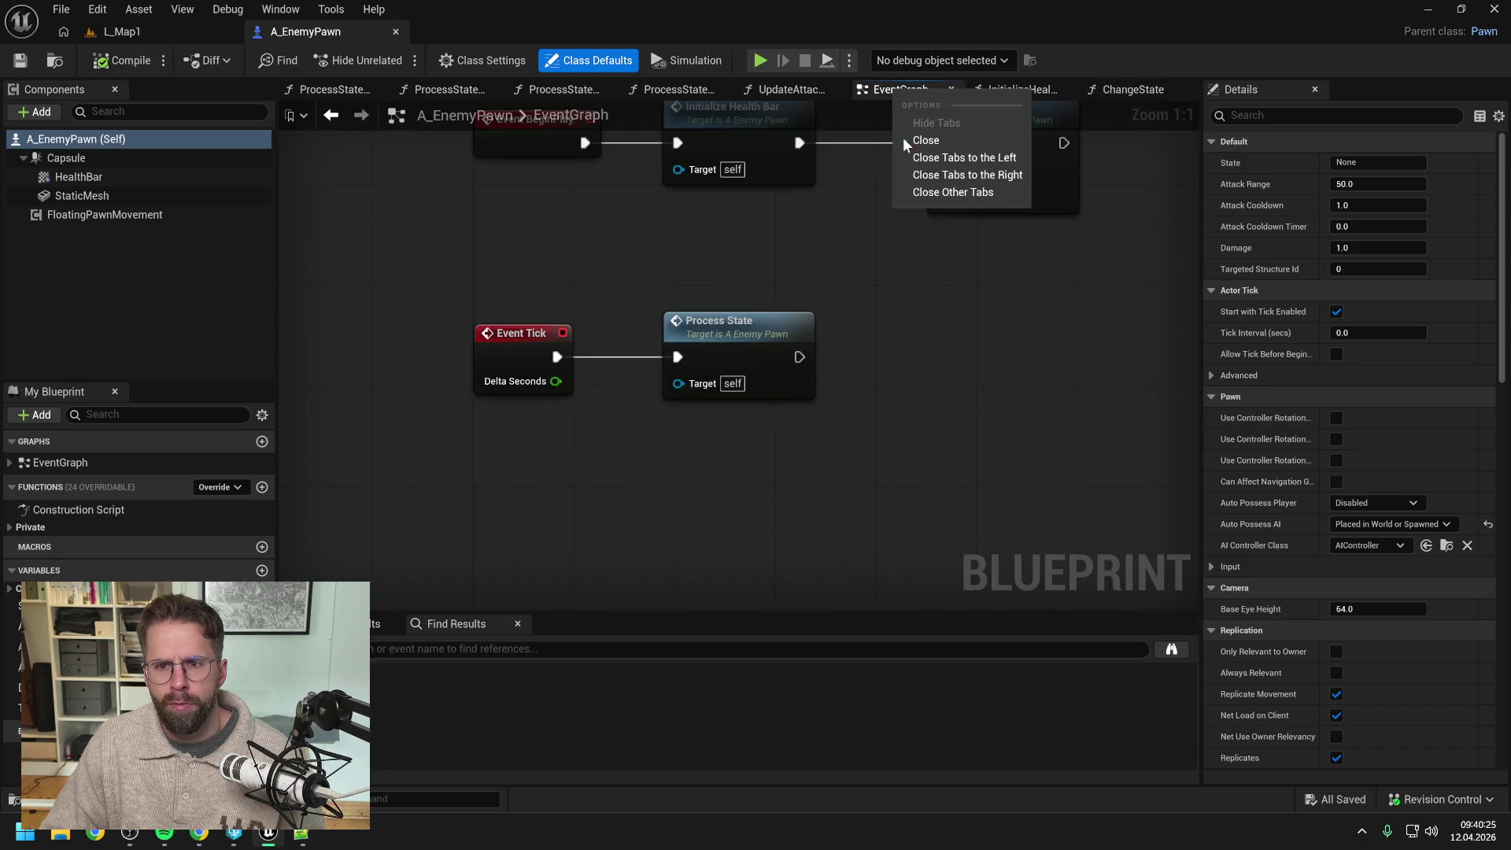
pyautogui.click(956, 192)
# Step: Inspect the Initialize Health Bar graph, then open the GetHealthBarWidth function
pyautogui.doubleClick(725, 224)
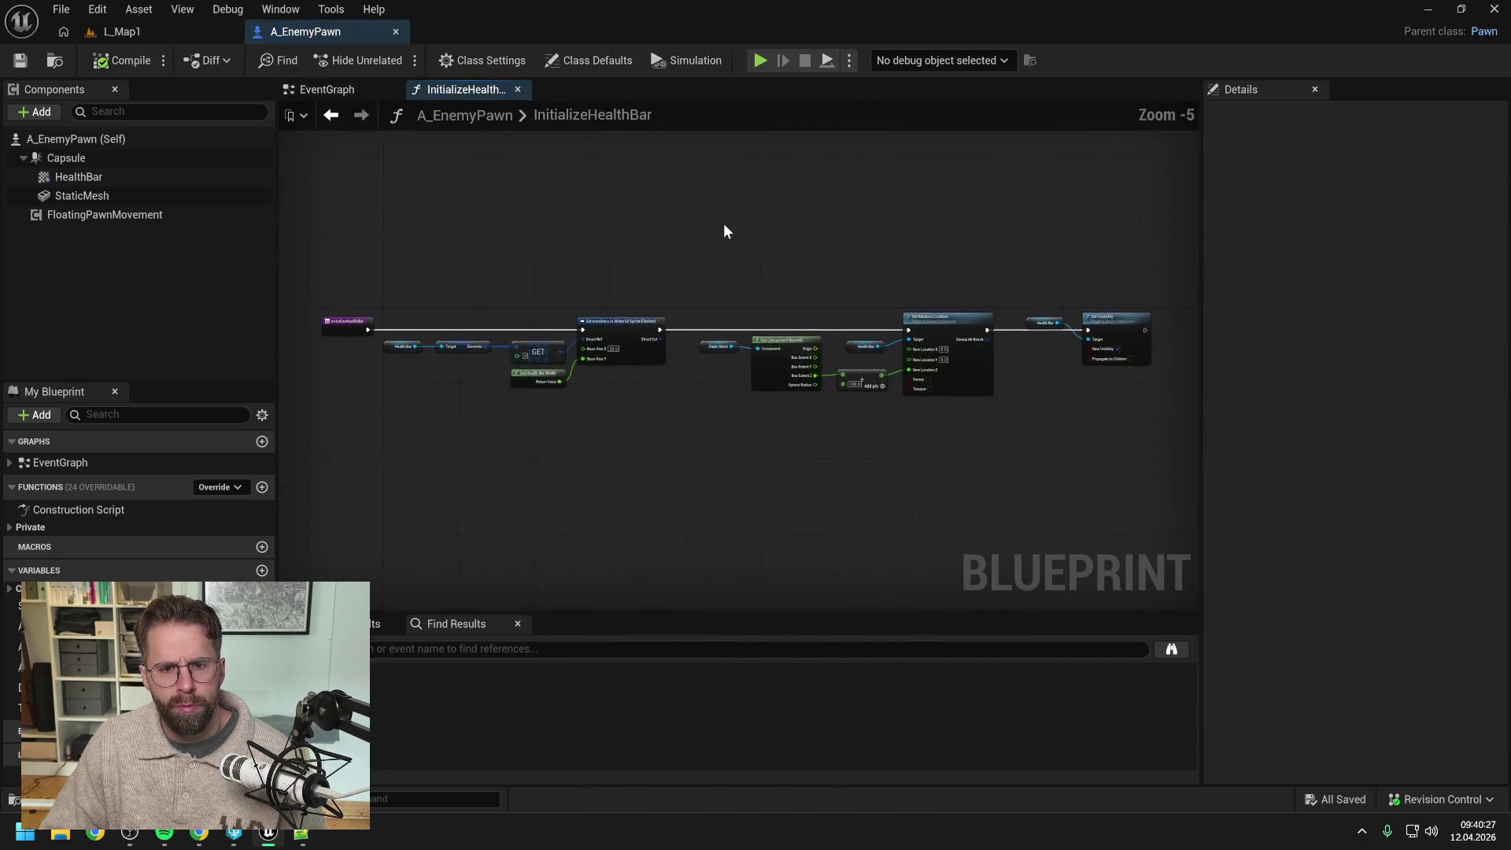
pyautogui.scroll(2, 621, 376)
pyautogui.moveTo(645, 411); pyautogui.dragTo(791, 411)
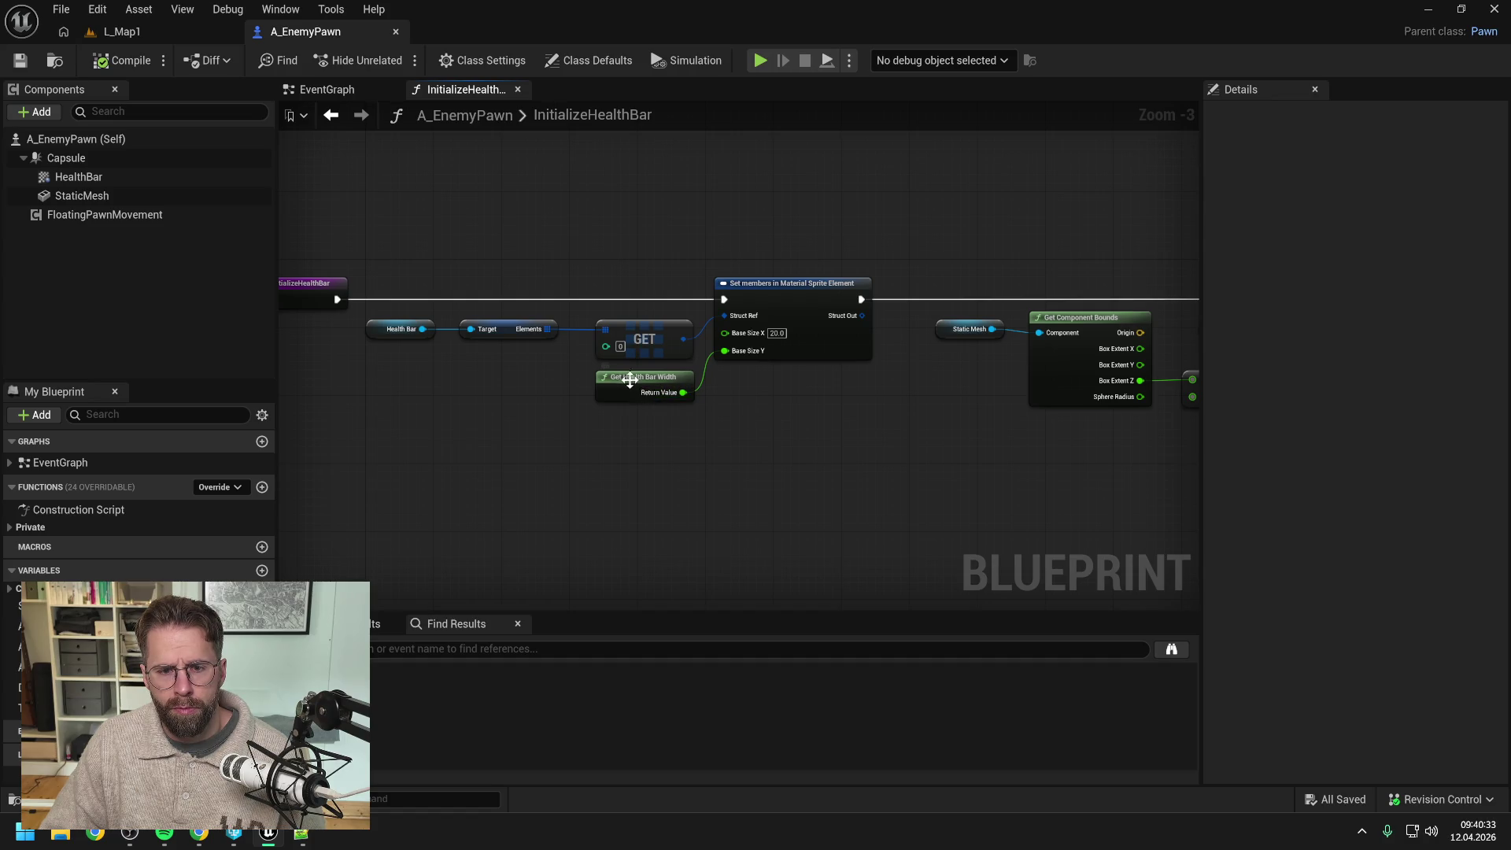
pyautogui.moveTo(625, 381); pyautogui.dragTo(585, 402)
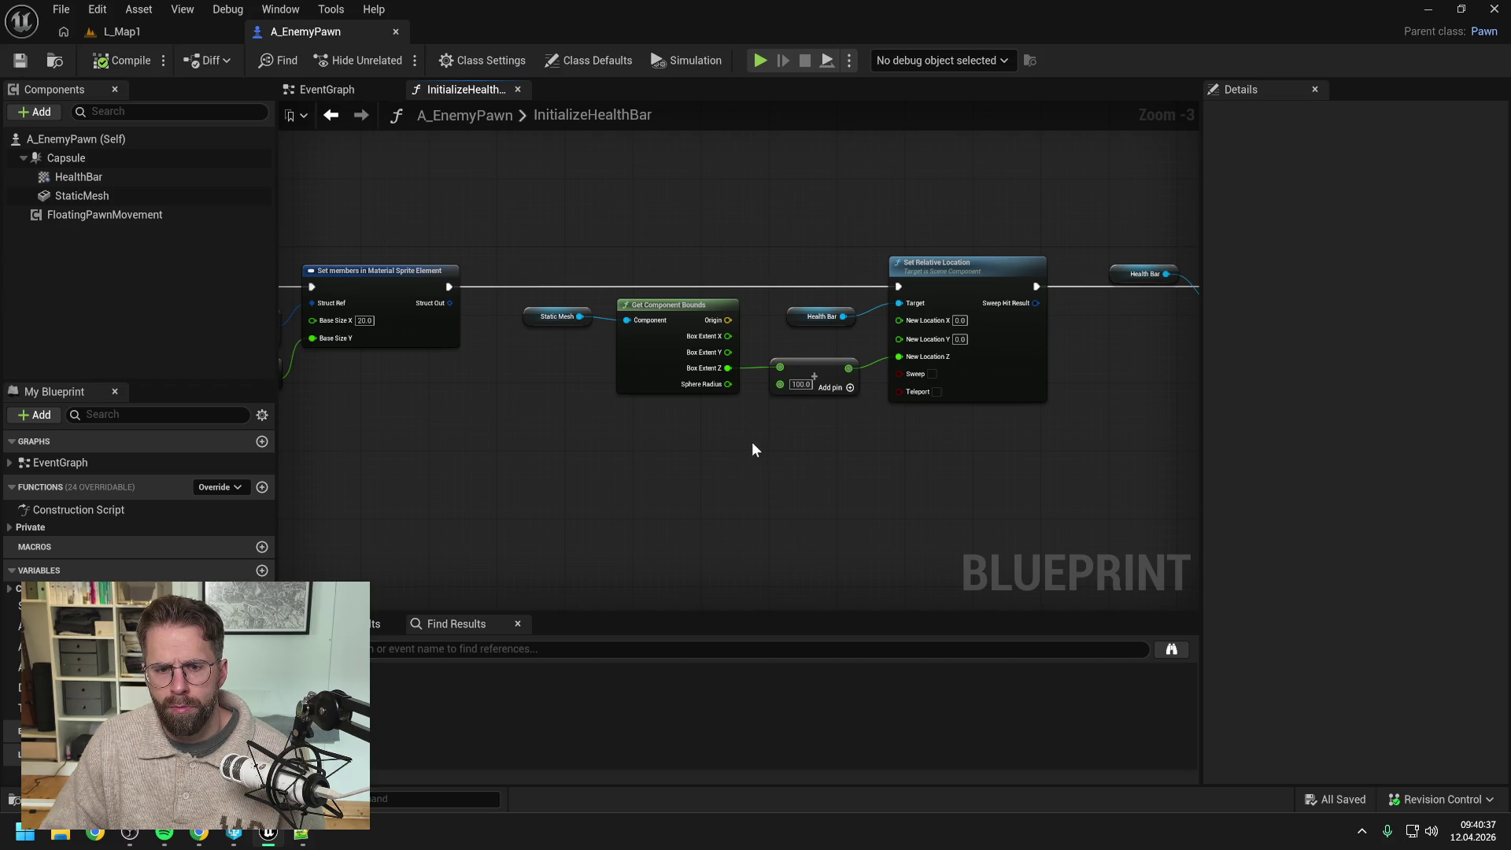
pyautogui.moveTo(753, 449); pyautogui.dragTo(721, 436)
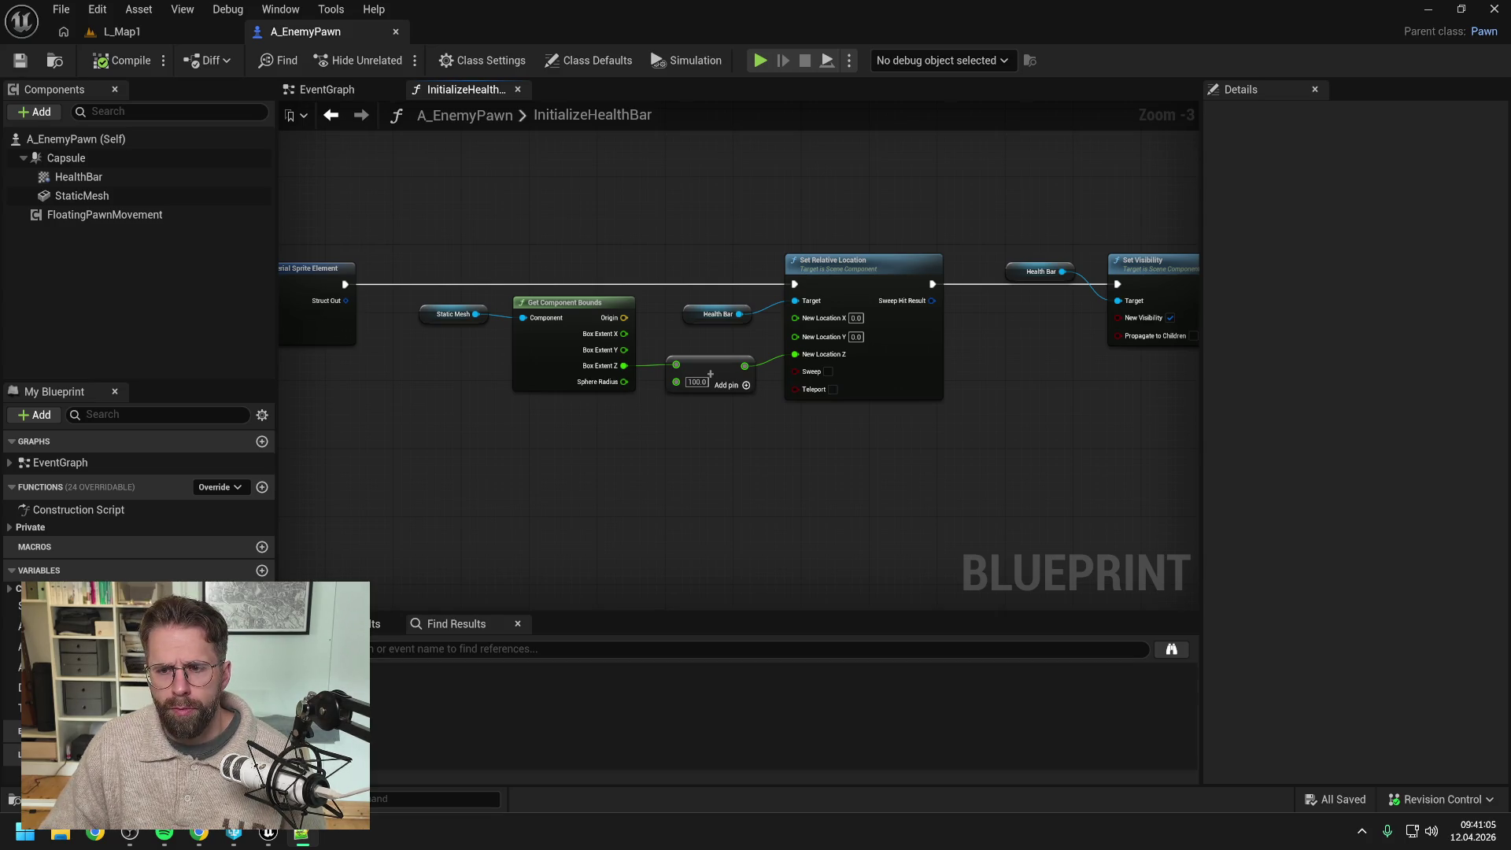
pyautogui.moveTo(940, 222)
pyautogui.mouseDown()
pyautogui.moveTo(1128, 222)
pyautogui.moveTo(1066, 216)
pyautogui.mouseUp()
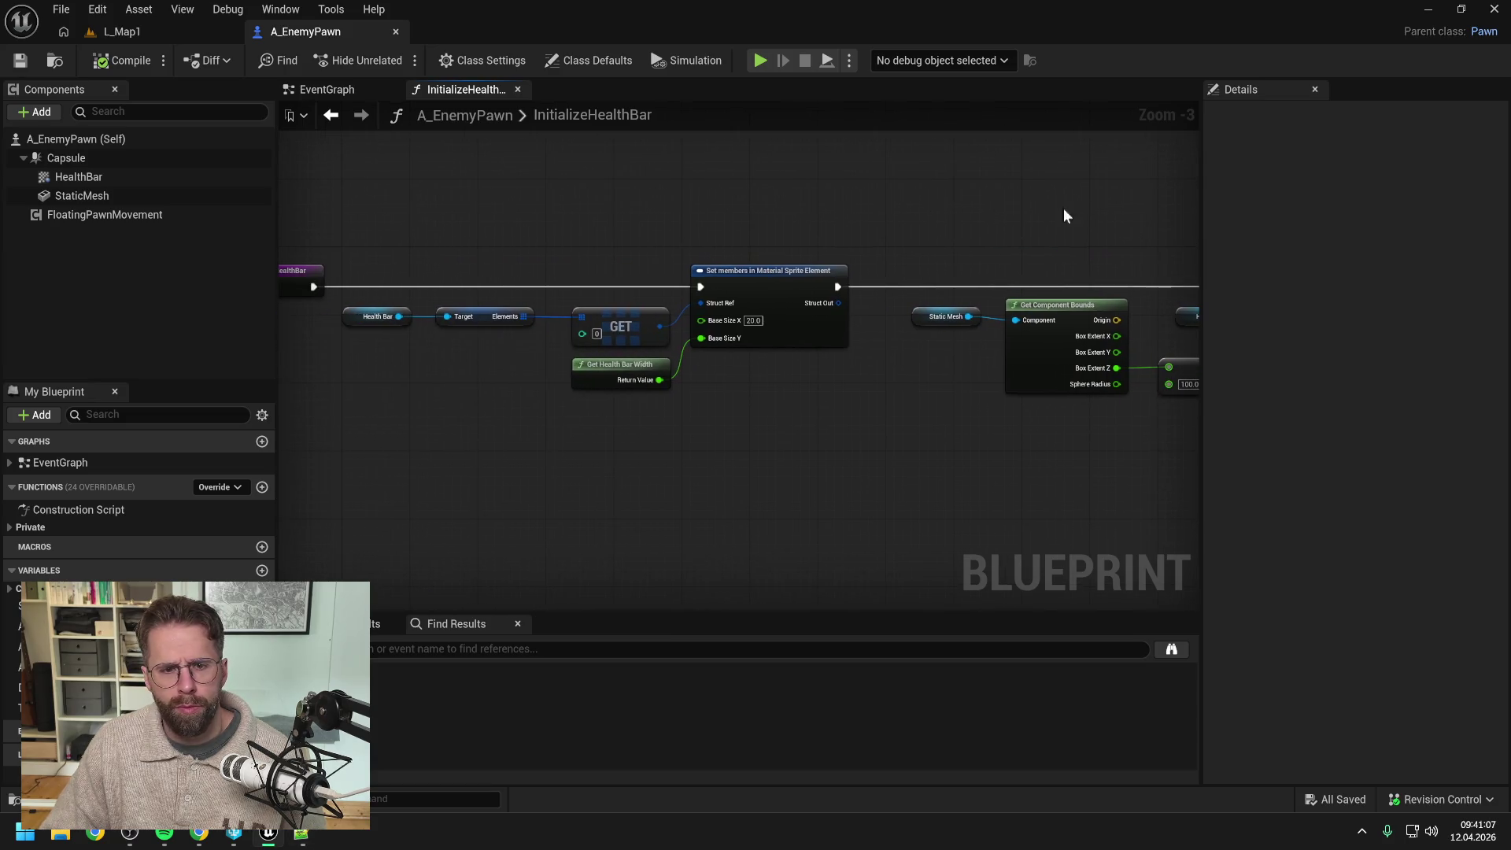
pyautogui.doubleClick(700, 370)
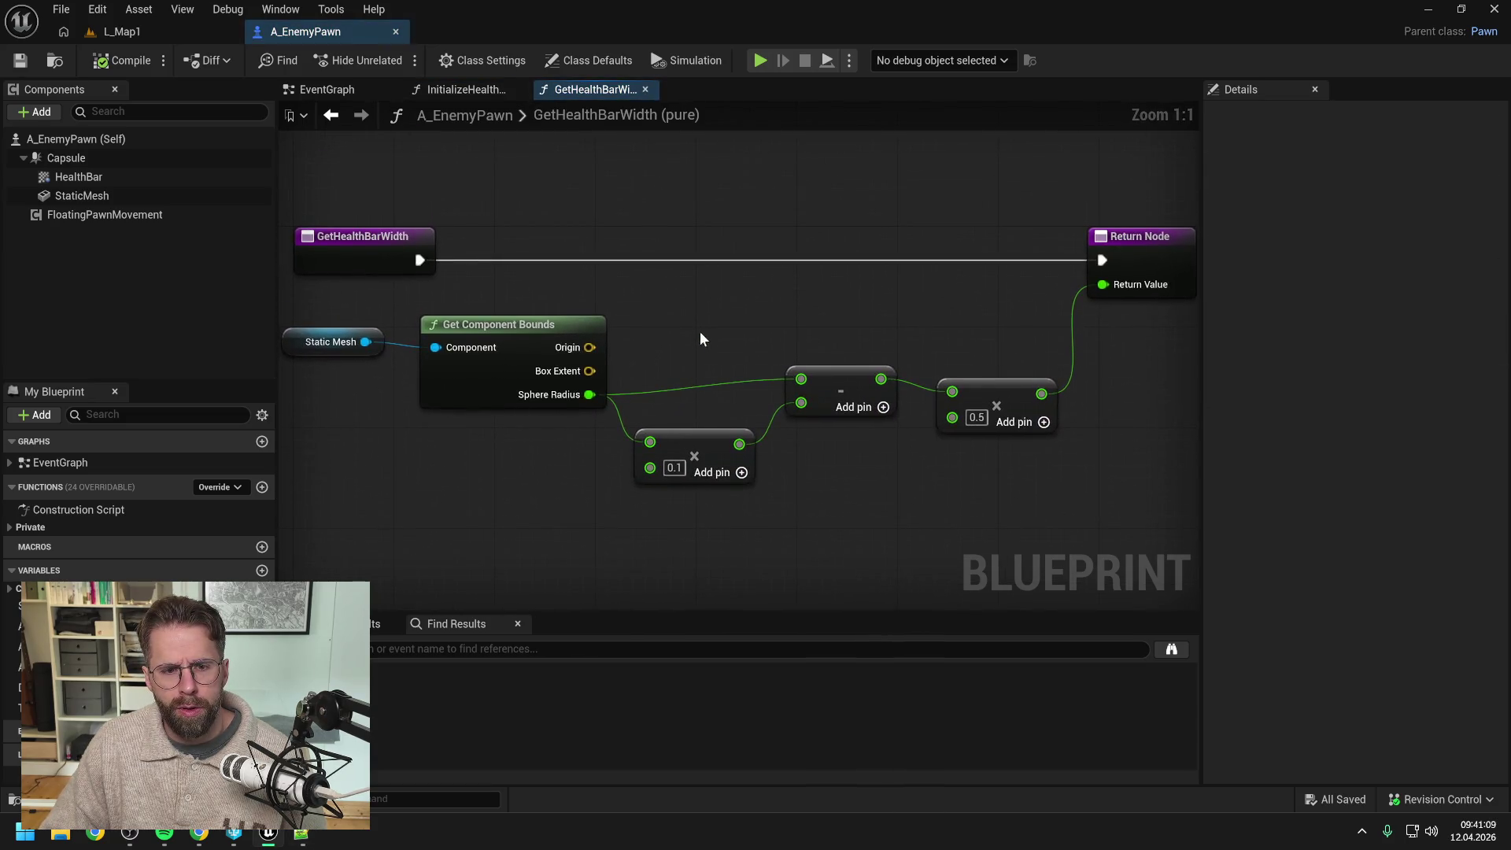
pyautogui.scroll(-1, 701, 339)
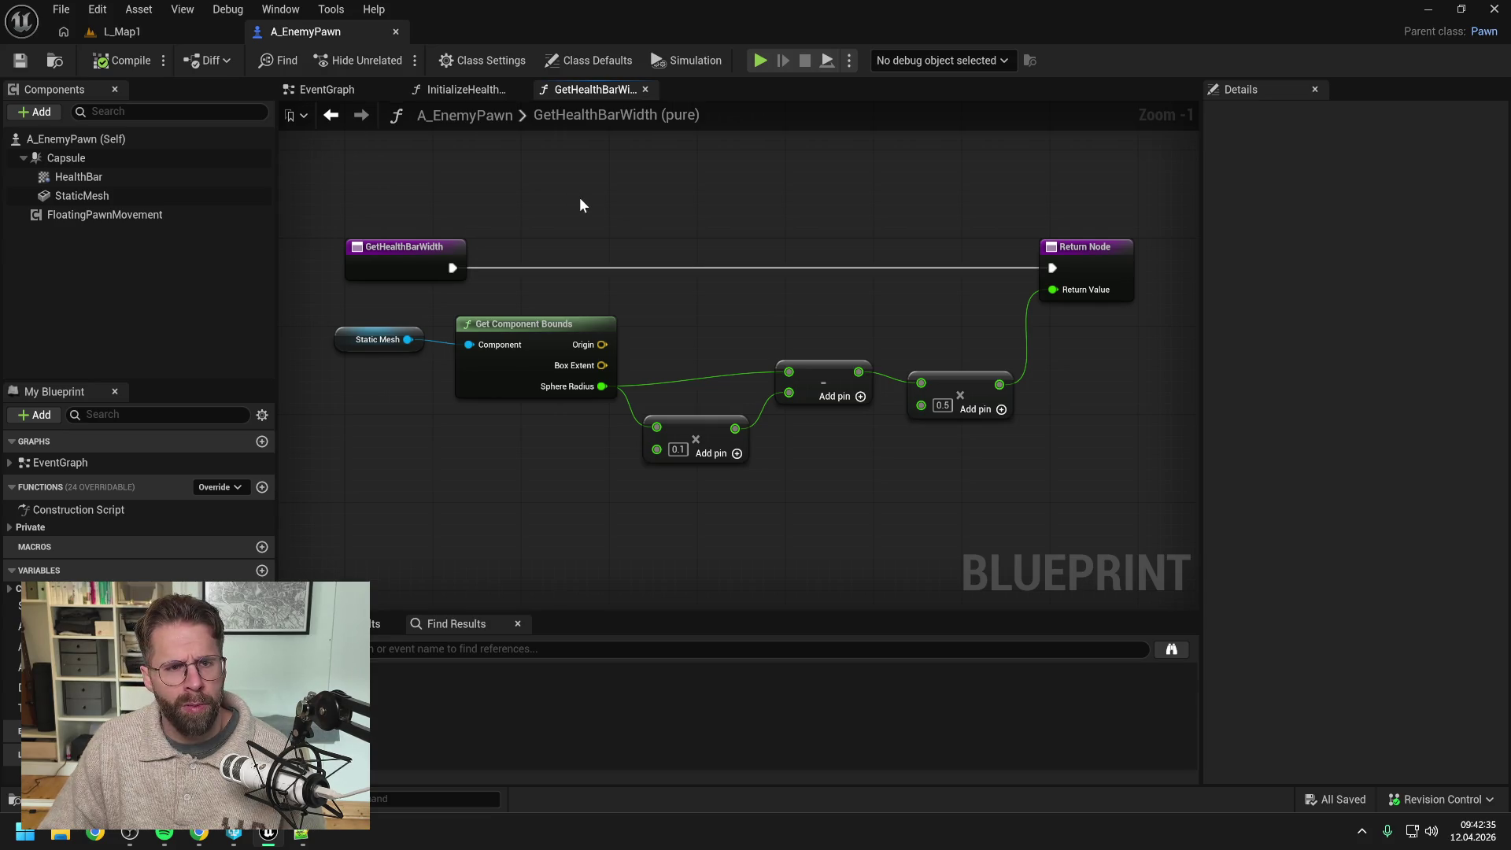
# Step: Search 'struc' and open A_HoveredStructureVisualizer on its UpdateHealthBar function graph
pyautogui.hotkey('ctrl', 'space')
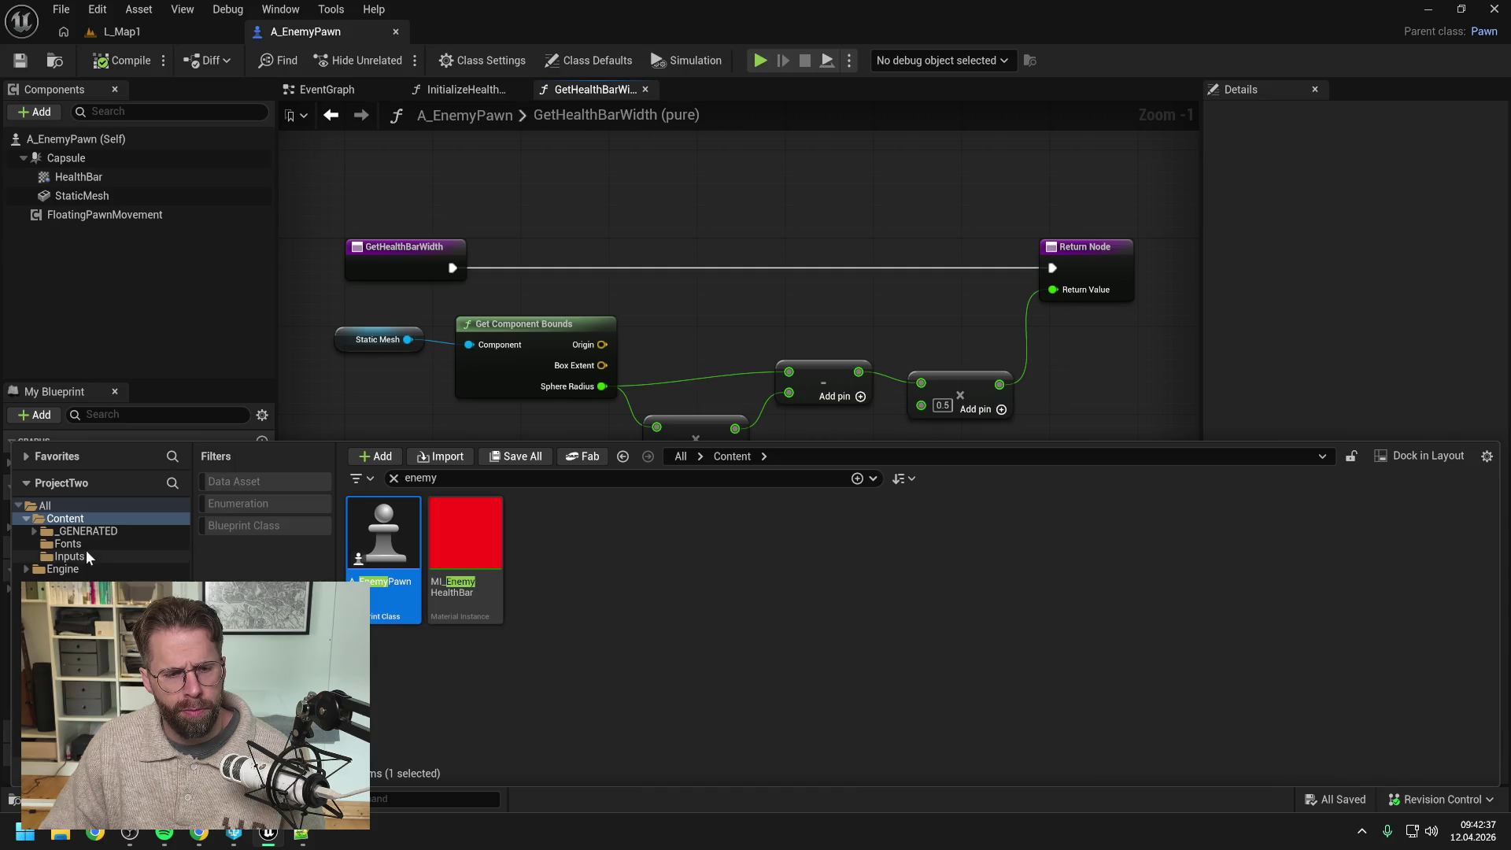
pyautogui.click(413, 479)
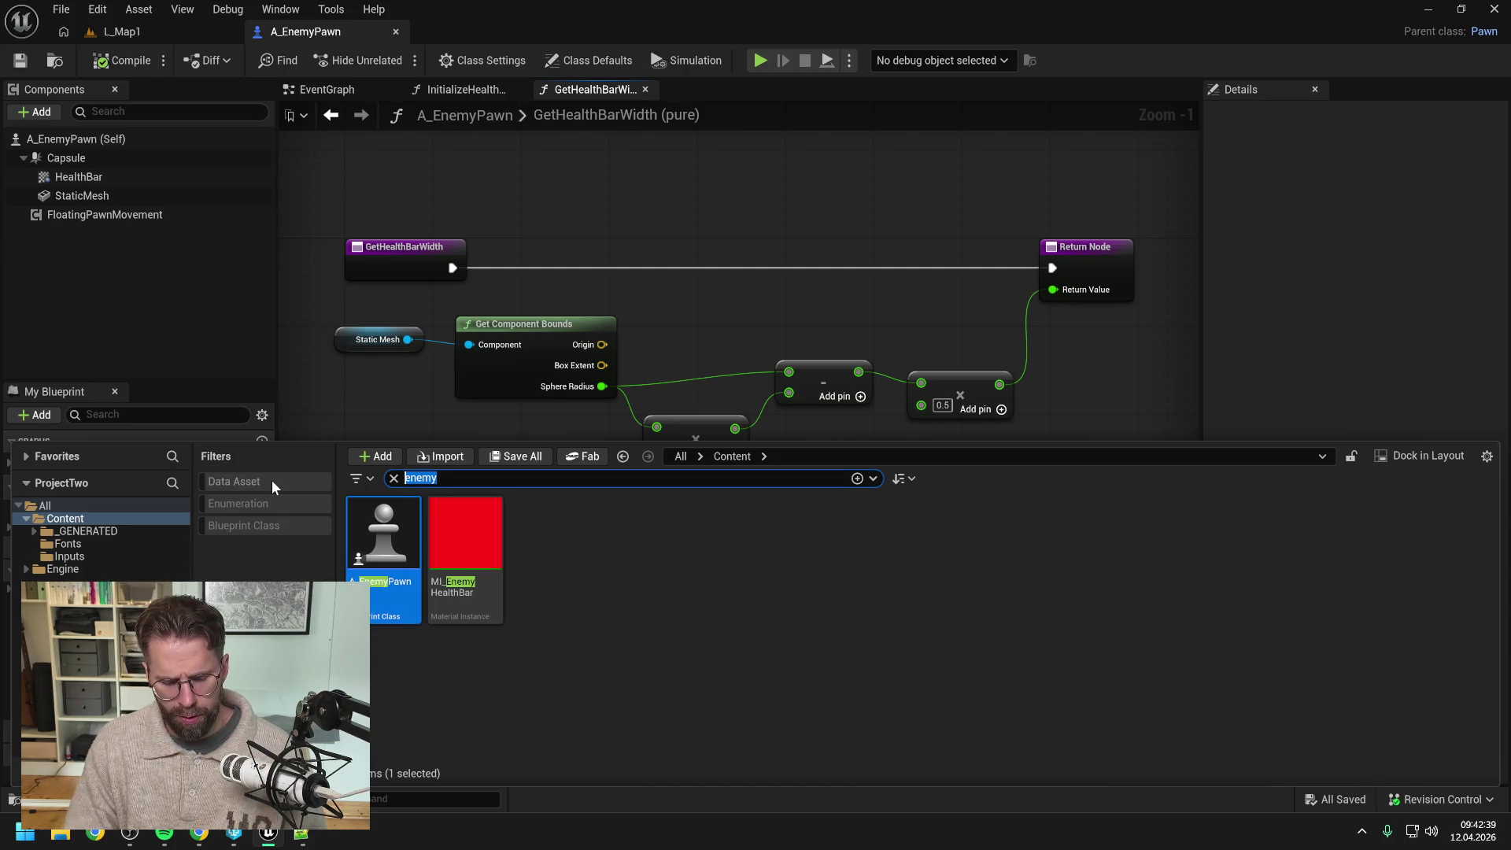
pyautogui.write('struc')
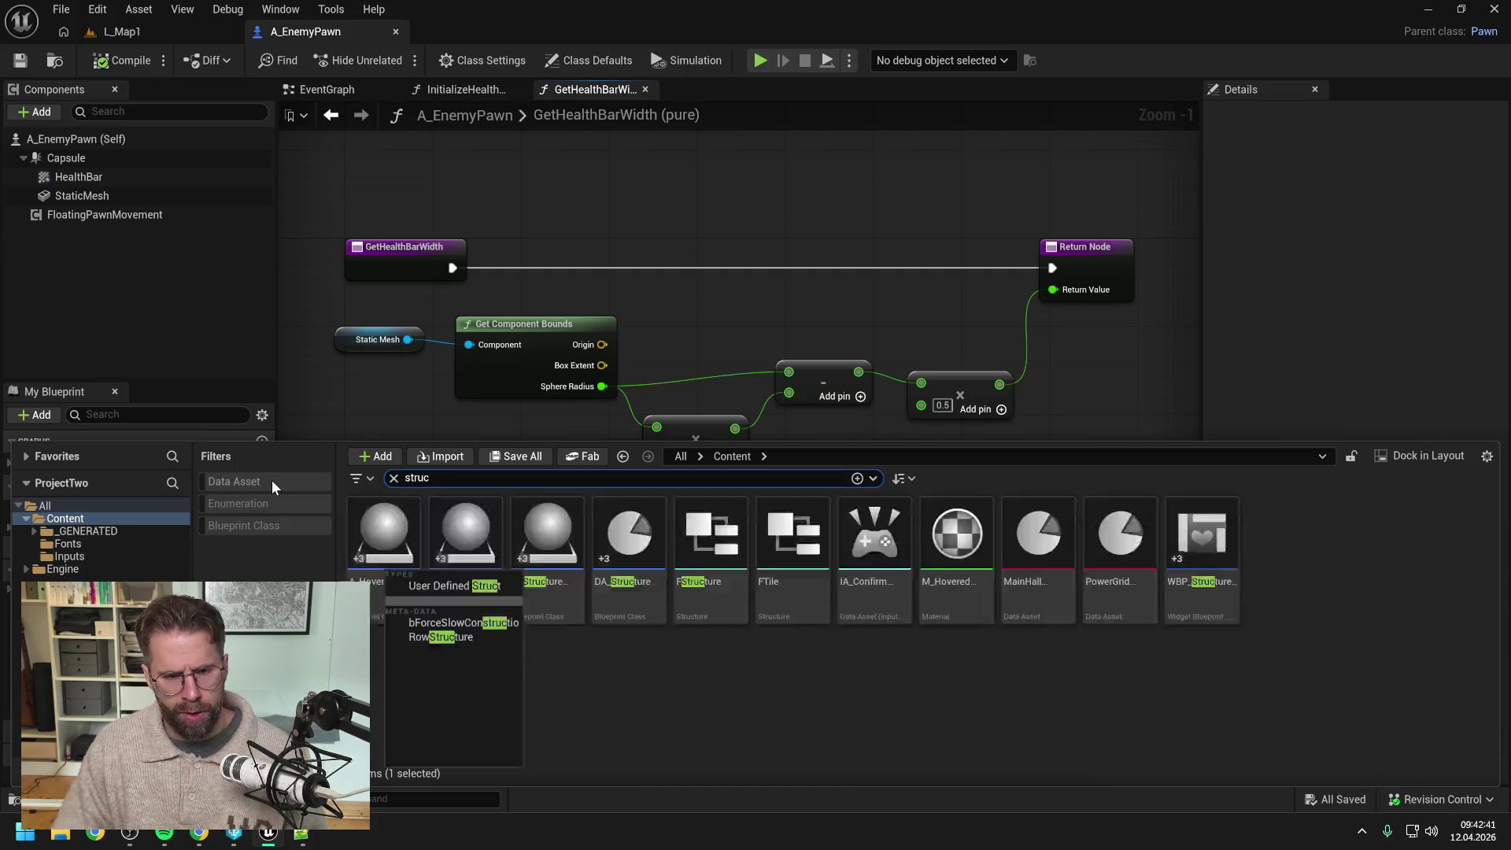
pyautogui.click(705, 707)
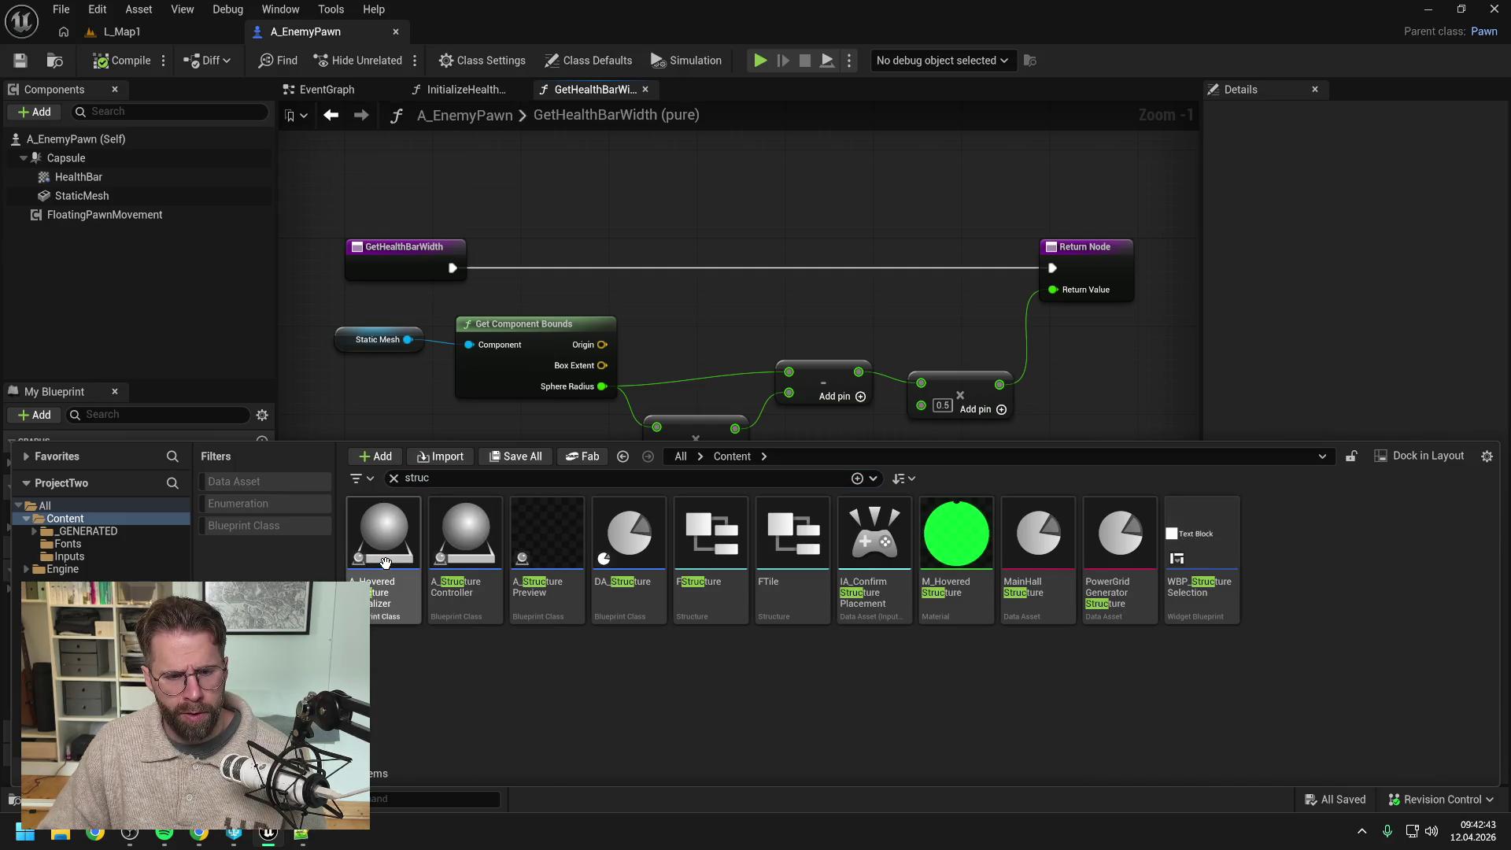
pyautogui.doubleClick(386, 562)
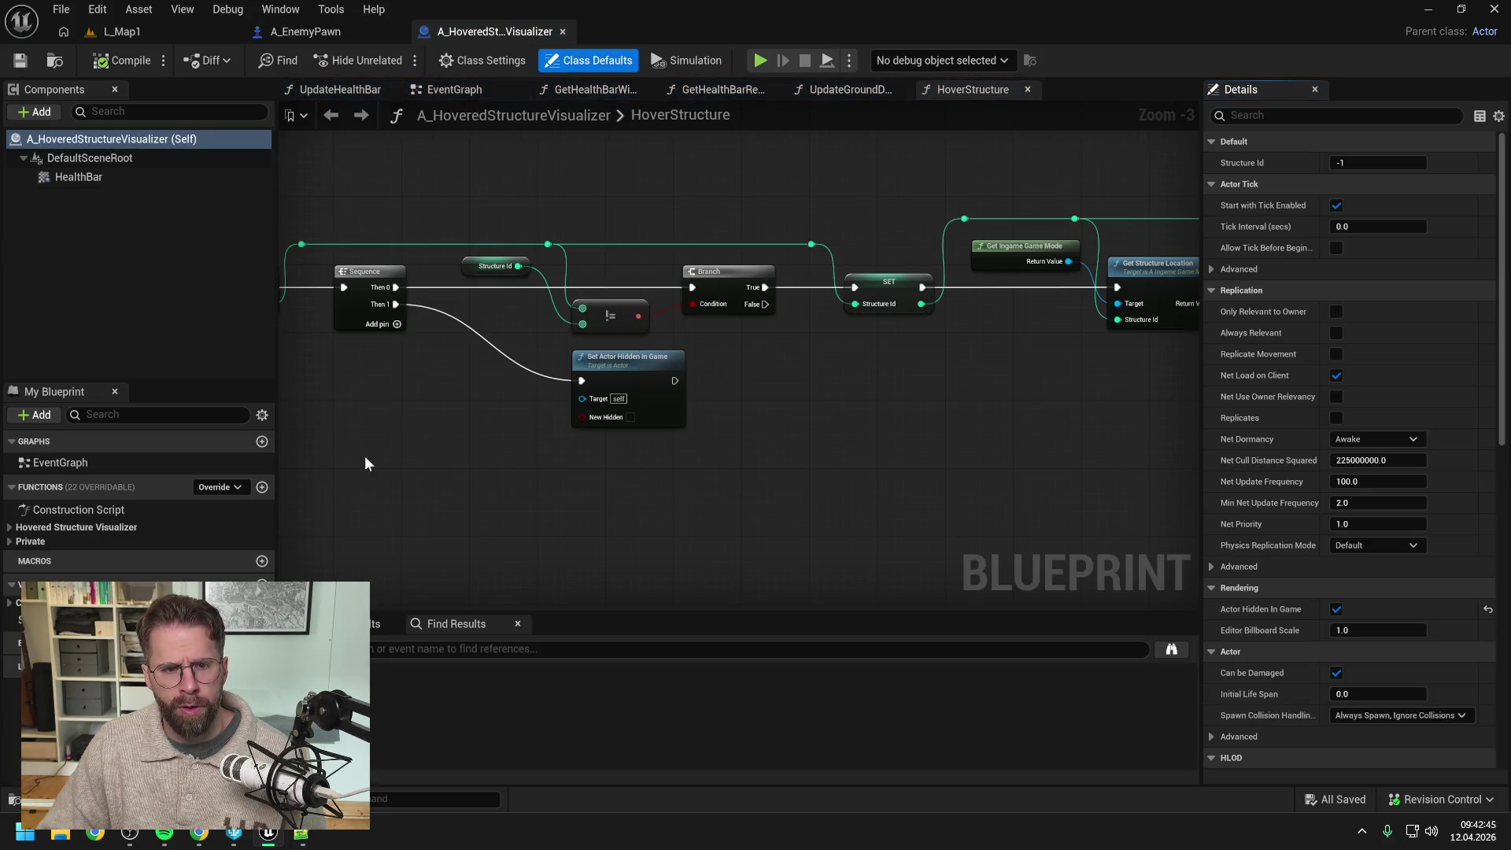
pyautogui.click(357, 89)
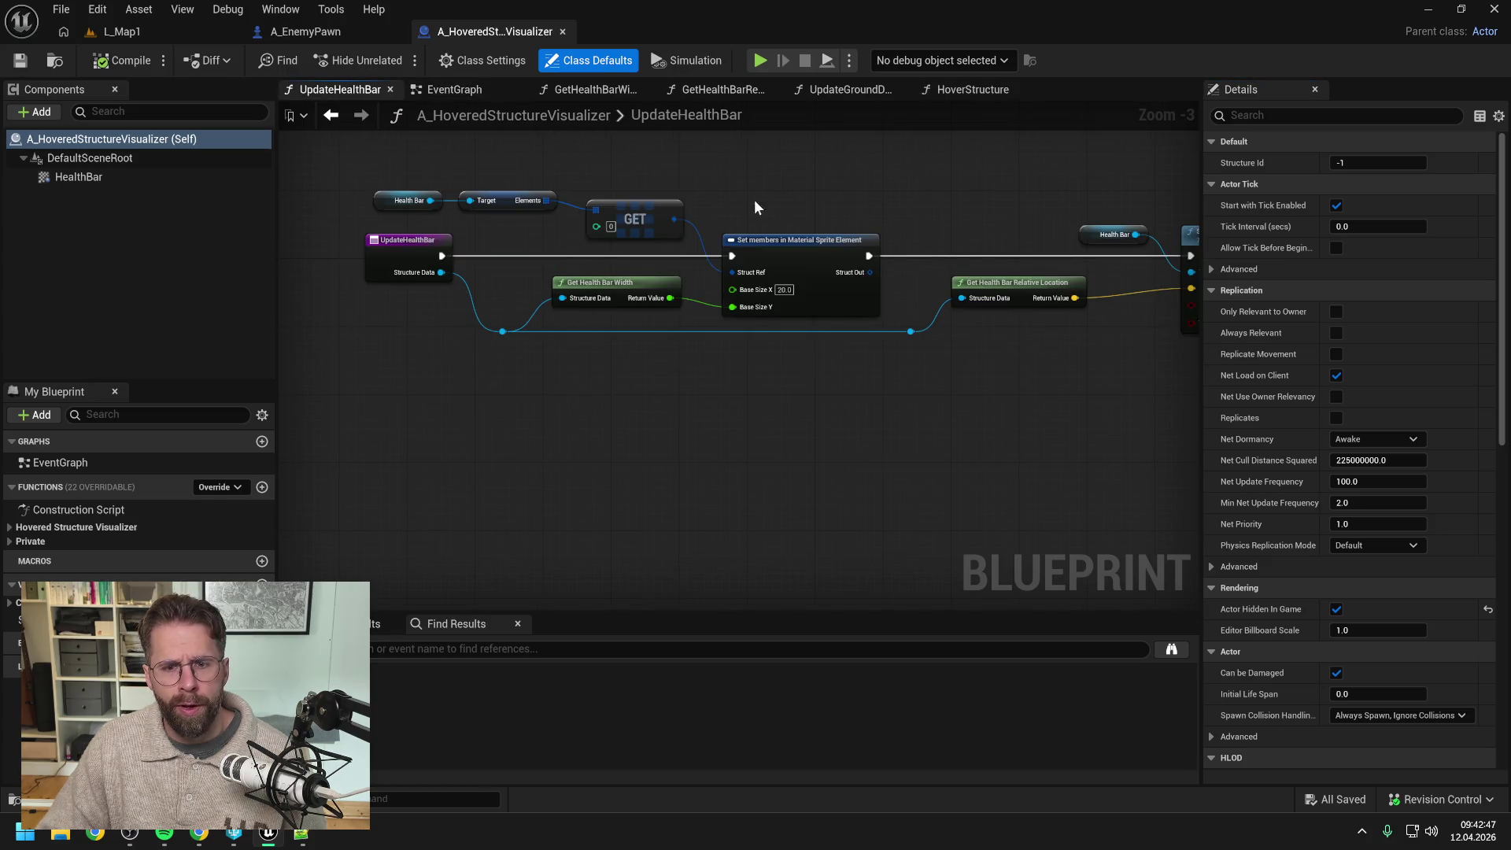
pyautogui.doubleClick(595, 293)
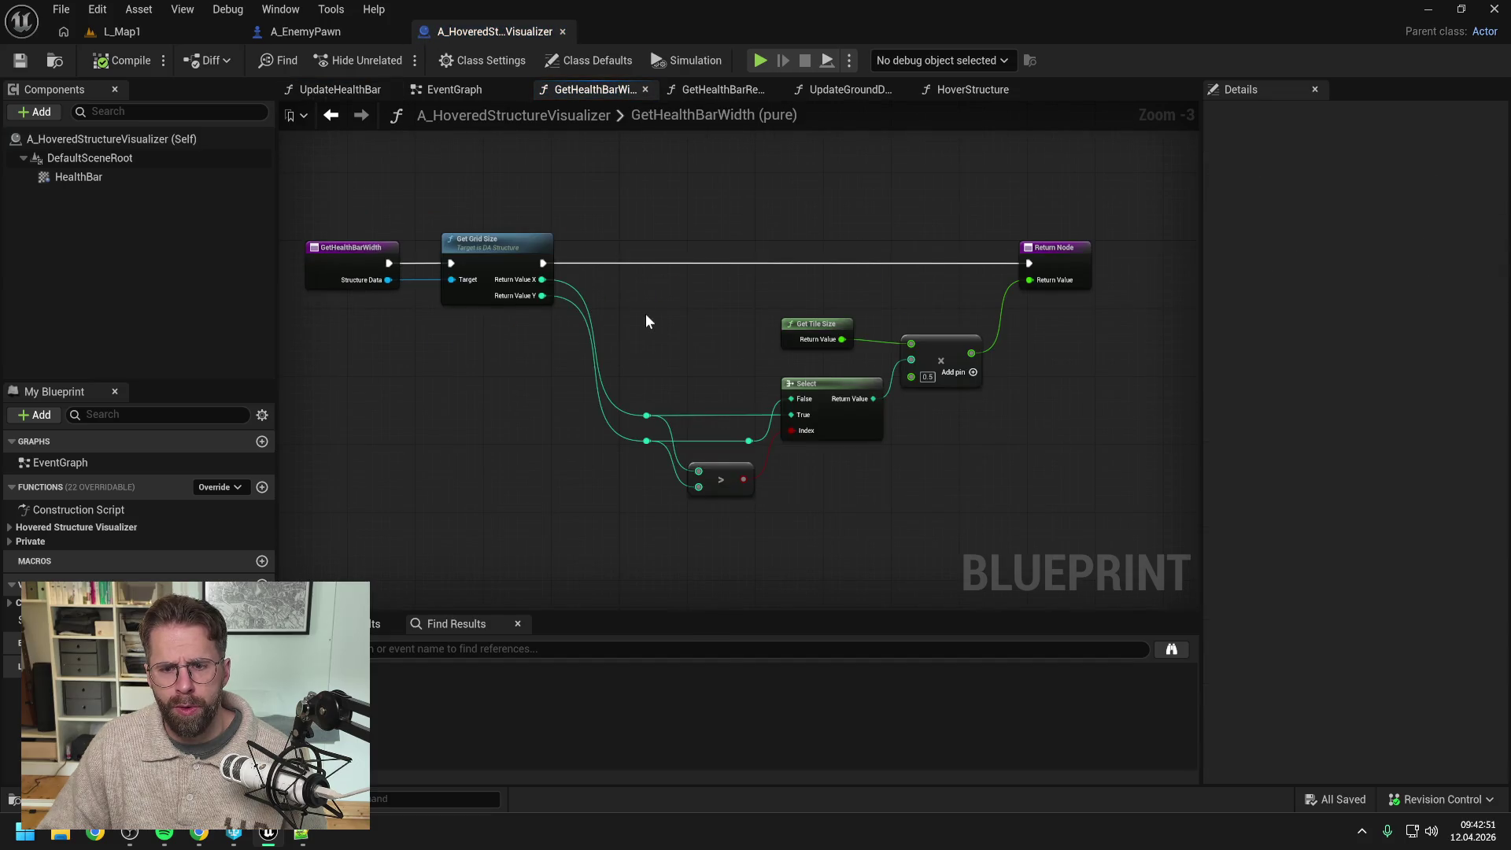
pyautogui.moveTo(688, 325)
pyautogui.mouseDown()
pyautogui.moveTo(756, 323)
pyautogui.moveTo(722, 325)
pyautogui.mouseUp()
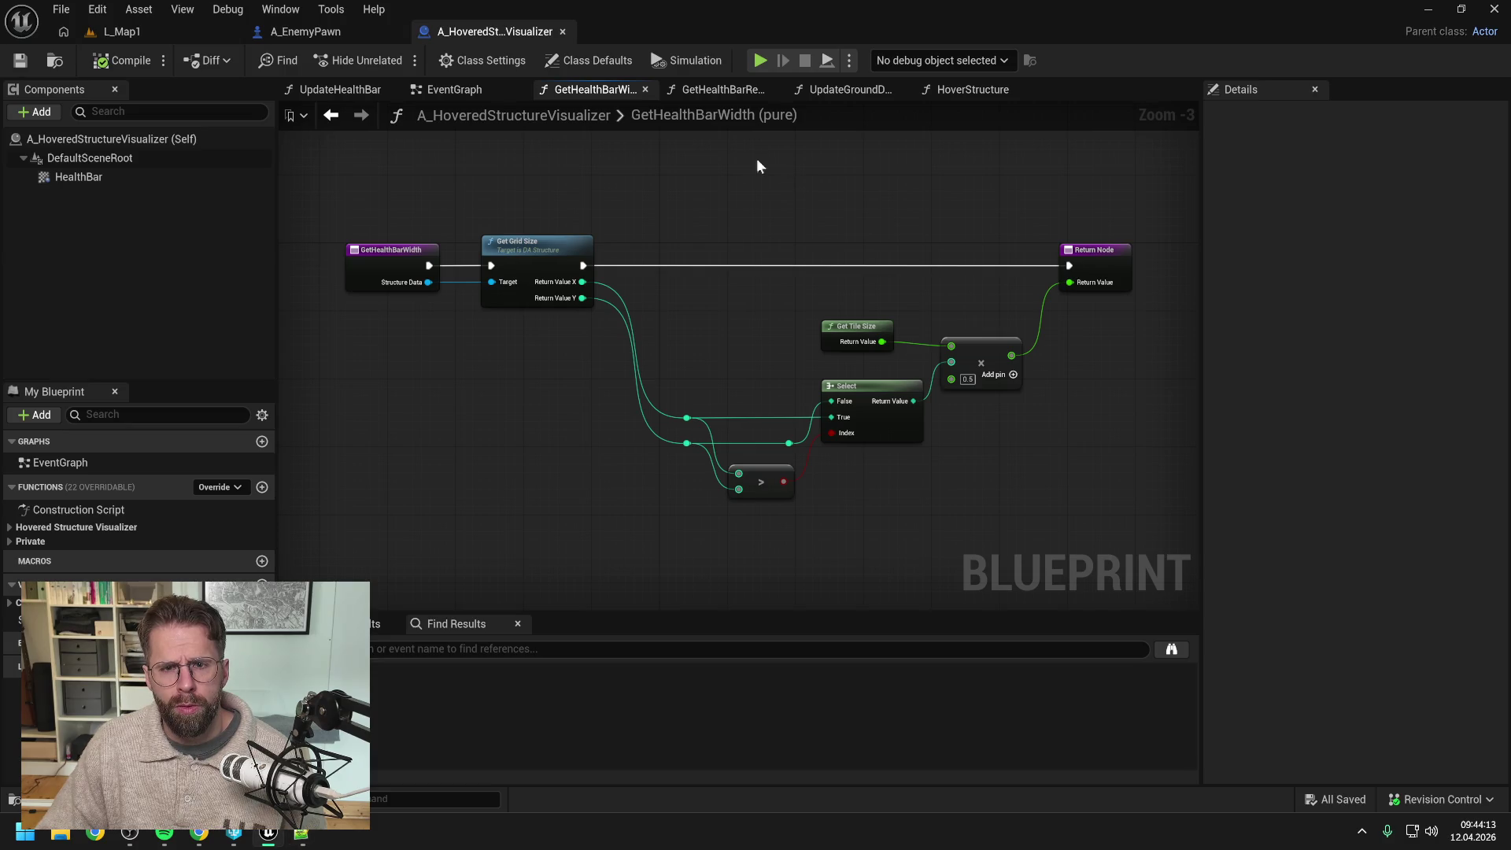
# Step: From UpdateHealthBar, open GetHealthBarRelativeLocation, showing bounds extent Z plus 300.0
pyautogui.click(343, 89)
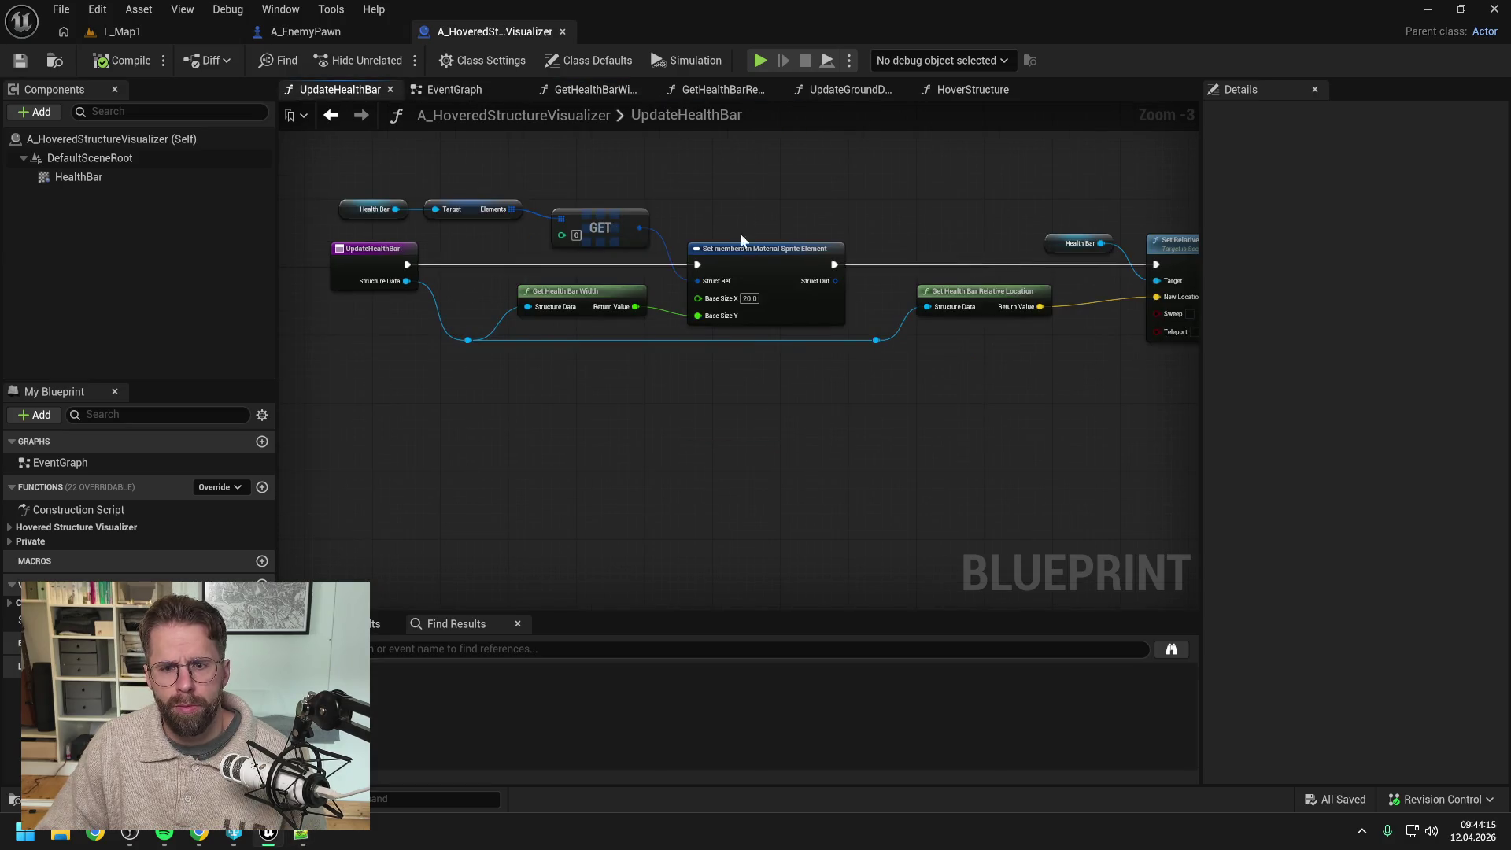
pyautogui.moveTo(777, 225); pyautogui.dragTo(627, 222)
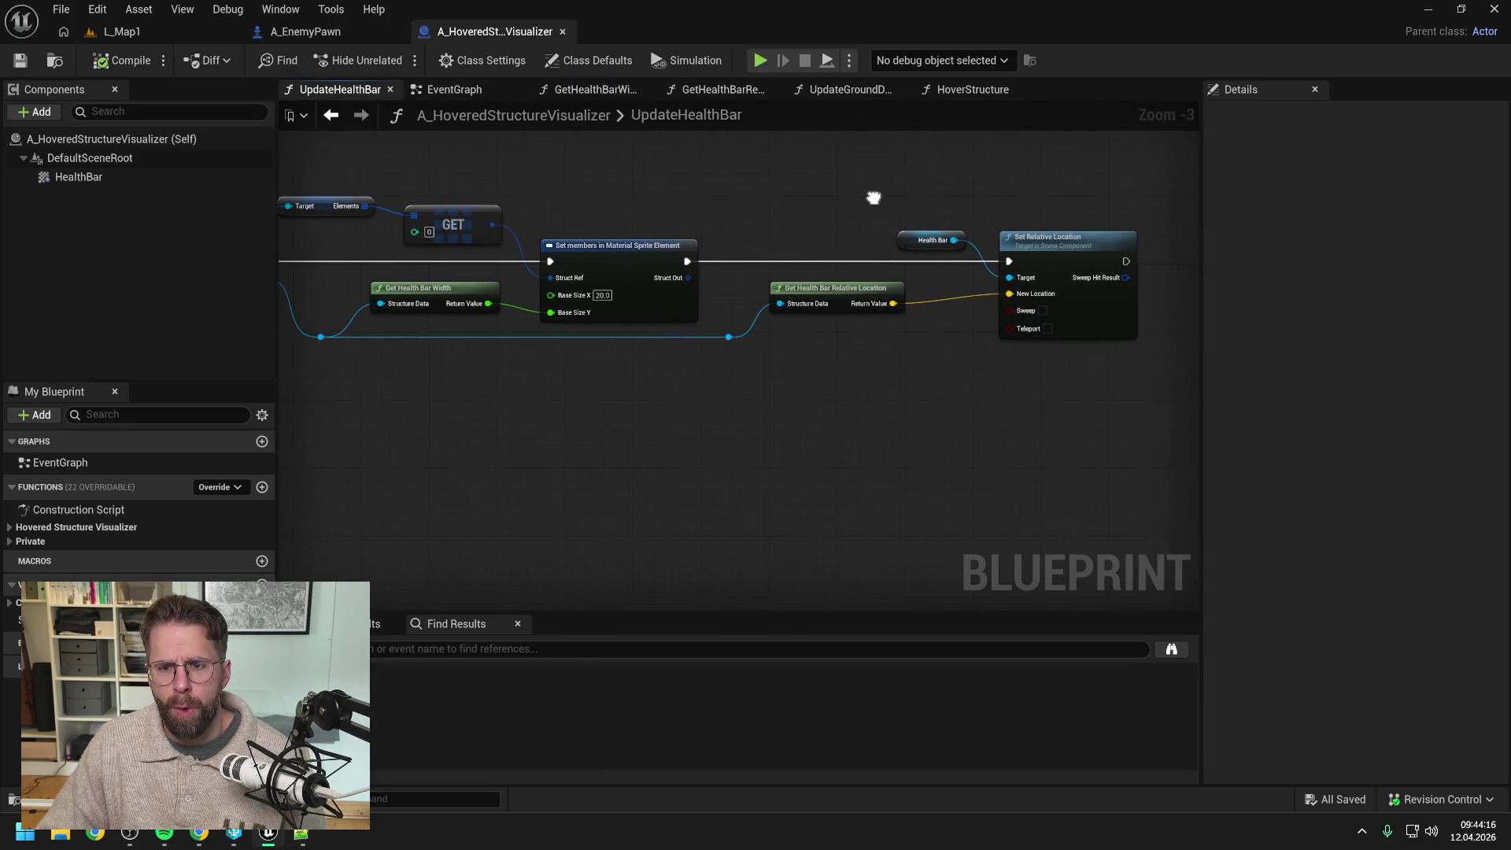
pyautogui.doubleClick(835, 295)
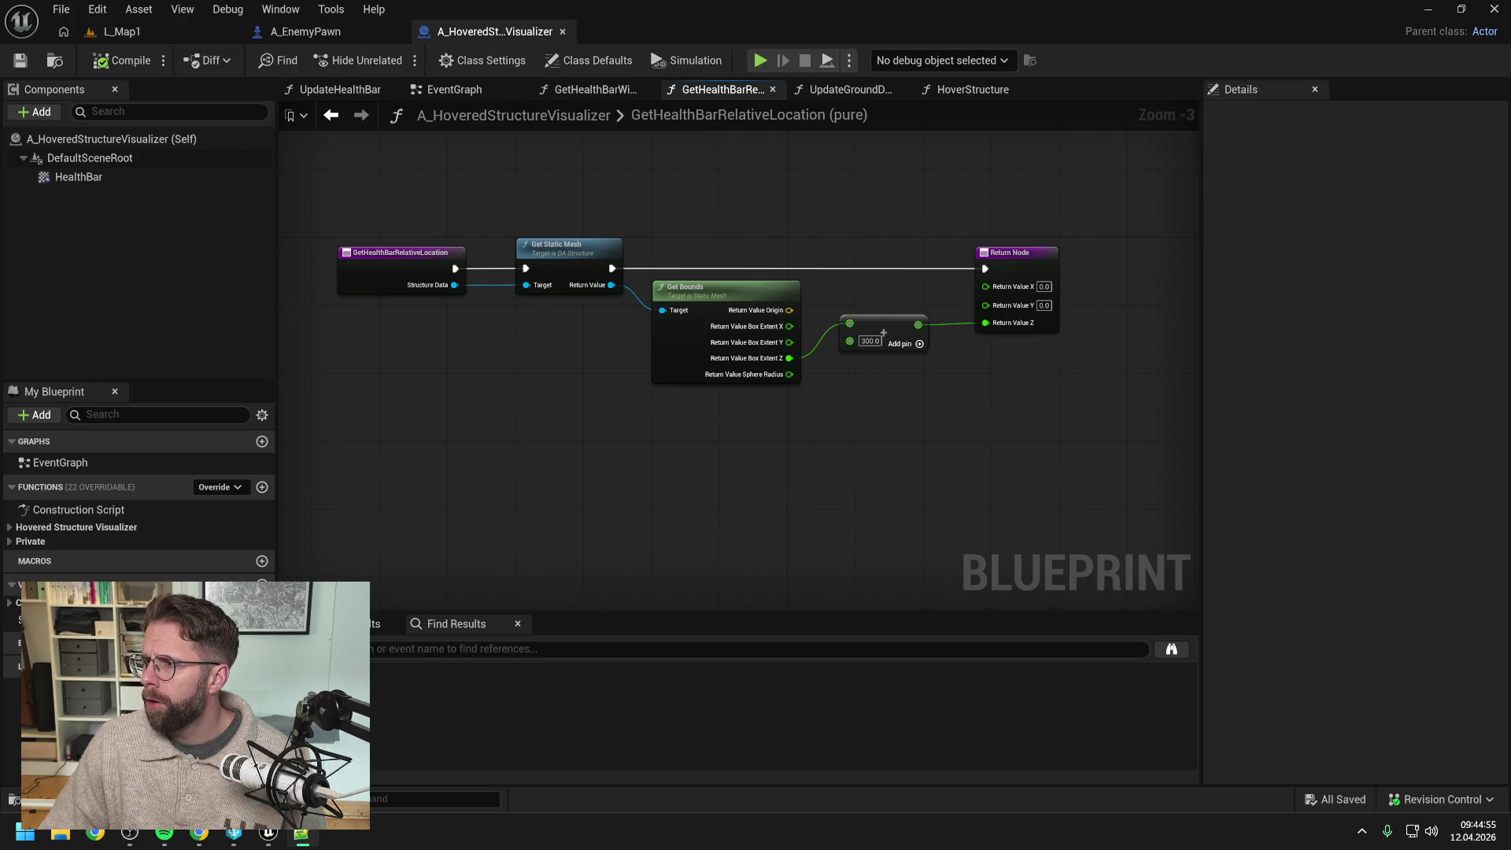
pyautogui.hotkey('alt', 'Tab')
pyautogui.moveTo(861, 138); pyautogui.dragTo(639, 126)
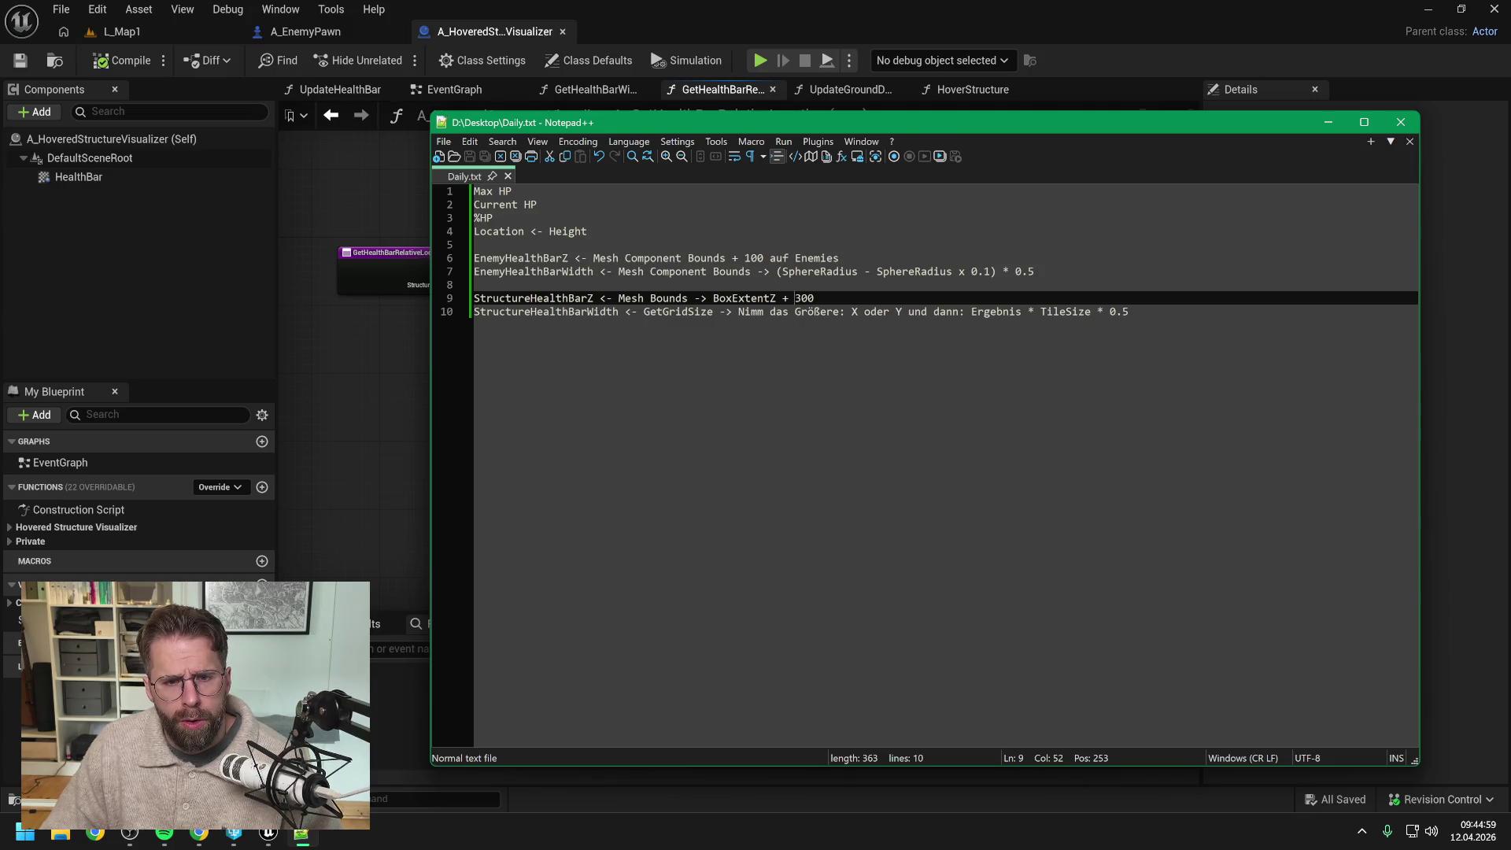
pyautogui.click(488, 245)
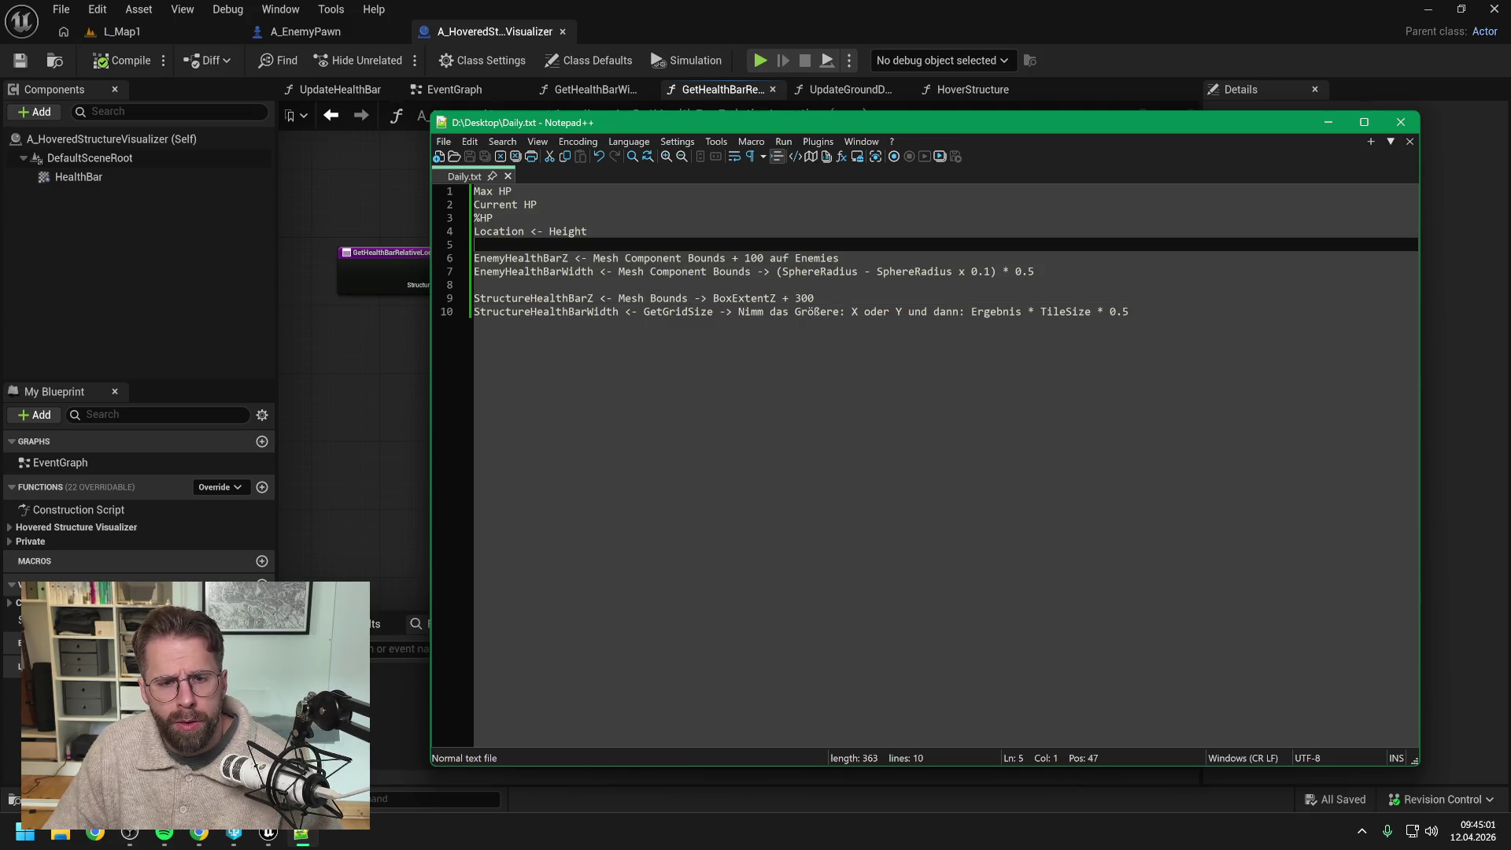
pyautogui.click(593, 232)
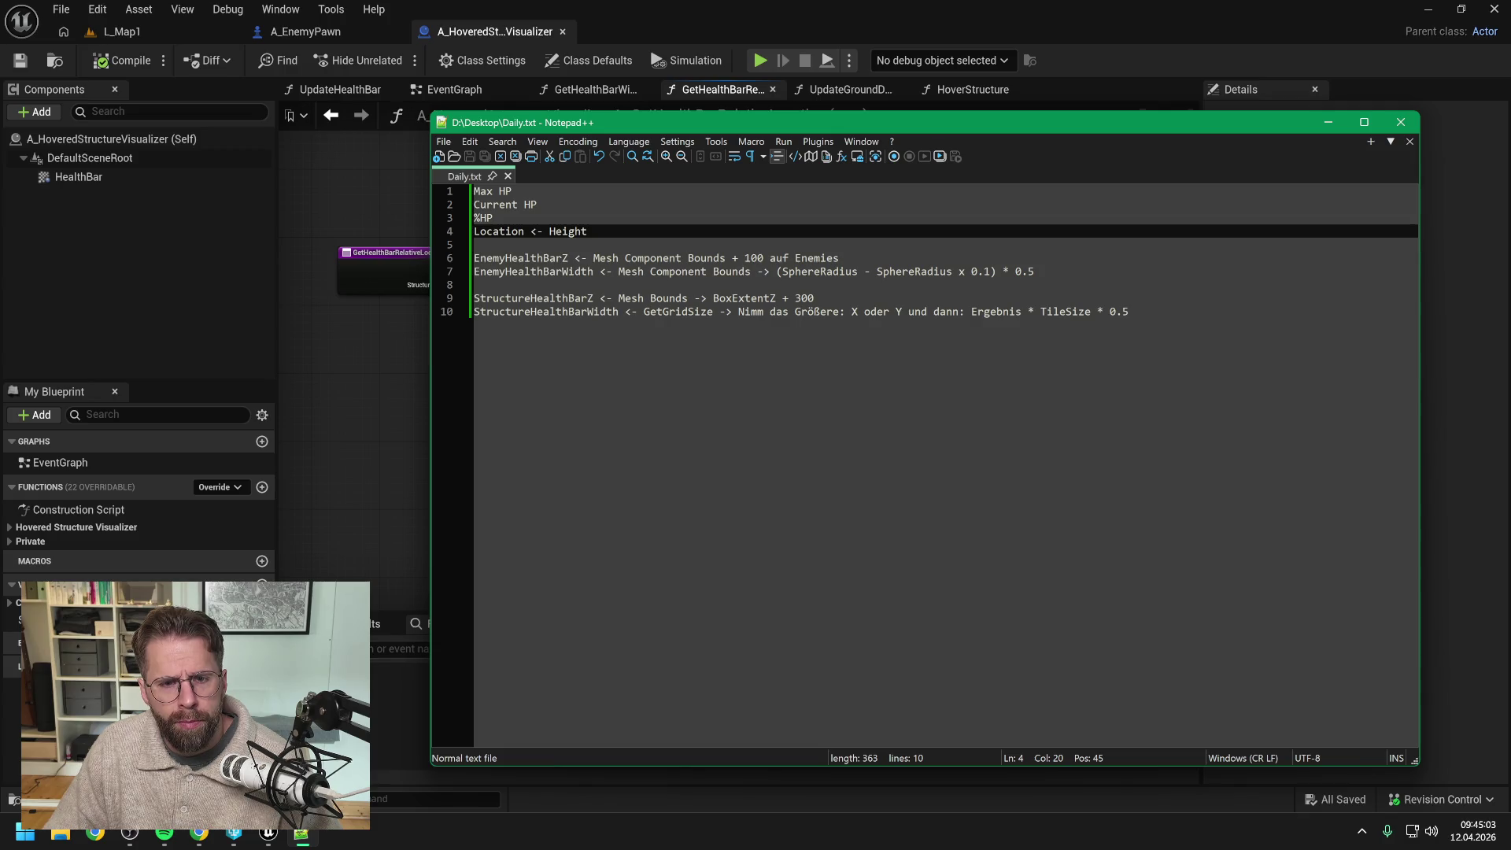
pyautogui.hotkey('ctrl', 'shift', 'Left')
pyautogui.hotkey('ctrl', 'shift', 'Left')
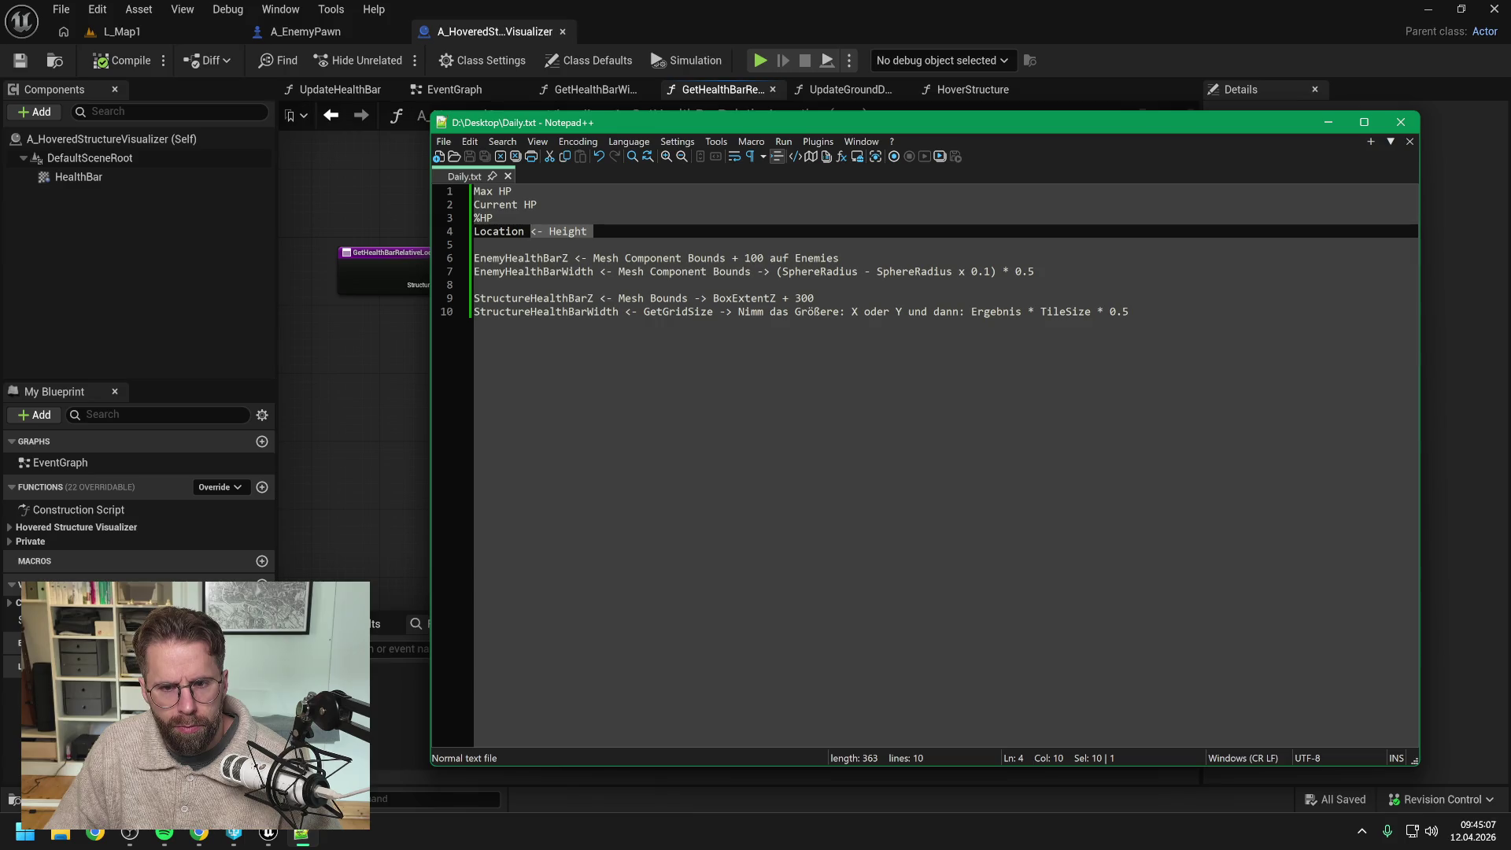
pyautogui.press('BackSpace')
pyautogui.press('BackSpace')
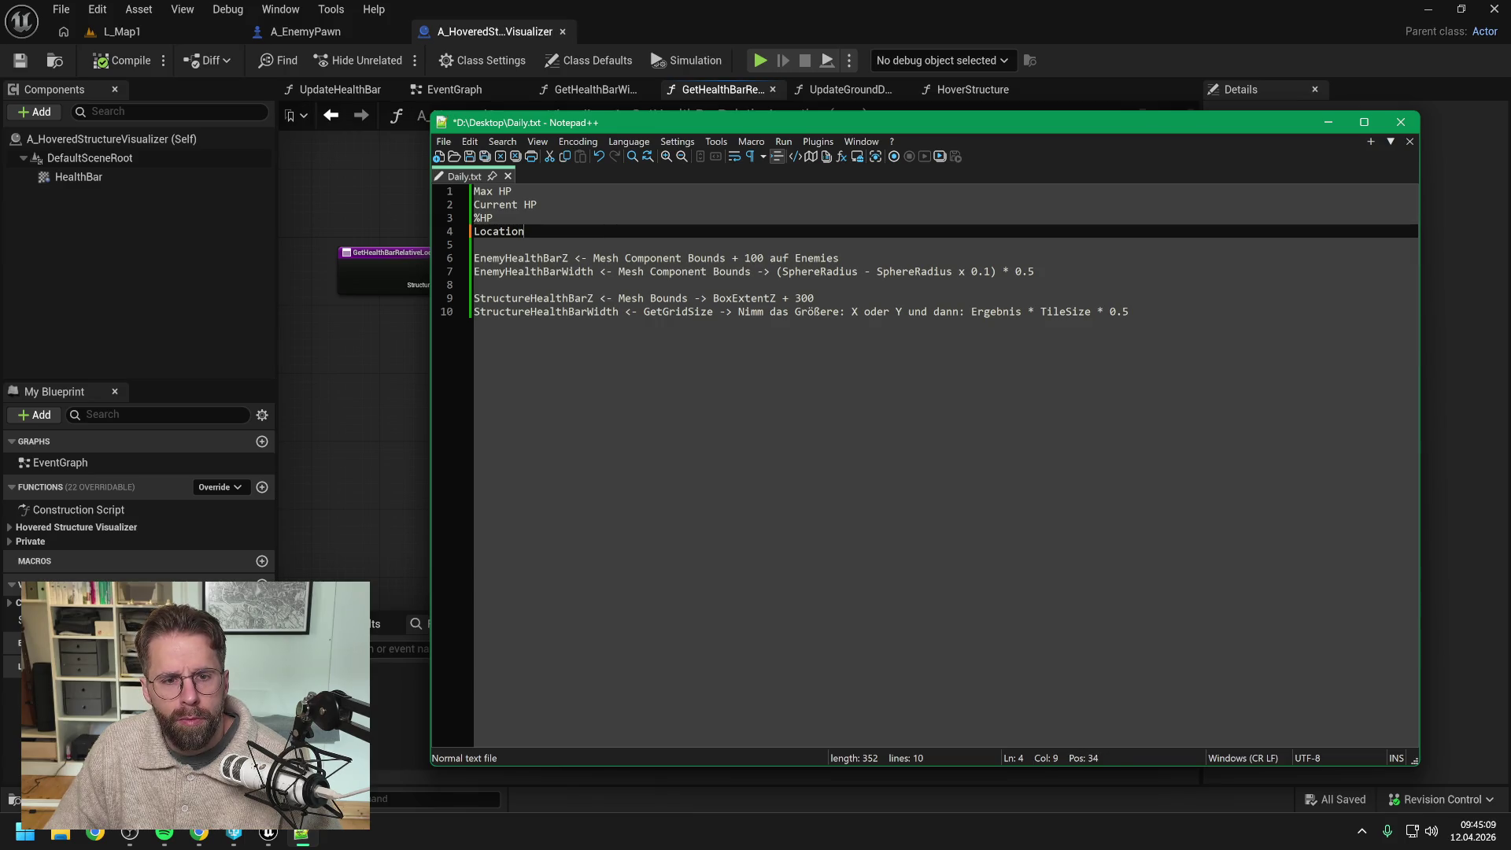
pyautogui.click(474, 245)
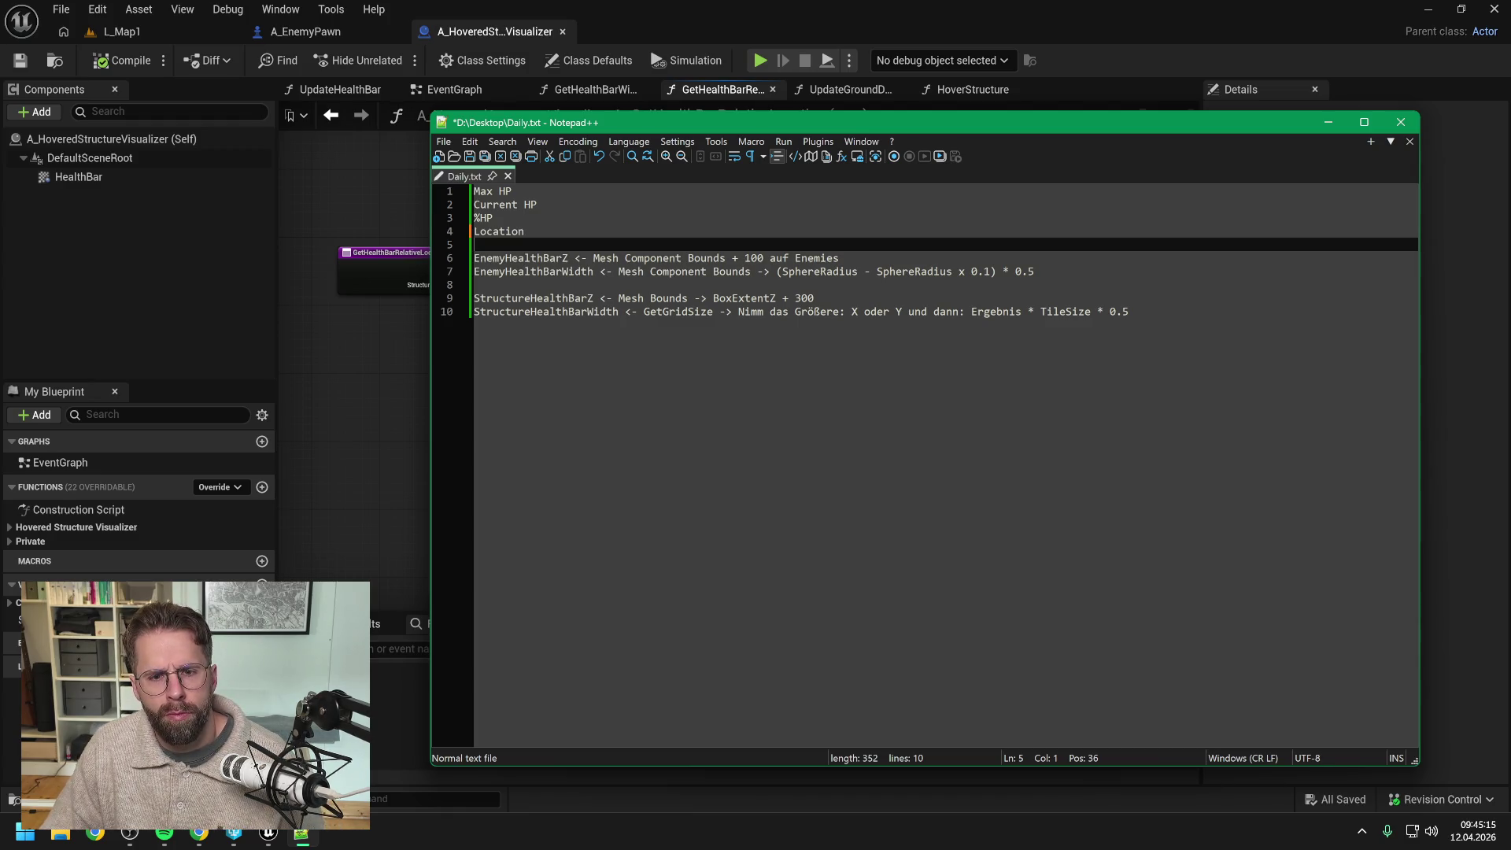
pyautogui.hotkey('ctrl', 's')
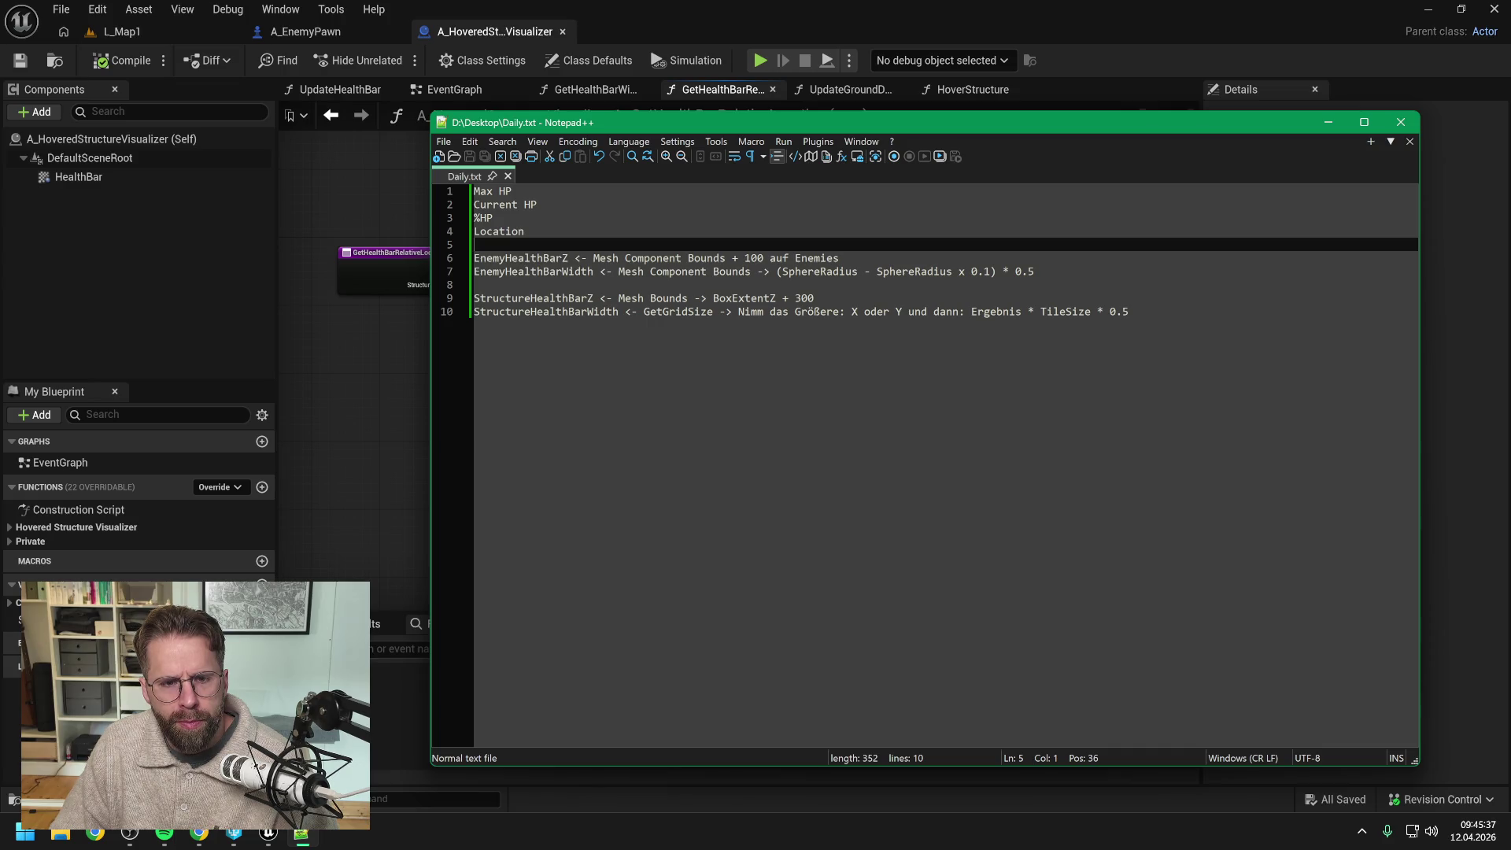
pyautogui.press('Left')
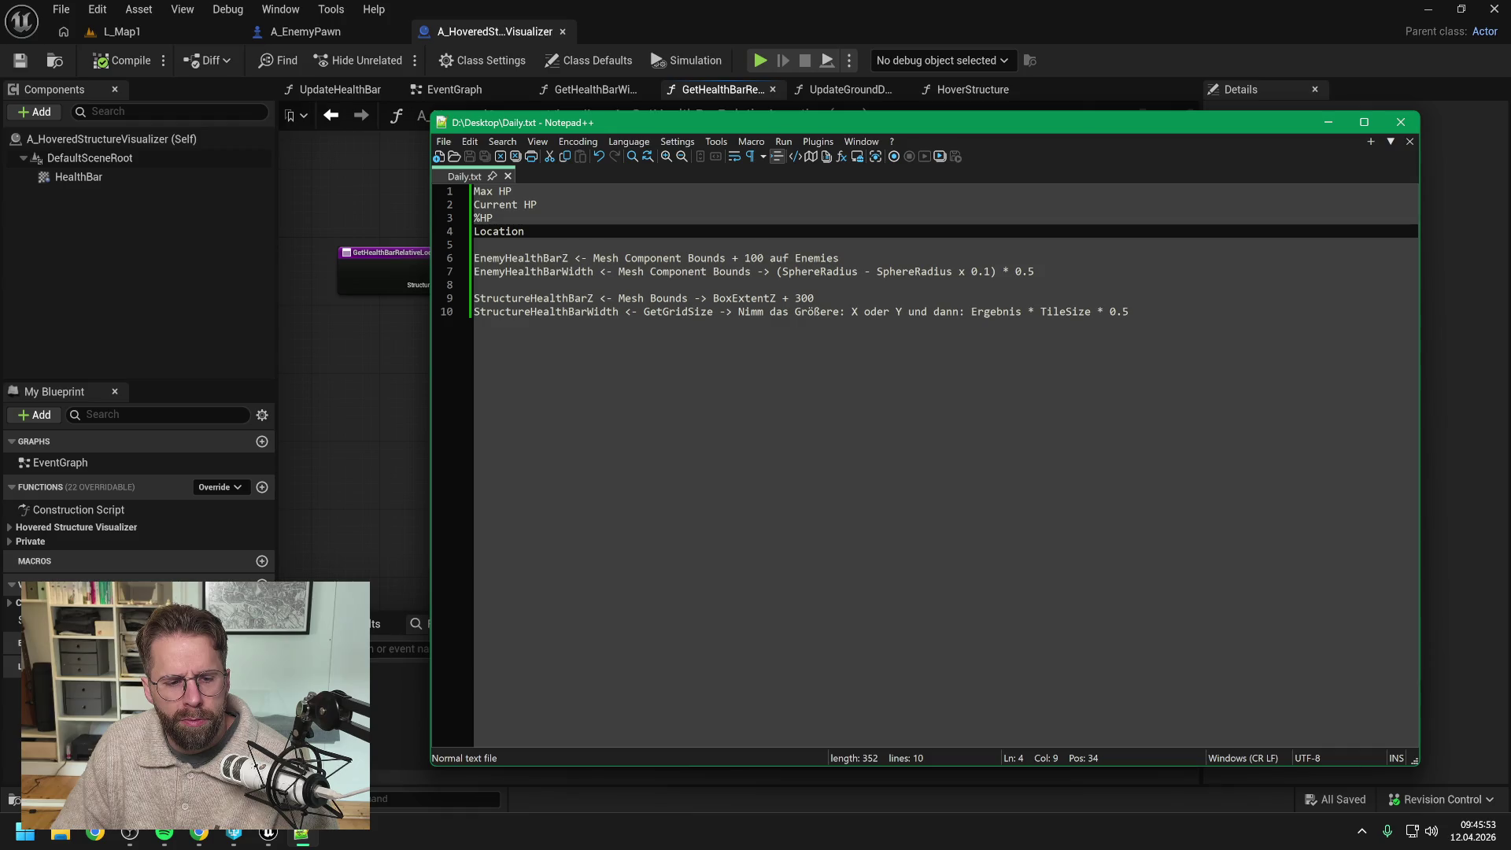
pyautogui.press('Up')
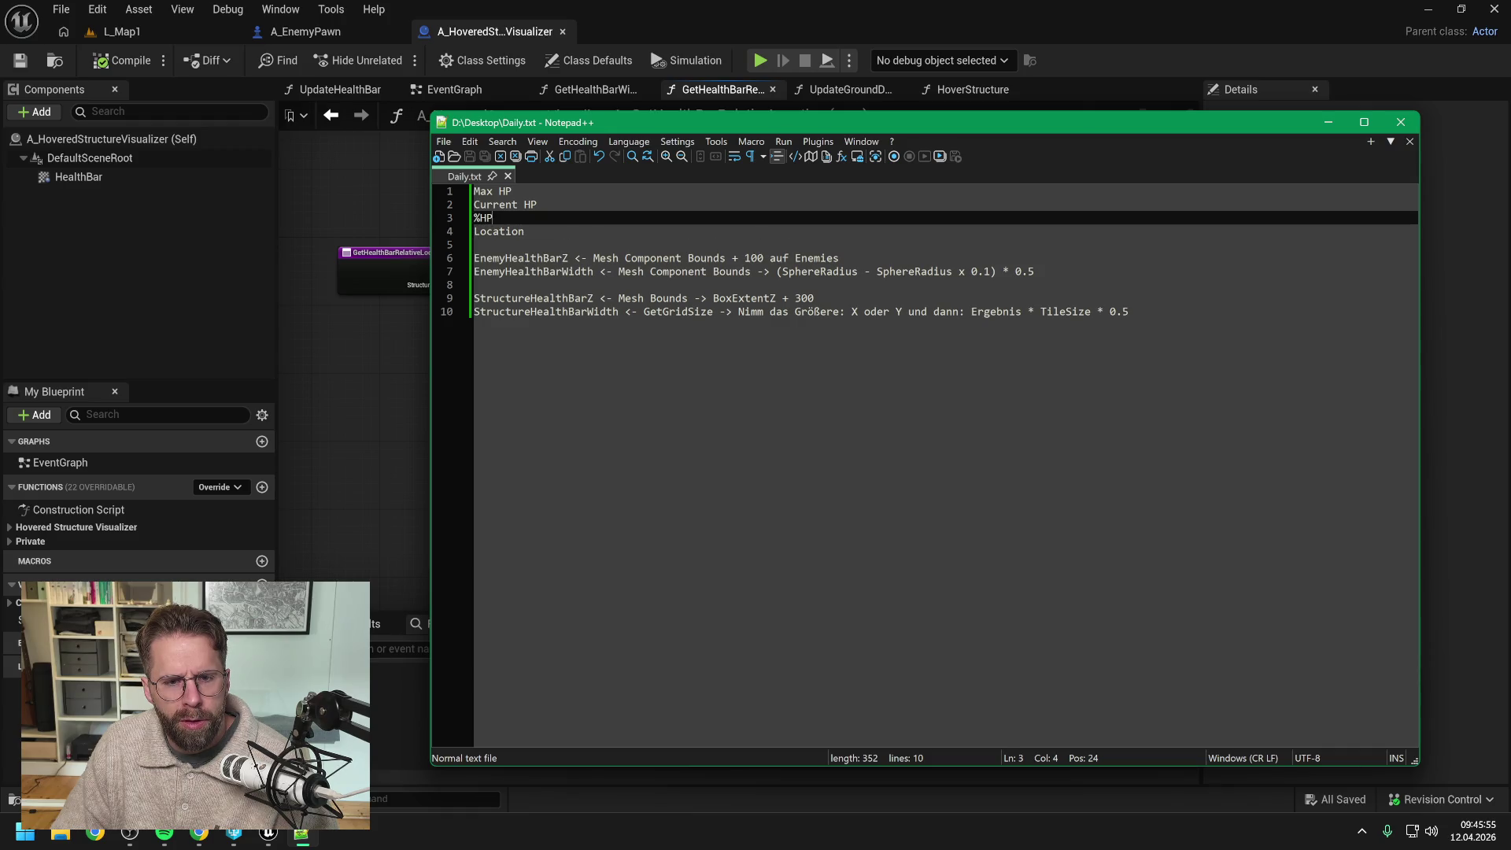
pyautogui.press('Up')
pyautogui.press('Down')
pyautogui.press('Down')
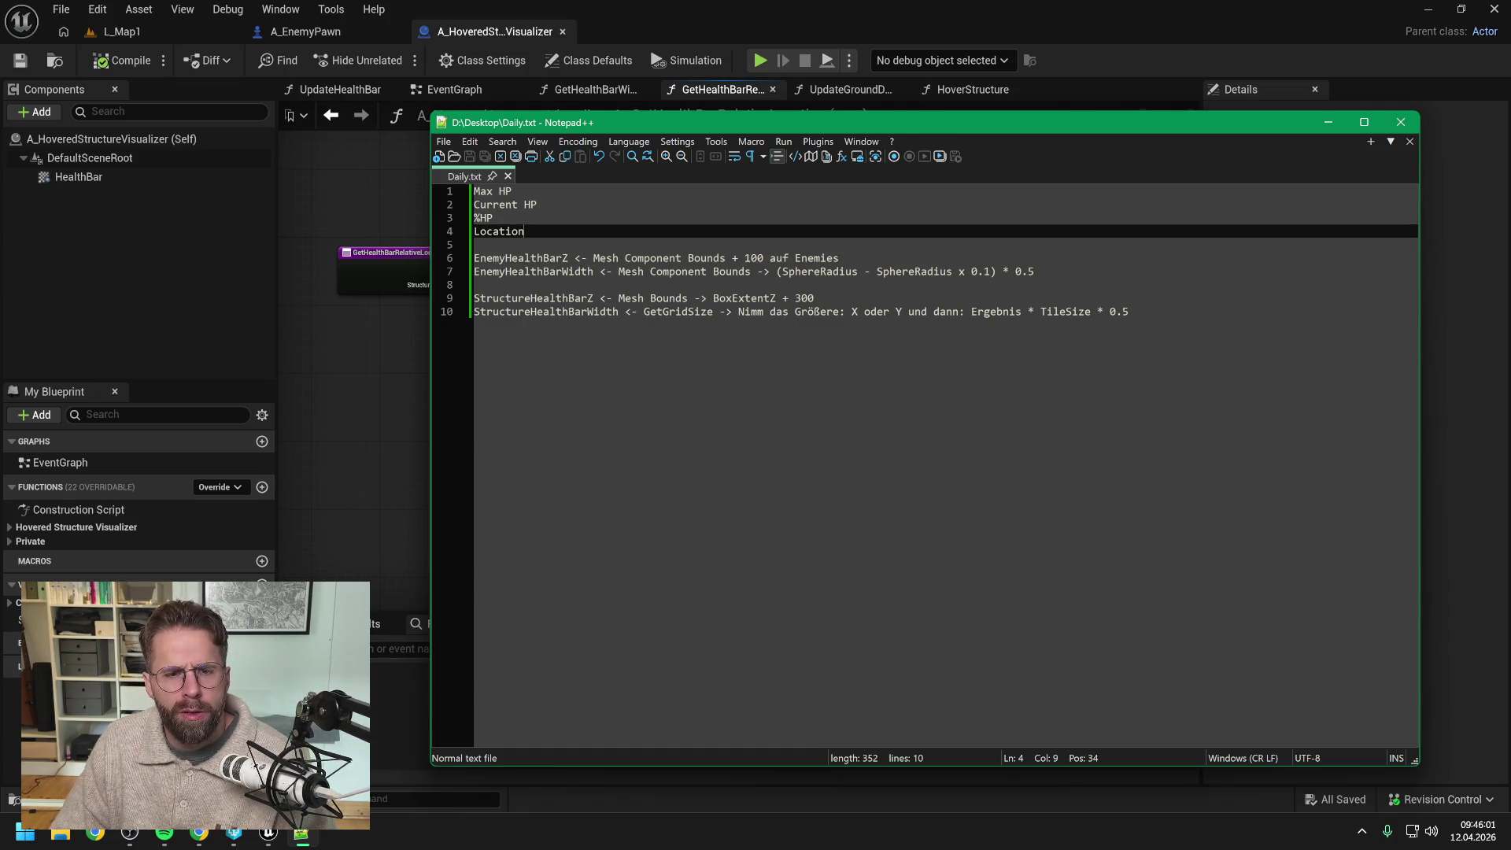
pyautogui.press('Up')
pyautogui.press('Up')
pyautogui.press('Down')
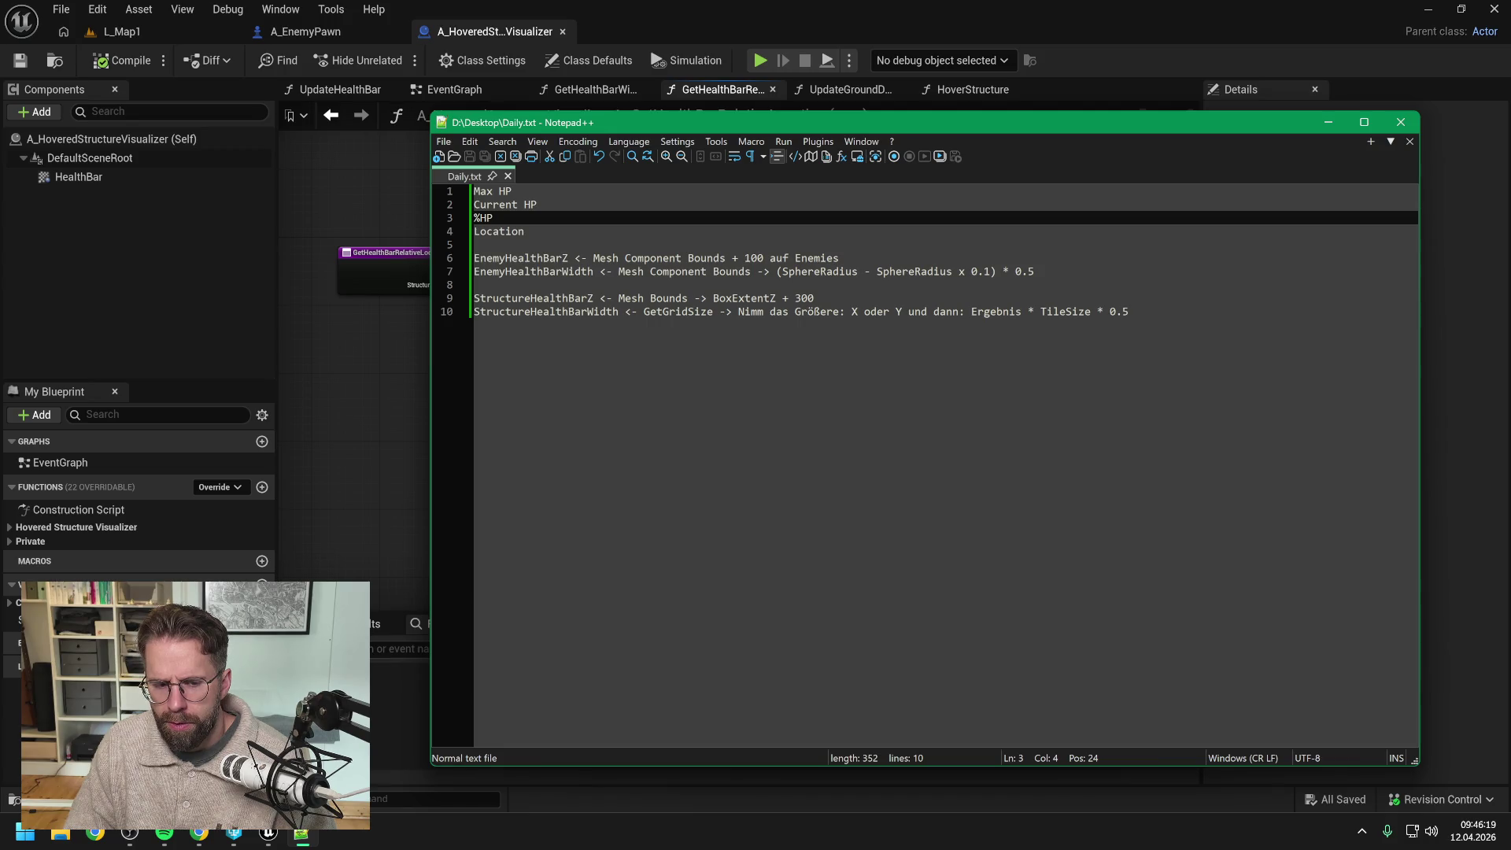
# Step: Launch Battle.net from the Start search and log in
pyautogui.click(26, 833)
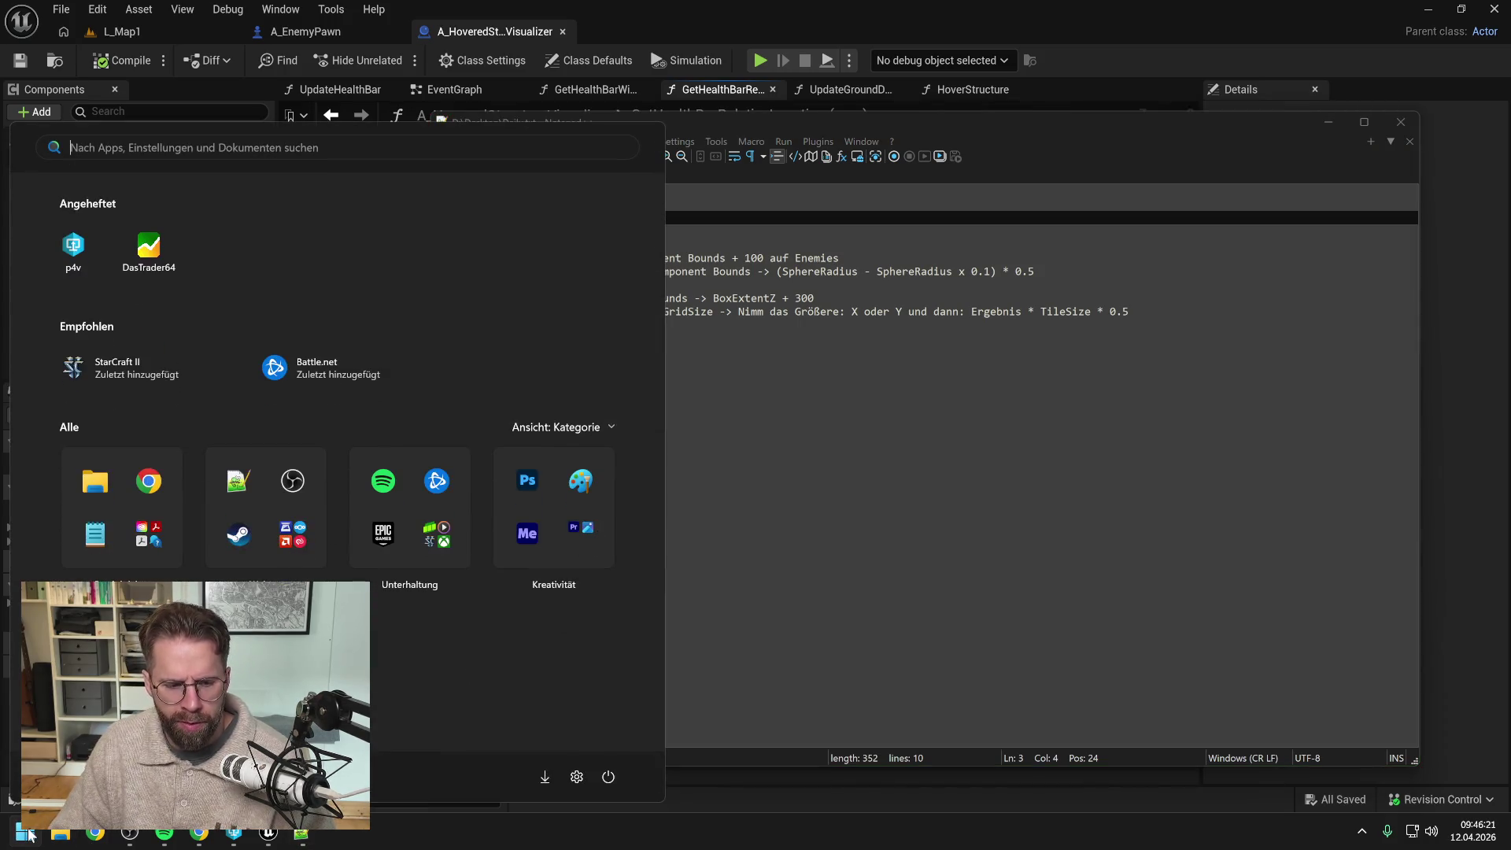
pyautogui.write('battle.net')
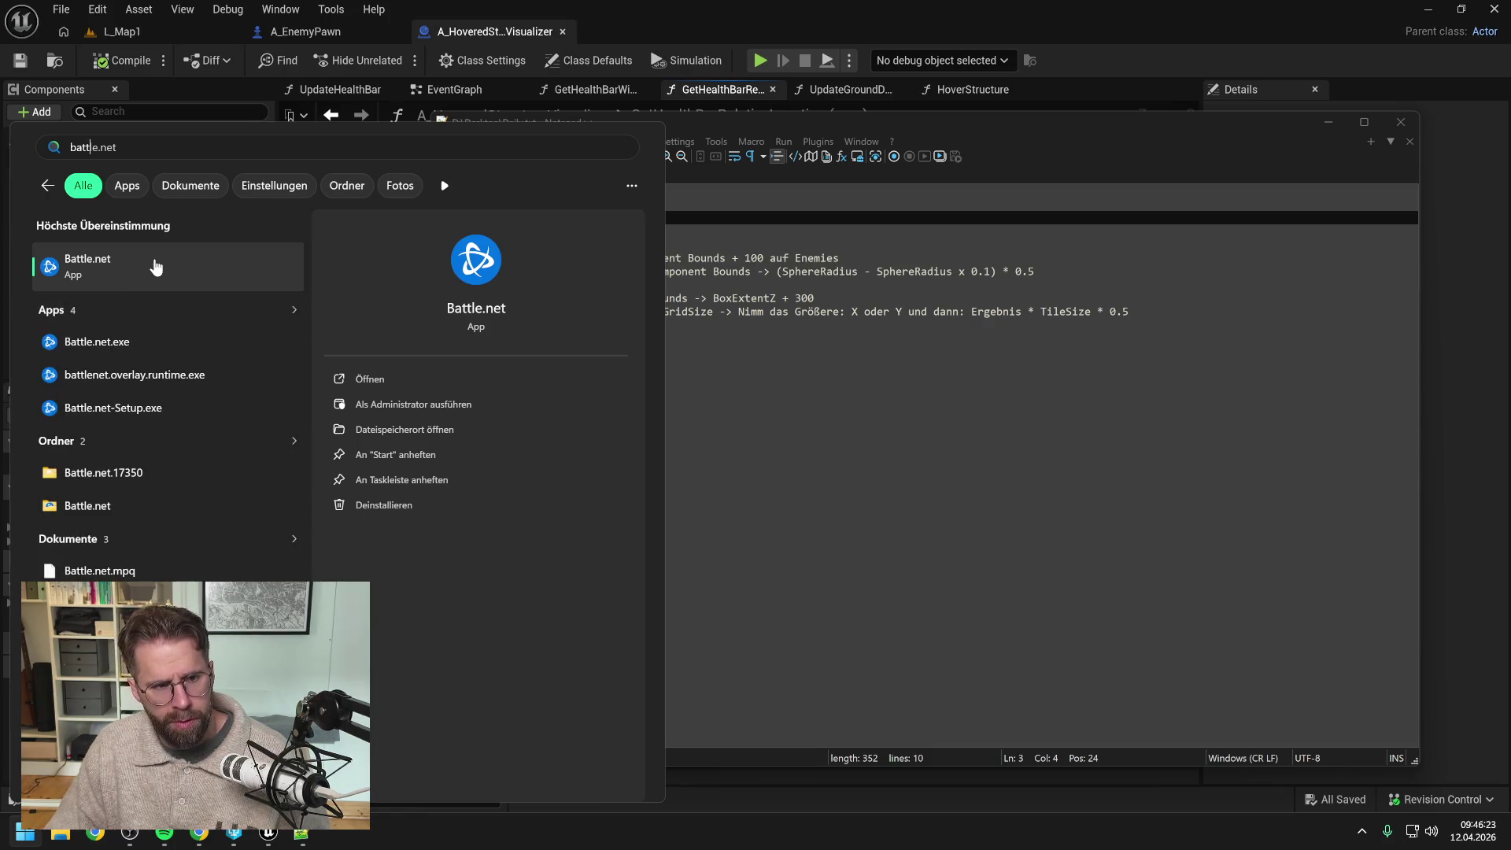
pyautogui.click(156, 268)
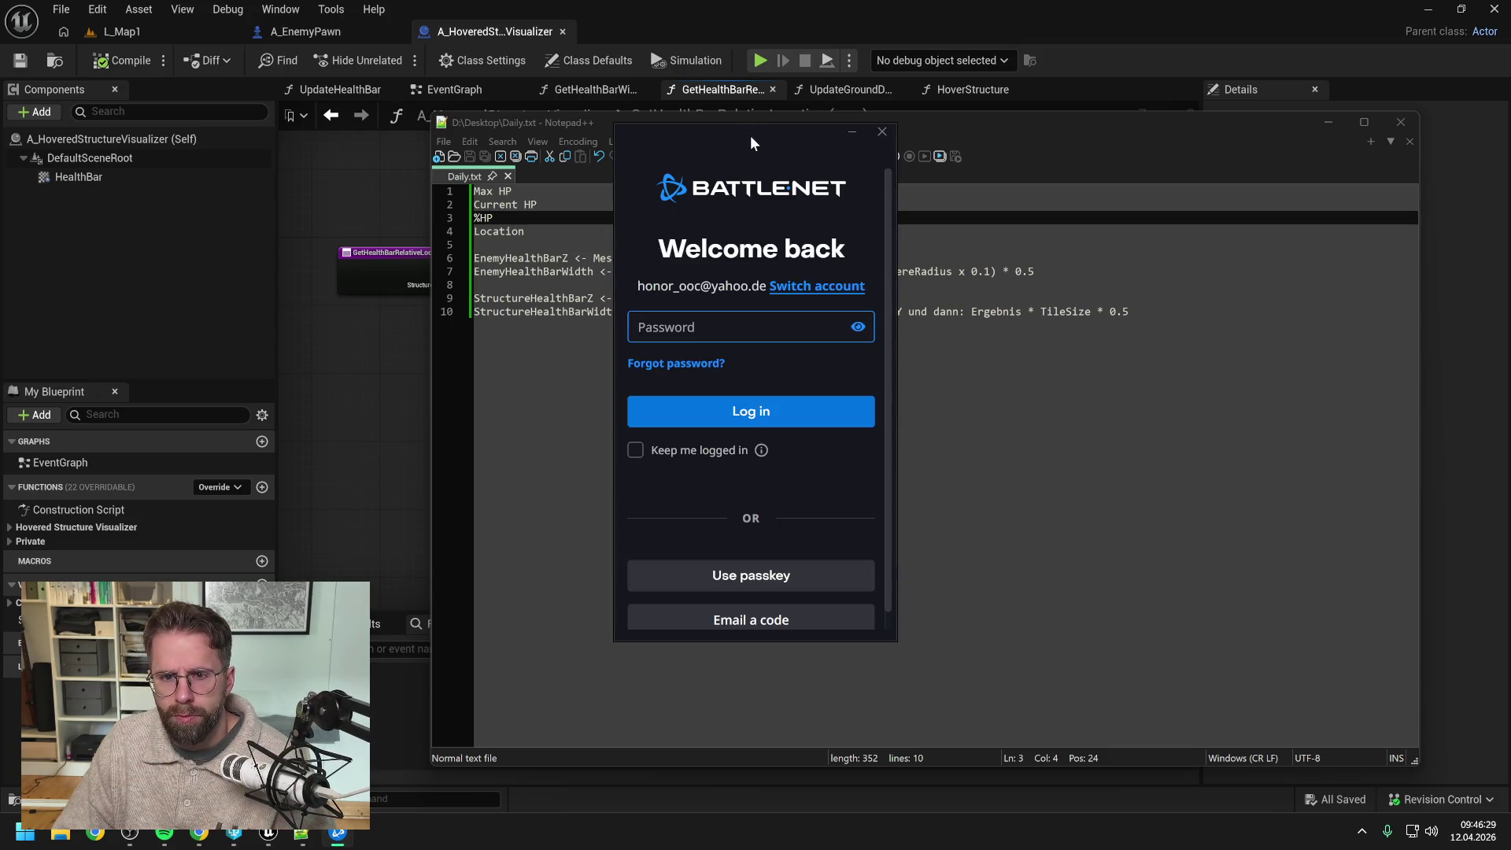
pyautogui.hotkey('alt', 'F4')
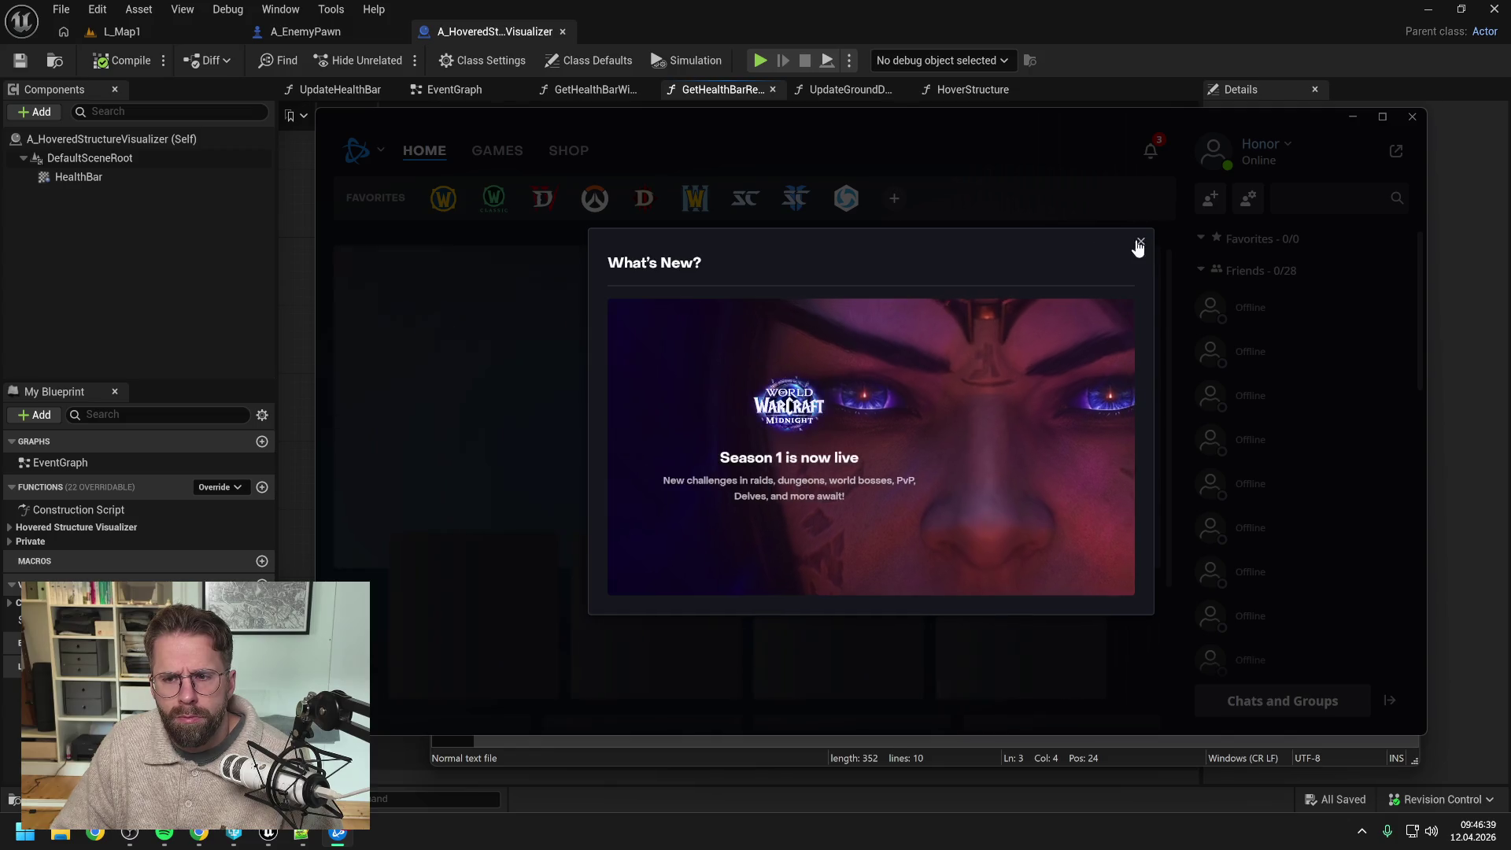
# Step: Dismiss the What's New announcement and launch StarCraft II from its game page
pyautogui.click(1140, 241)
pyautogui.click(795, 198)
pyautogui.click(484, 640)
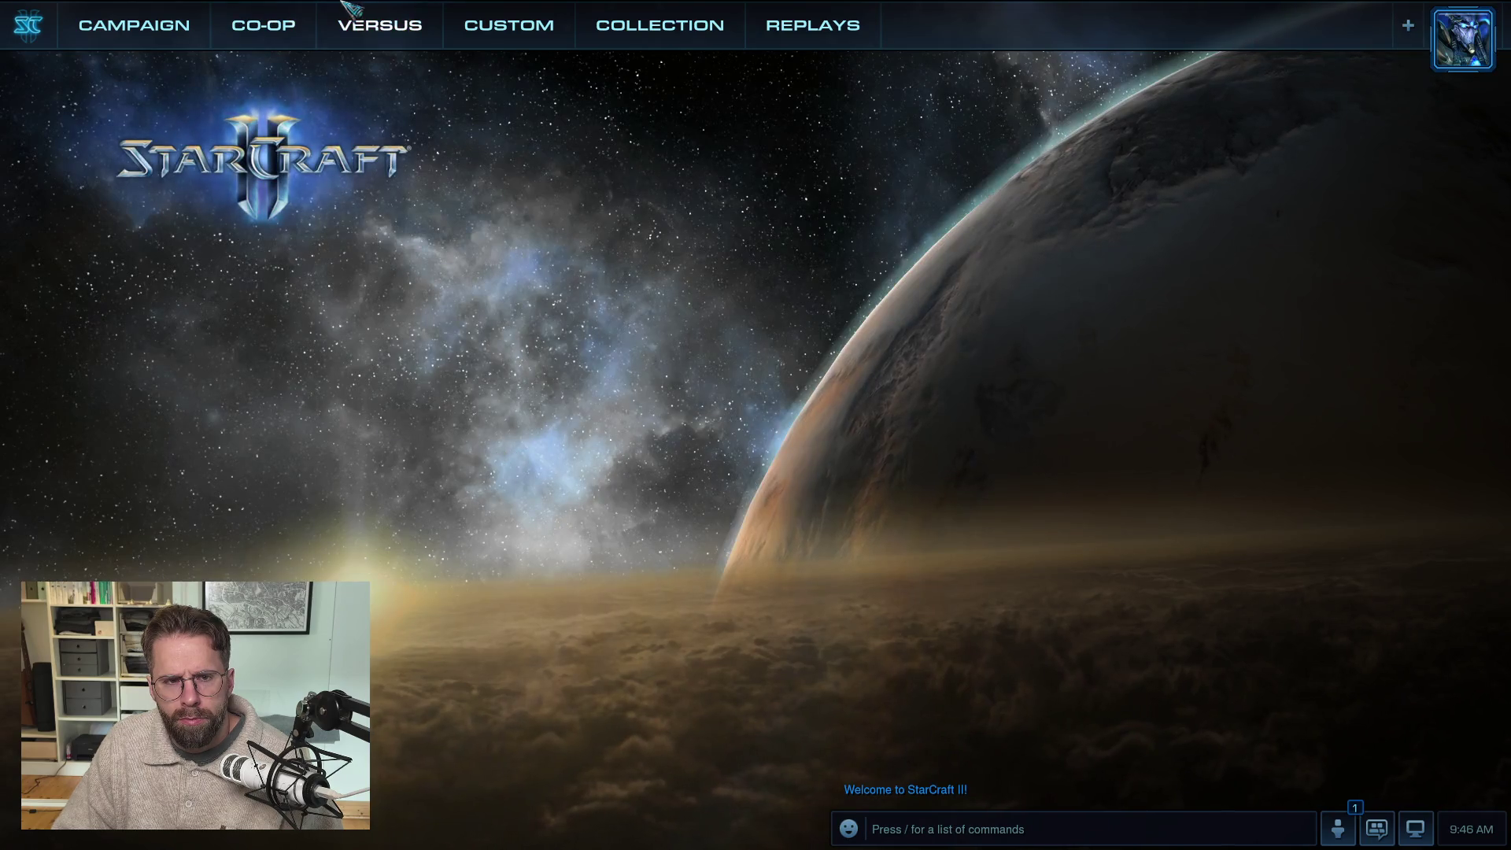
# Step: Start a custom melee game on 10000 Feet LE
pyautogui.click(501, 25)
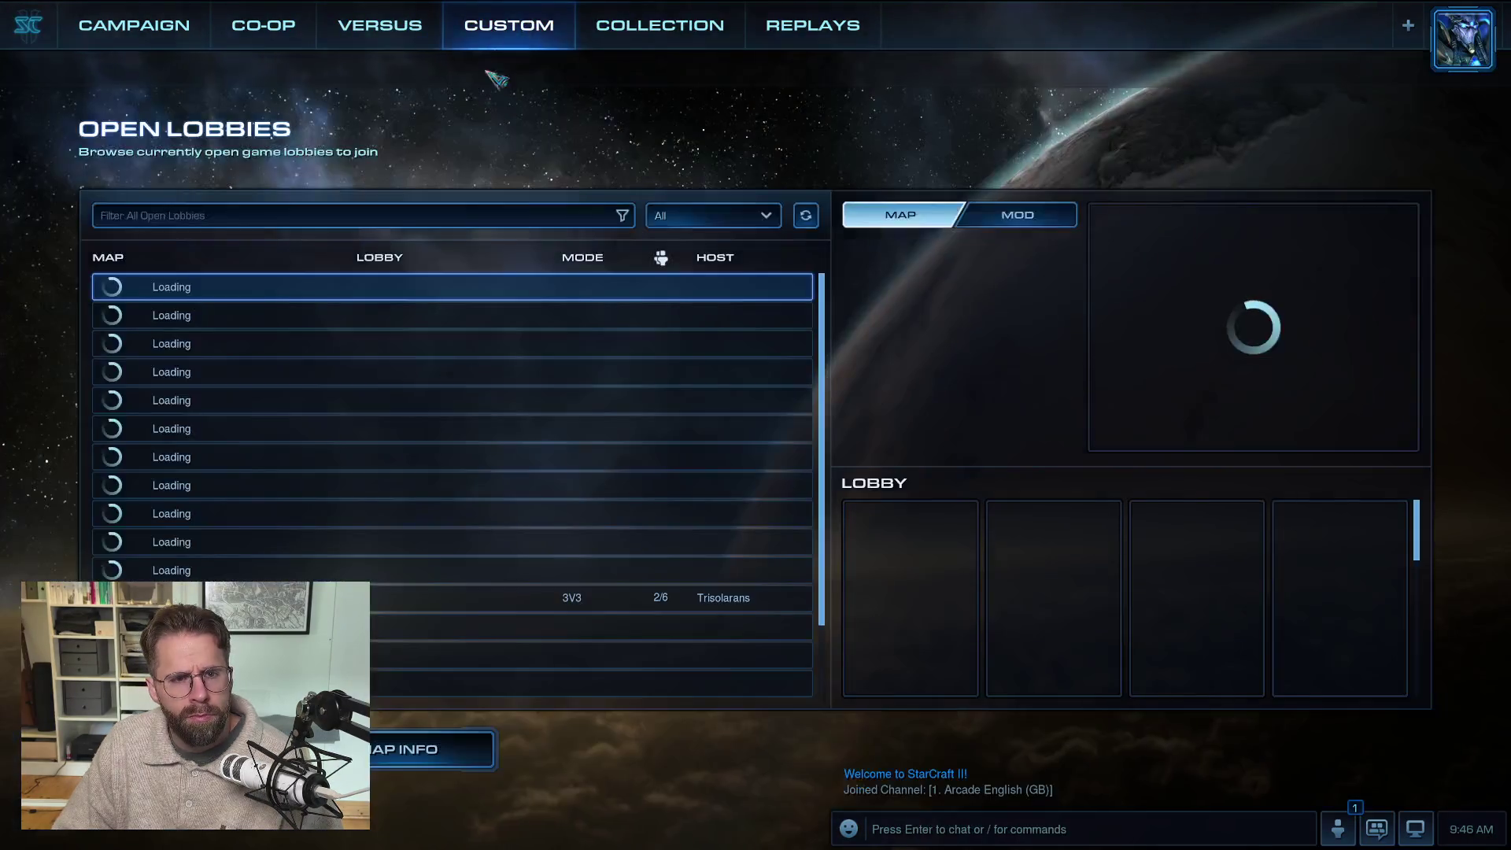
pyautogui.click(191, 68)
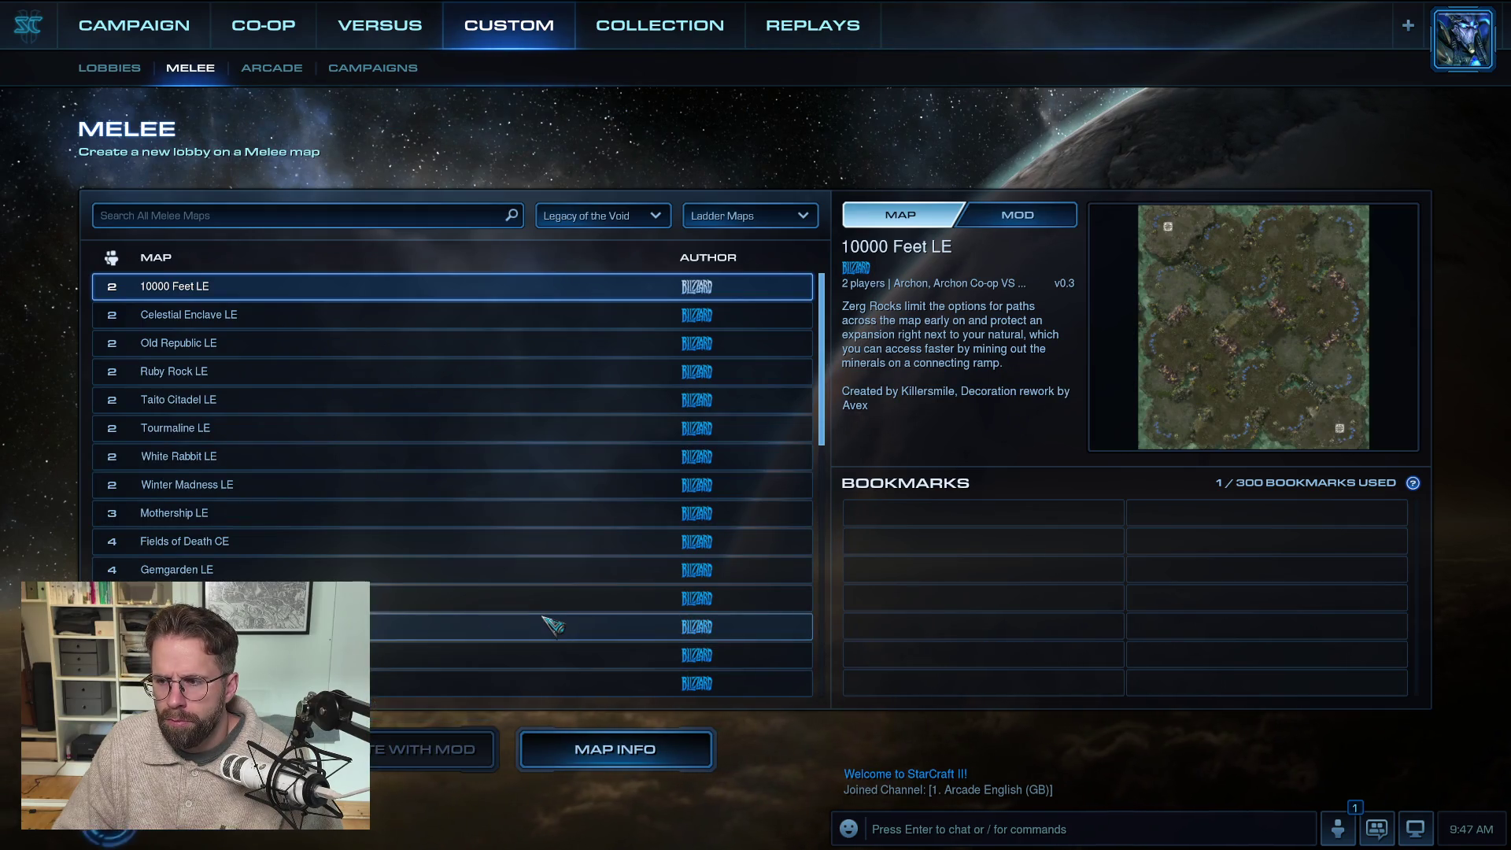
pyautogui.press('Return')
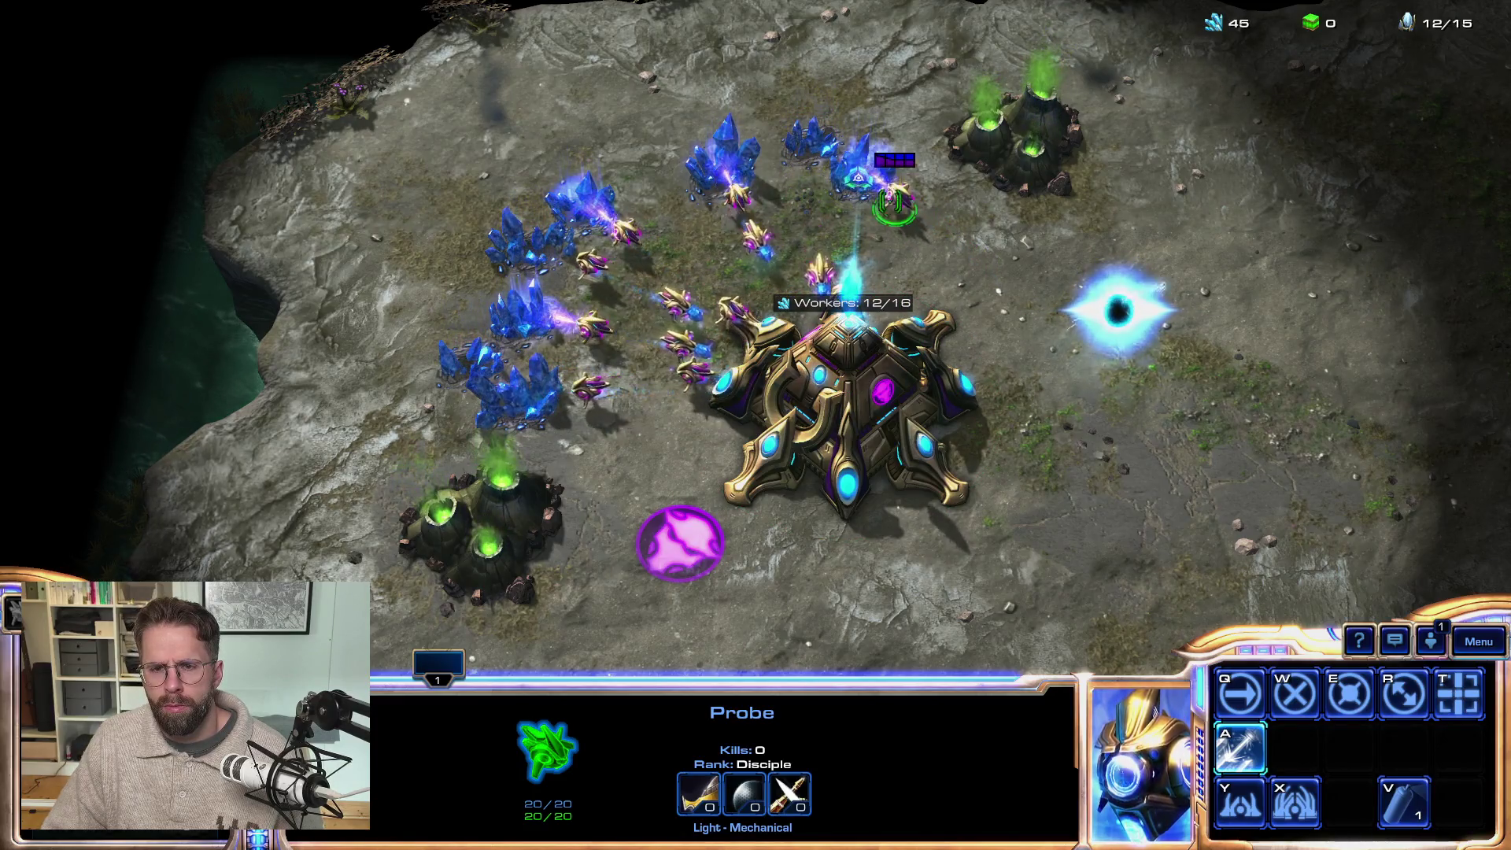
# Step: Set Show Unit Life Bars to Always in gameplay options and resume the game
pyautogui.press('F10')
pyautogui.click(849, 250)
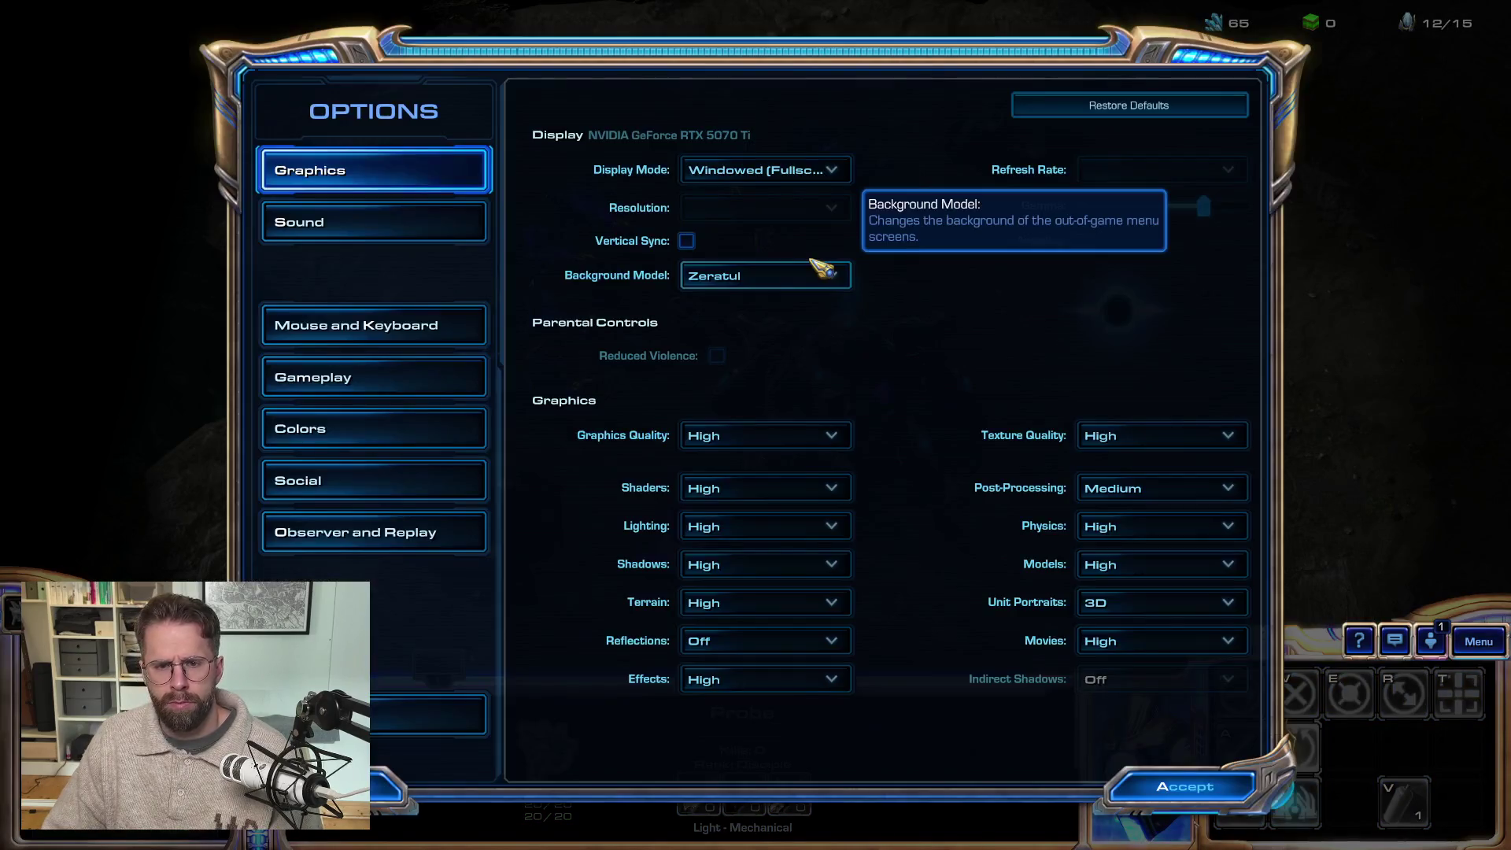
pyautogui.click(371, 382)
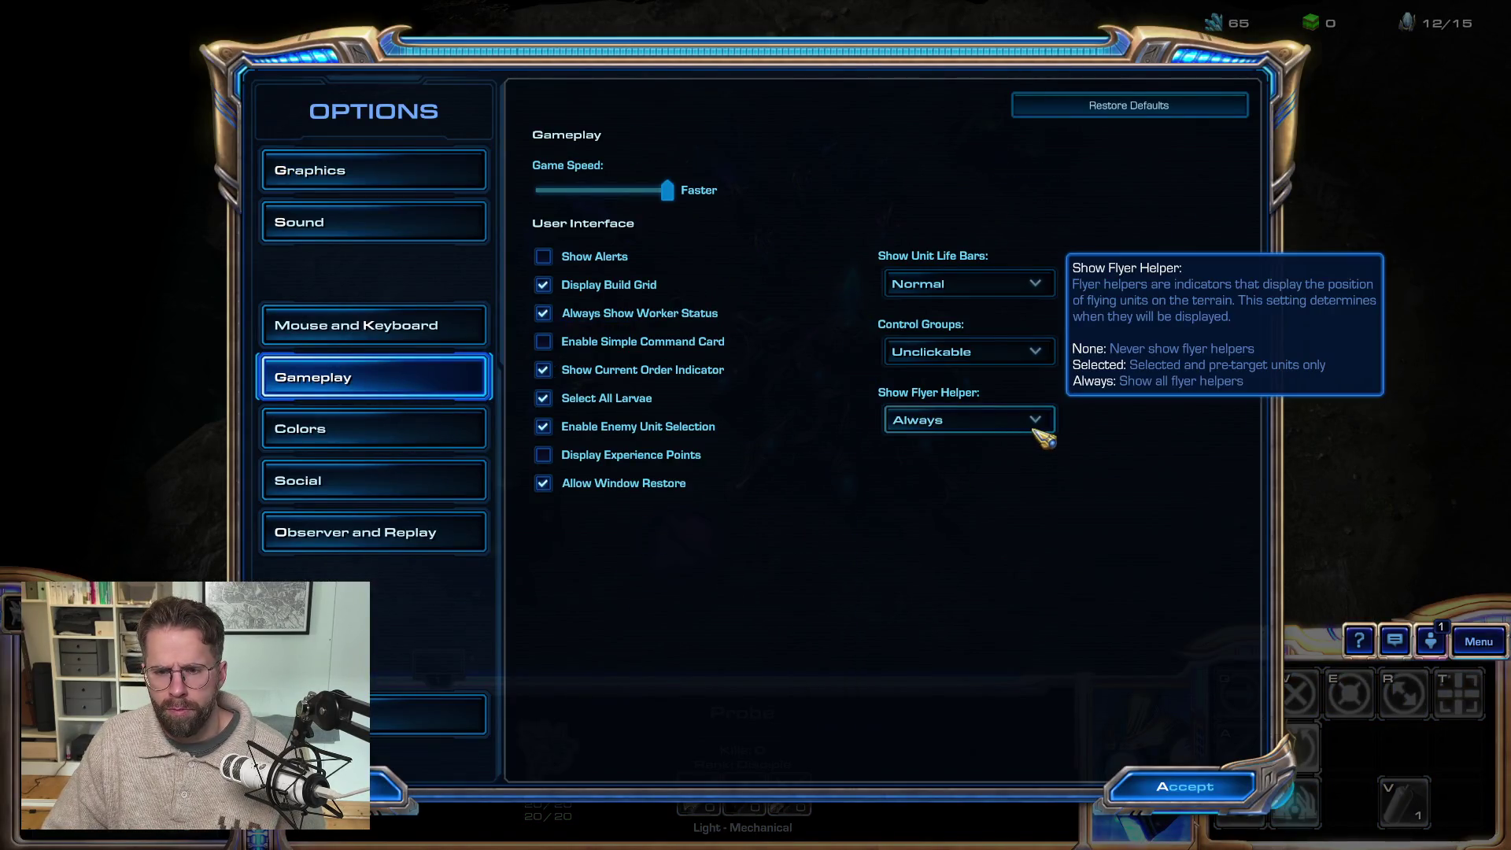
pyautogui.click(975, 285)
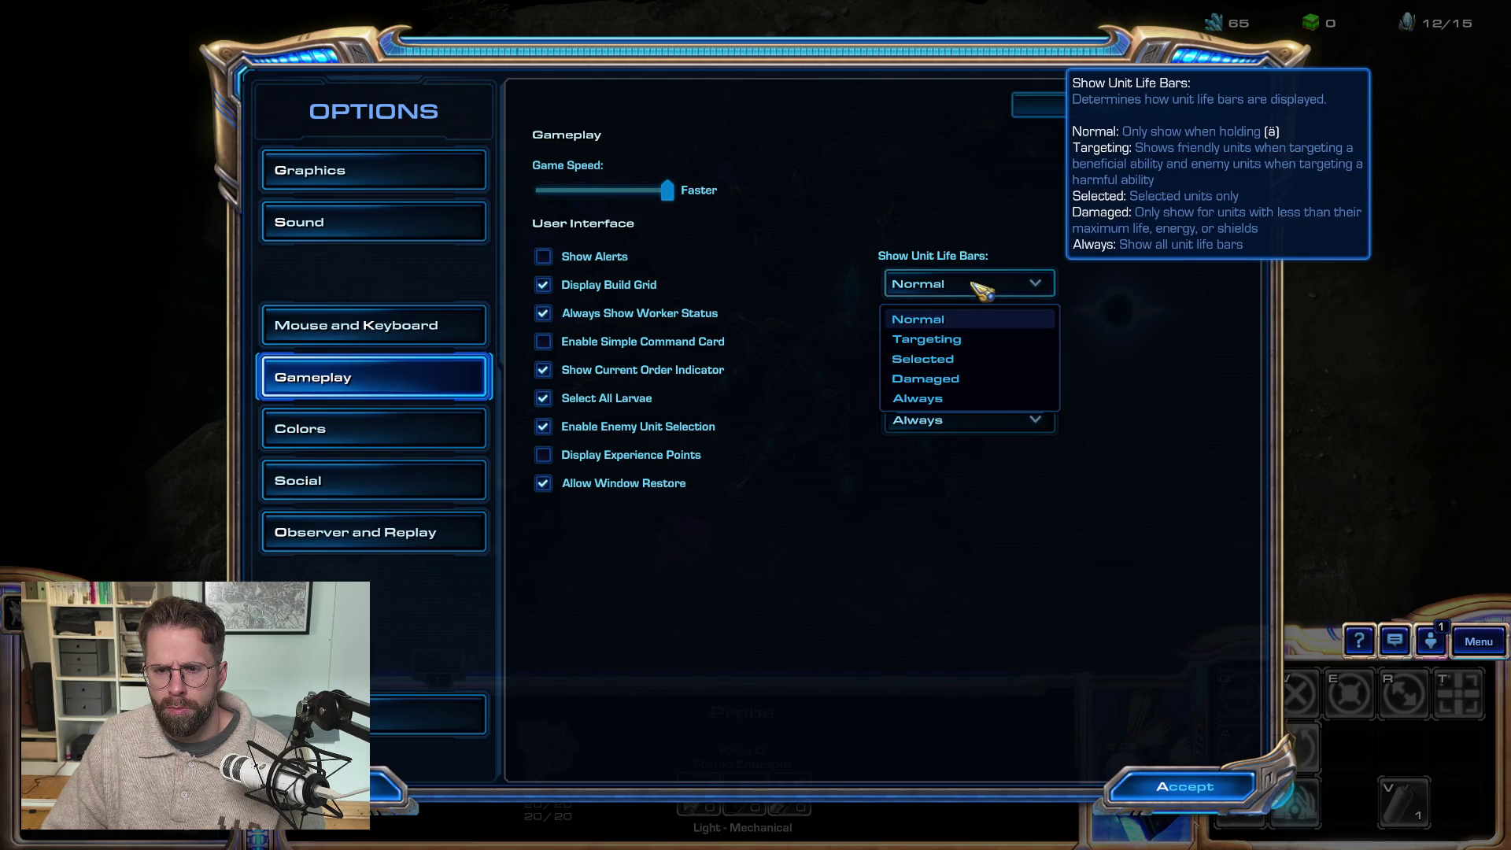
pyautogui.click(941, 400)
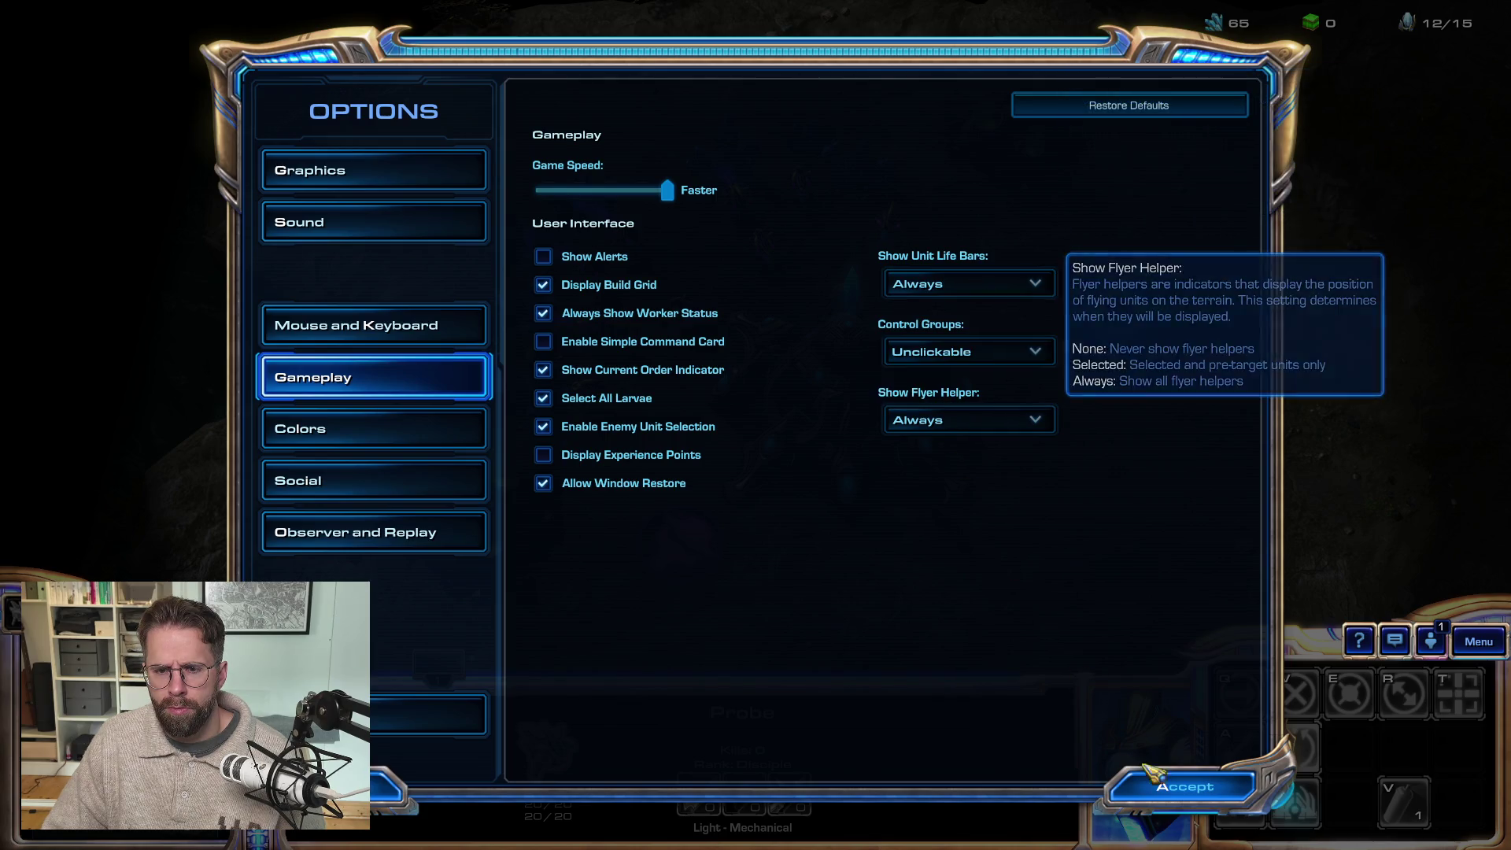
pyautogui.click(1183, 790)
pyautogui.click(783, 447)
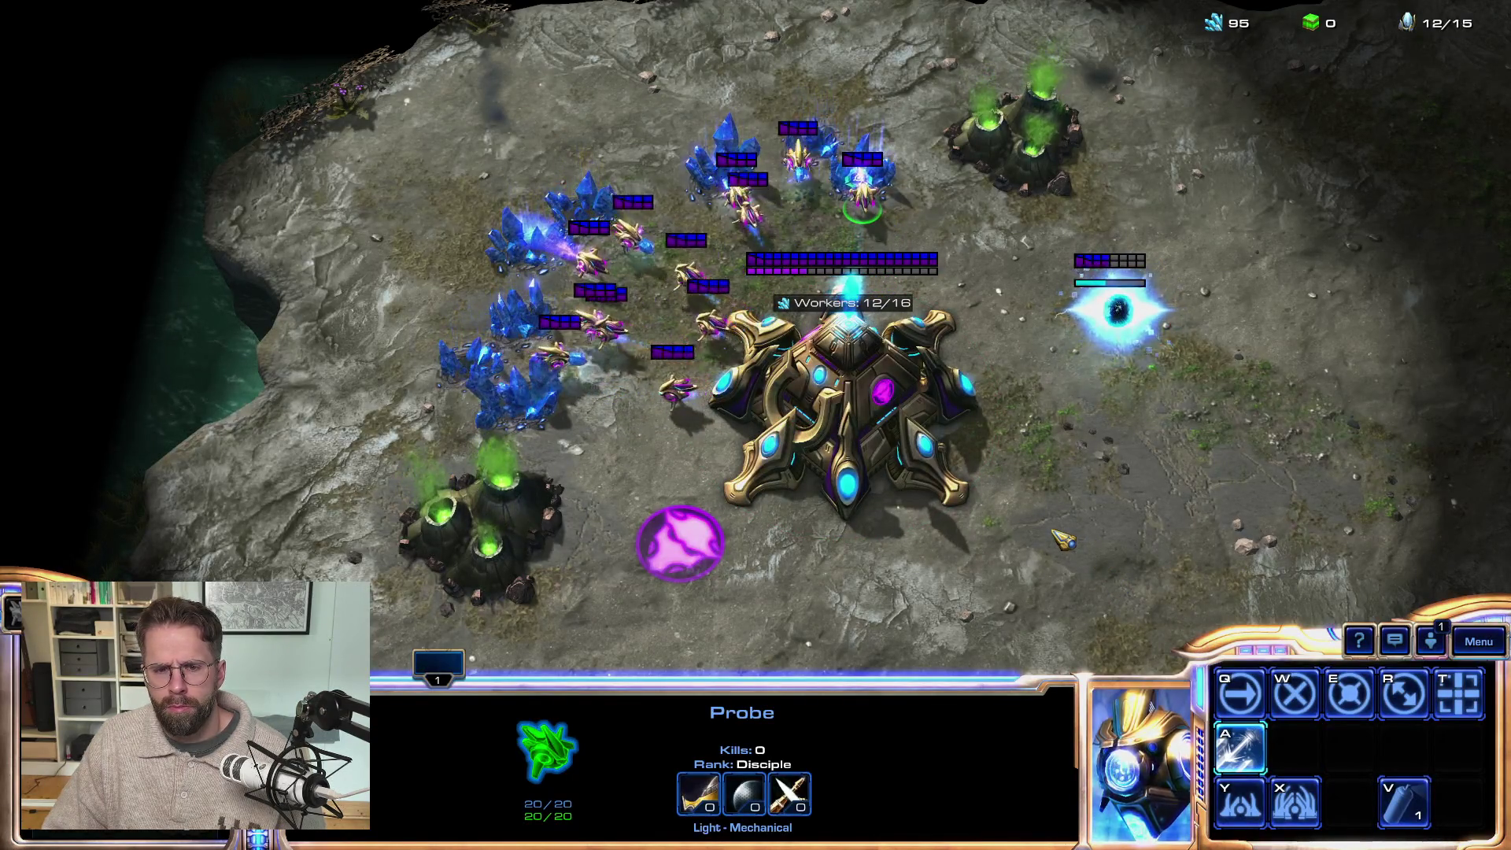
# Step: Select the Nexus and queue two Probes, then leave StarCraft II for the Daily.txt notes
pyautogui.click(897, 447)
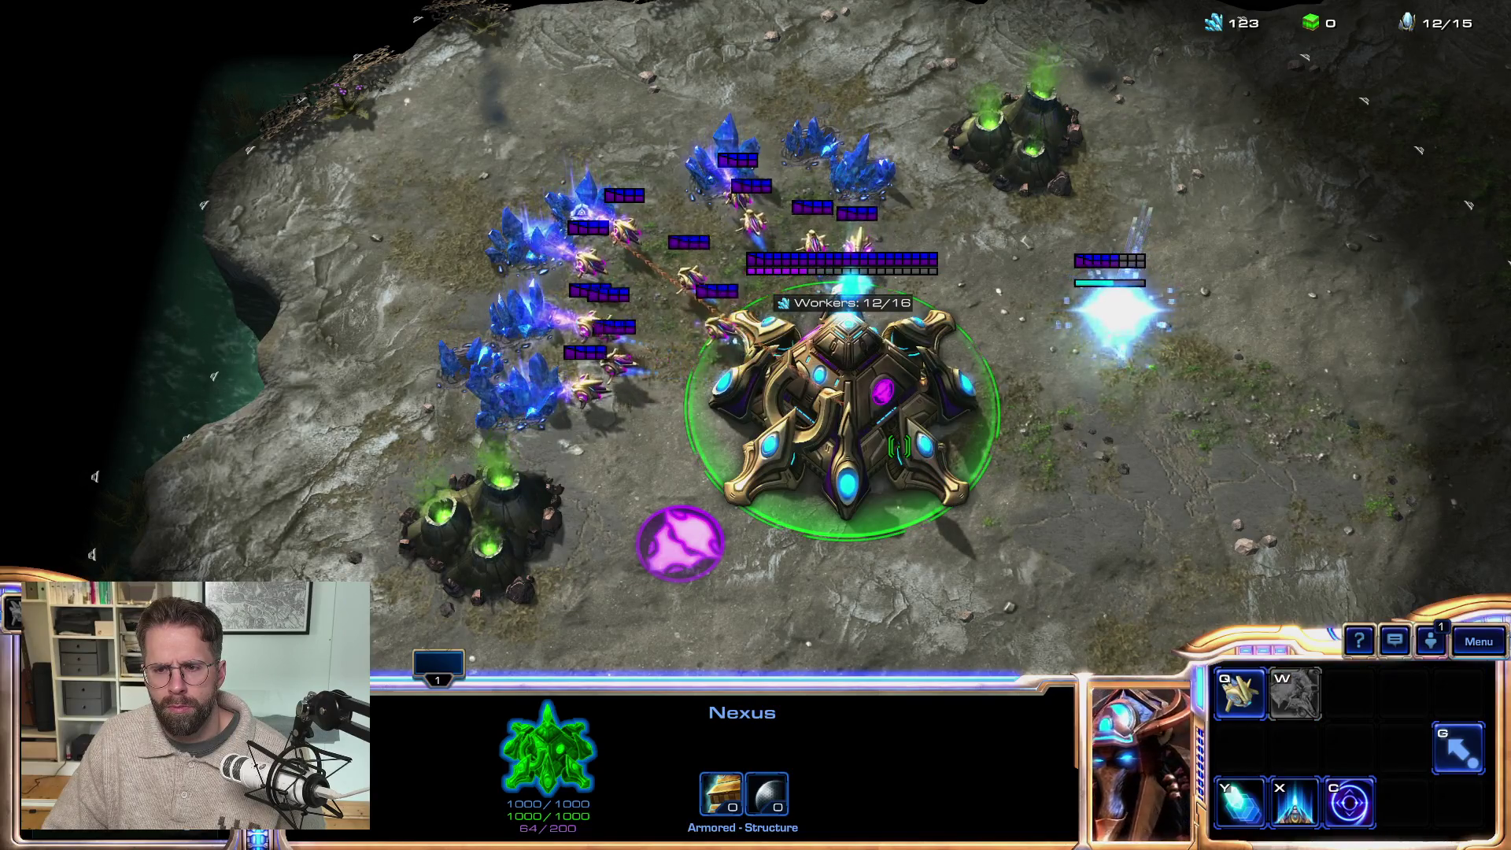
pyautogui.press('q')
pyautogui.press('q')
pyautogui.press('F10')
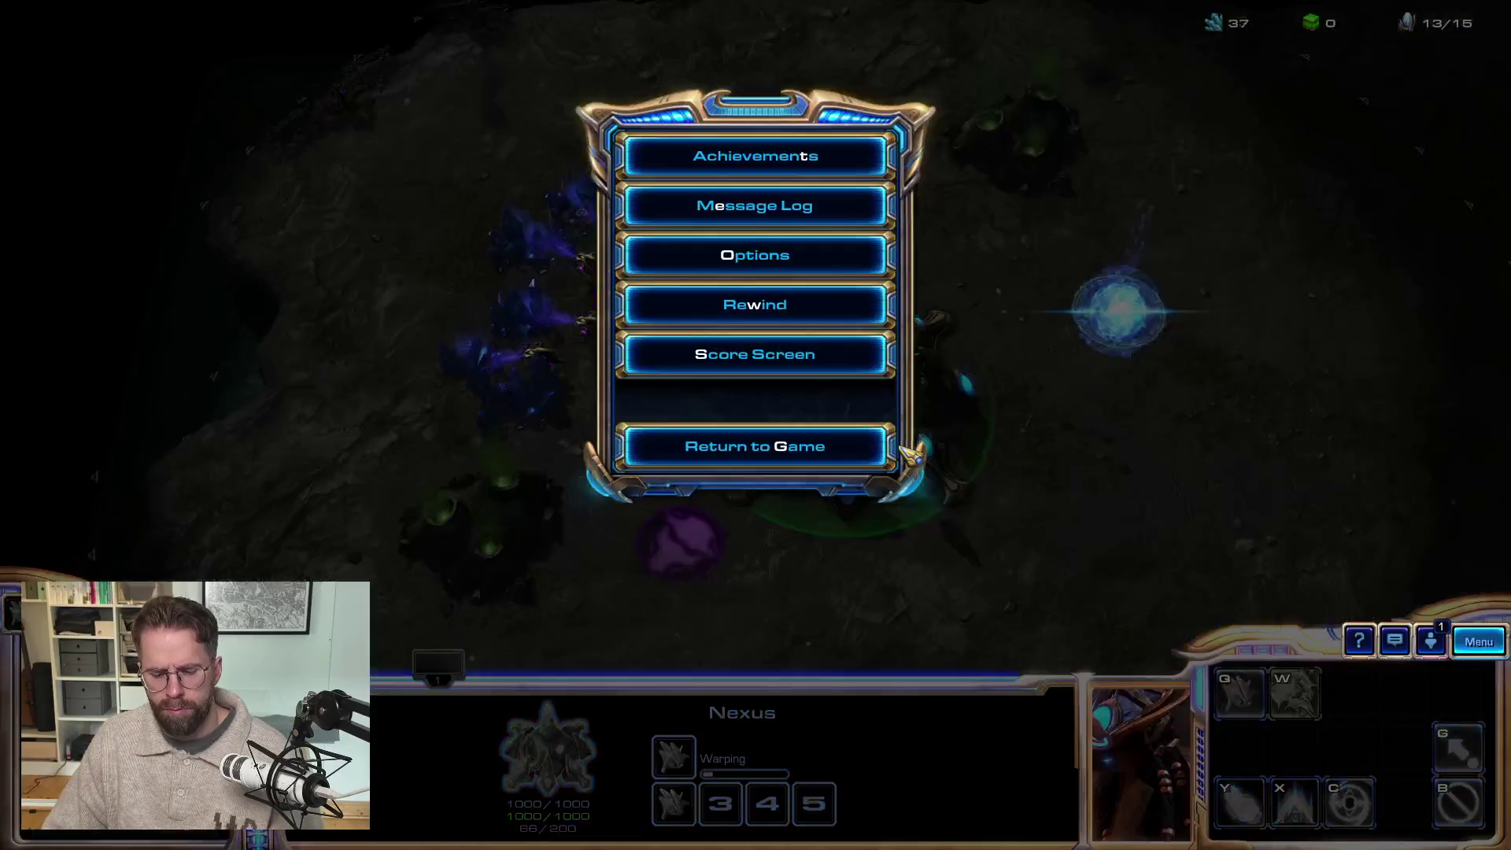
pyautogui.hotkey('alt', 'Tab')
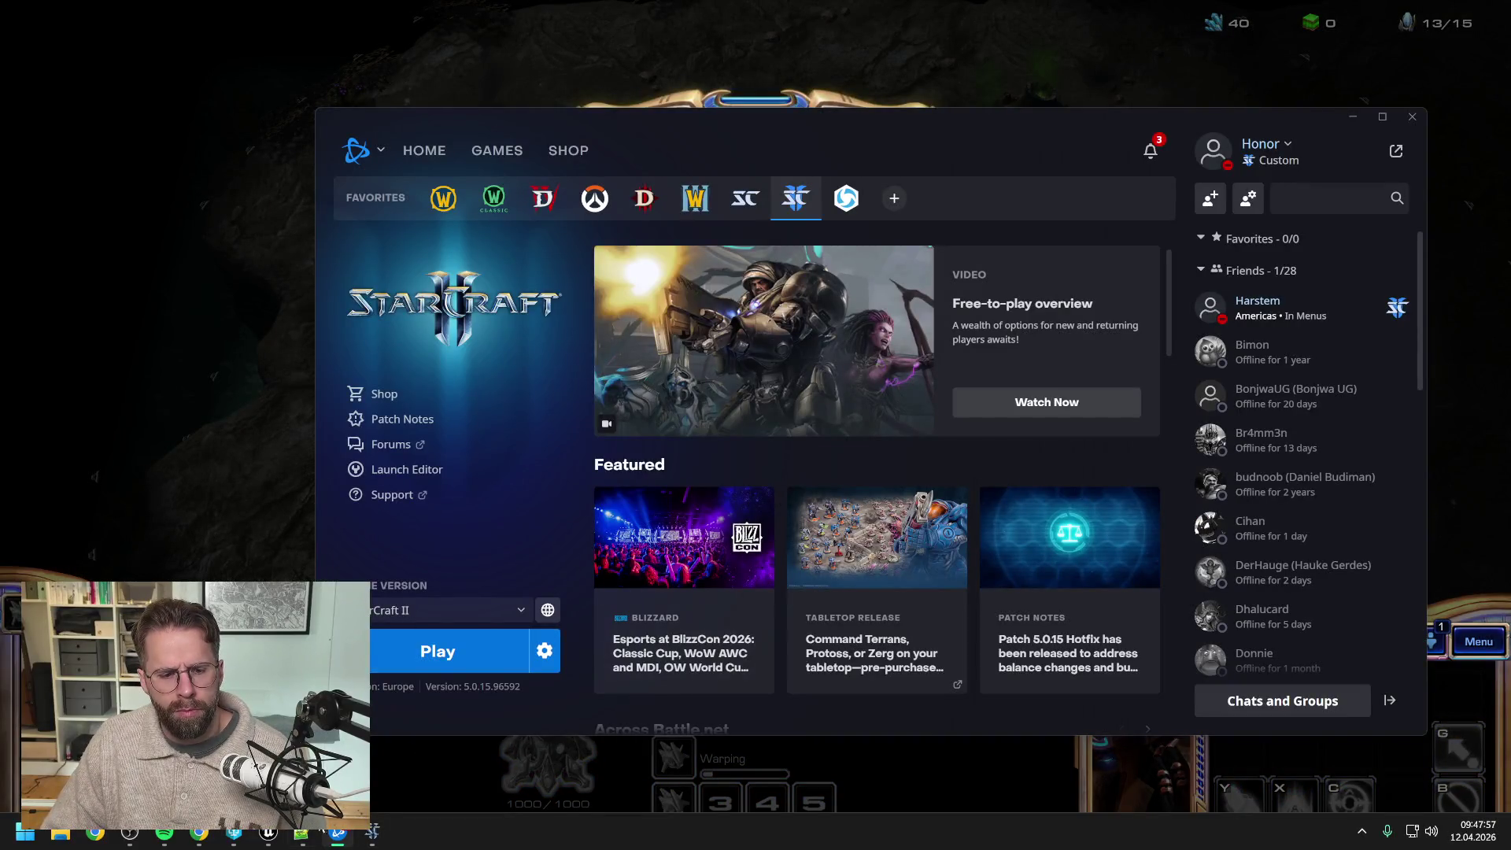
pyautogui.click(269, 832)
pyautogui.click(378, 748)
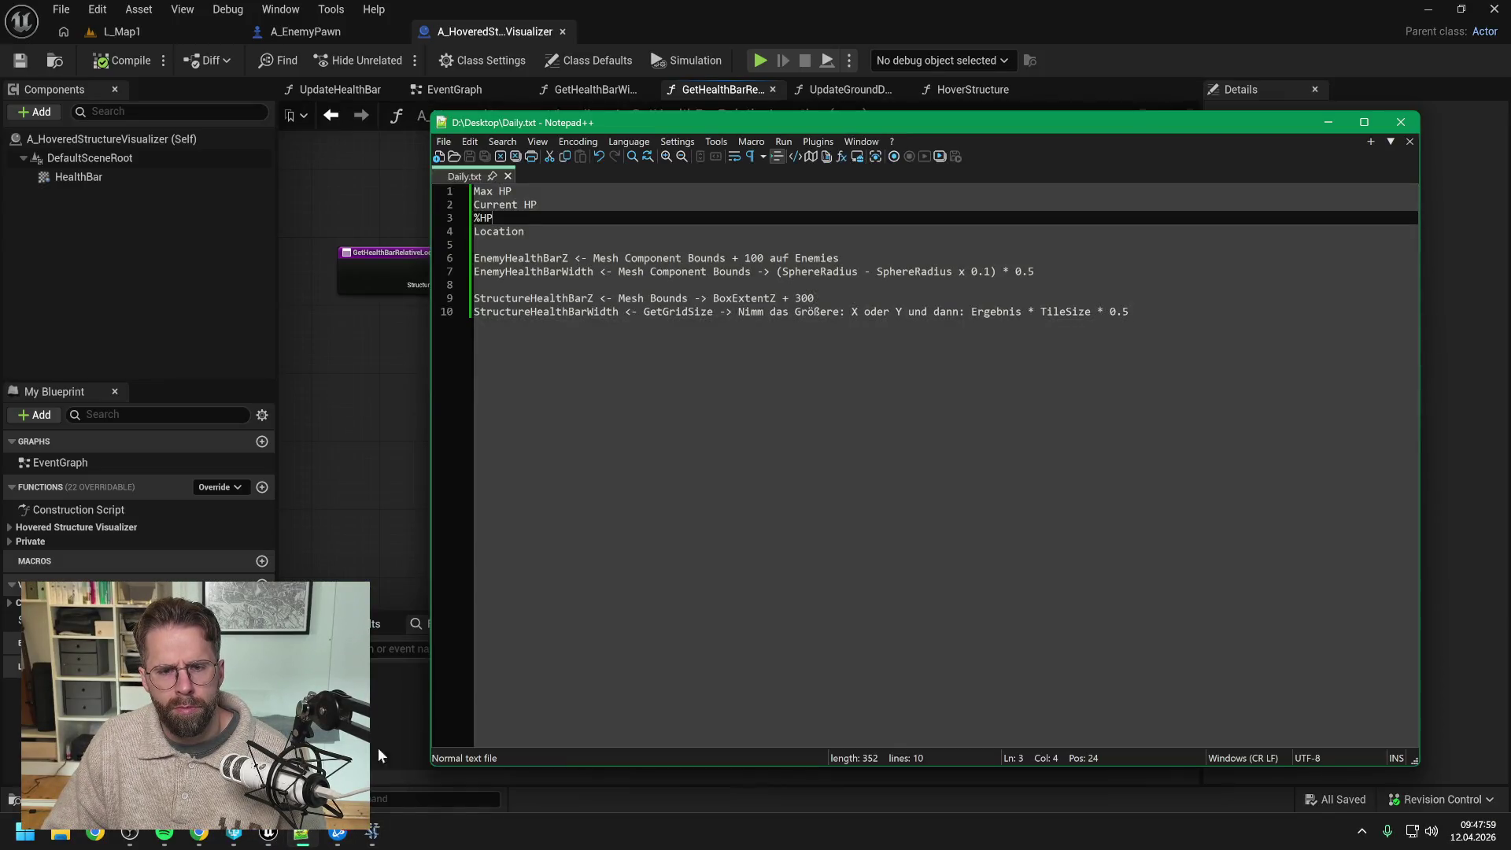
pyautogui.press('Home')
pyautogui.hotkey('shift', 'Up')
pyautogui.hotkey('shift', 'Up')
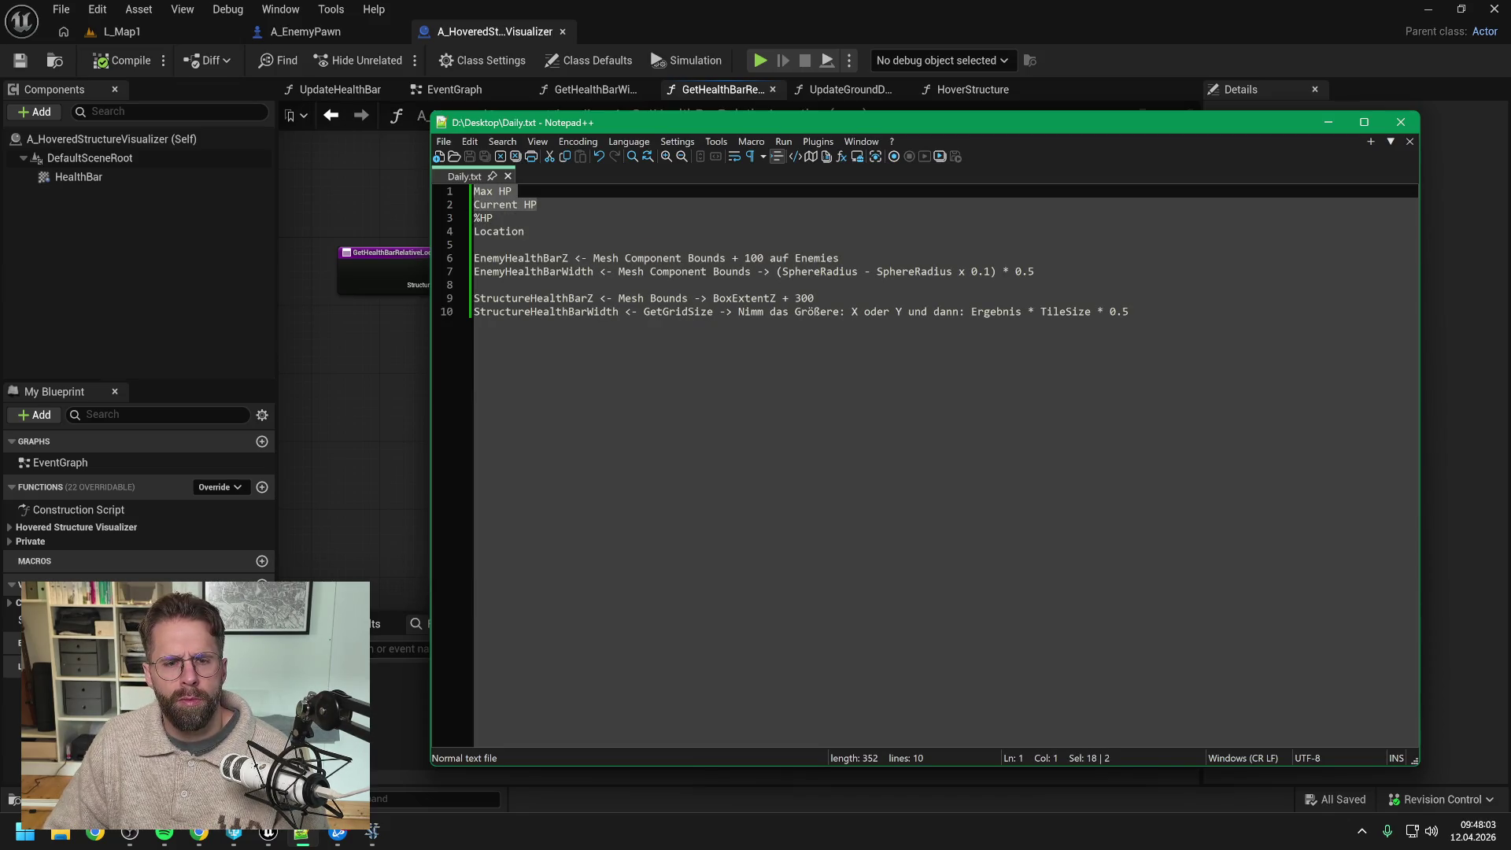
pyautogui.click(493, 218)
pyautogui.click(536, 205)
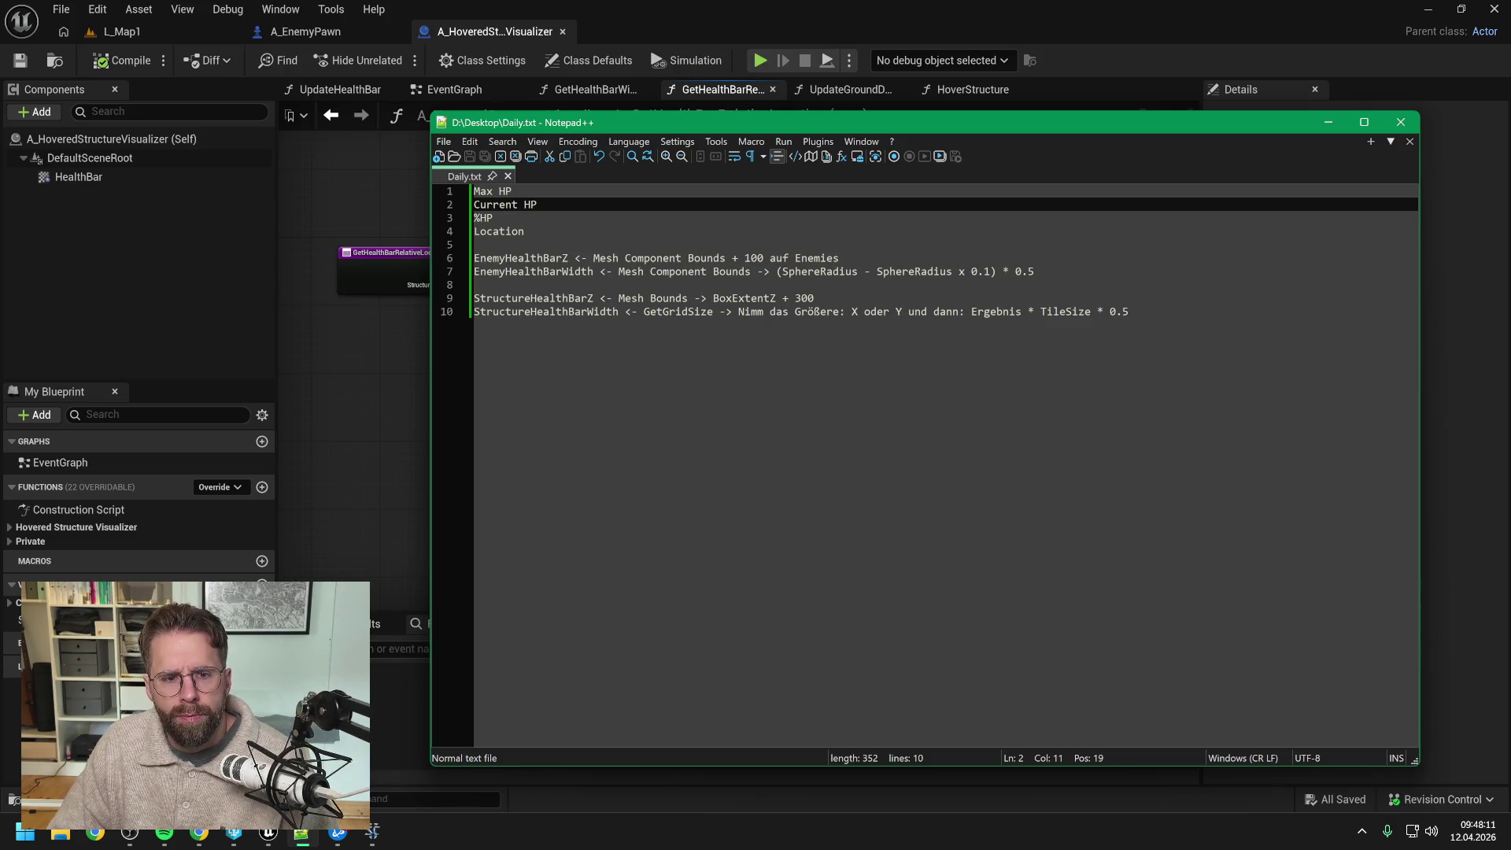
pyautogui.click(493, 218)
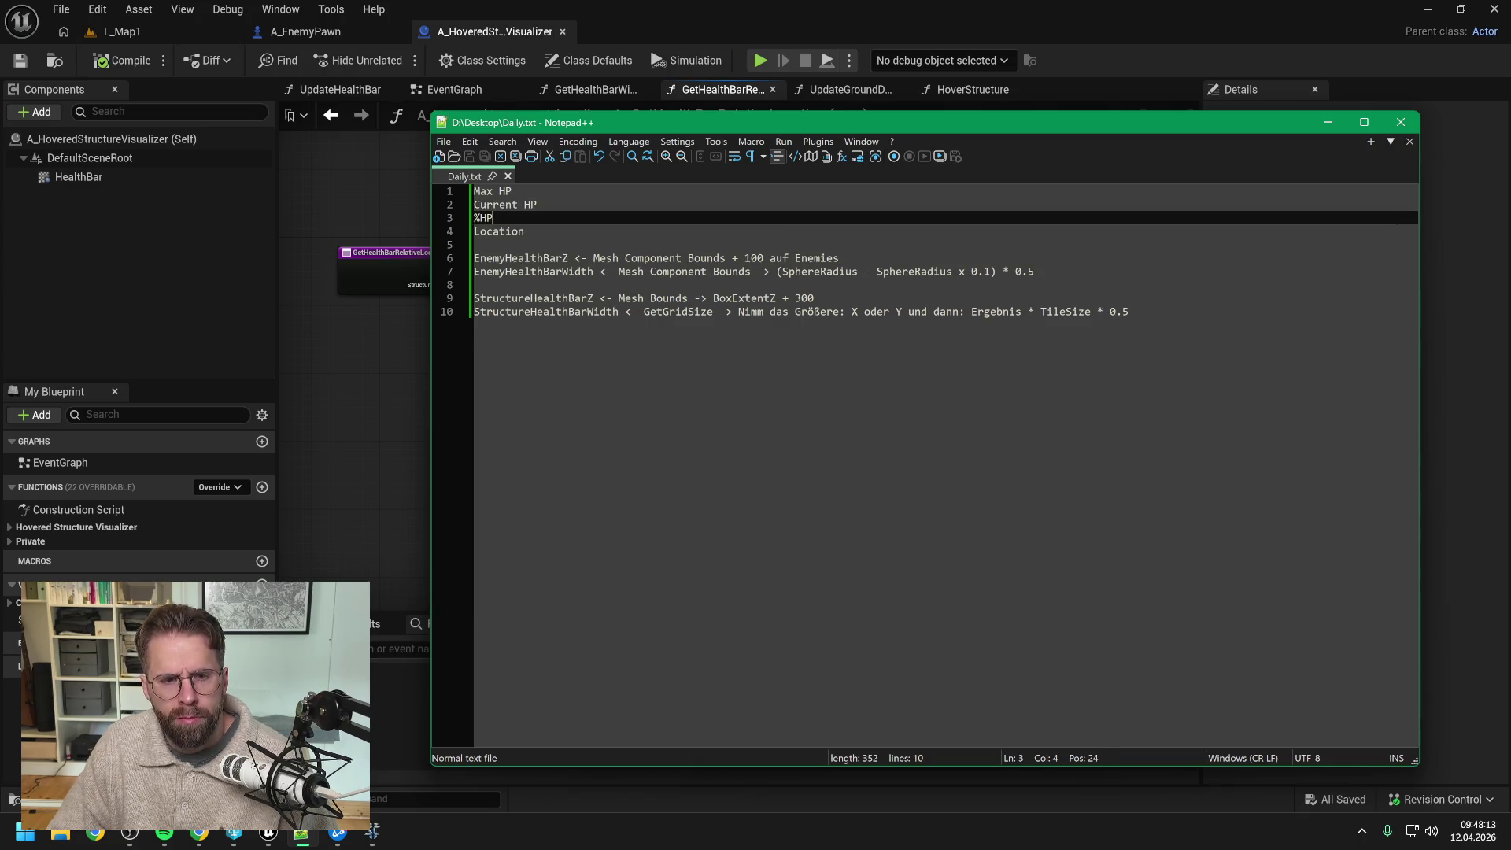
pyautogui.click(537, 205)
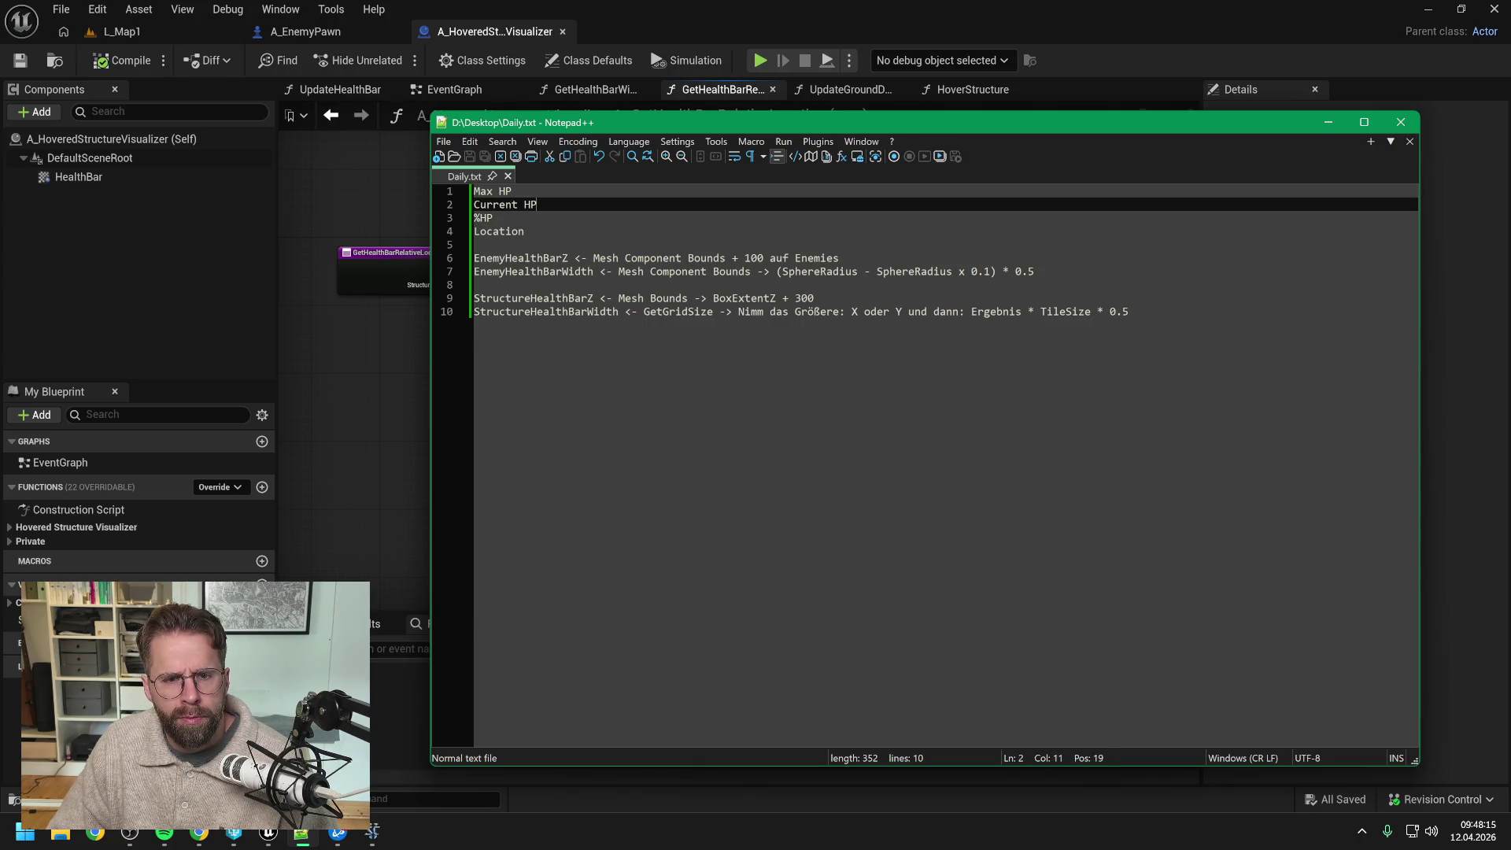
pyautogui.press('Down')
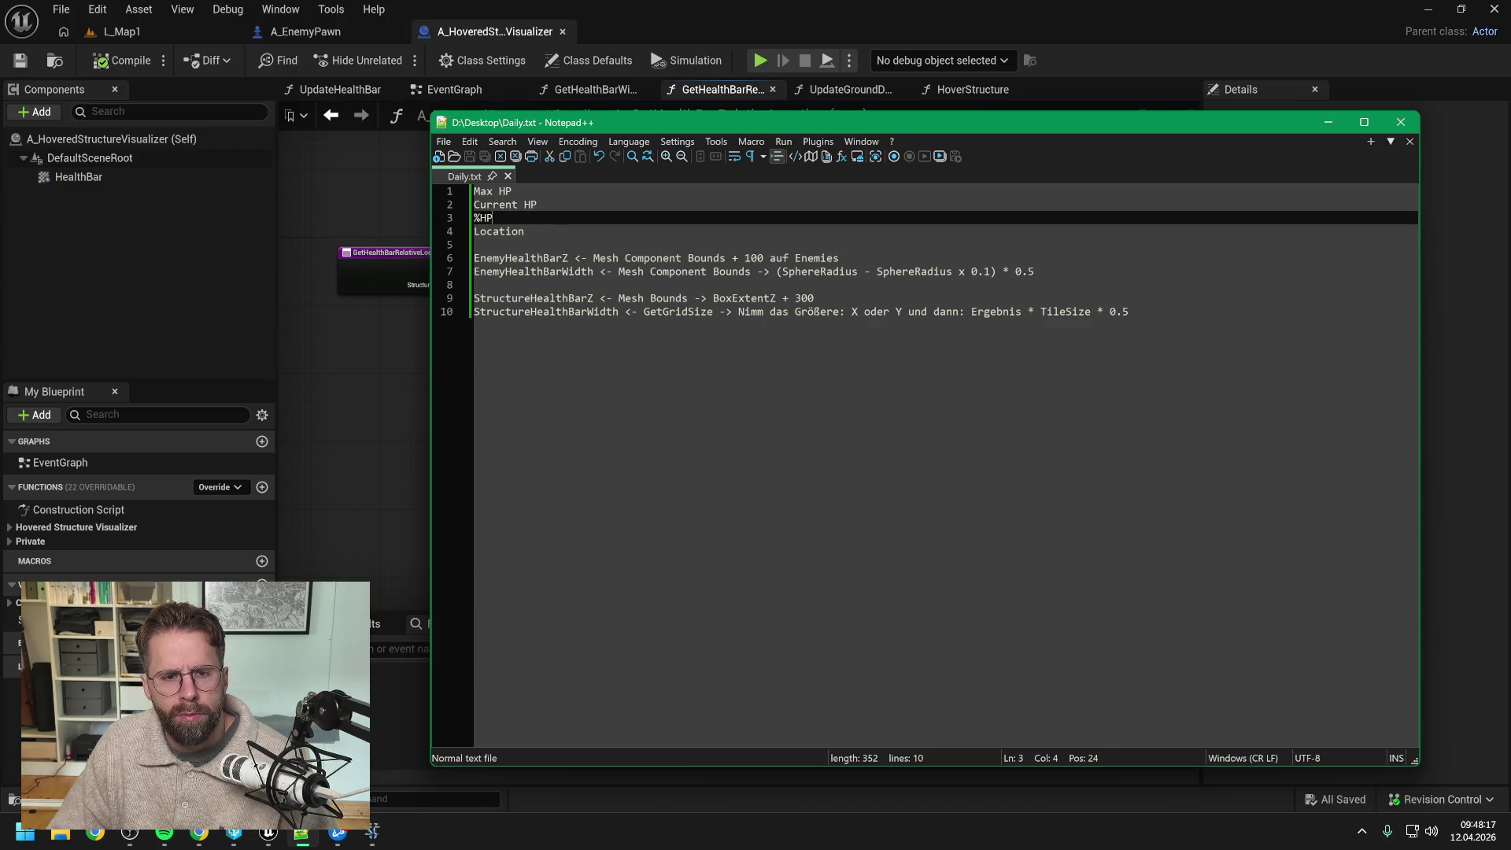
pyautogui.press('Up')
pyautogui.press('Up')
pyautogui.press('Down')
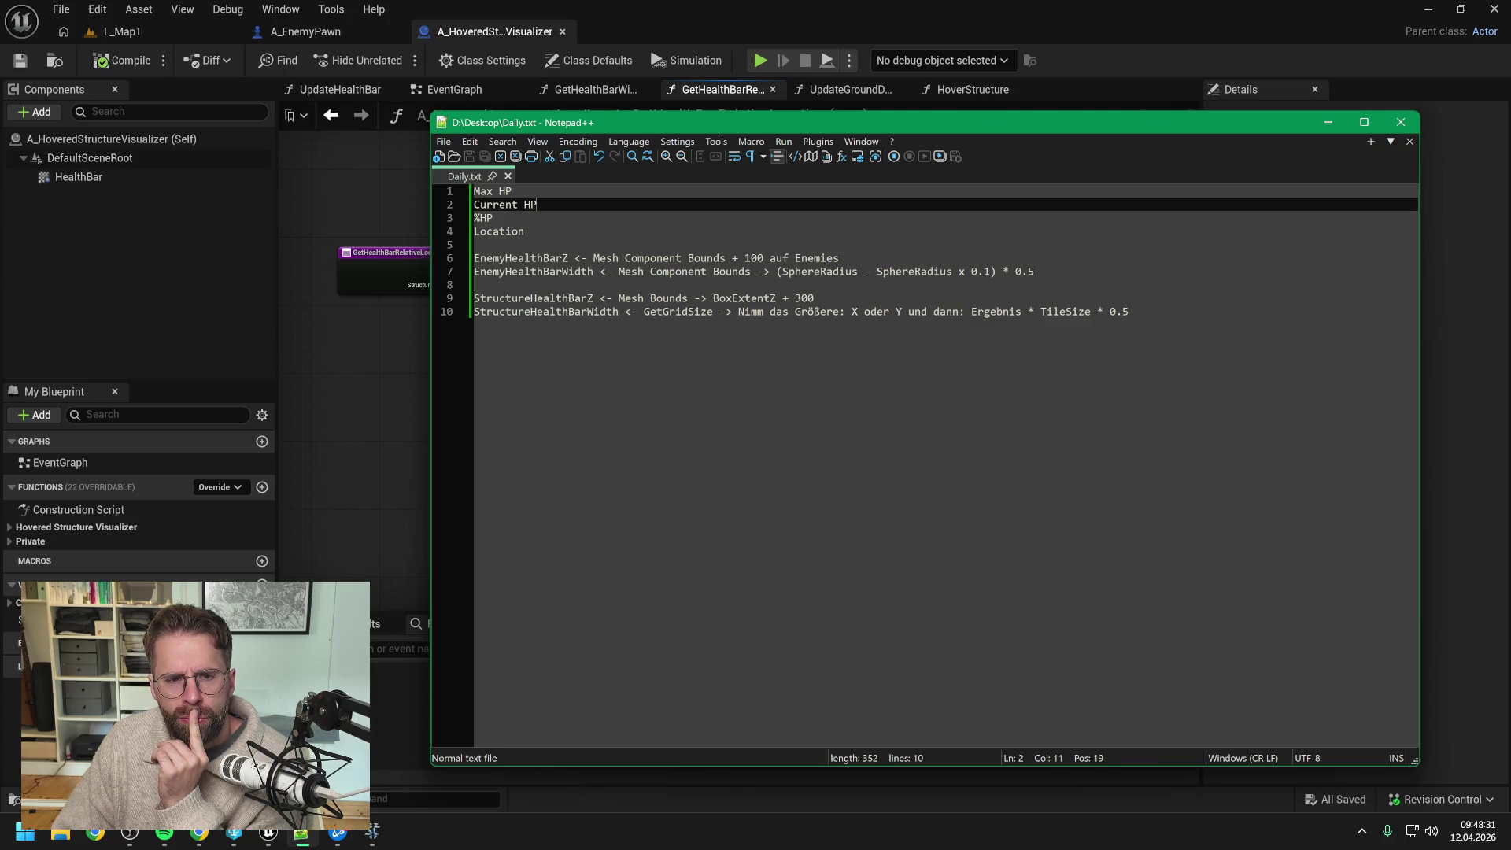
pyautogui.click(524, 232)
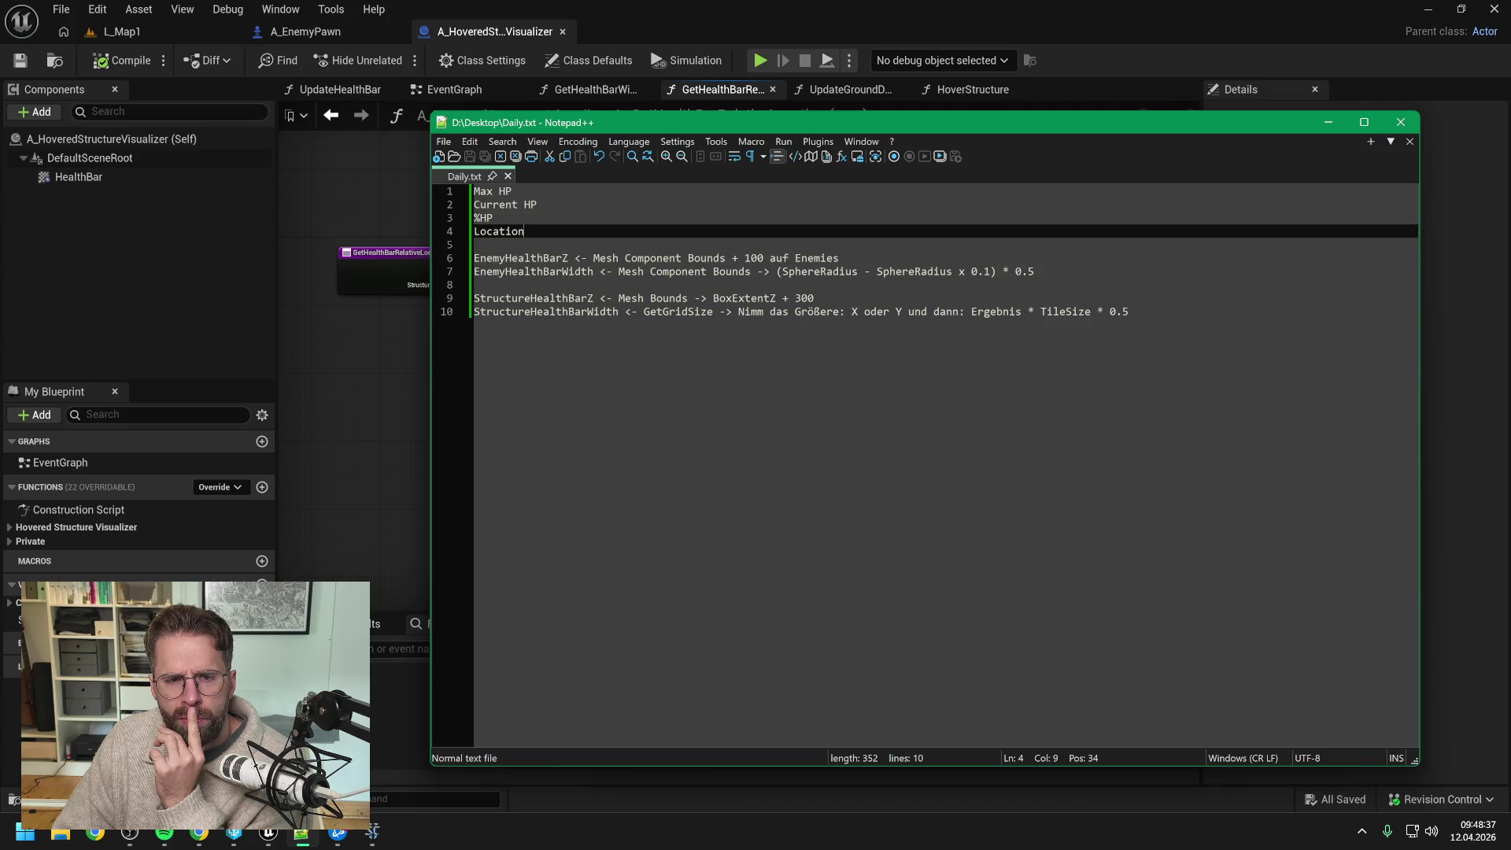
pyautogui.press('Up')
pyautogui.press('Up')
pyautogui.press('Up')
pyautogui.press('Down')
pyautogui.press('Down')
pyautogui.press('Down')
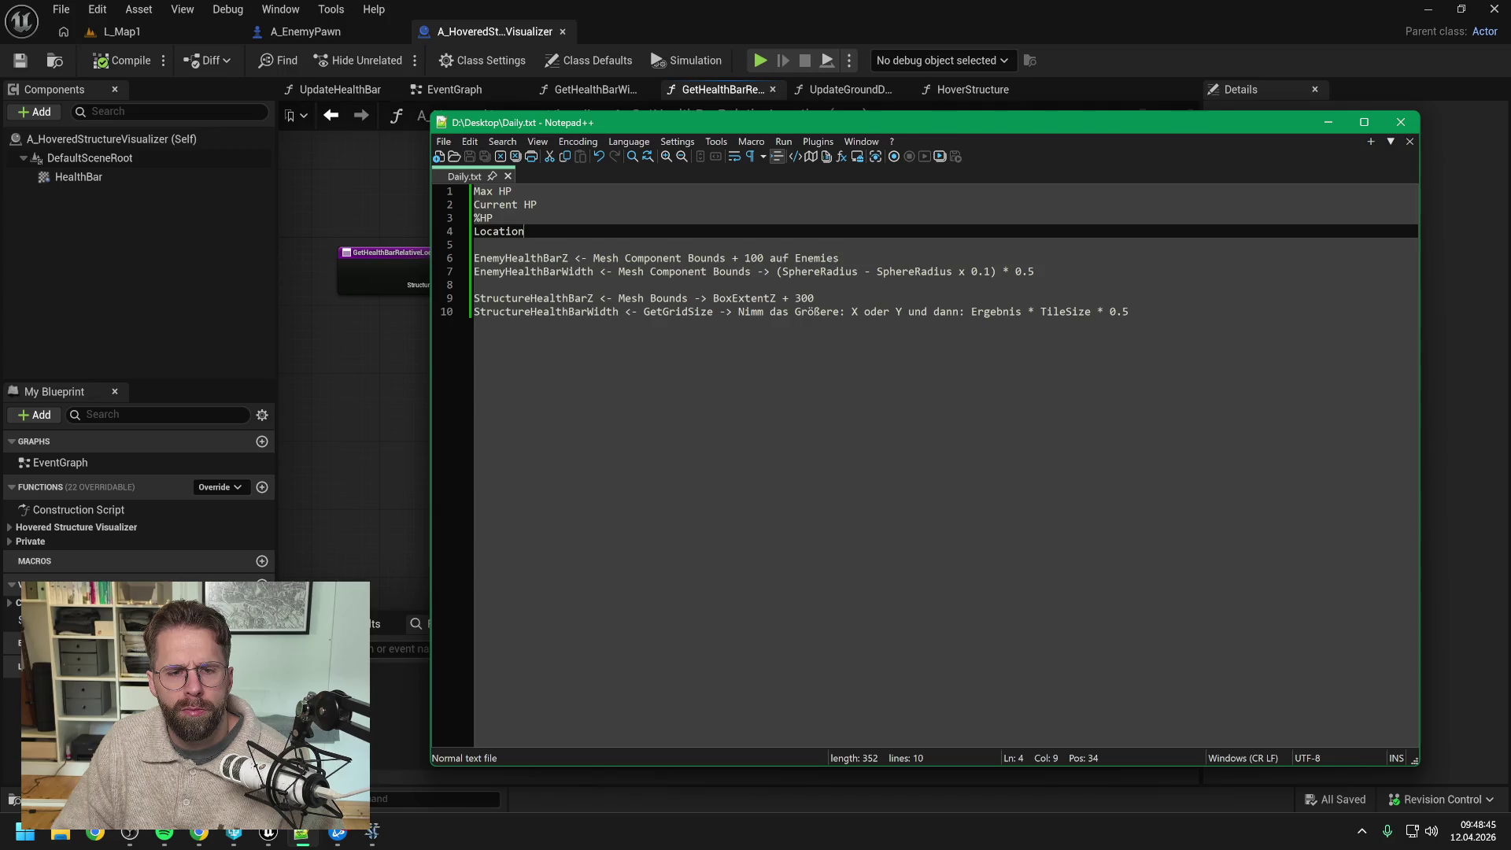
pyautogui.press('Up')
pyautogui.press('Up')
pyautogui.press('End')
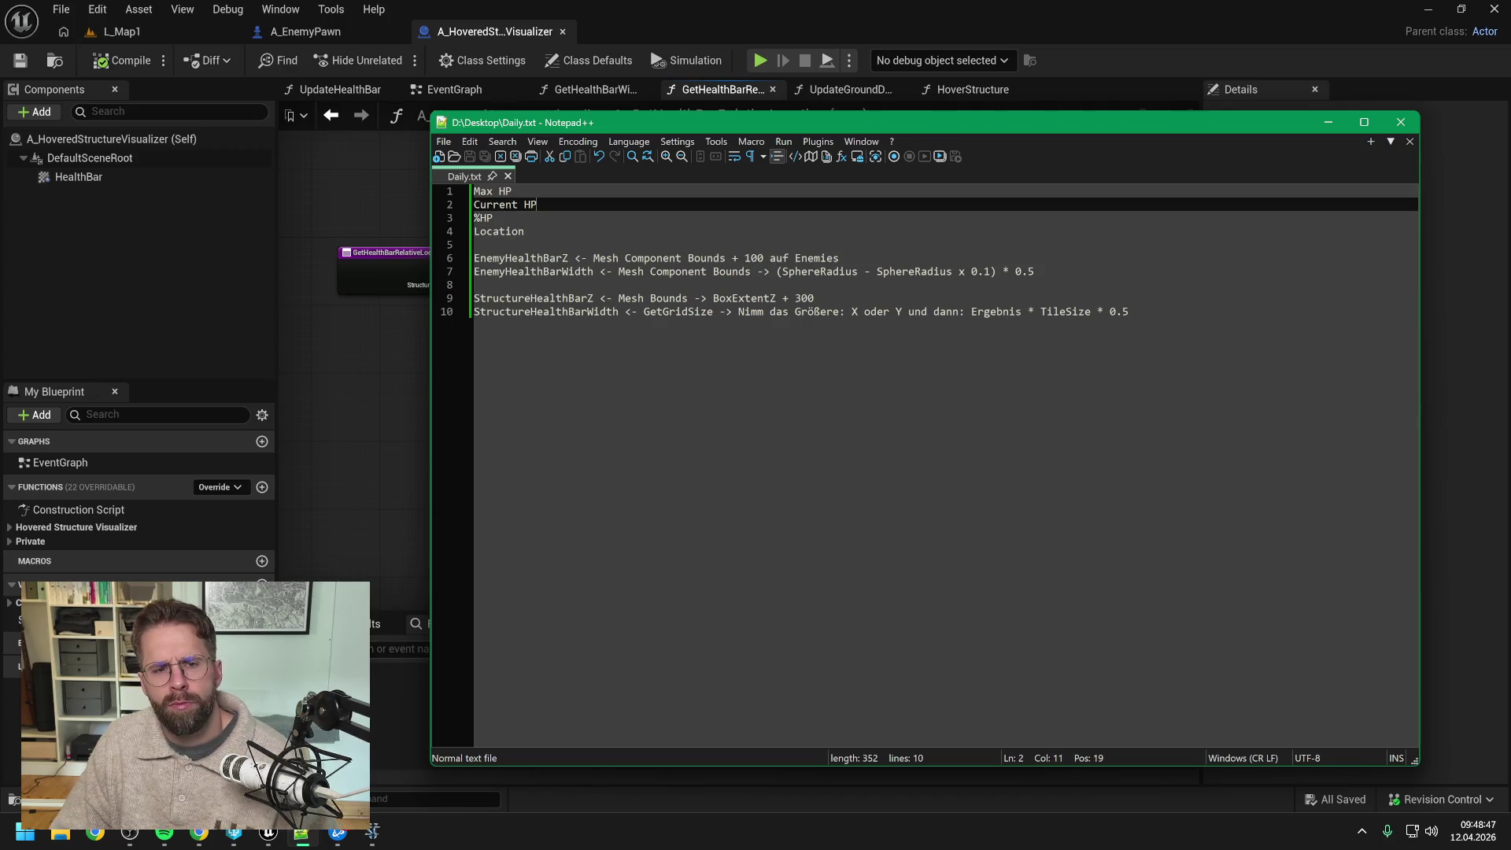
pyautogui.click(511, 192)
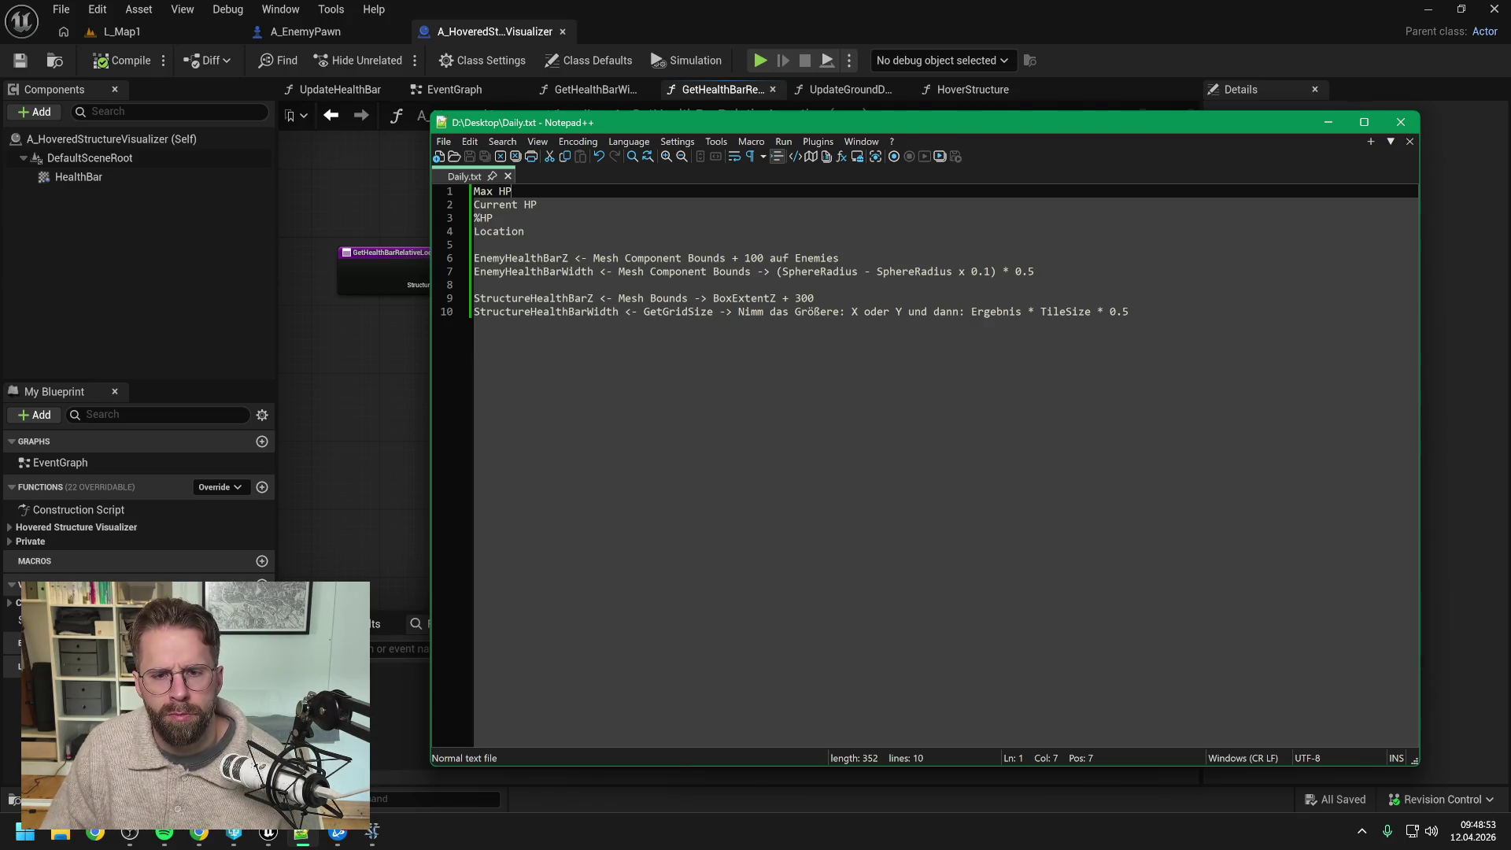
# Step: Insert a blank line above the EnemyHealthBarZ formula in Daily.txt, making 11 lines
pyautogui.click(524, 232)
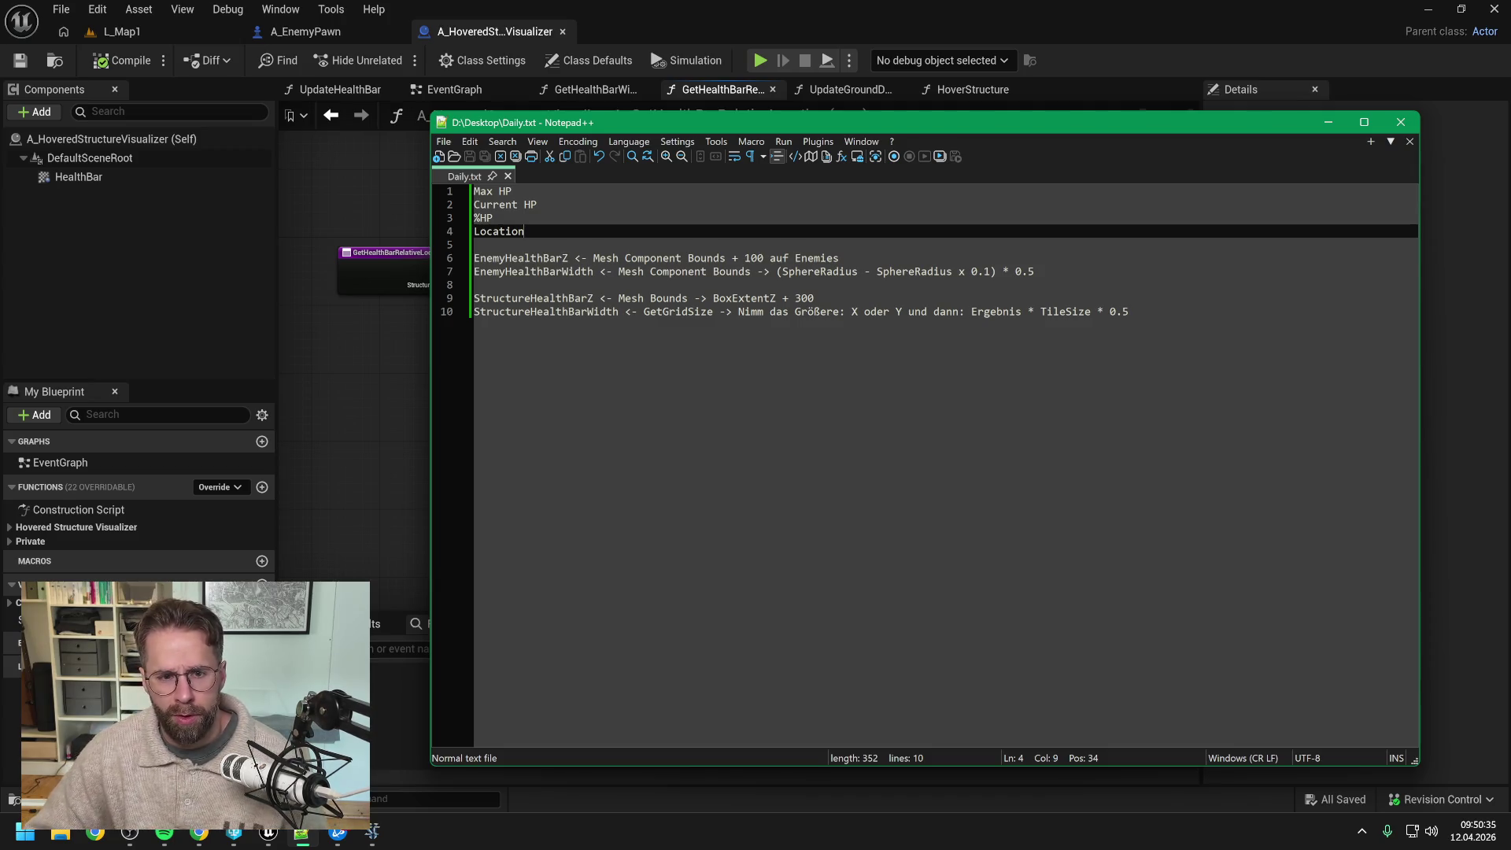
pyautogui.click(580, 258)
pyautogui.click(580, 245)
pyautogui.press('Return')
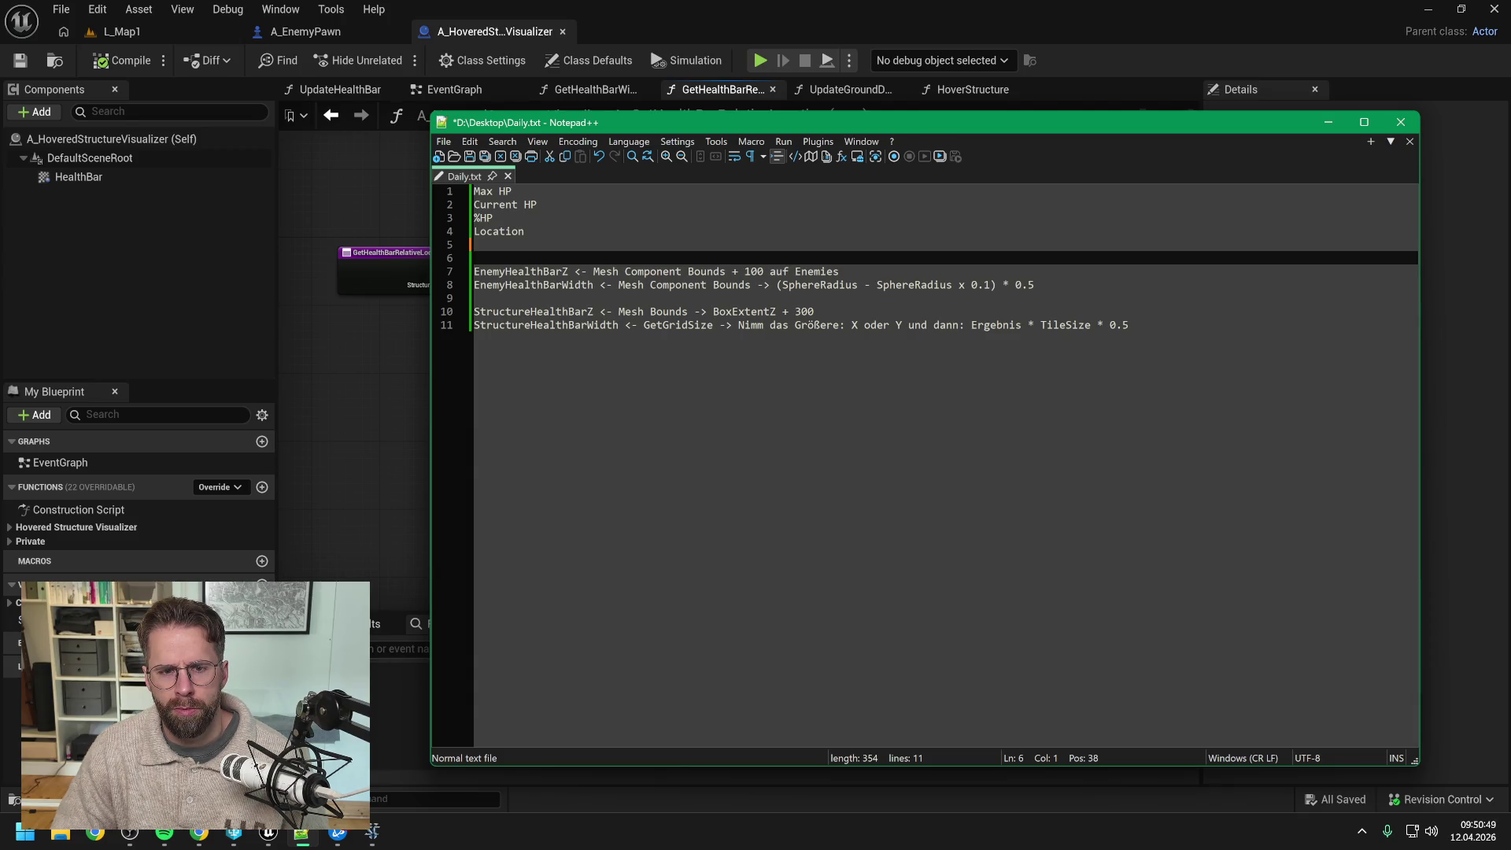
# Step: Show A_EnemyPawn's InitializeHealthBar graph, panned to the Get Component Bounds and Set Relative Location nodes
pyautogui.click(315, 31)
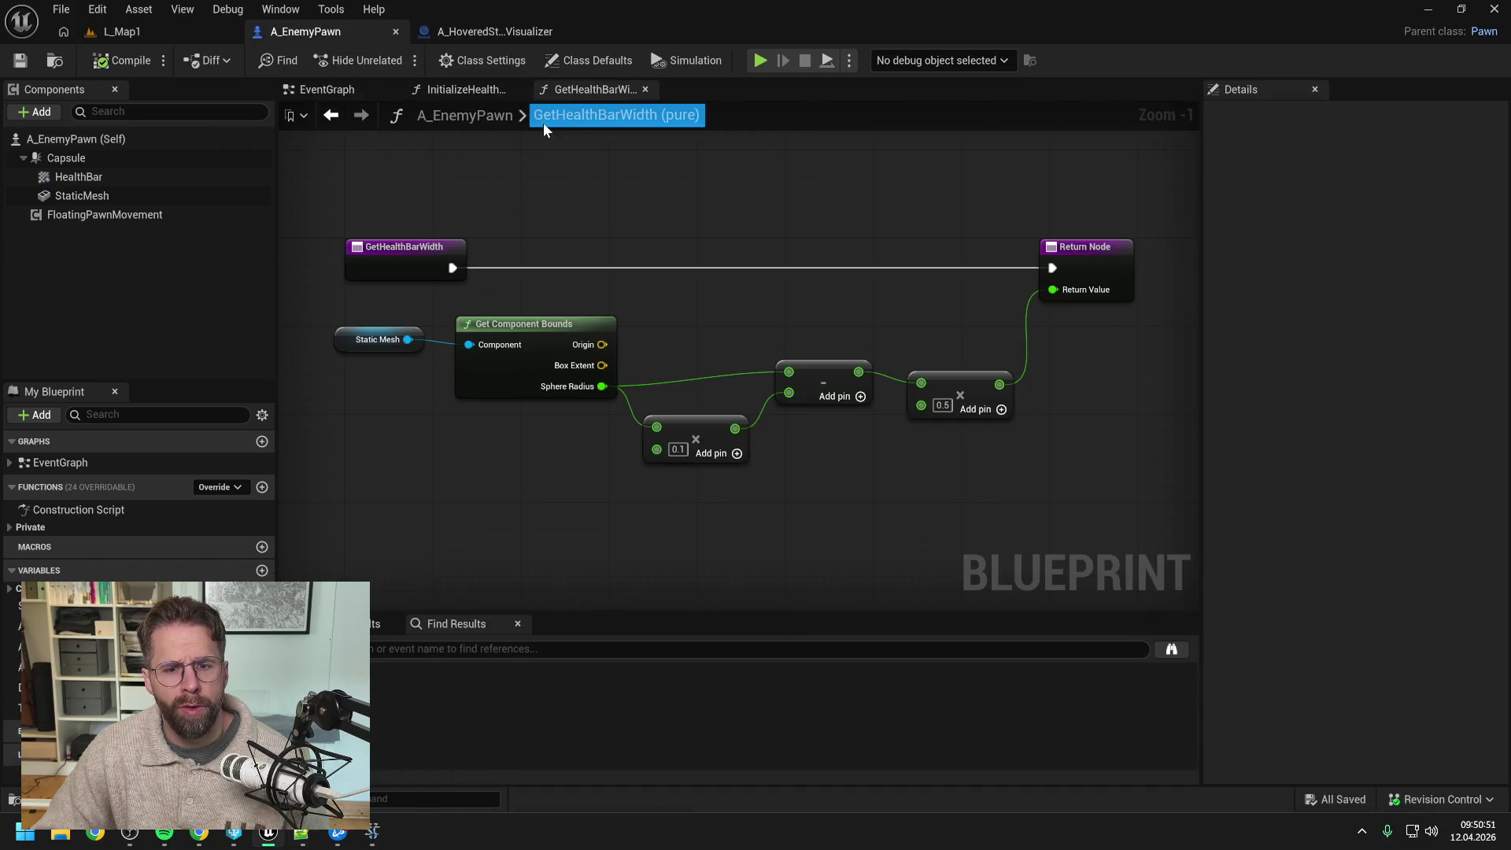
pyautogui.click(476, 91)
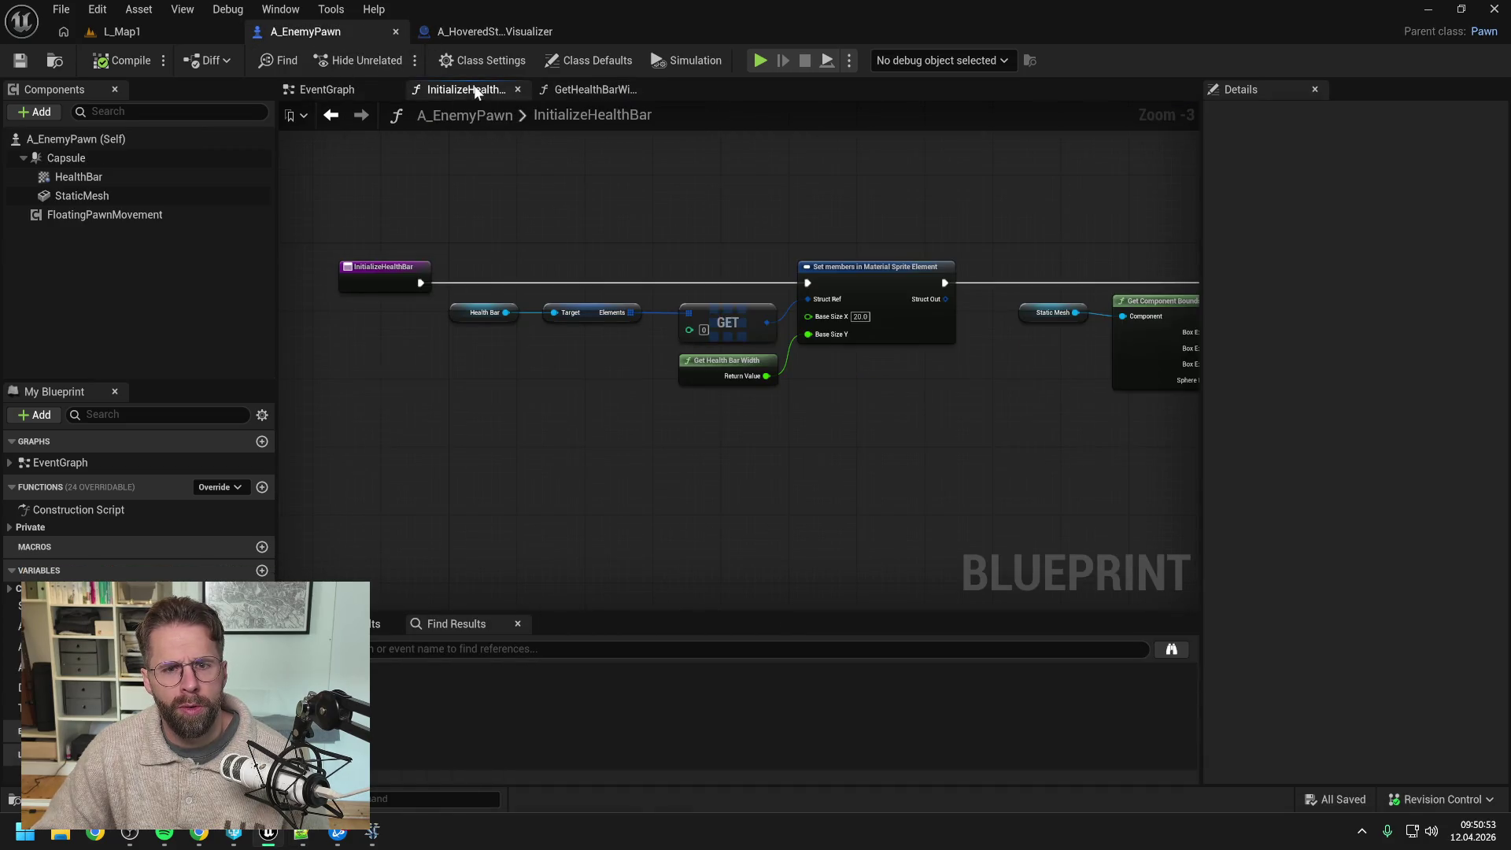
pyautogui.moveTo(863, 280); pyautogui.dragTo(626, 230)
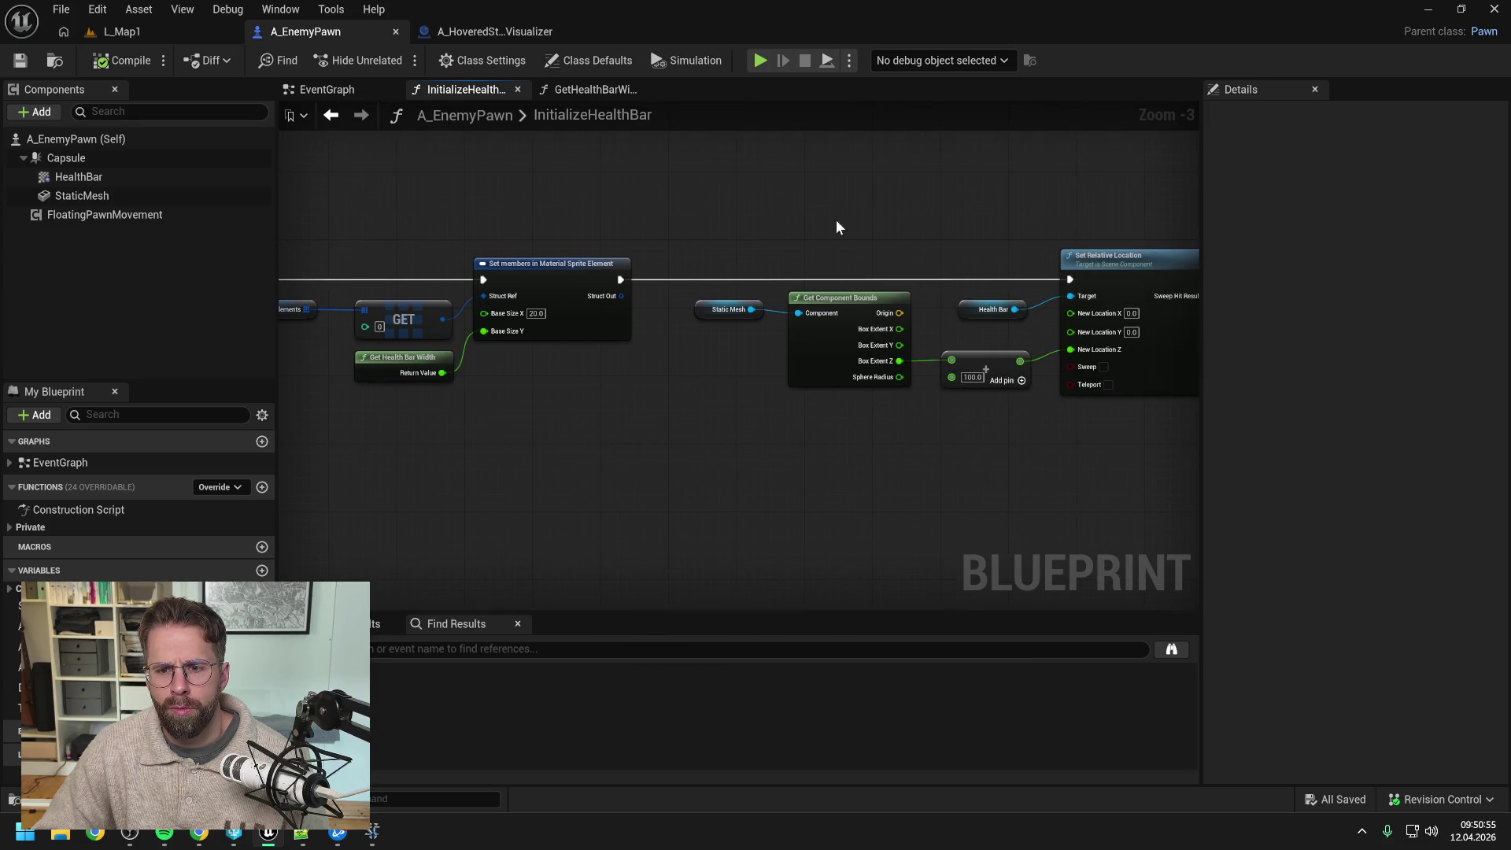
pyautogui.moveTo(837, 221); pyautogui.dragTo(741, 214)
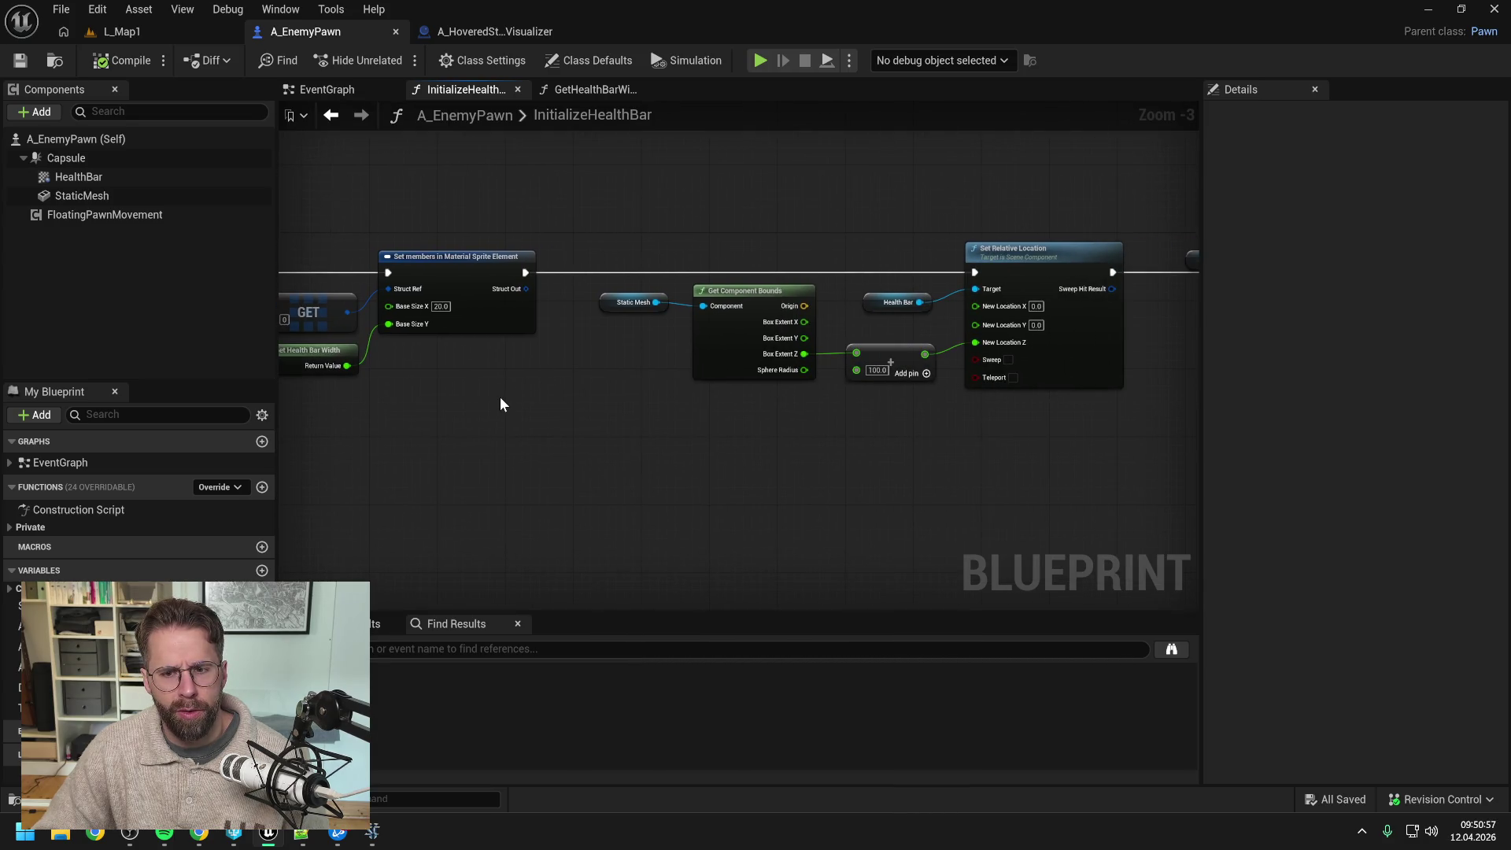
# Step: In Daily.txt, write '-> ComponentBounds.BoxExtentZ' and '-> ComponentBounds.SphereRadius' on lines 6 and 7
pyautogui.click(305, 832)
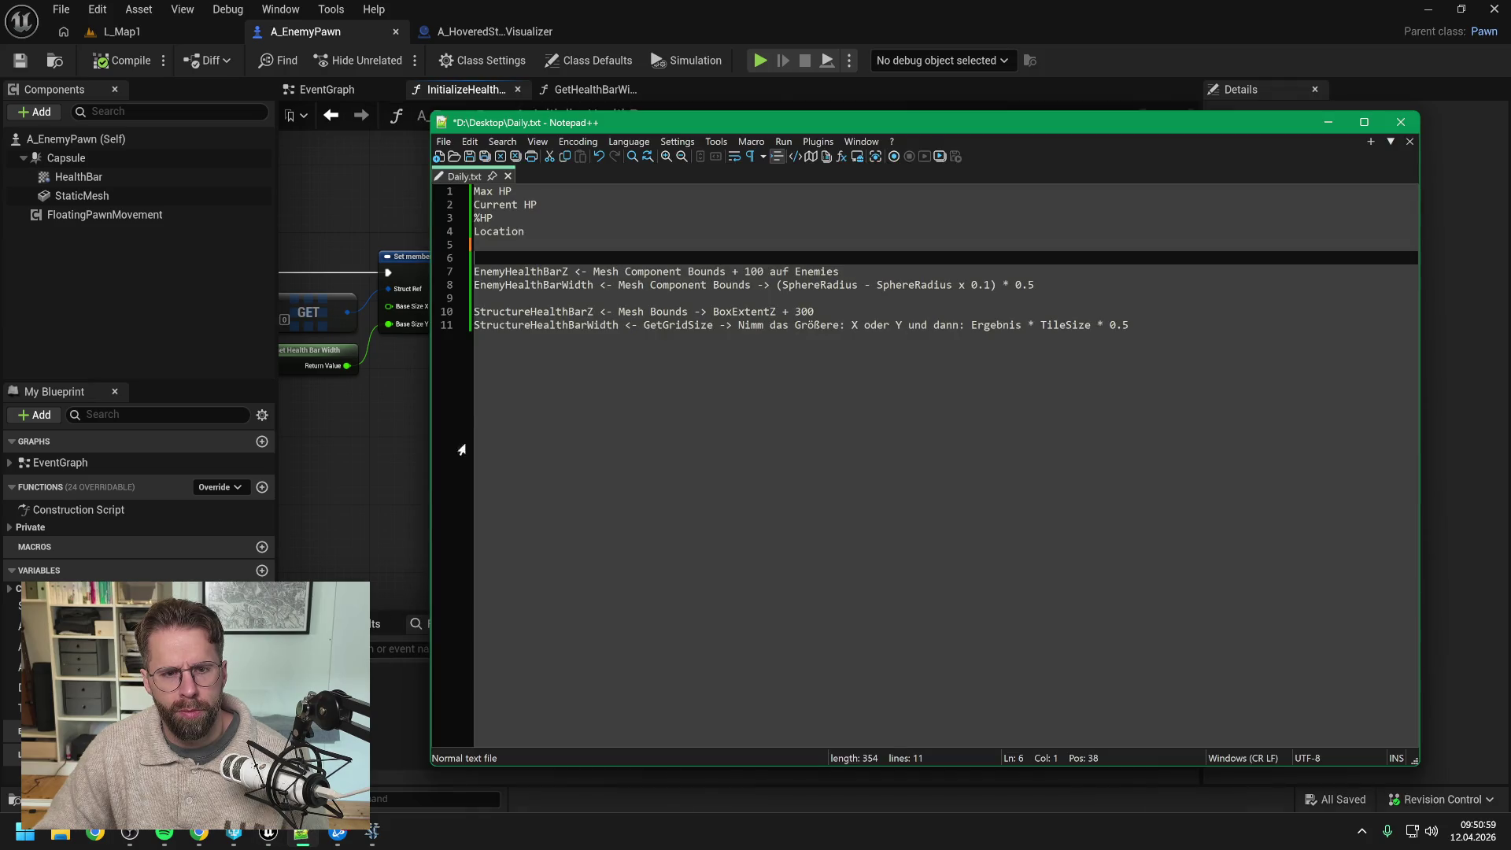
pyautogui.write('Bo')
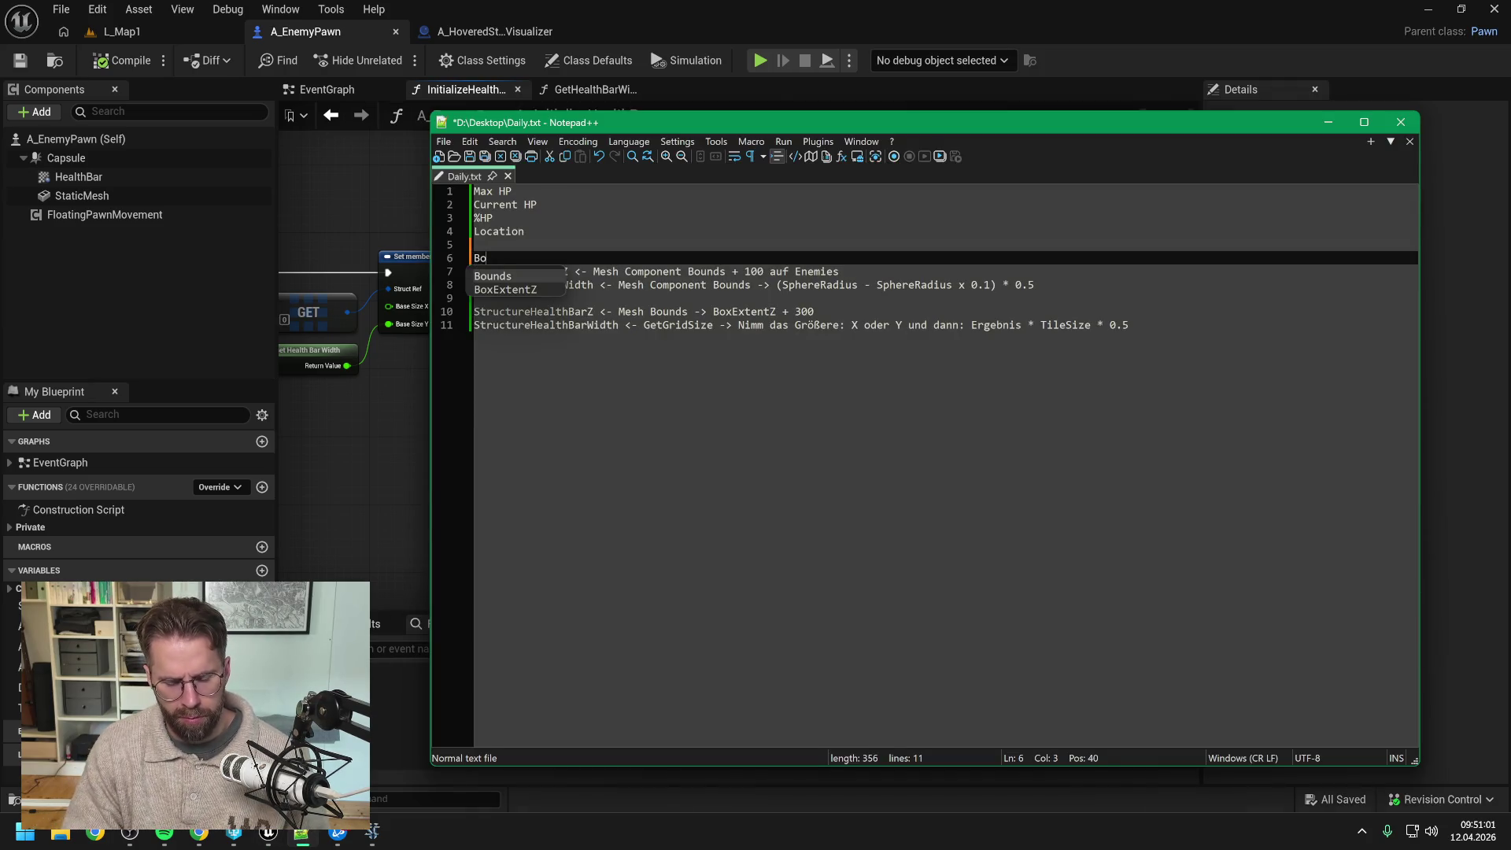
pyautogui.write('xExtent')
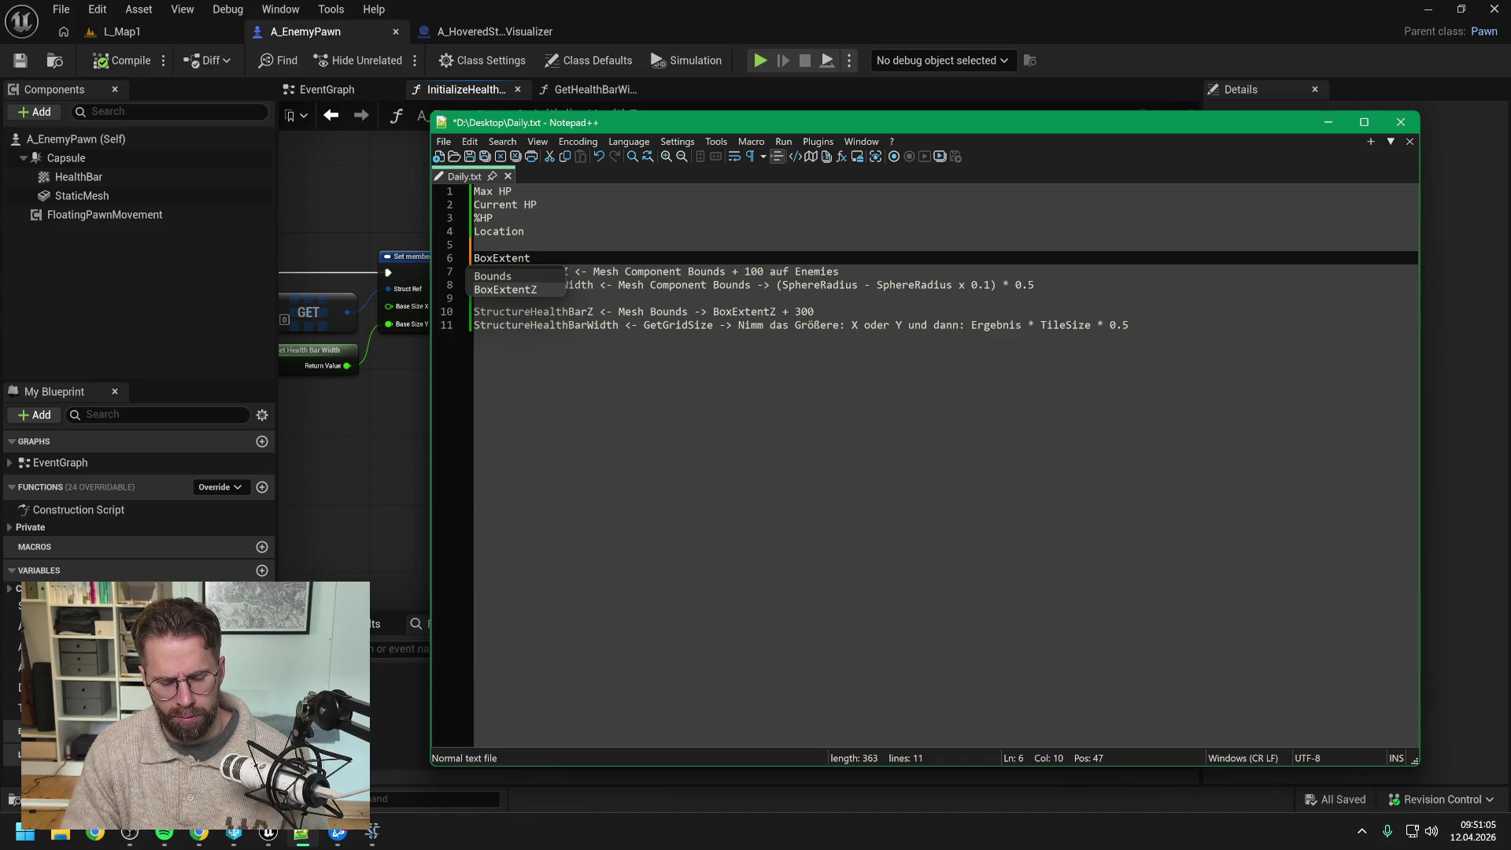
pyautogui.write('Z')
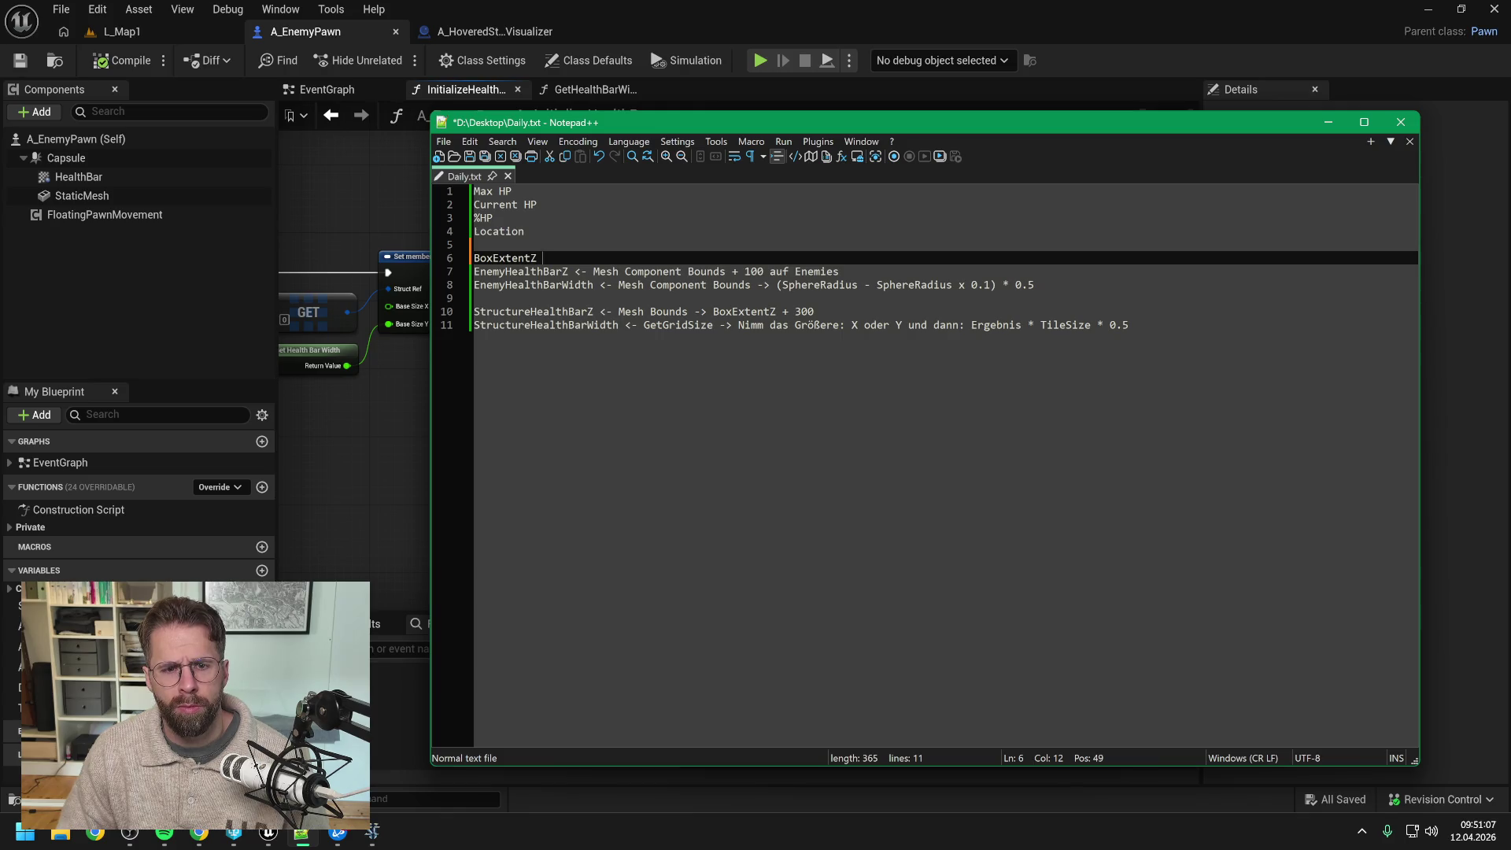
pyautogui.click(493, 258)
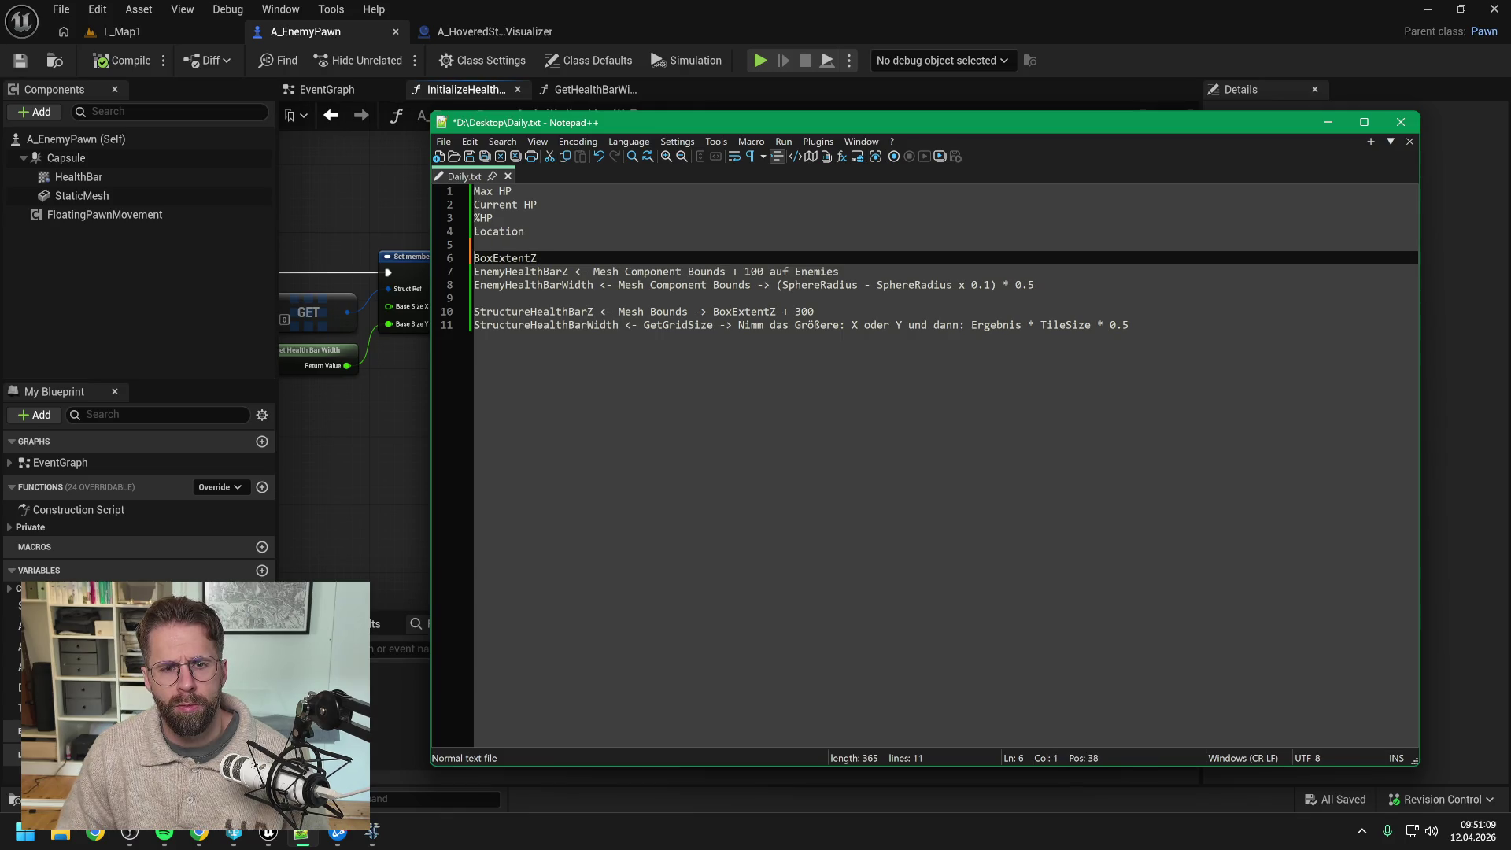
pyautogui.click(480, 259)
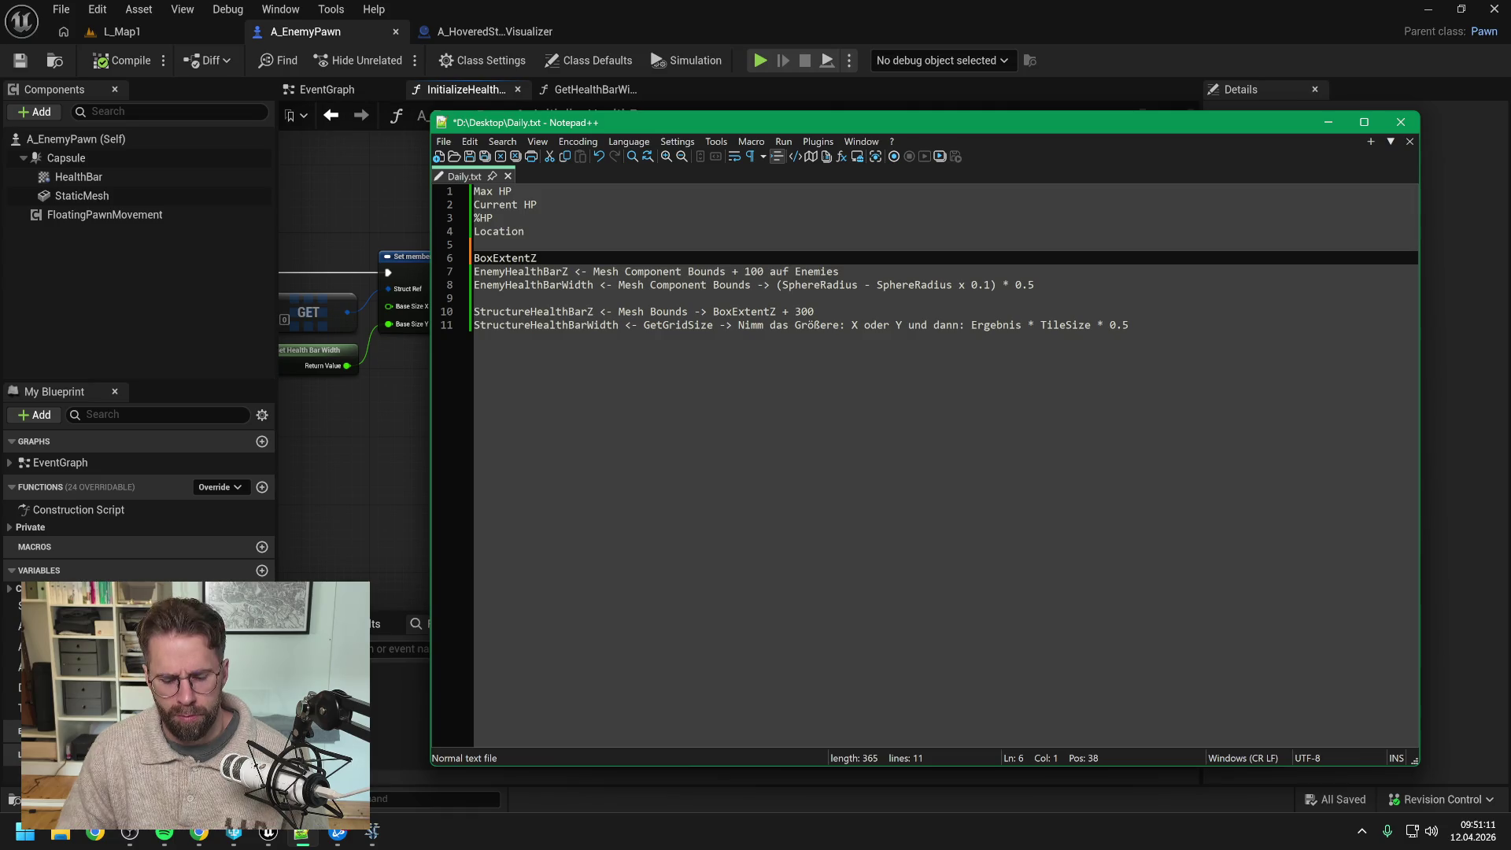
pyautogui.write('-> ')
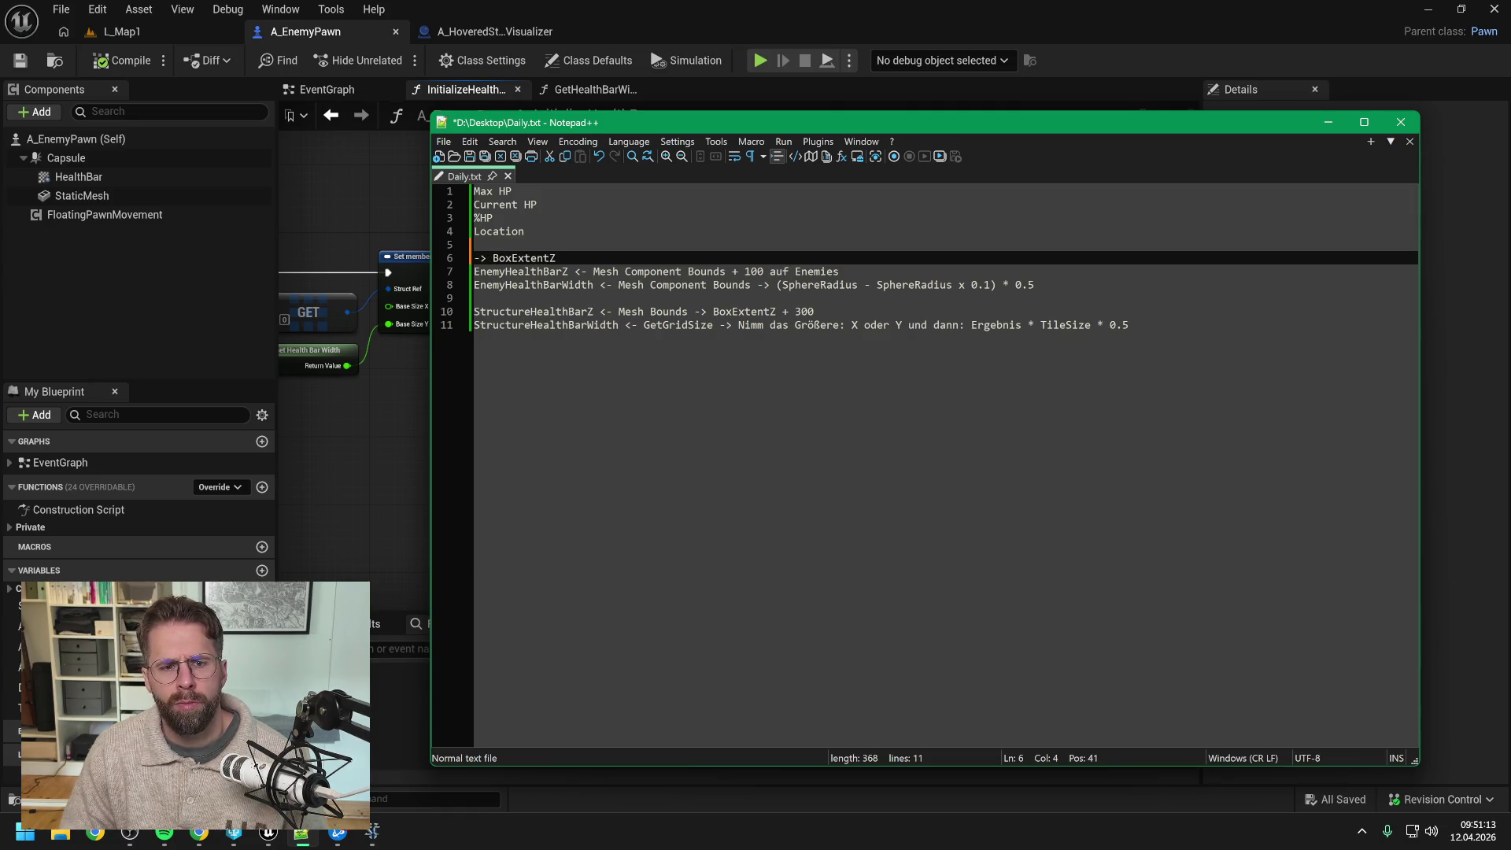
pyautogui.write('ComponentB')
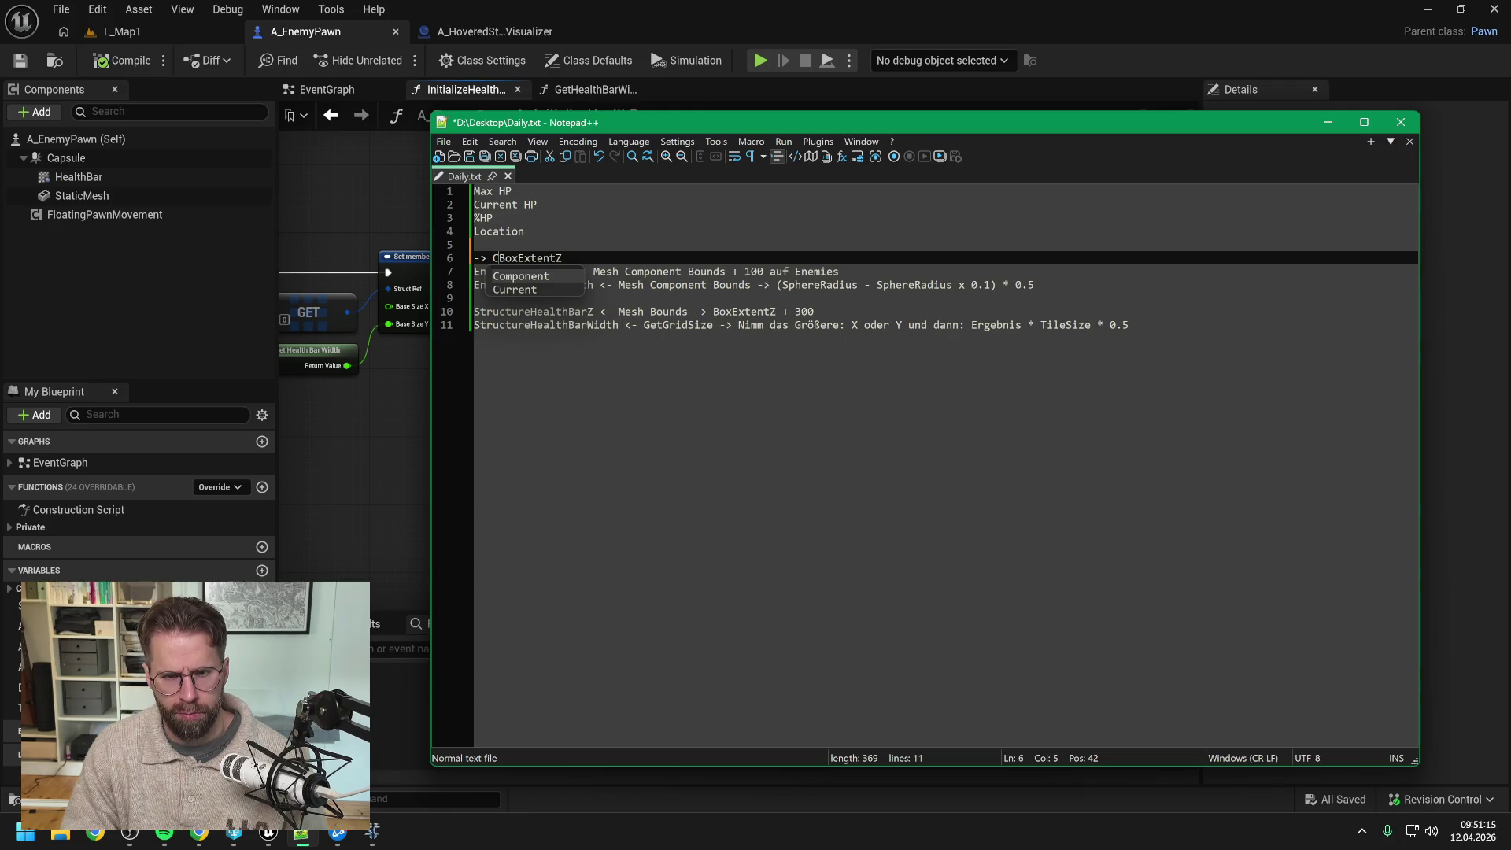
pyautogui.write('ounds.')
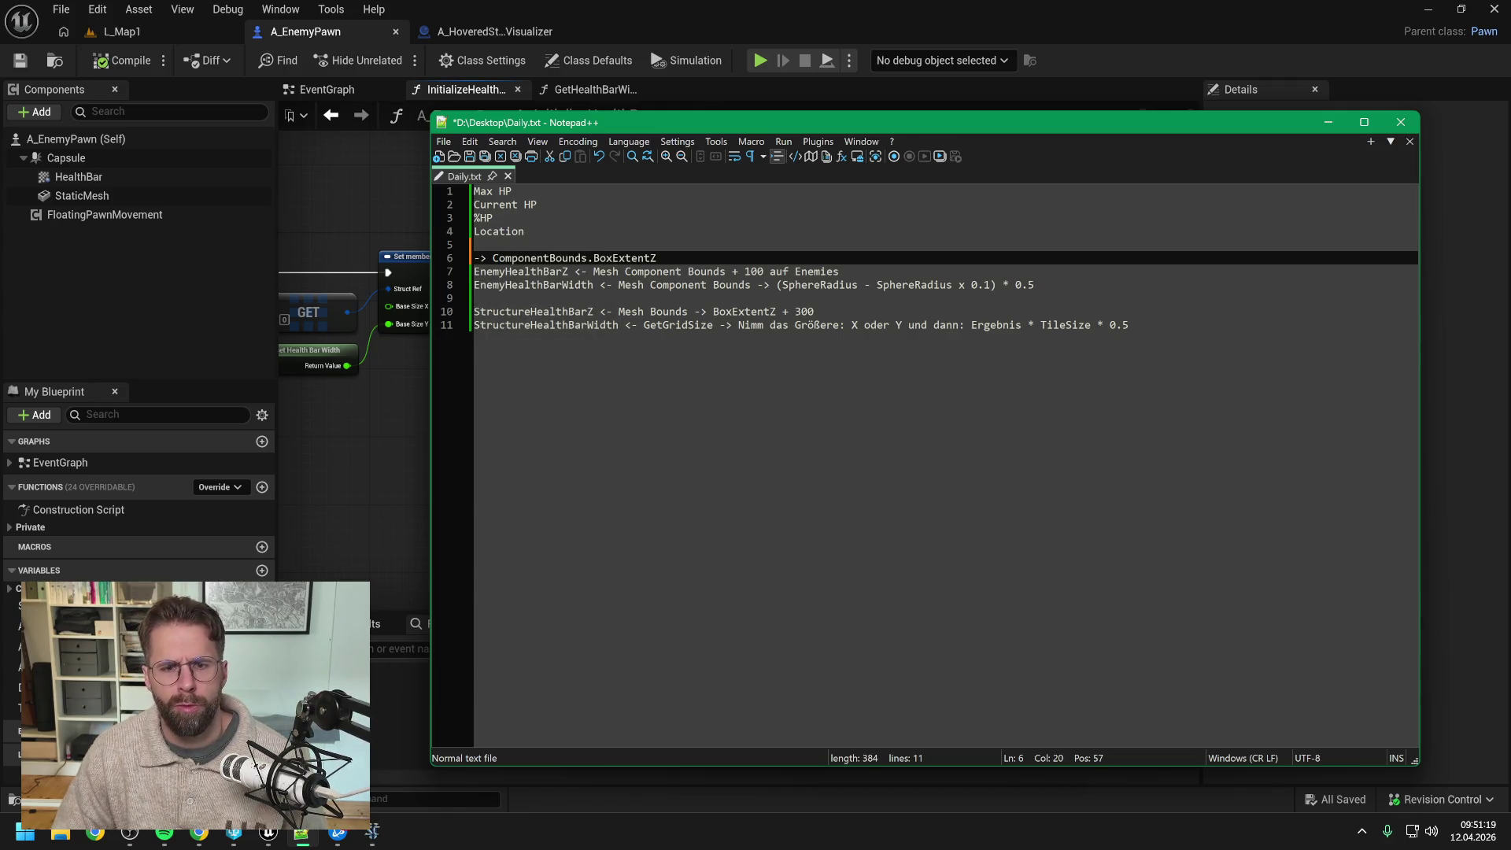
pyautogui.press('Right')
pyautogui.press('Right')
pyautogui.press('Right')
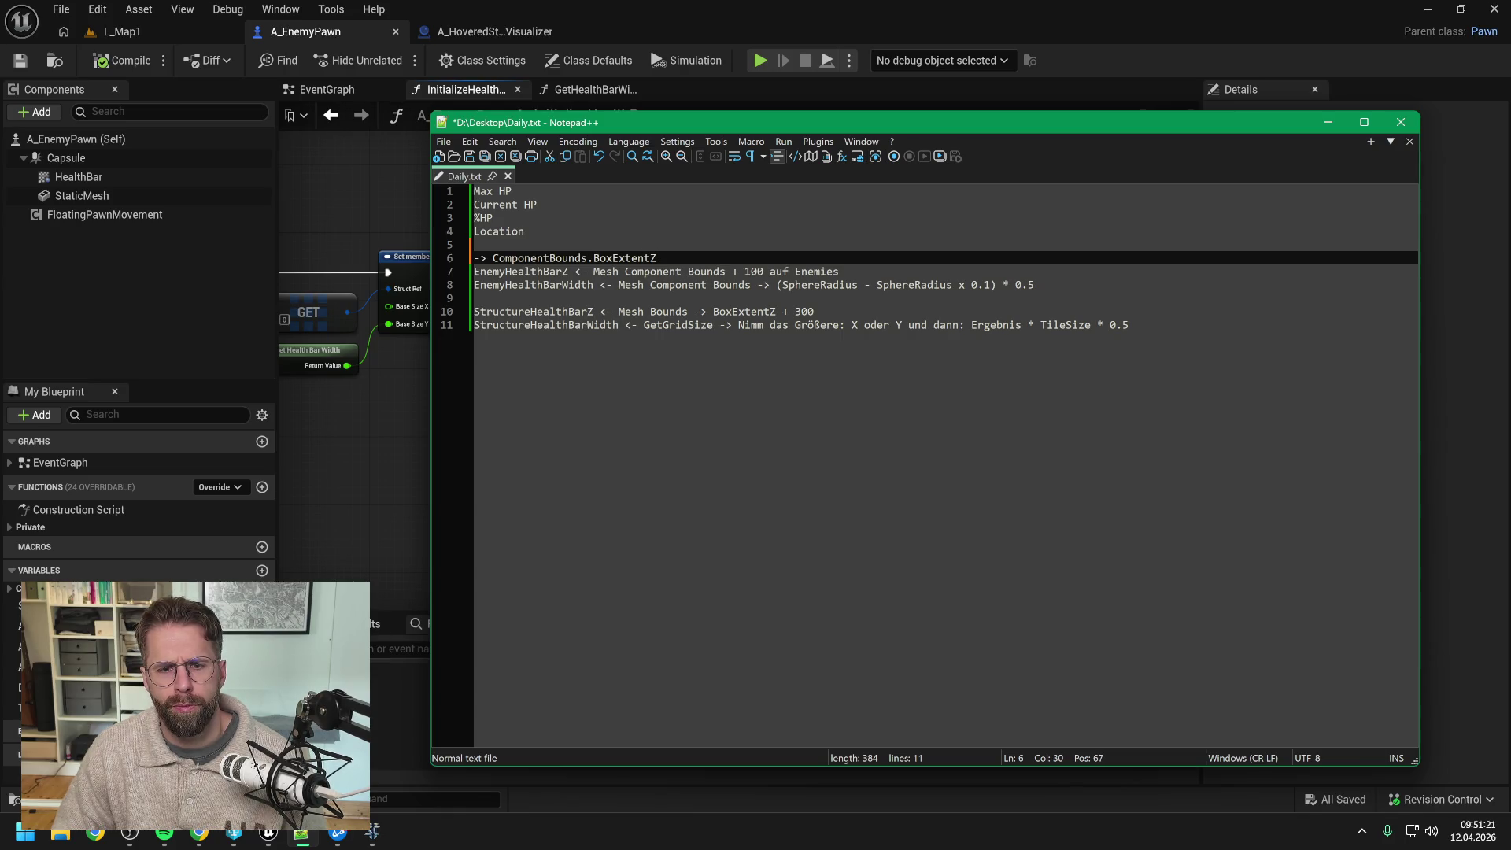
pyautogui.press('Return')
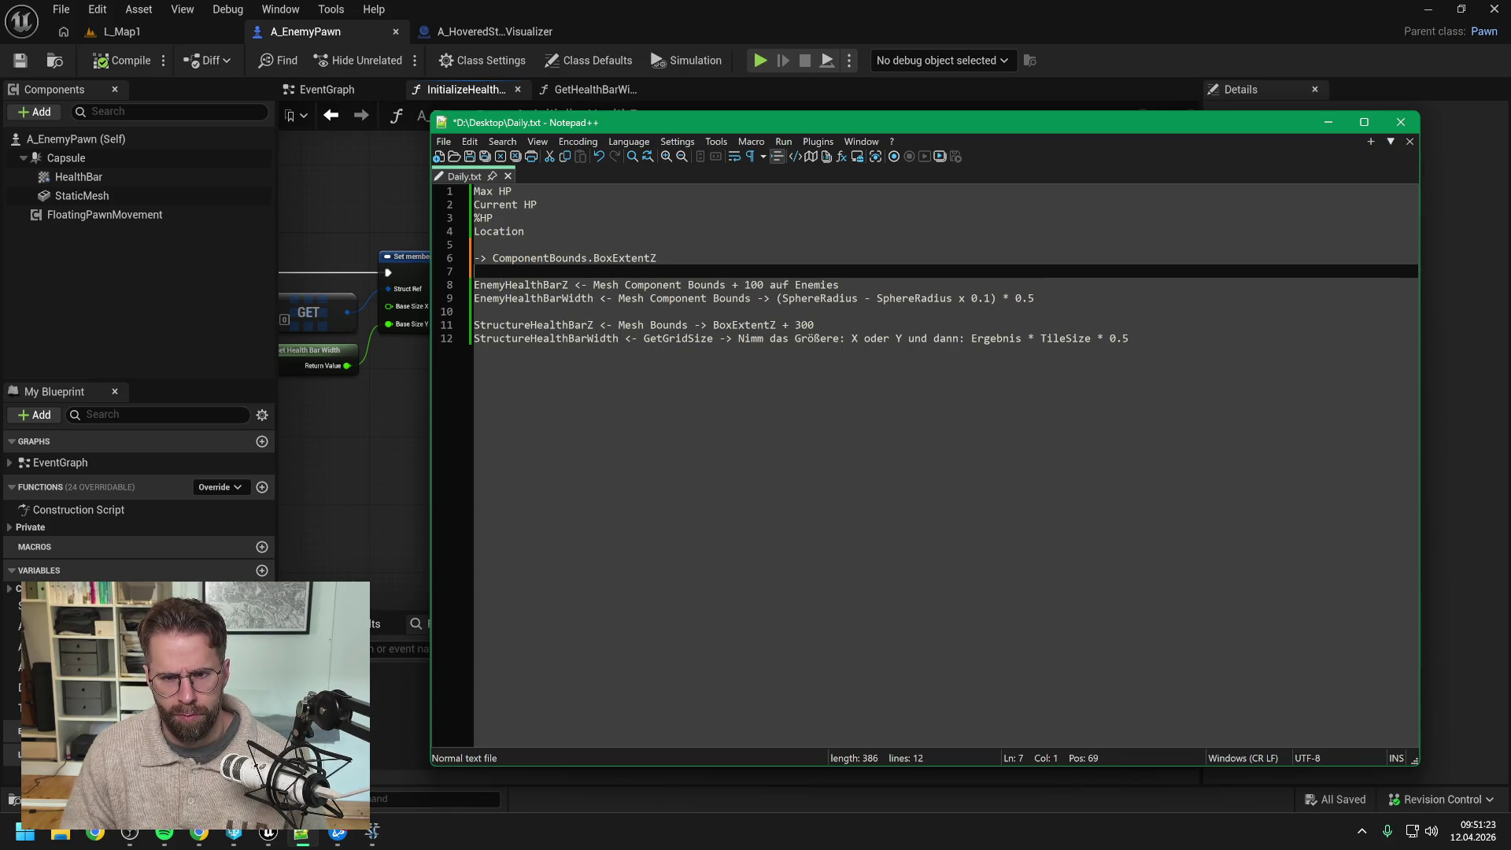
pyautogui.write('-> ')
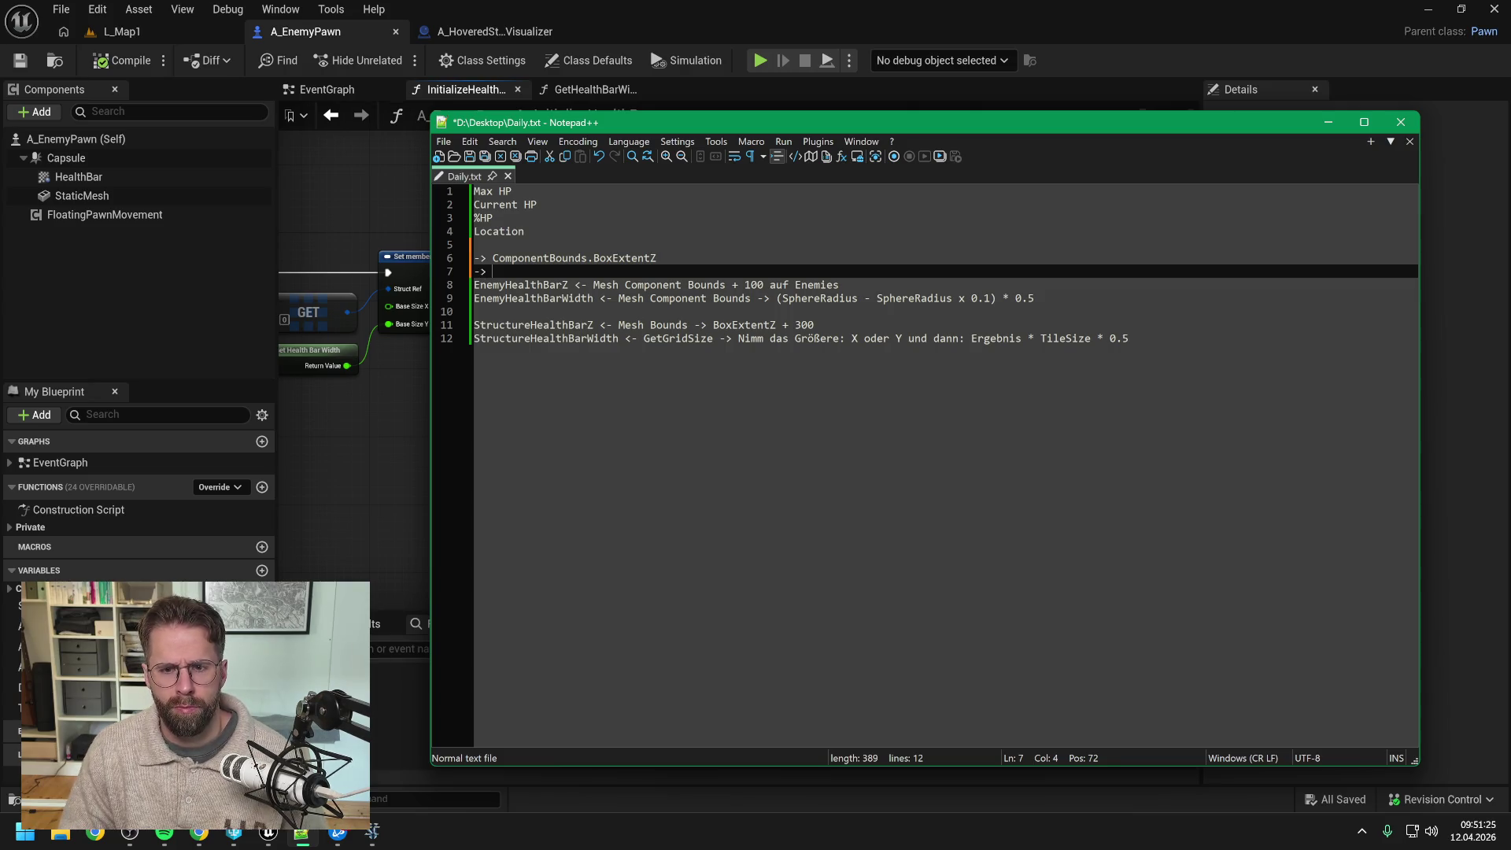
pyautogui.write('C')
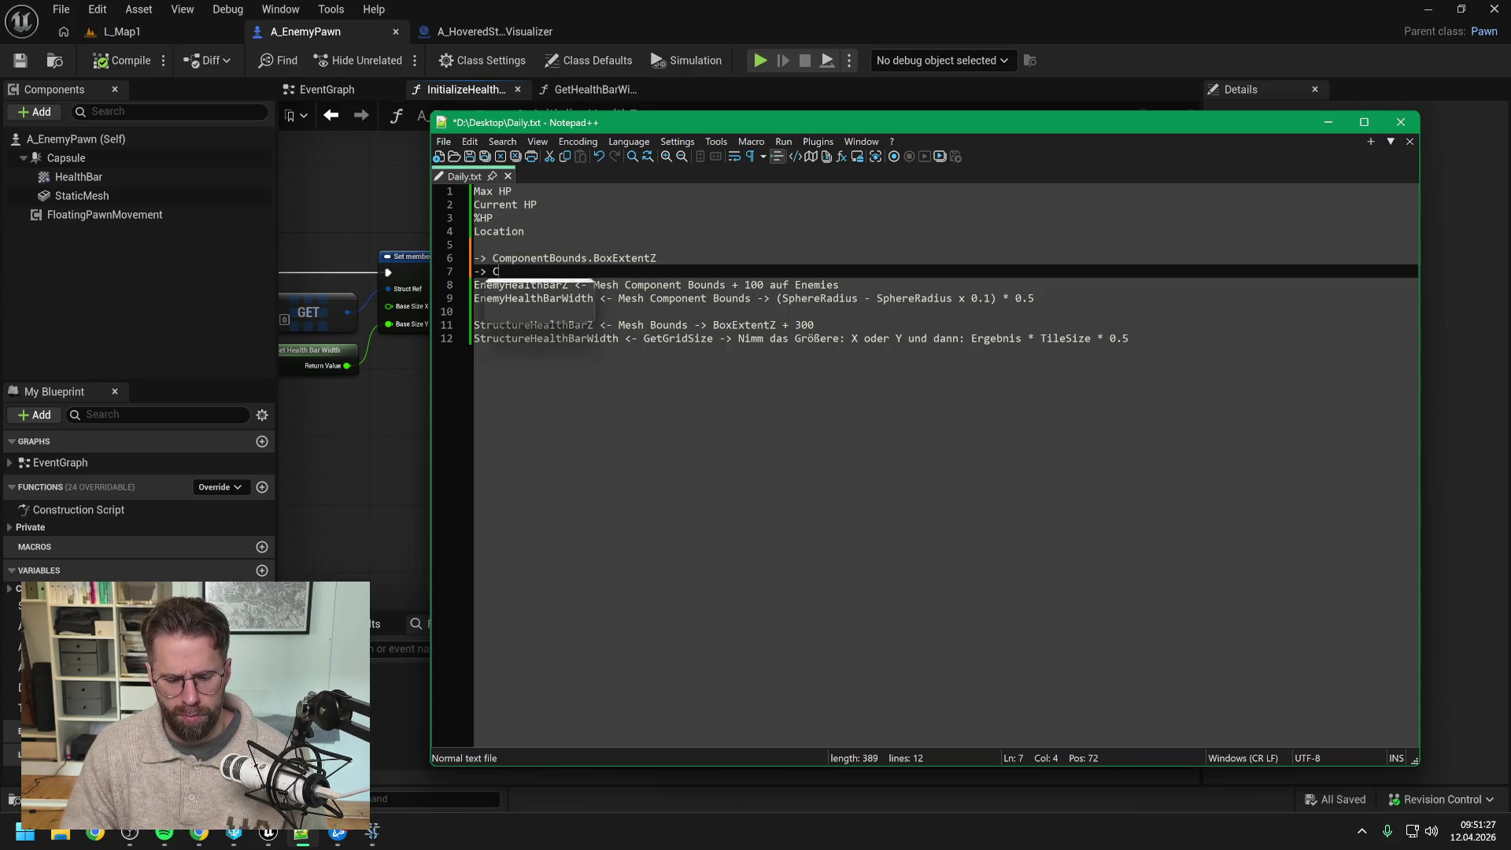
pyautogui.write('omponentBounds. S')
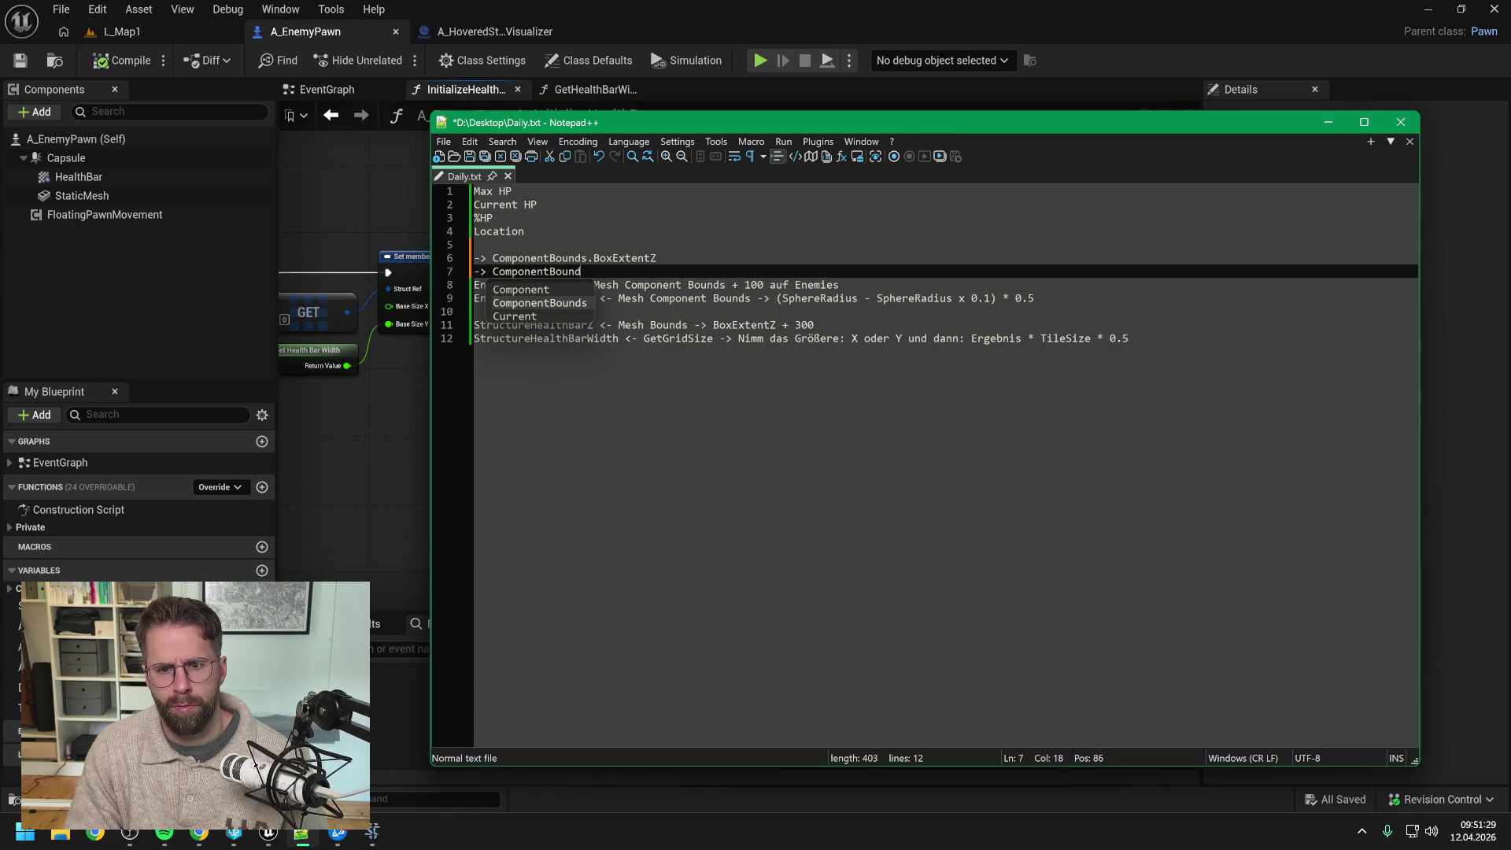
pyautogui.press('BackSpace')
pyautogui.press('BackSpace')
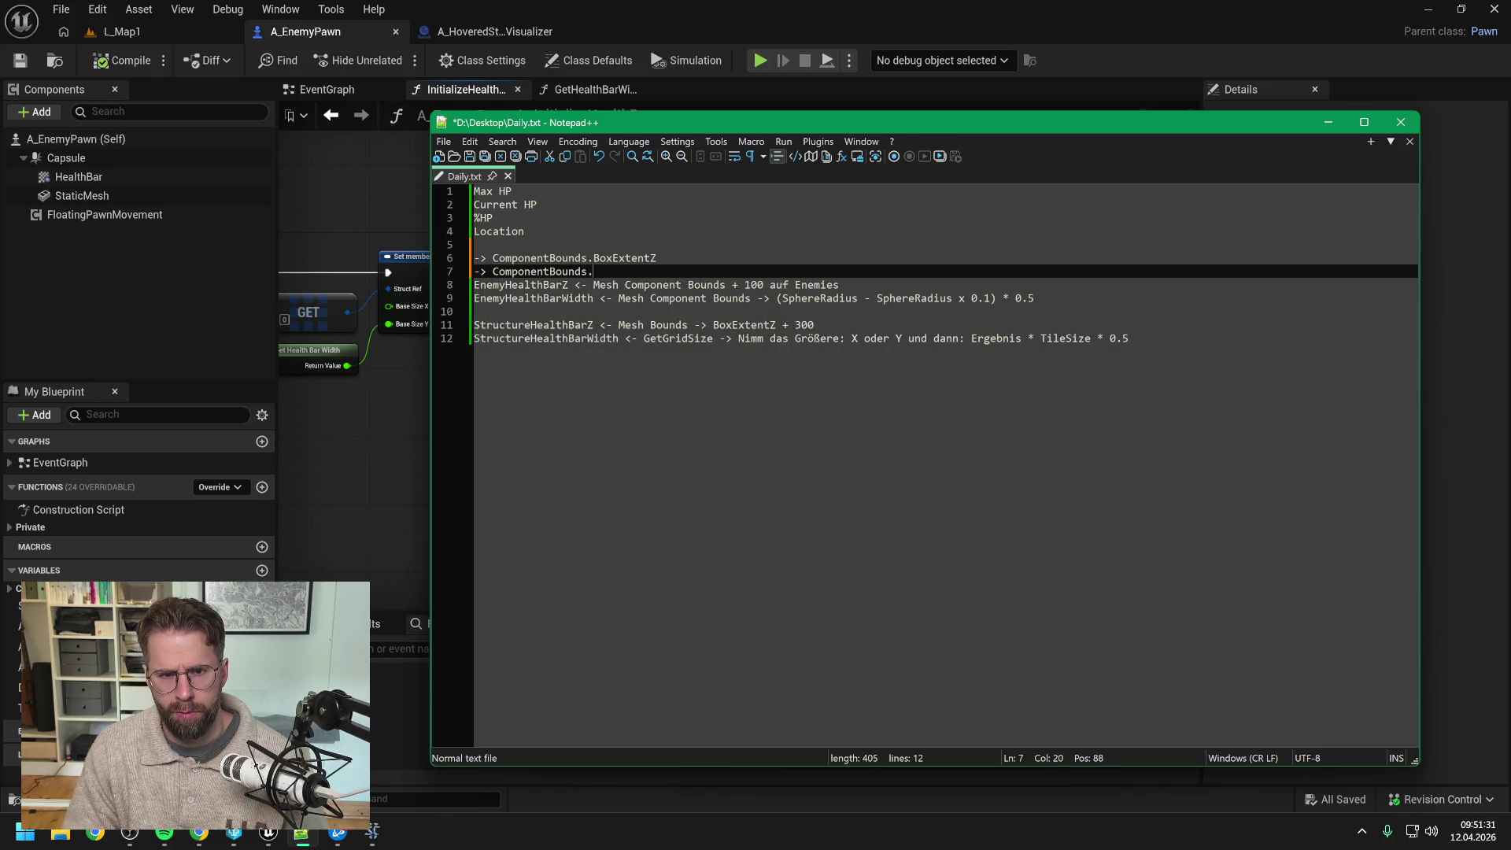
pyautogui.write('SphereRadius')
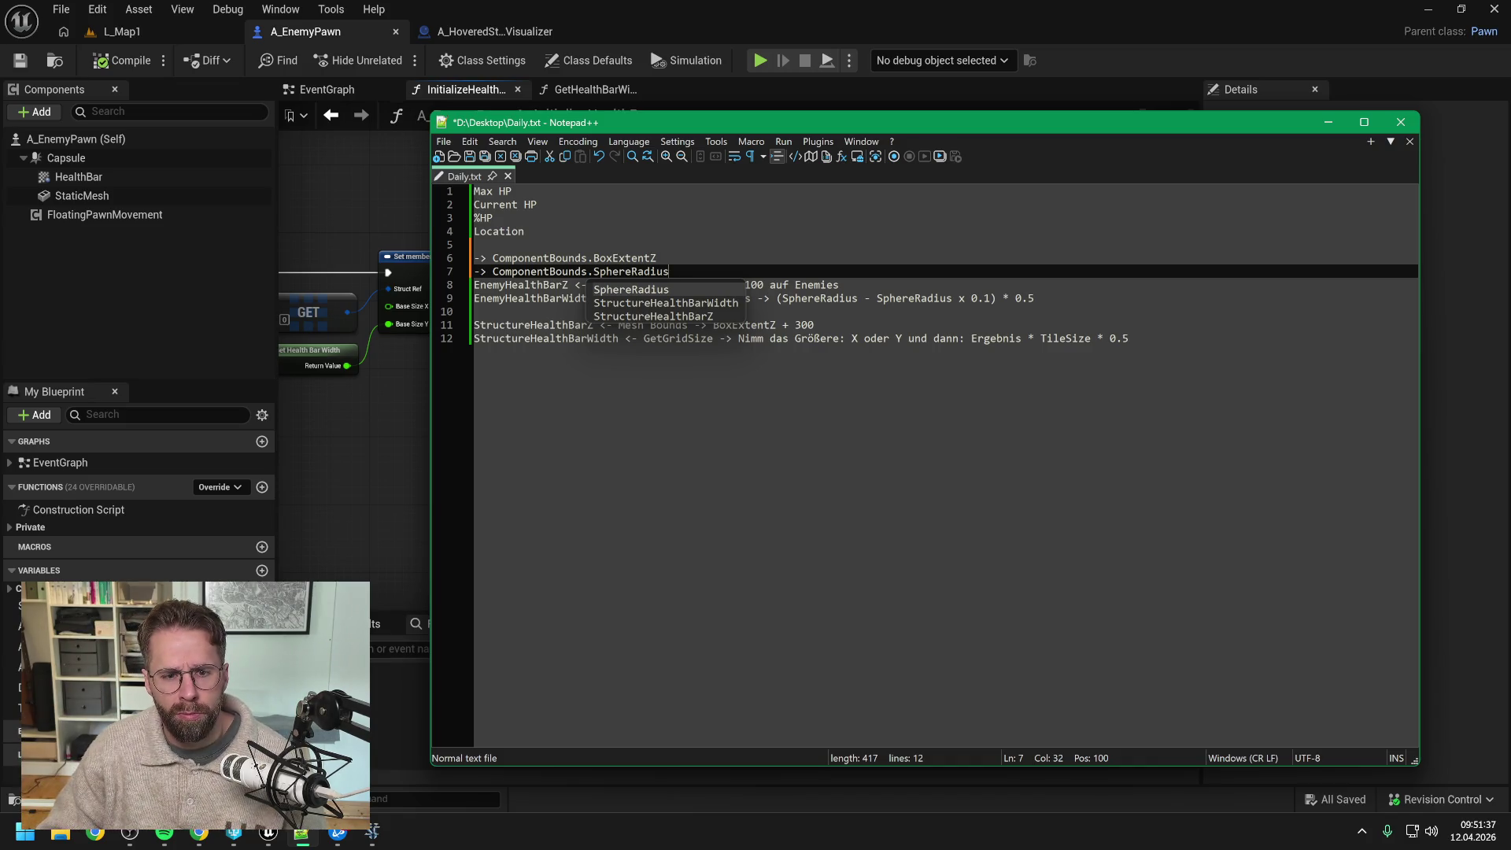
# Step: Add a new '->' line before the structure formulas
pyautogui.click(488, 312)
pyautogui.press('Return')
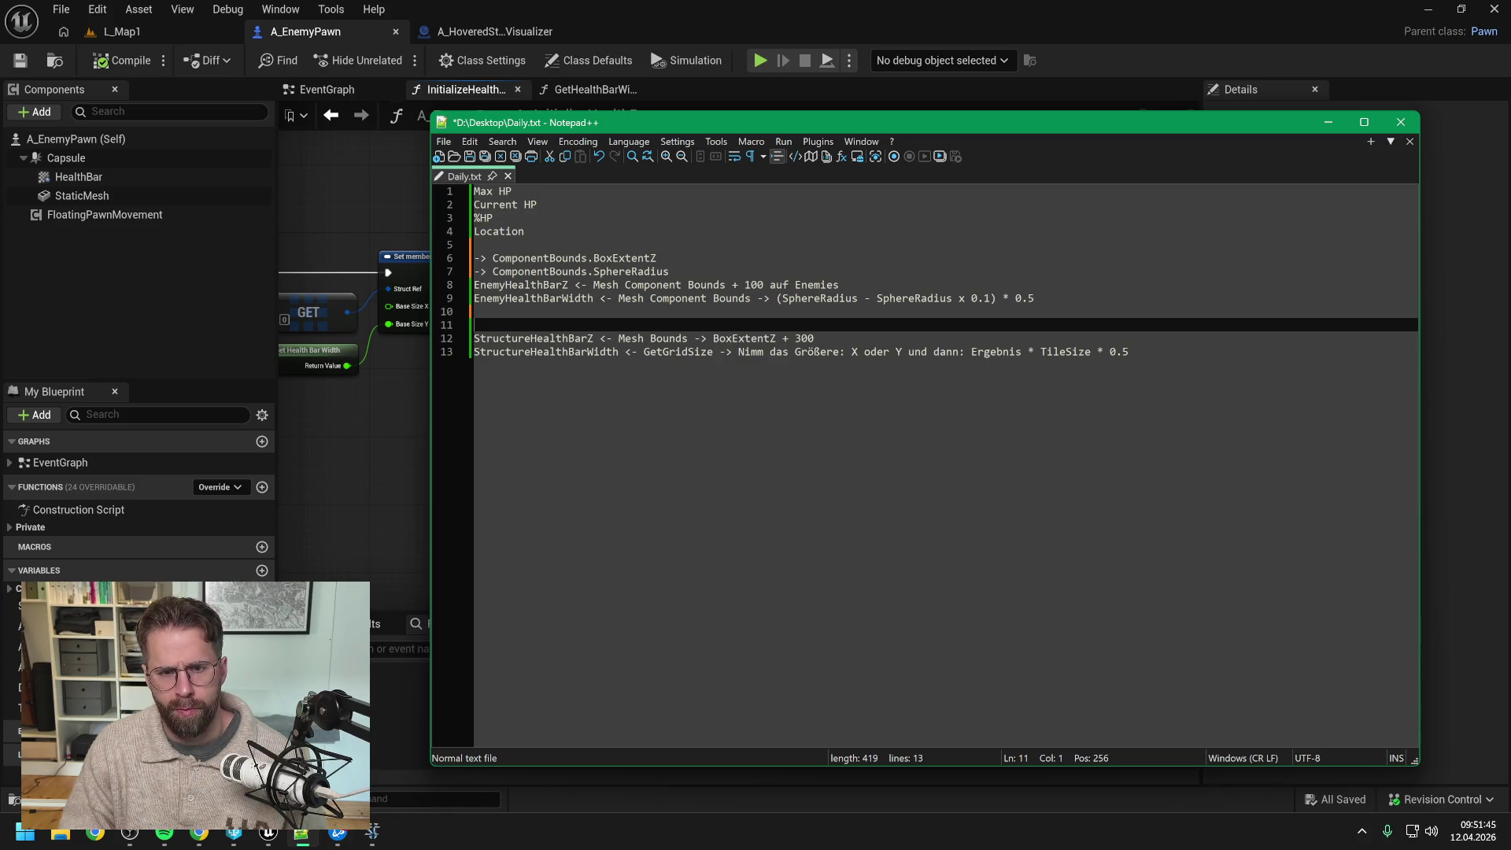
pyautogui.write('->')
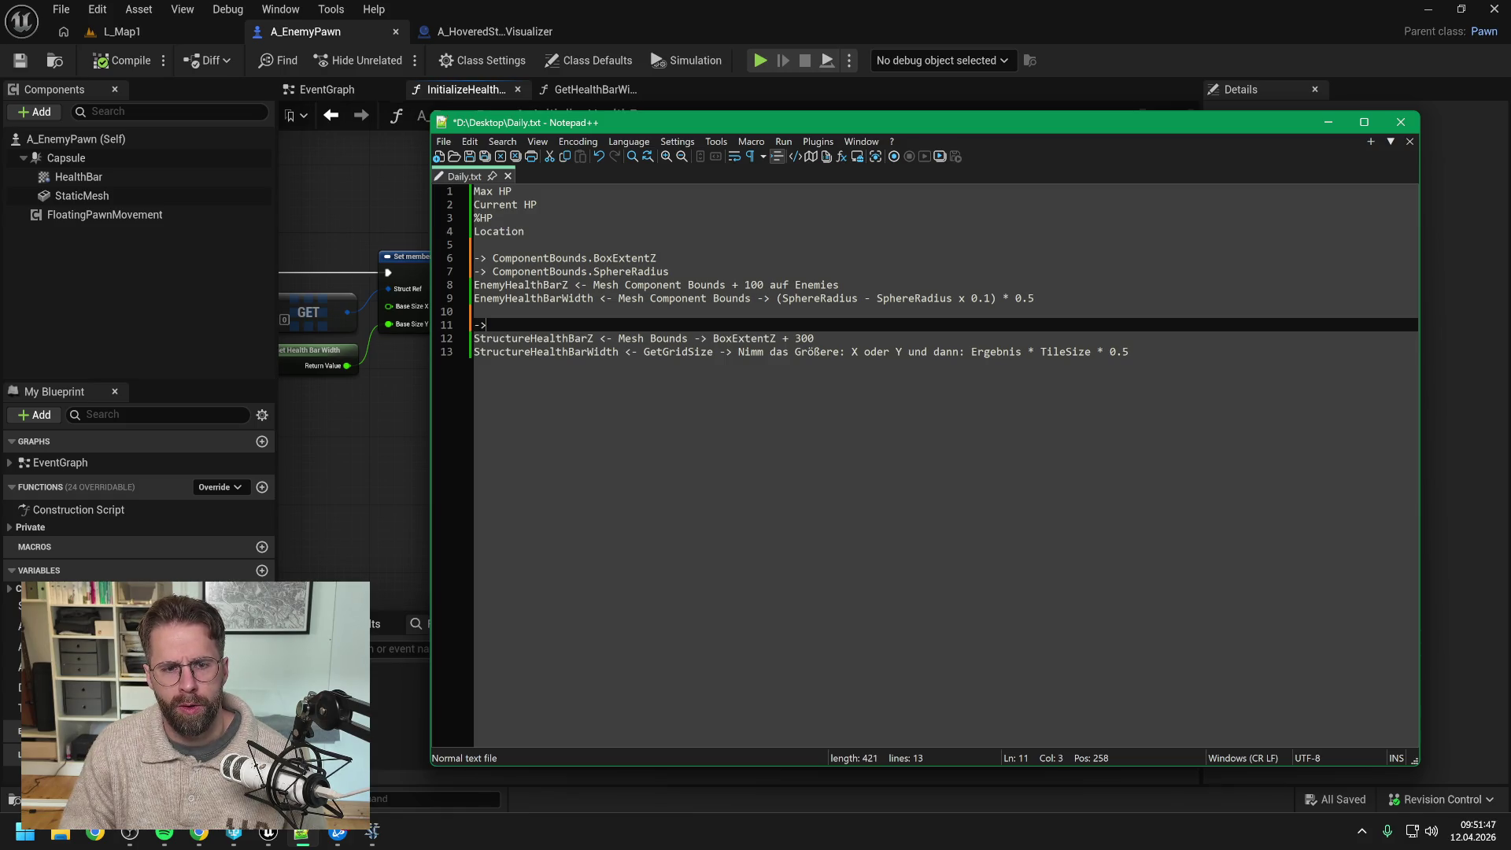
# Step: Rename ComponentBounds to MeshBounds in both the BoxExtentZ and SphereRadius notes
pyautogui.click(588, 258)
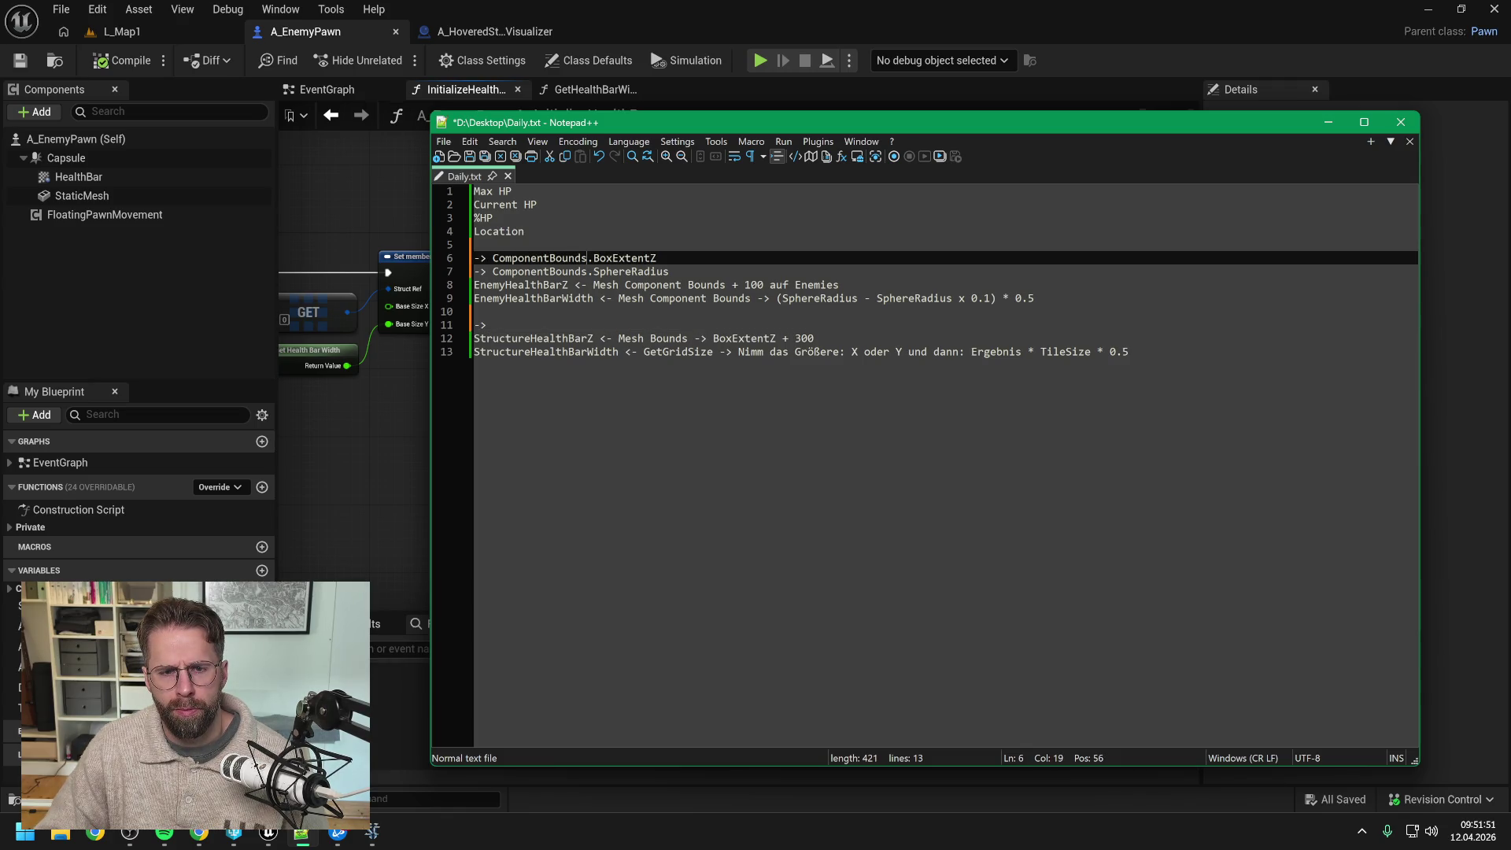
pyautogui.moveTo(550, 258); pyautogui.dragTo(493, 259)
pyautogui.write('Mesh')
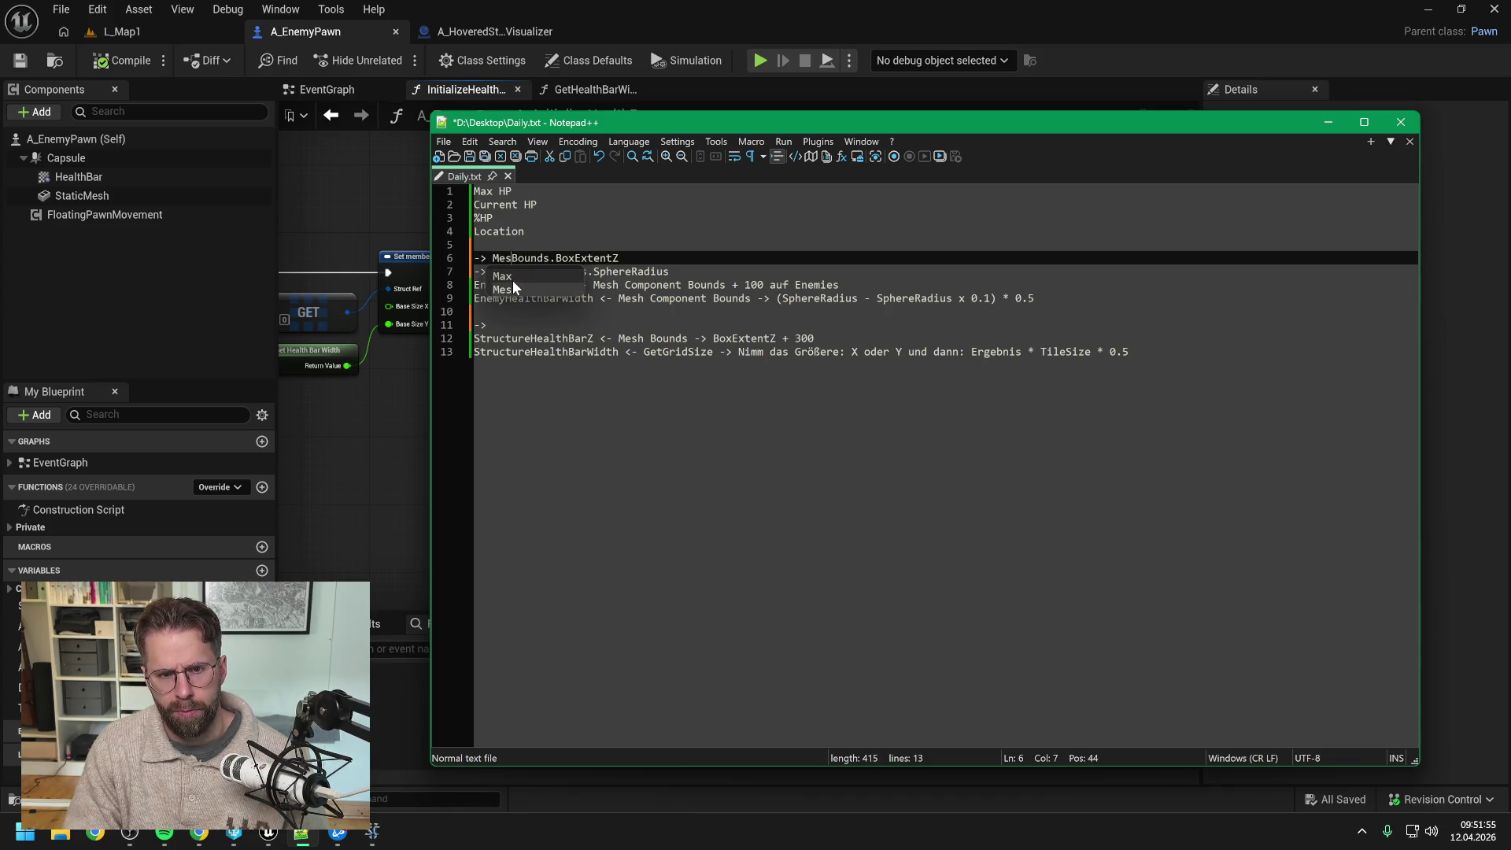
pyautogui.press('End')
pyautogui.moveTo(549, 271); pyautogui.dragTo(499, 271)
pyautogui.press('BackSpace')
pyautogui.press('BackSpace')
pyautogui.write('Mesh')
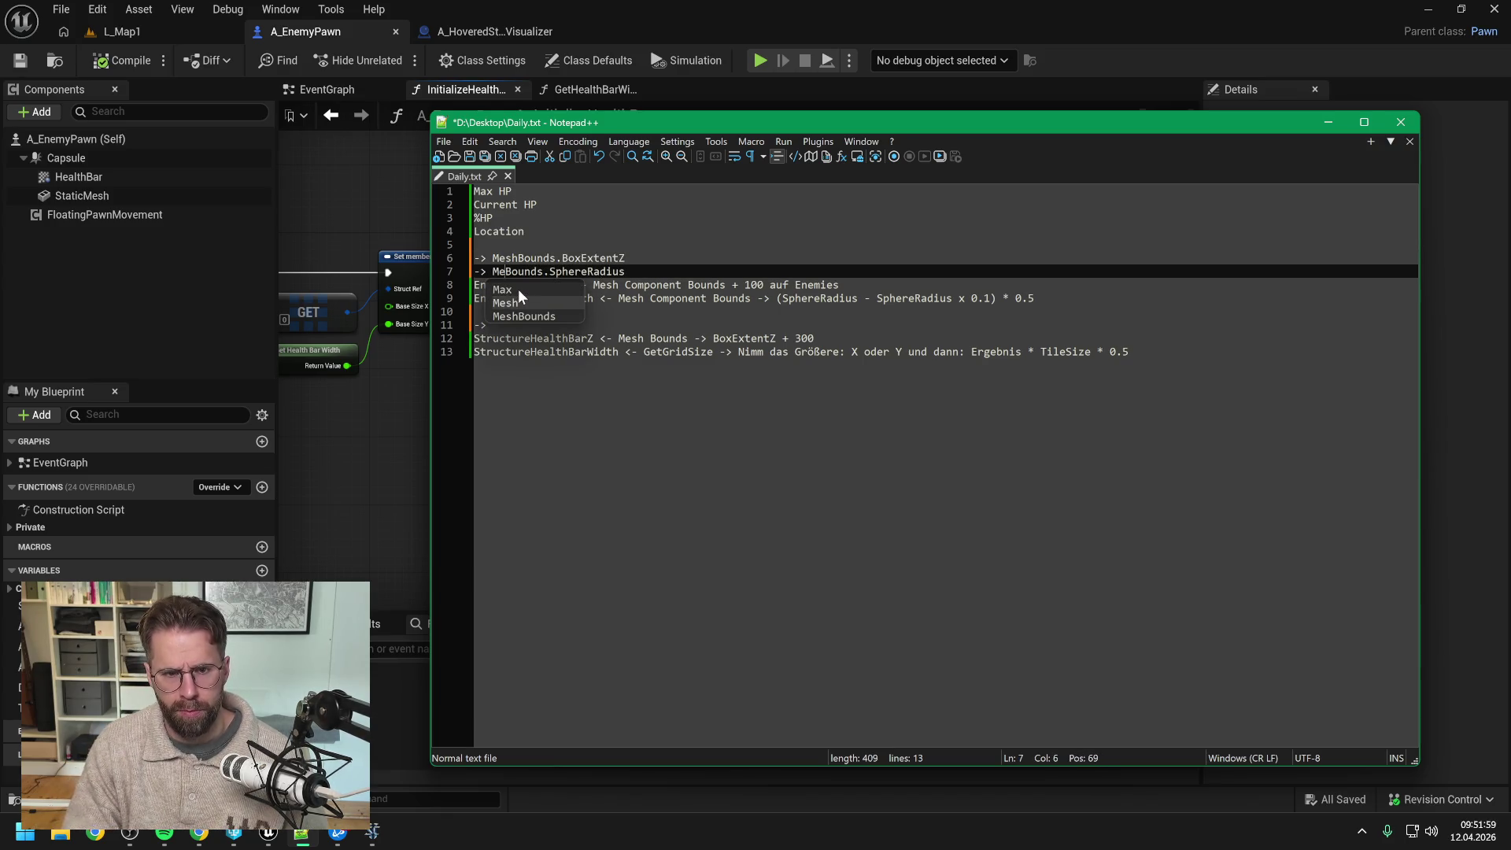
pyautogui.click(351, 403)
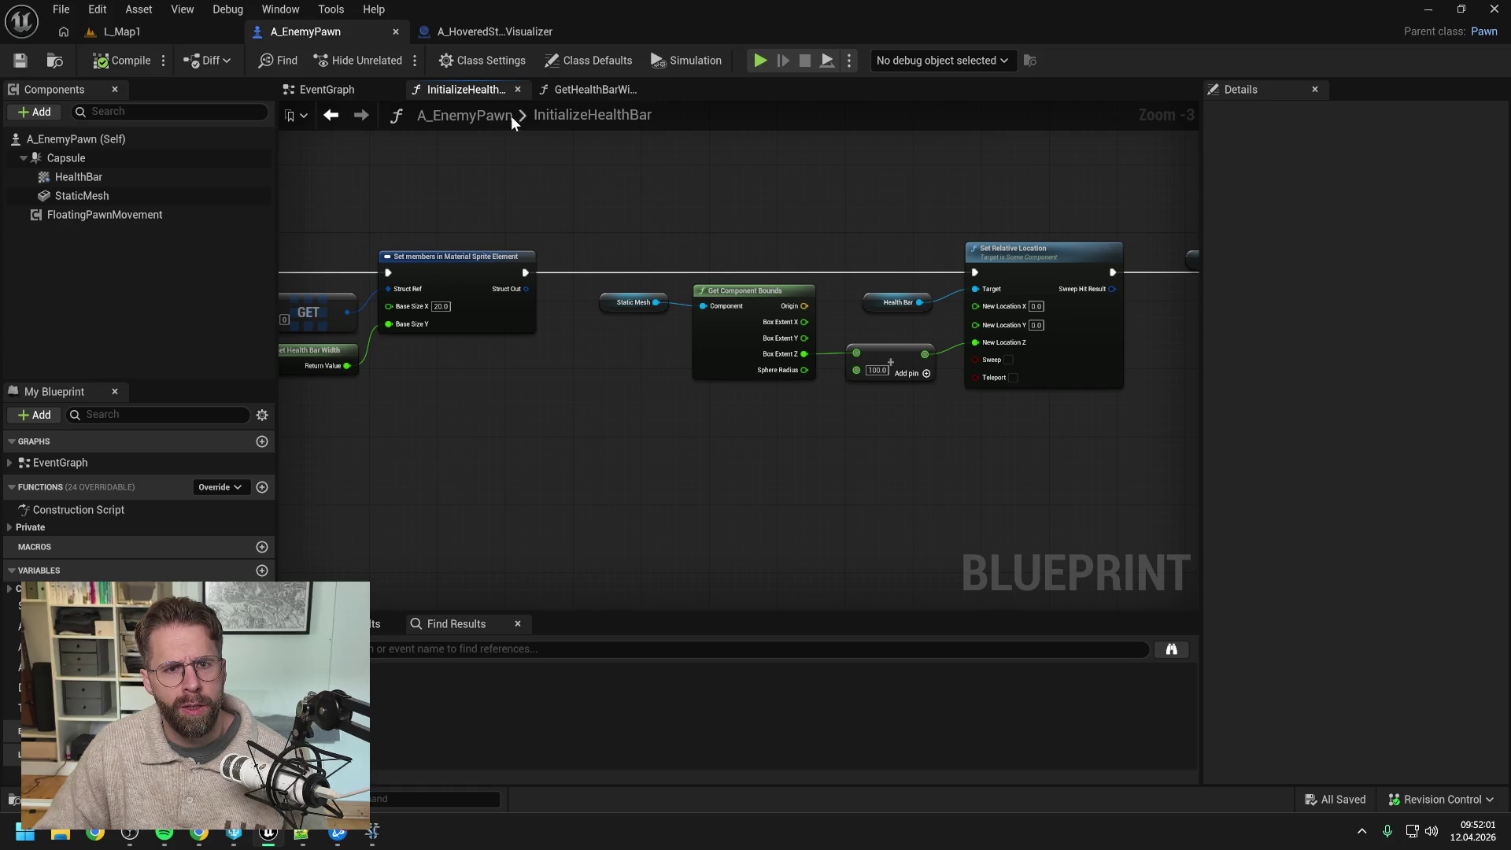
# Step: In A_HoveredStructureVisualizer, add a wired Get Structure Data, Get Static Mesh and Get Bounds node chain
pyautogui.click(504, 32)
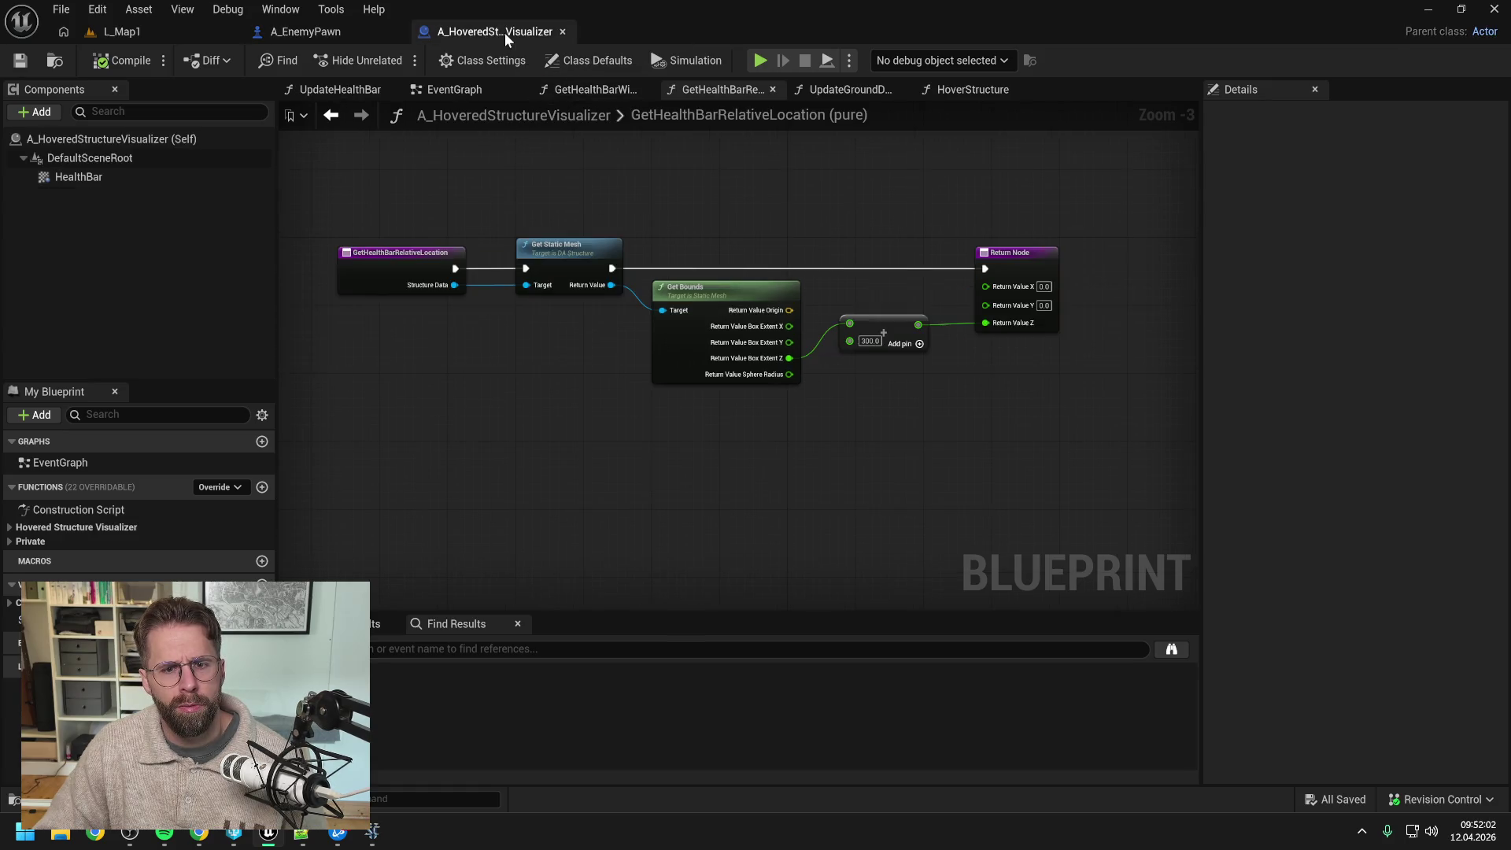
pyautogui.rightClick(432, 415)
pyautogui.write('get struc')
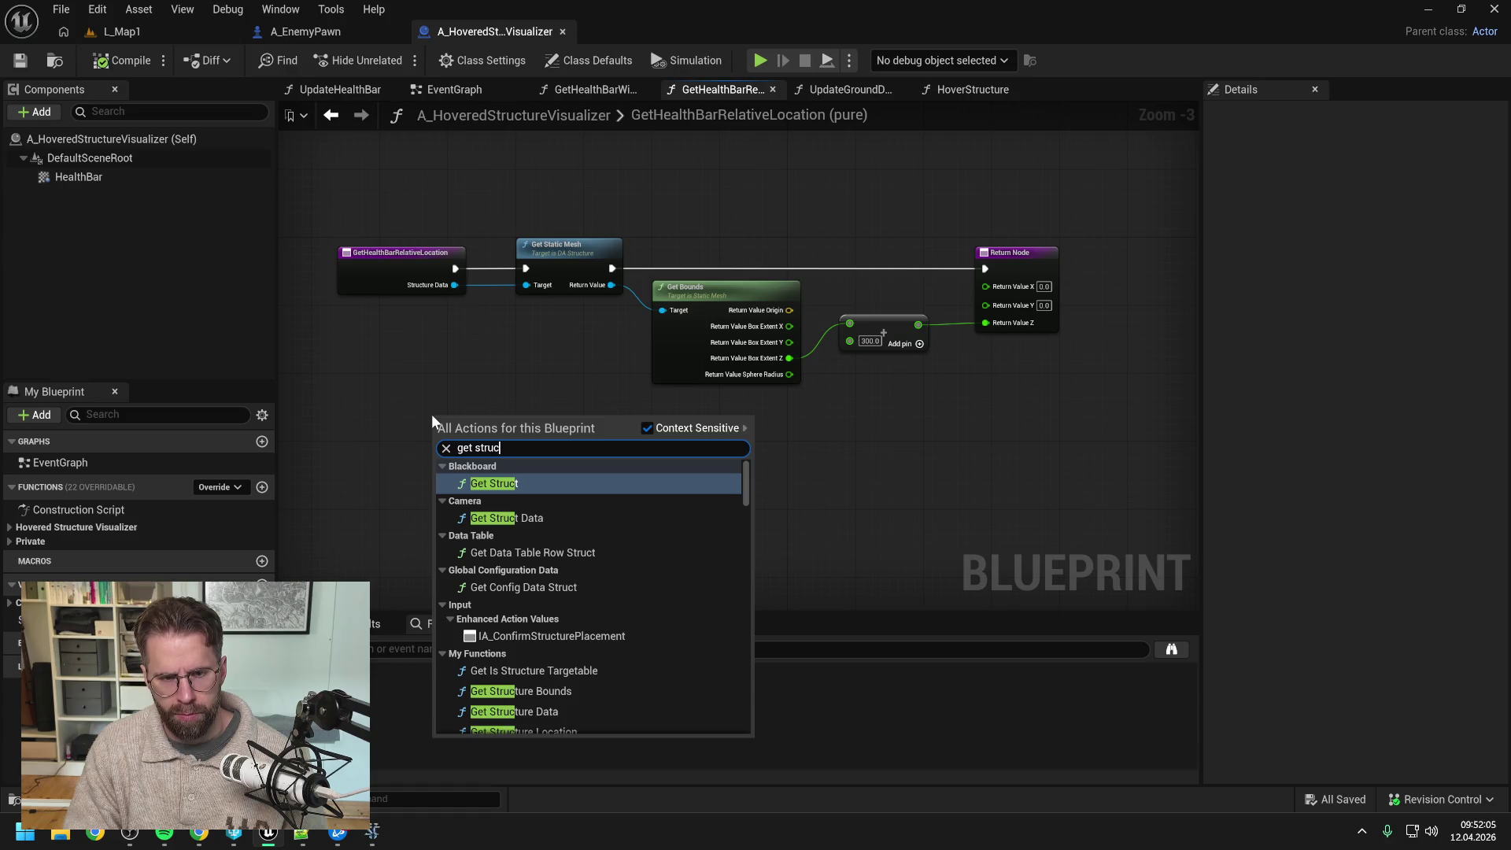
pyautogui.write('ture da')
pyautogui.click(456, 527)
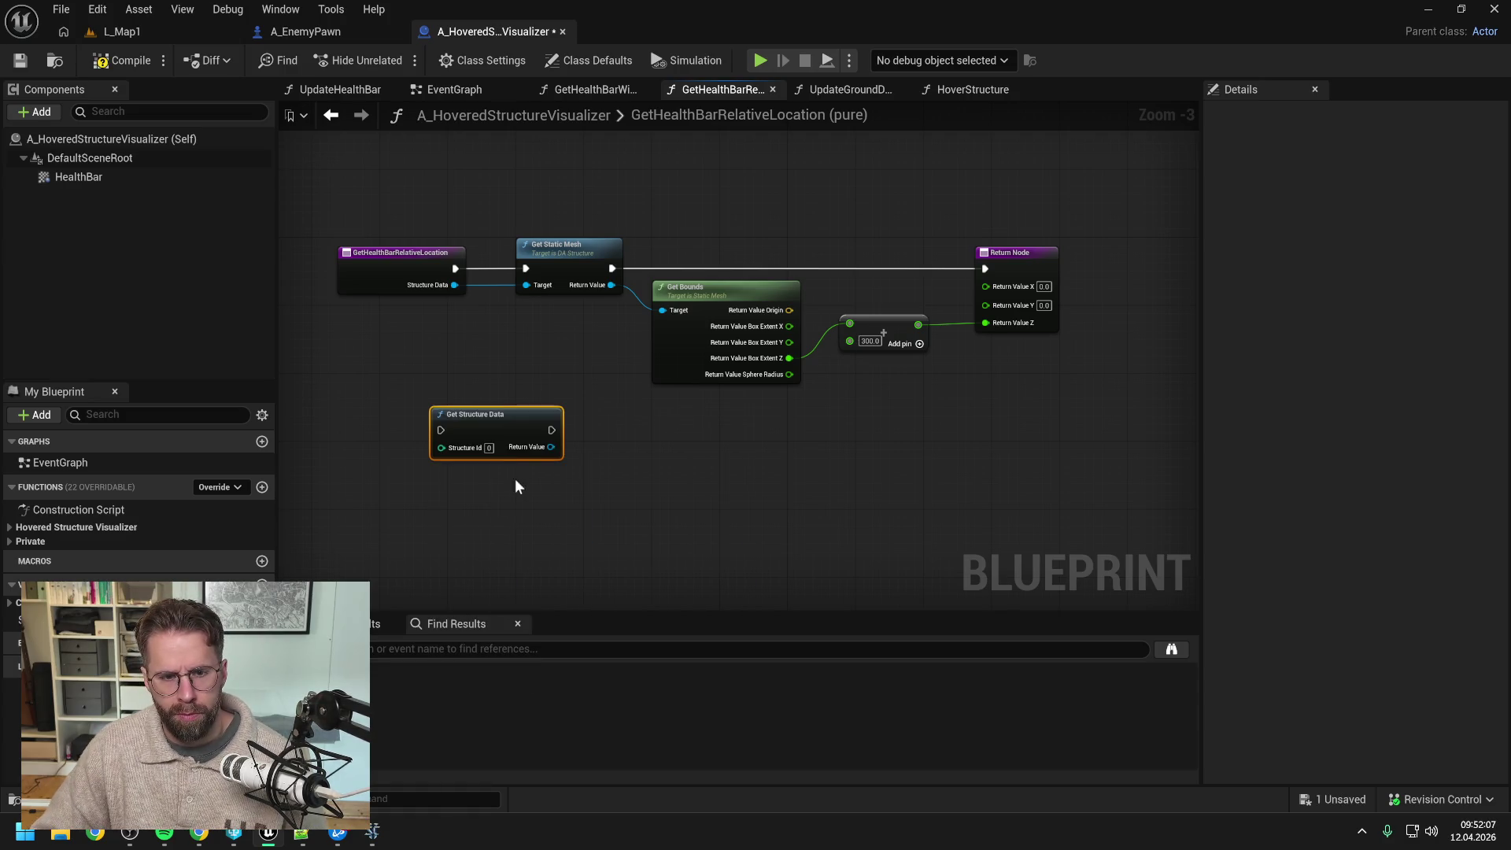
pyautogui.moveTo(551, 447); pyautogui.dragTo(592, 463)
pyautogui.write('get mesh')
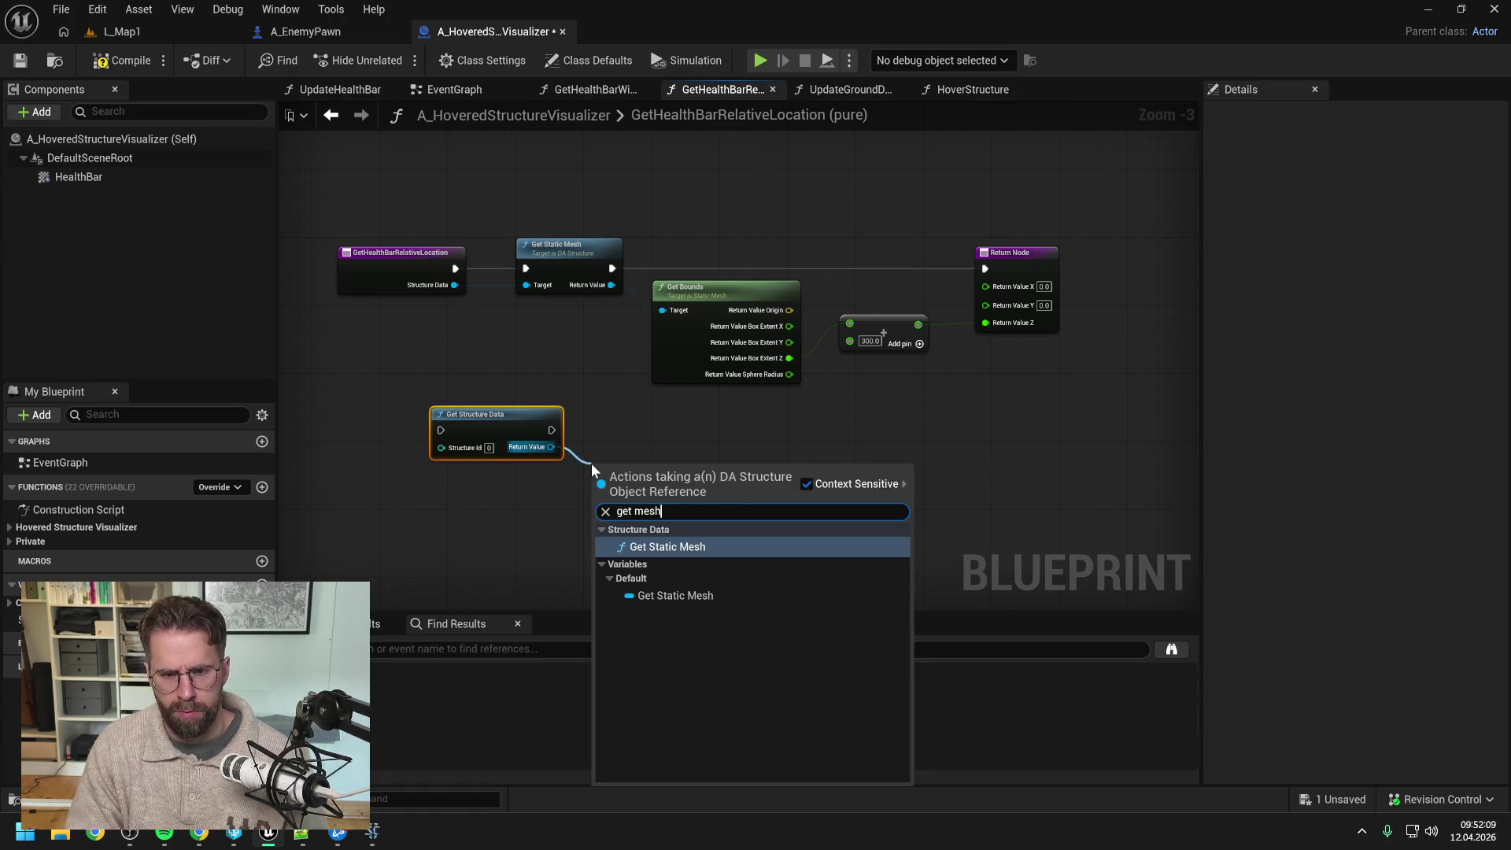
pyautogui.press('Return')
pyautogui.moveTo(660, 504); pyautogui.dragTo(743, 510)
pyautogui.write('get')
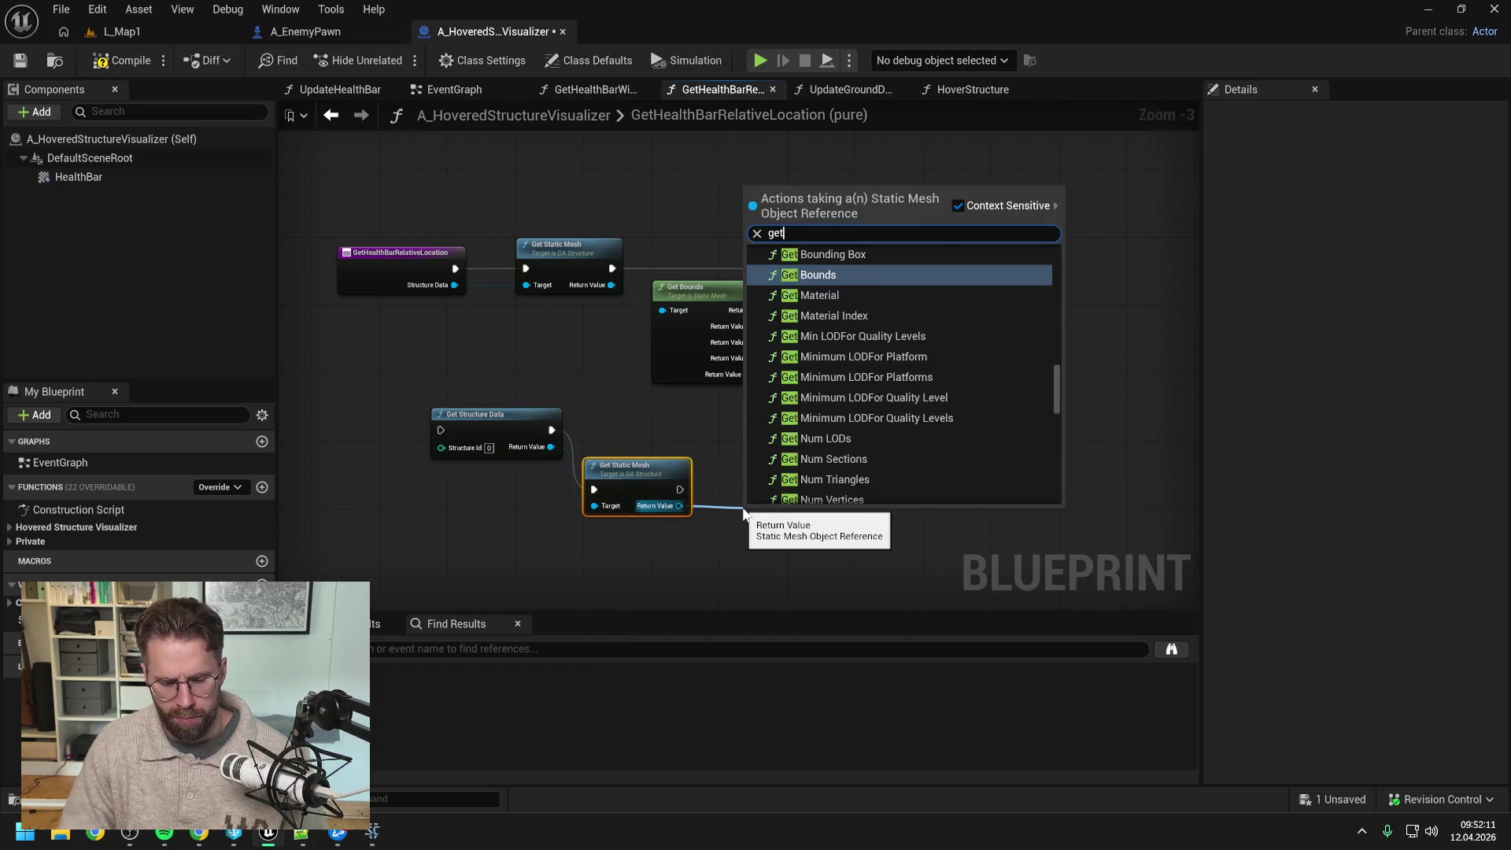
pyautogui.write(' bounds')
pyautogui.click(791, 271)
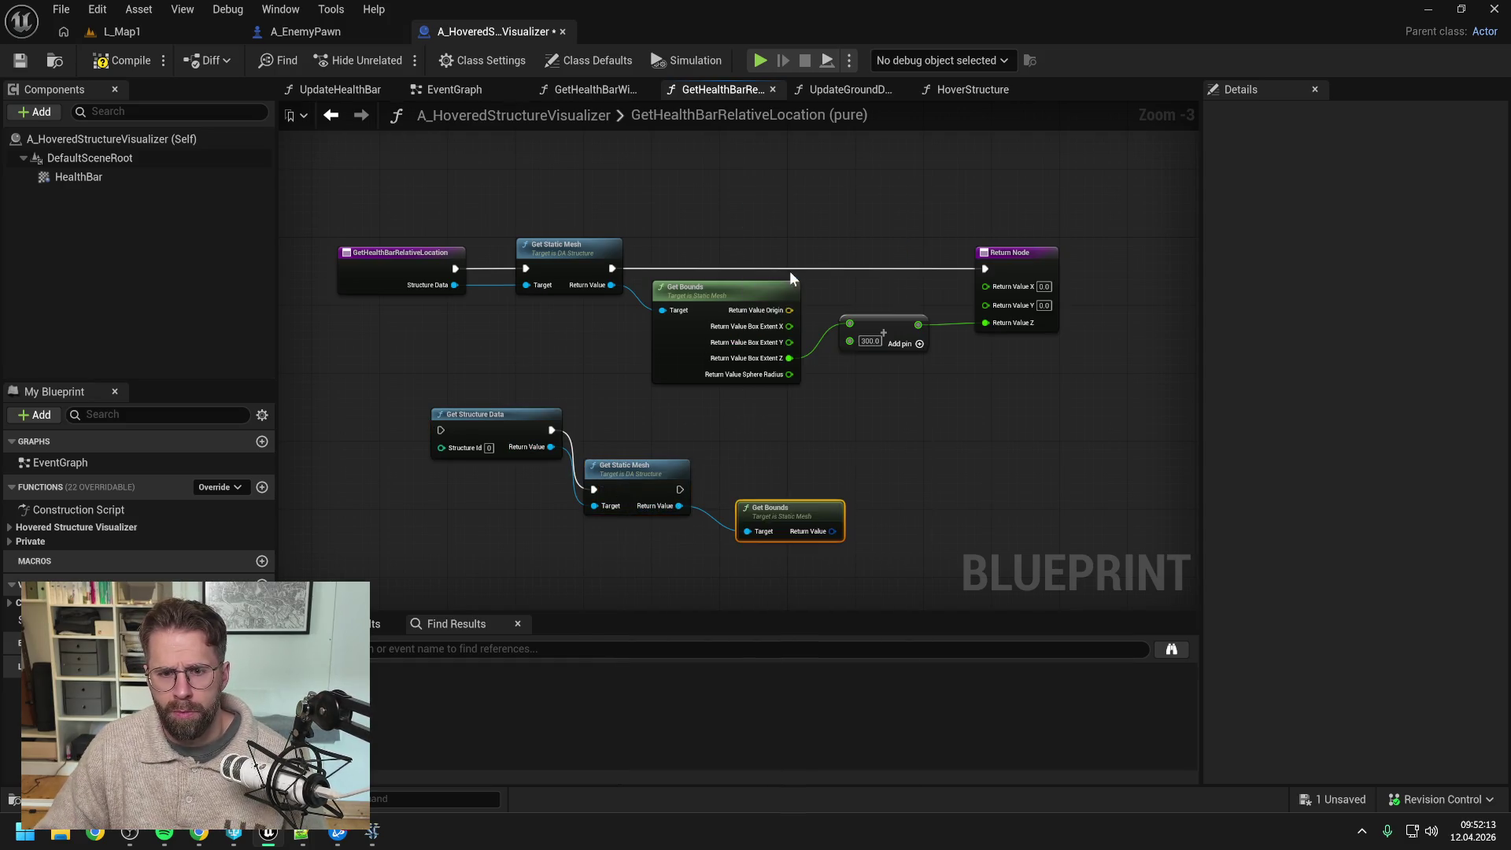
# Step: Select those three new lower nodes and delete them, returning to the Daily.txt notes
pyautogui.moveTo(773, 503); pyautogui.dragTo(766, 495)
pyautogui.click(771, 454)
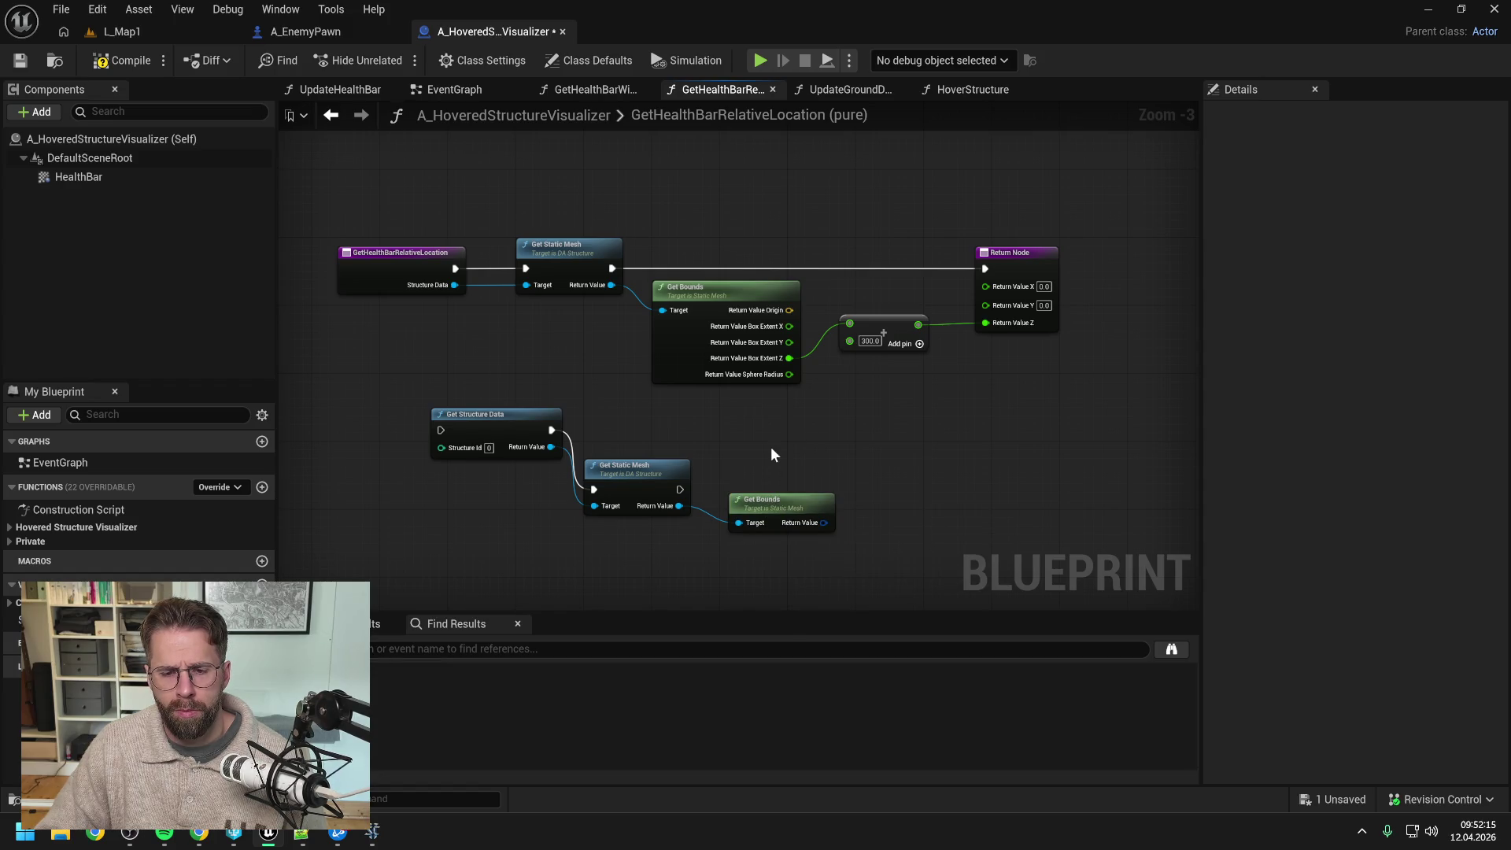
pyautogui.moveTo(485, 524); pyautogui.dragTo(806, 434)
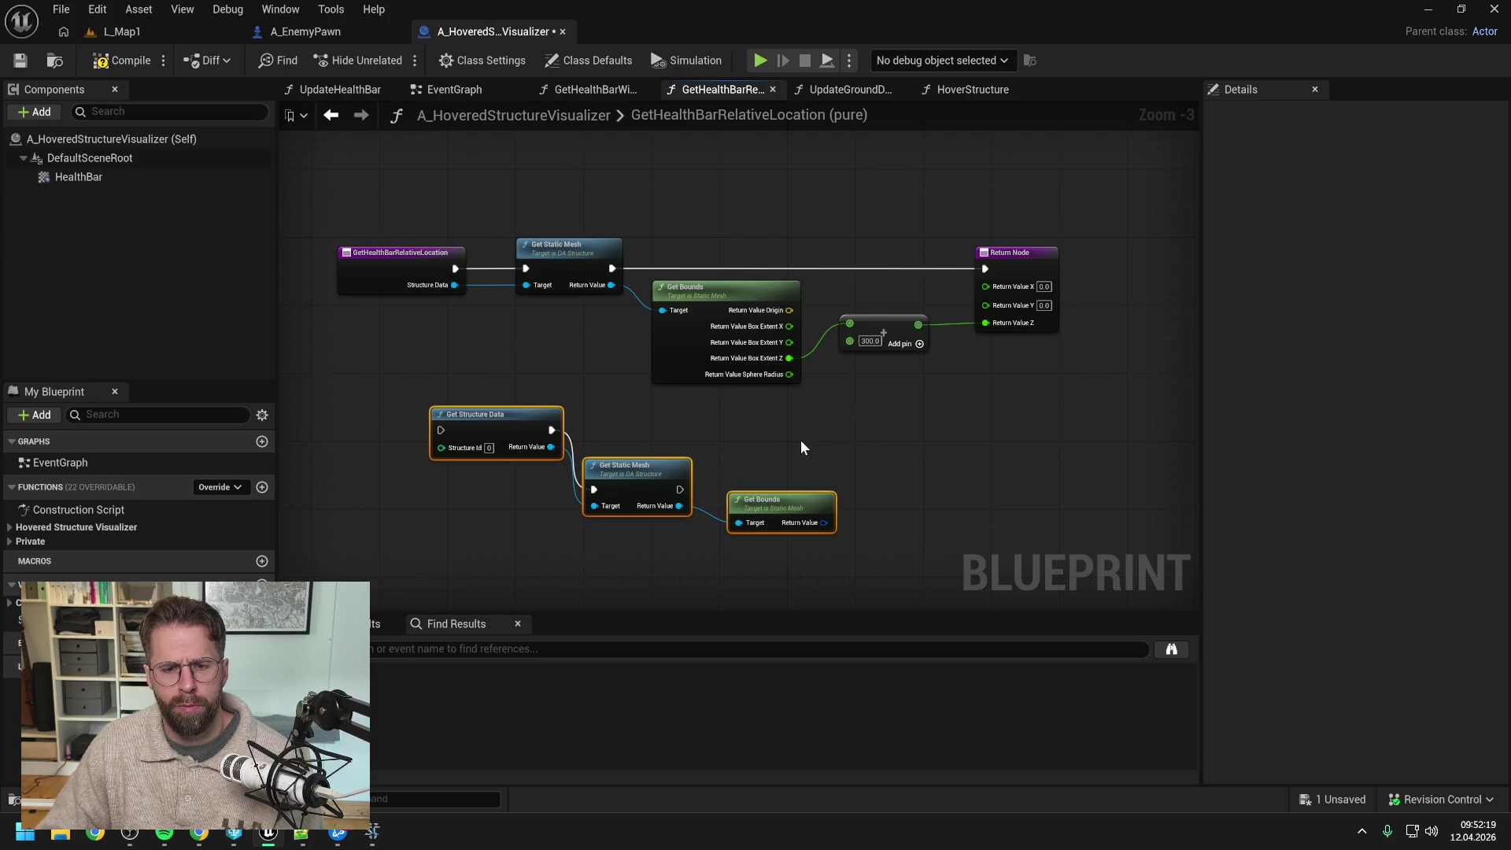
pyautogui.press('Delete')
pyautogui.hotkey('alt', 'Tab')
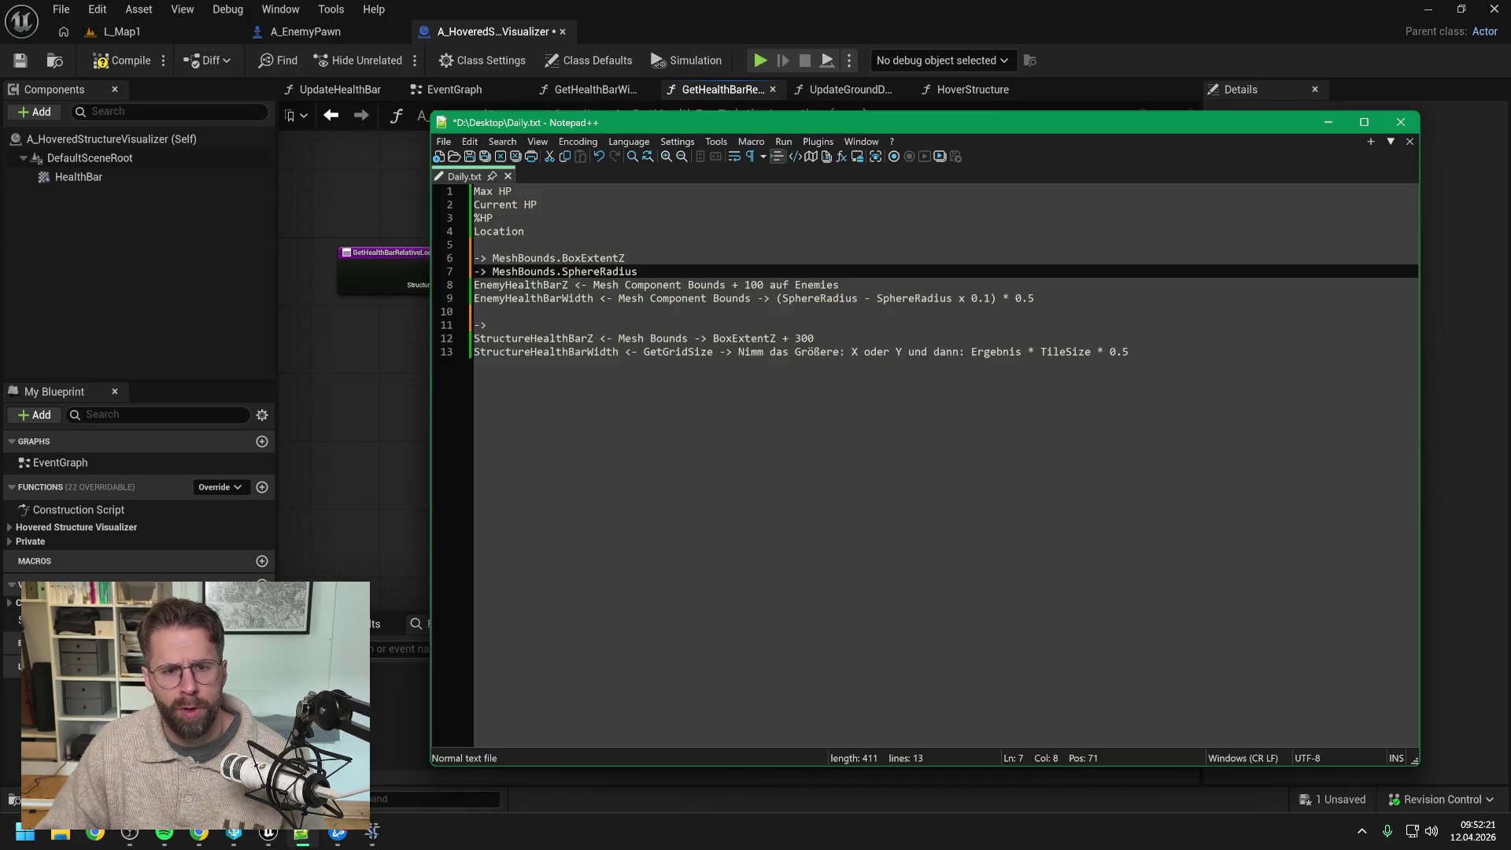
pyautogui.click(492, 259)
pyautogui.write('Static')
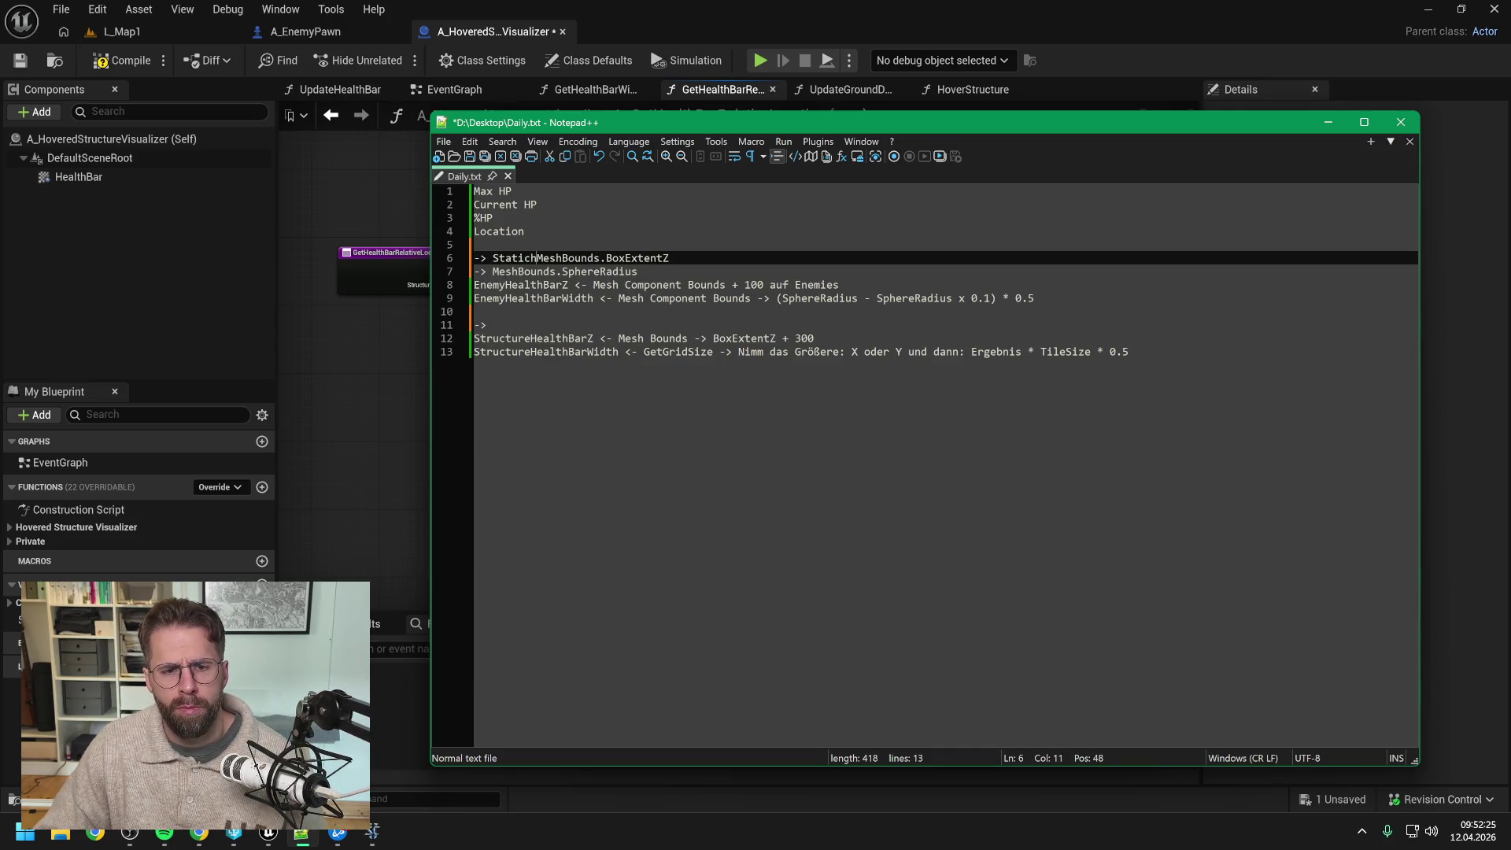
pyautogui.press('BackSpace')
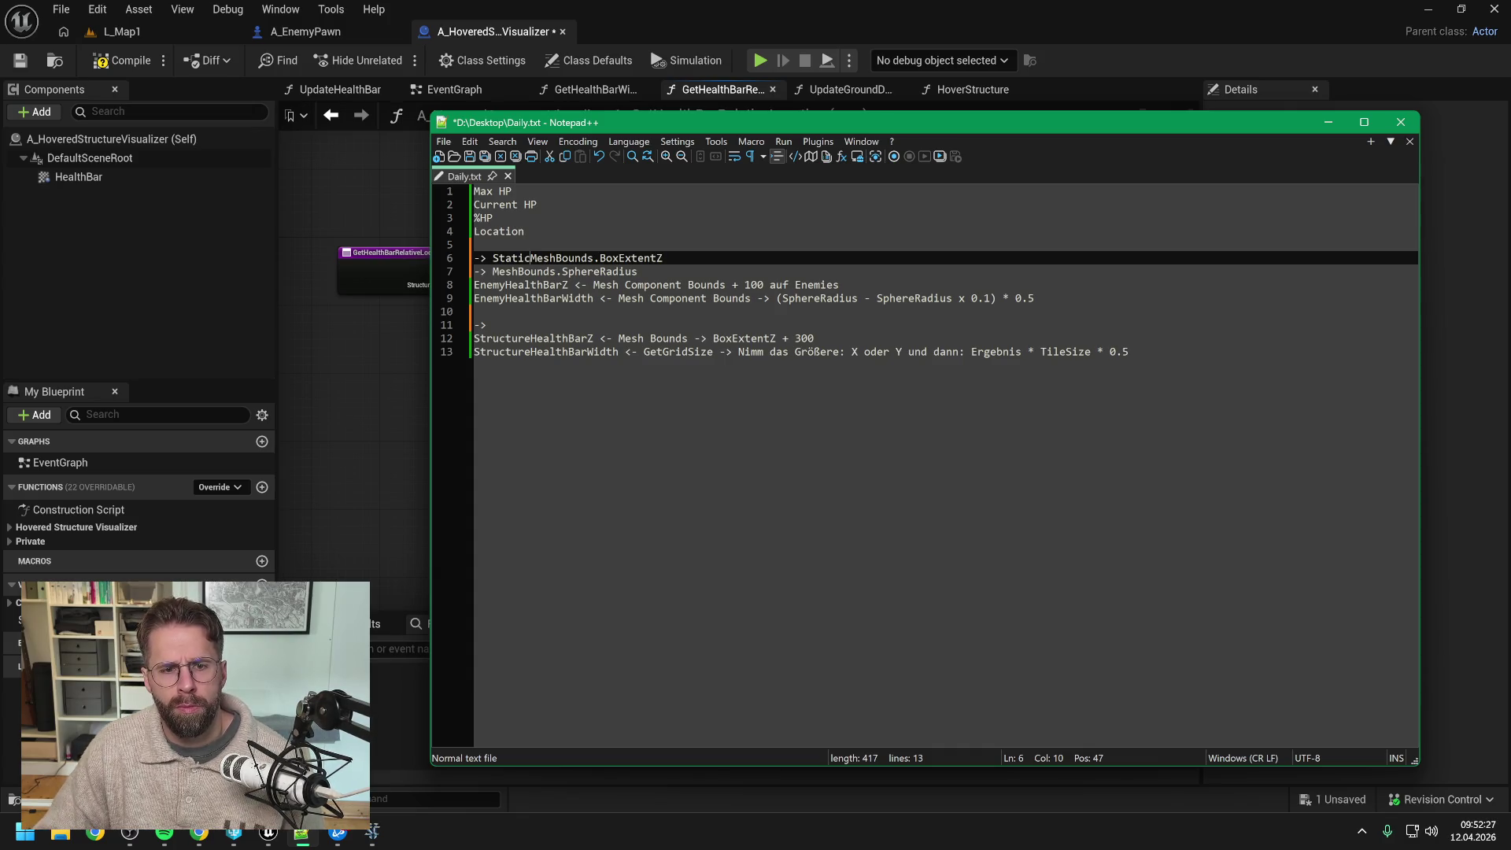
pyautogui.press('BackSpace')
pyautogui.press('BackSpace')
pyautogui.press('BackSpace')
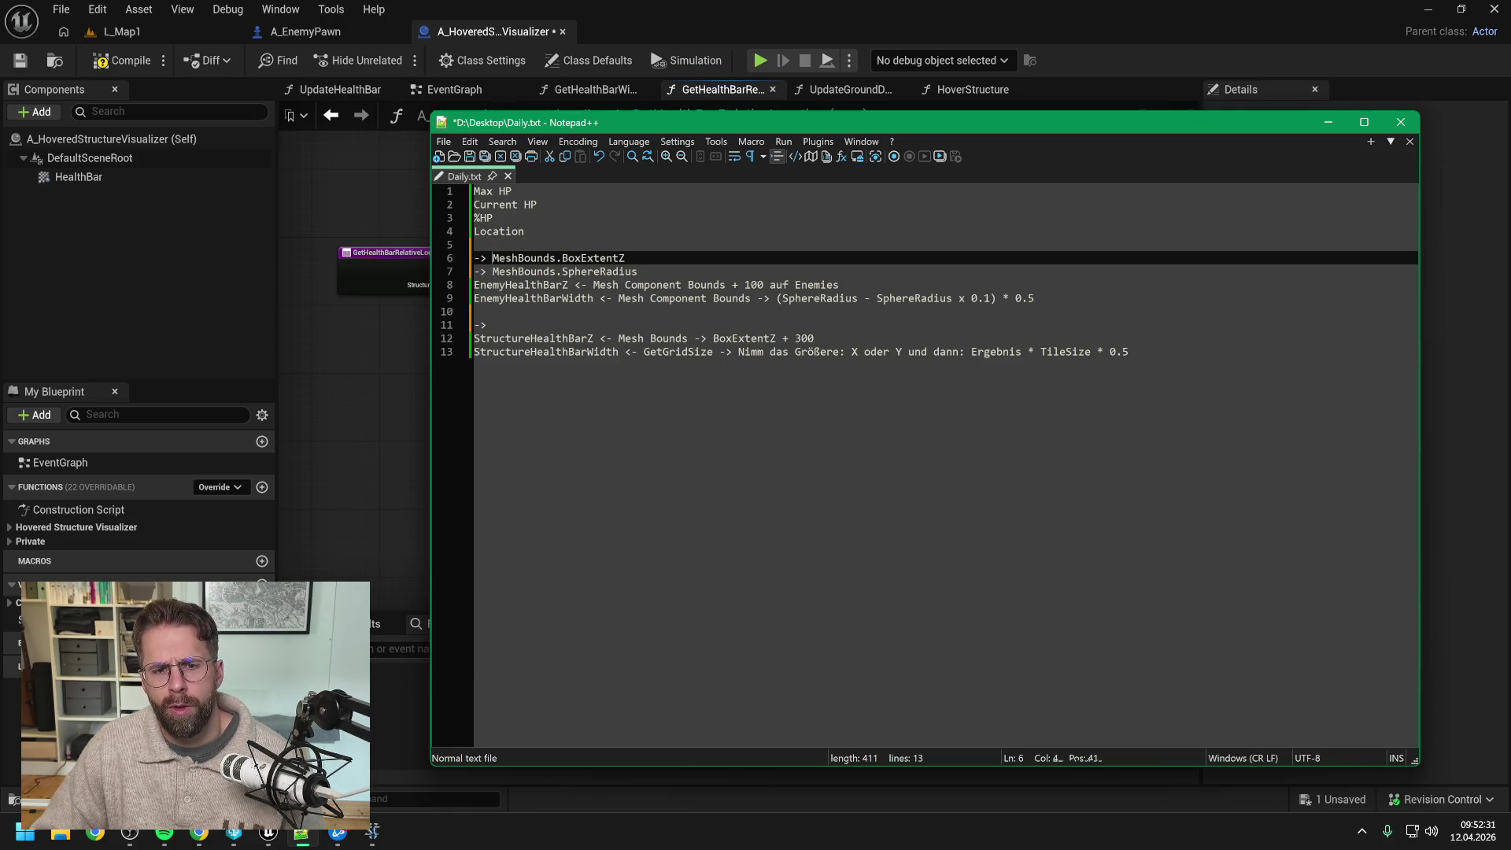
pyautogui.click(642, 271)
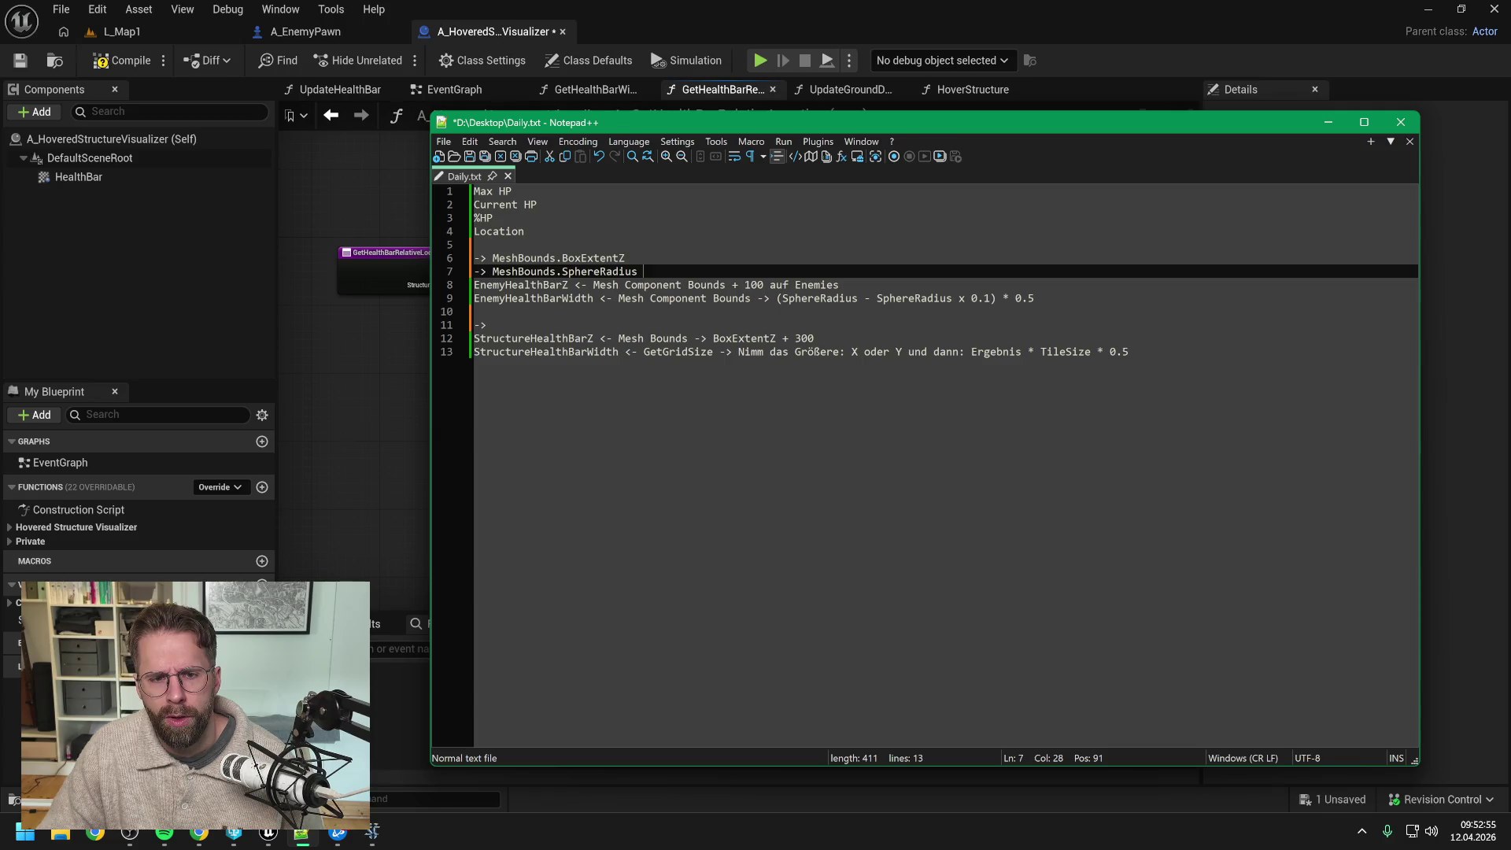
pyautogui.click(486, 324)
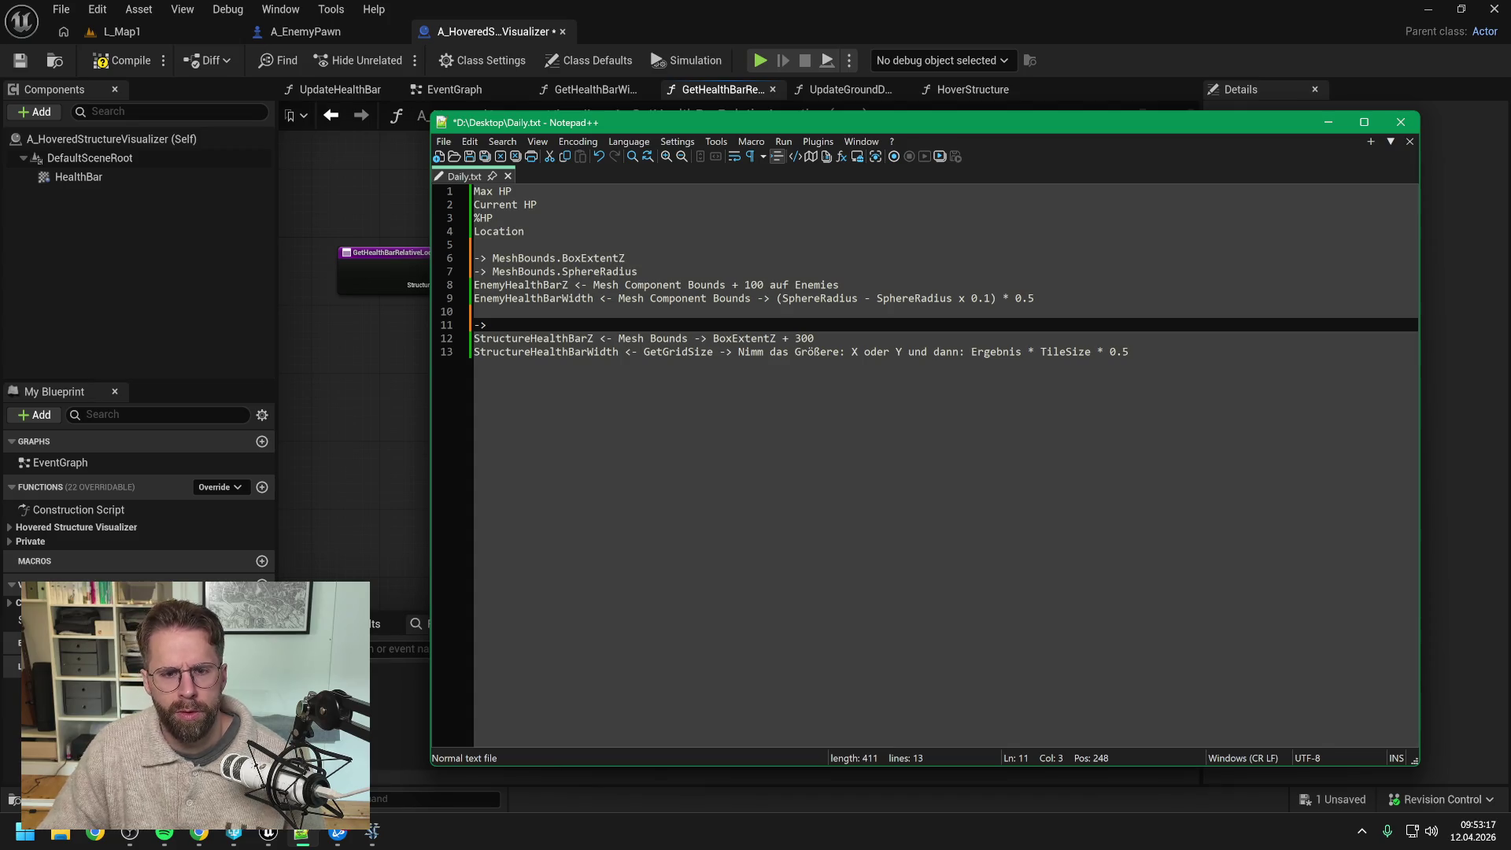
# Step: Complete line 11 as '-> MeshBounds.BoxExtentZ' and add line 12 '-> GetGridSize'
pyautogui.write(' MeshBounds')
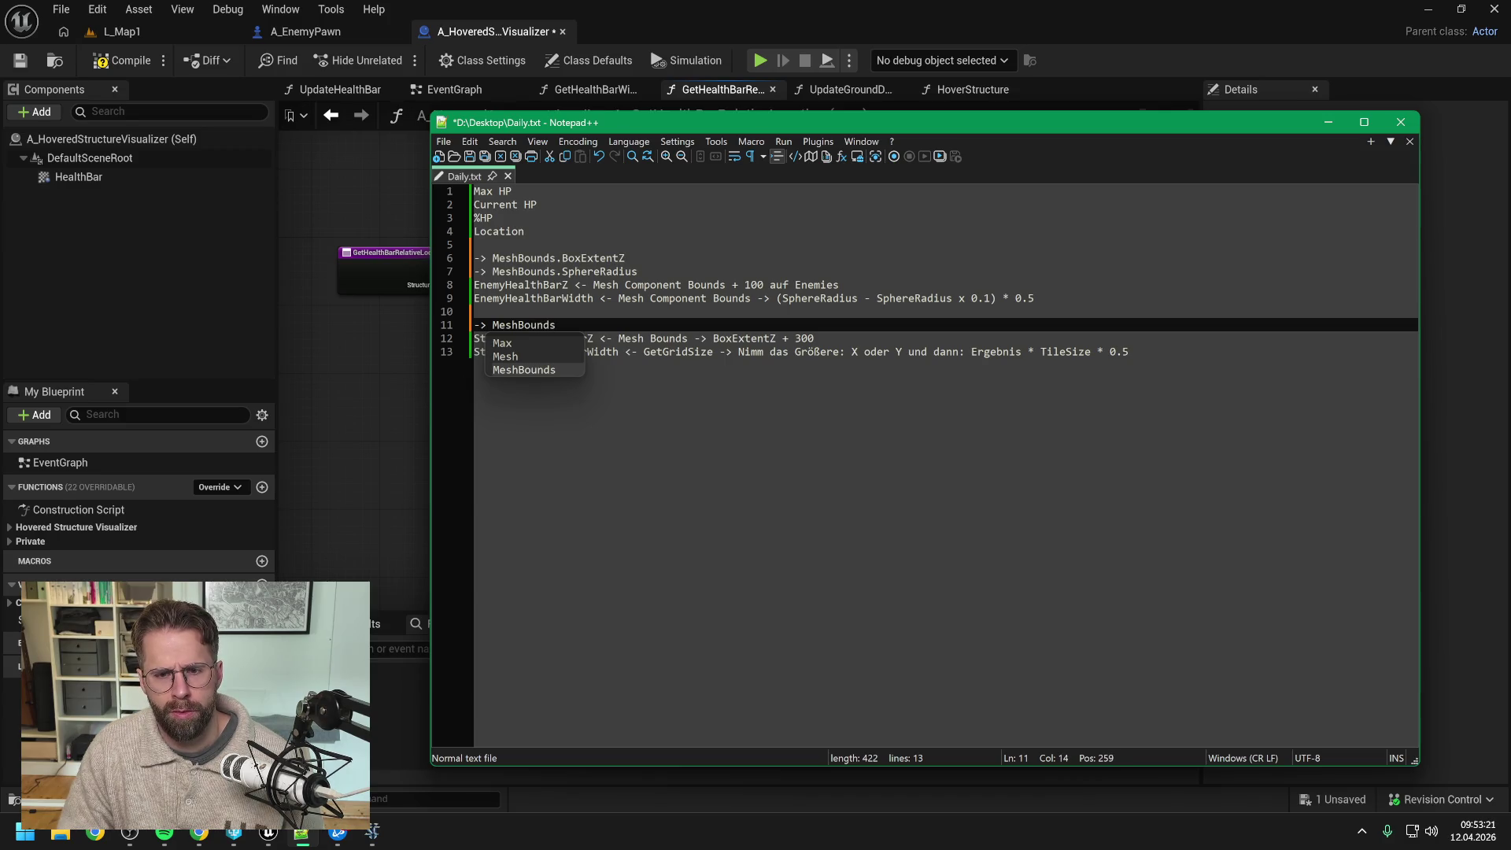
pyautogui.write('.')
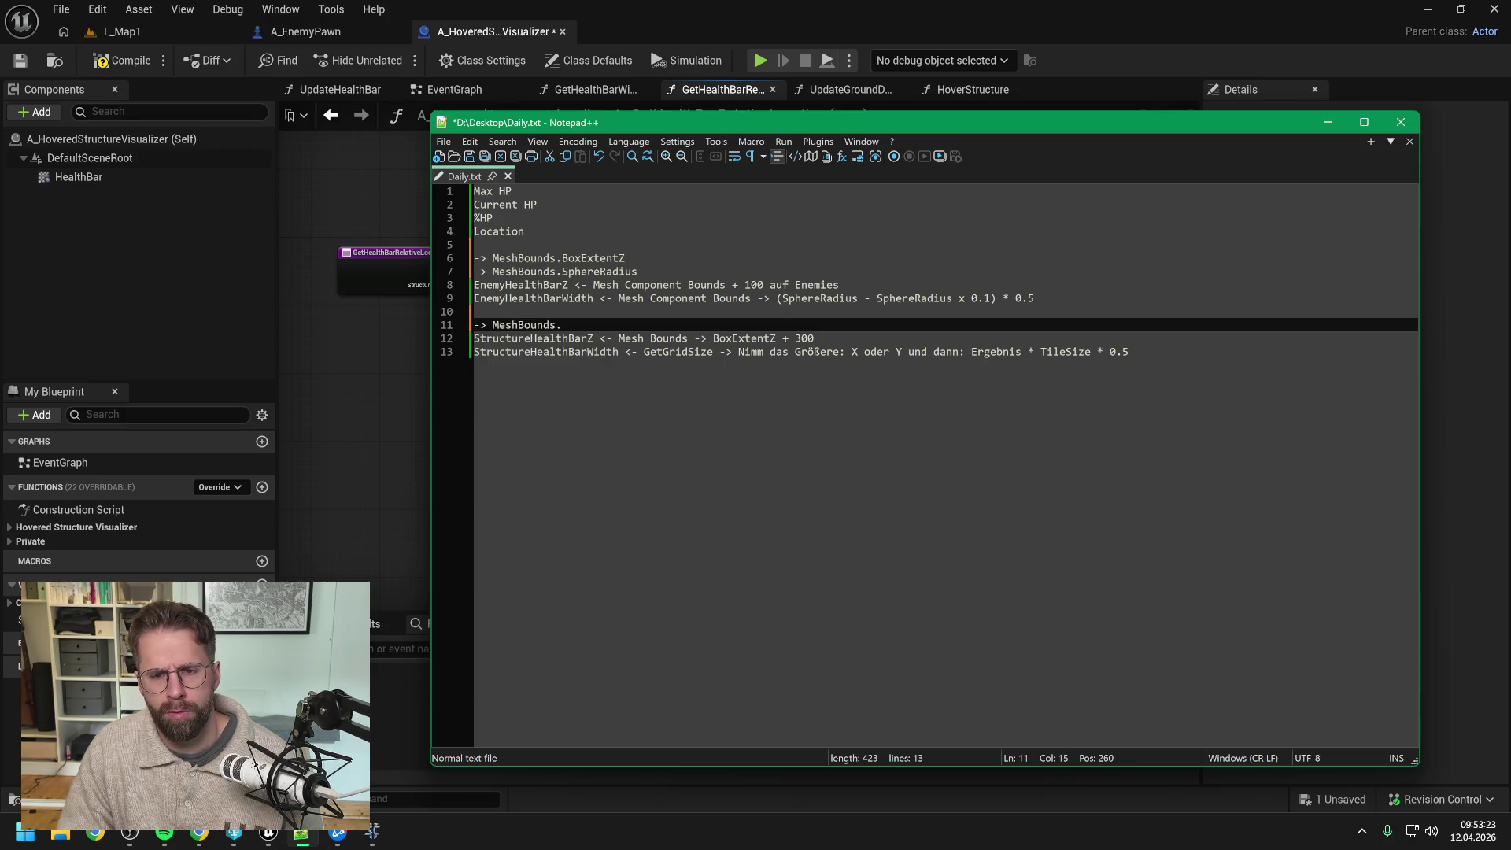
pyautogui.write('Box')
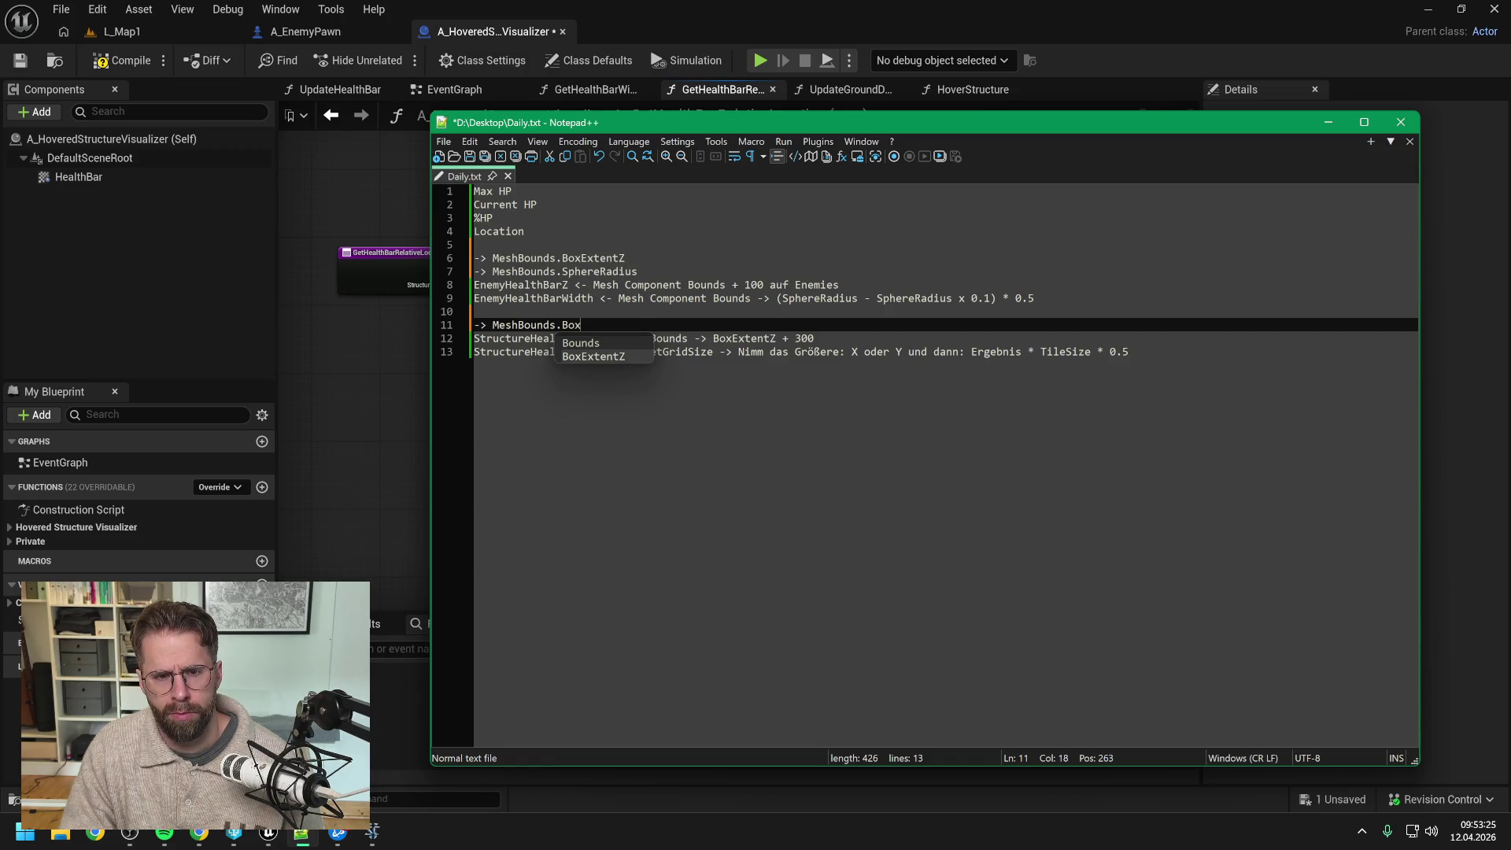
pyautogui.write('ExtentZ')
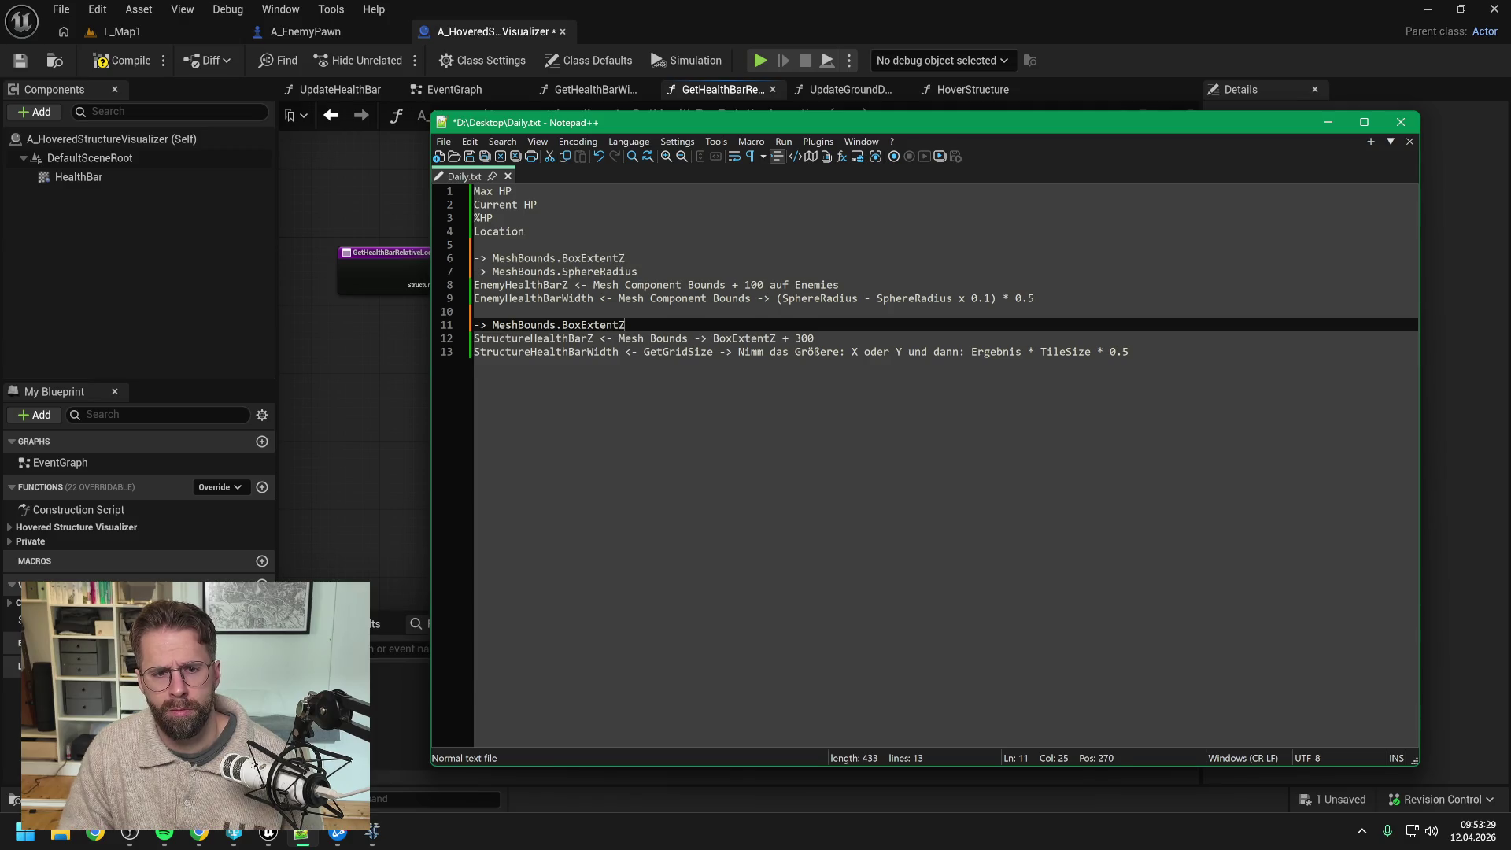
pyautogui.press('Return')
pyautogui.write('> ')
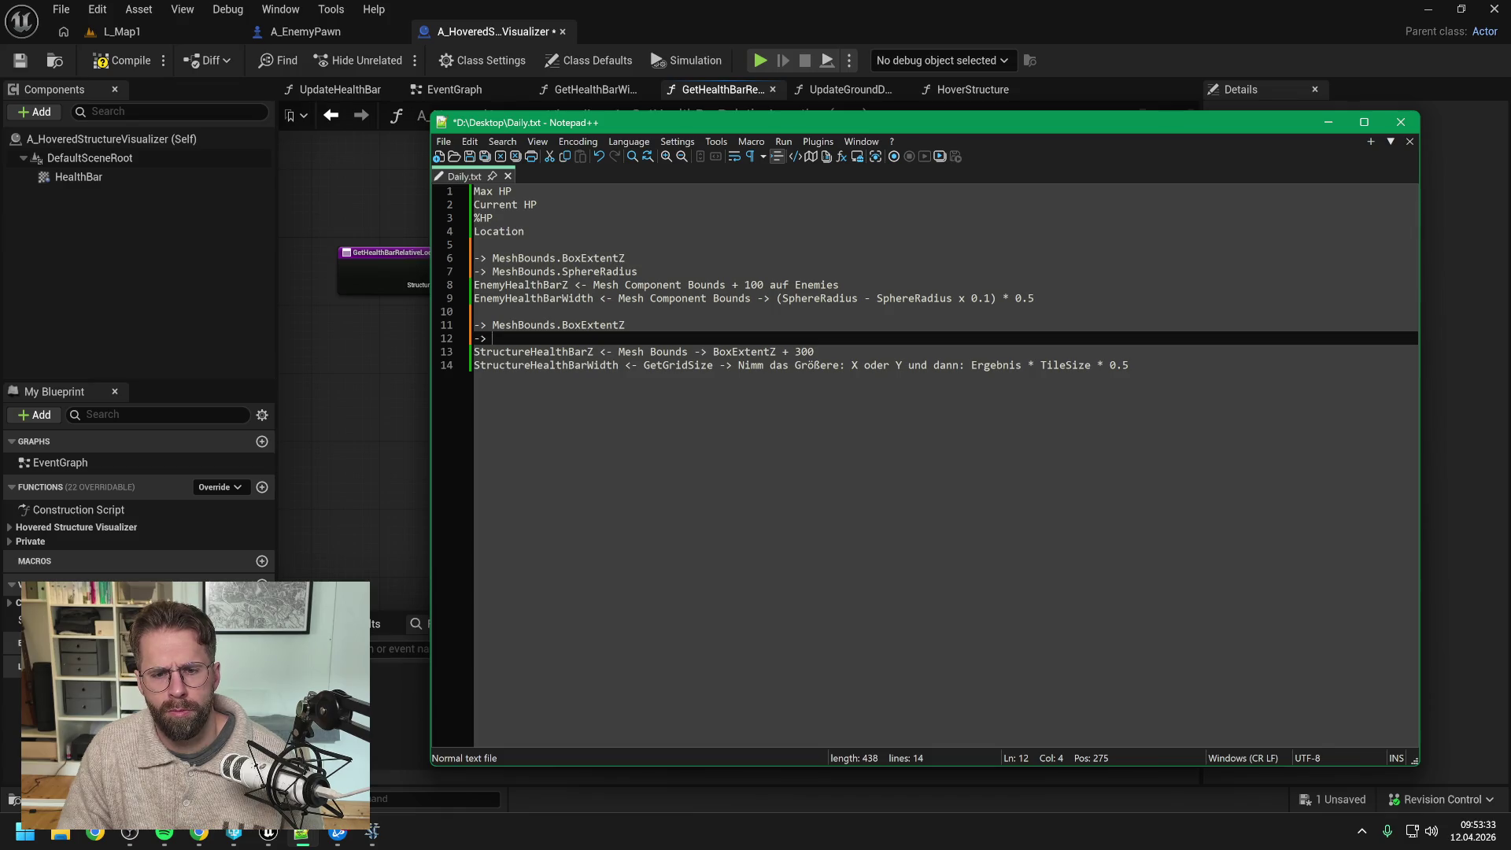
pyautogui.write('GetG')
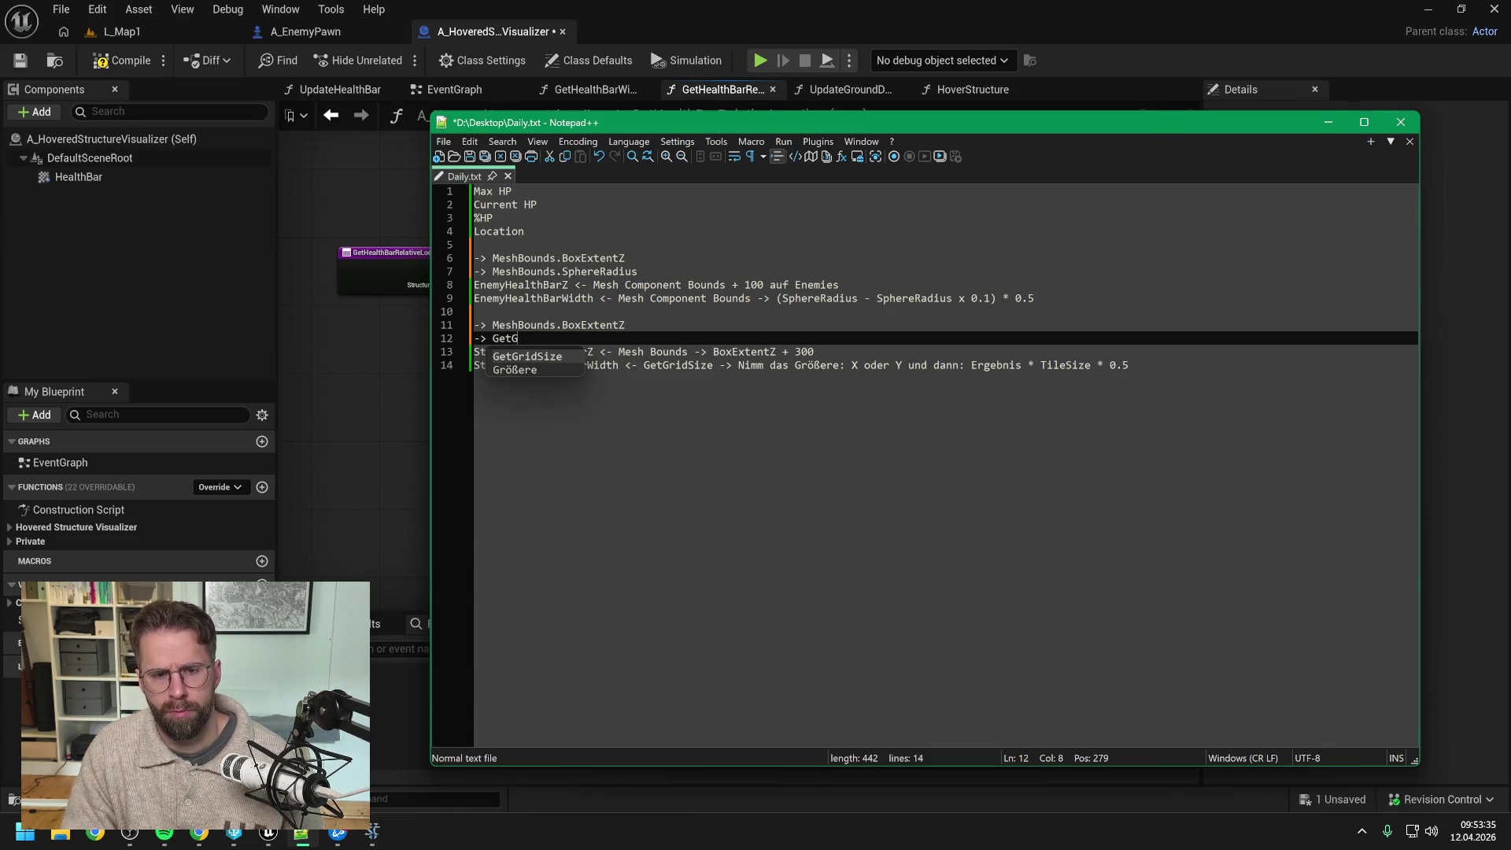
pyautogui.write('ridSize')
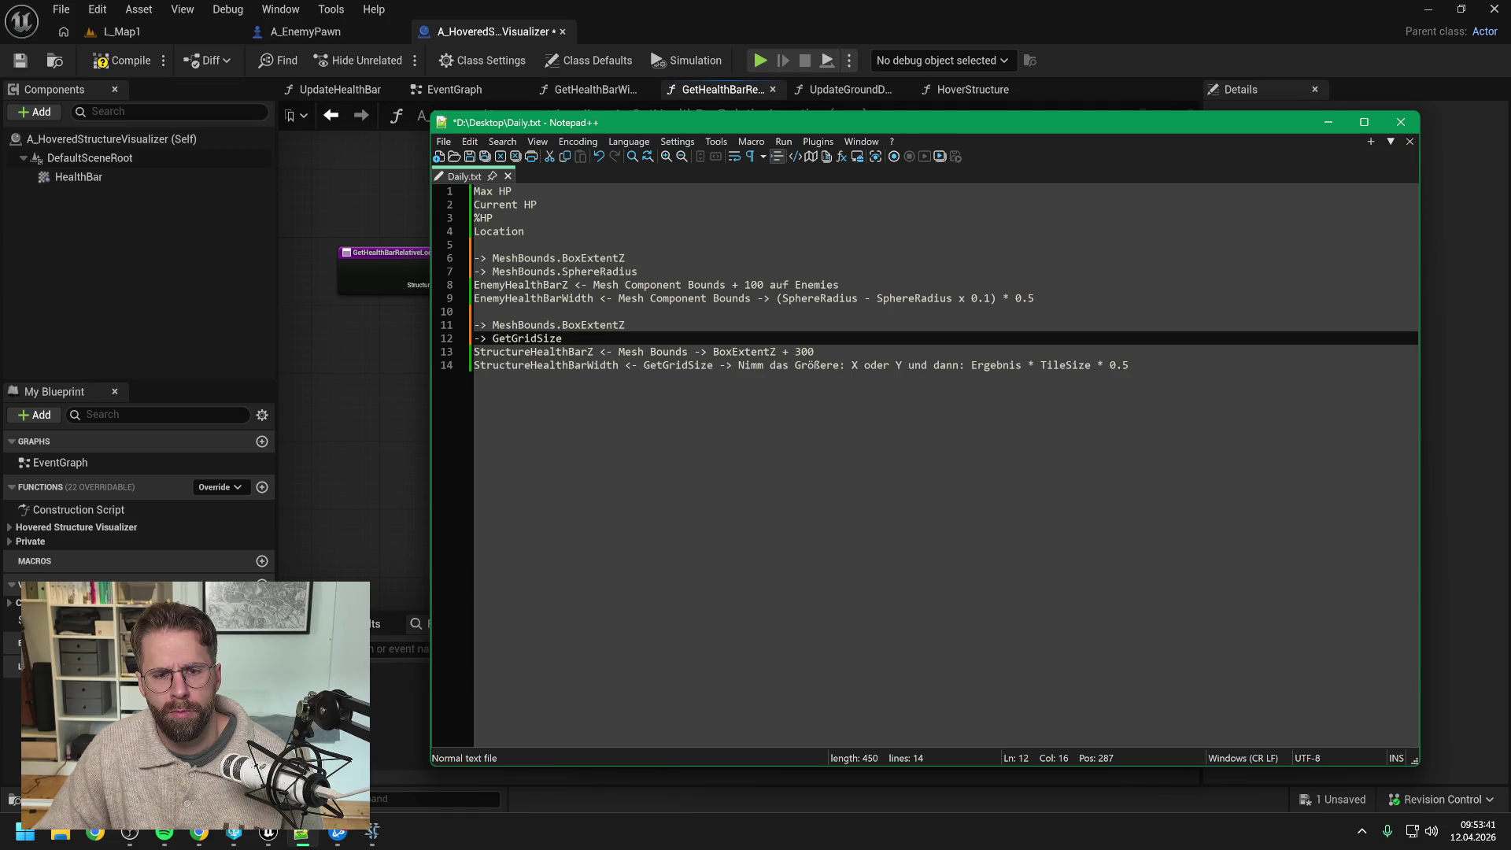
pyautogui.click(562, 338)
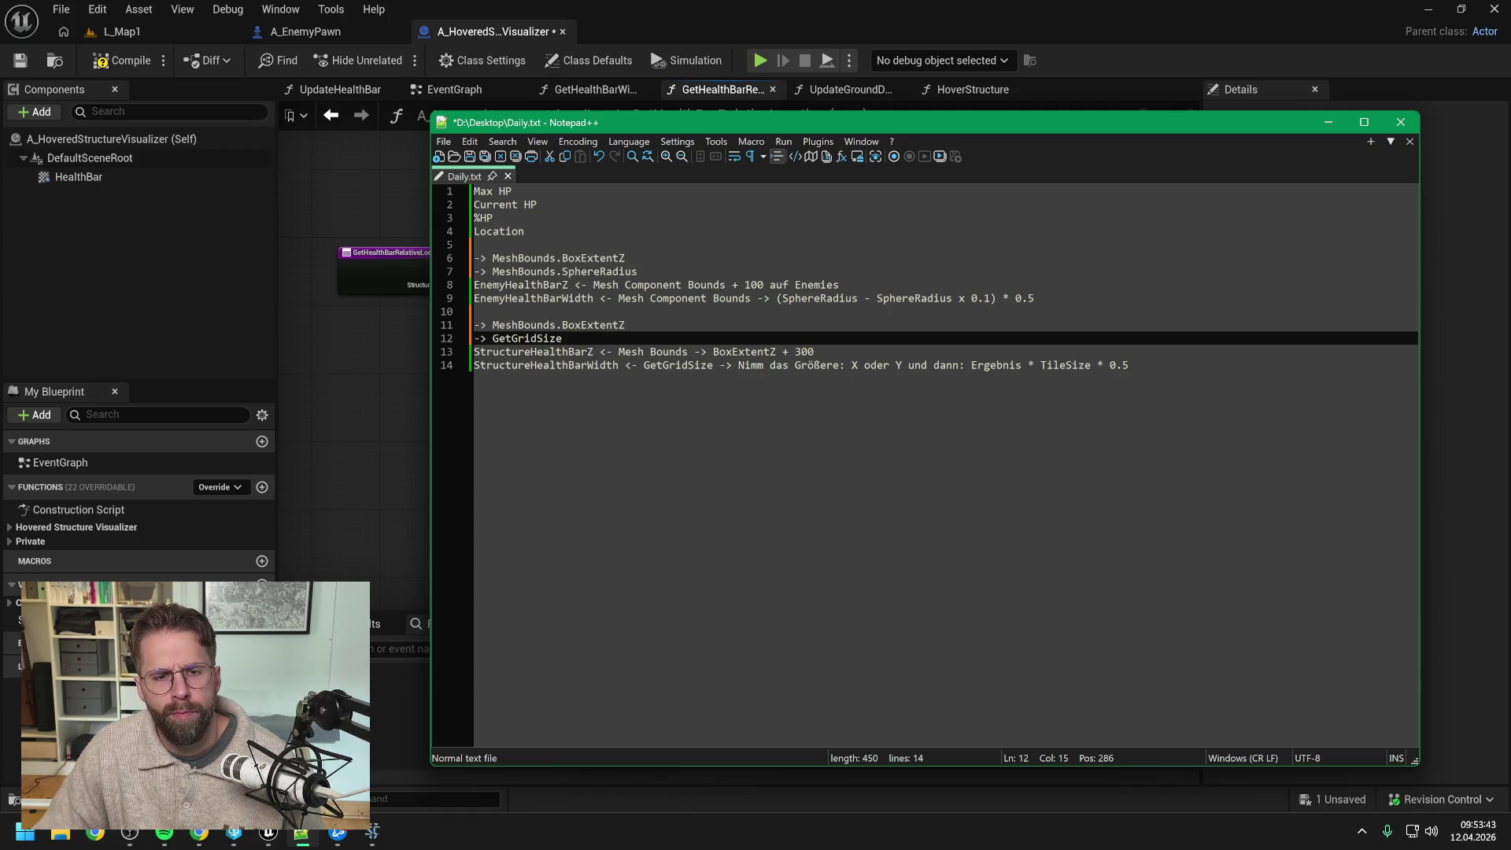
pyautogui.click(475, 245)
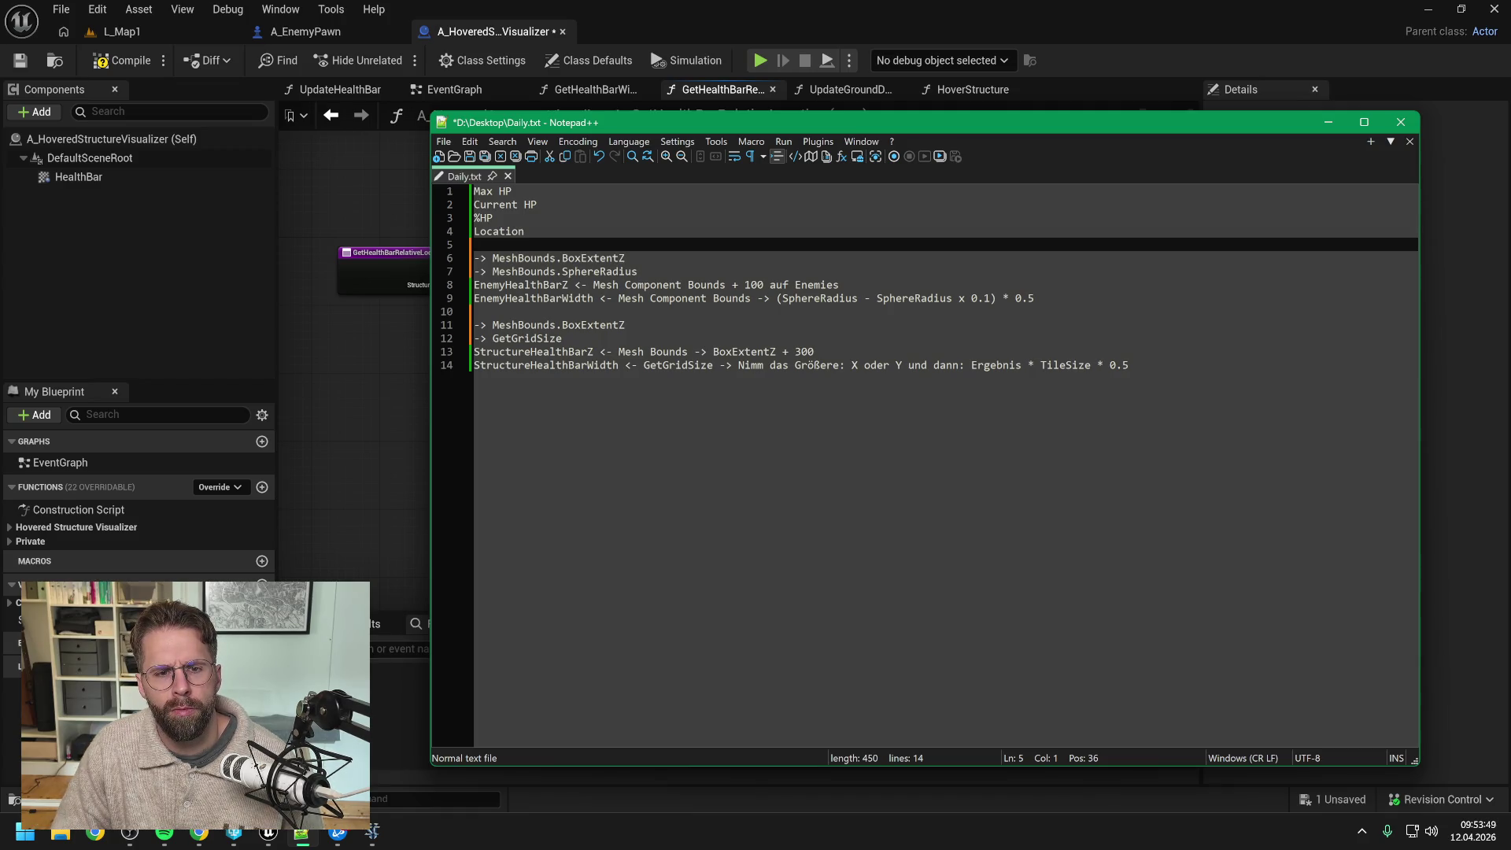
pyautogui.press('Up')
pyautogui.press('Up')
pyautogui.press('Up')
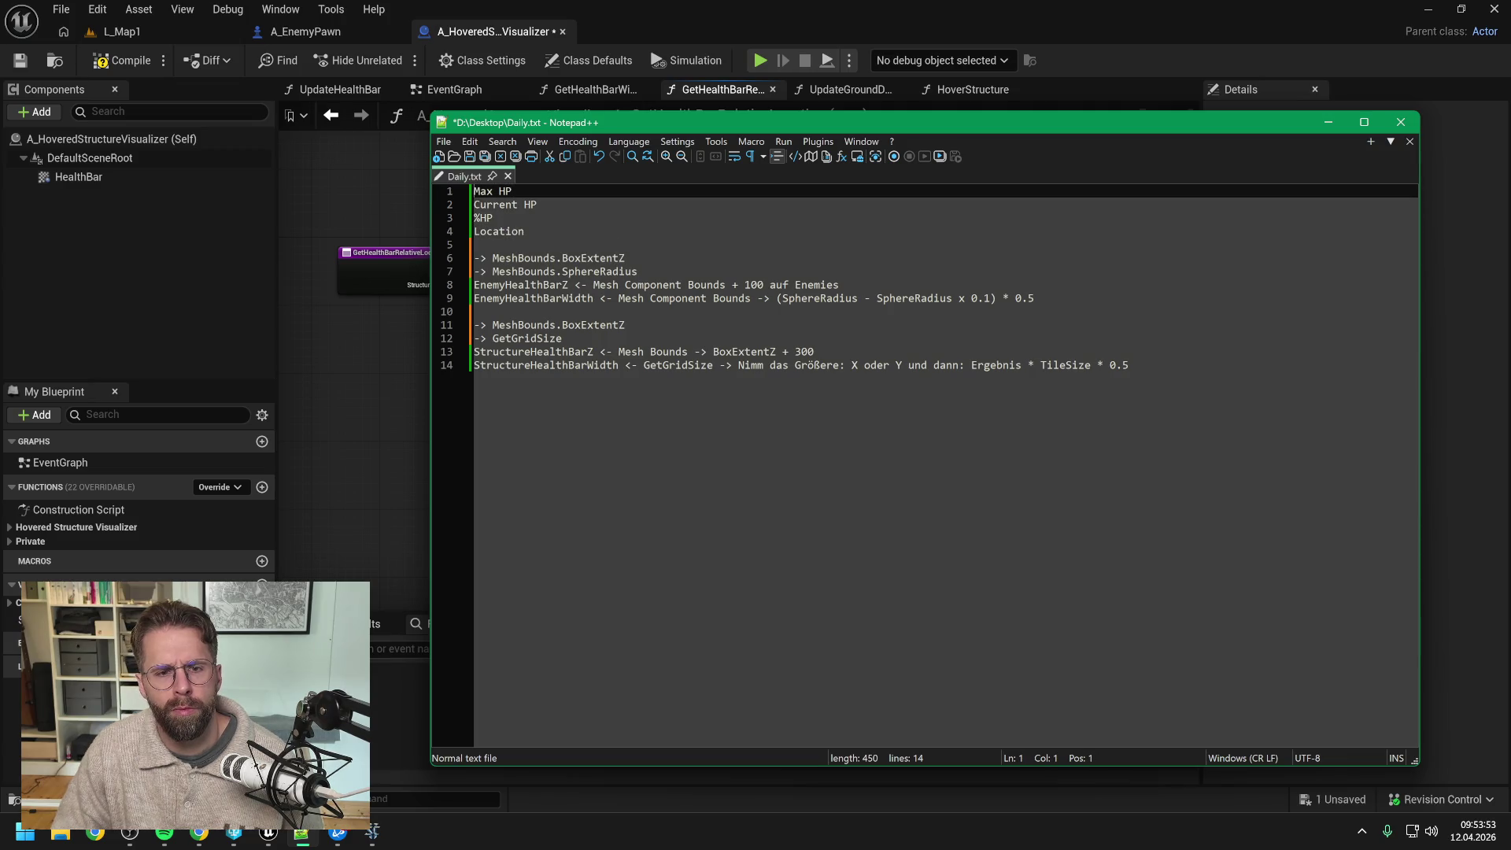
pyautogui.click(525, 232)
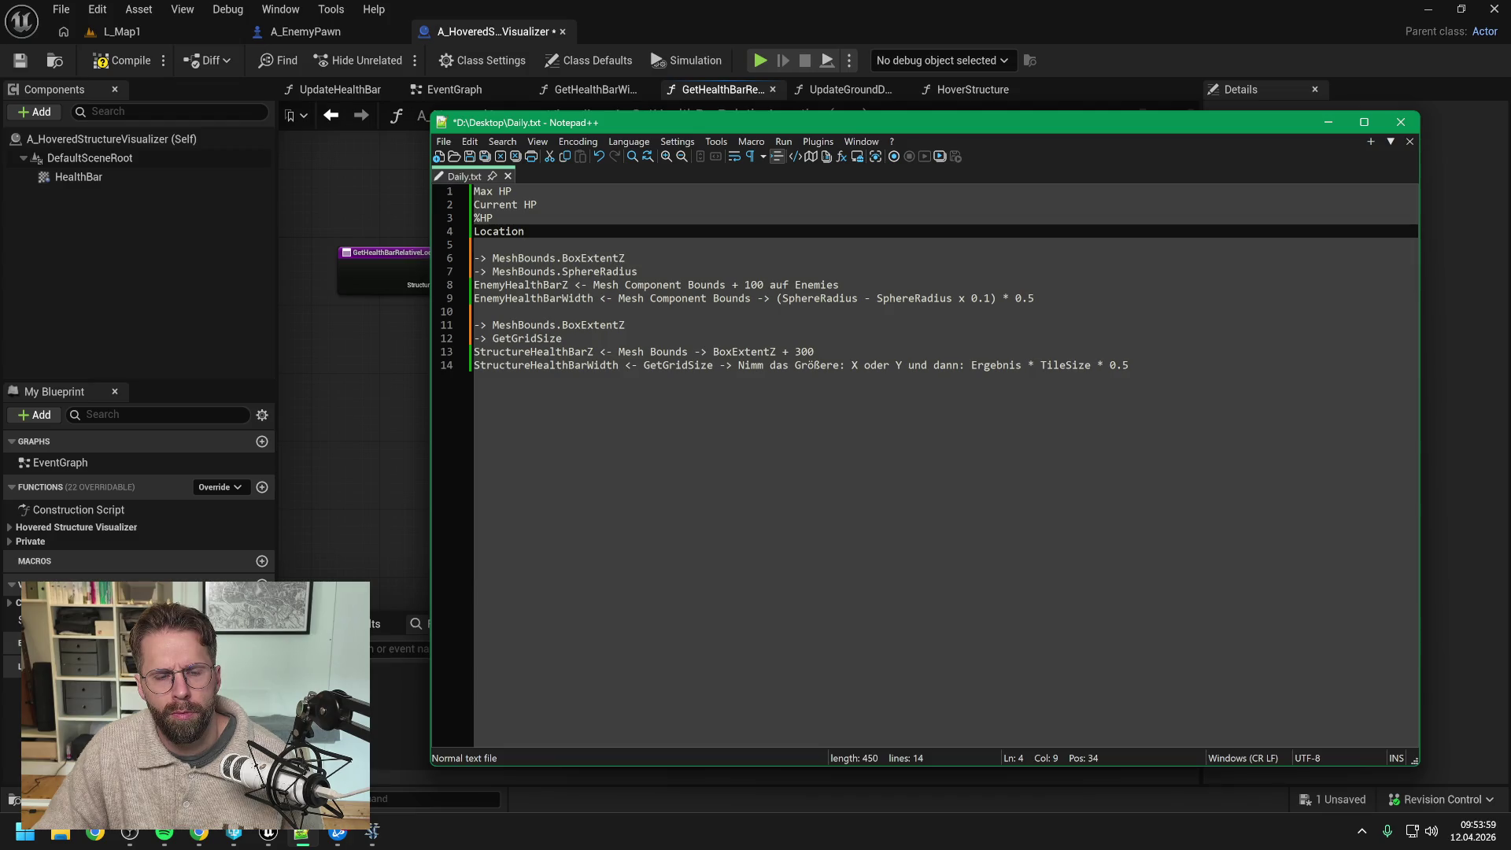
pyautogui.click(475, 245)
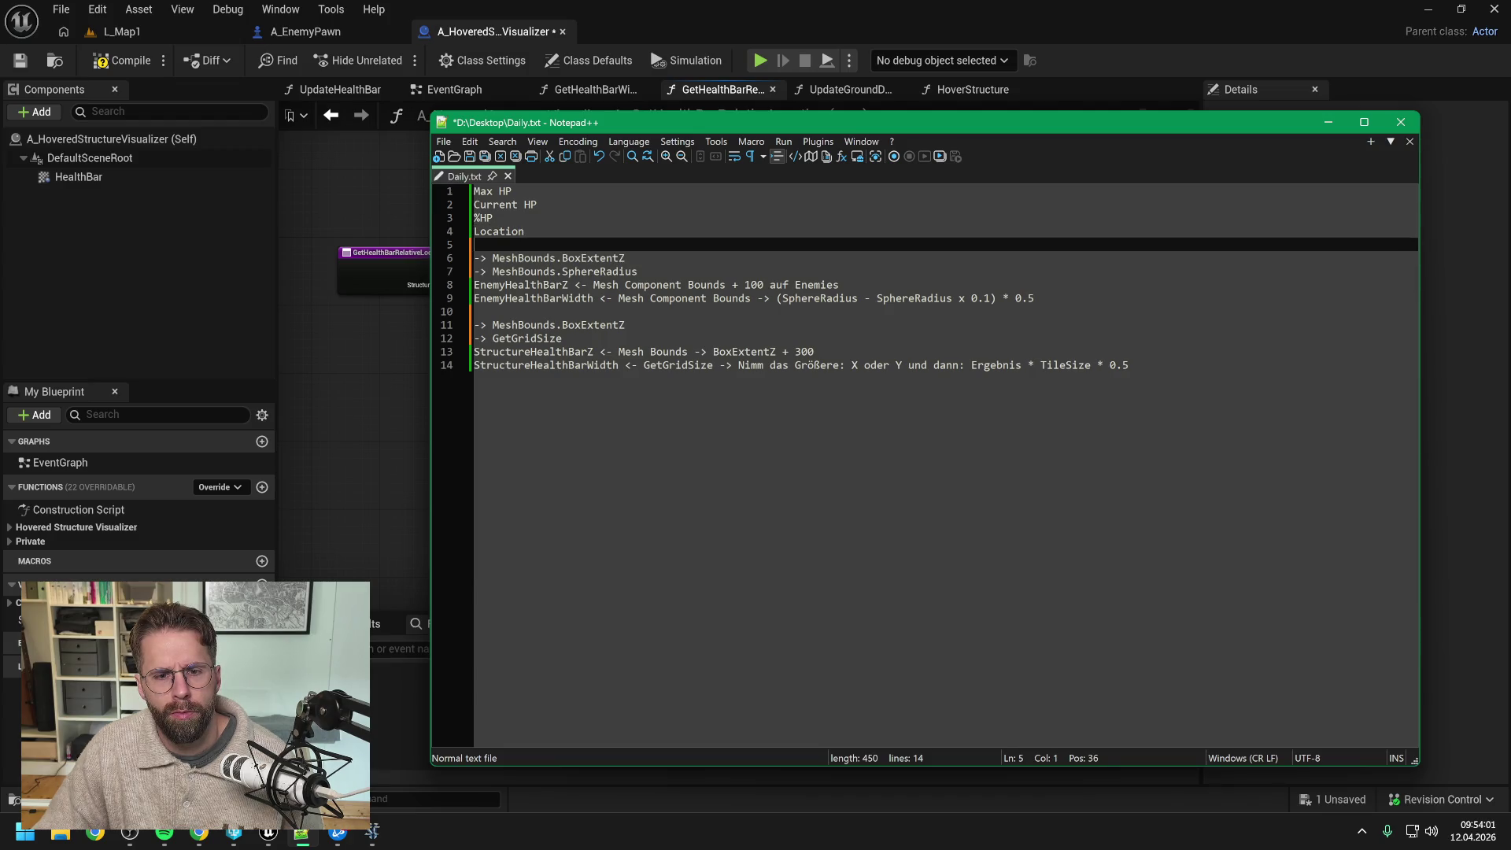
# Step: Add 'Vector 4' and 'Vector 3' group headings after line 9
pyautogui.click(1039, 298)
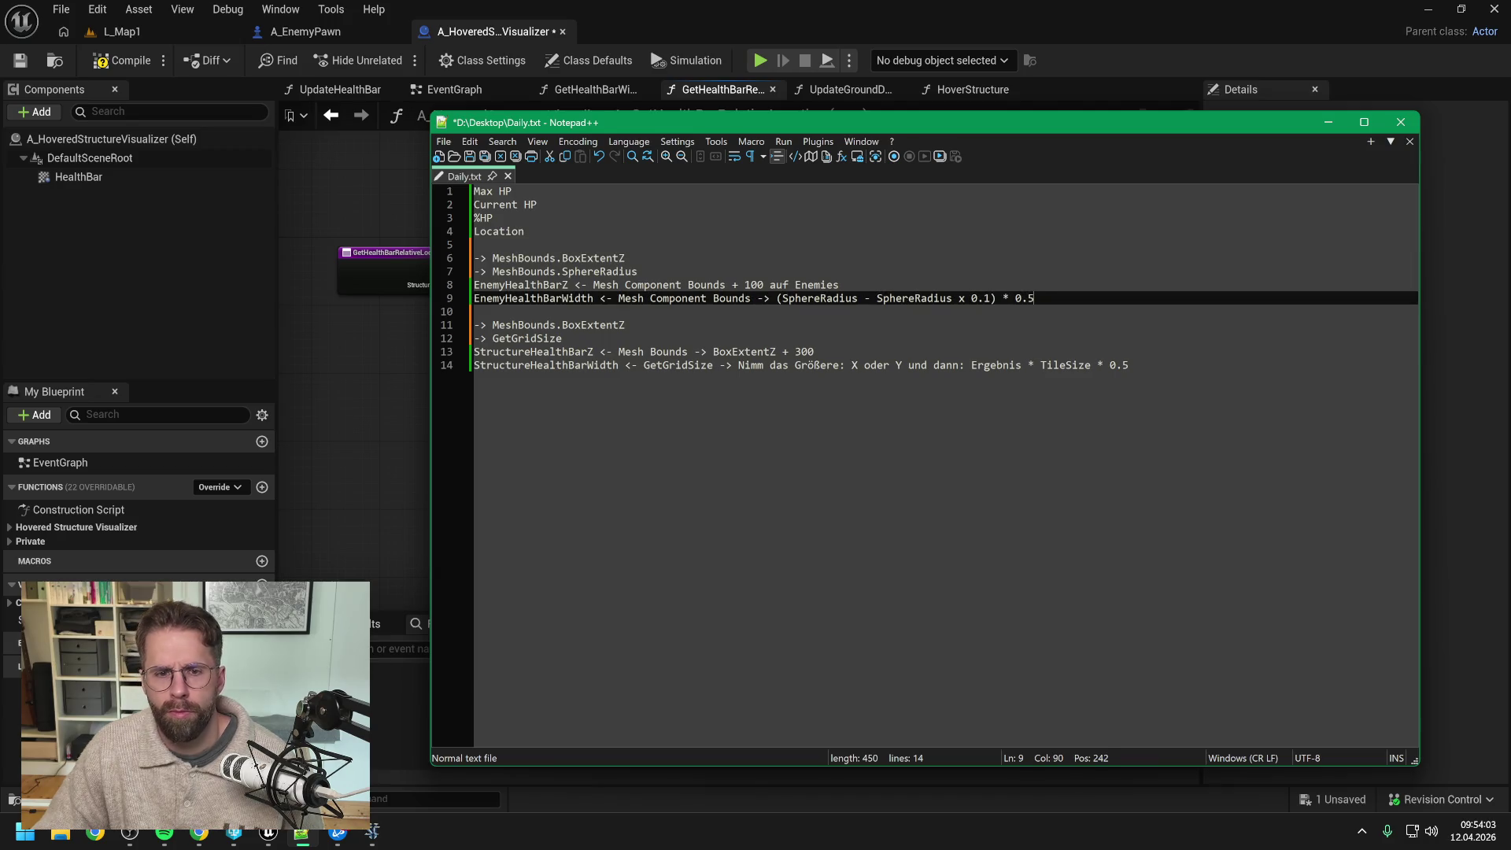
pyautogui.press('Return')
pyautogui.press('Return')
pyautogui.write('Vector 4')
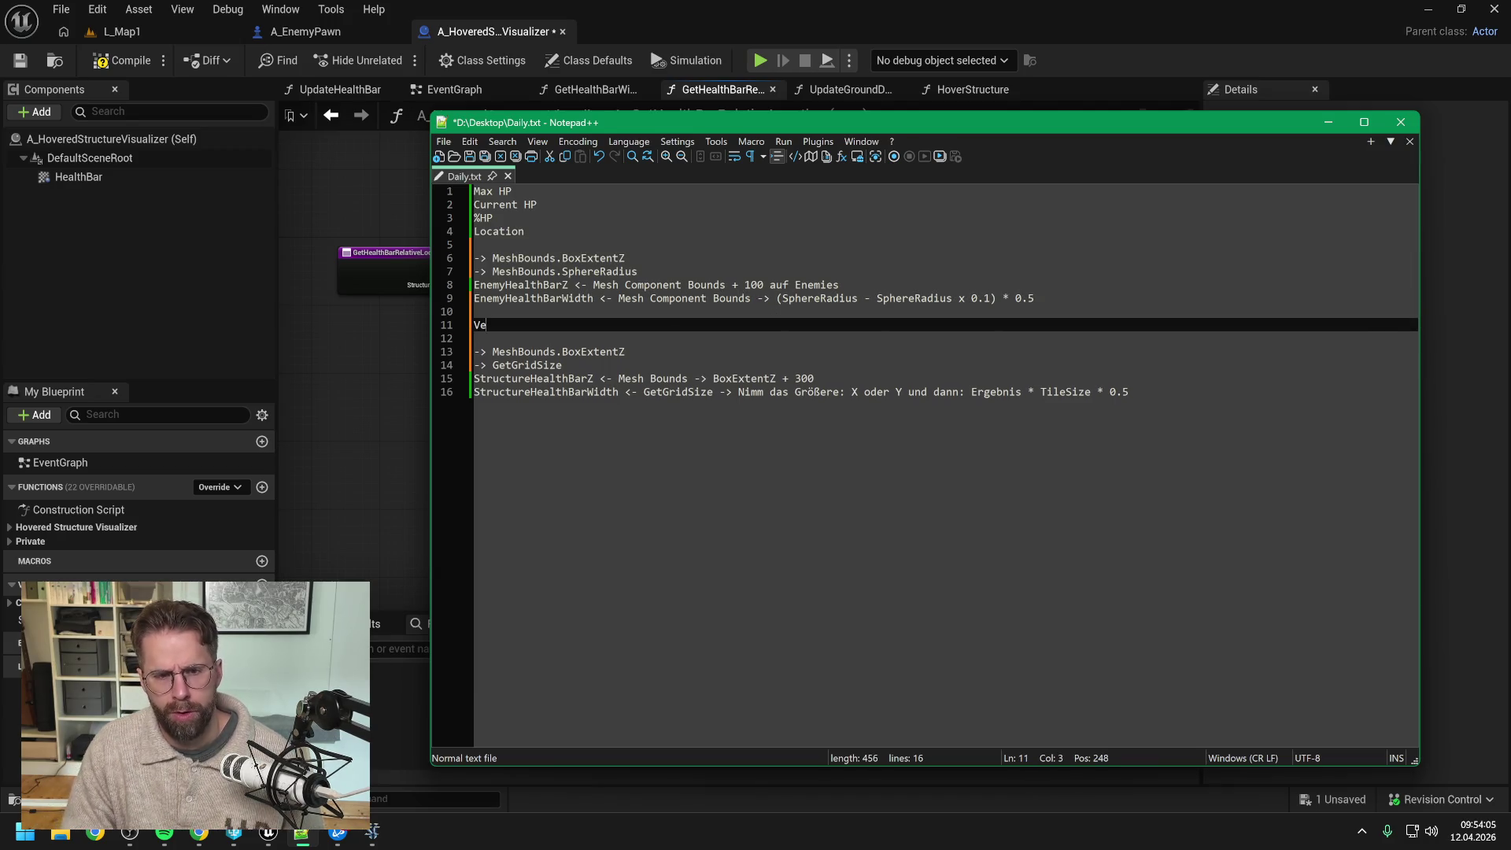
pyautogui.press('Return')
pyautogui.press('Return')
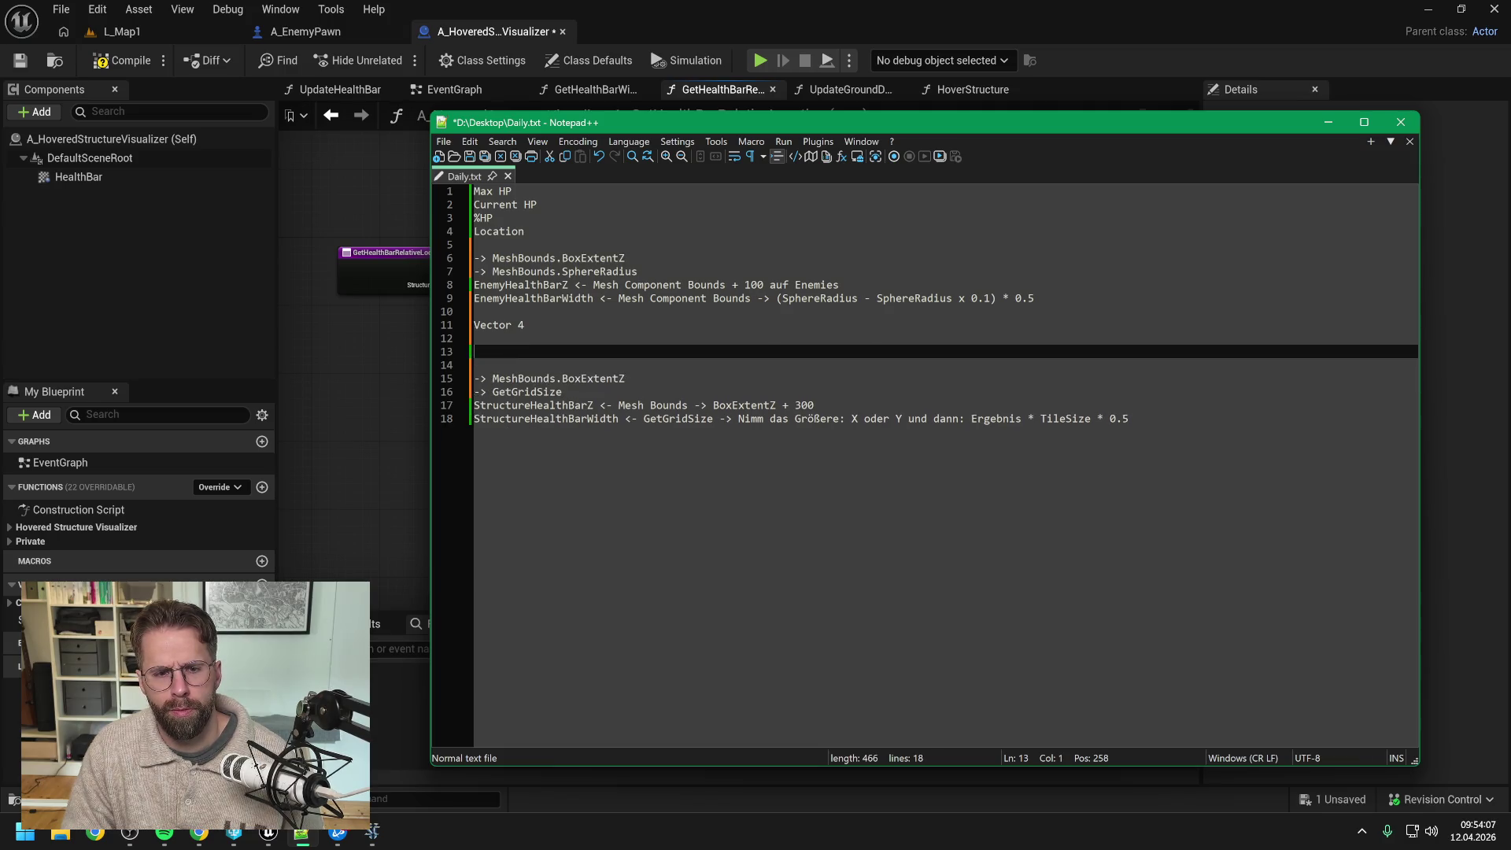
pyautogui.write('Vector 3')
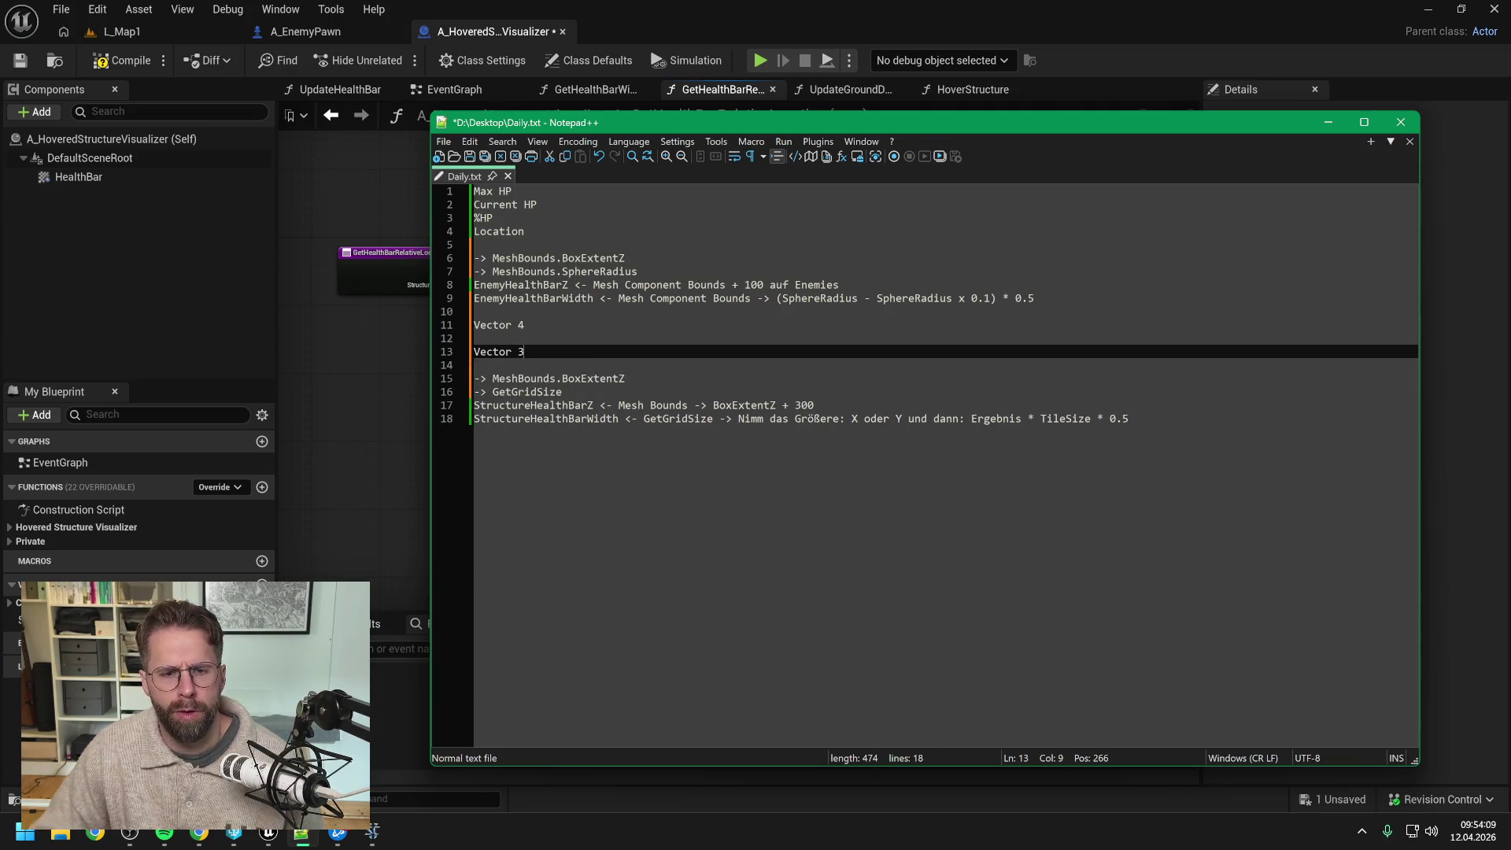
# Step: List Max HP, Current HP, Z and SphereRadius under the Vector 4 heading
pyautogui.click(480, 338)
pyautogui.press('Return')
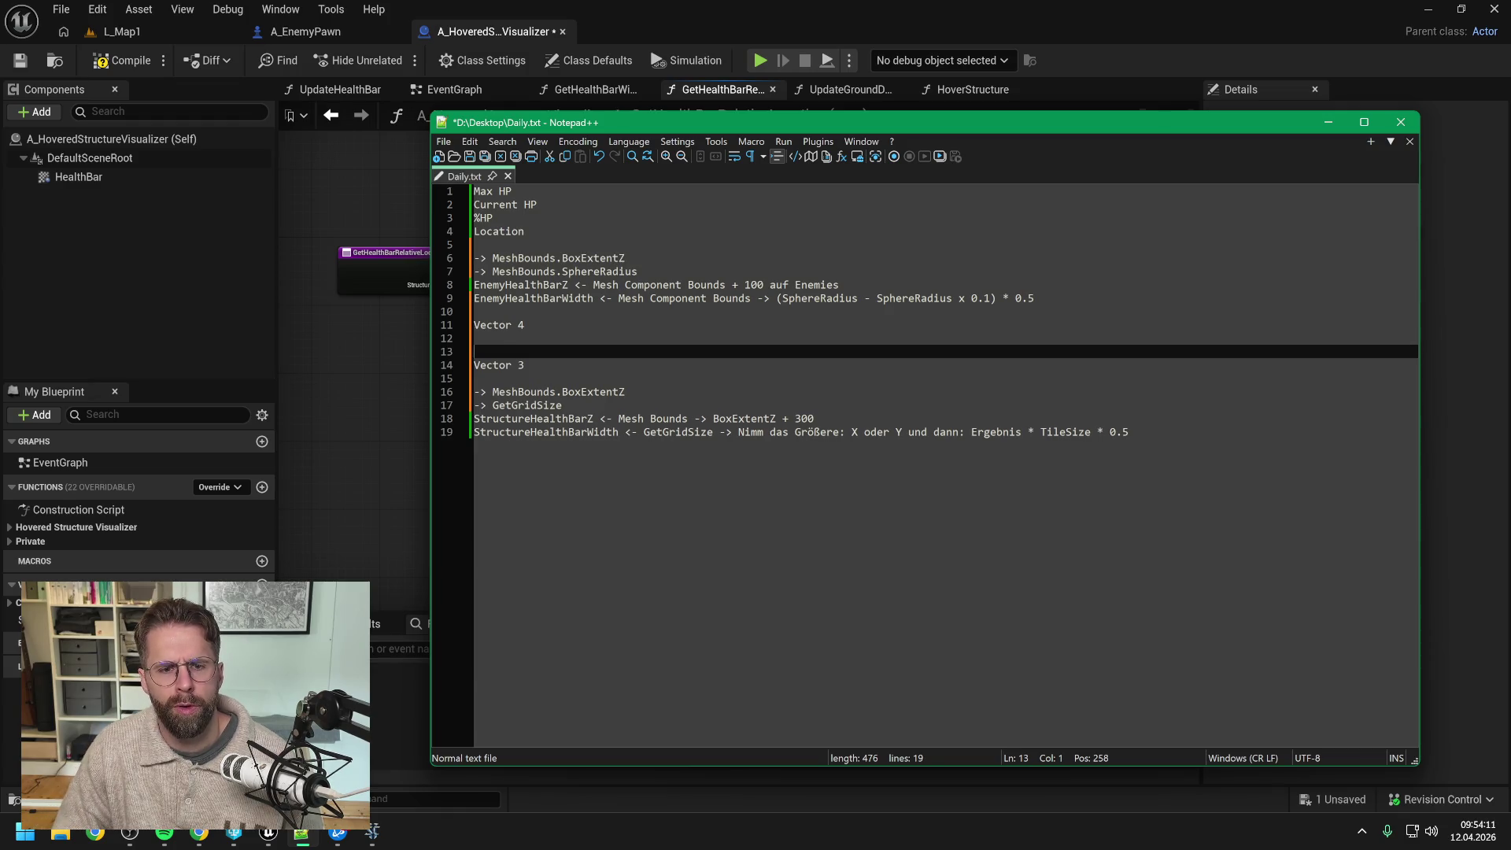
pyautogui.press('Up')
pyautogui.write('Max HP')
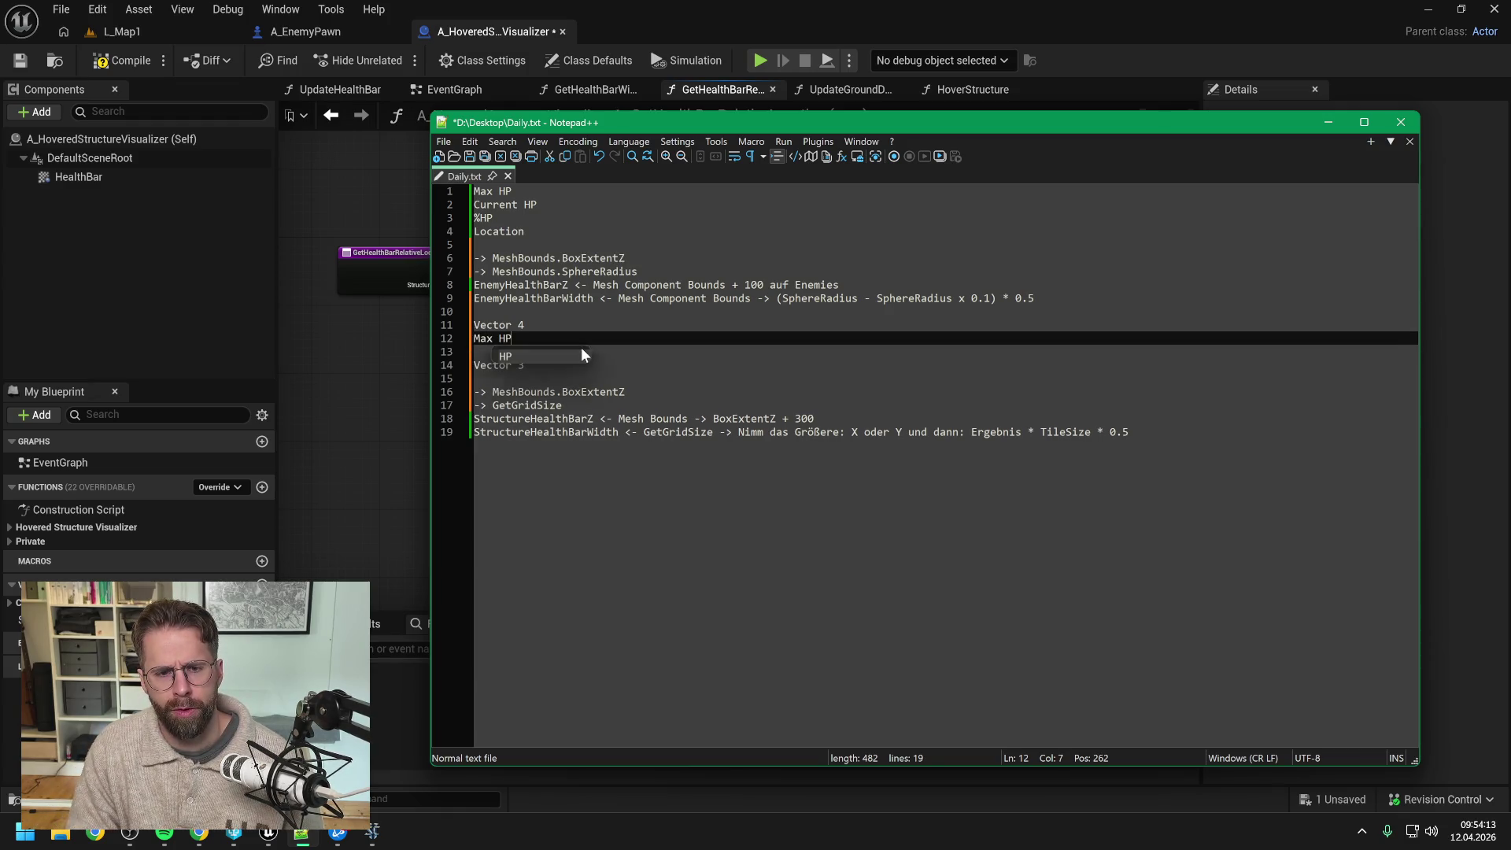
pyautogui.press('Return')
pyautogui.press('Return')
pyautogui.write('Current')
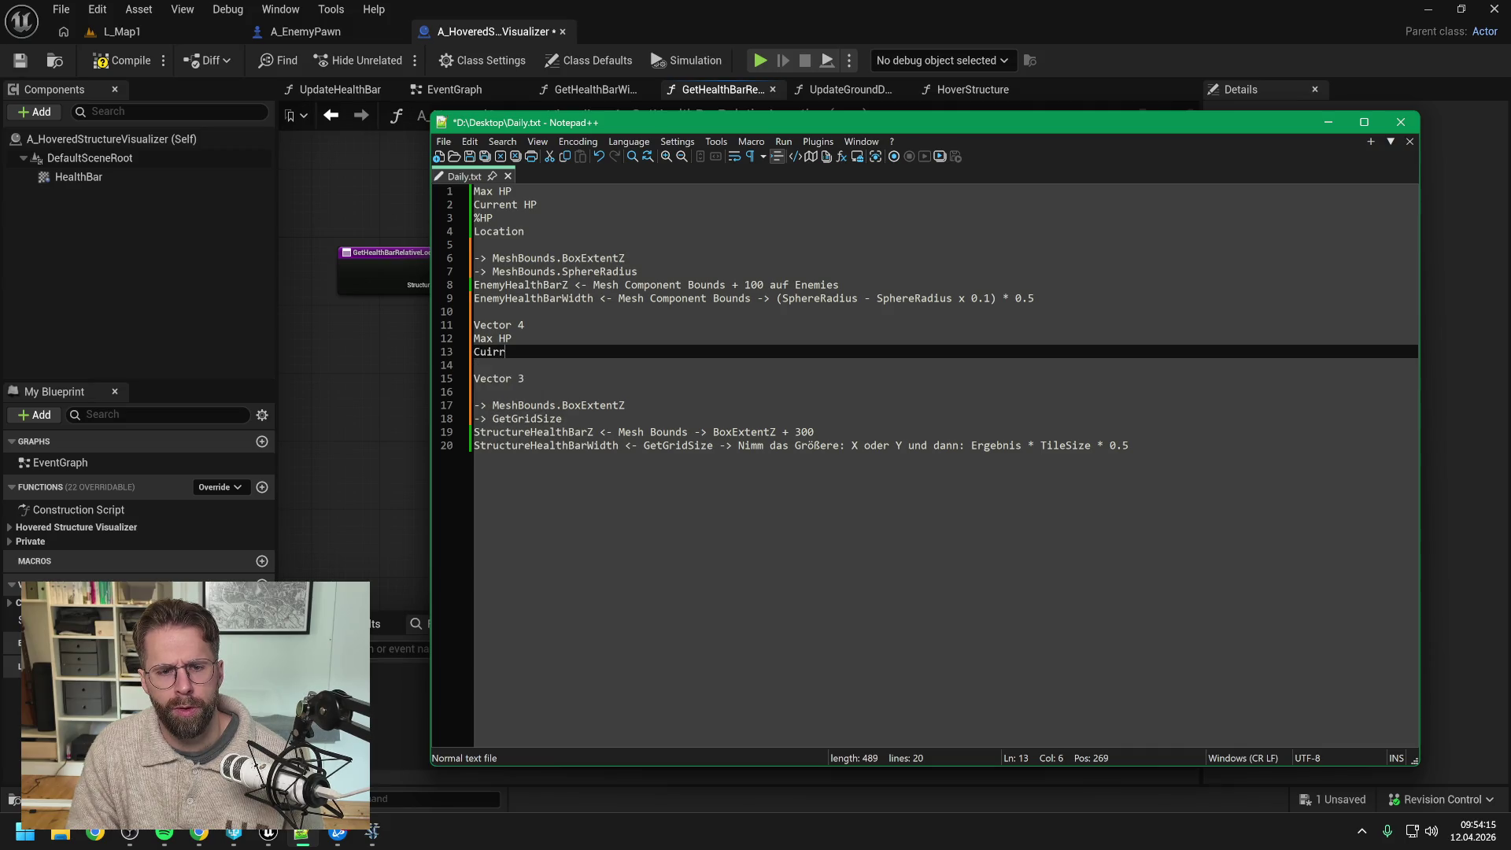
pyautogui.write(' HP')
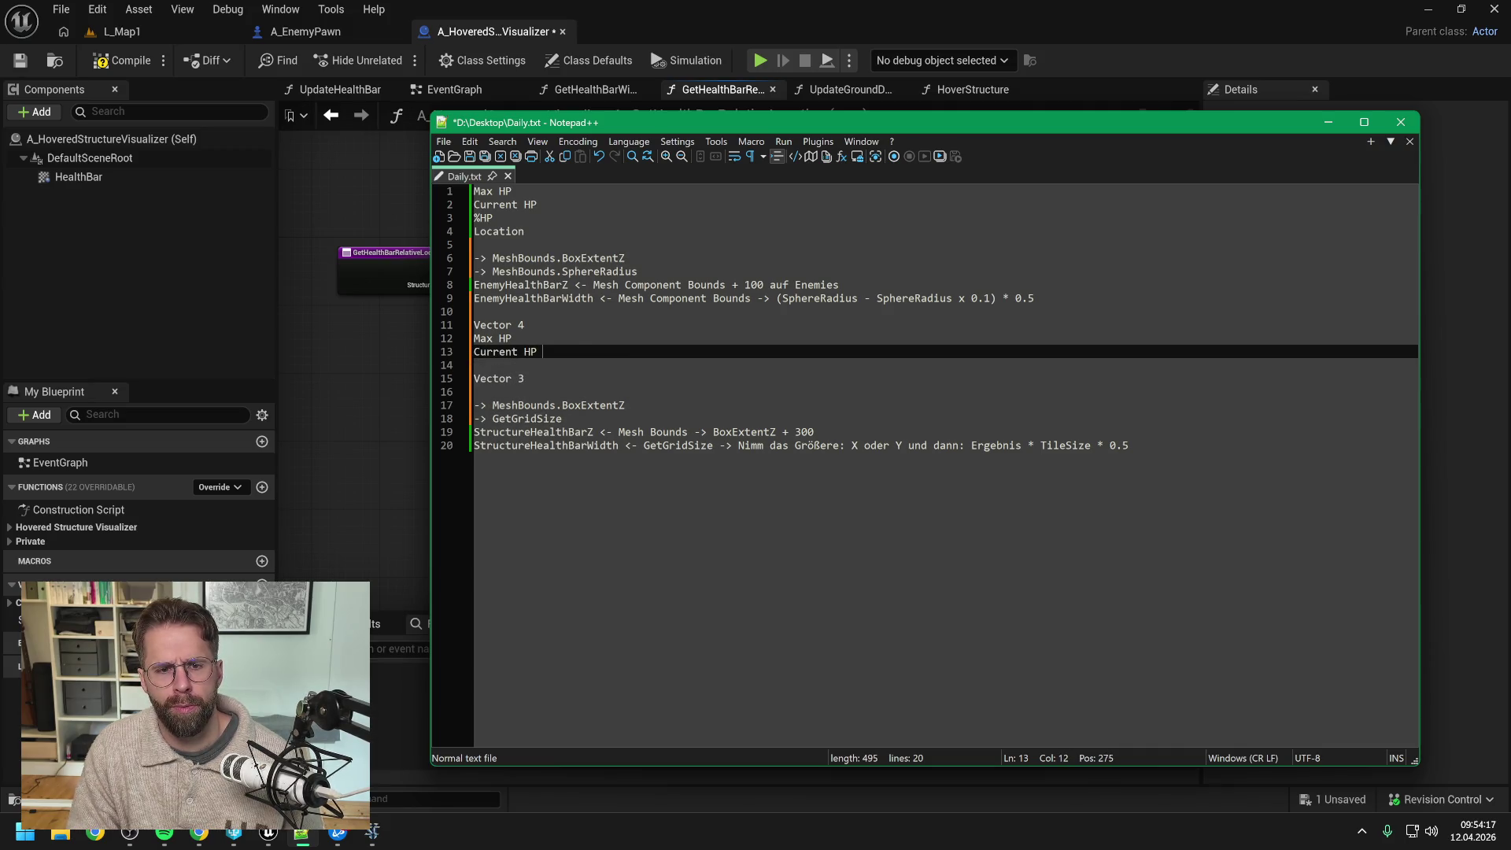
pyautogui.press('Return')
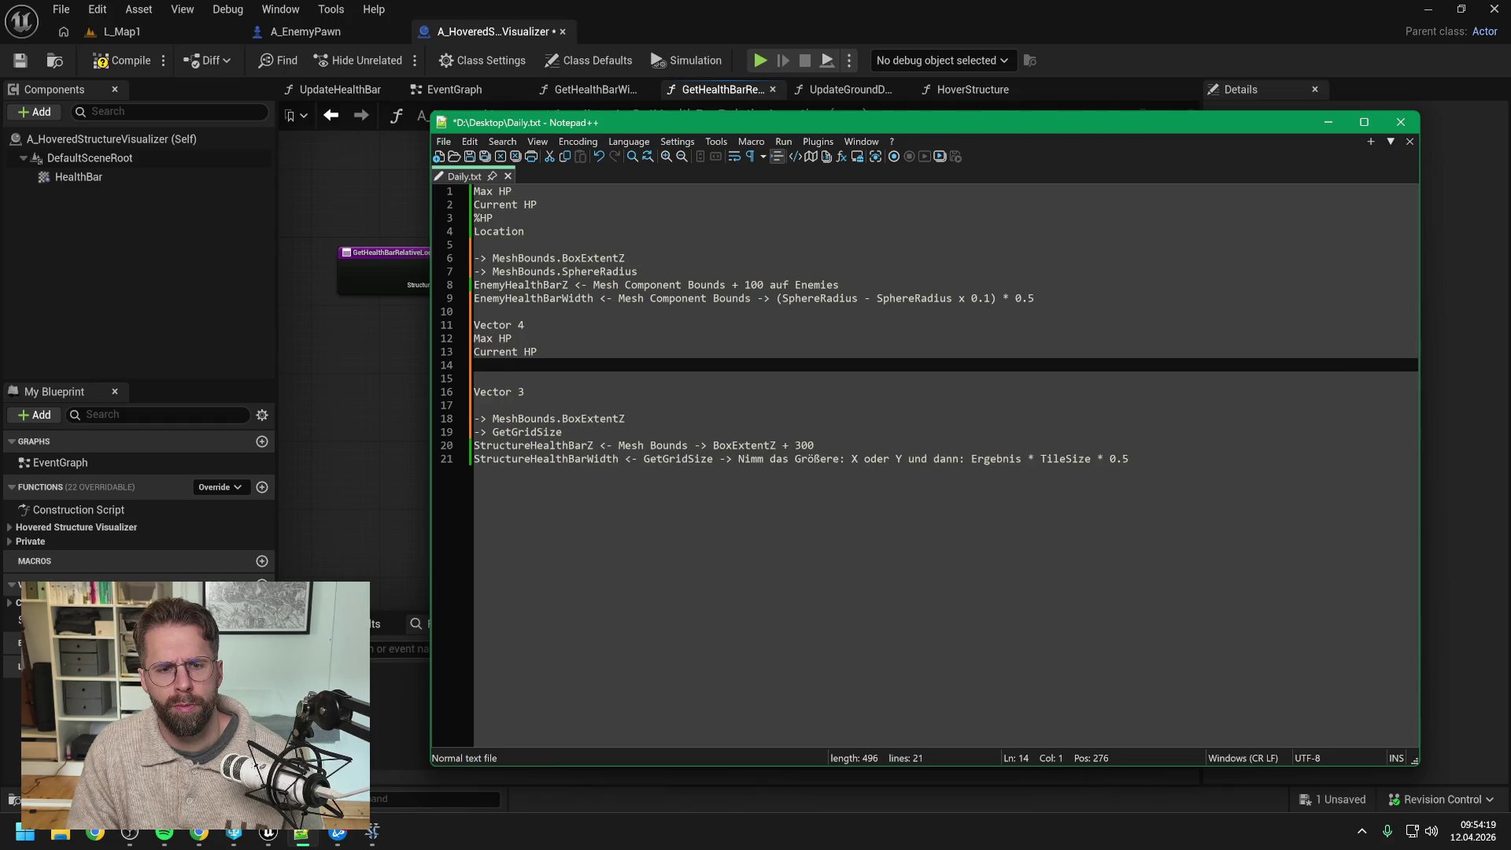
pyautogui.write('Z')
pyautogui.press('Return')
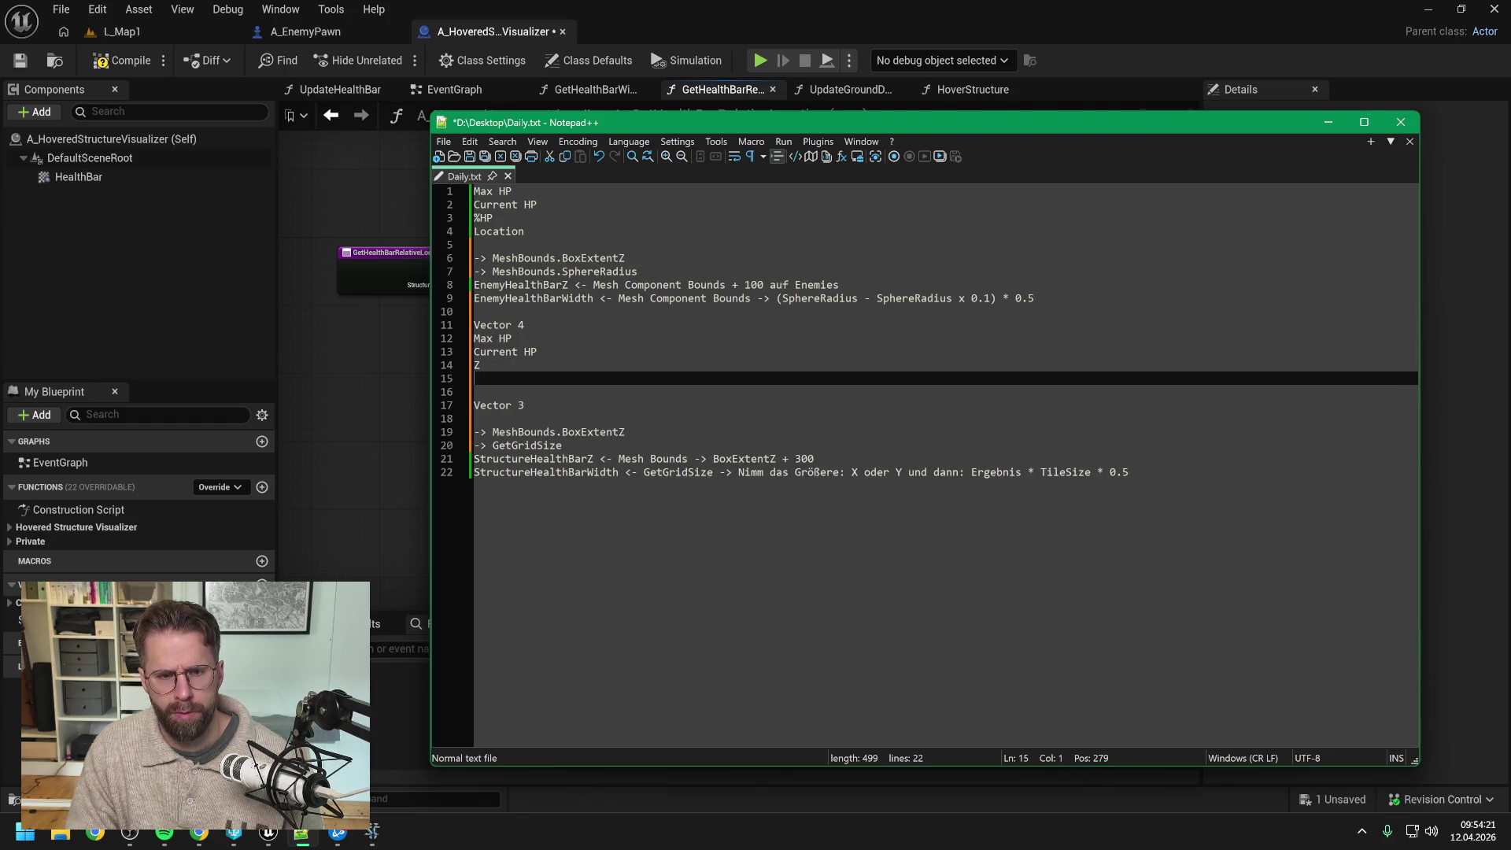
pyautogui.write('SphereRadius')
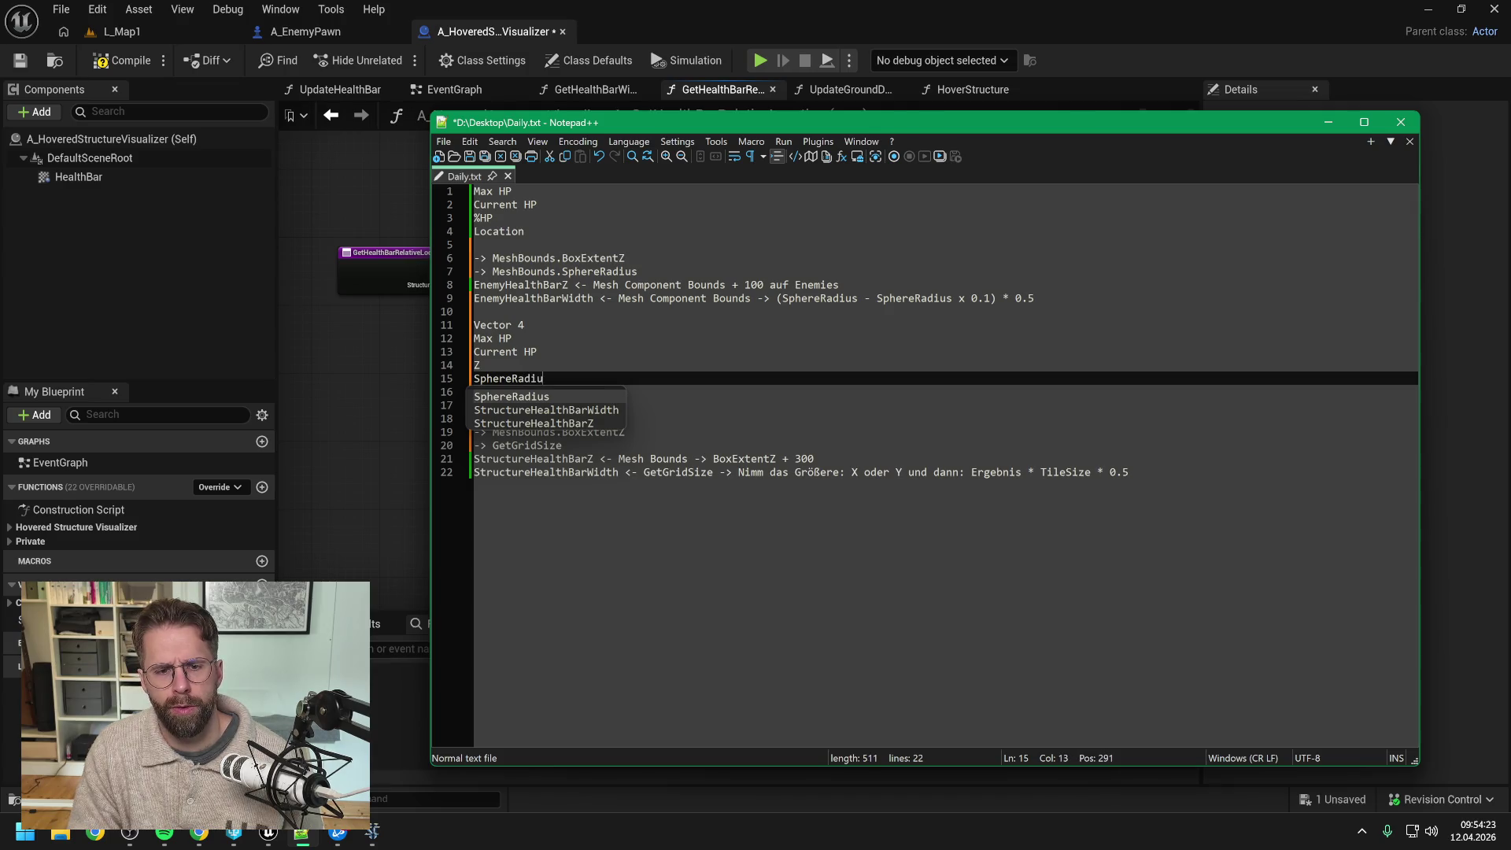
# Step: List Location under the Vector 3 heading
pyautogui.click(524, 404)
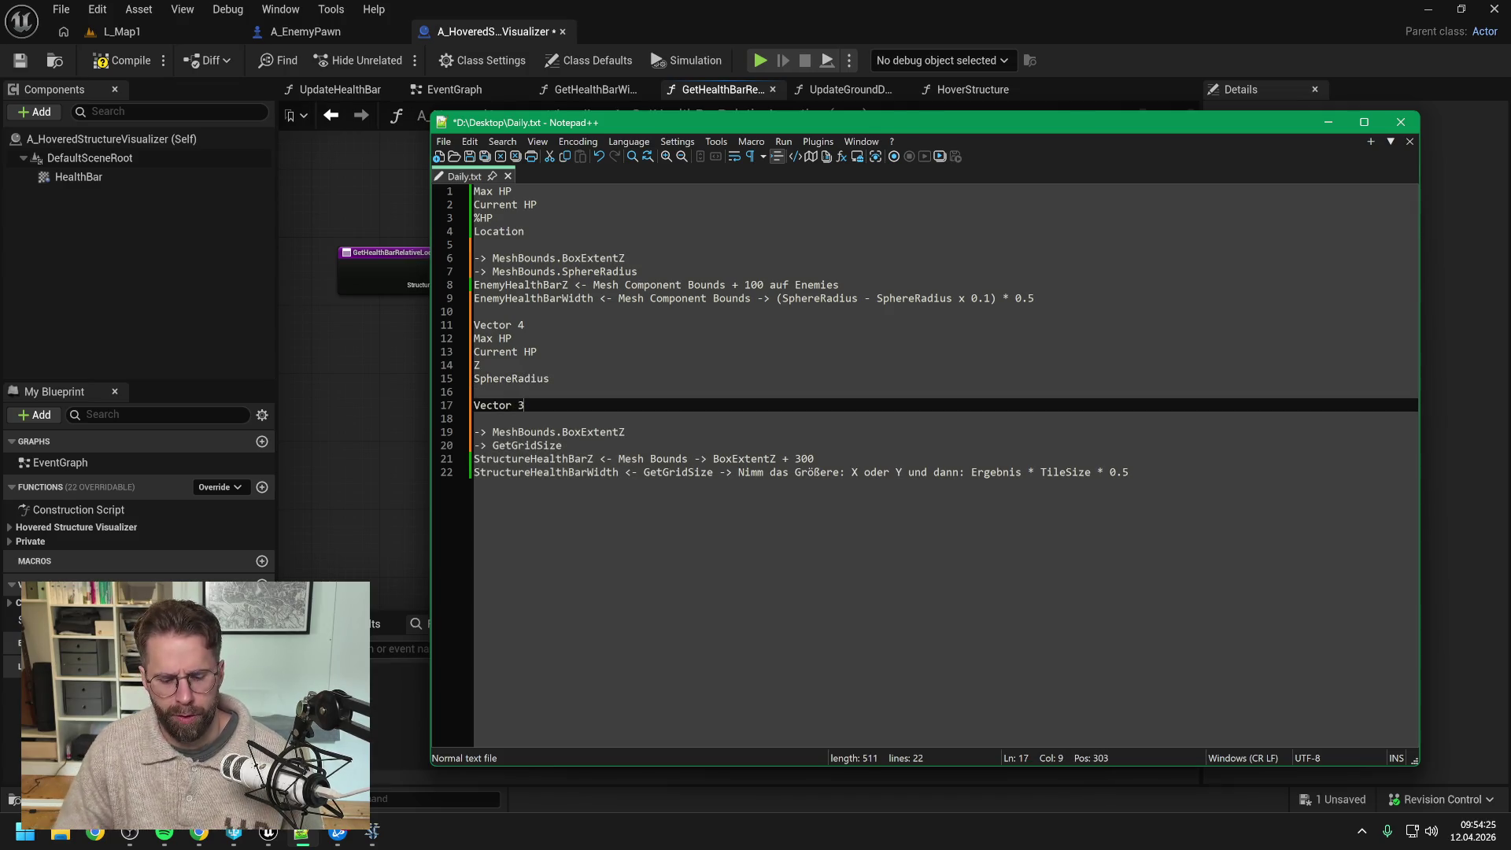
pyautogui.press('Return')
pyautogui.write('Location')
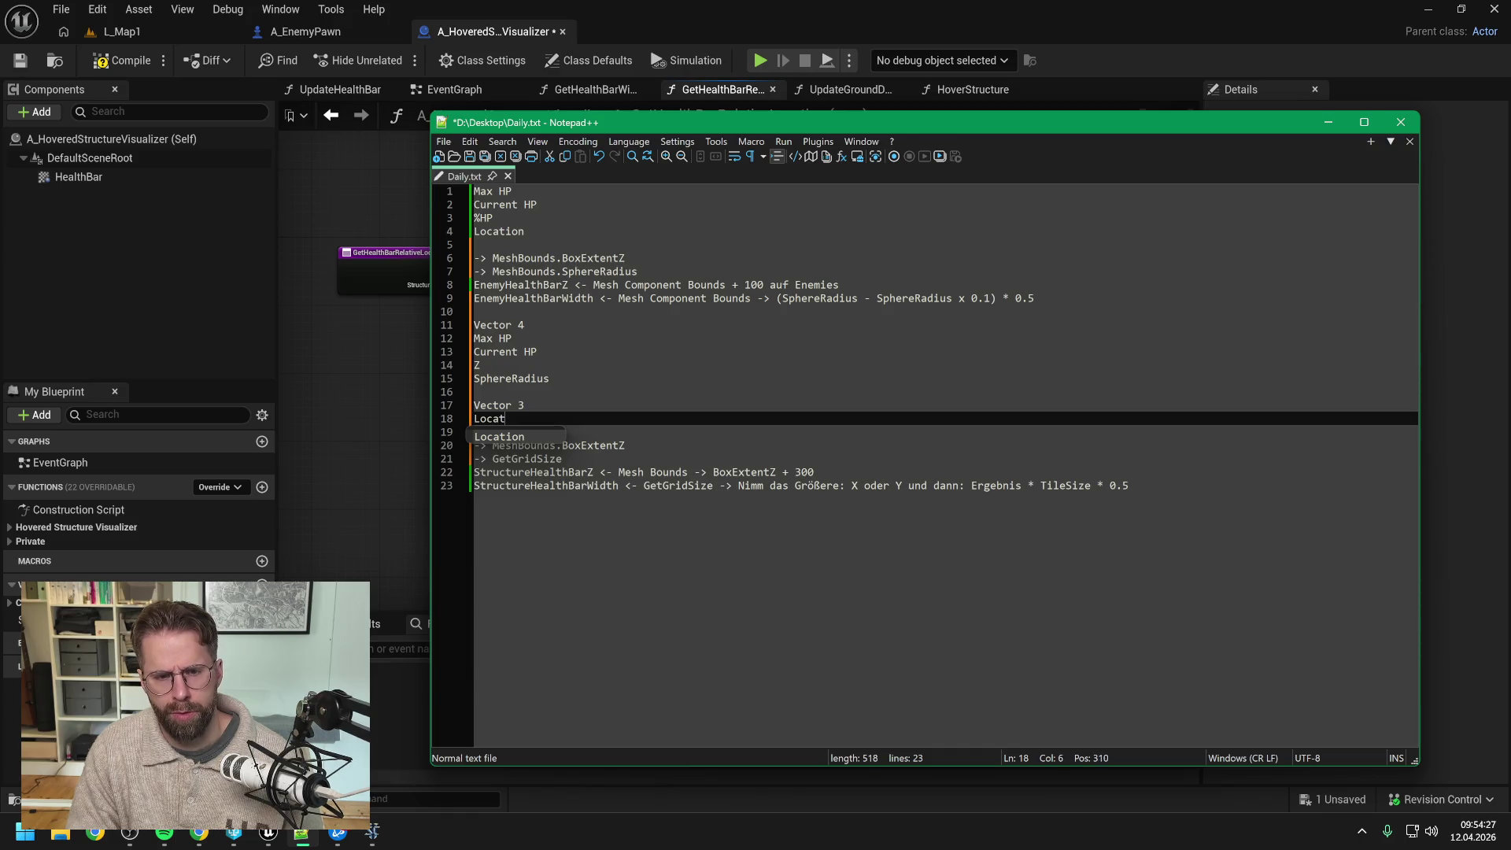
pyautogui.click(524, 405)
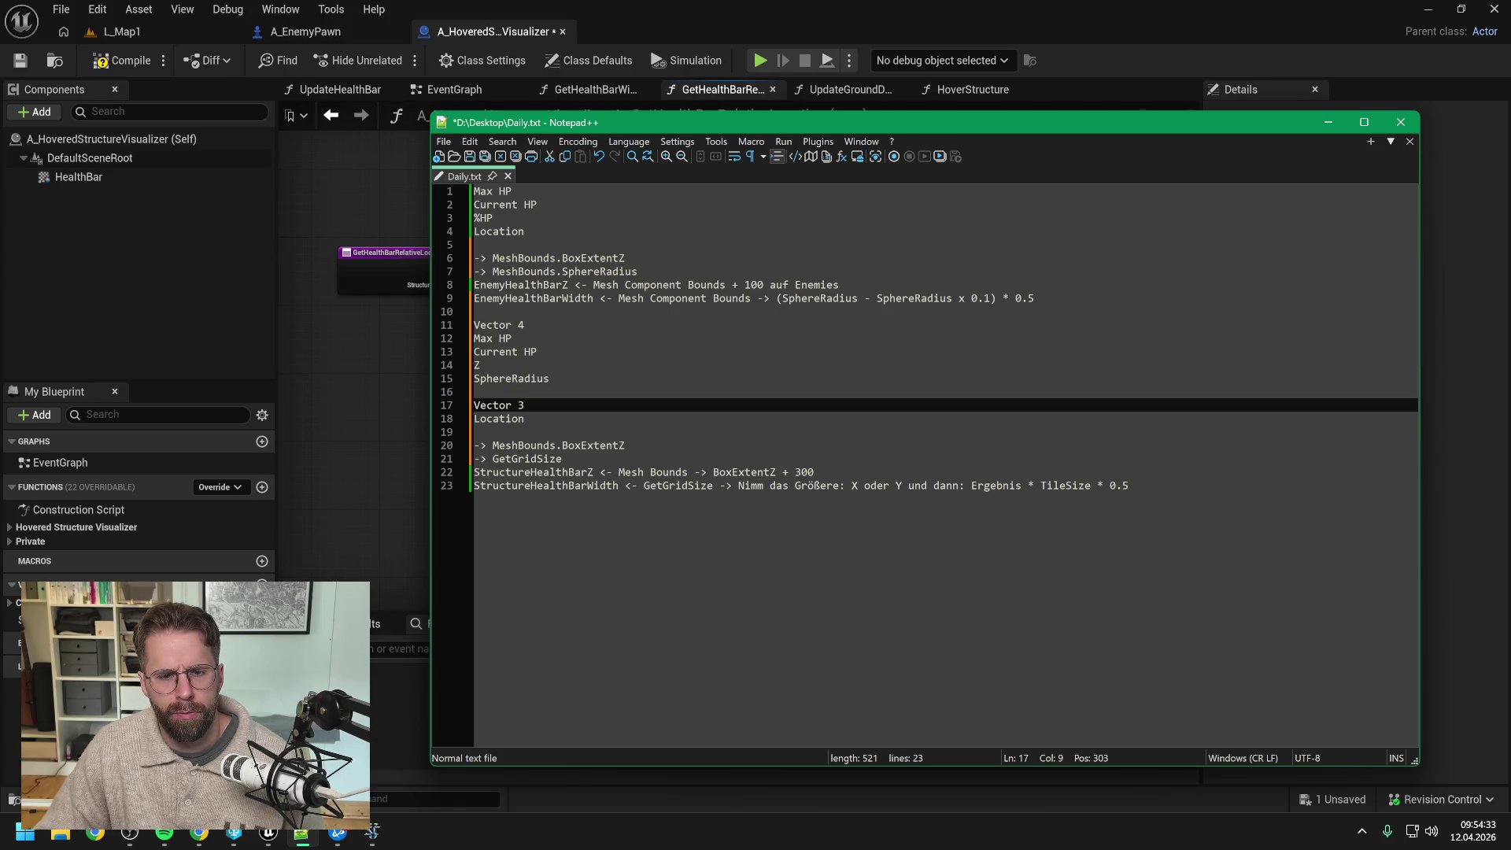
# Step: Add empty lines below the StructureHealthBarWidth formula
pyautogui.click(1130, 486)
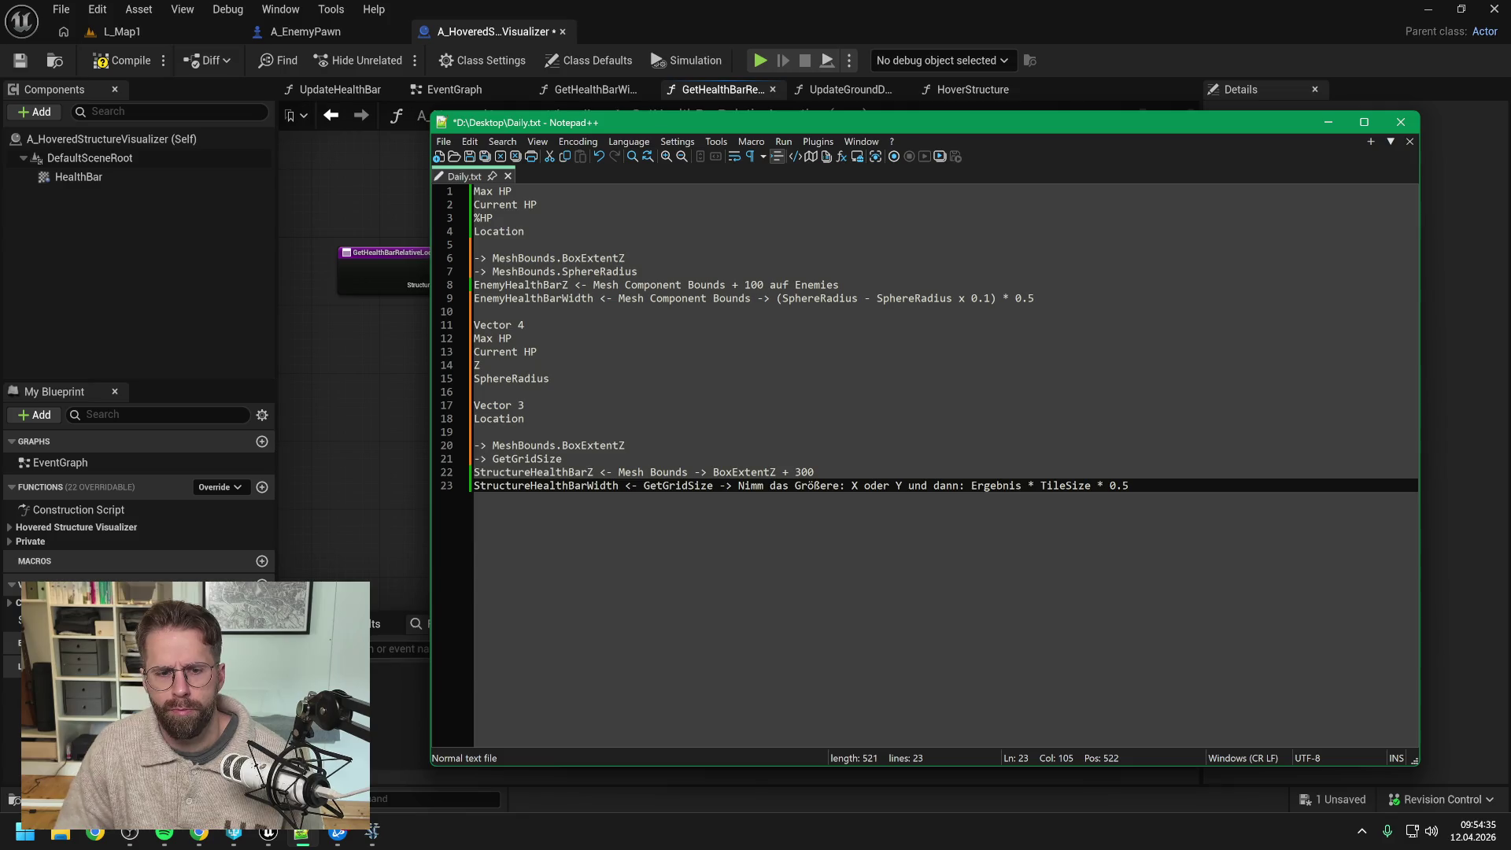
pyautogui.hotkey('ctrl', 's')
pyautogui.press('Return')
pyautogui.press('Return')
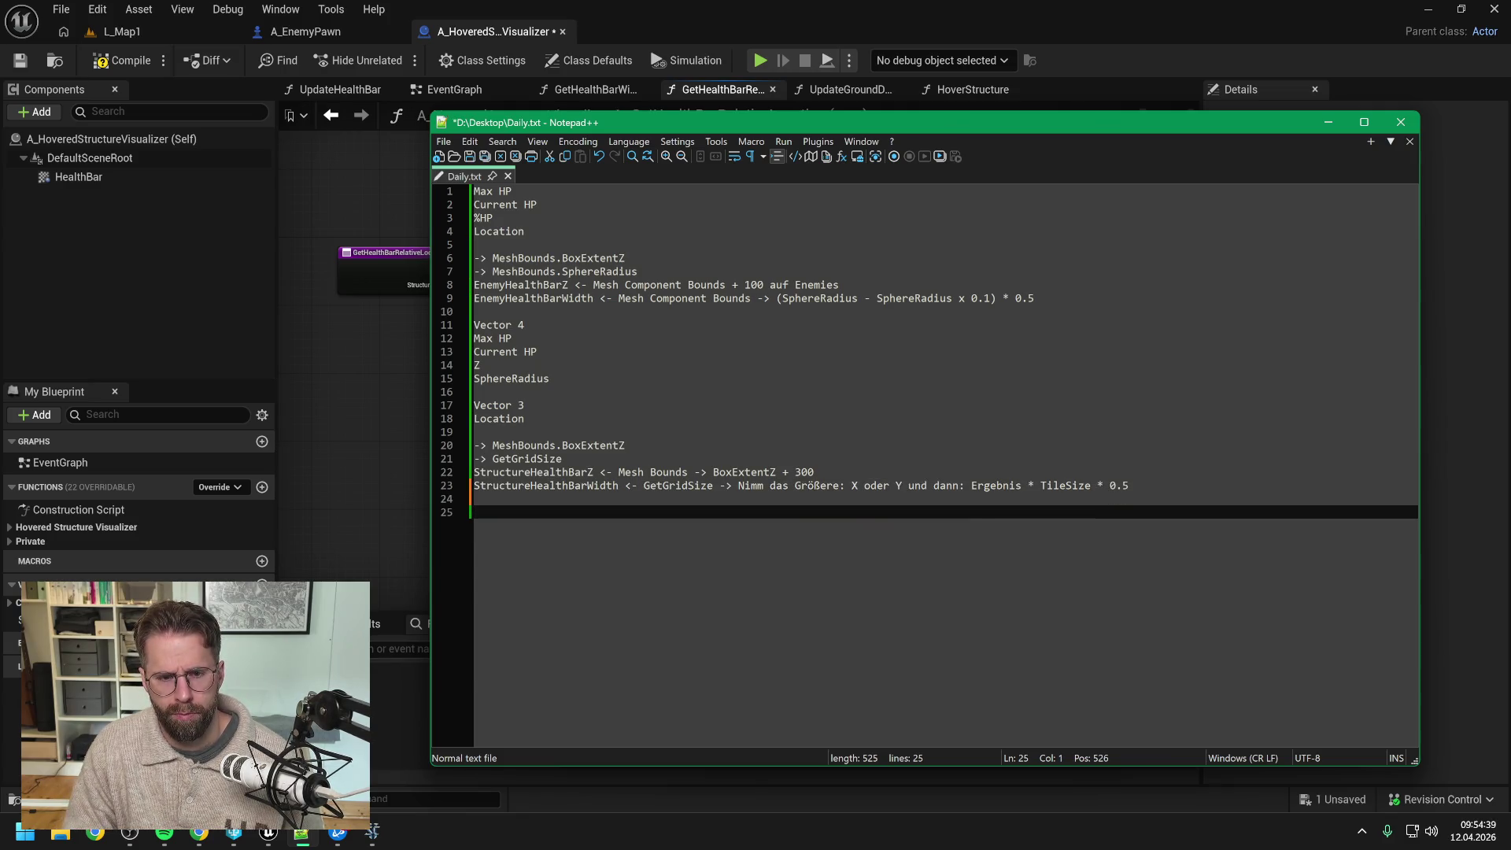
# Step: Write a new block reading 'Vector 4', 'Max HP' and 'Current HP' on separate lines
pyautogui.write('V')
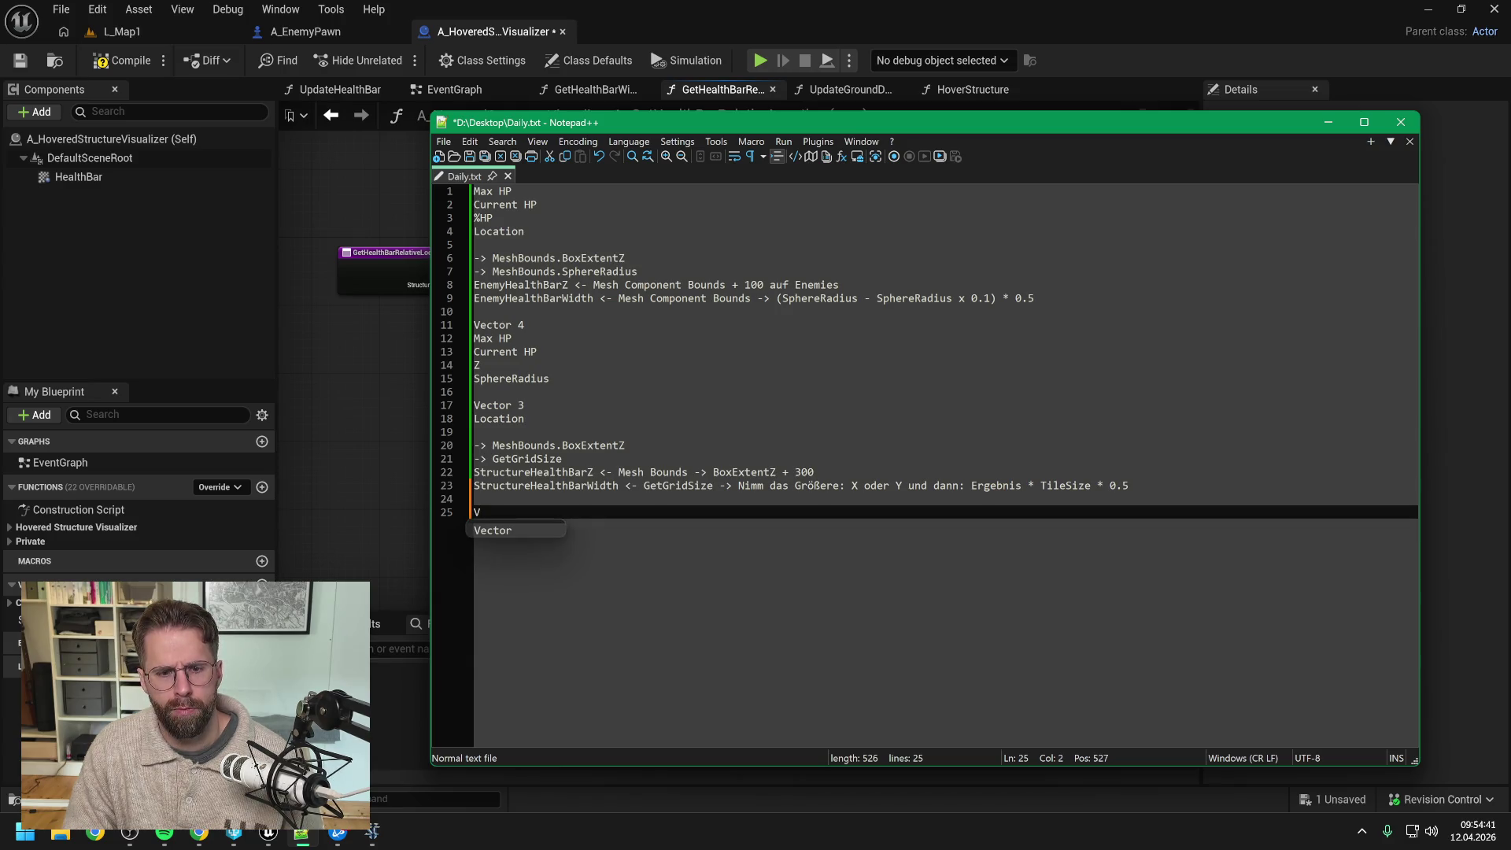
pyautogui.write('e ')
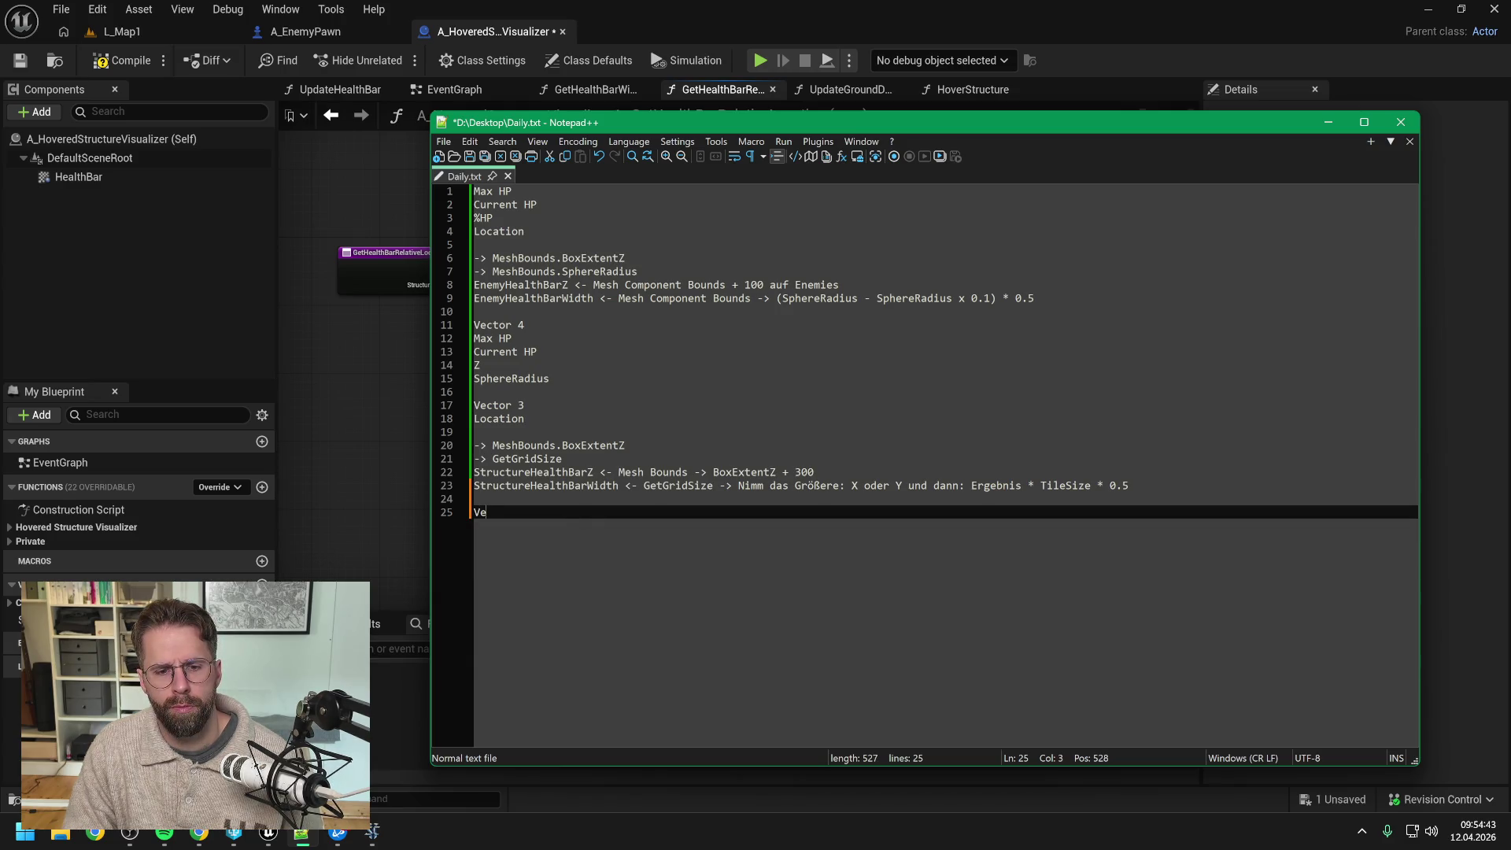
pyautogui.write('ctor4')
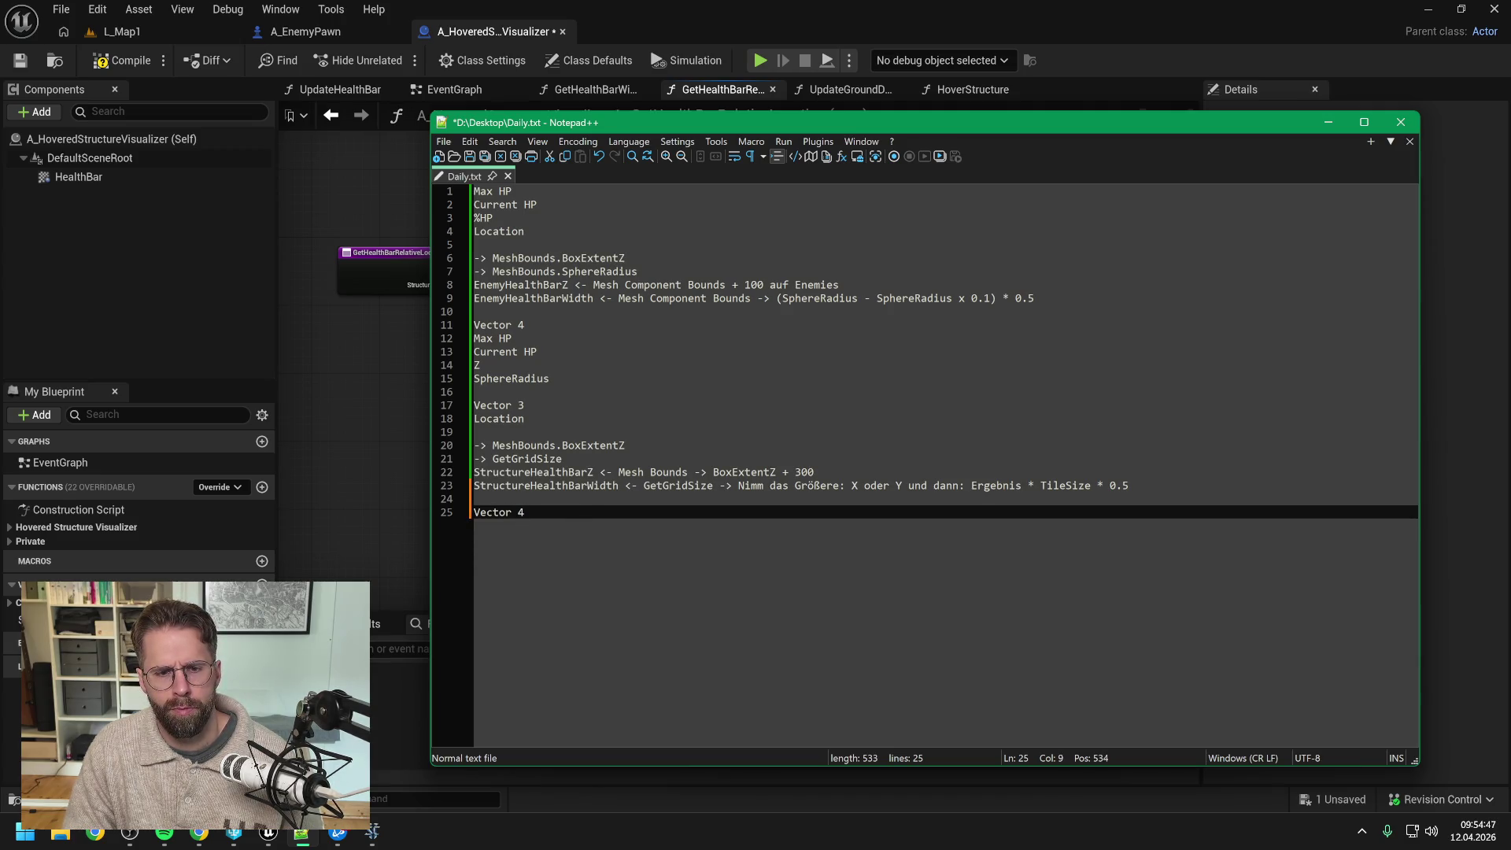
pyautogui.press('Return')
pyautogui.press('Return')
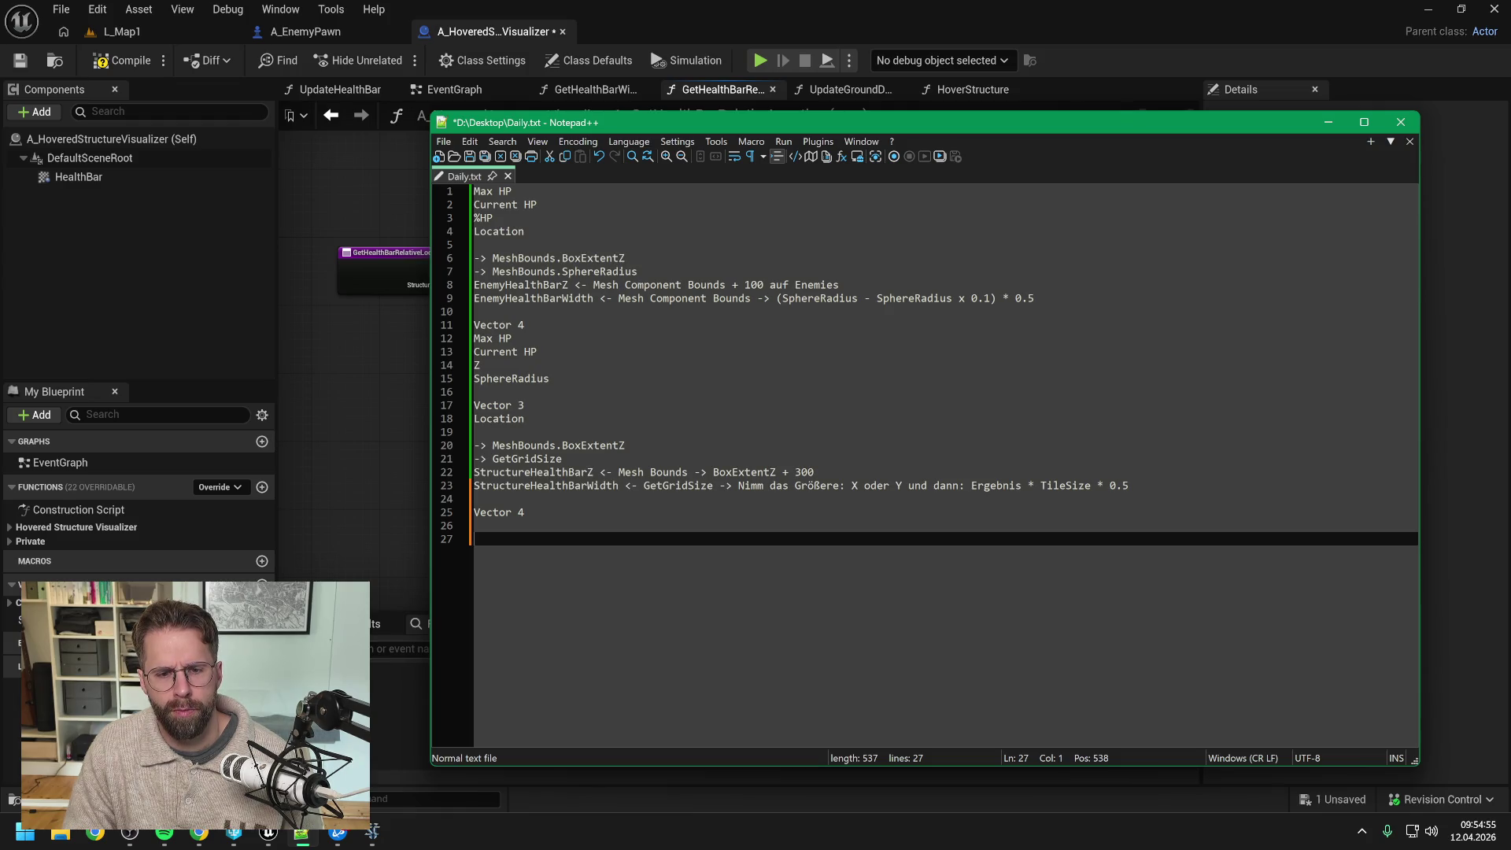
pyautogui.press('BackSpace')
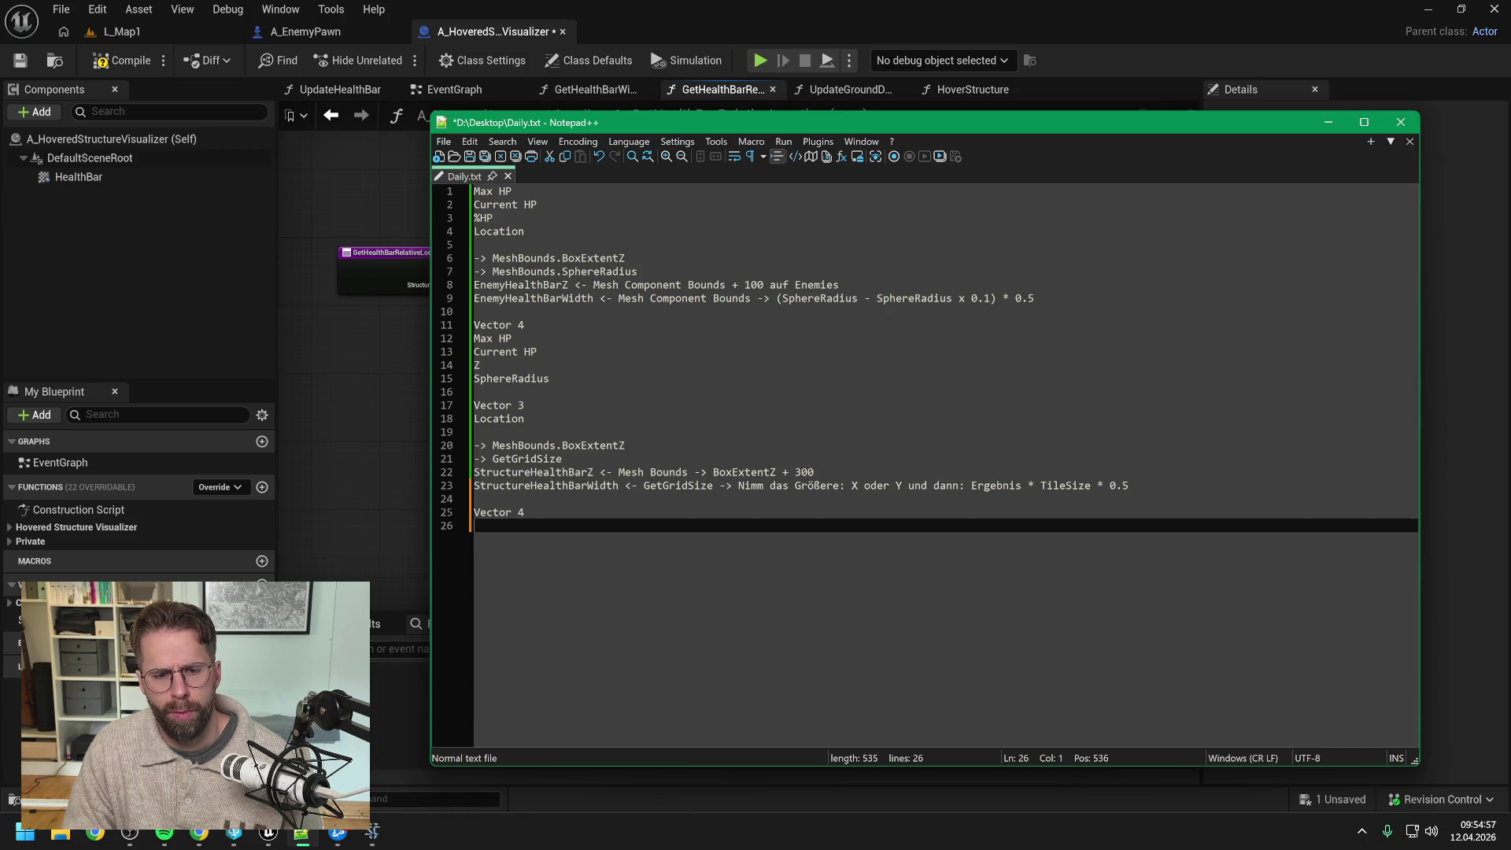
pyautogui.press('Return')
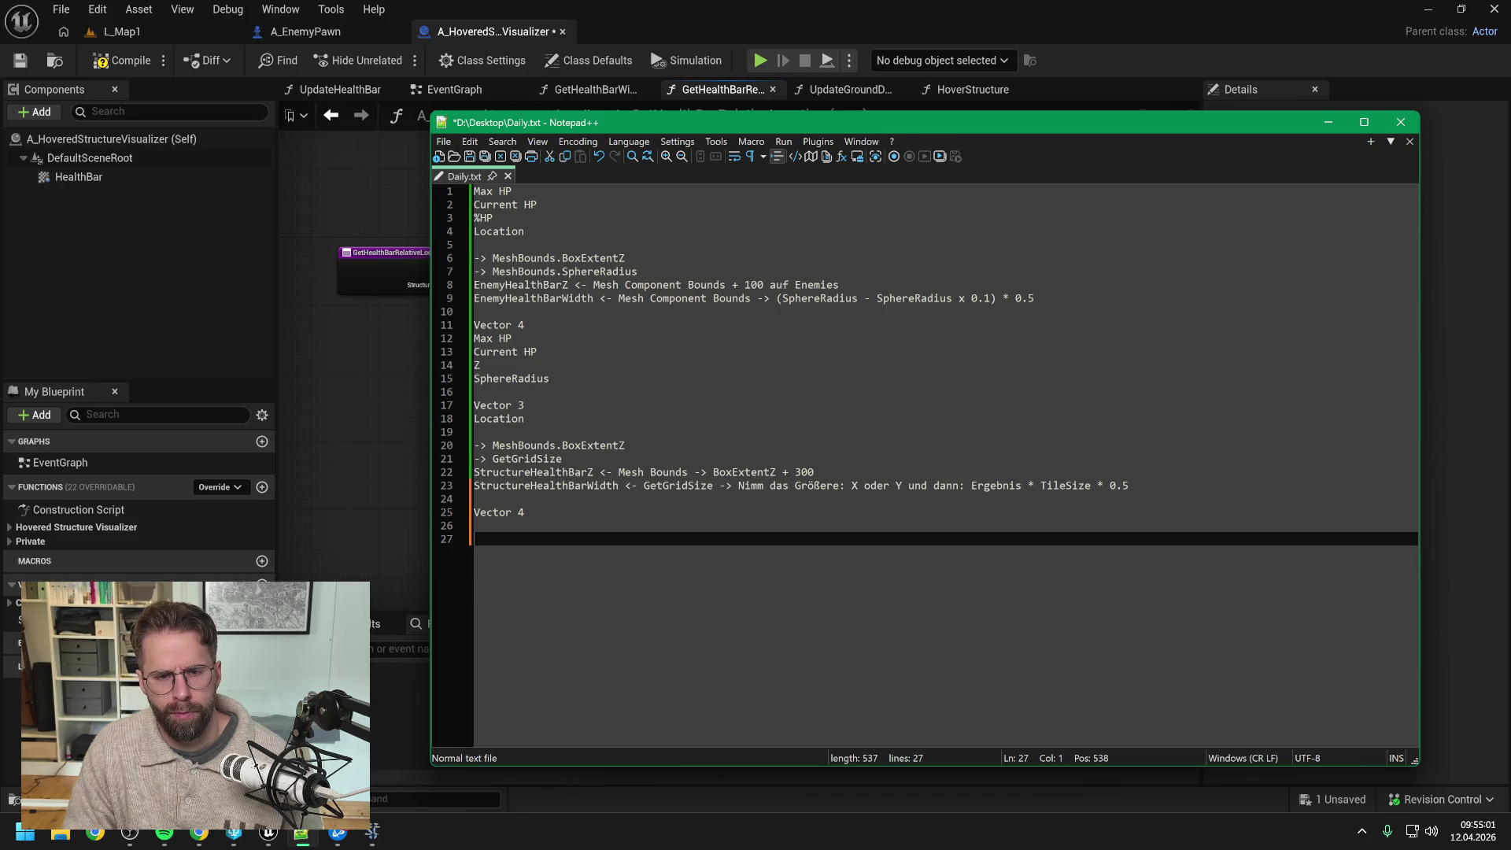
pyautogui.write('Maxp H')
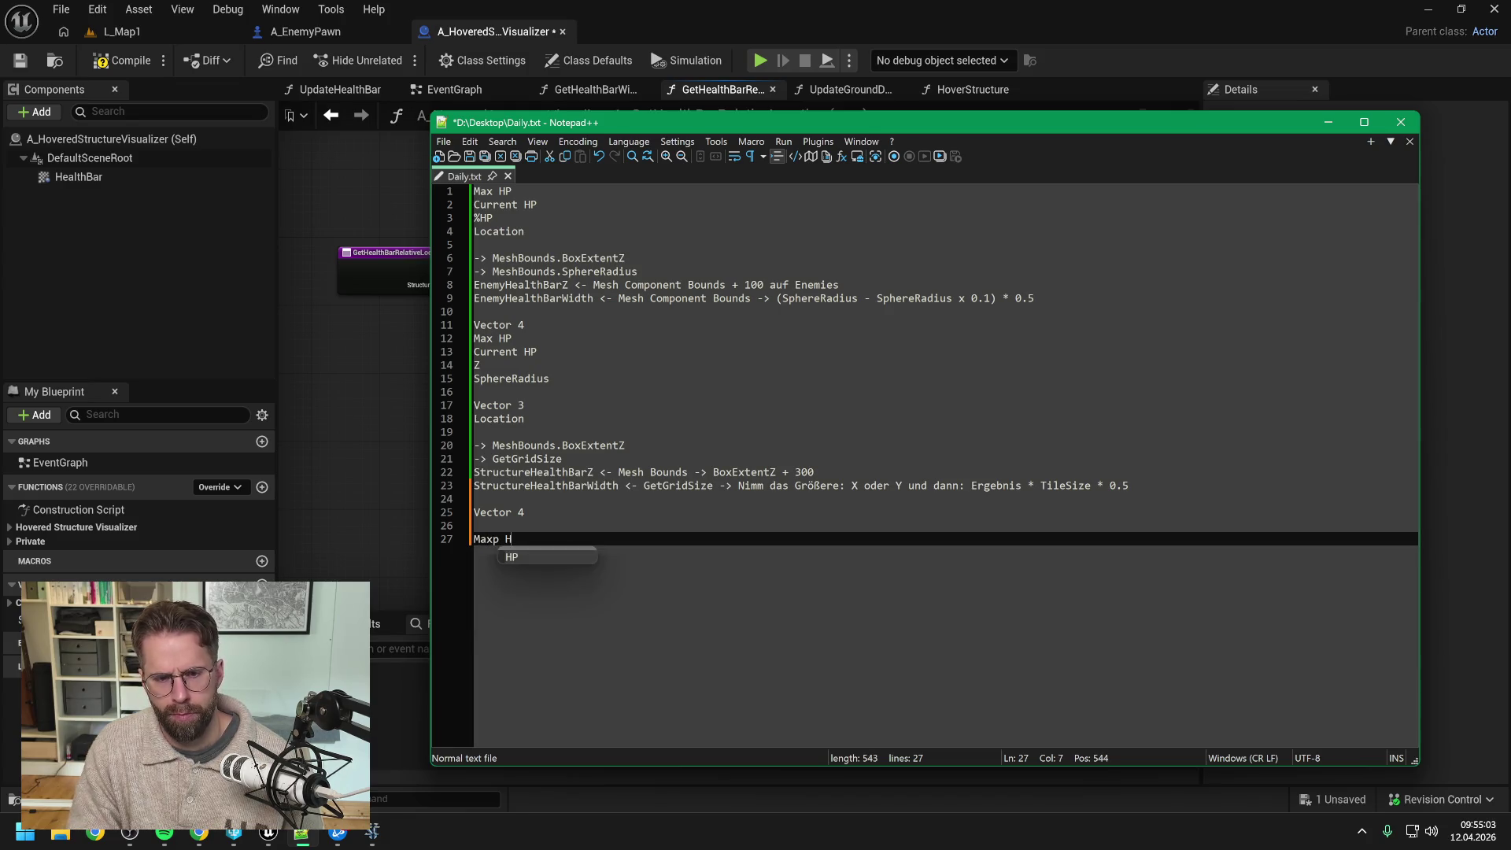
pyautogui.press('BackSpace')
pyautogui.press('BackSpace')
pyautogui.press('BackSpace')
pyautogui.write('x ')
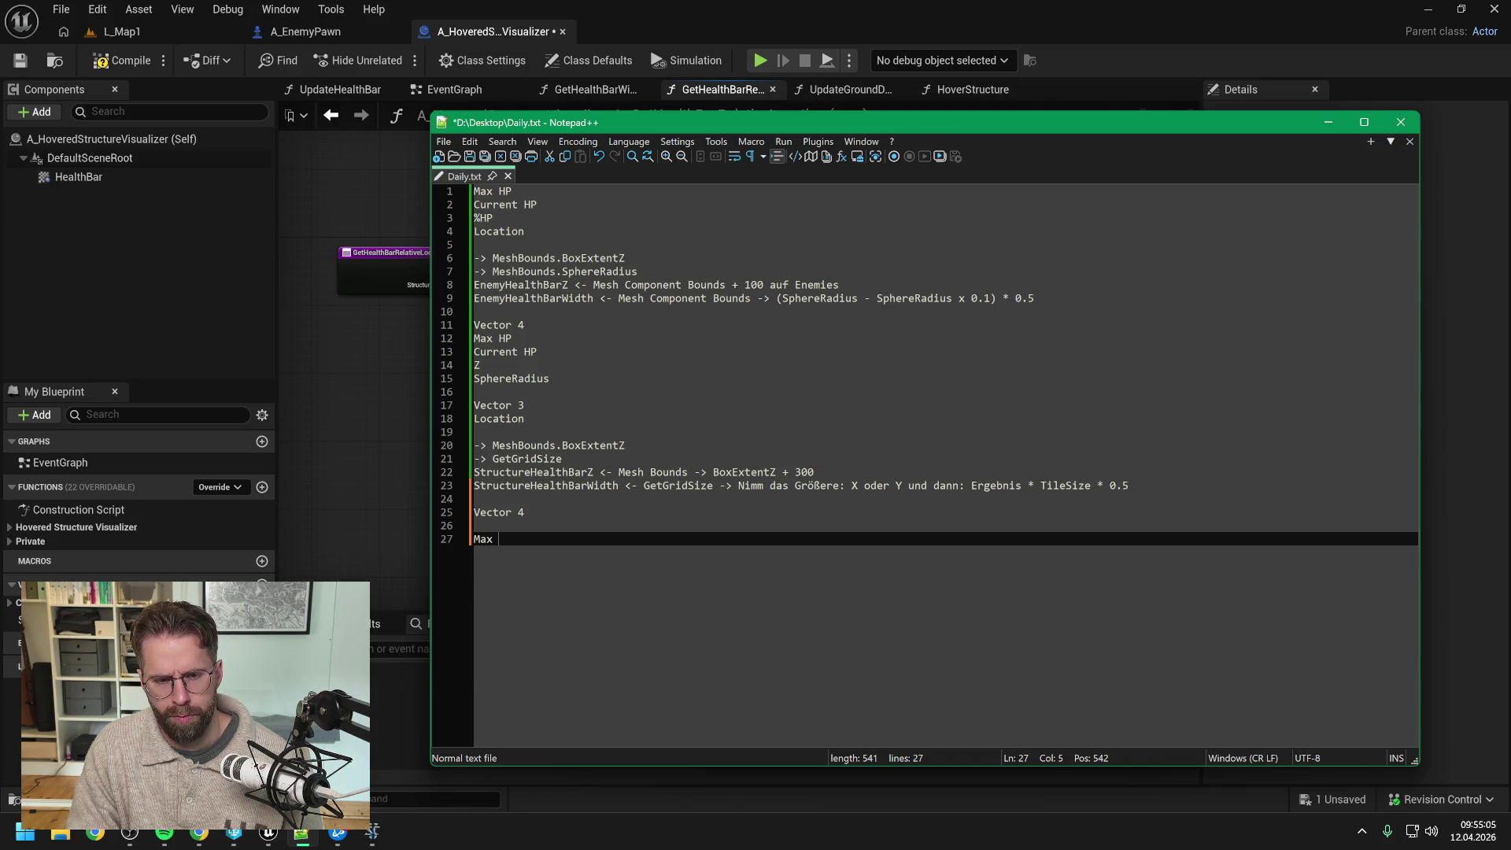
pyautogui.write('HP')
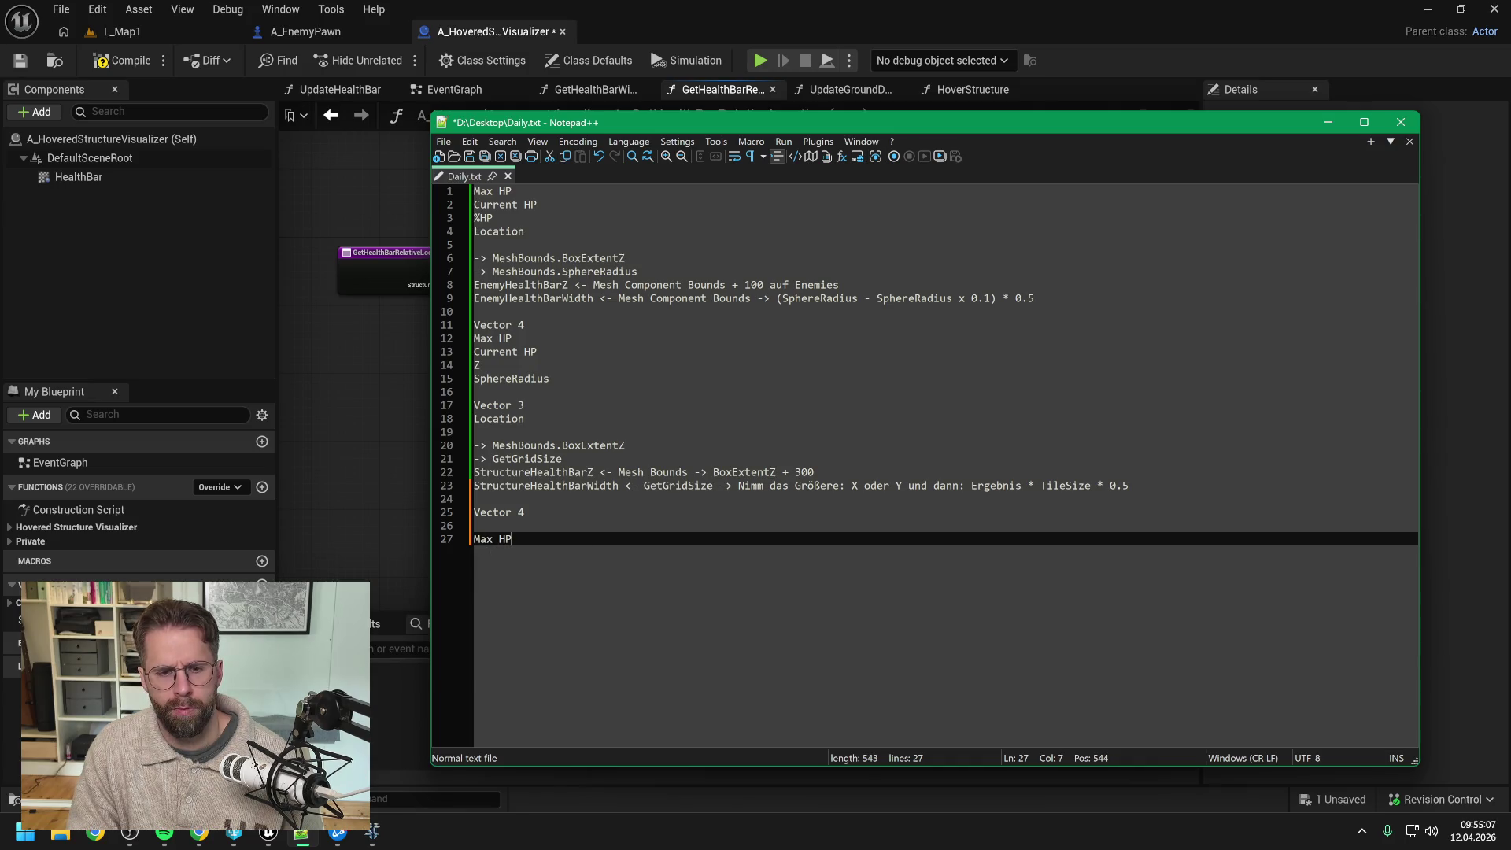
pyautogui.press('Return')
pyautogui.write('Curr')
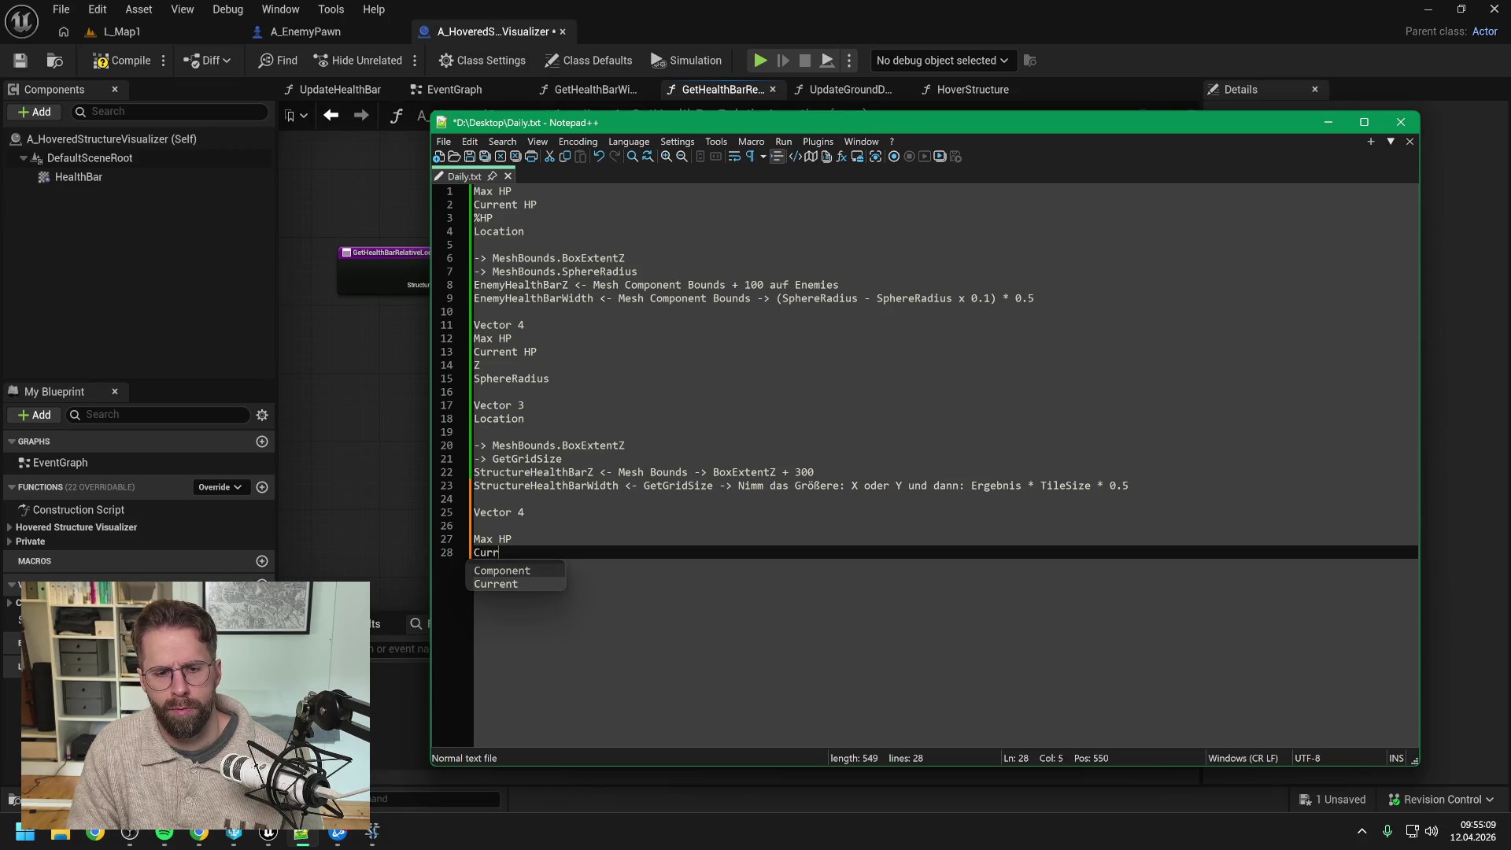
pyautogui.write('ent HP')
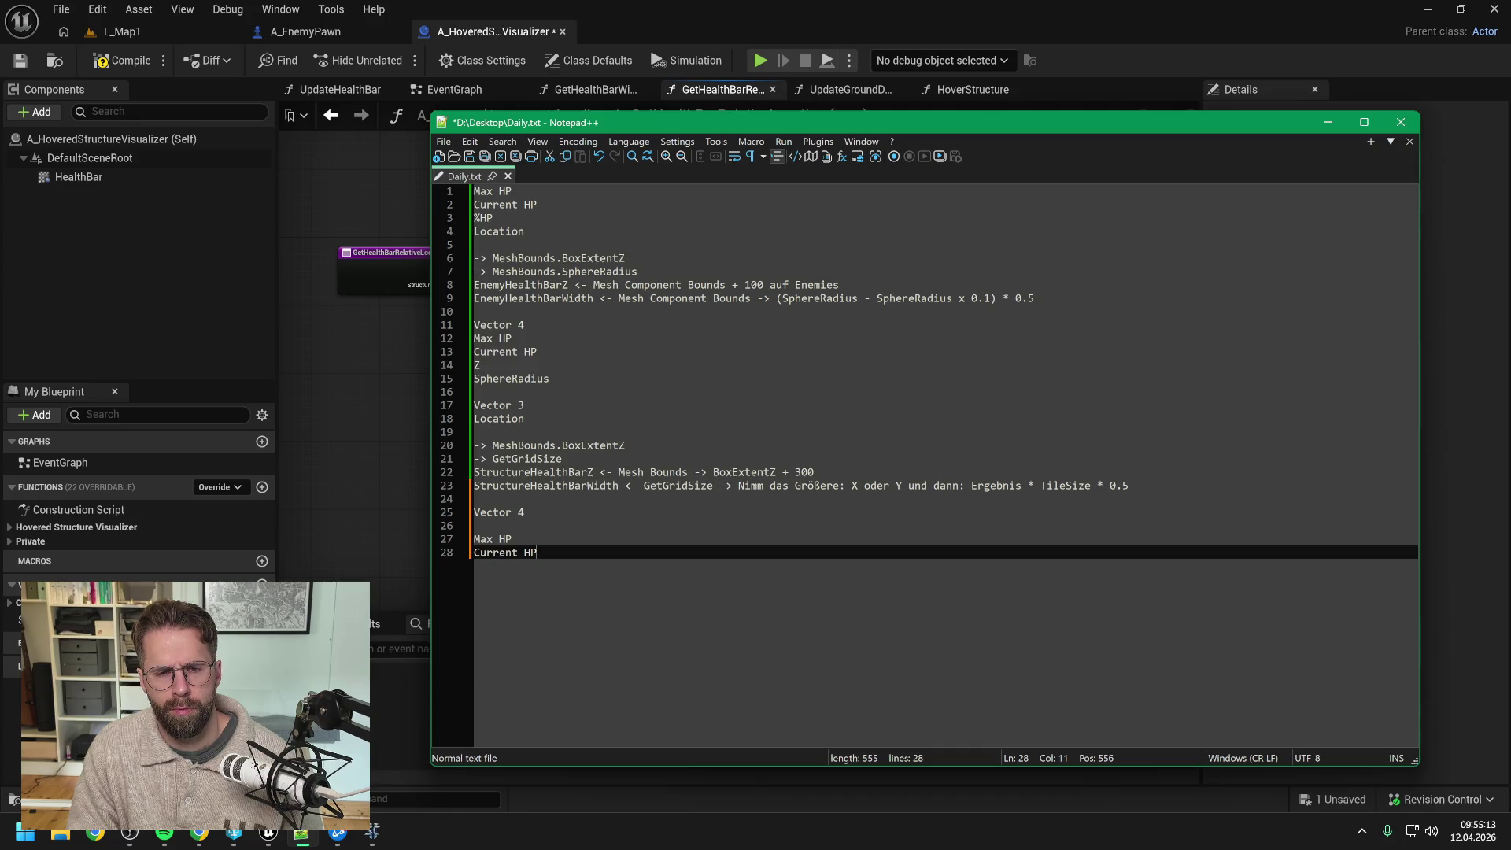
pyautogui.press('Return')
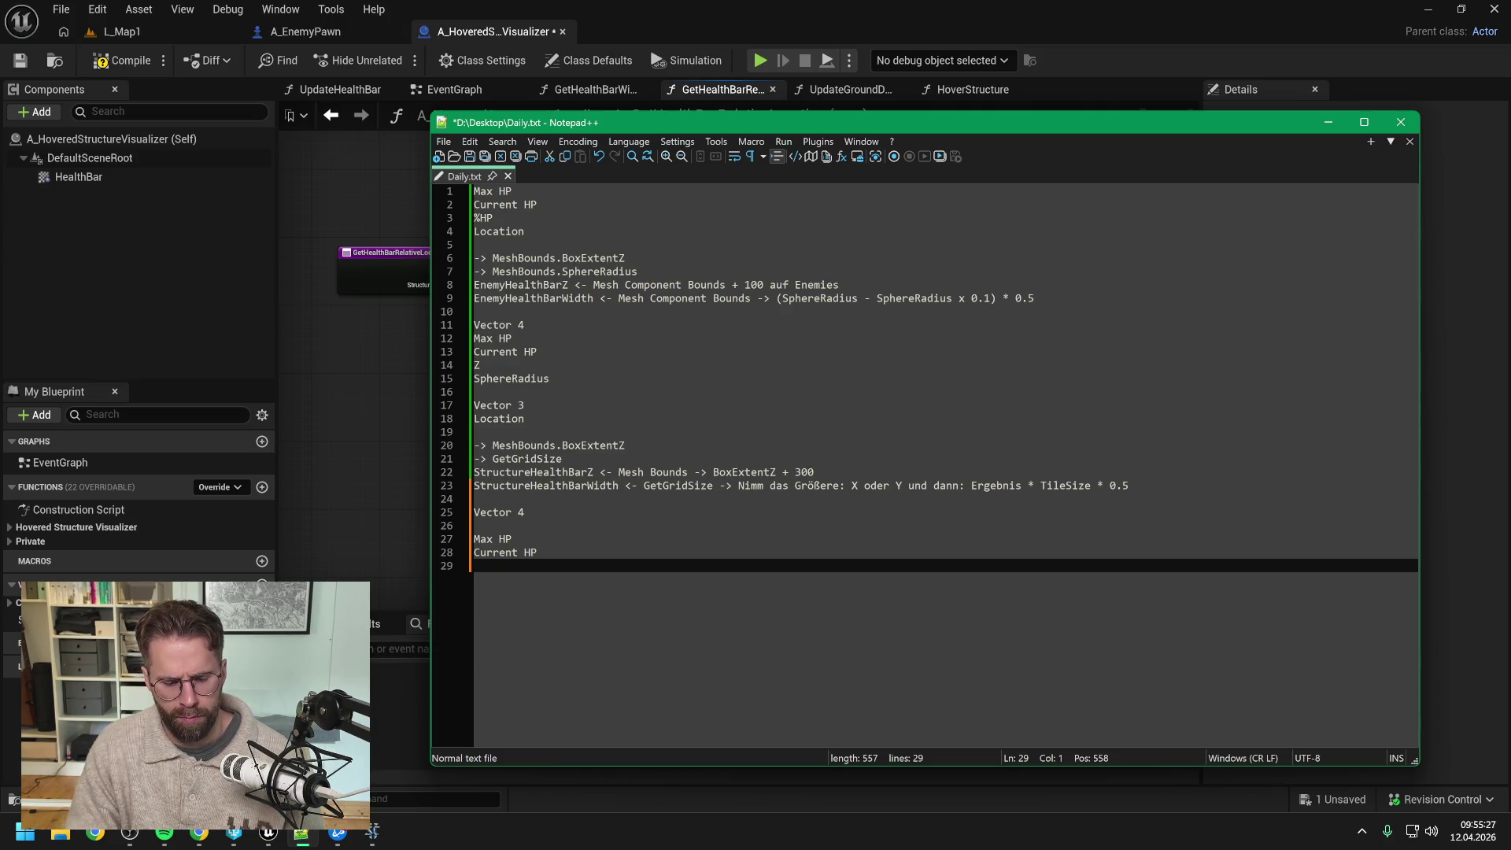
# Step: Start a BoxExtentZ entry below Current HP, then delete the partial text
pyautogui.write('Box')
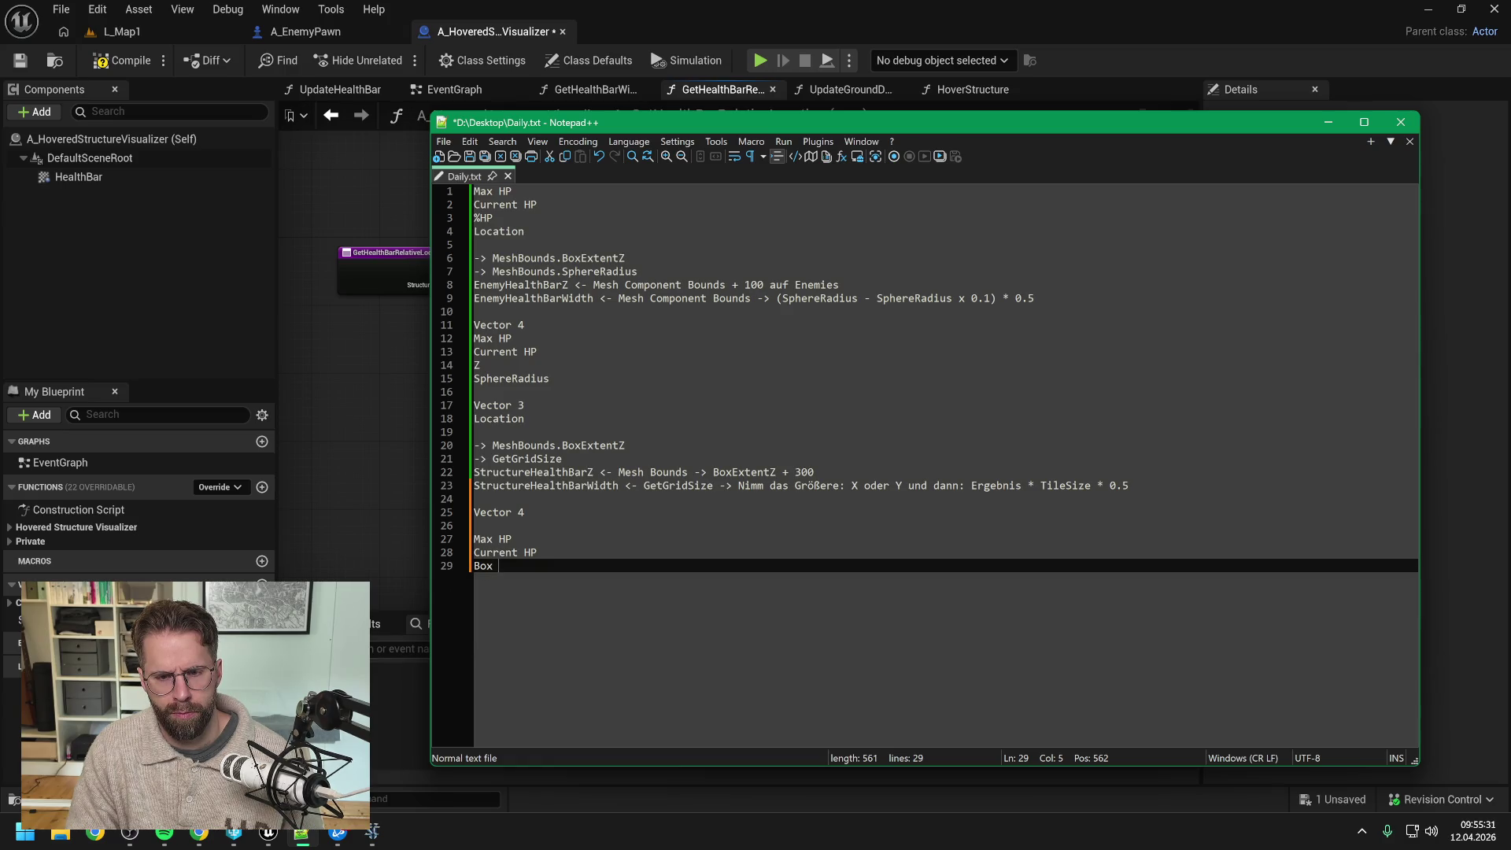
pyautogui.press('BackSpace')
pyautogui.write('E')
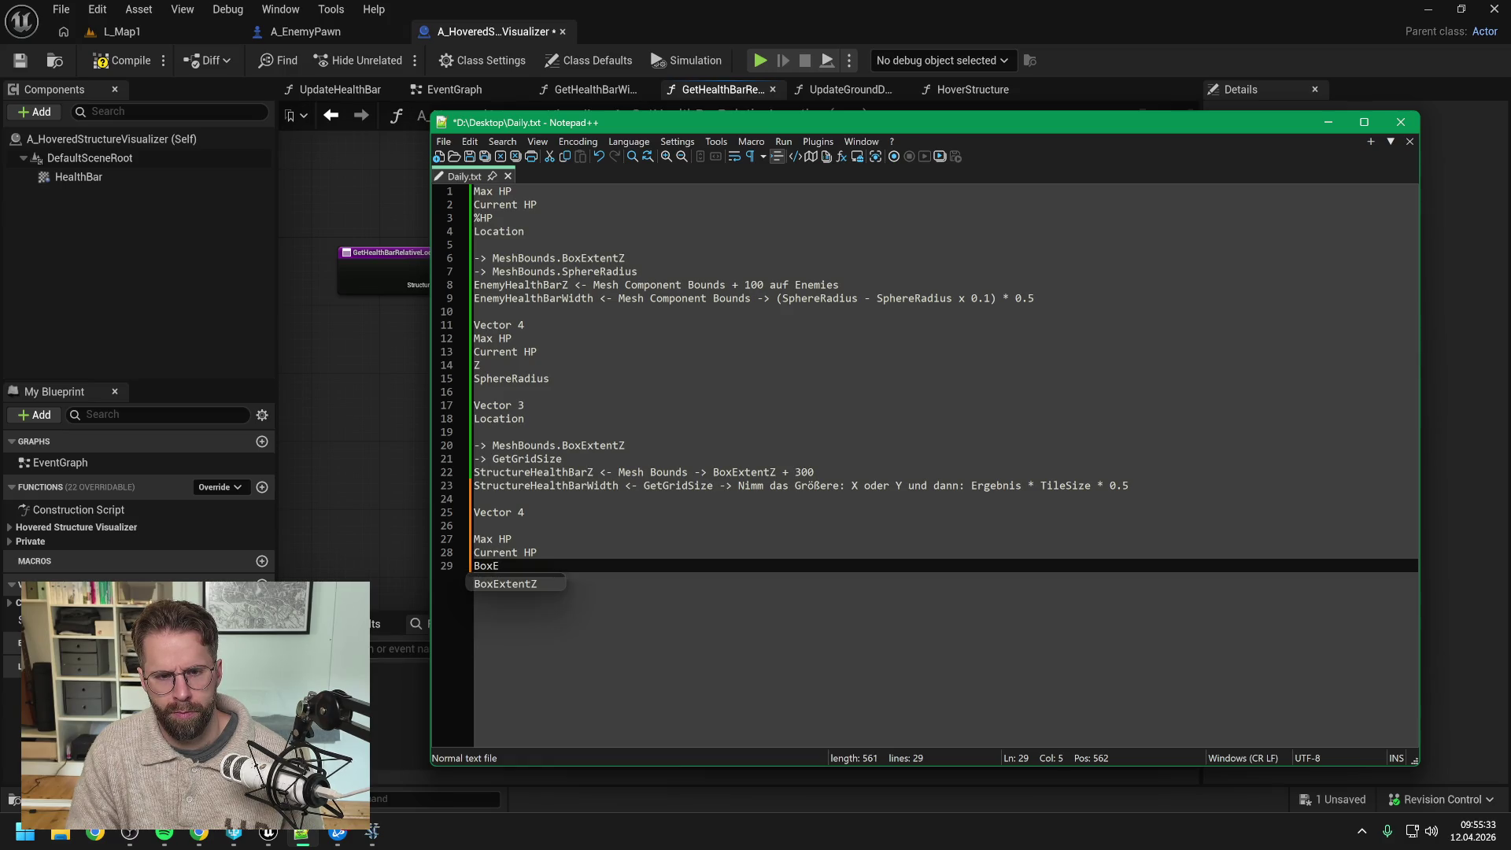
pyautogui.press('BackSpace')
pyautogui.press('BackSpace')
pyautogui.press('BackSpace')
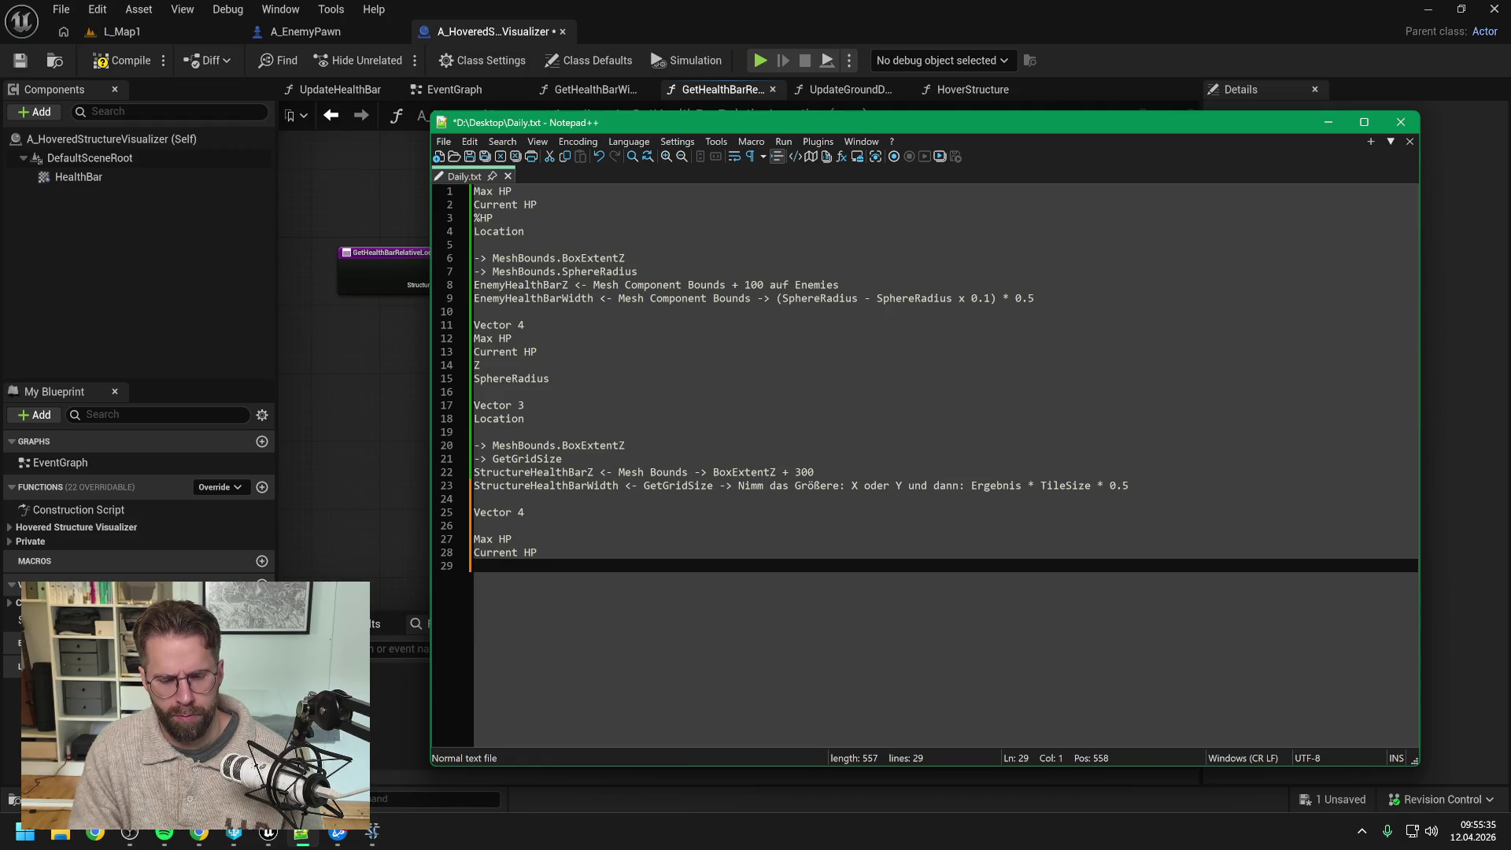
# Step: Add Z to the block and change its heading from Vector 4 to Vector 3
pyautogui.write('Z')
pyautogui.click(525, 513)
pyautogui.press('BackSpace')
pyautogui.write('3')
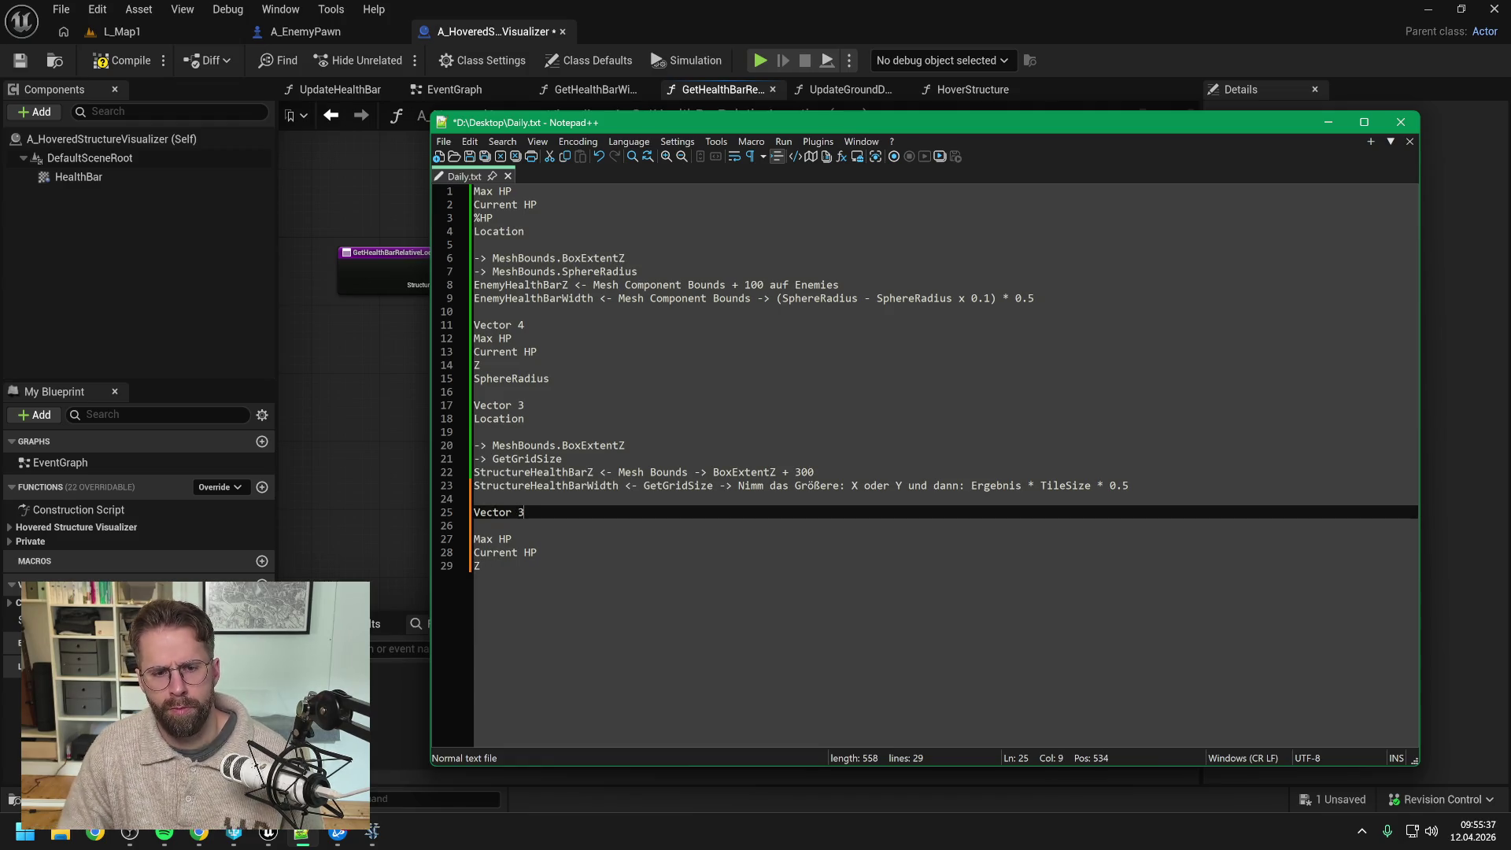
pyautogui.press('Down')
pyautogui.press('Down')
pyautogui.press('Down')
# Step: Add a Vector 2 group listing GetGridSize
pyautogui.press('Return')
pyautogui.press('Return')
pyautogui.write('V')
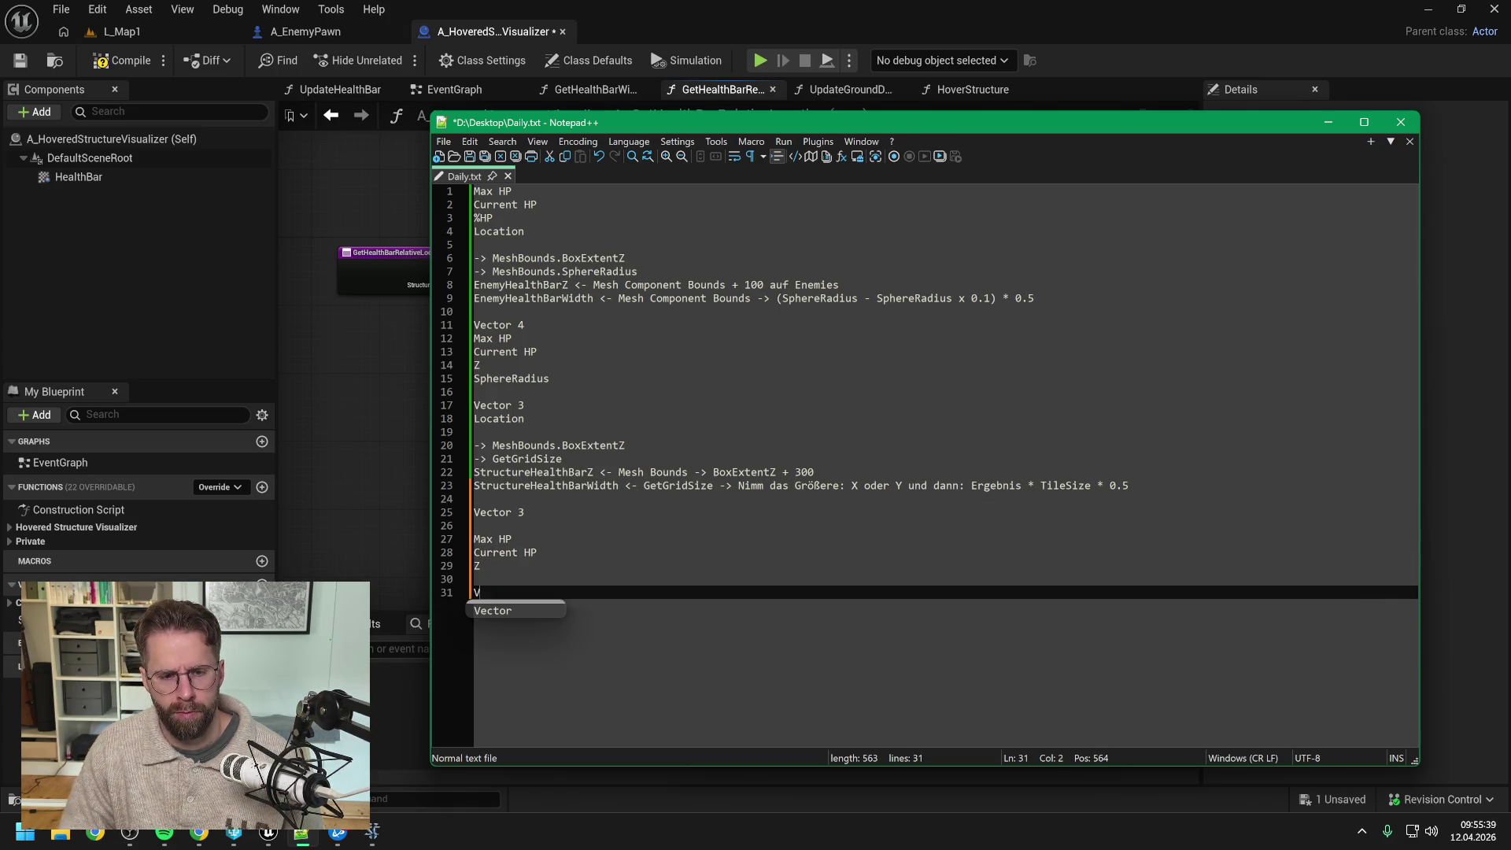
pyautogui.write('ector 2')
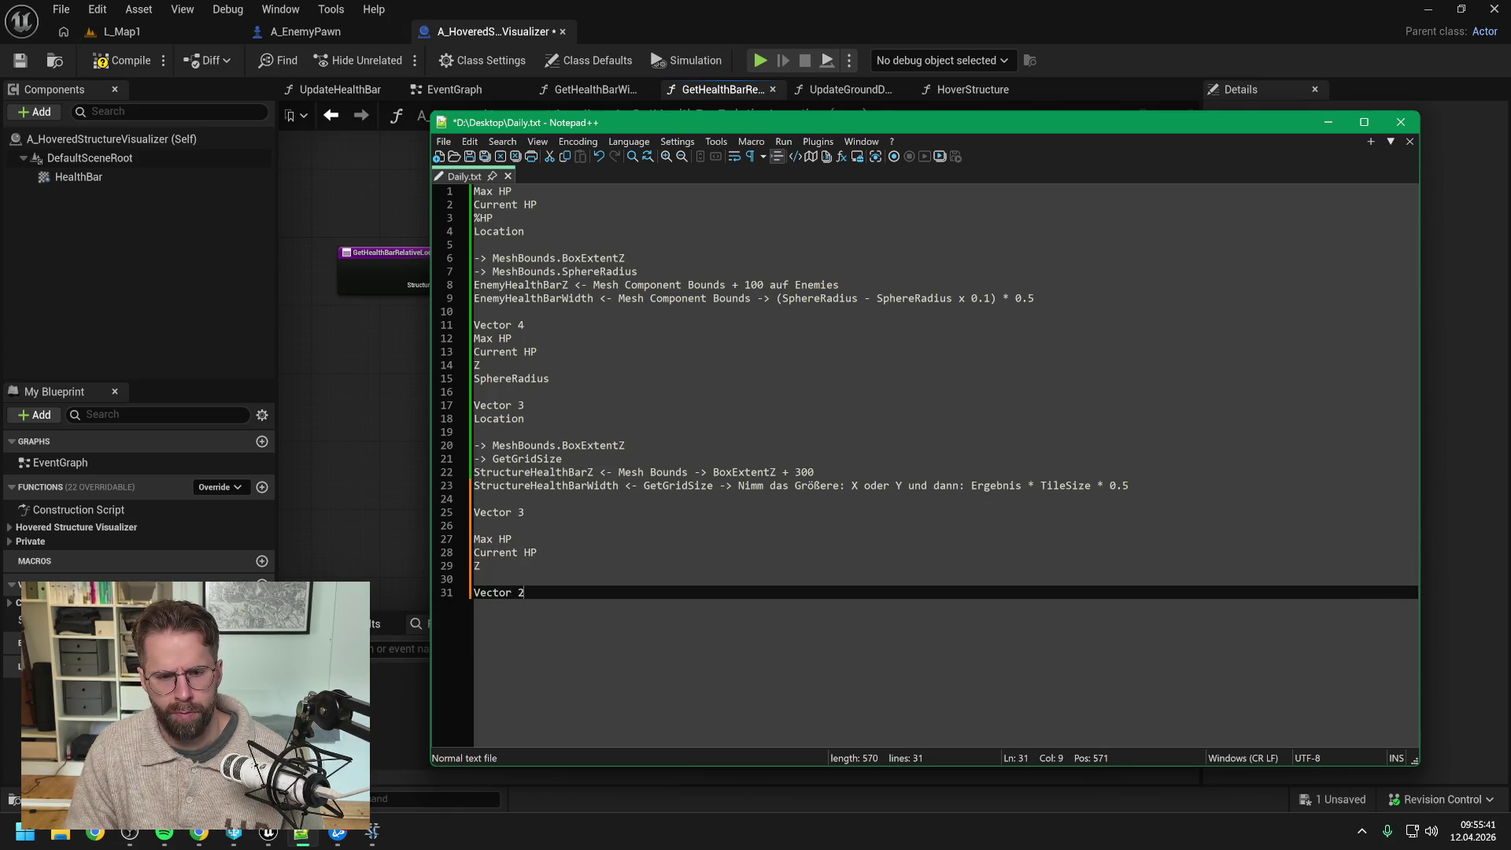
pyautogui.press('Return')
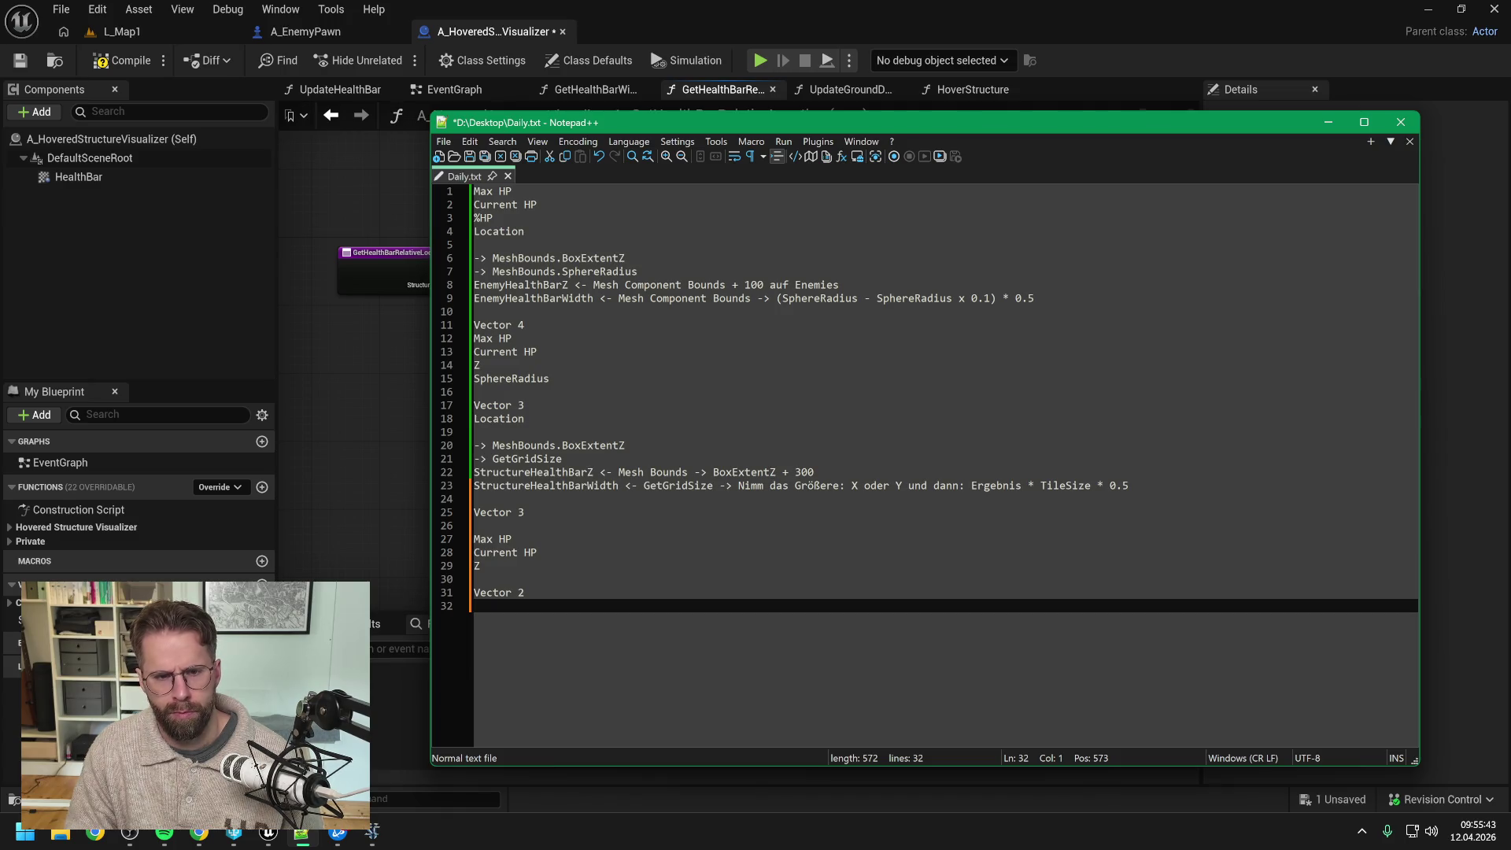
pyautogui.press('Up')
pyautogui.press('Up')
pyautogui.press('Up')
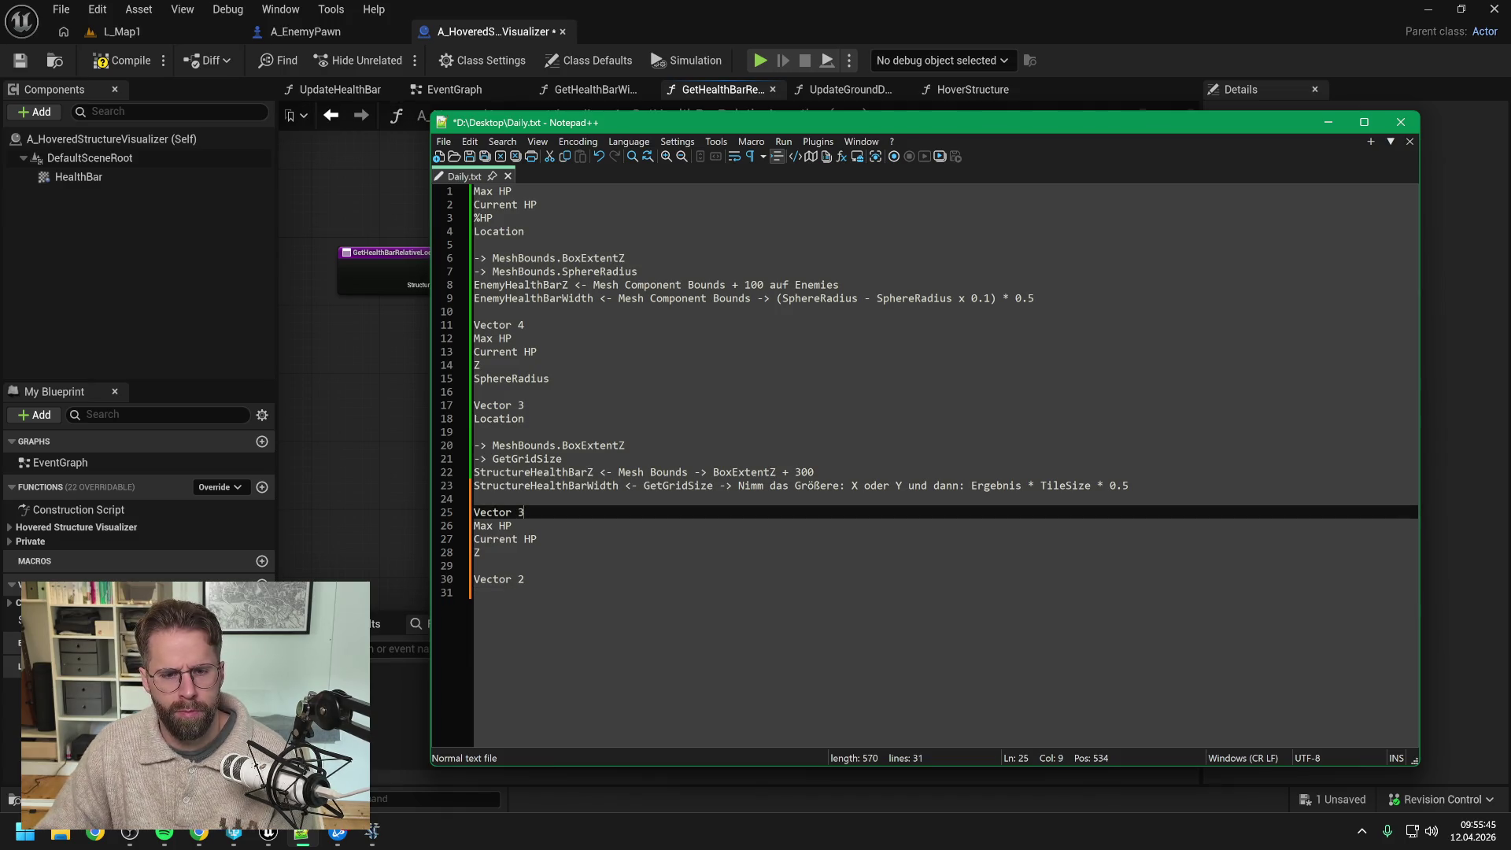
pyautogui.press('Delete')
pyautogui.hotkey('ctrl', 'End')
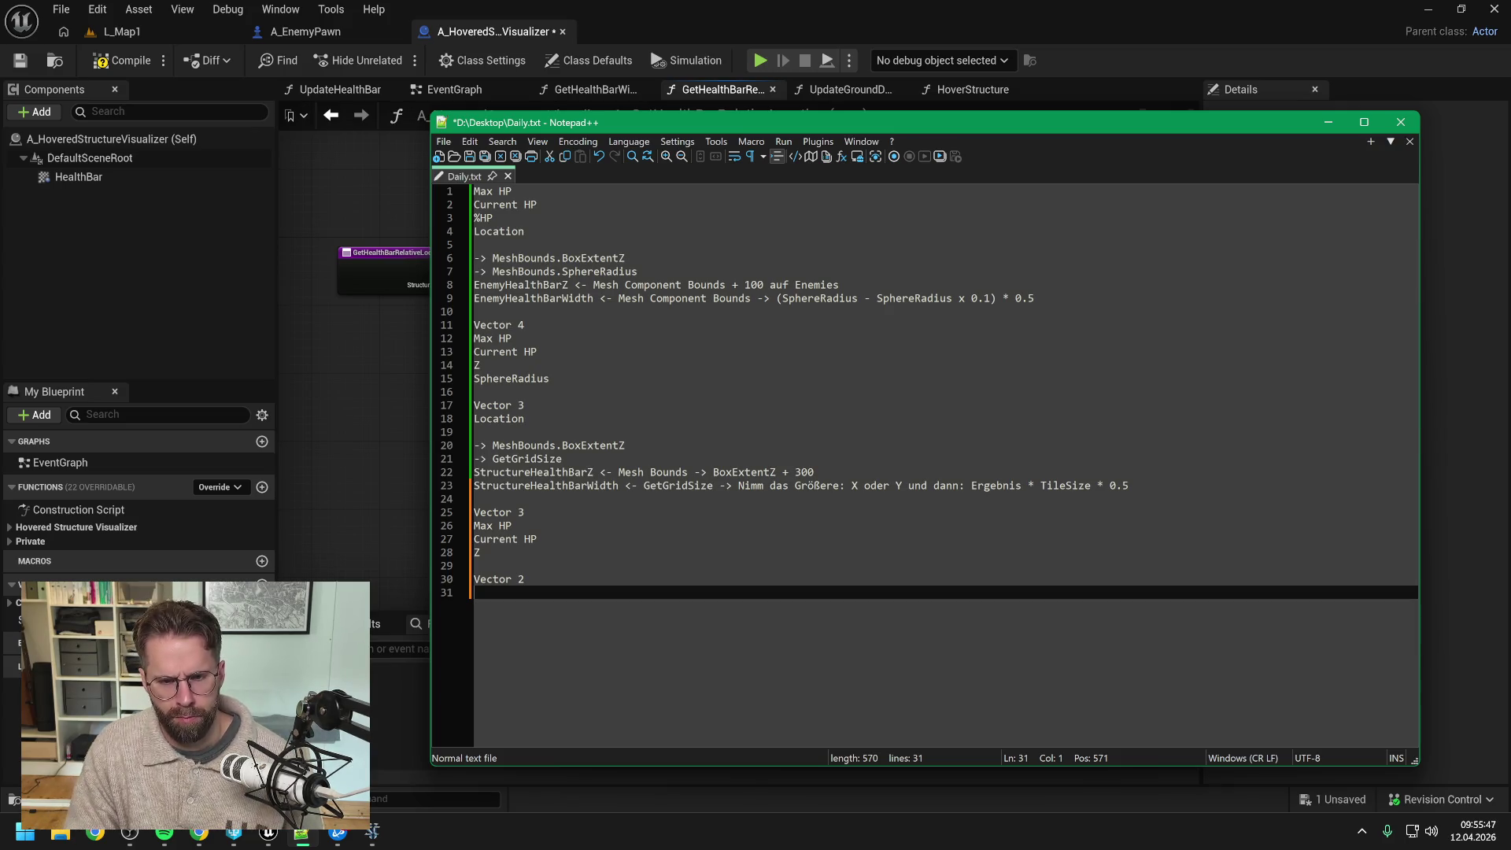
pyautogui.write('Get')
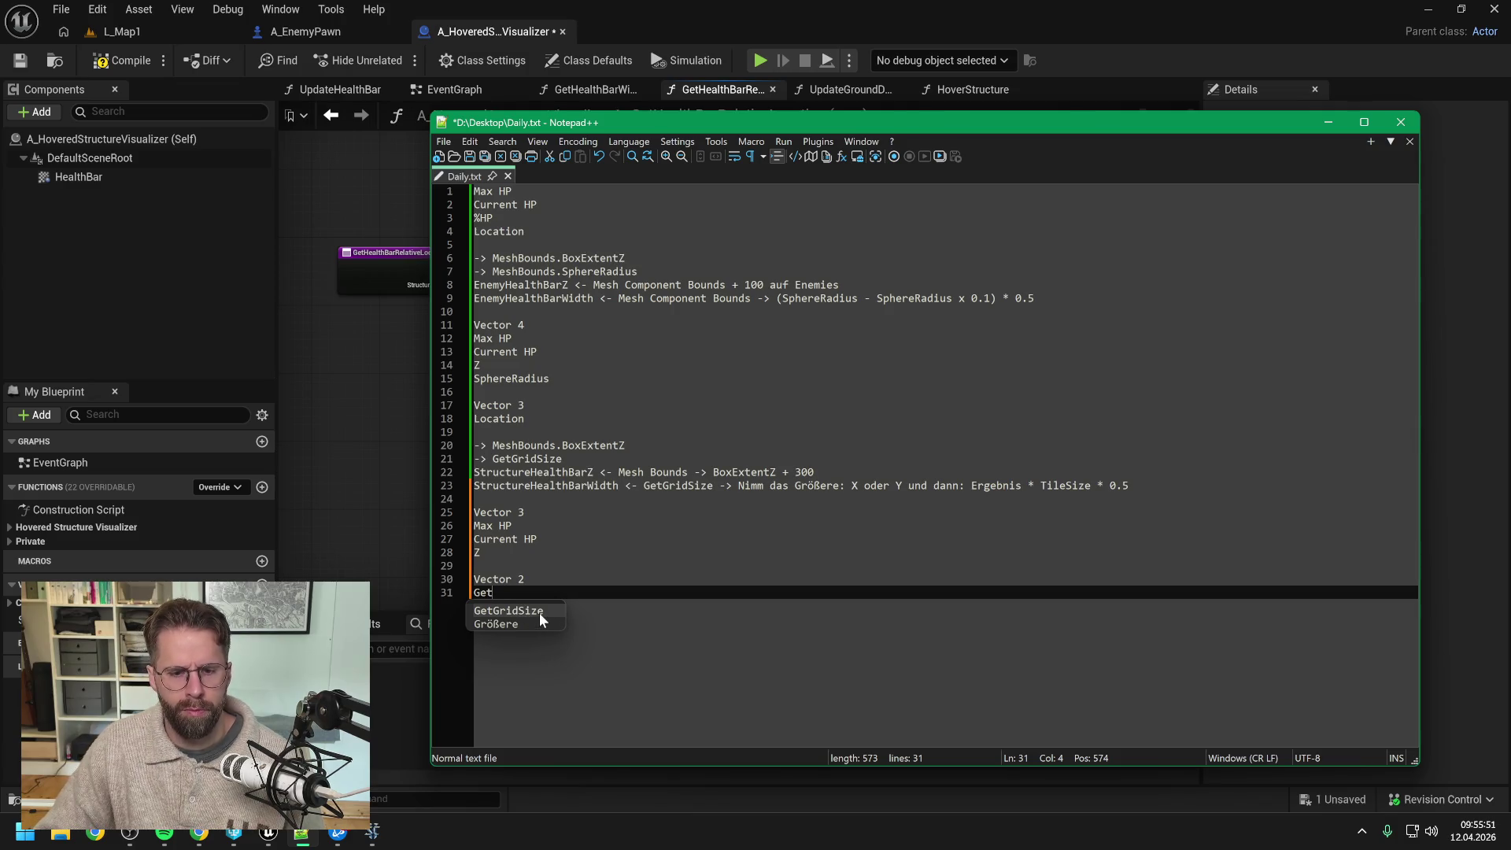
pyautogui.press('Return')
# Step: Add a final Vector 3 group with Location and save Daily.txt
pyautogui.press('Return')
pyautogui.press('Return')
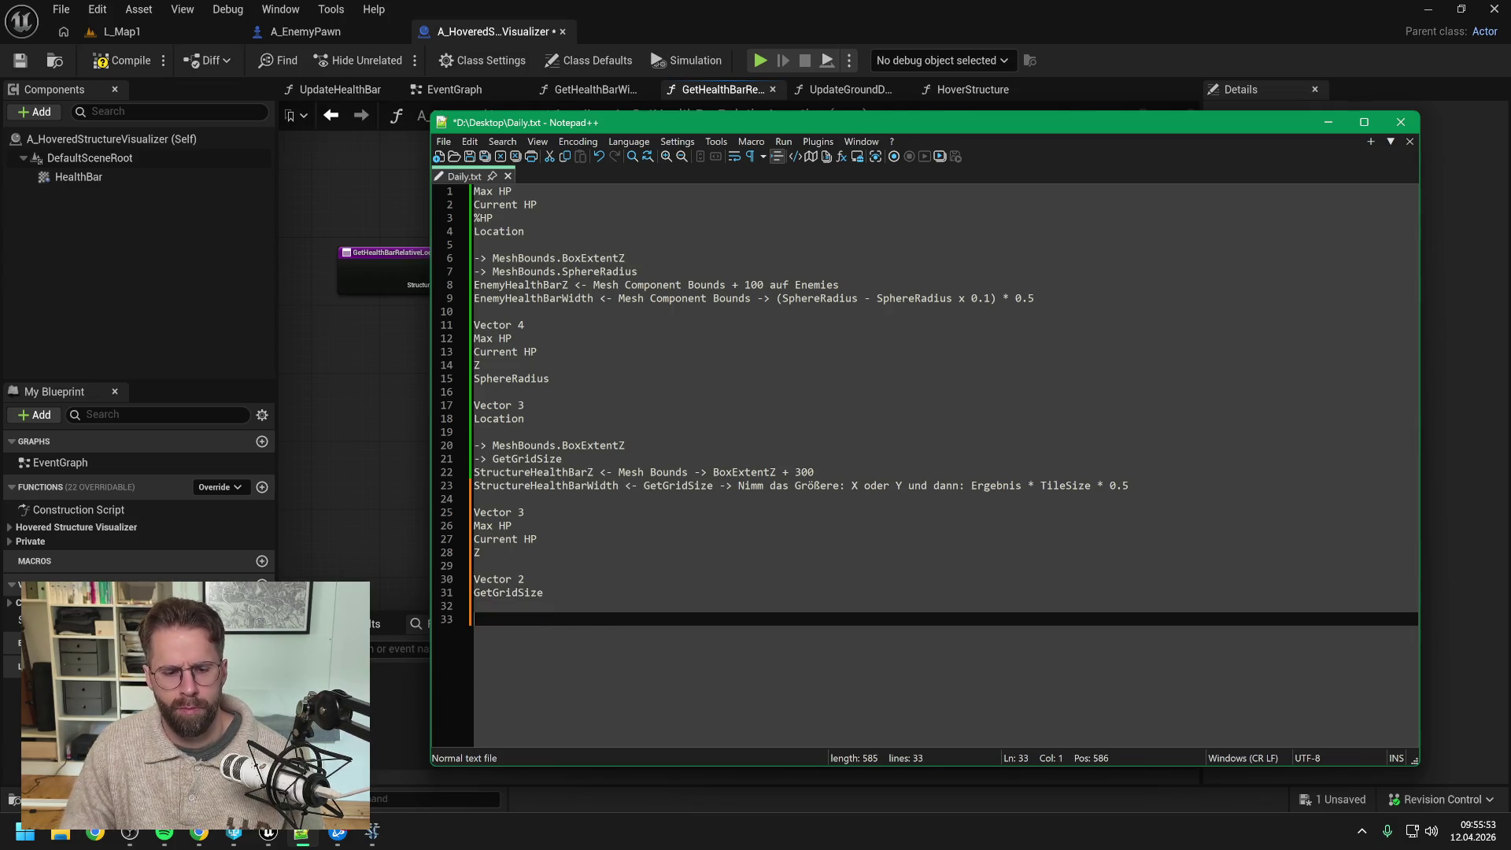
pyautogui.write('Vector 3')
pyautogui.press('Return')
pyautogui.write('L')
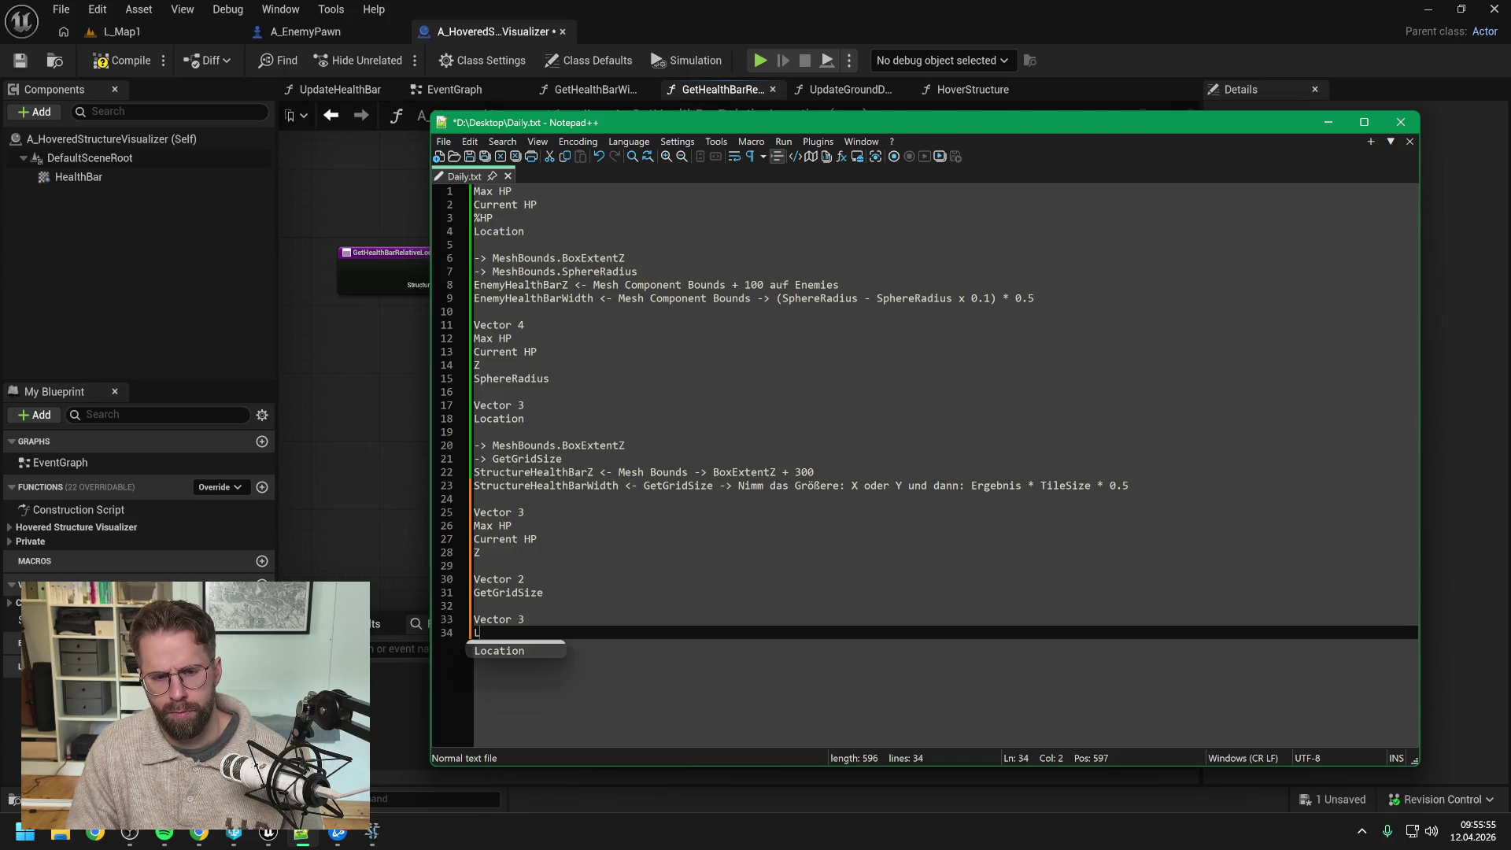
pyautogui.write('ocation')
pyautogui.hotkey('ctrl', 's')
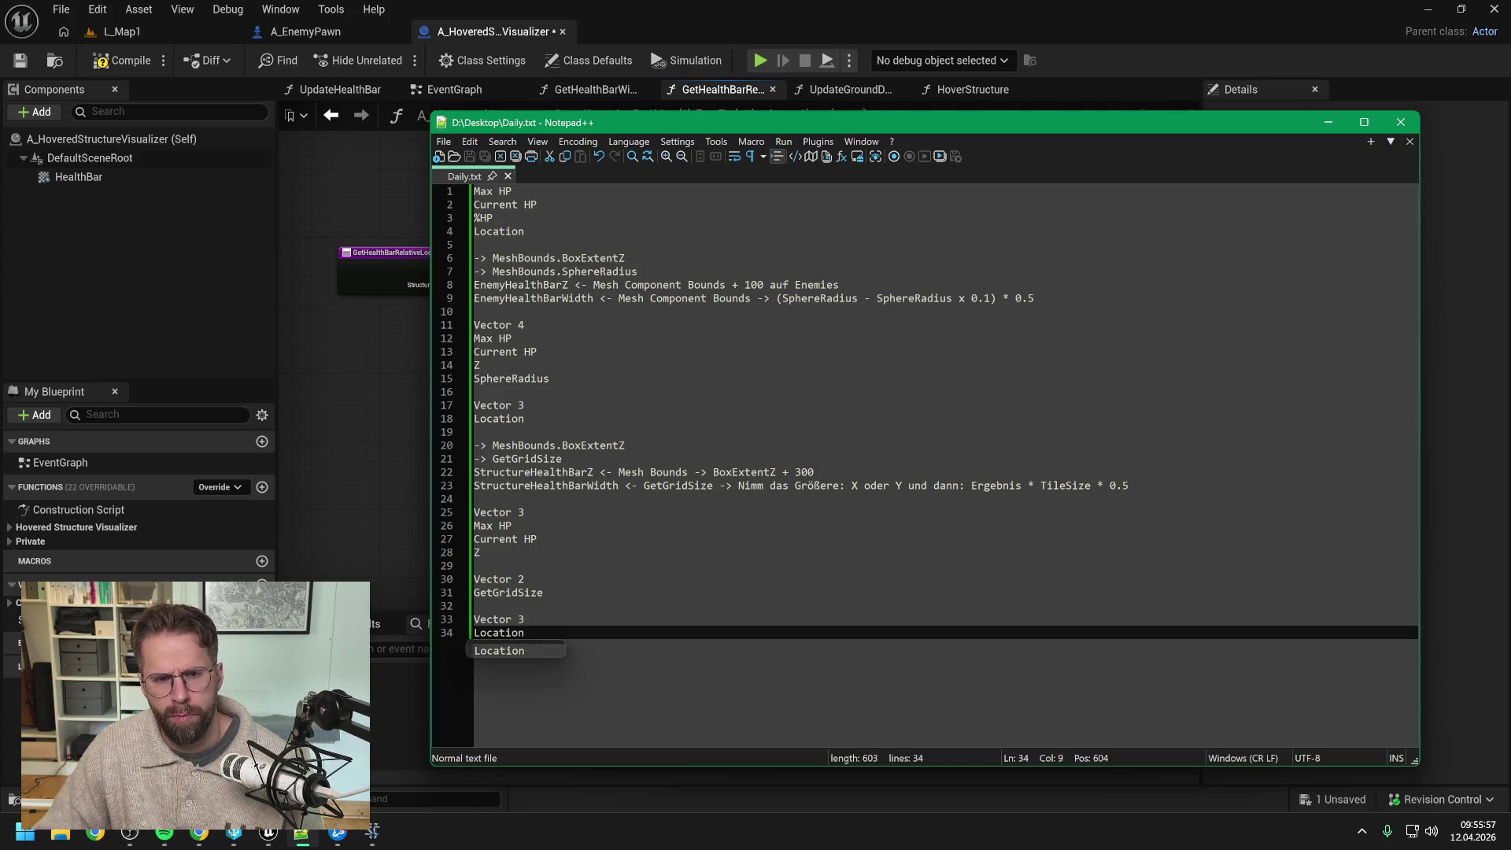
pyautogui.click(511, 526)
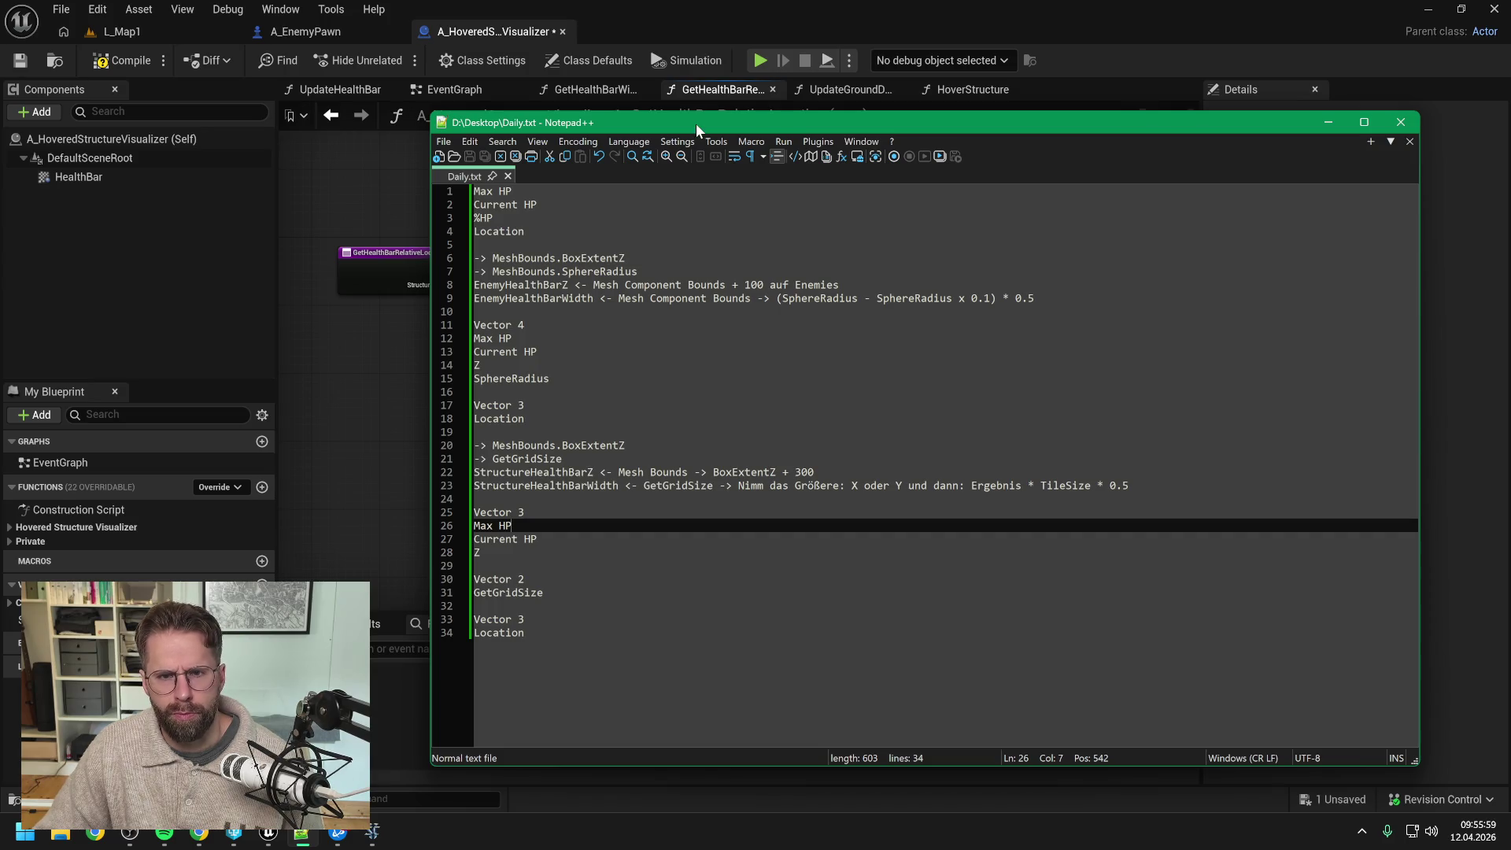
# Step: Compile the A_HoveredStructureVisualizer Blueprint and dismiss the Check Out Assets prompt
pyautogui.hotkey('alt', 'Tab')
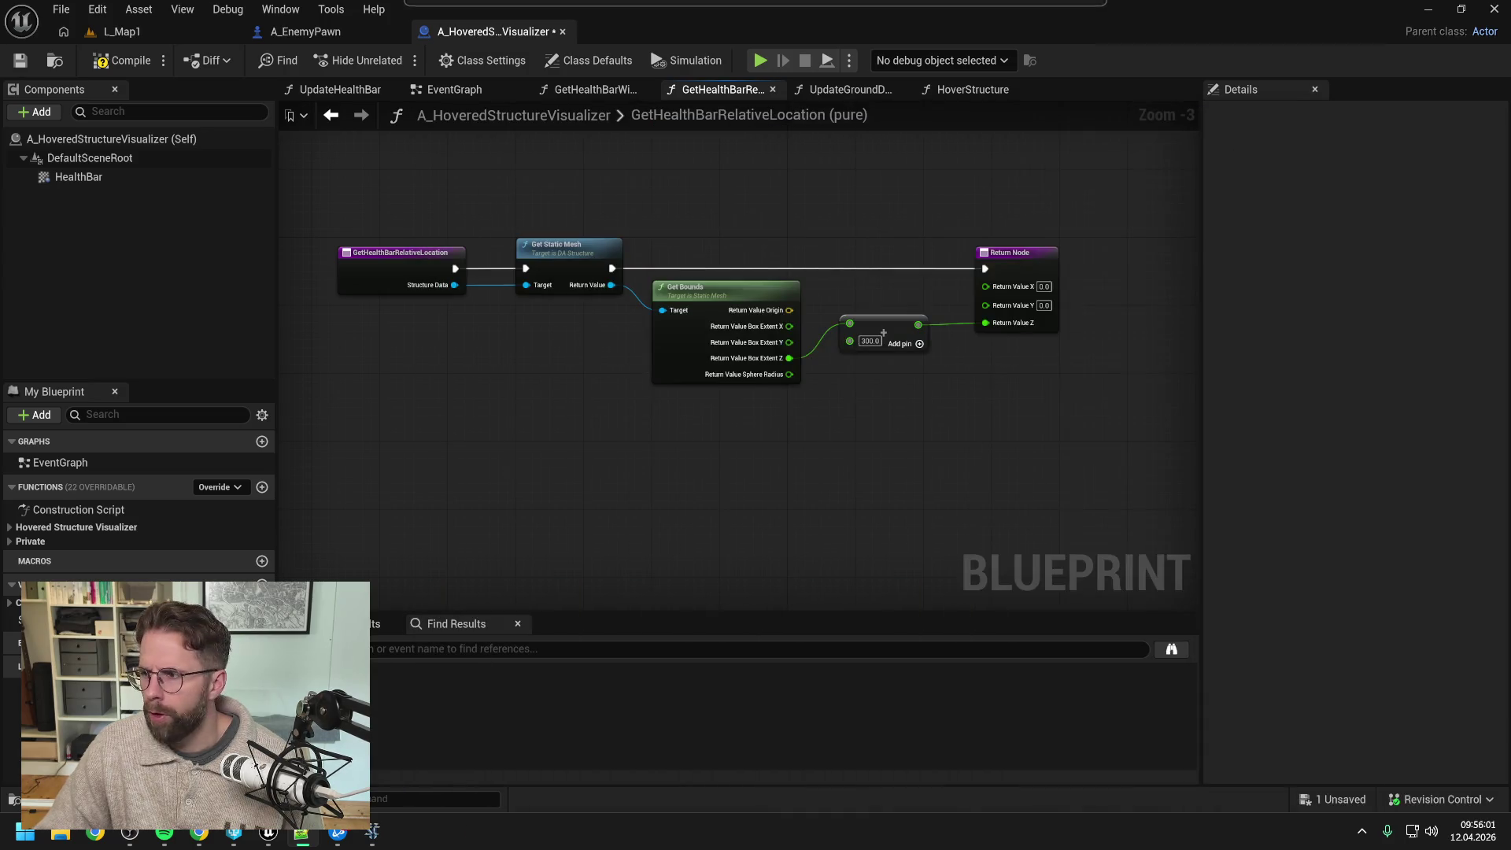
pyautogui.click(134, 60)
pyautogui.click(769, 591)
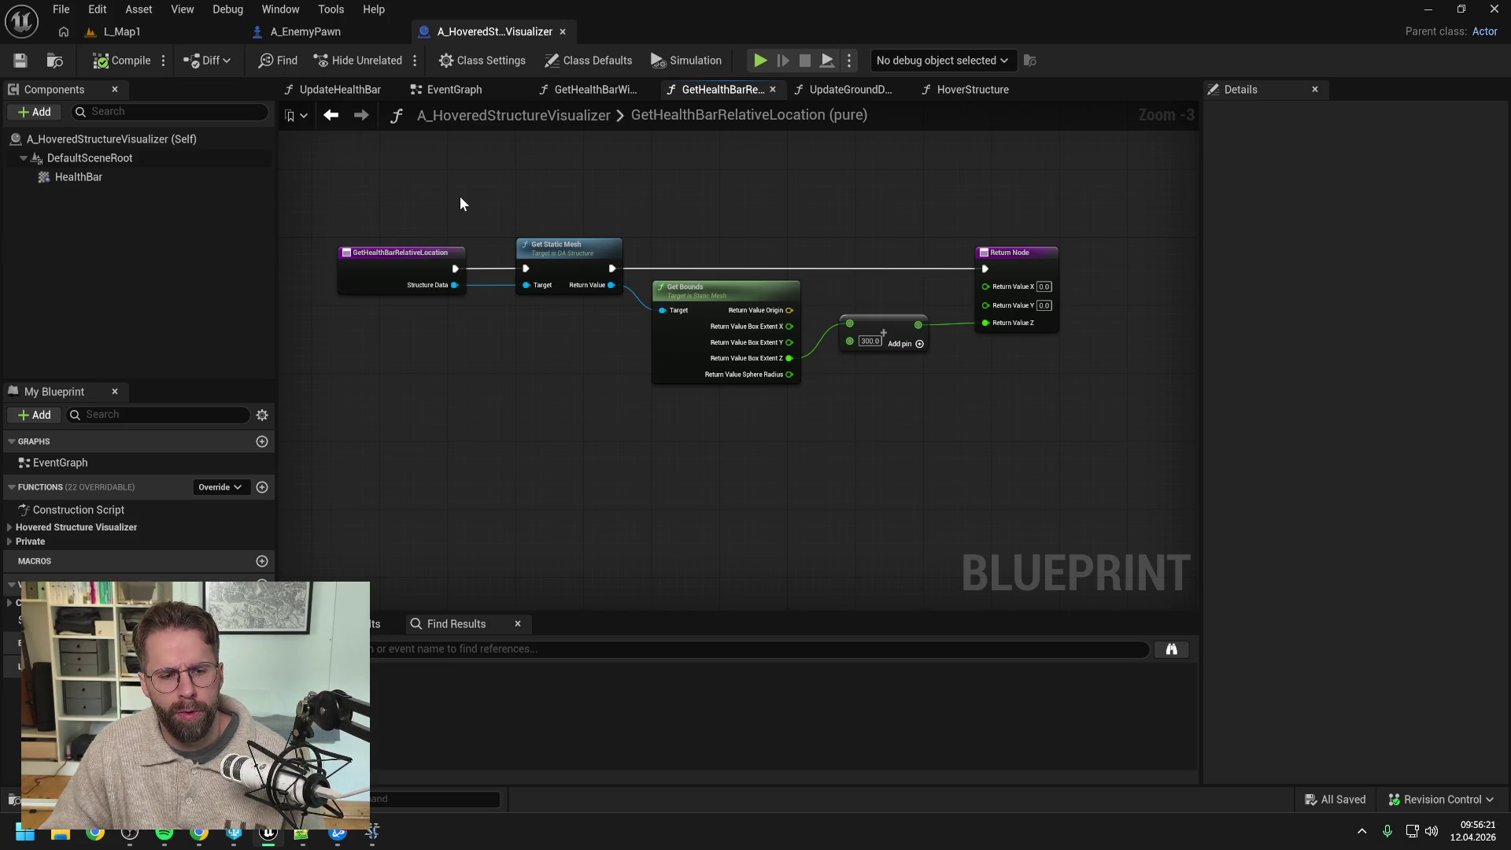
# Step: Search the content assets for 'ingame player controller' and open the A_IngamePlayerController blueprint
pyautogui.hotkey('ctrl', 'space')
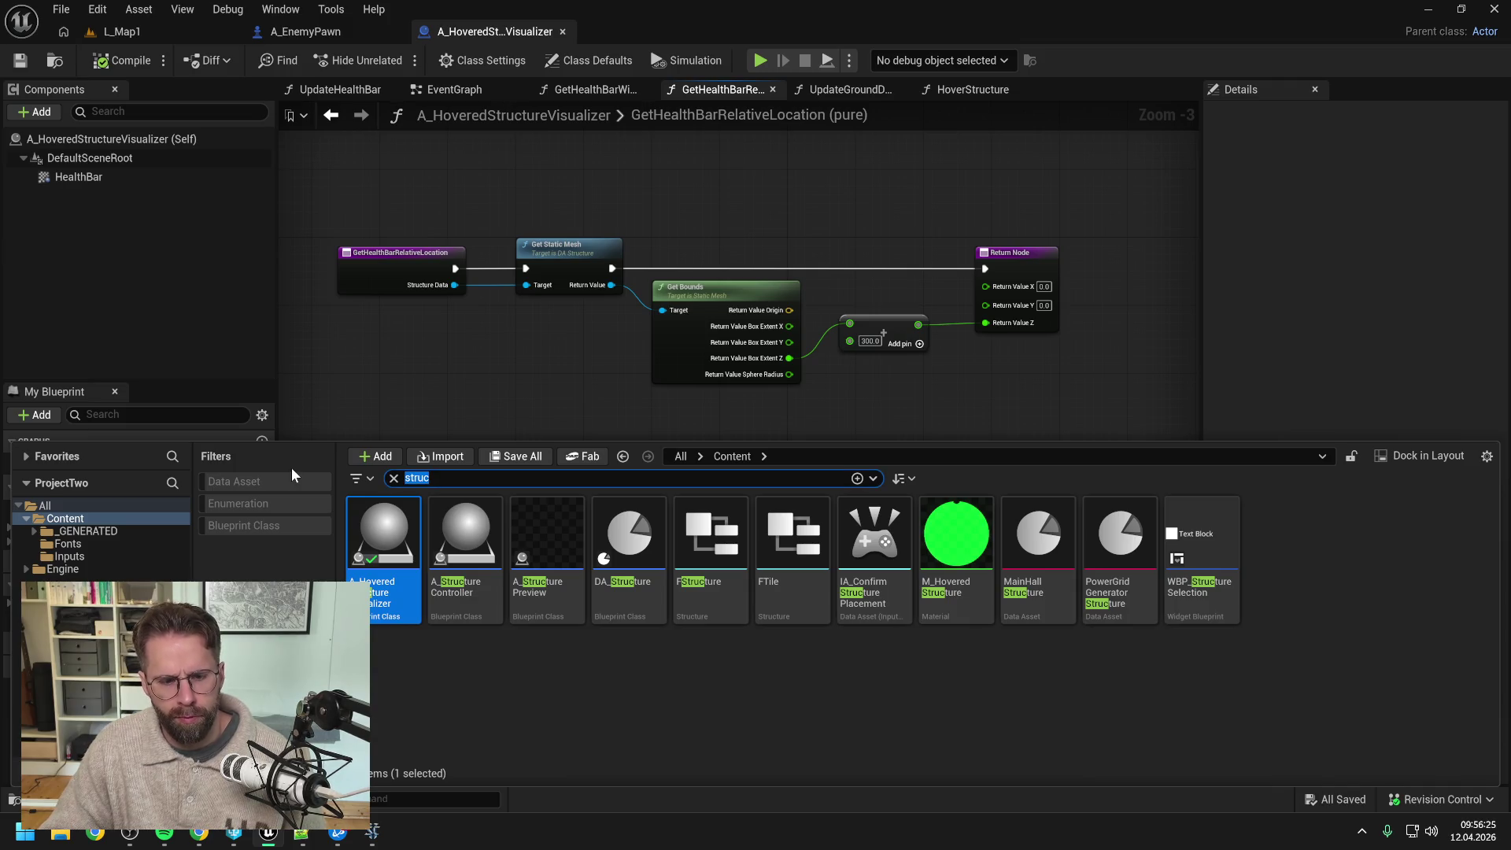
pyautogui.write('ingame ')
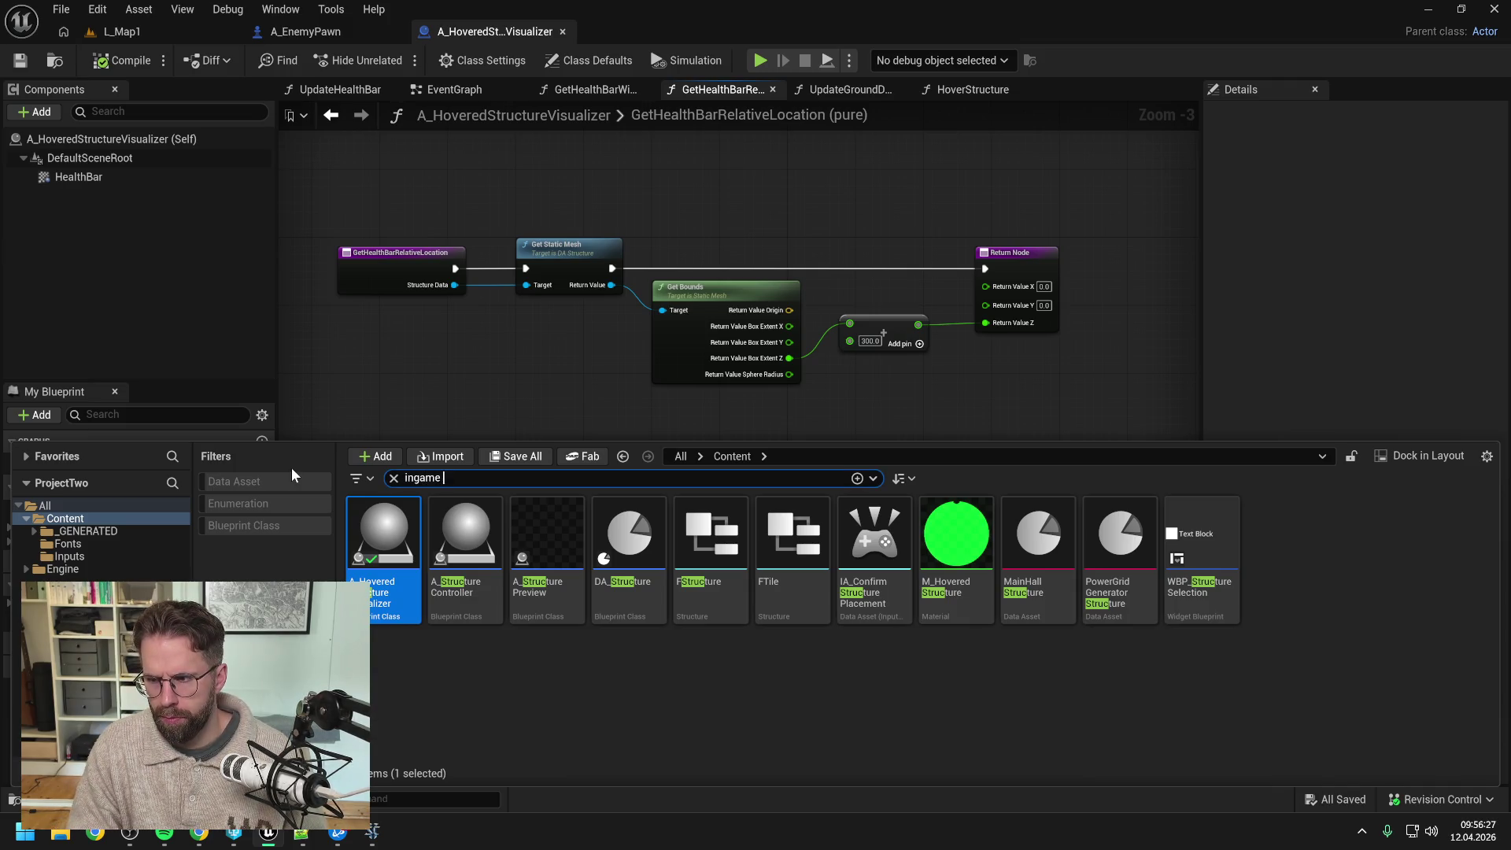
pyautogui.write('player controller')
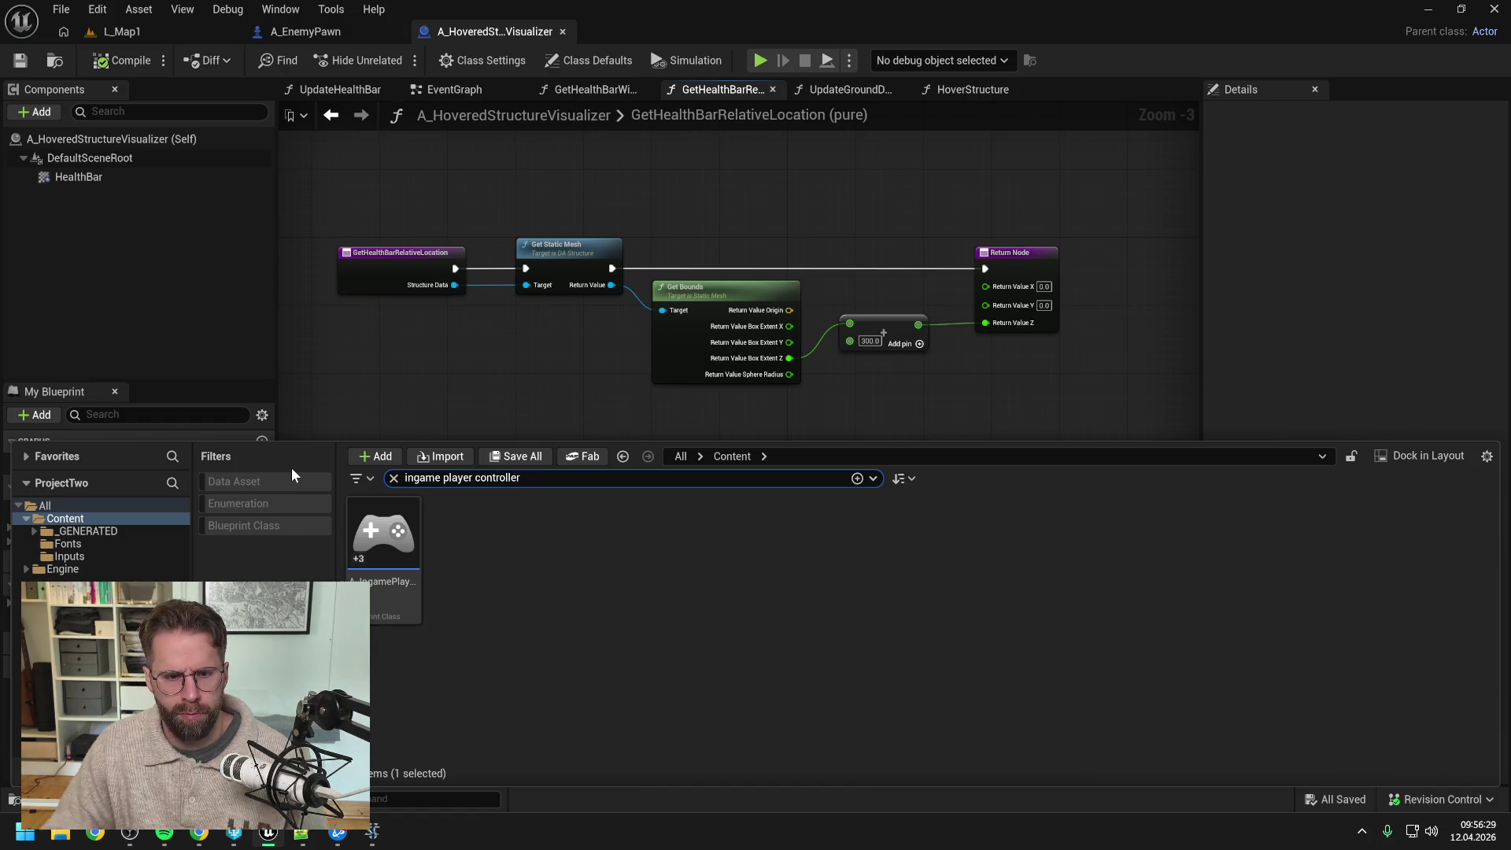
pyautogui.doubleClick(376, 529)
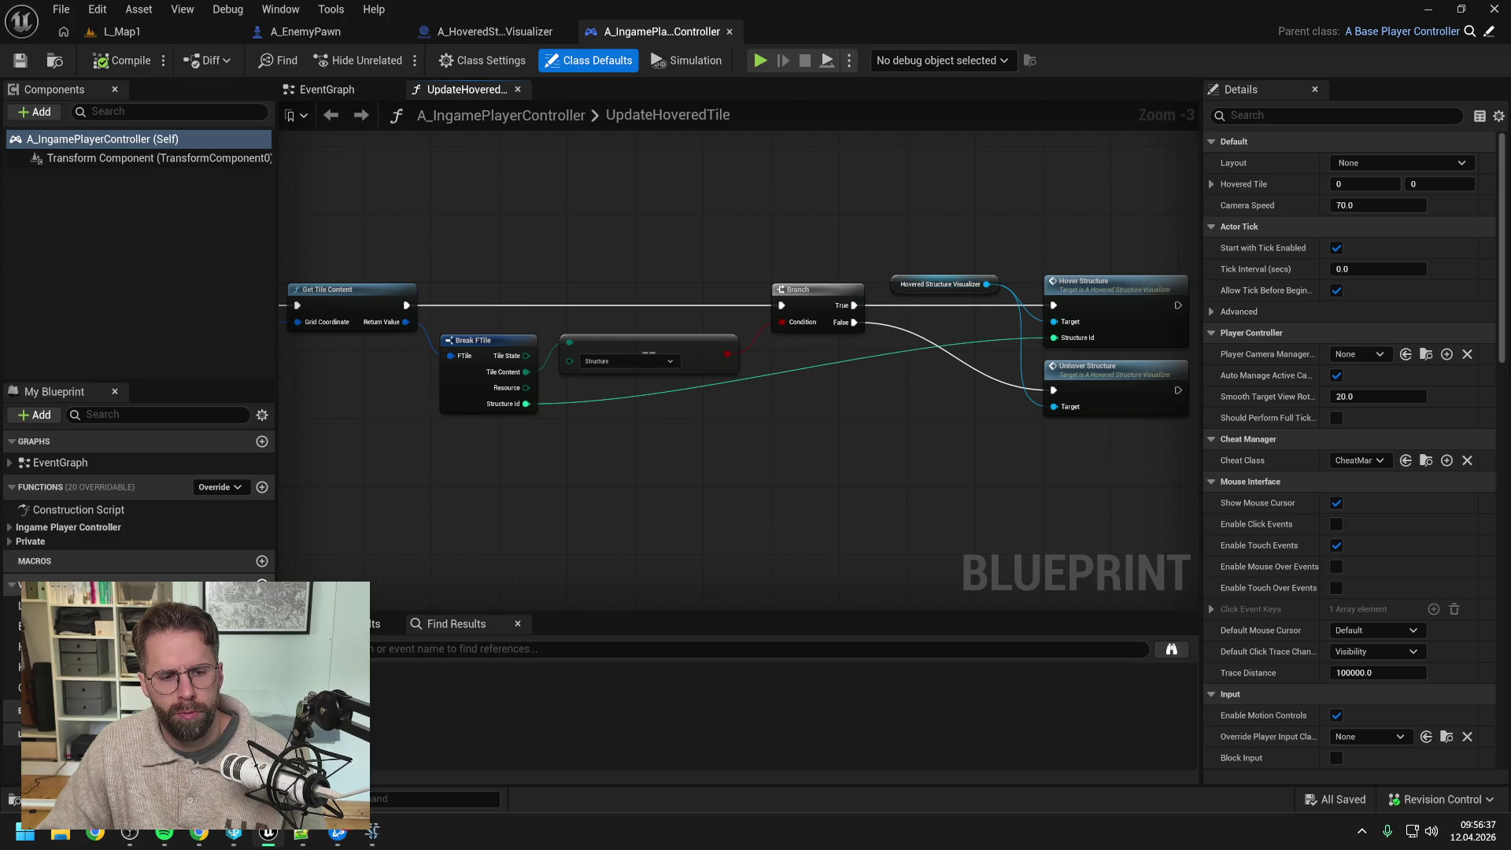
# Step: Create a new Blueprint Class in Content with Actor as parent, named A_HealthBarVisualizer
pyautogui.hotkey('ctrl', 'space')
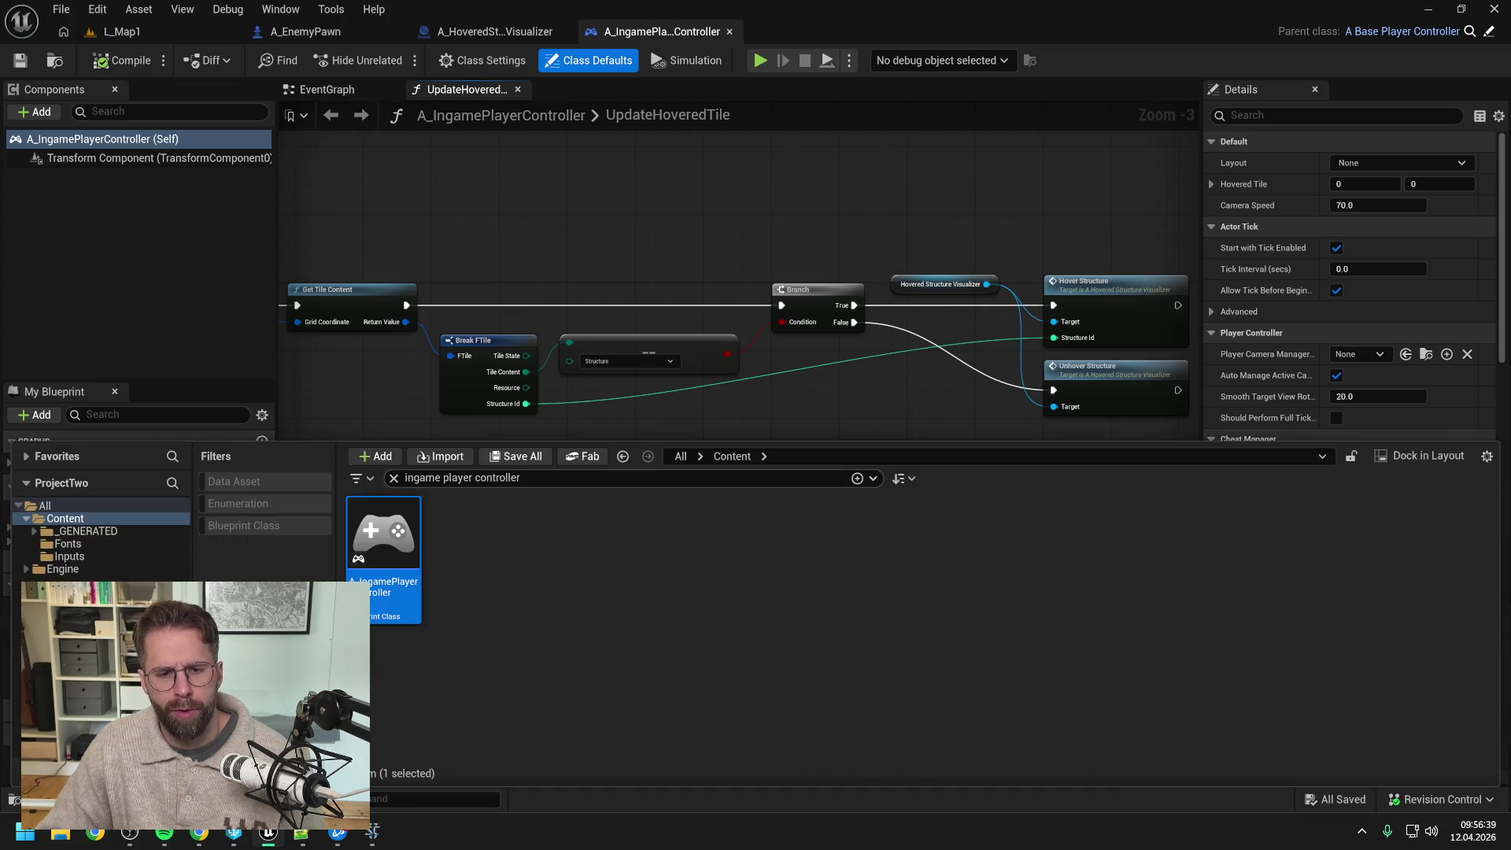
pyautogui.rightClick(548, 520)
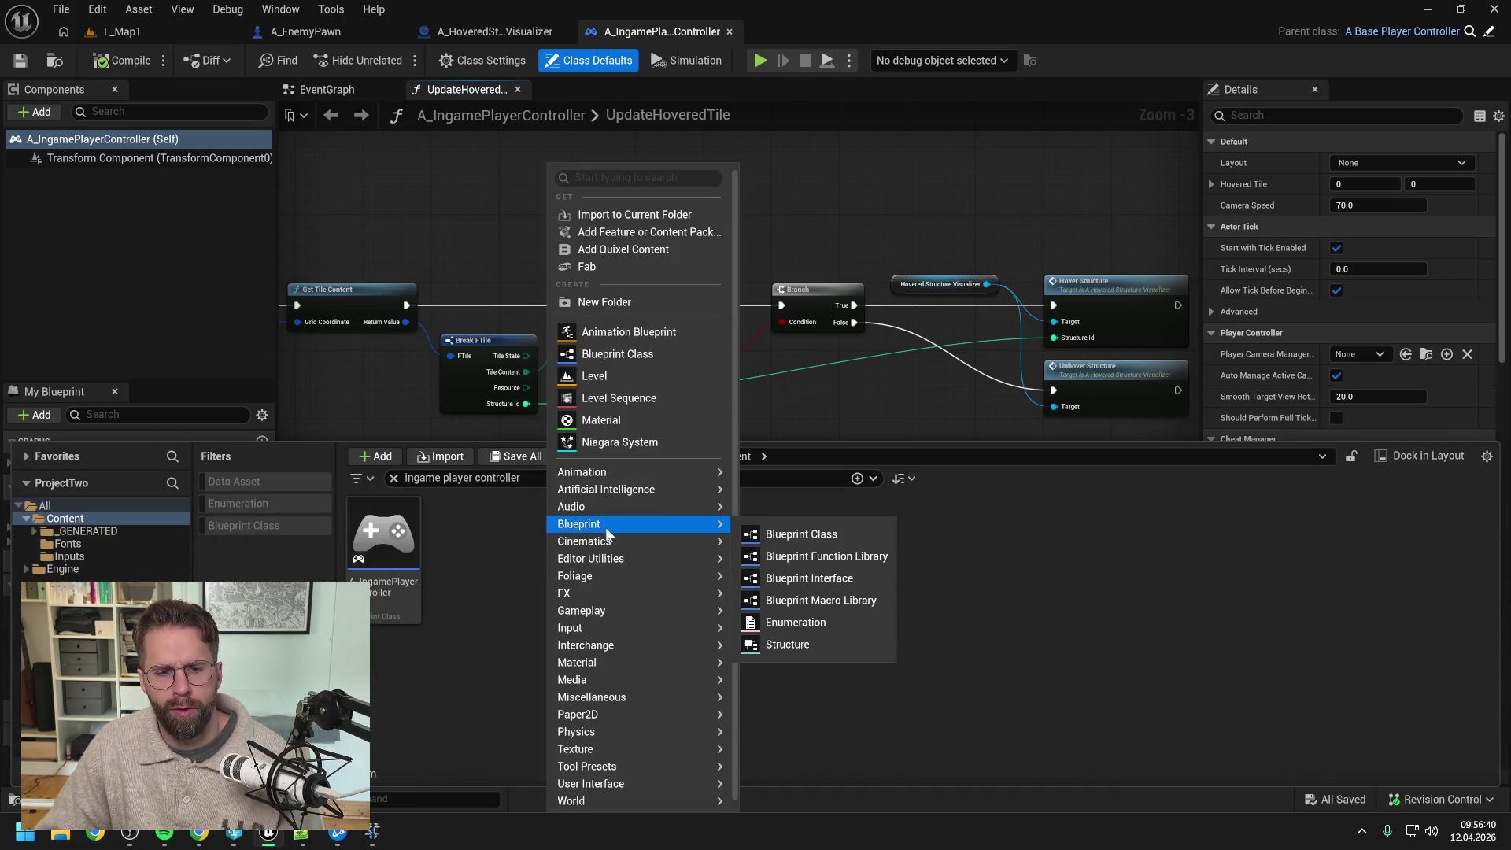
pyautogui.click(623, 356)
pyautogui.click(582, 568)
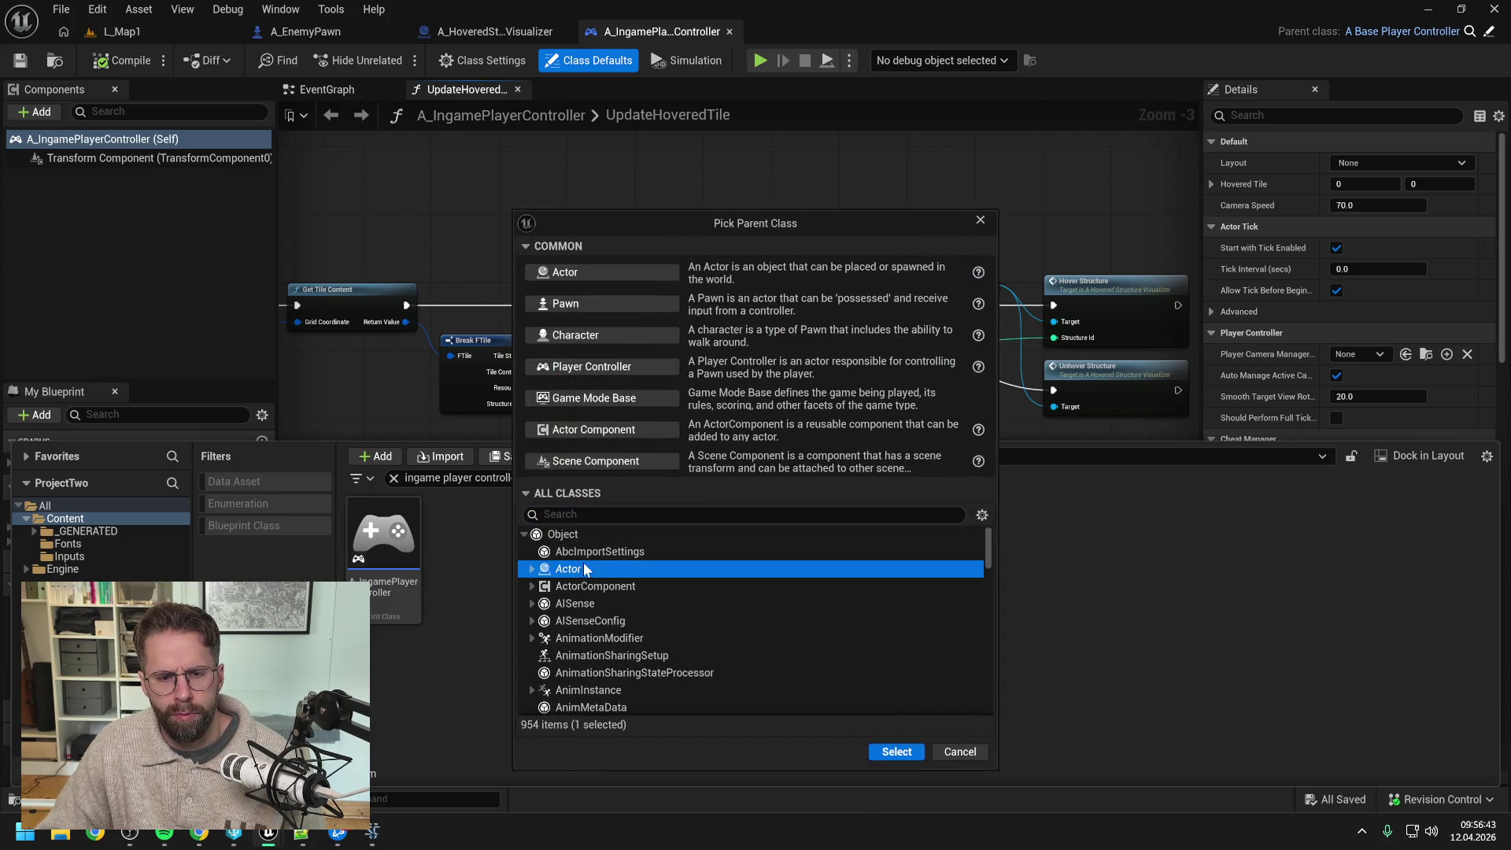
pyautogui.click(897, 752)
pyautogui.write('A_')
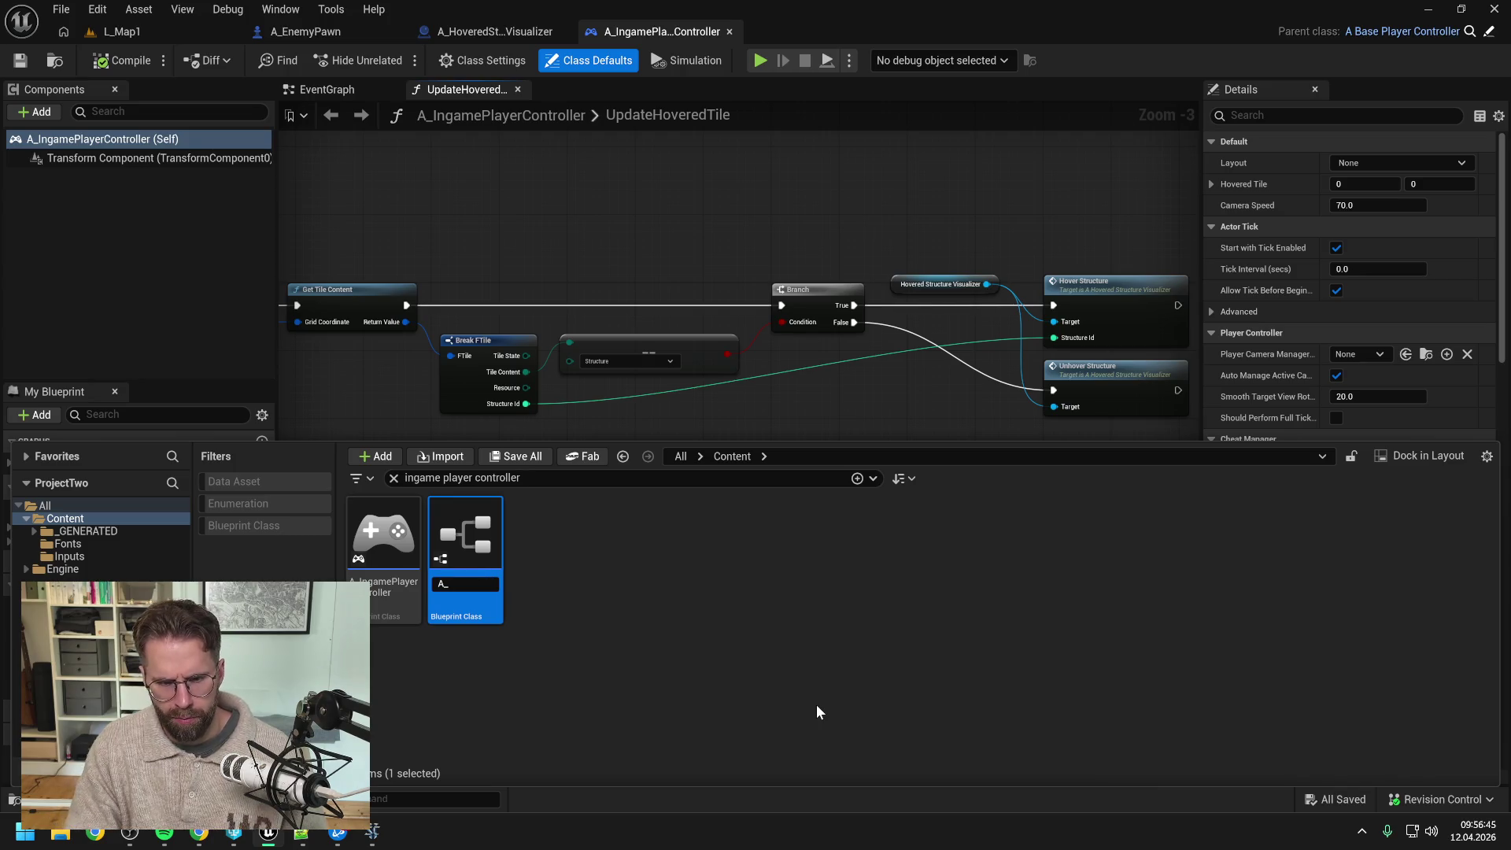
pyautogui.write('HealthBa')
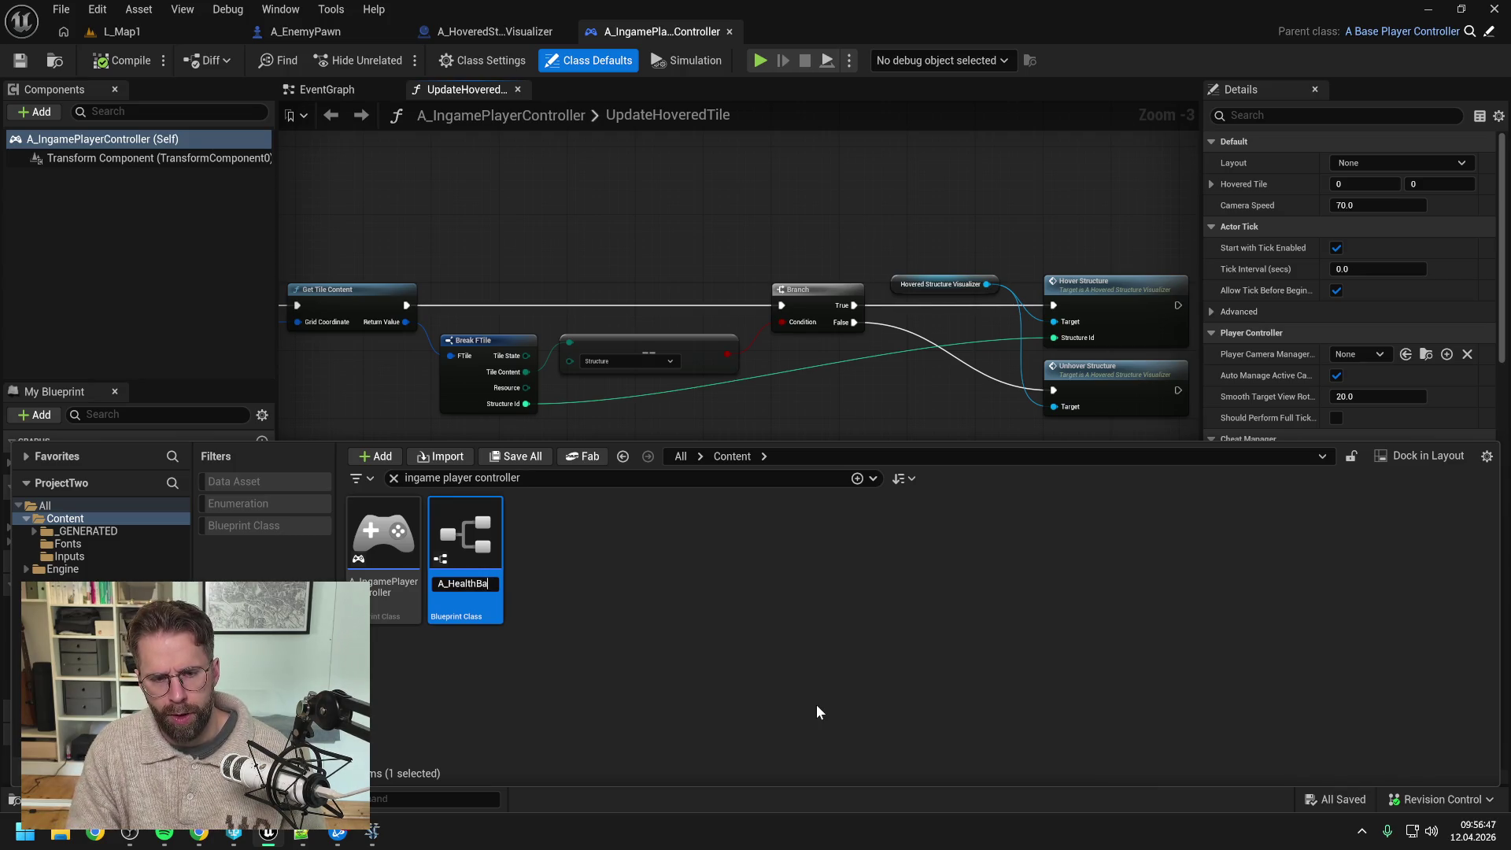
pyautogui.write('Visua')
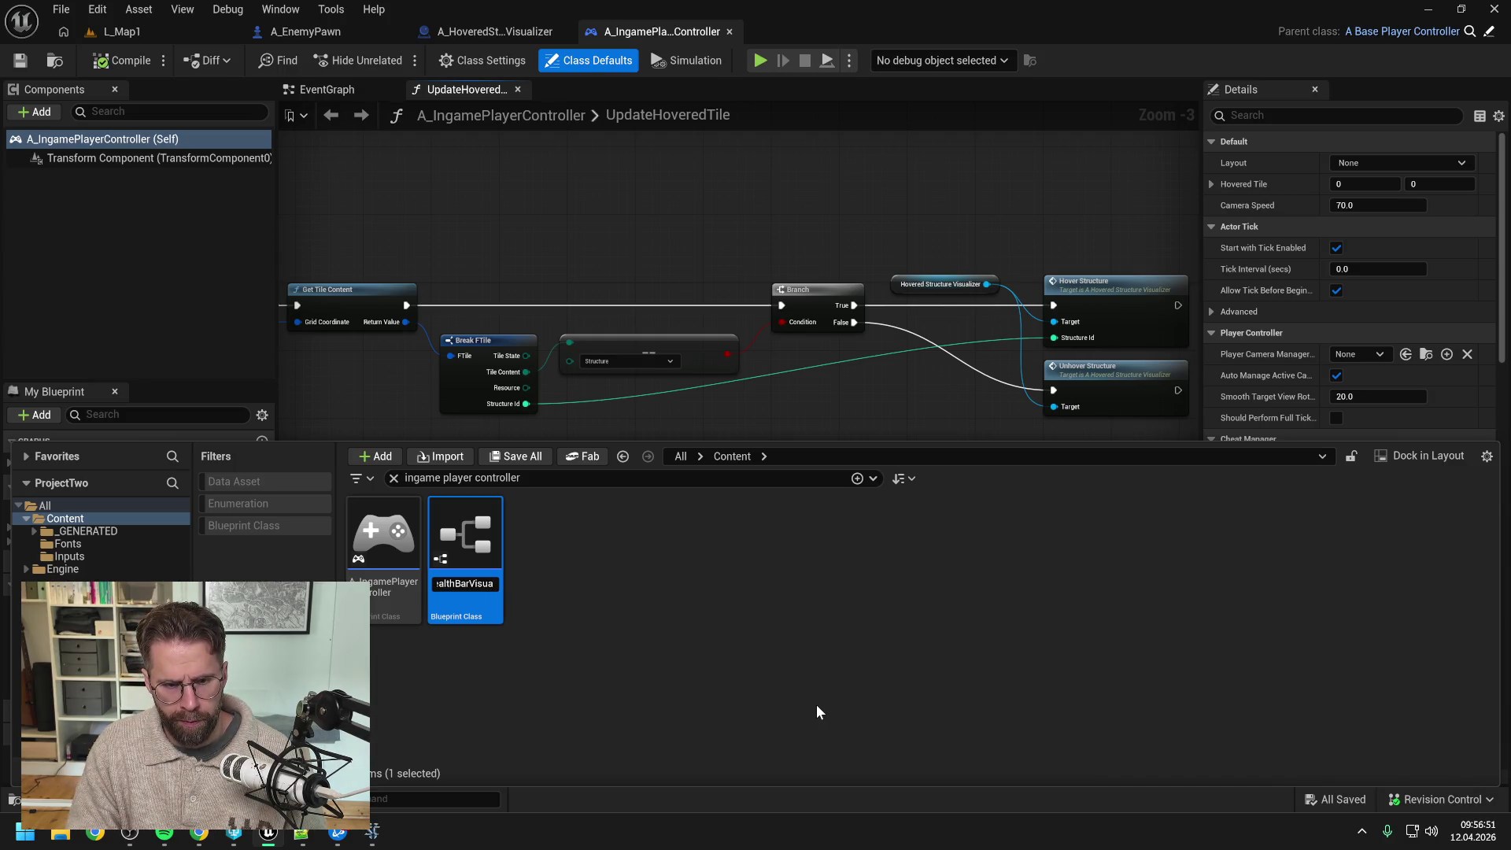
pyautogui.write('li')
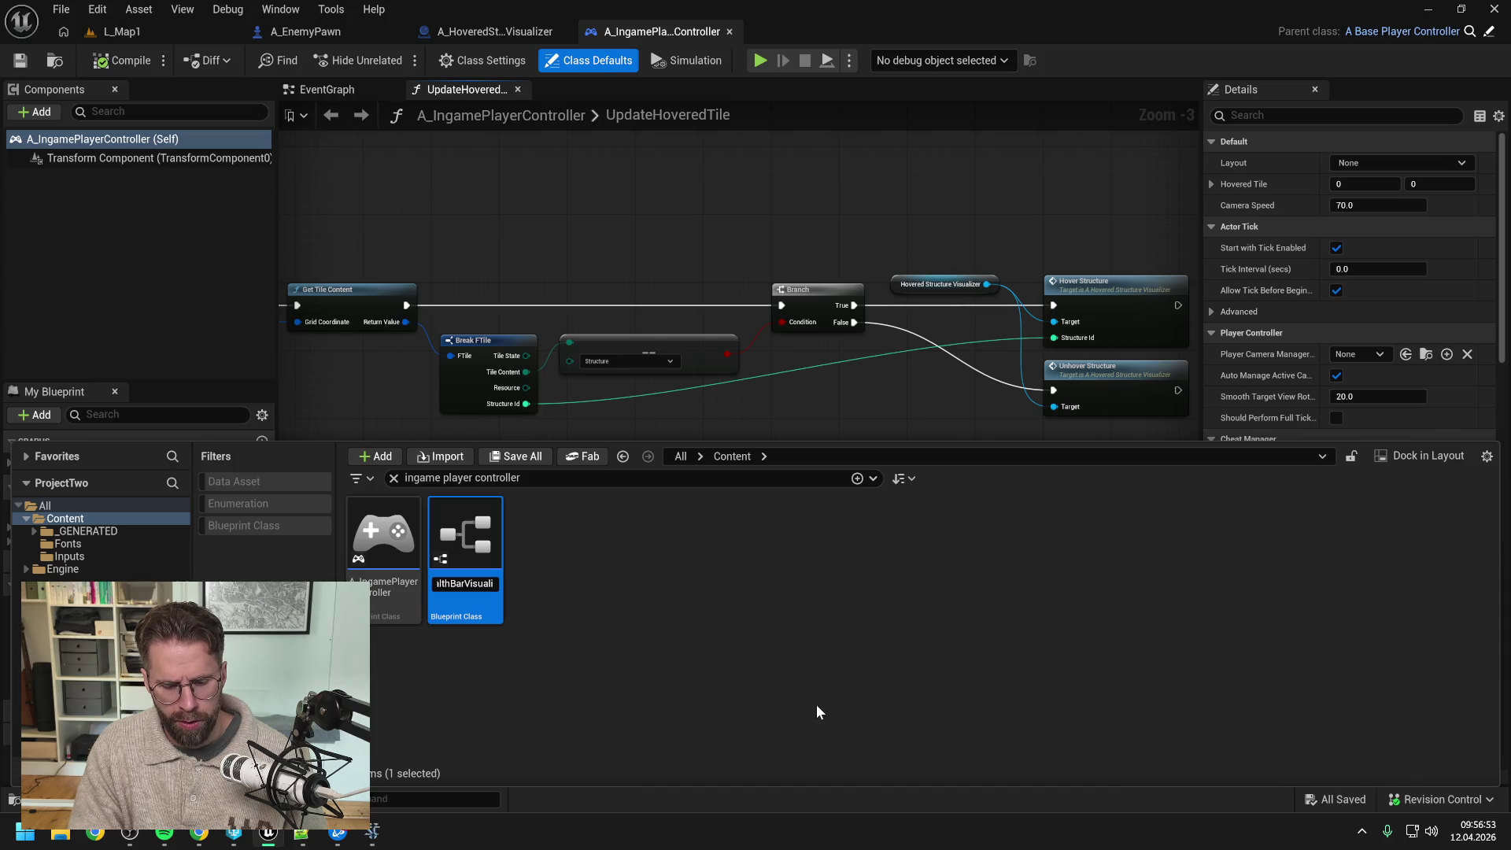
pyautogui.write('zer')
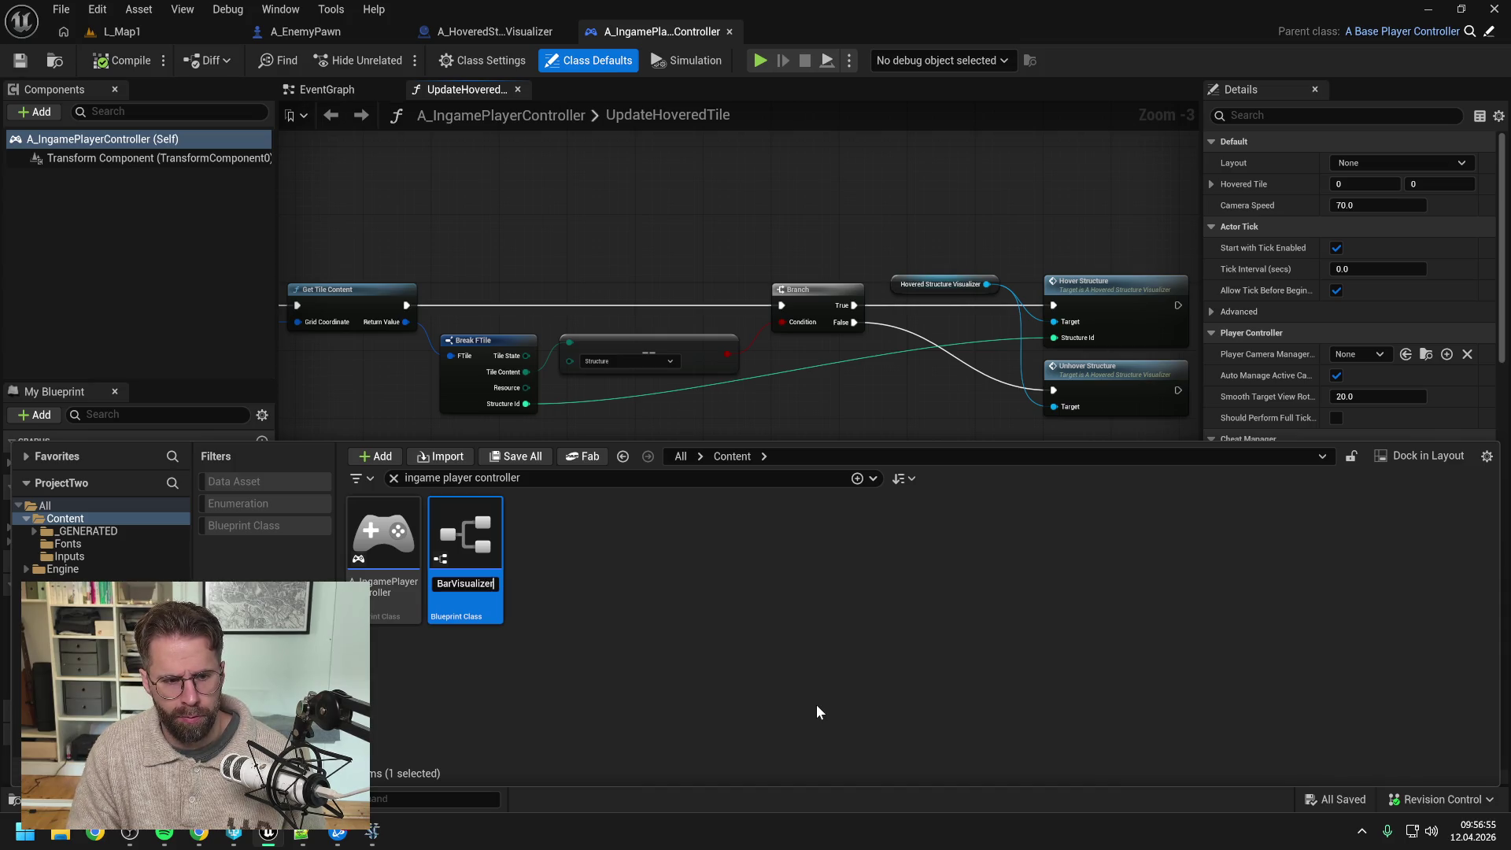
pyautogui.press('Return')
# Step: Replace the content search with 'health bar visu' and open the A_HealthBarVisualizer blueprint
pyautogui.click(526, 478)
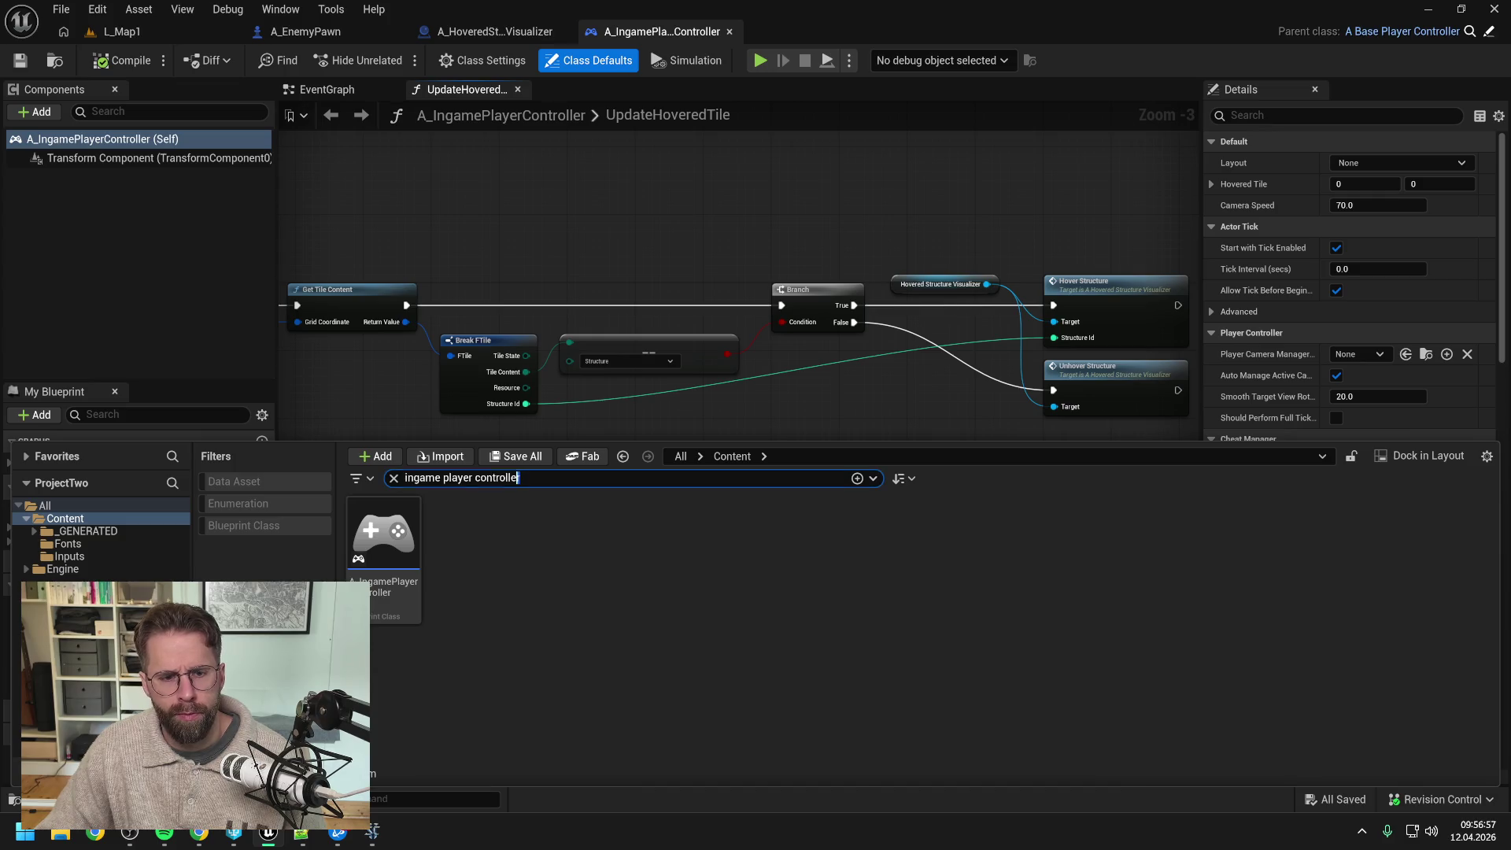
pyautogui.hotkey('ctrl', 'a')
pyautogui.press('BackSpace')
pyautogui.write('health bar ')
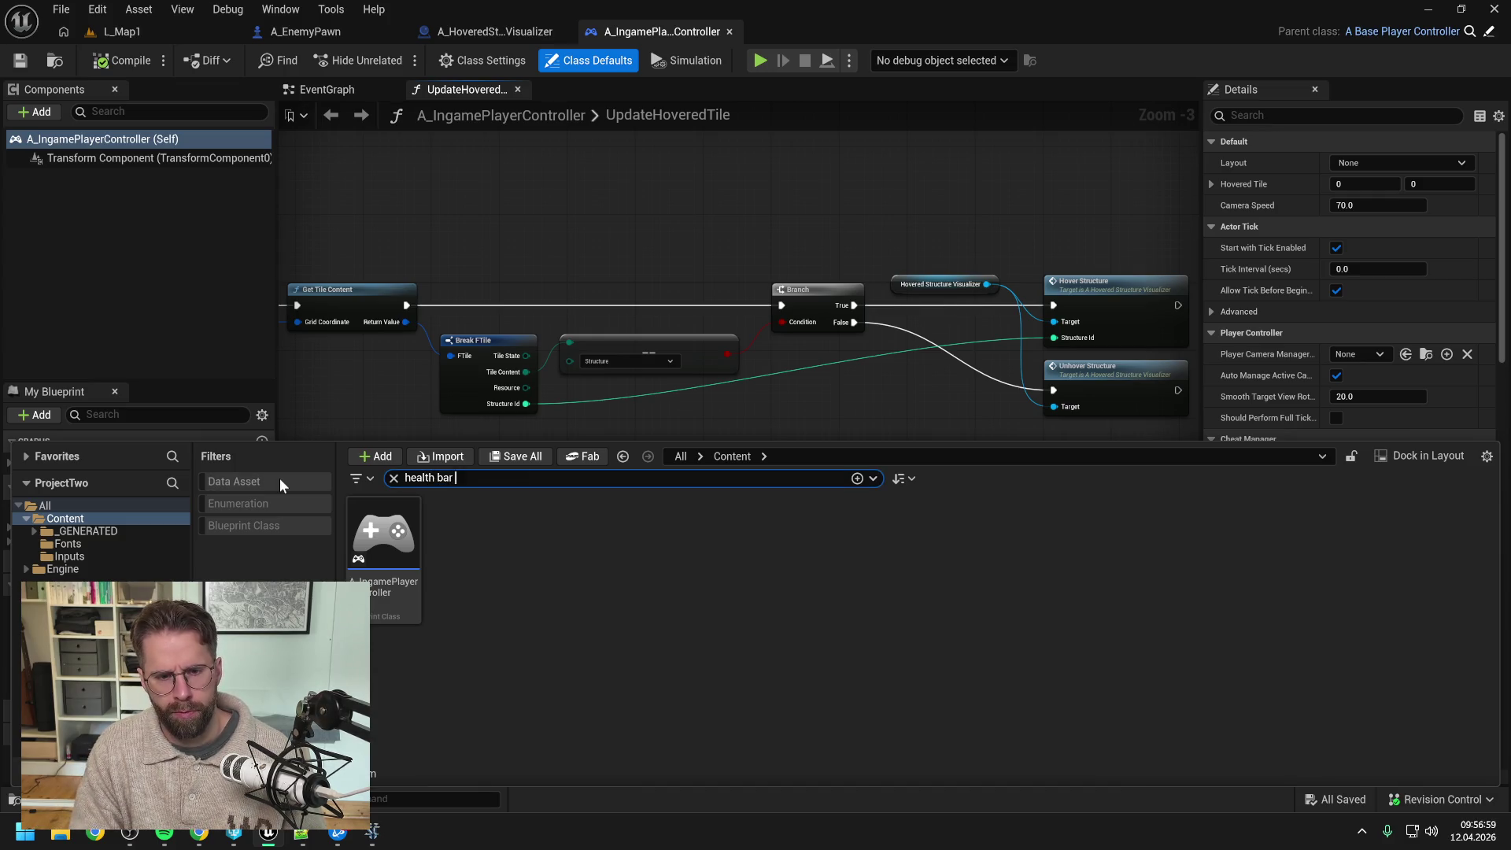
pyautogui.write('visu')
pyautogui.click(389, 540)
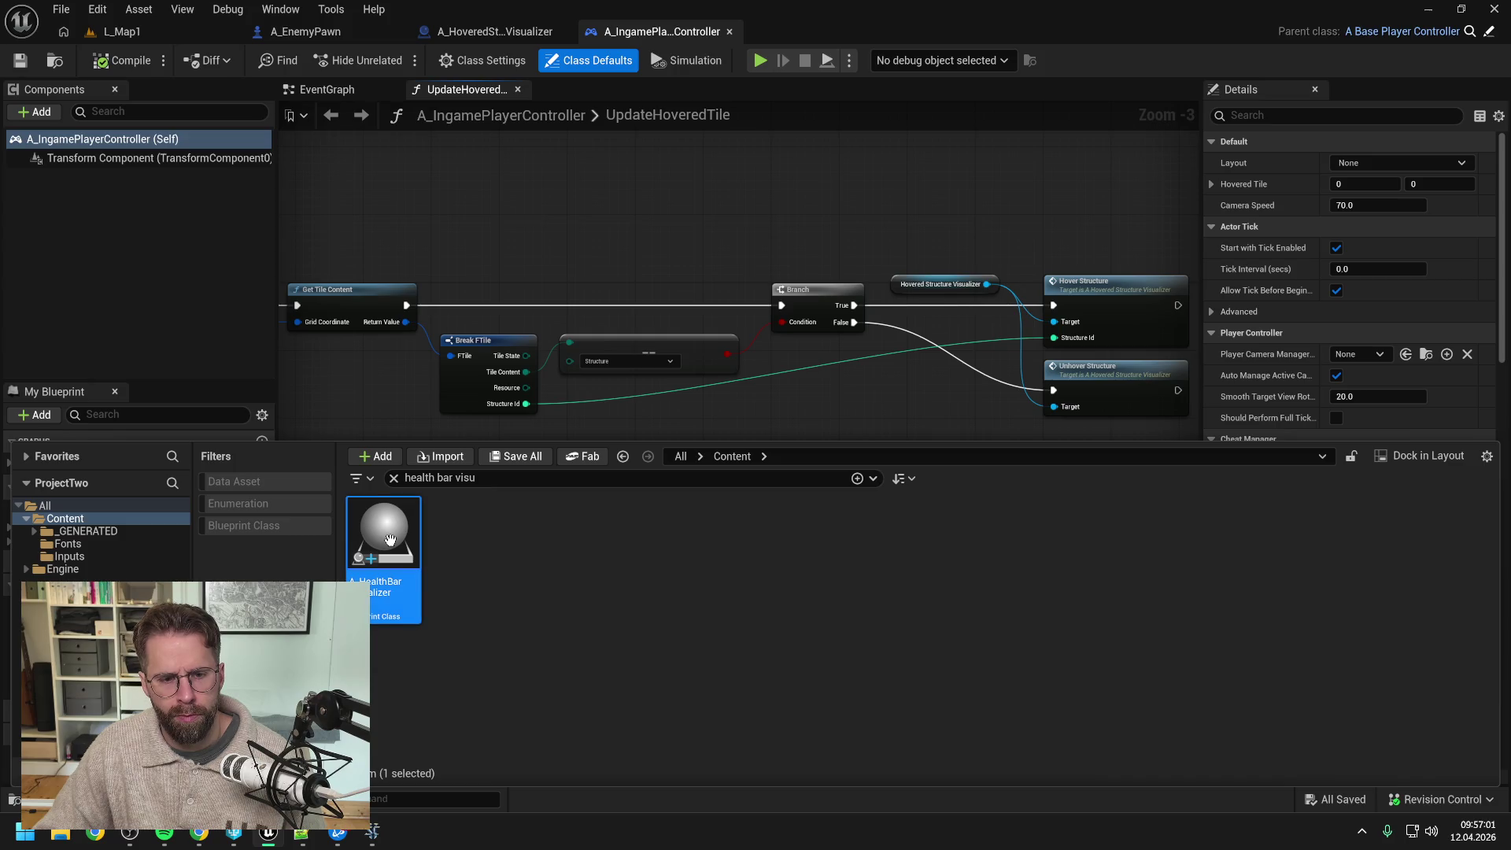
pyautogui.doubleClick(389, 539)
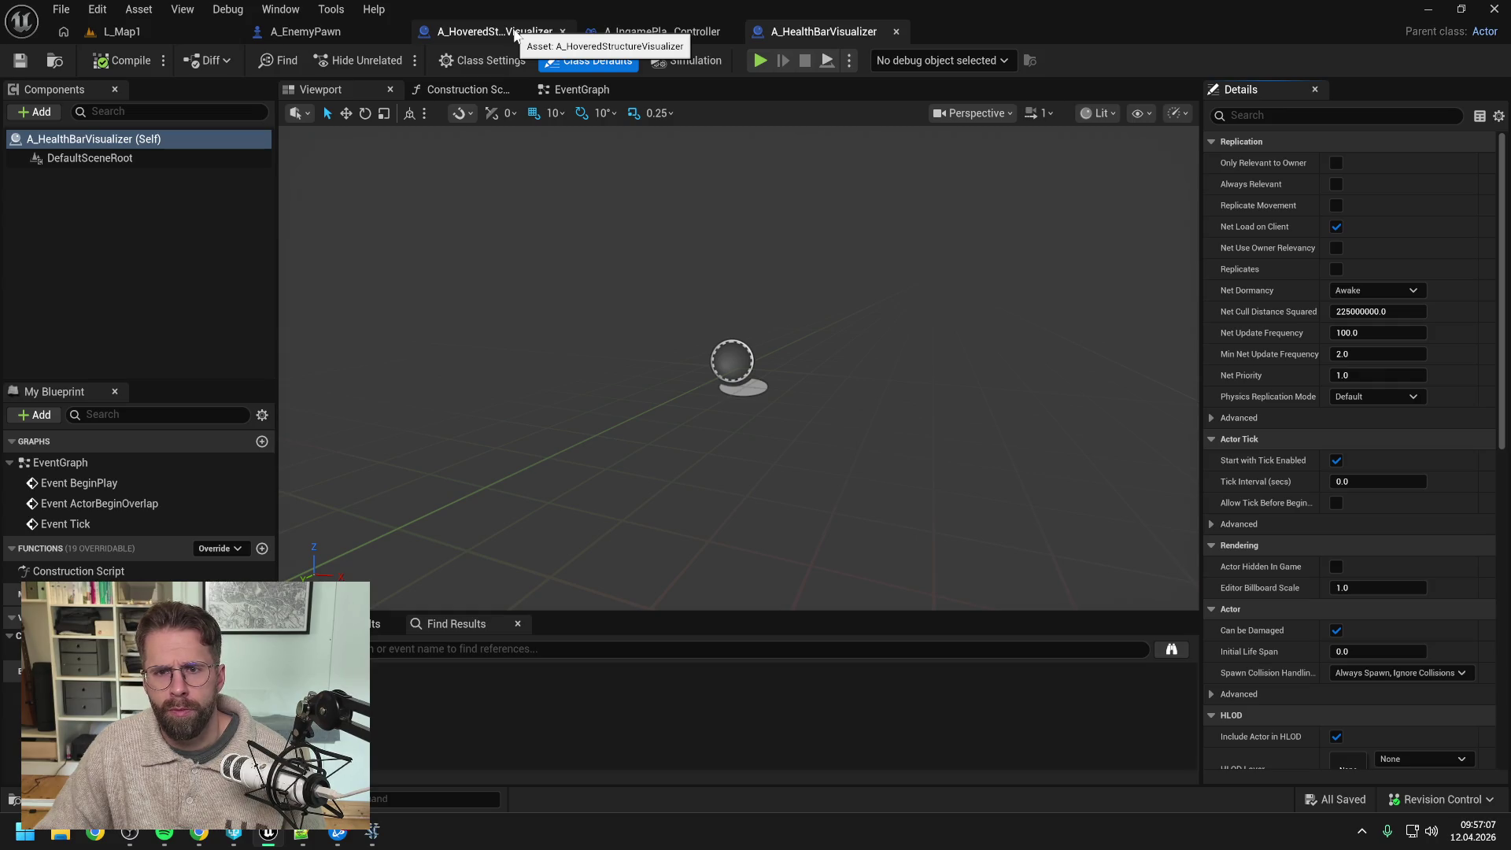
# Step: Close the A_HoveredStructureVisualizer editor and view the controller's EventGraph spawn nodes
pyautogui.click(562, 32)
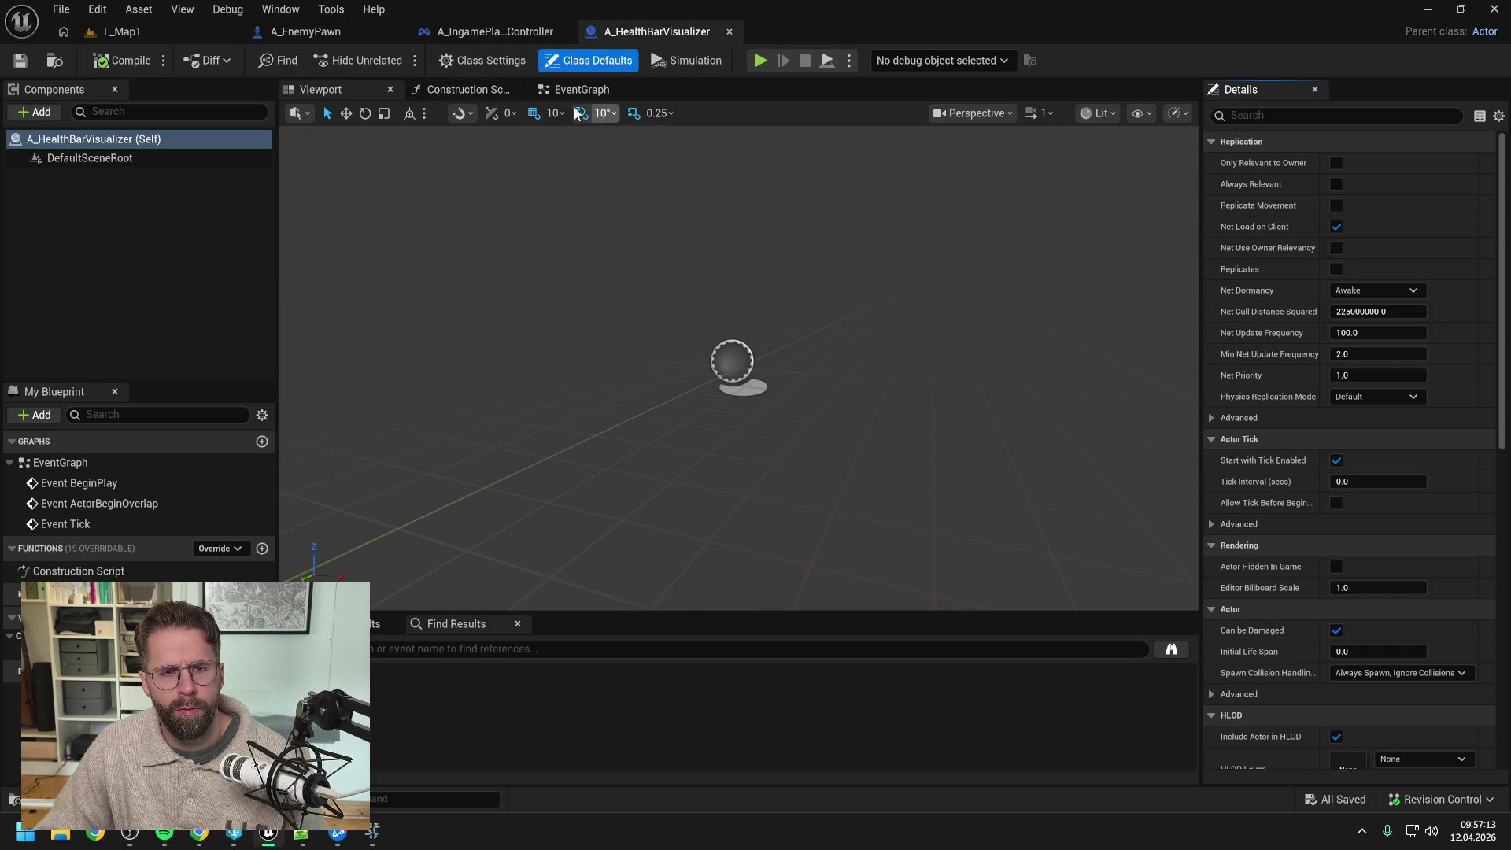
pyautogui.click(513, 37)
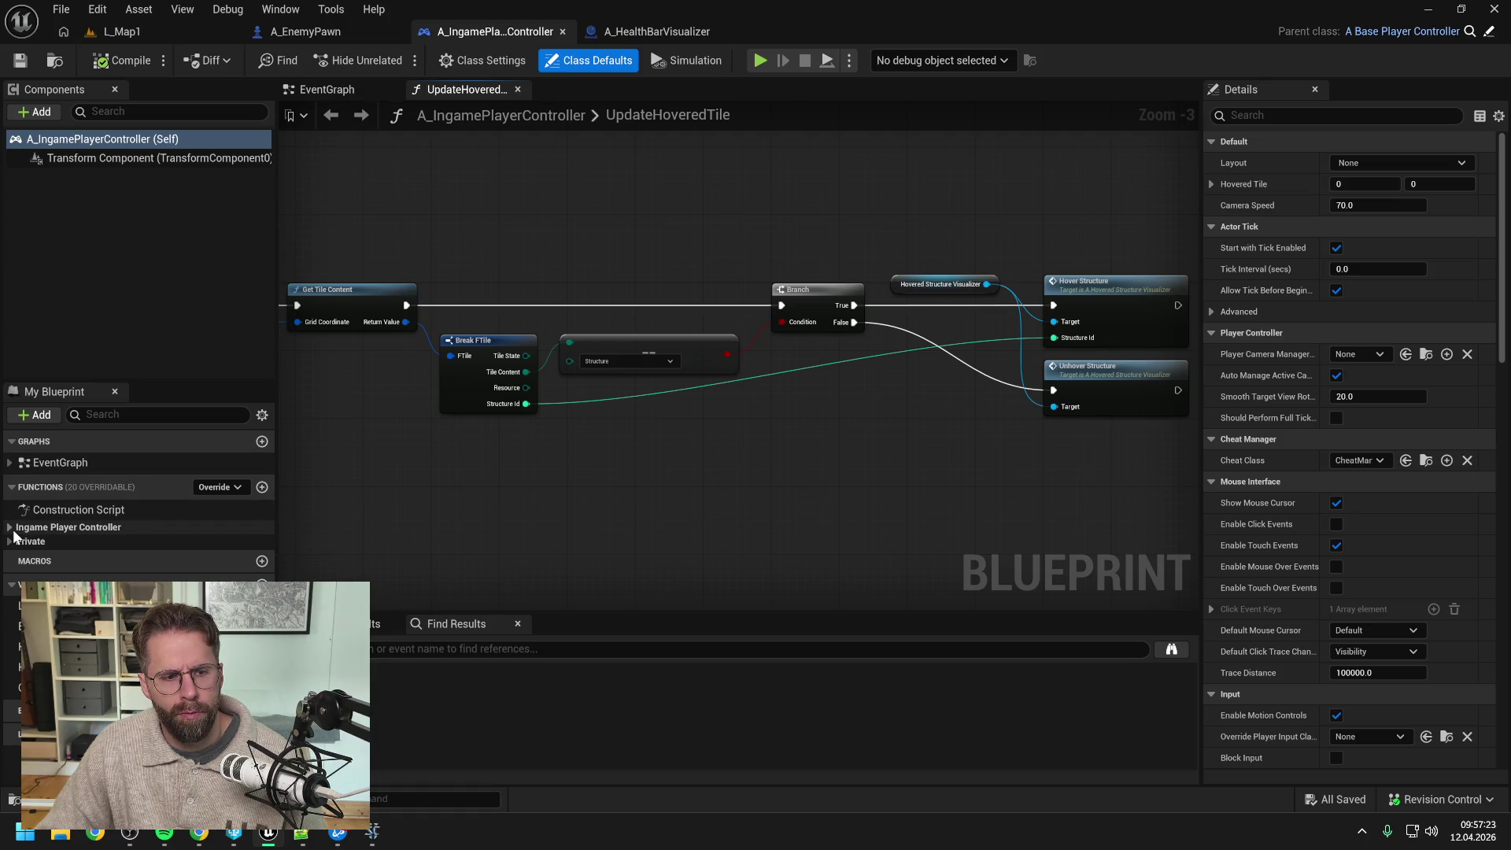
pyautogui.click(323, 90)
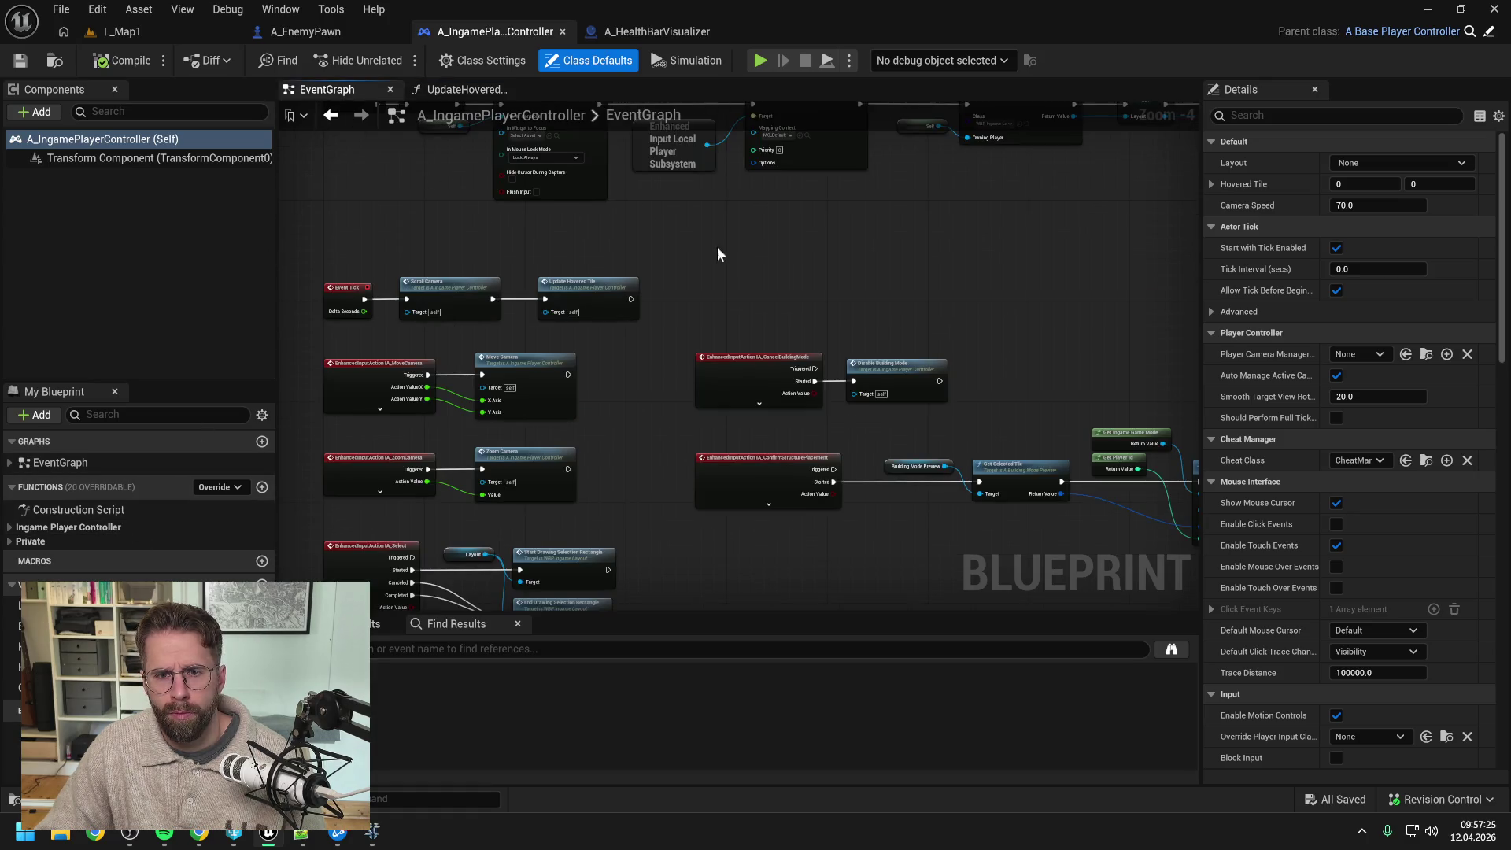
pyautogui.moveTo(717, 247)
pyautogui.mouseDown()
pyautogui.moveTo(847, 362)
pyautogui.moveTo(596, 343)
pyautogui.moveTo(649, 361)
pyautogui.mouseUp()
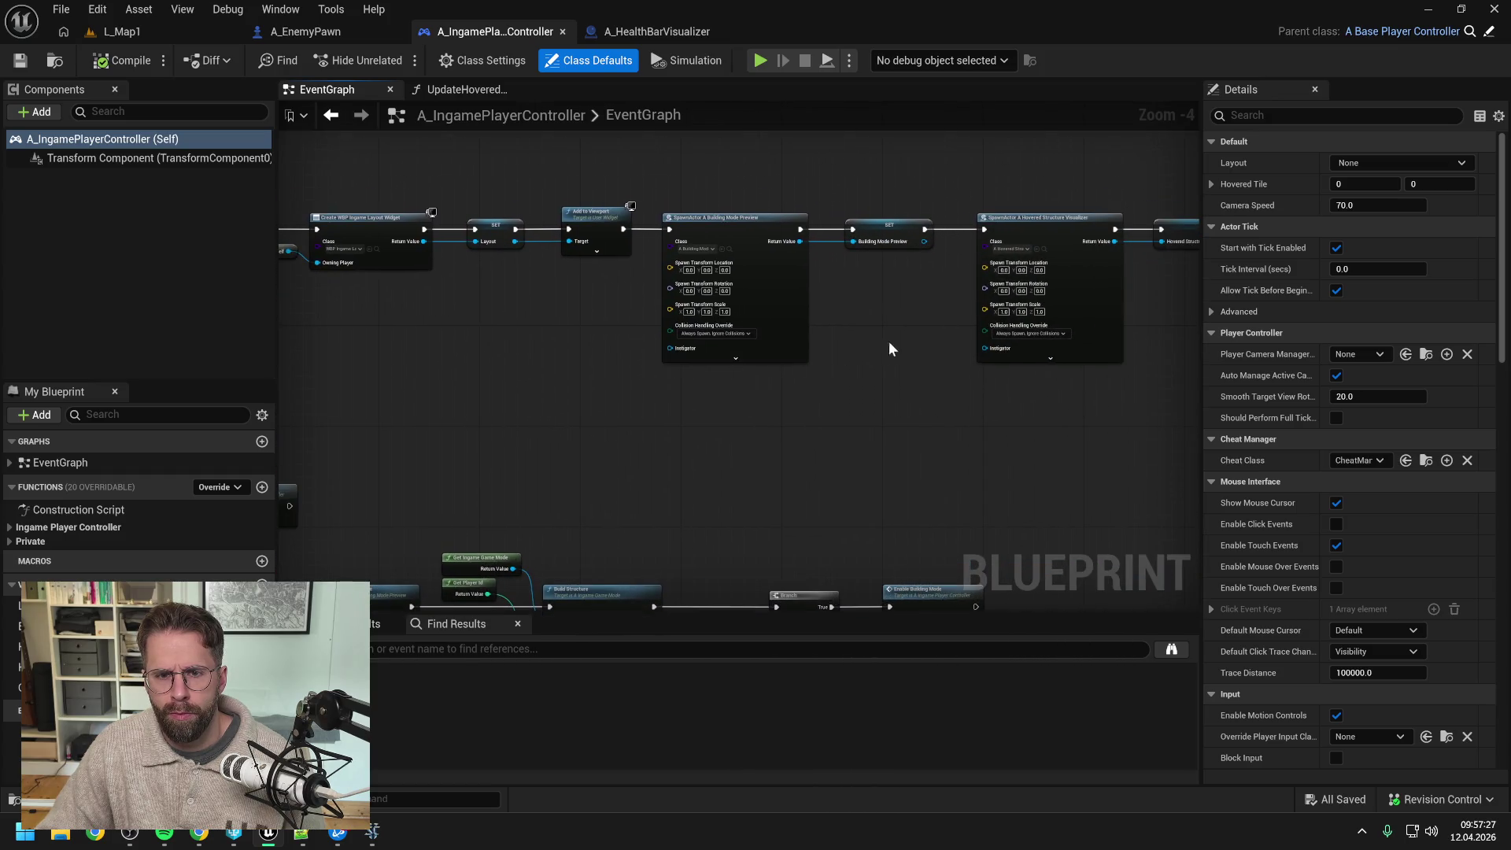
# Step: Add a Spawn Actor from Class node after the SET node, spawning A_HealthBarVisualizer
pyautogui.moveTo(890, 342); pyautogui.dragTo(574, 358)
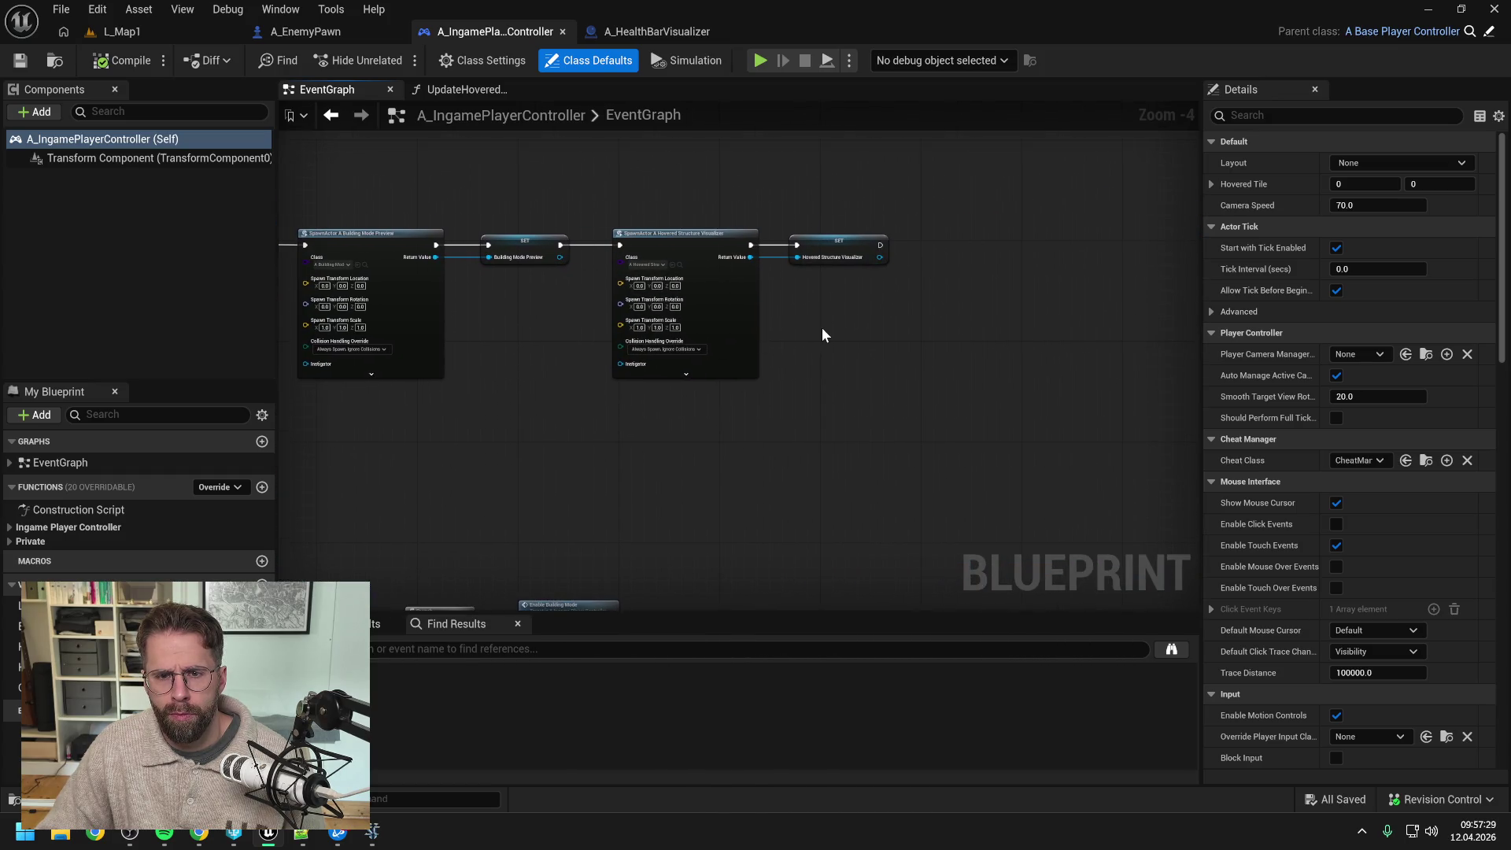
pyautogui.rightClick(947, 269)
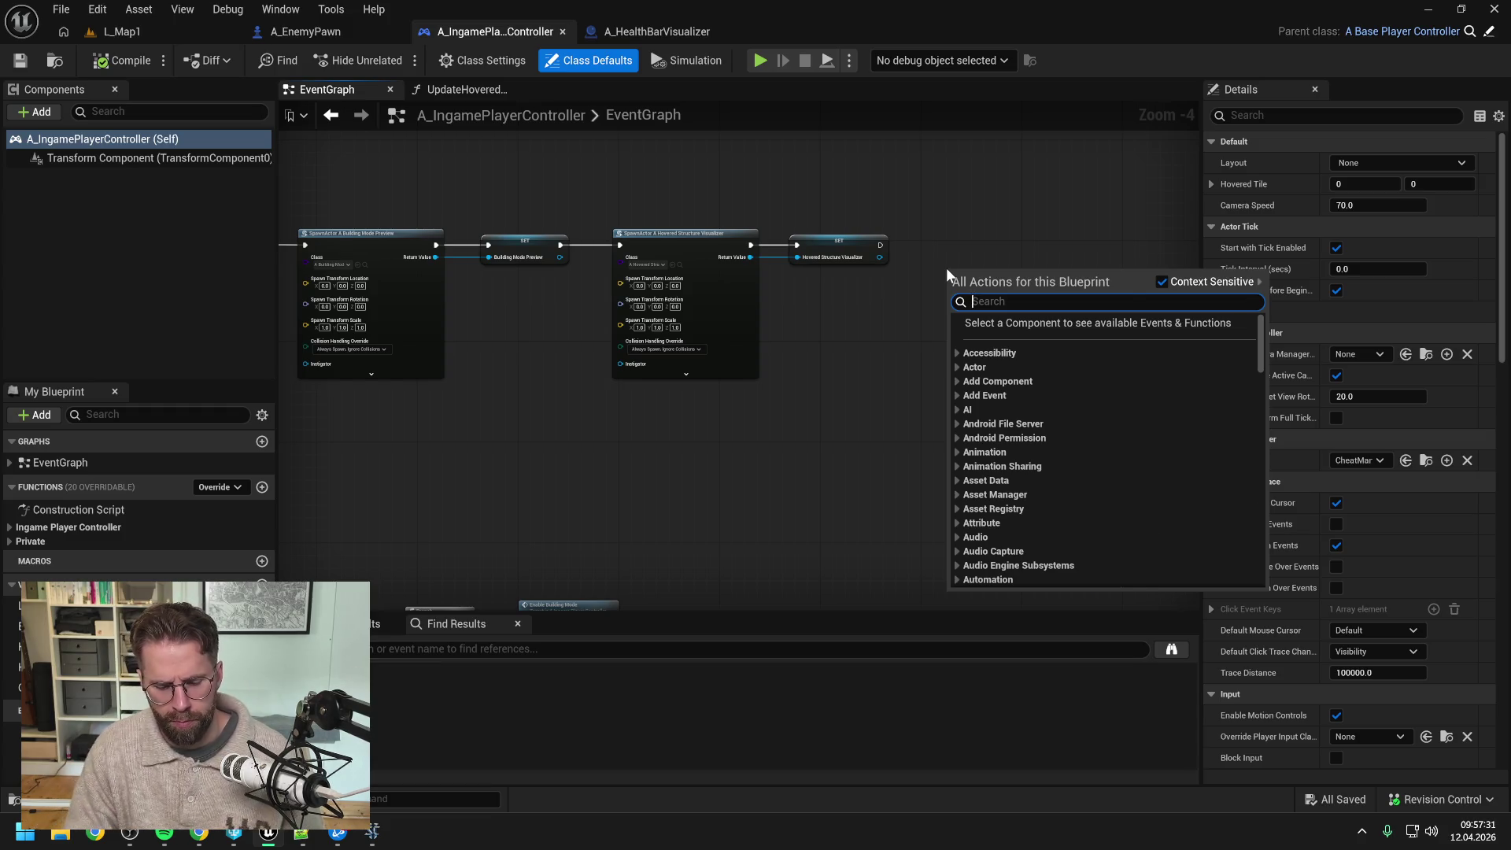
pyautogui.write('spawn actor from cl')
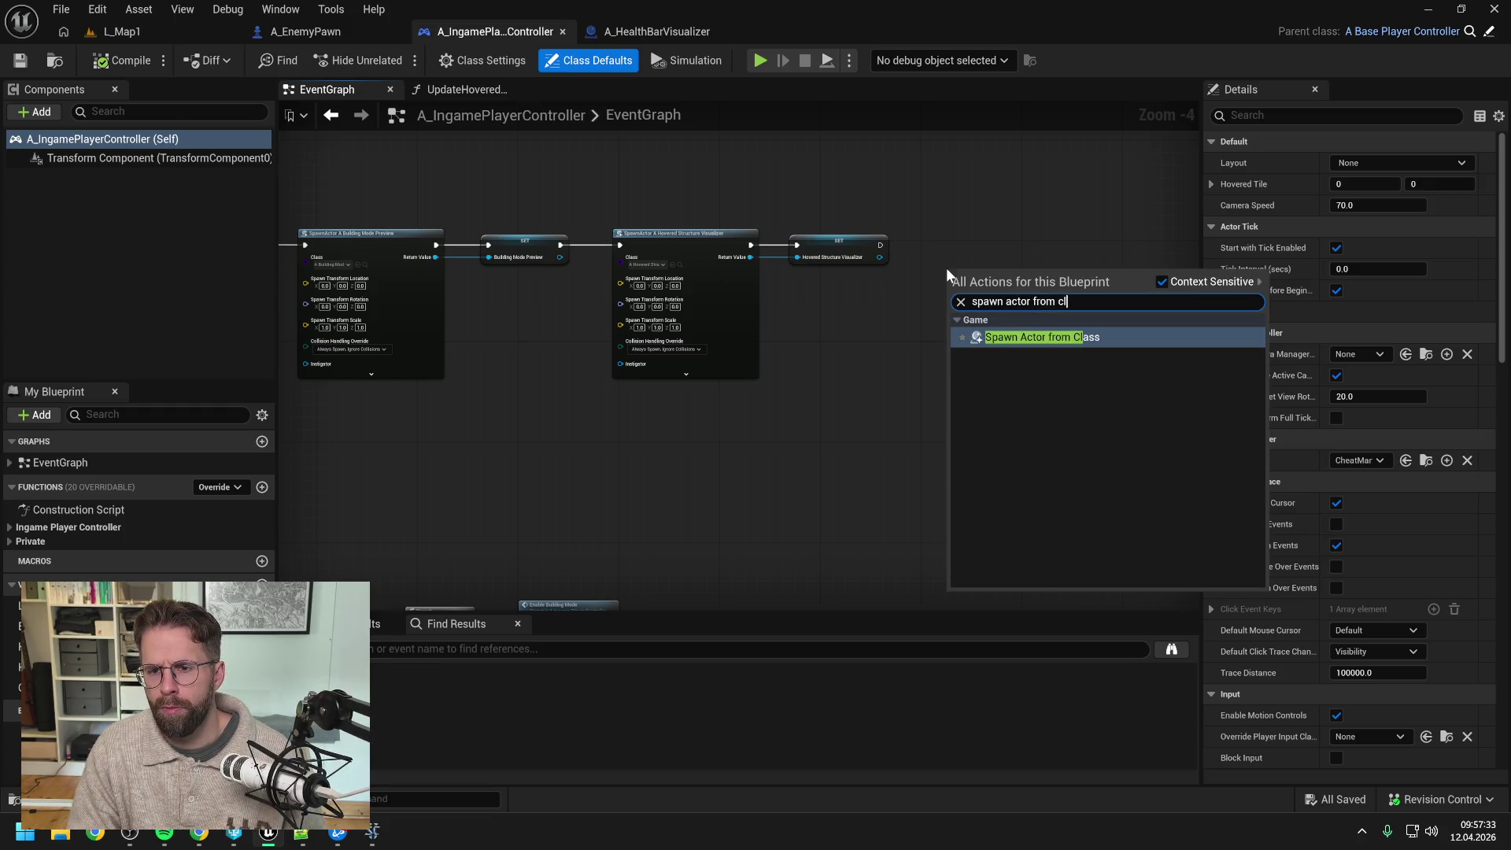
pyautogui.press('Return')
pyautogui.moveTo(880, 244); pyautogui.dragTo(969, 249)
pyautogui.click(994, 263)
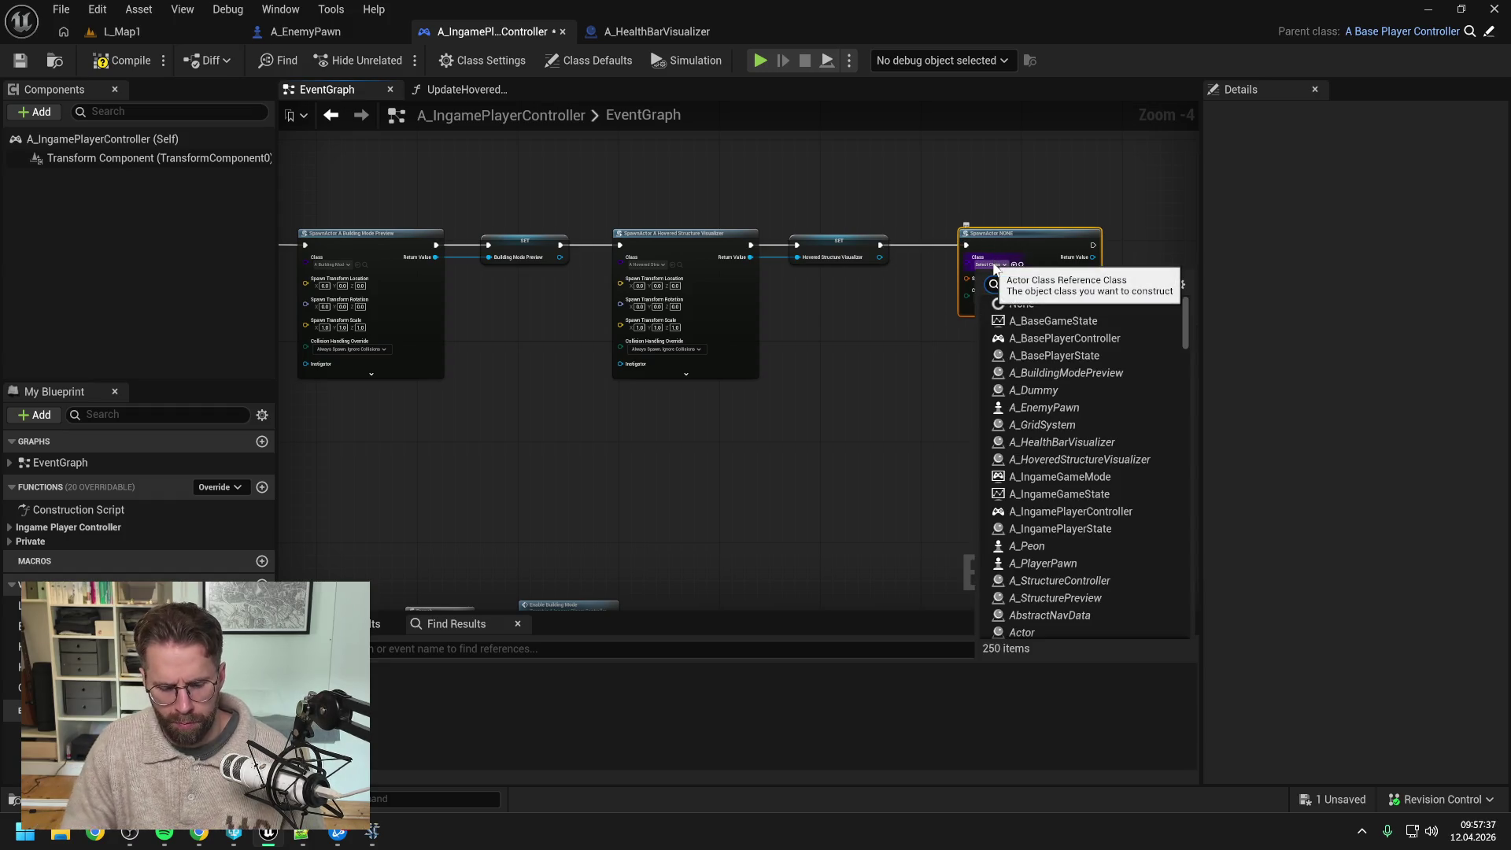
pyautogui.write('healthbva')
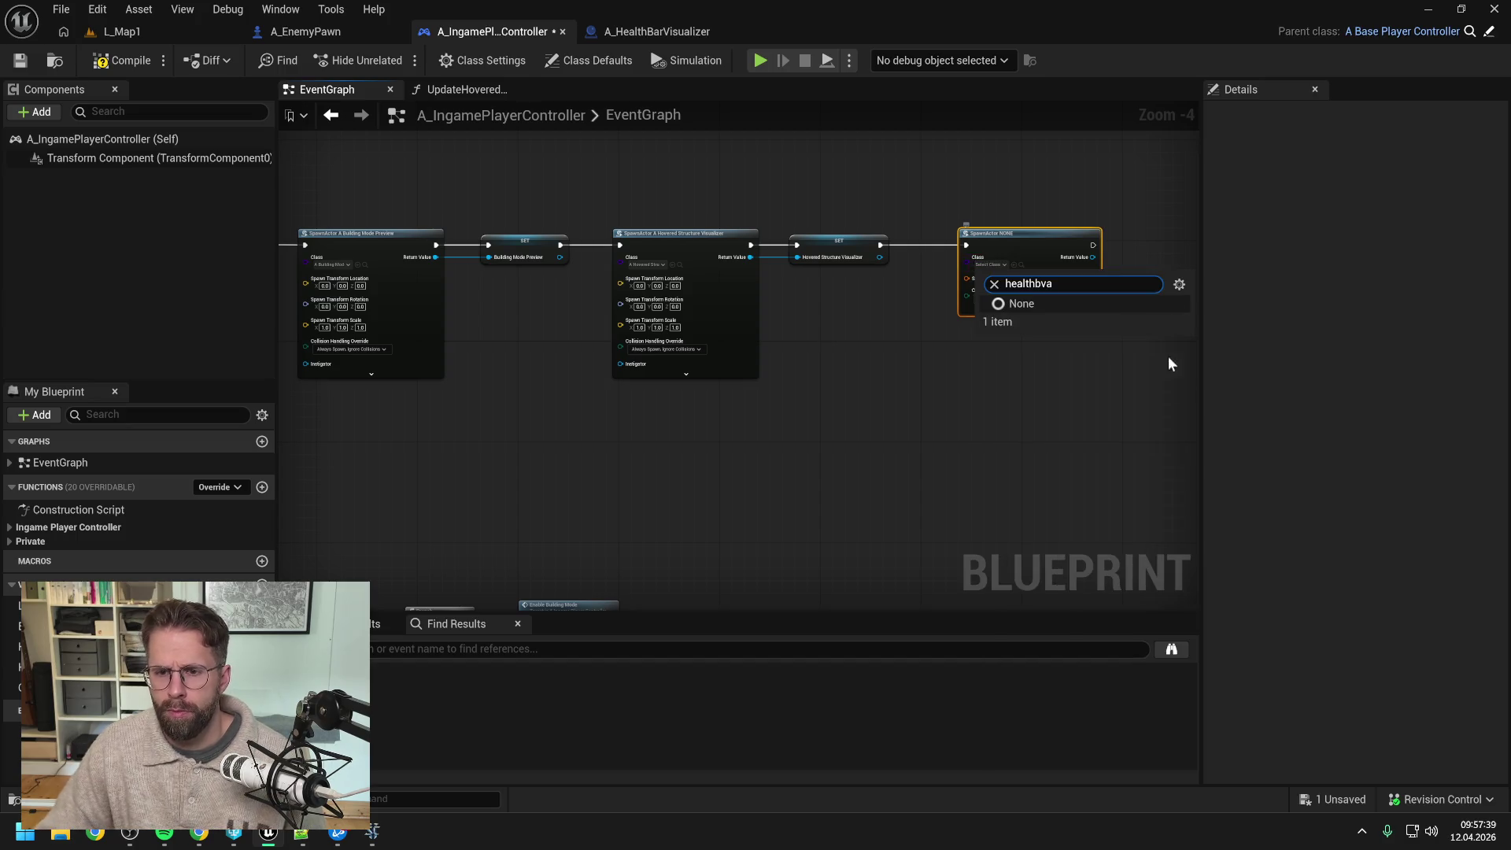
pyautogui.press('BackSpace')
pyautogui.press('BackSpace')
pyautogui.write('ar')
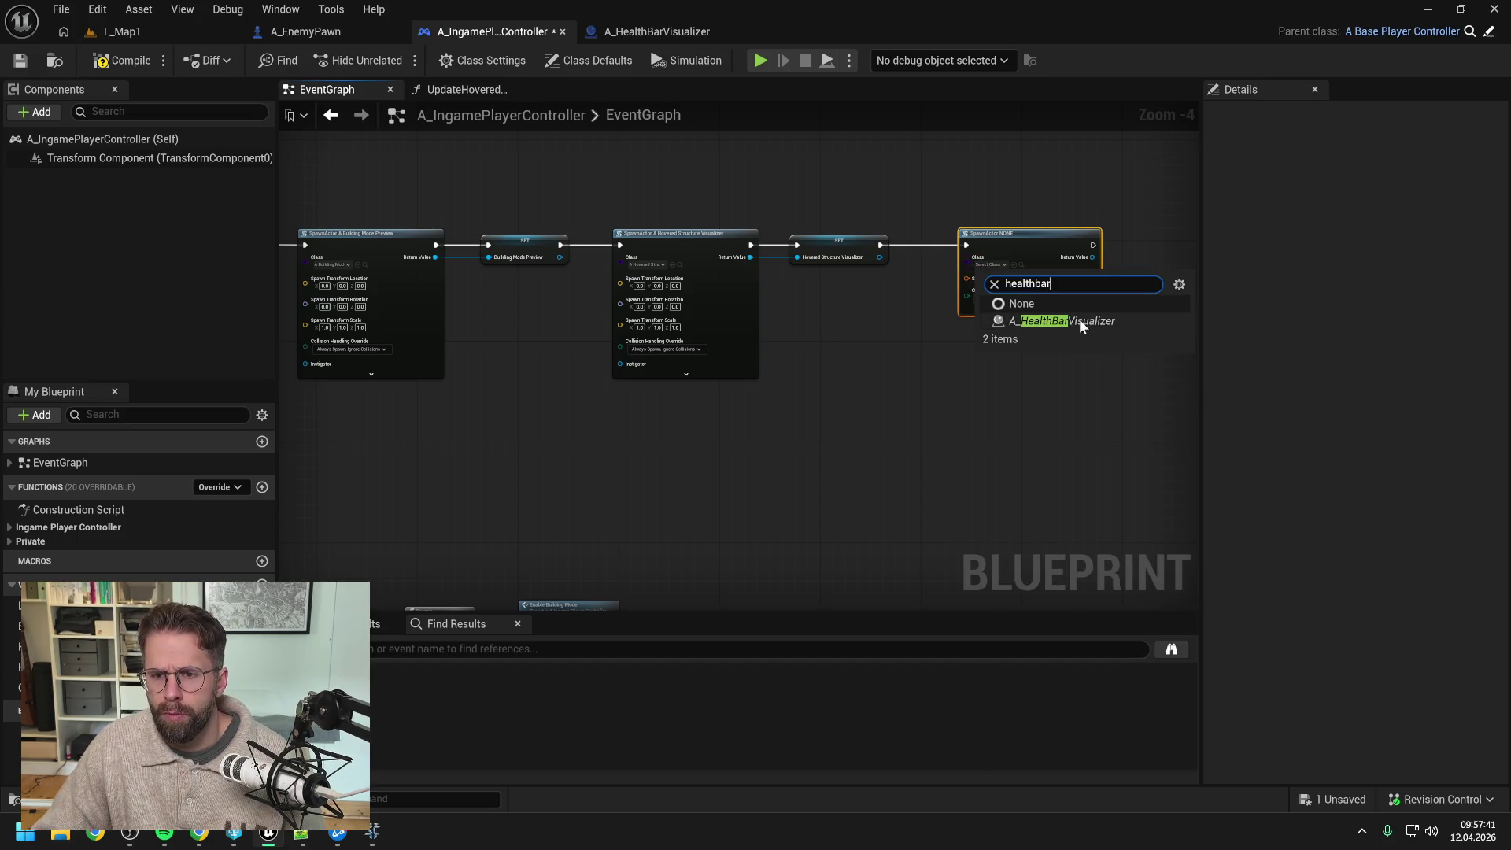
pyautogui.click(1079, 319)
# Step: Split the spawn node's Spawn Transform and set collision handling to Always Spawn, Ignore Collisions
pyautogui.rightClick(991, 280)
pyautogui.click(1022, 339)
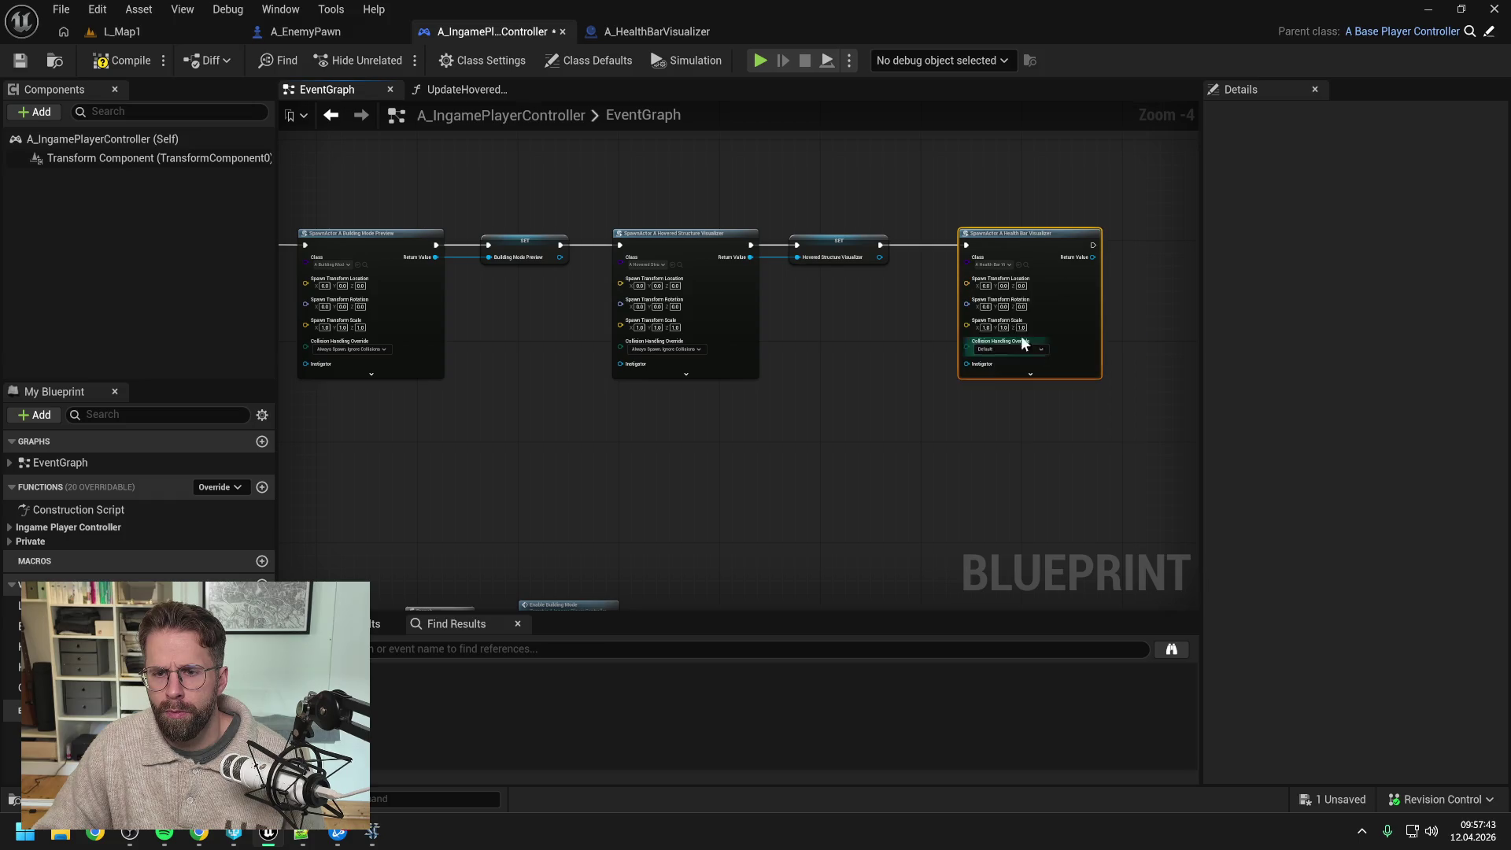
pyautogui.click(1008, 344)
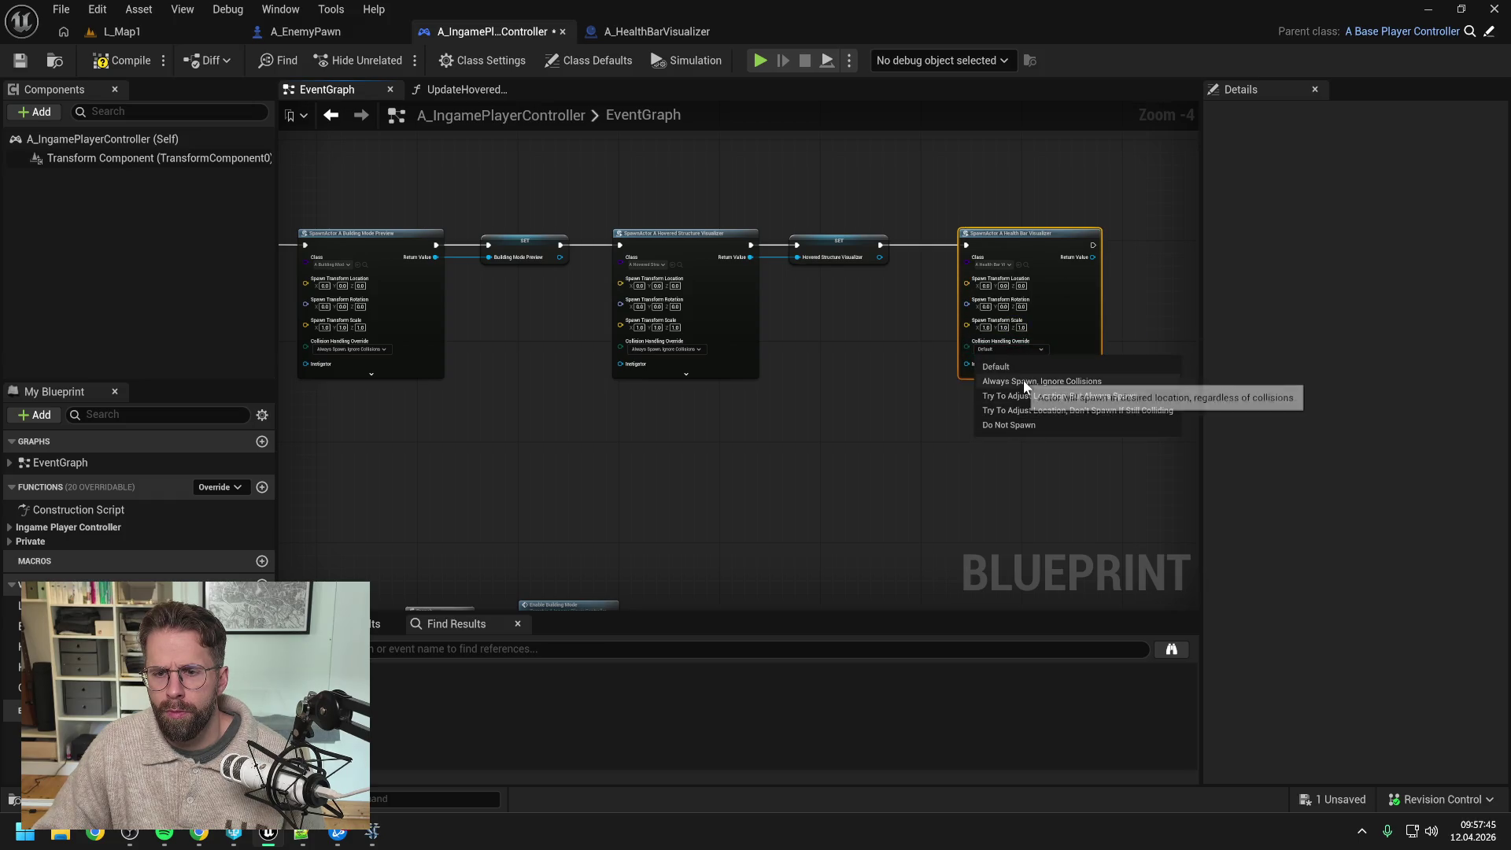
pyautogui.click(1024, 381)
# Step: Promote the spawned actor's Return Value to a variable named HealthBarVisualizer
pyautogui.moveTo(919, 267); pyautogui.dragTo(986, 265)
pyautogui.click(1031, 344)
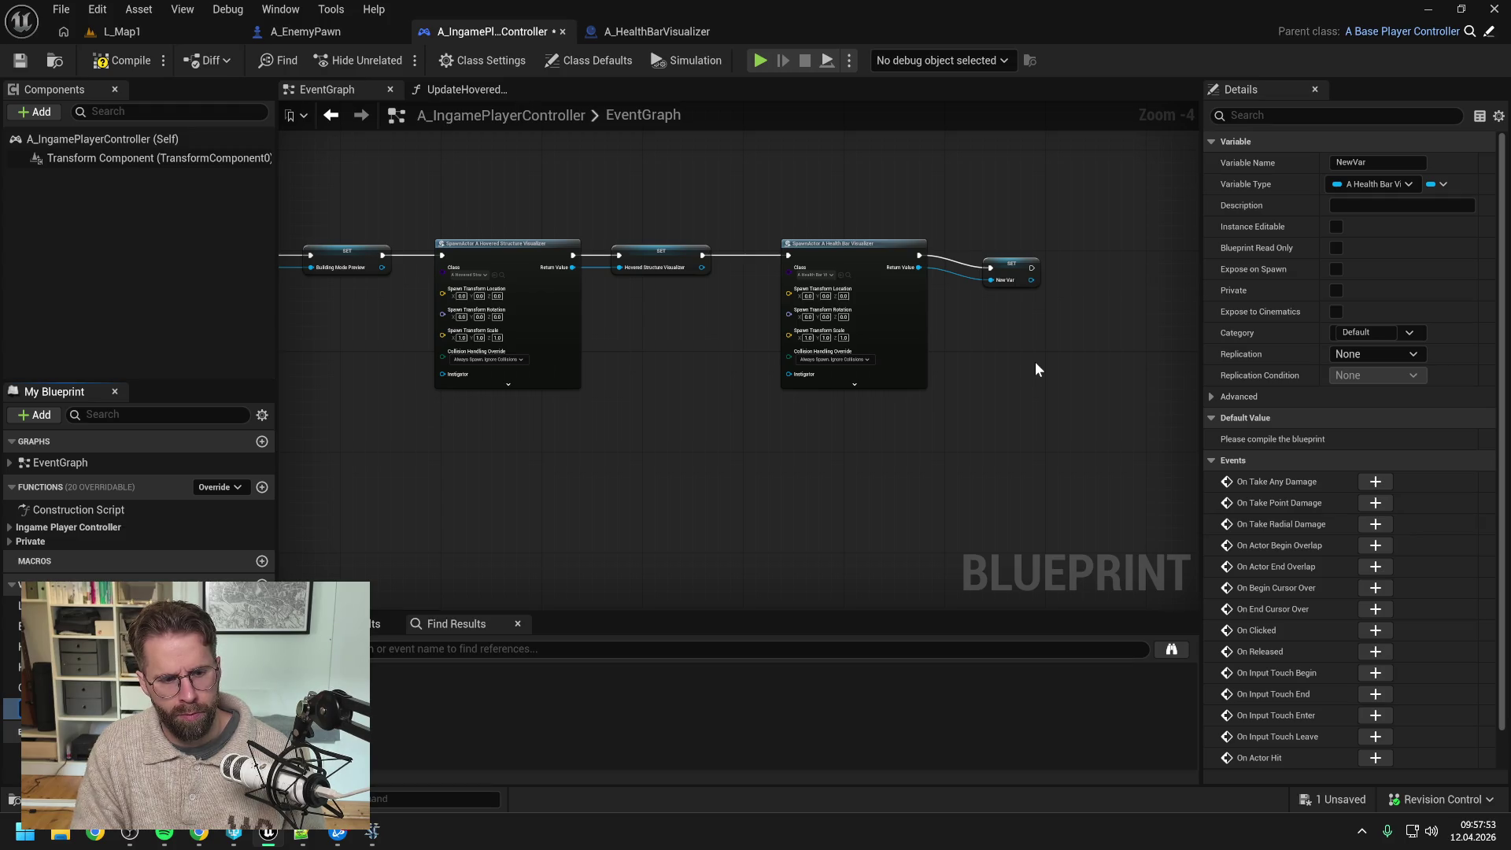
pyautogui.write('HealthBarVisualizer')
pyautogui.press('Return')
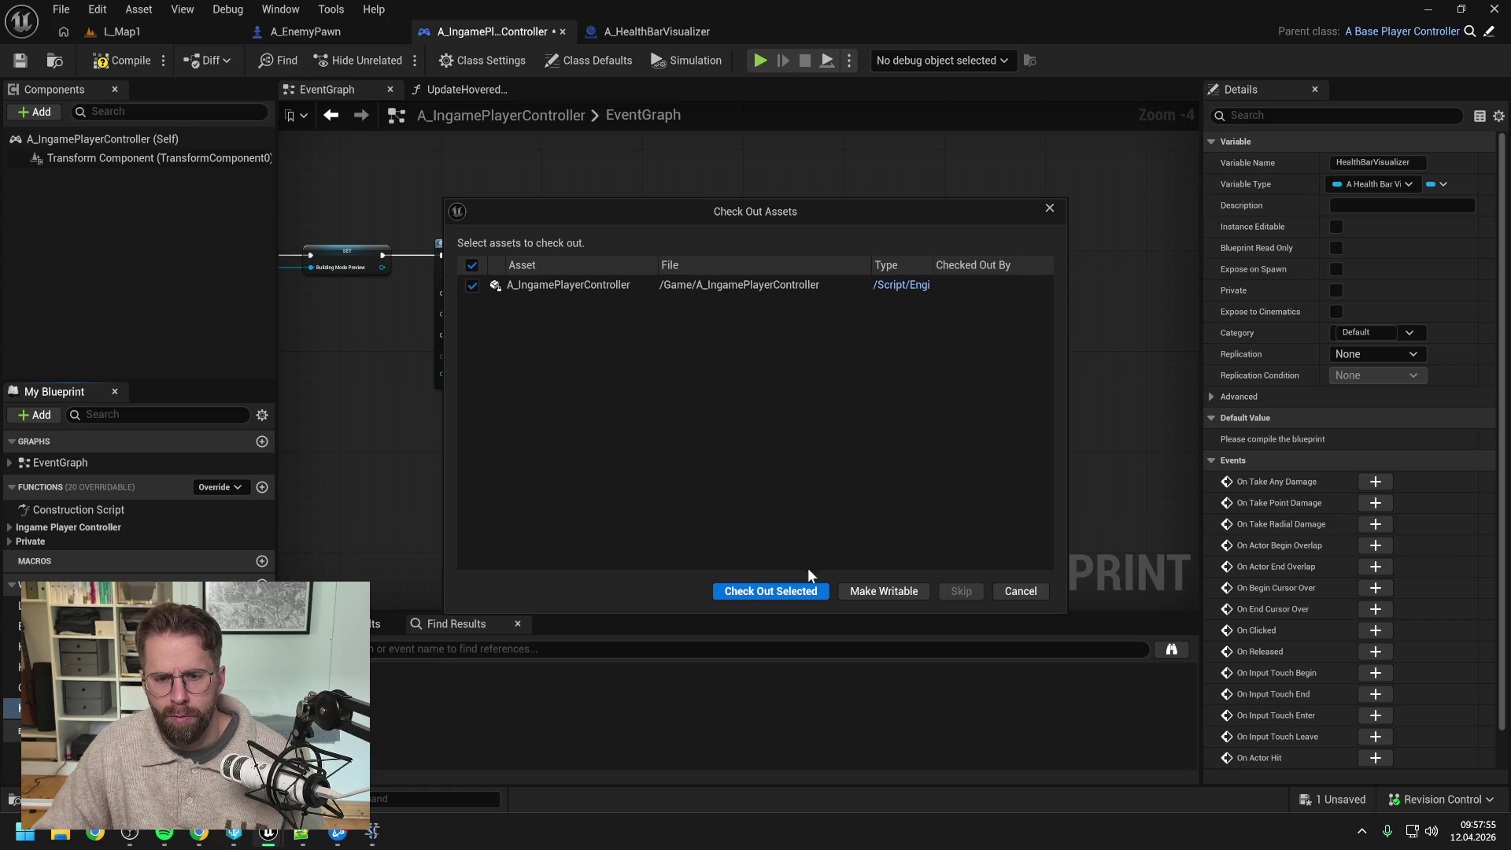
# Step: Check out the controller asset, compile it, and nudge the spawn and SET nodes slightly left
pyautogui.click(809, 591)
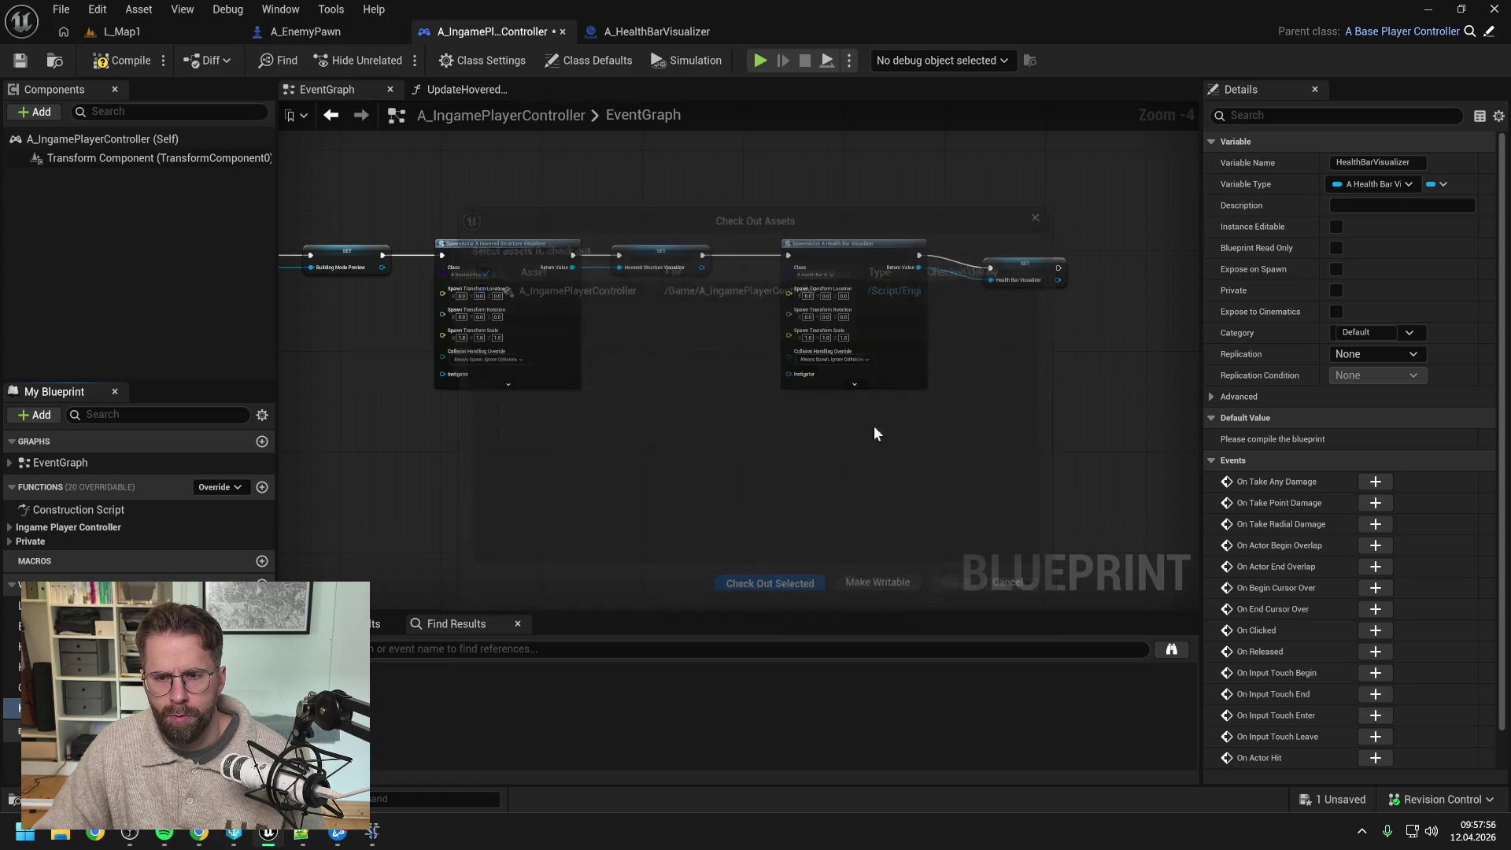
pyautogui.click(971, 334)
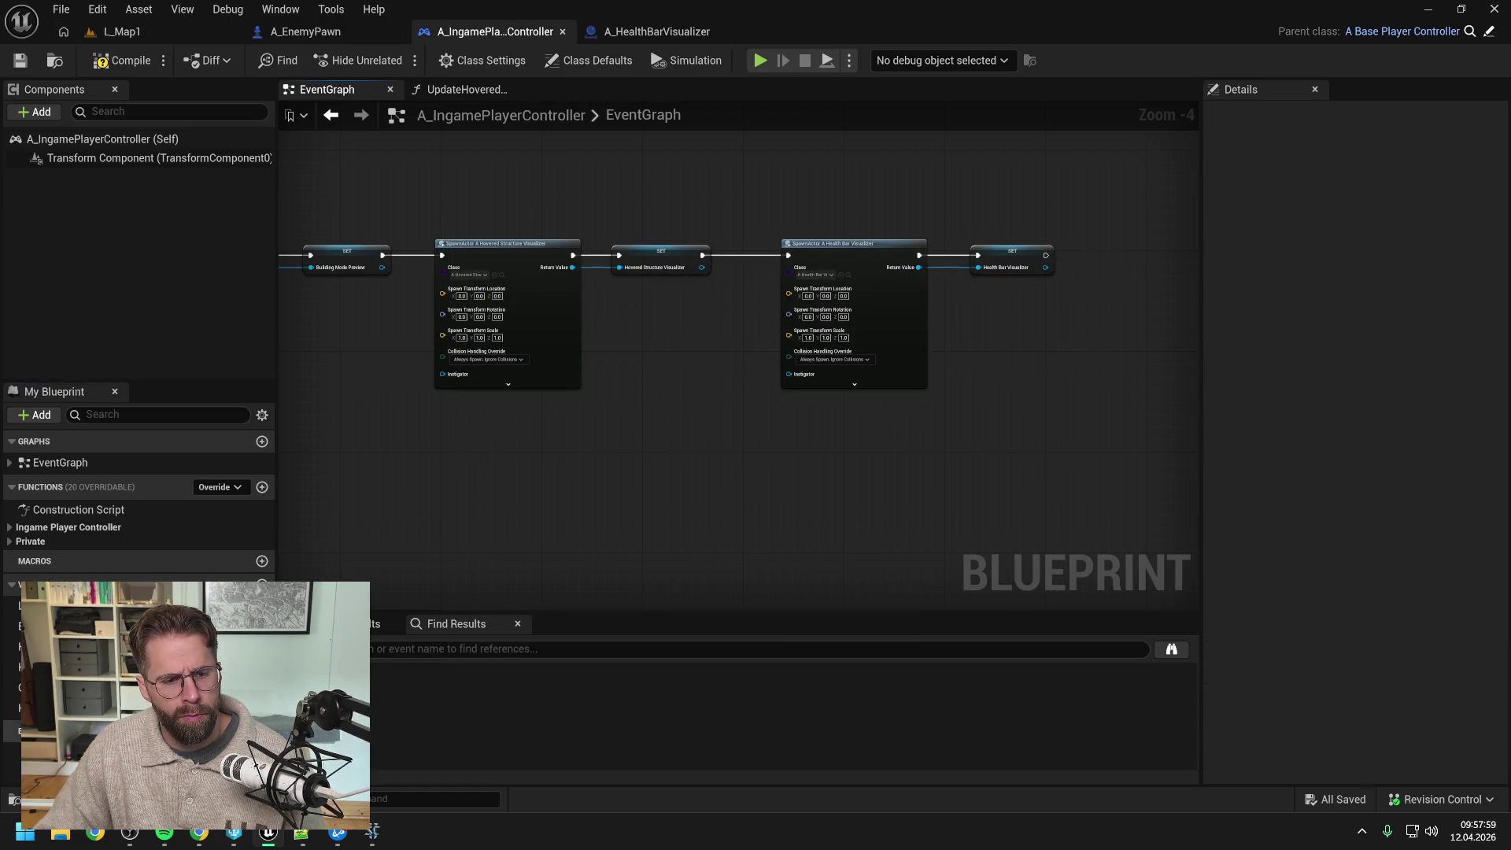
pyautogui.click(118, 666)
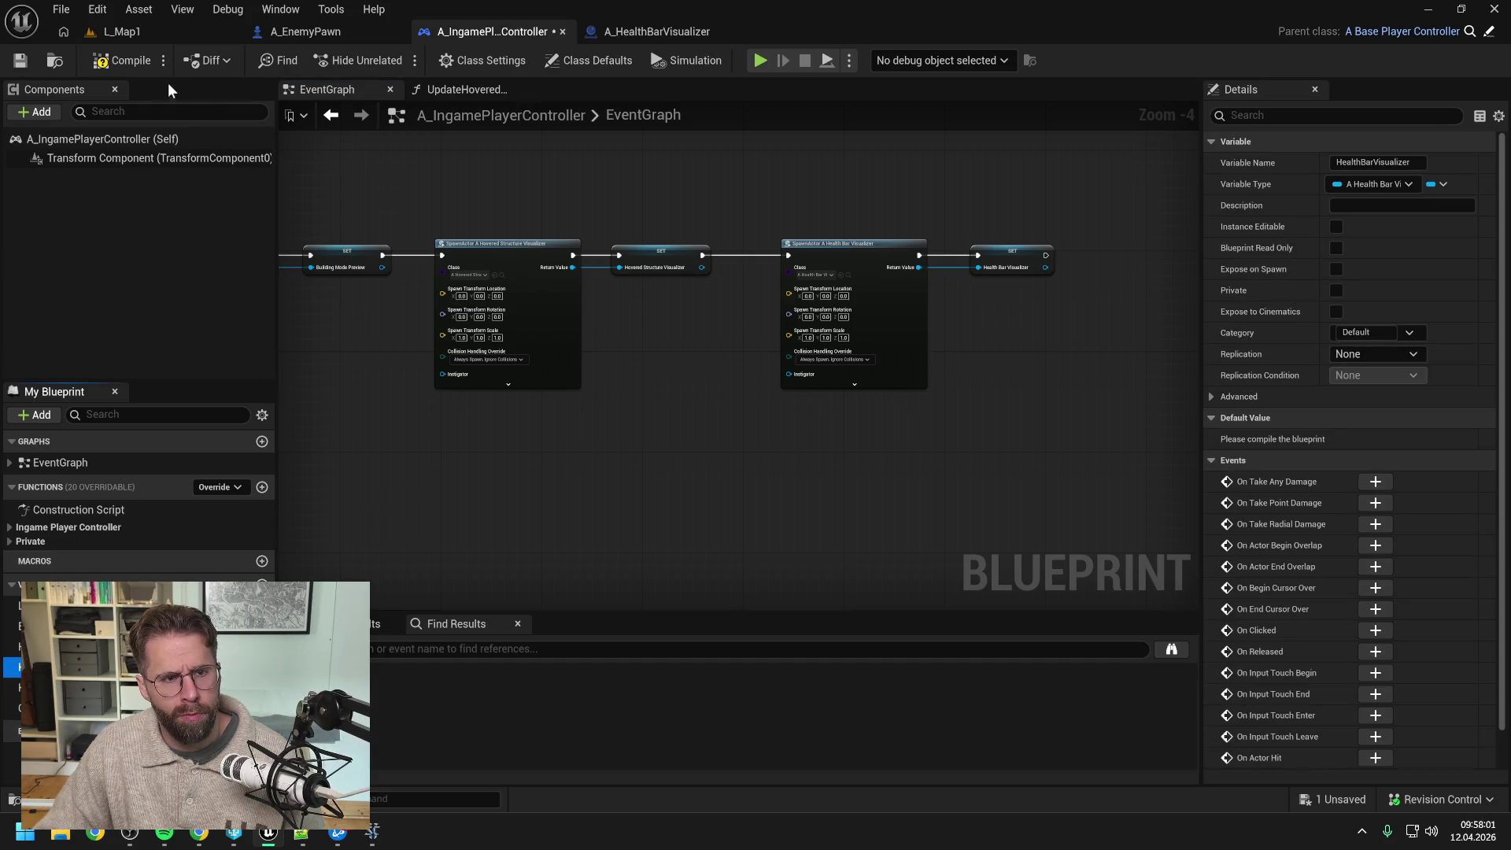
pyautogui.click(122, 61)
pyautogui.moveTo(577, 195)
pyautogui.mouseDown()
pyautogui.moveTo(750, 184)
pyautogui.moveTo(645, 192)
pyautogui.mouseUp()
pyautogui.moveTo(1052, 236)
pyautogui.mouseDown()
pyautogui.moveTo(1055, 256)
pyautogui.moveTo(987, 245)
pyautogui.mouseUp()
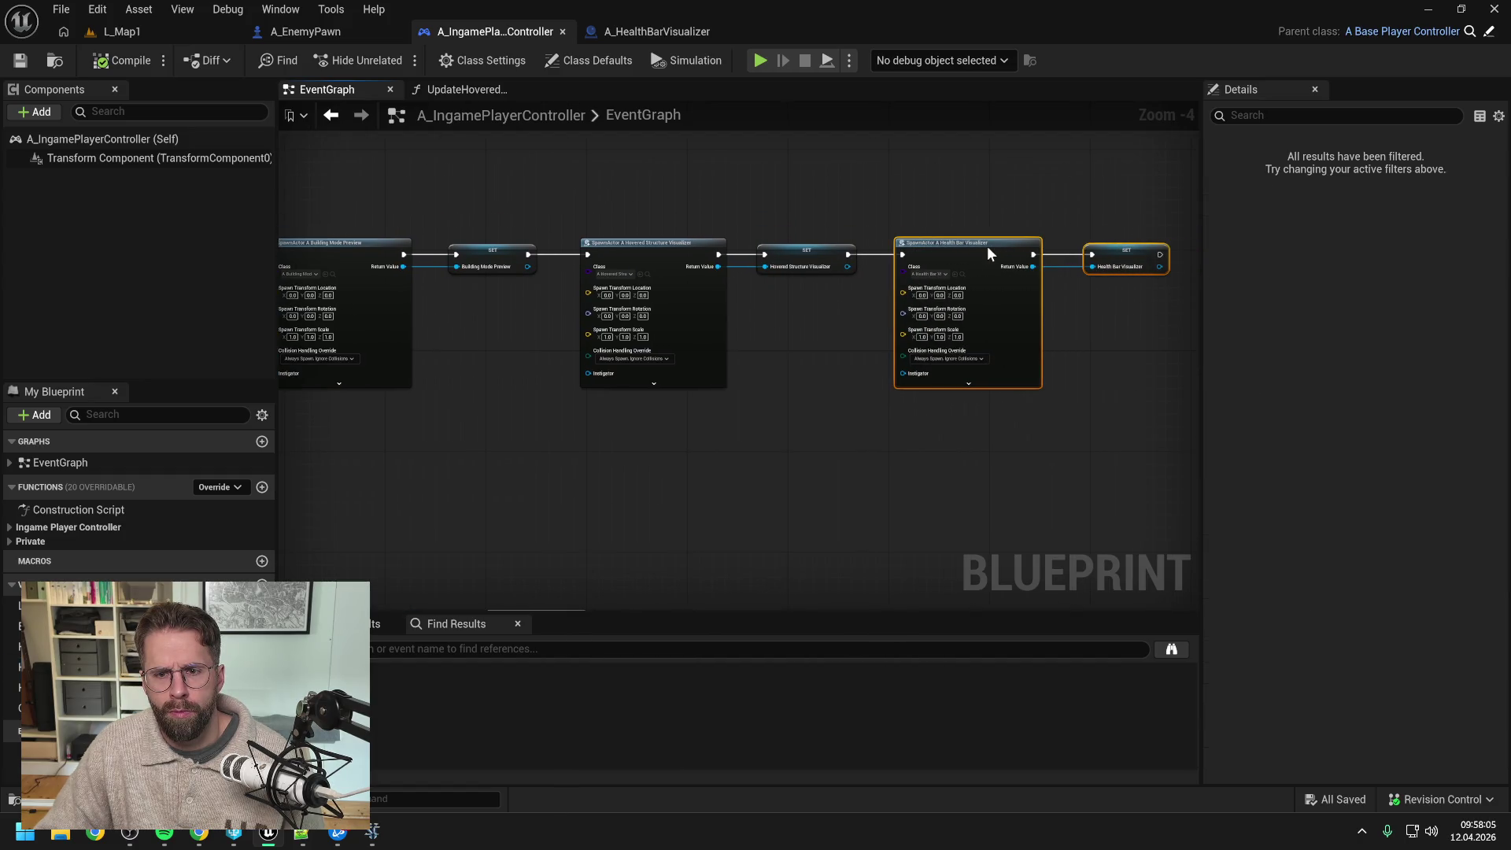
pyautogui.click(854, 202)
pyautogui.click(101, 61)
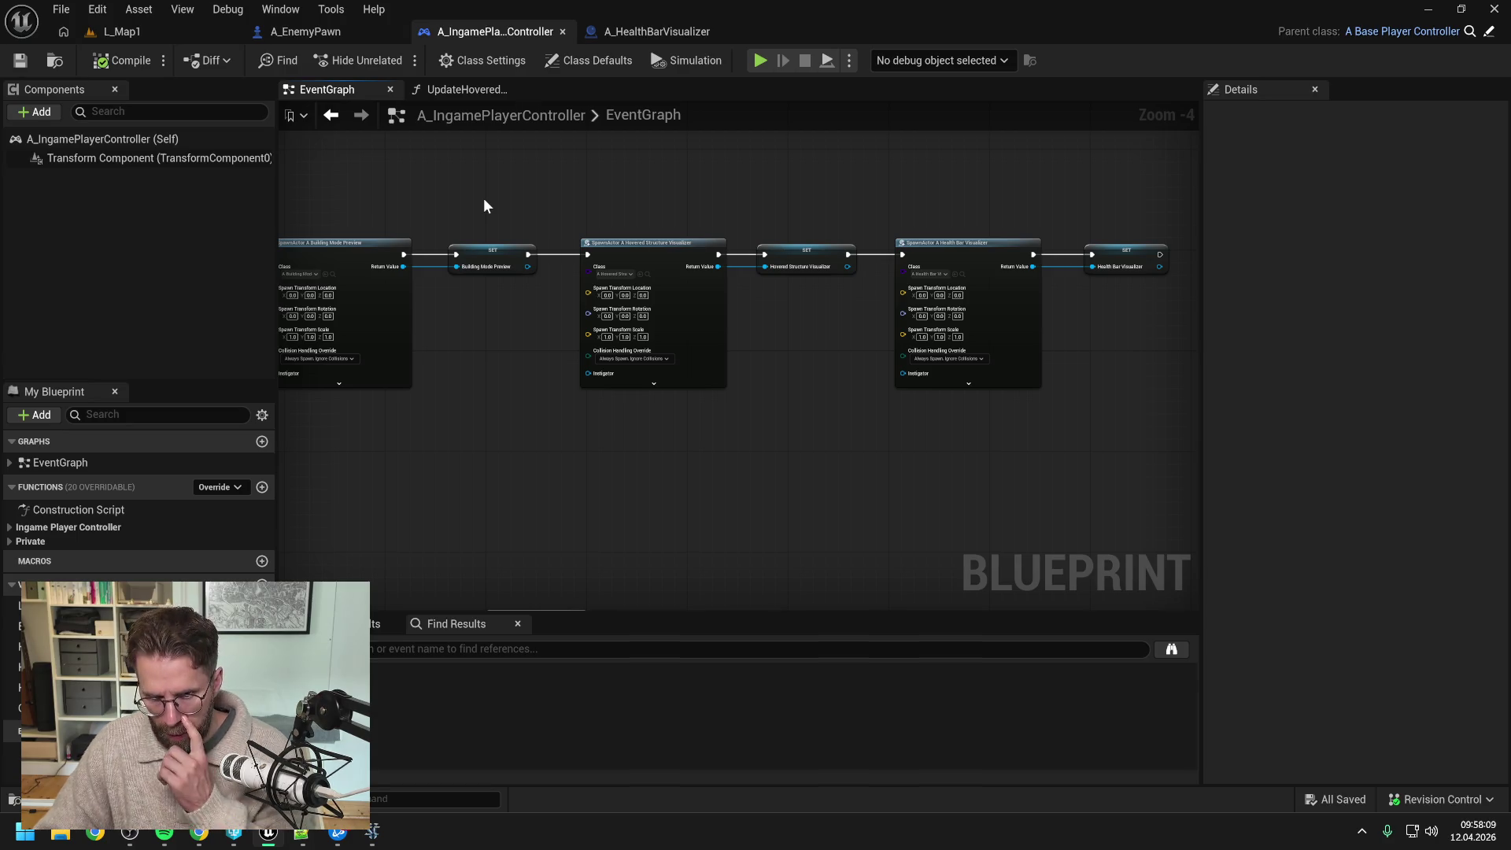
pyautogui.click(655, 32)
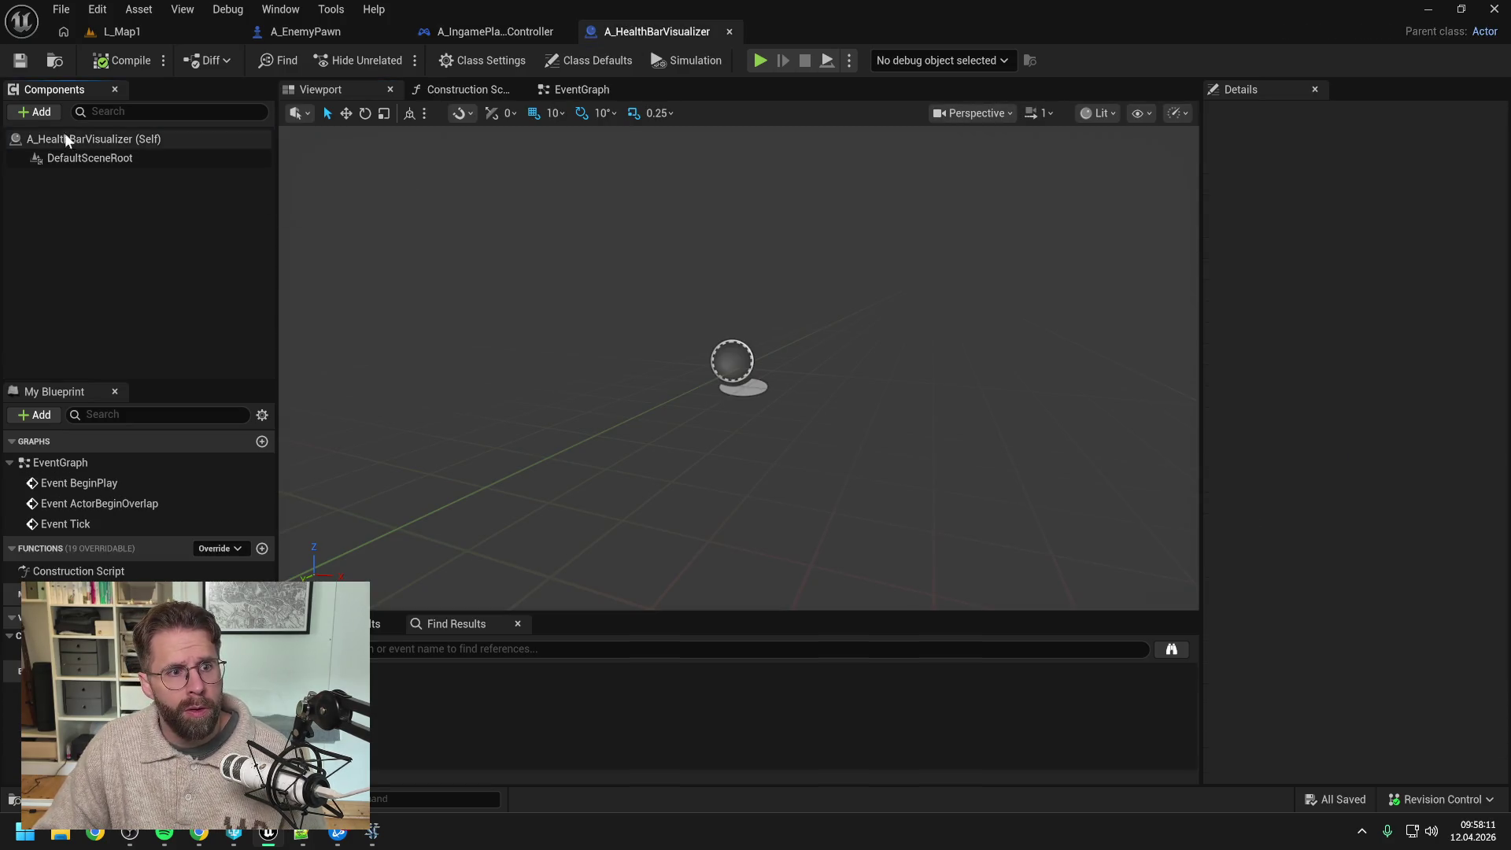
# Step: Add a Niagara Particle System Component to A_HealthBarVisualizer and compile the blueprint
pyautogui.click(36, 112)
pyautogui.write('niag')
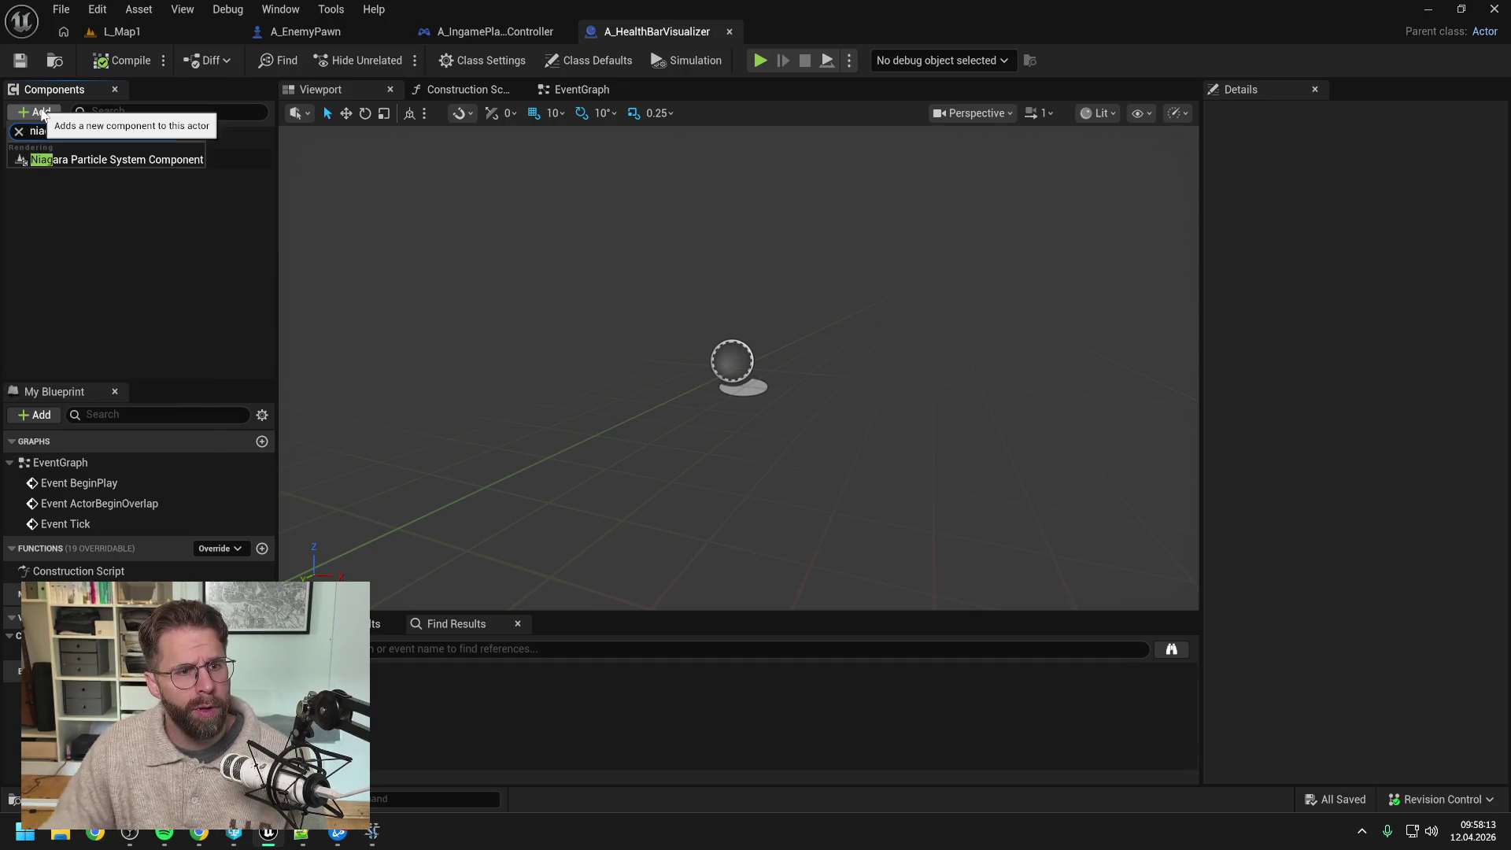
pyautogui.click(101, 156)
pyautogui.click(111, 257)
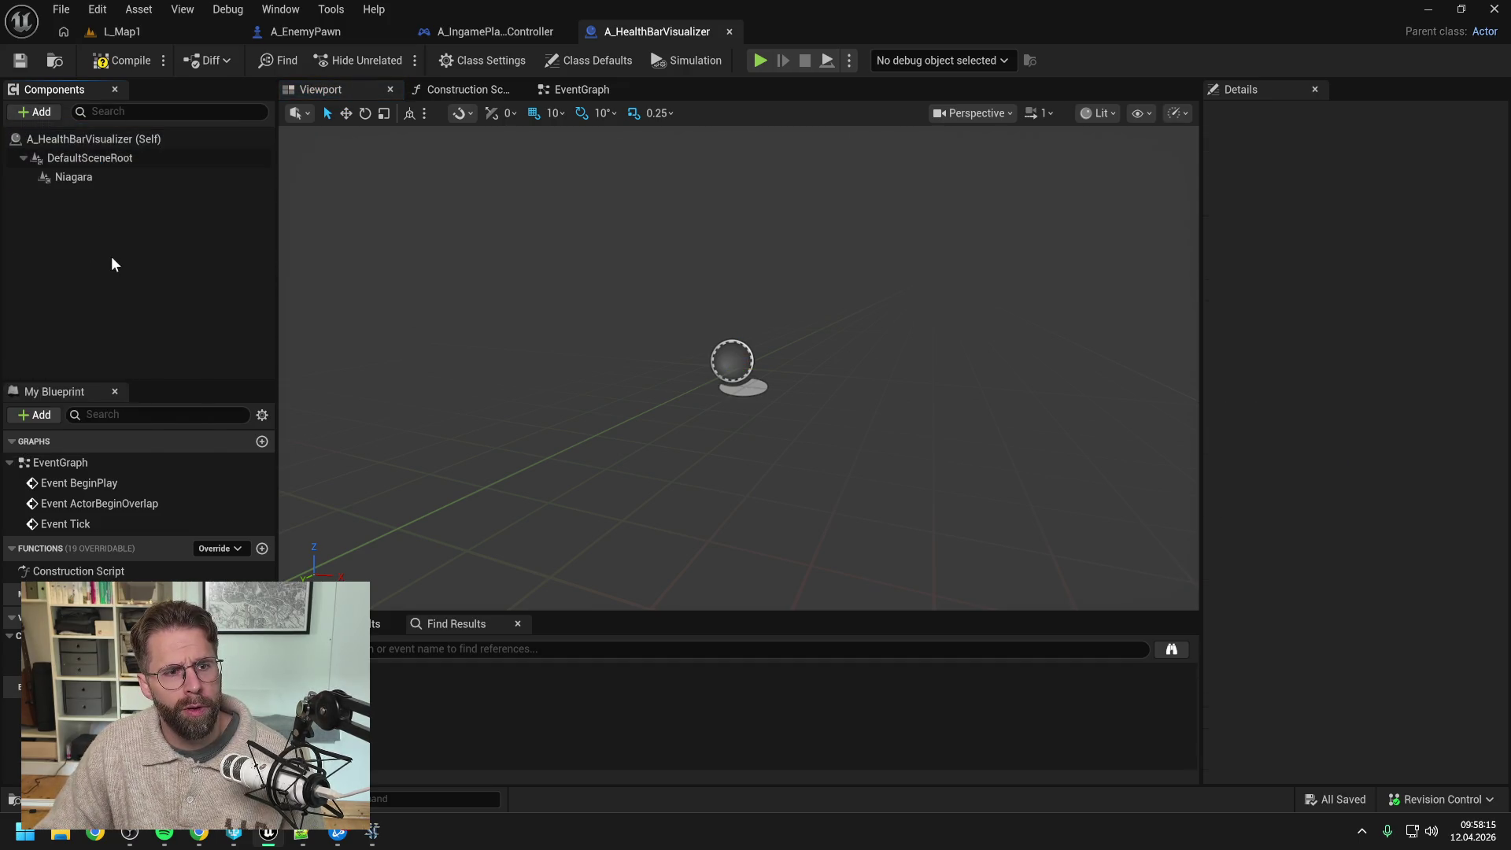
pyautogui.click(119, 60)
# Step: Browse Class Settings interfaces for 'niaga' without adding any, then select the Niagara component
pyautogui.click(482, 61)
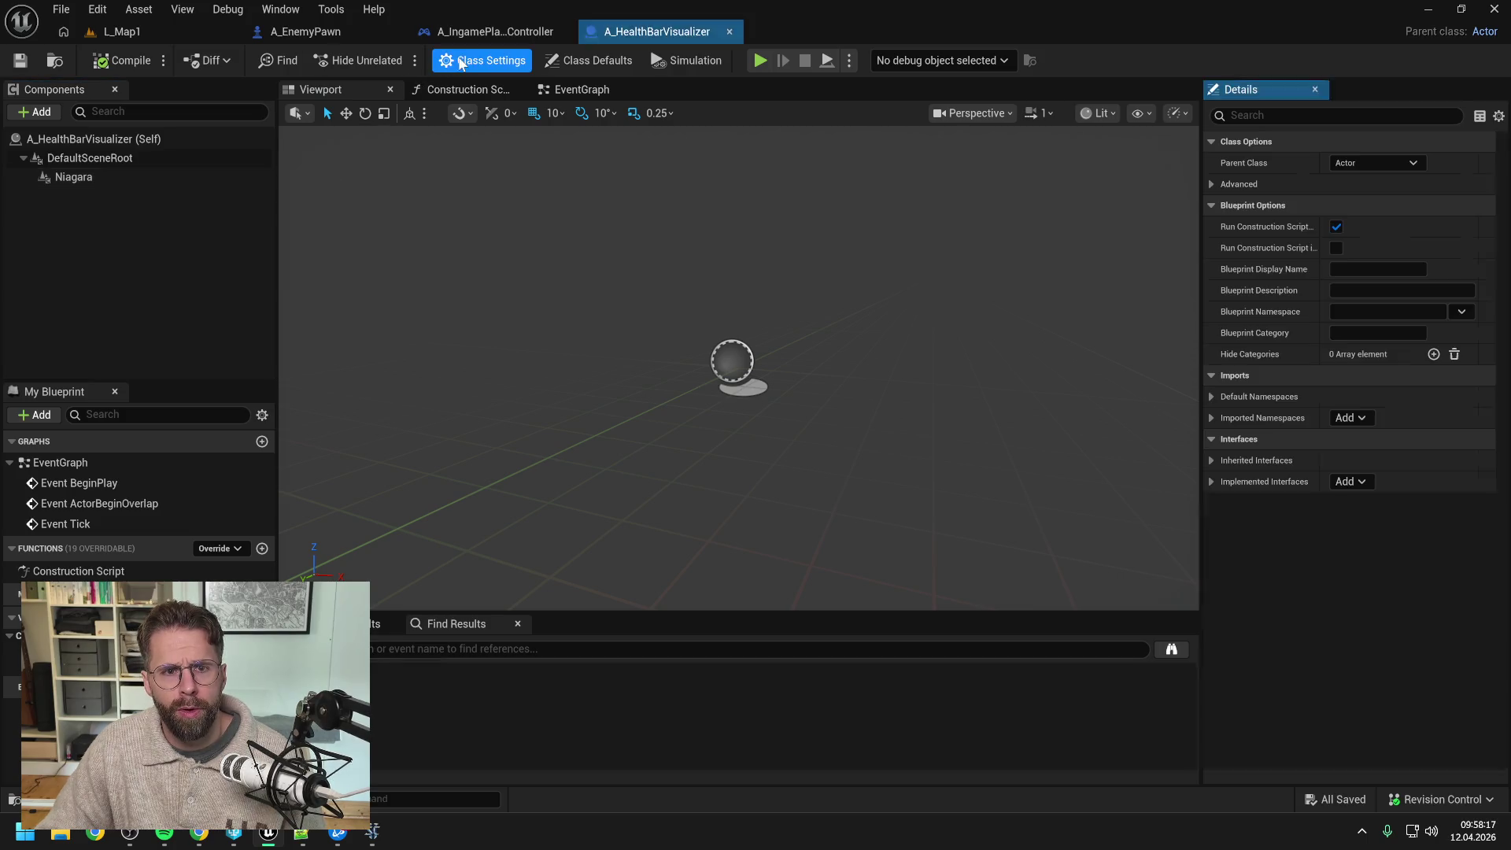
pyautogui.click(1351, 482)
pyautogui.write('niaga')
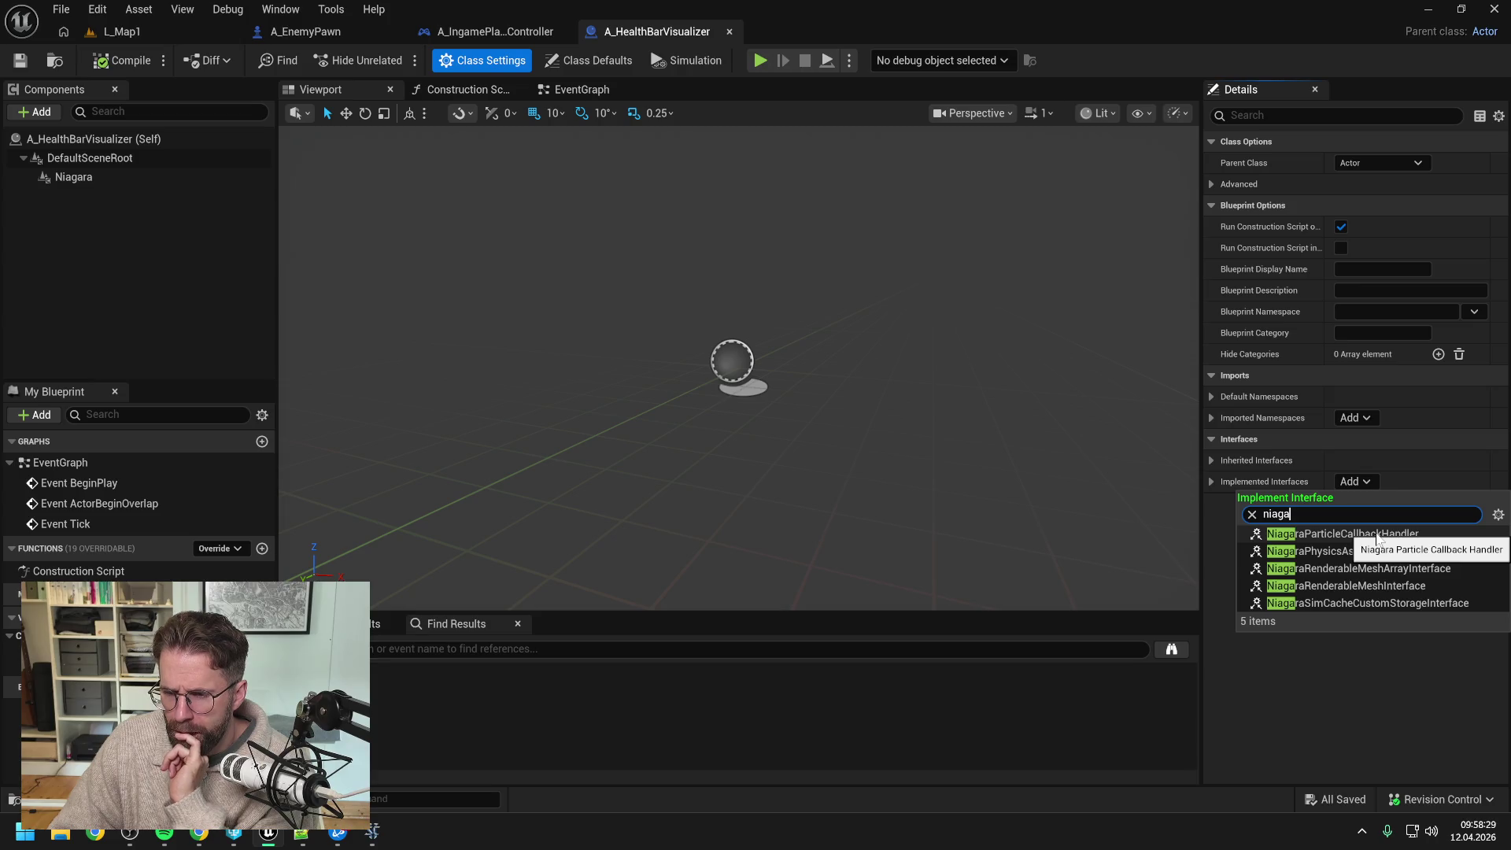
pyautogui.click(1386, 681)
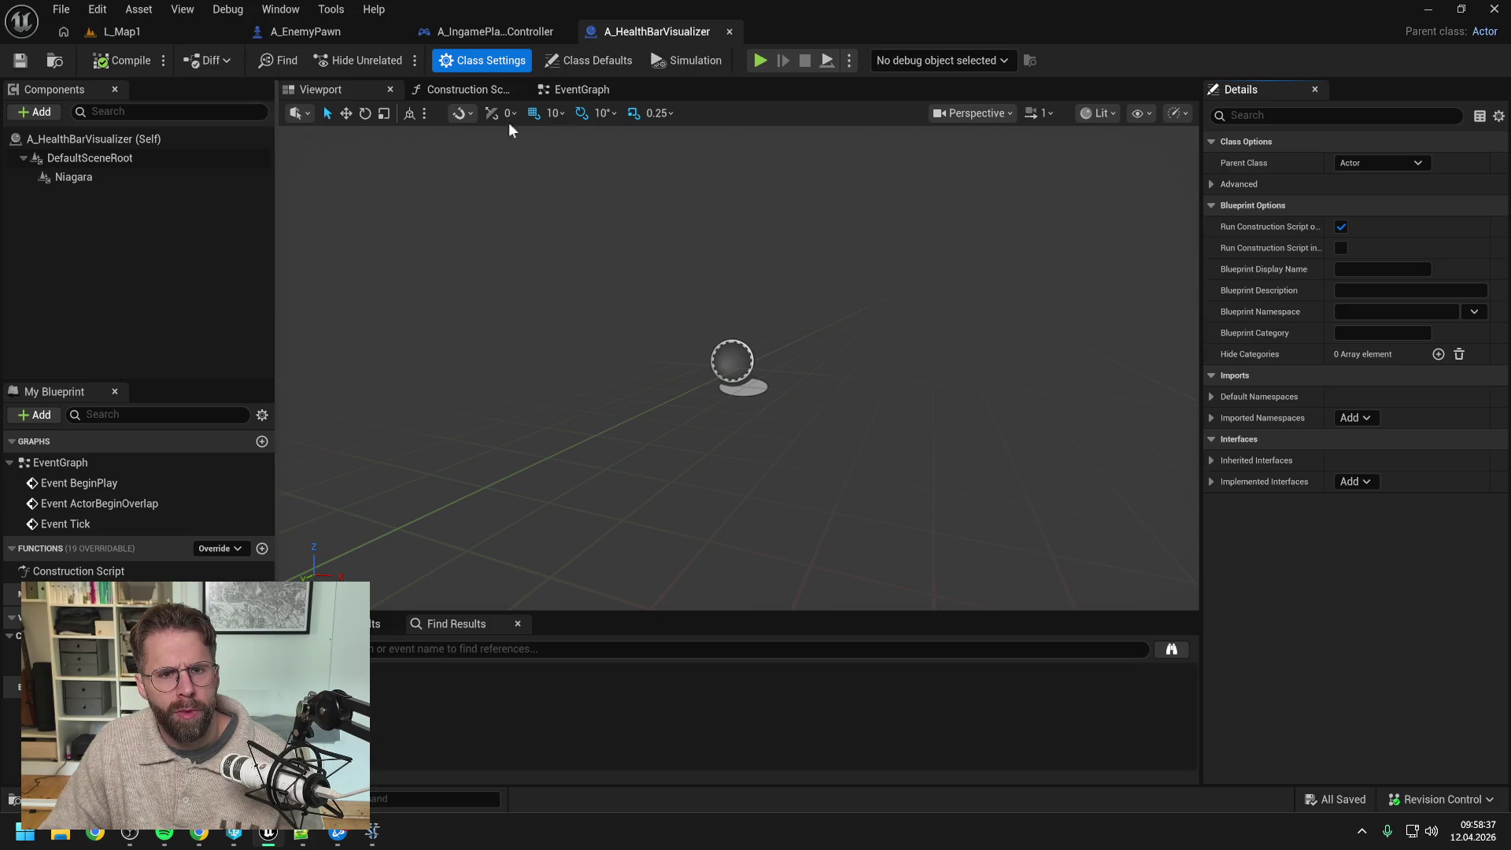
pyautogui.click(587, 90)
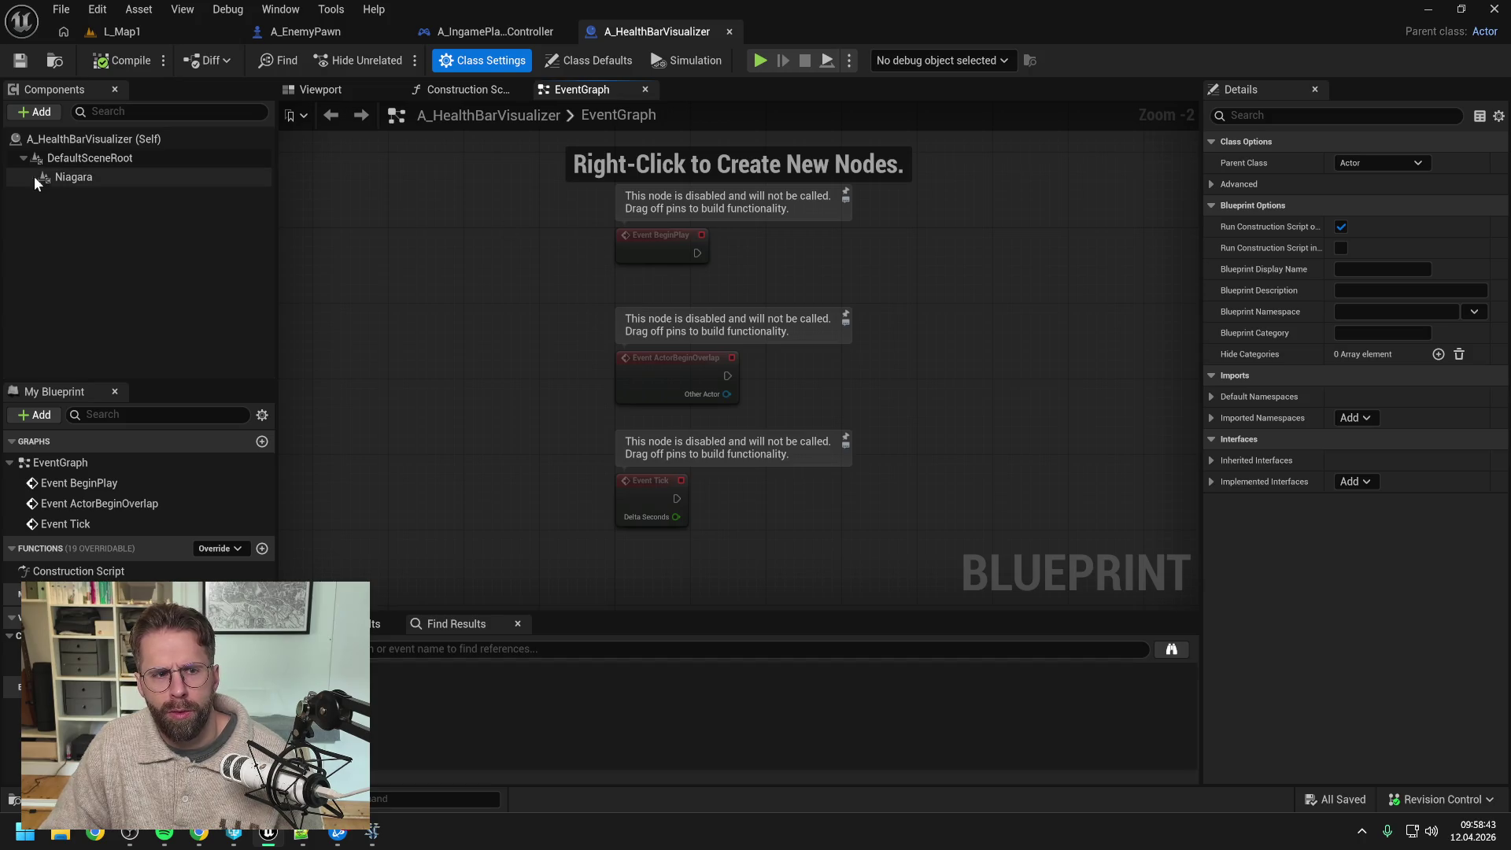
pyautogui.click(69, 178)
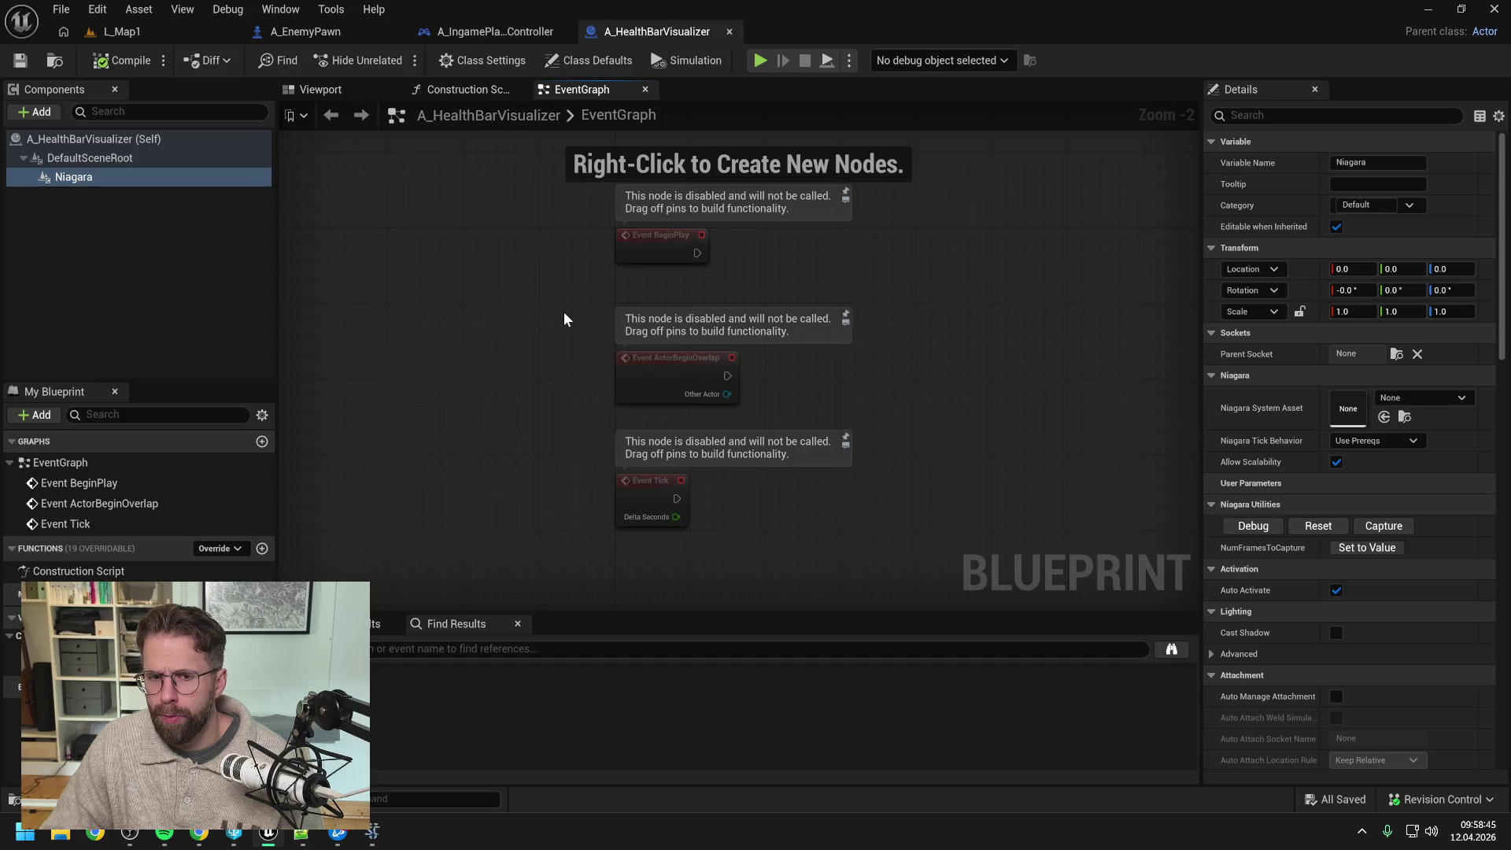
# Step: Create a new Niagara System from the Completely Empty template, named NSy_HealthBars
pyautogui.hotkey('ctrl', 'space')
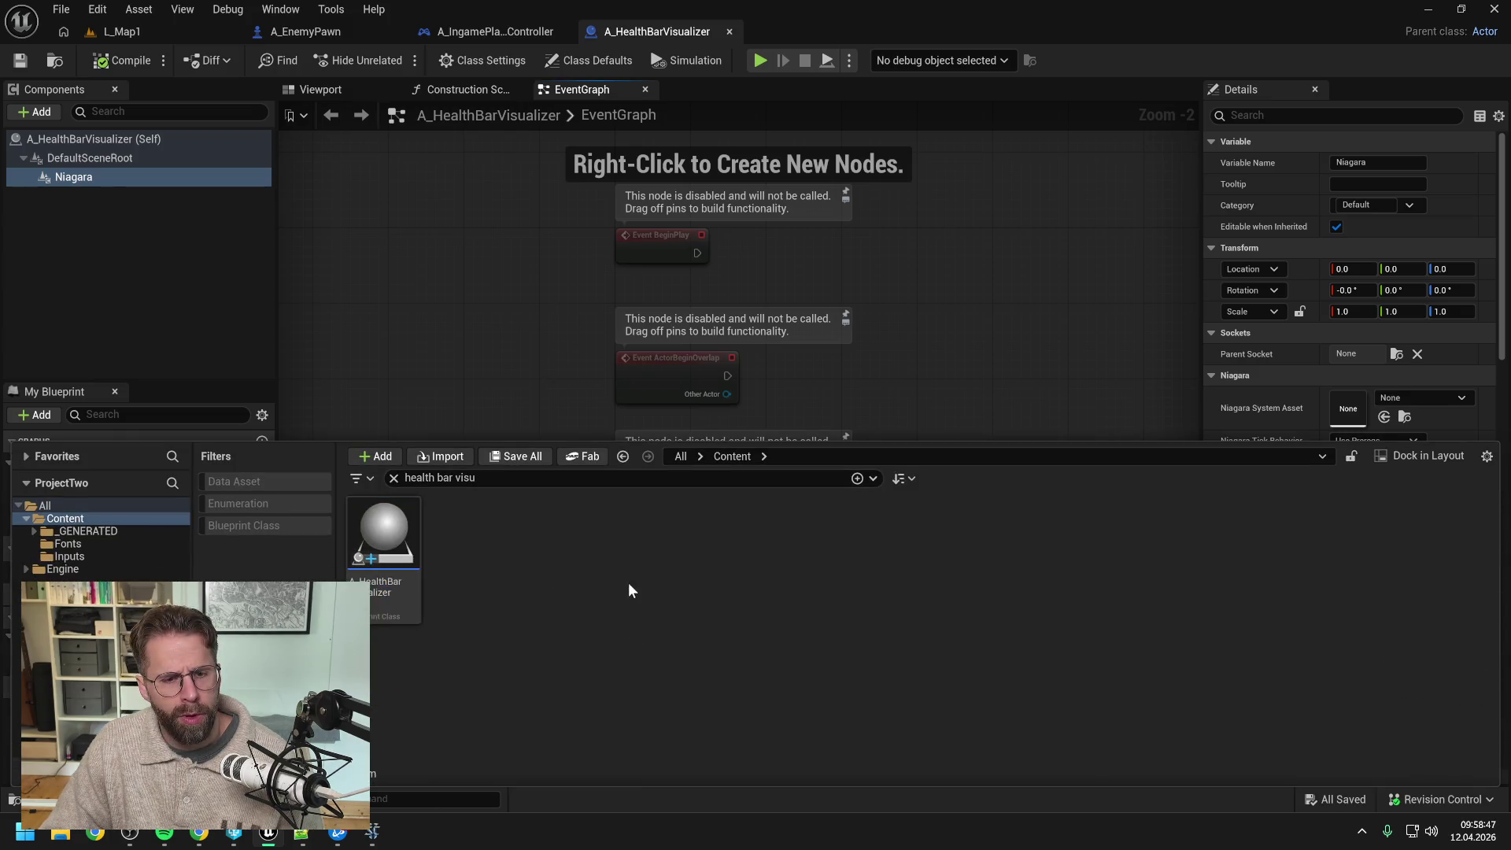
pyautogui.rightClick(618, 582)
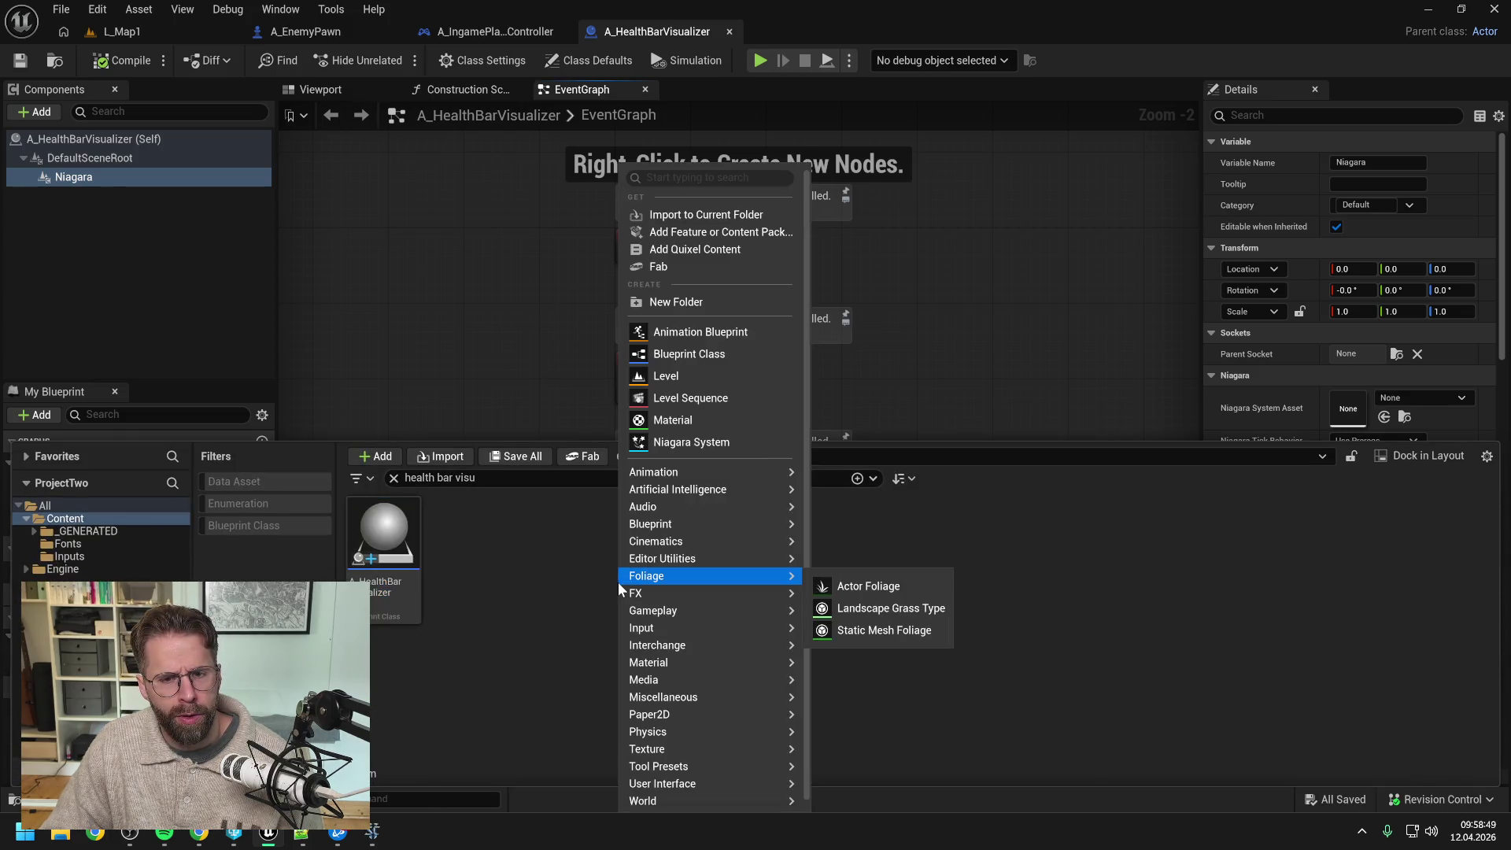
pyautogui.moveTo(659, 602)
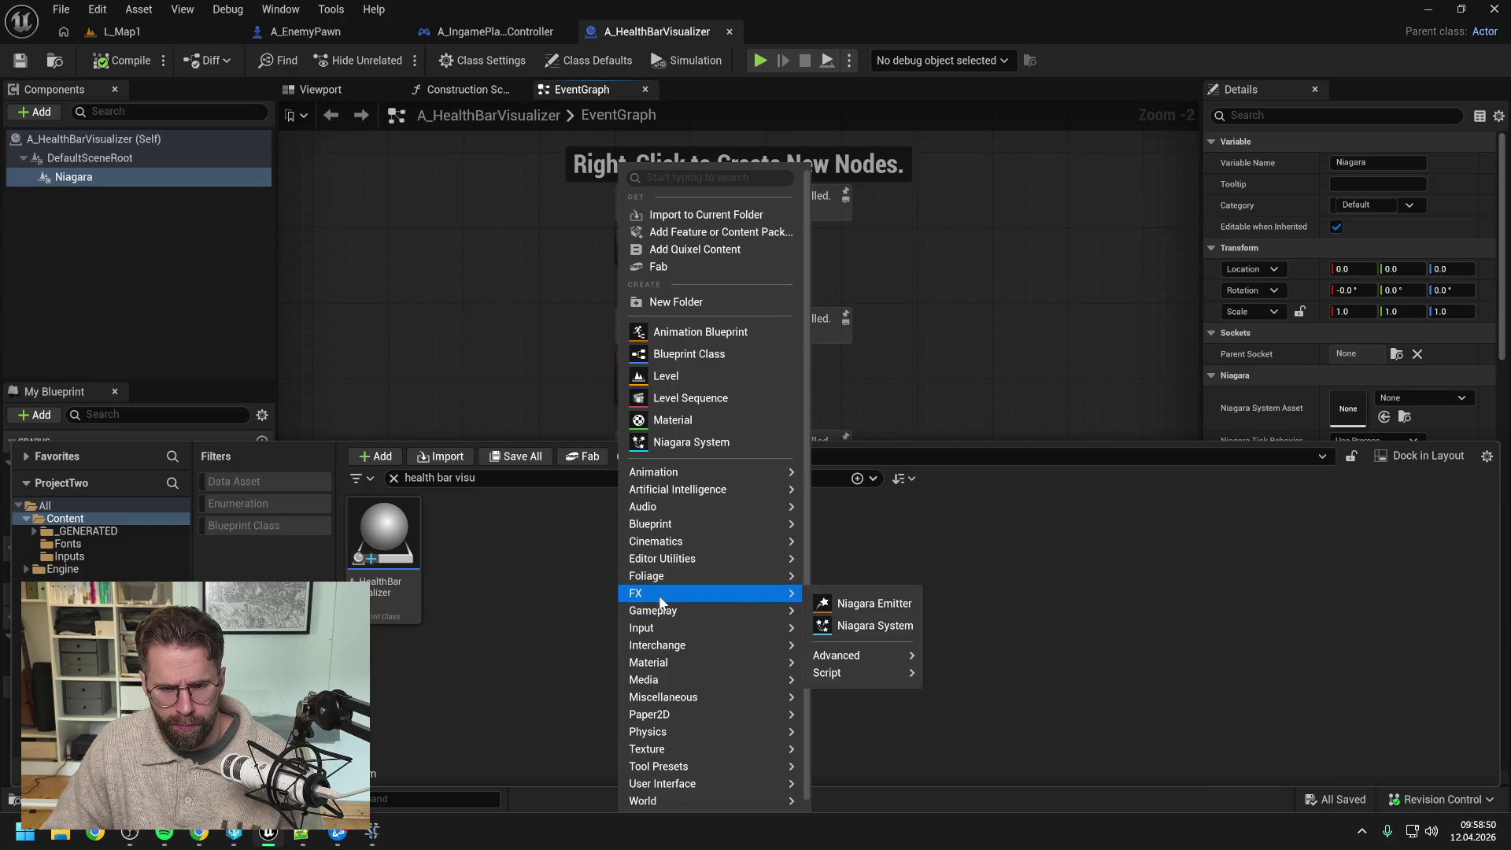
pyautogui.click(875, 625)
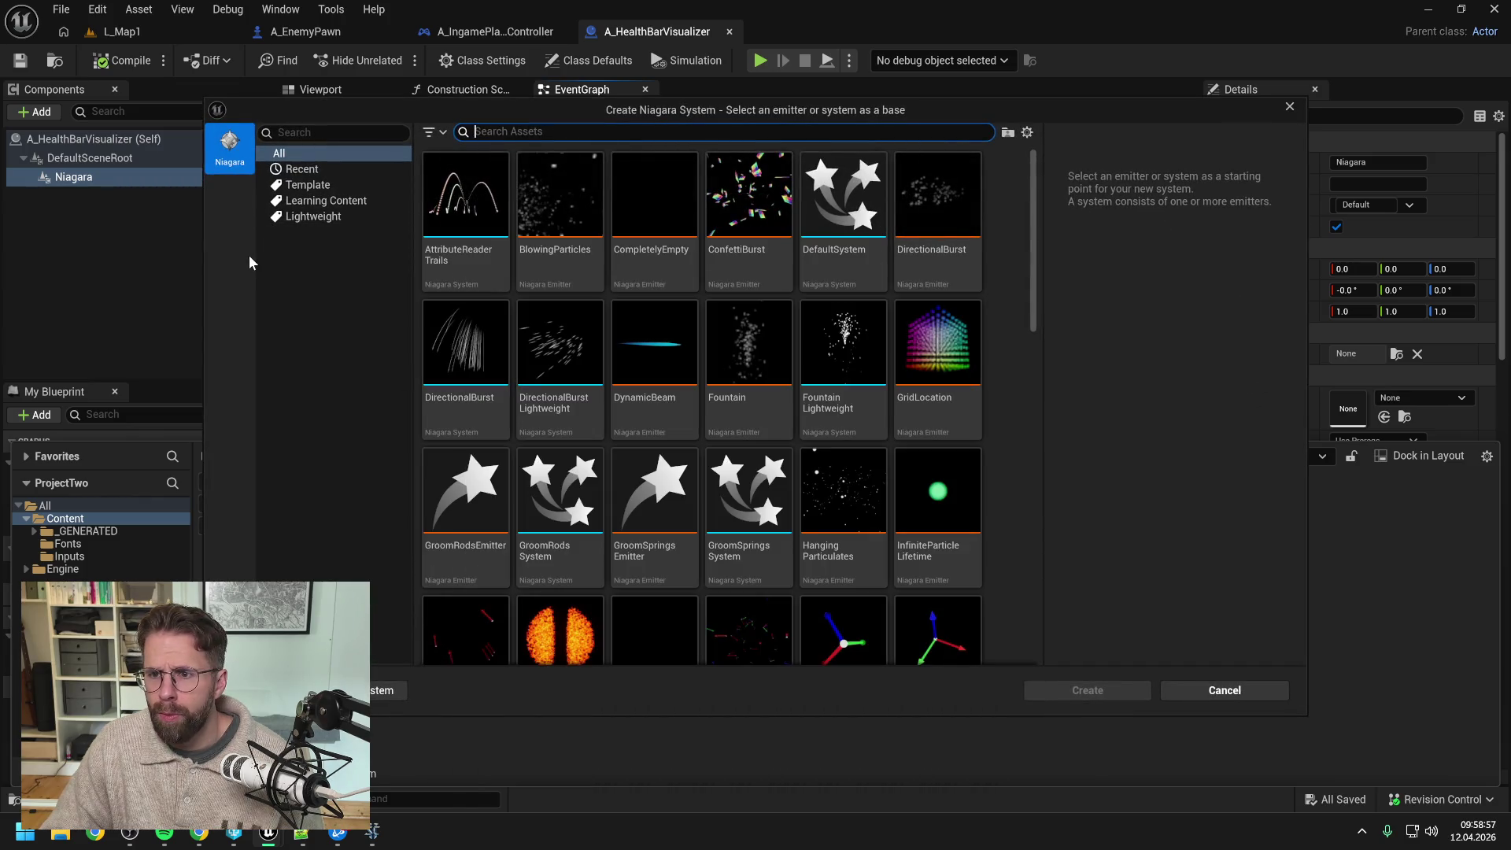
pyautogui.click(669, 186)
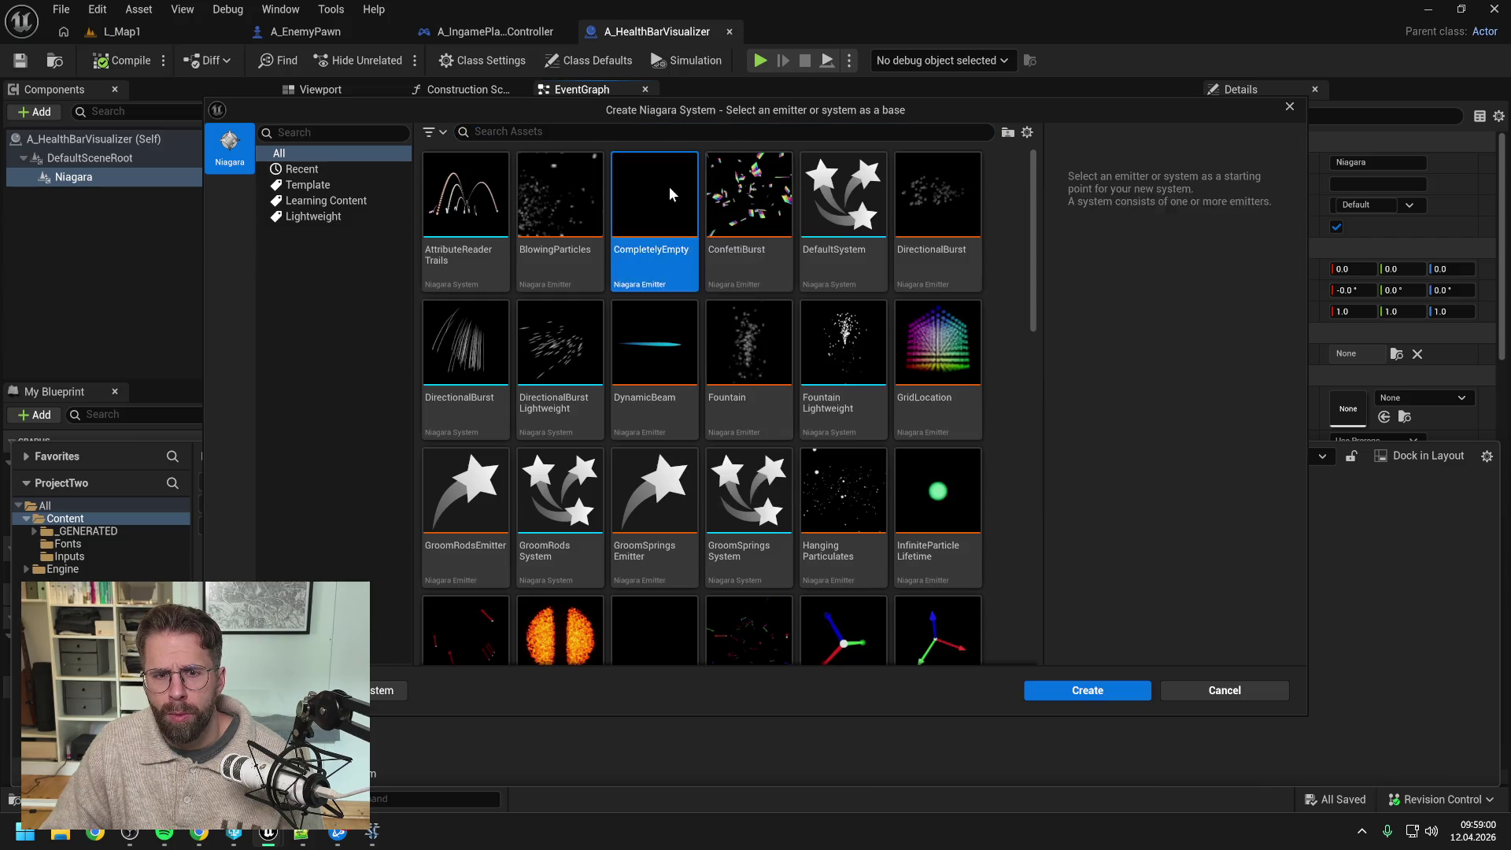
pyautogui.click(1089, 690)
pyautogui.write('Ns')
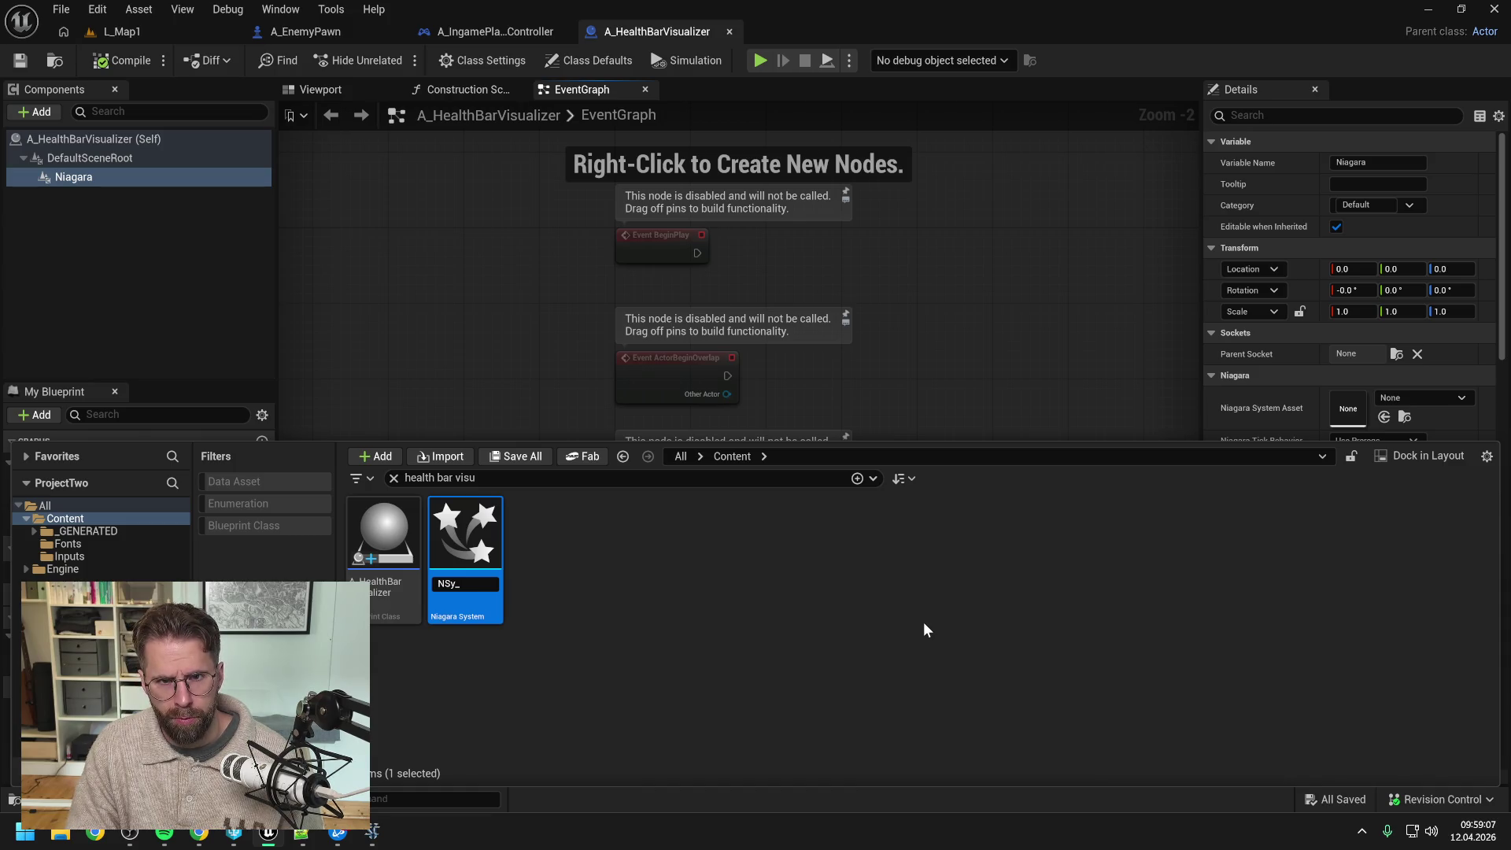
pyautogui.write('Health')
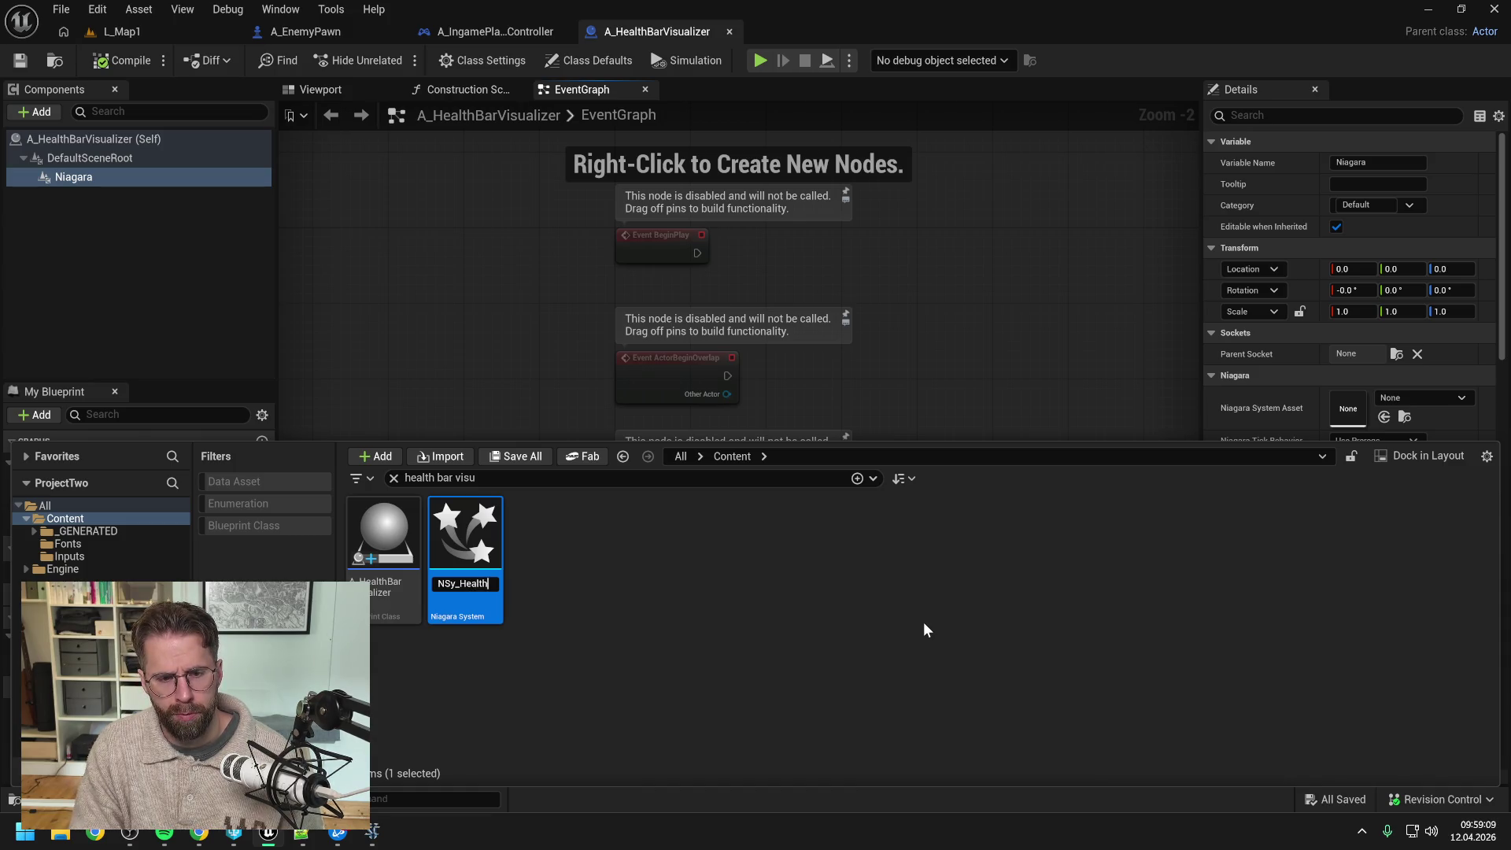
pyautogui.write('Bars')
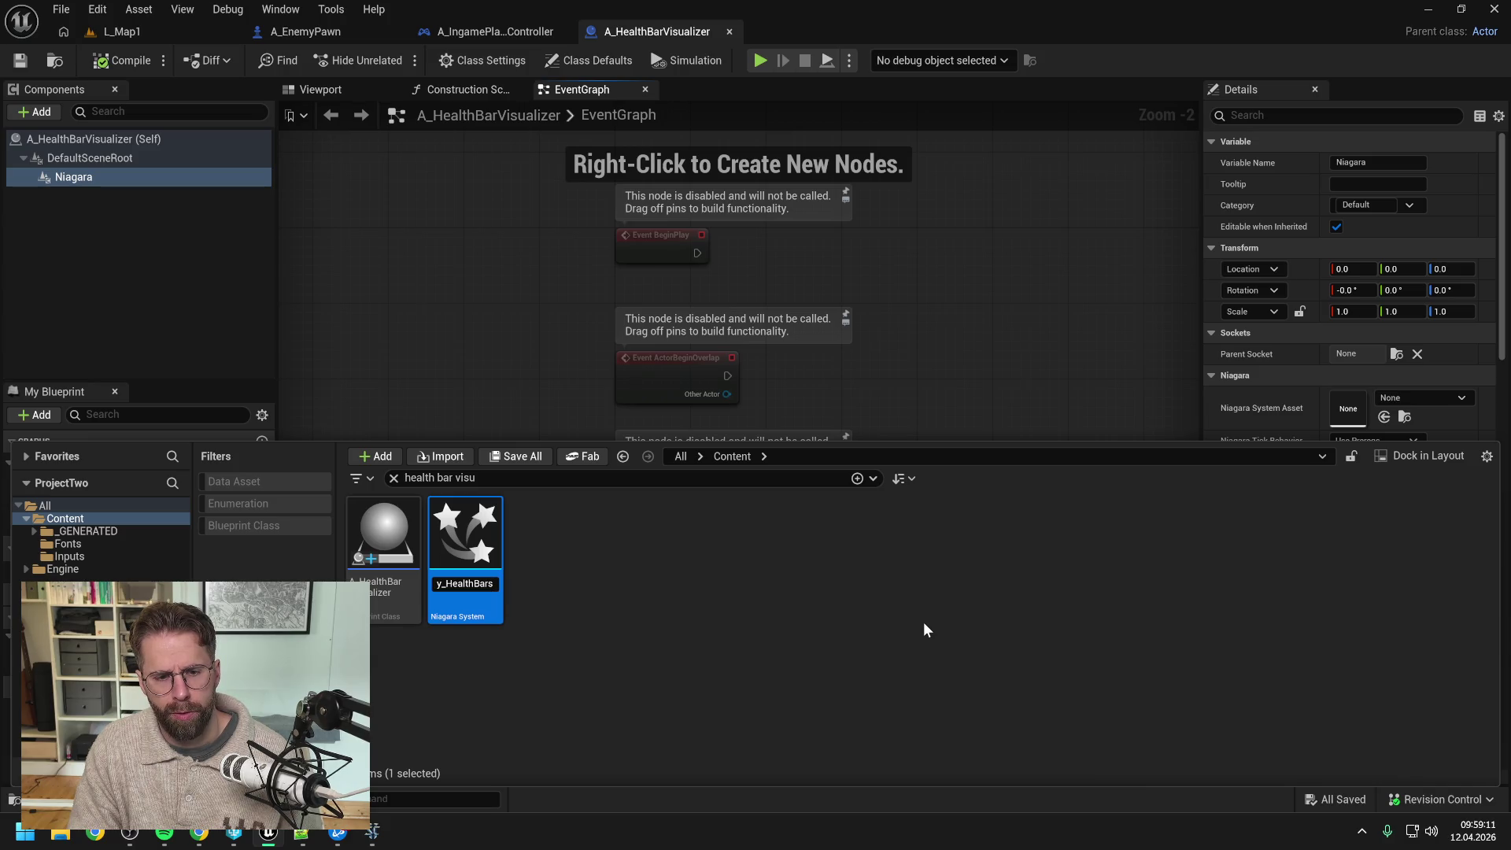
pyautogui.press('Return')
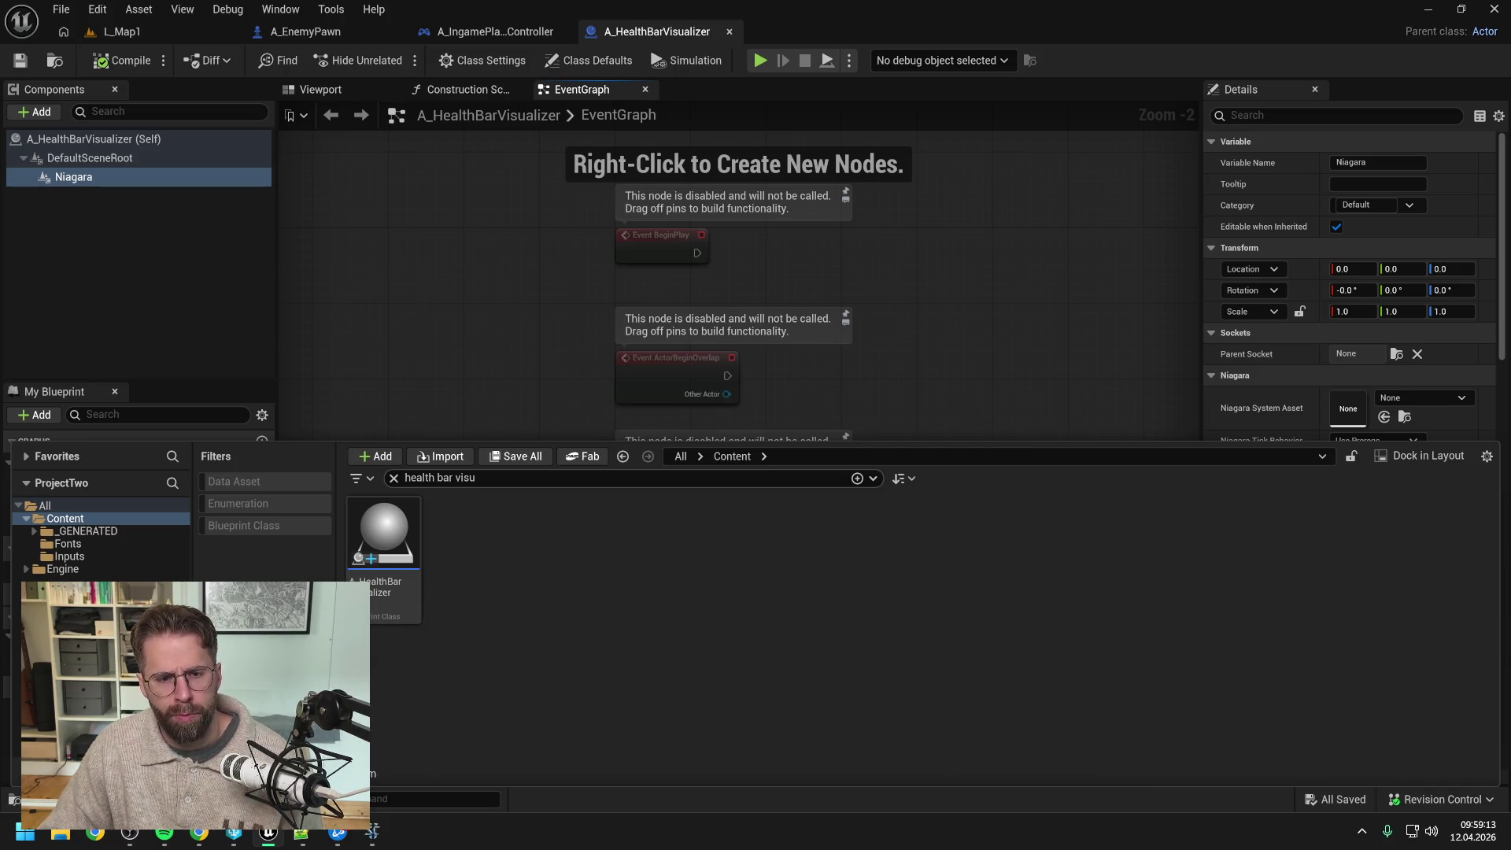
# Step: Set the Niagara component's System Asset to NSy_HealthBars and save the visualizer blueprint
pyautogui.hotkey('ctrl', 'a')
pyautogui.press('BackSpace')
pyautogui.click(97, 272)
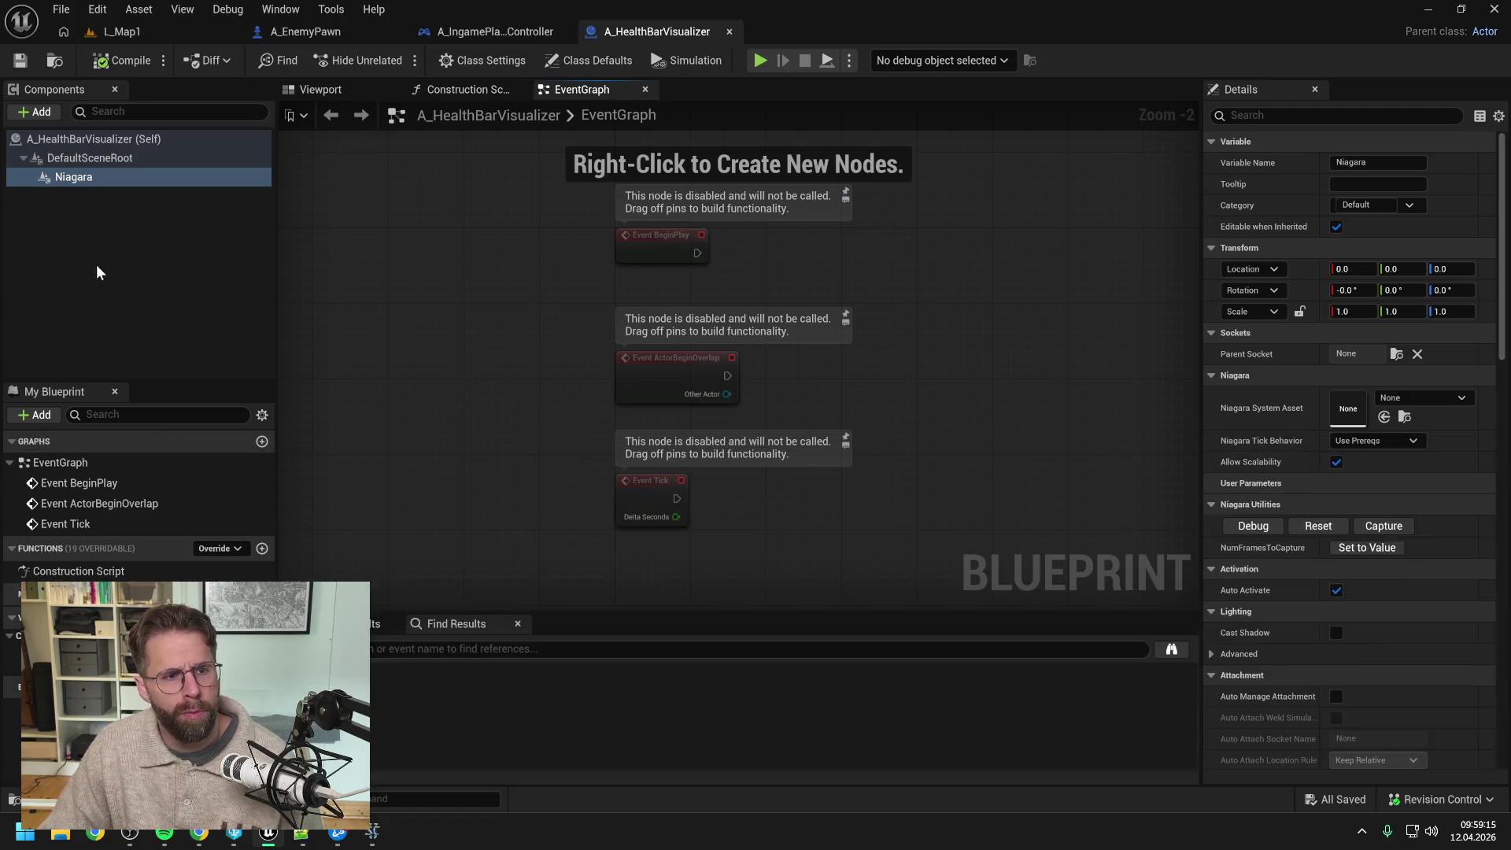
pyautogui.click(82, 177)
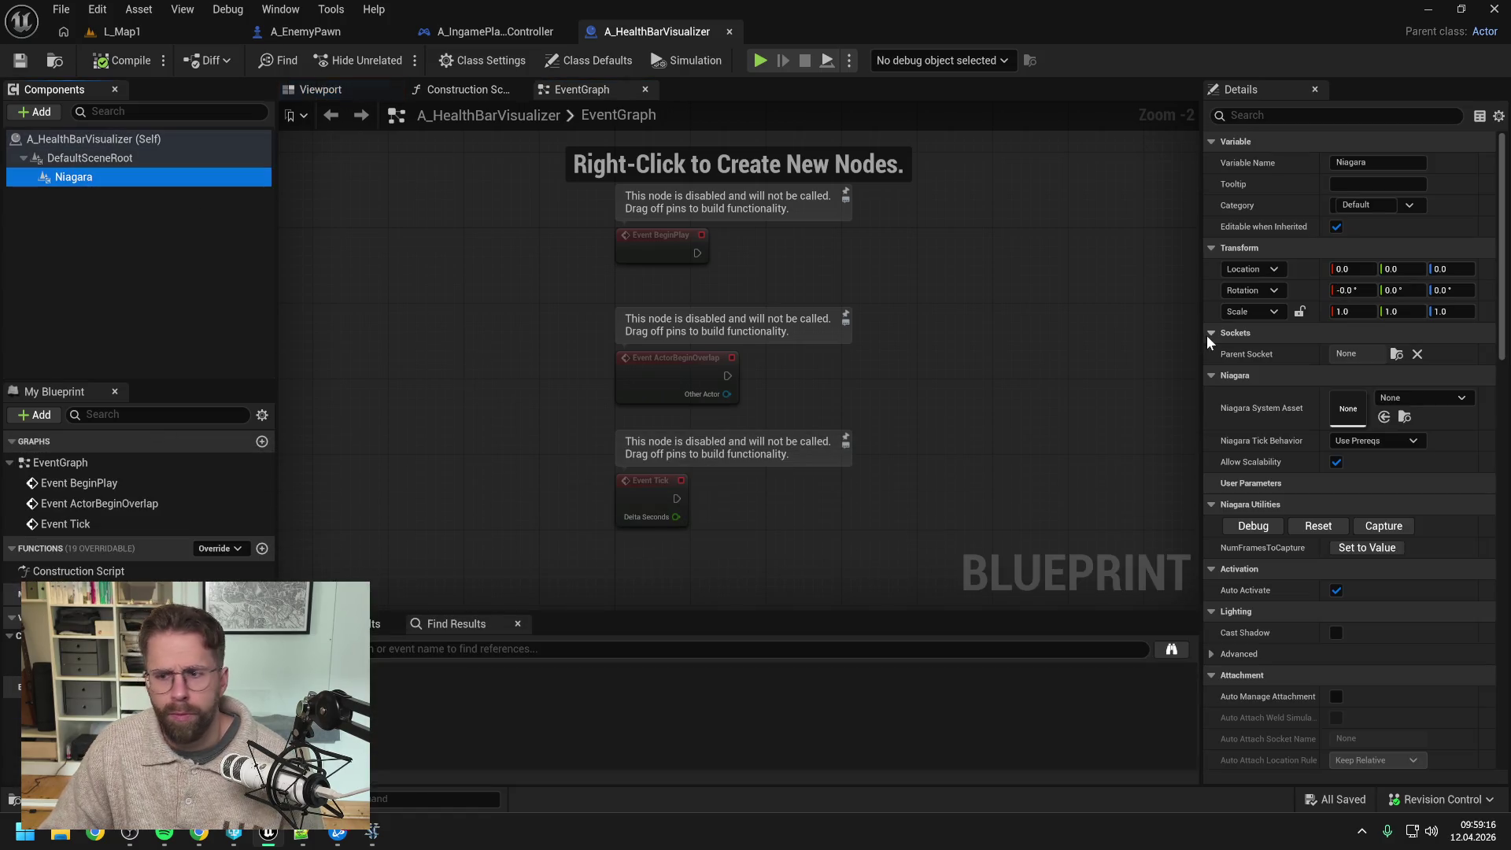
pyautogui.click(1409, 398)
pyautogui.write('health')
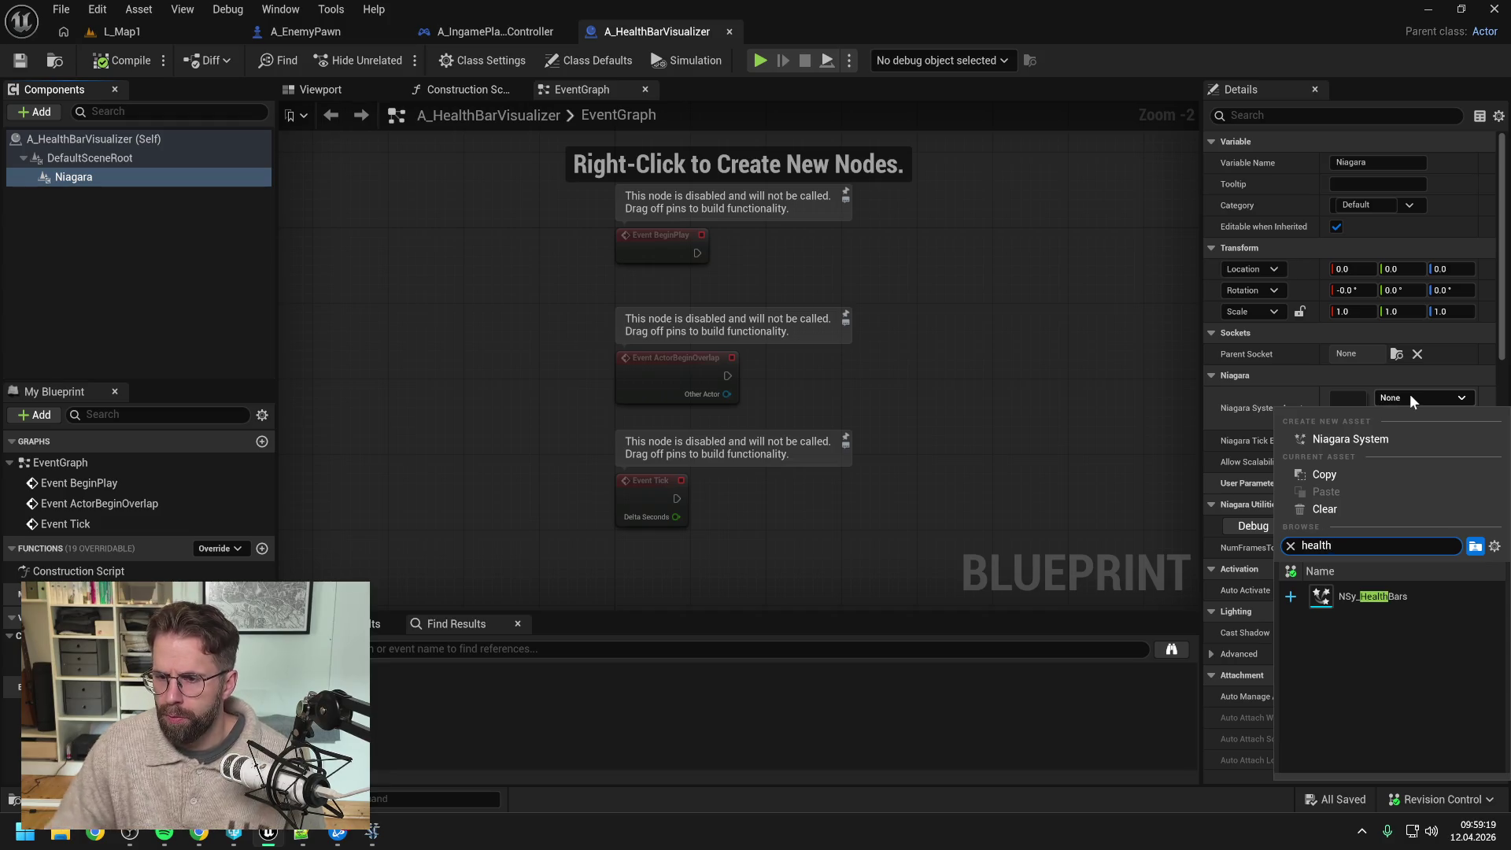
pyautogui.click(1378, 595)
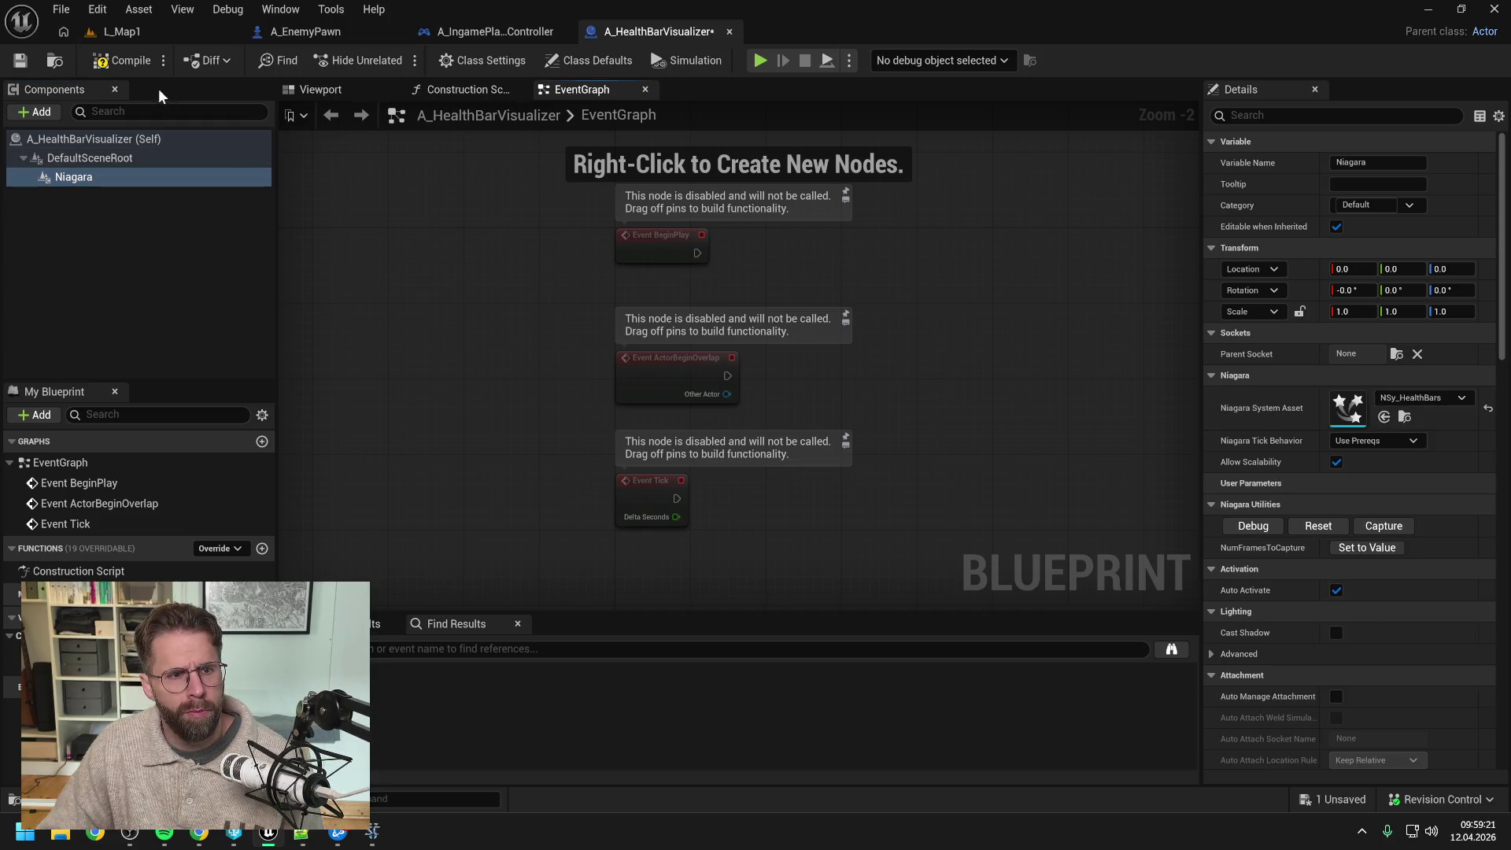
pyautogui.hotkey('ctrl', 's')
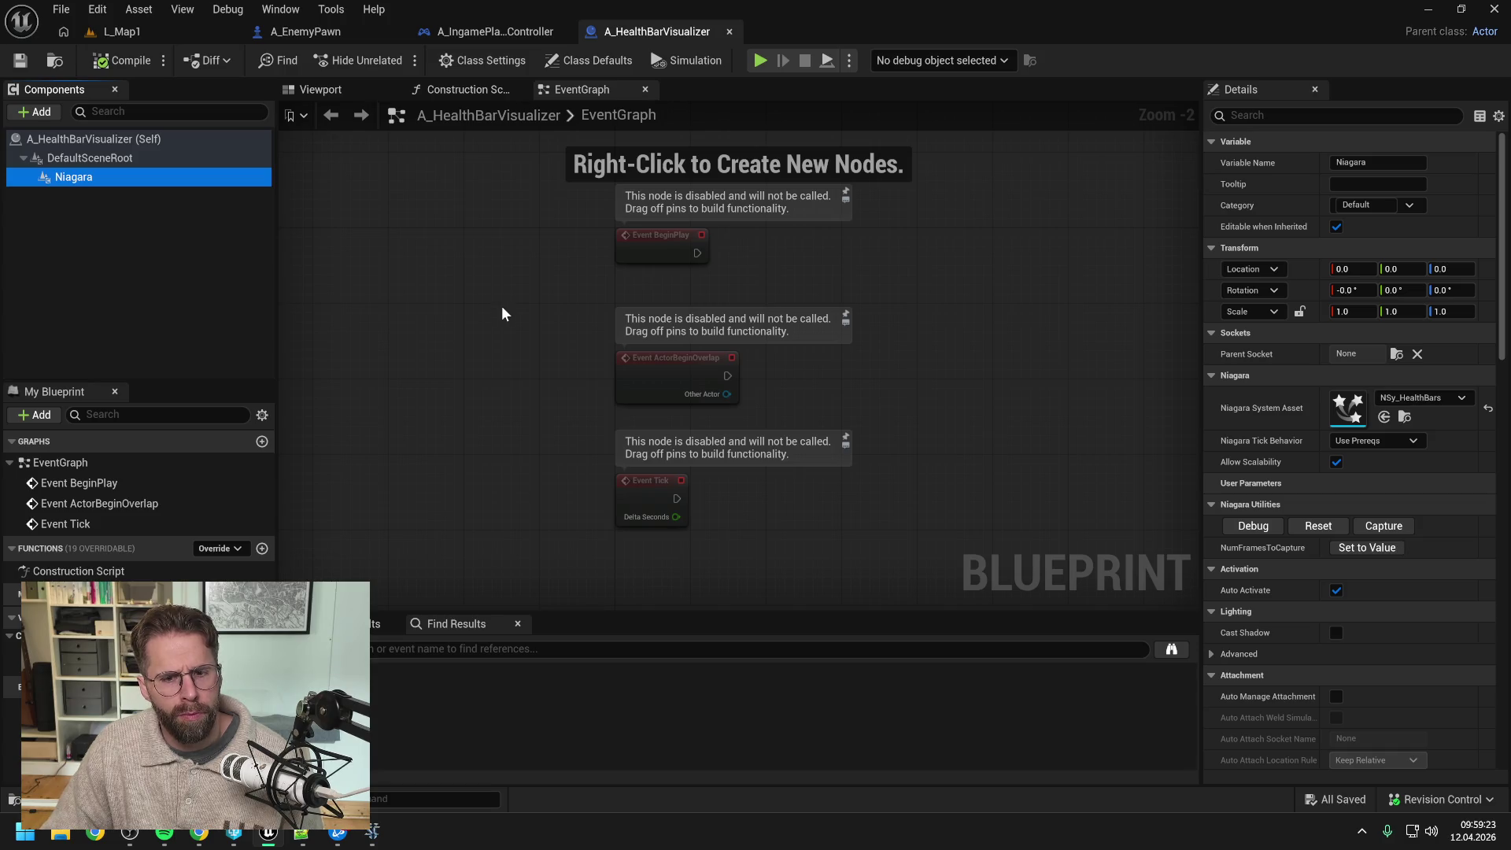
pyautogui.click(502, 307)
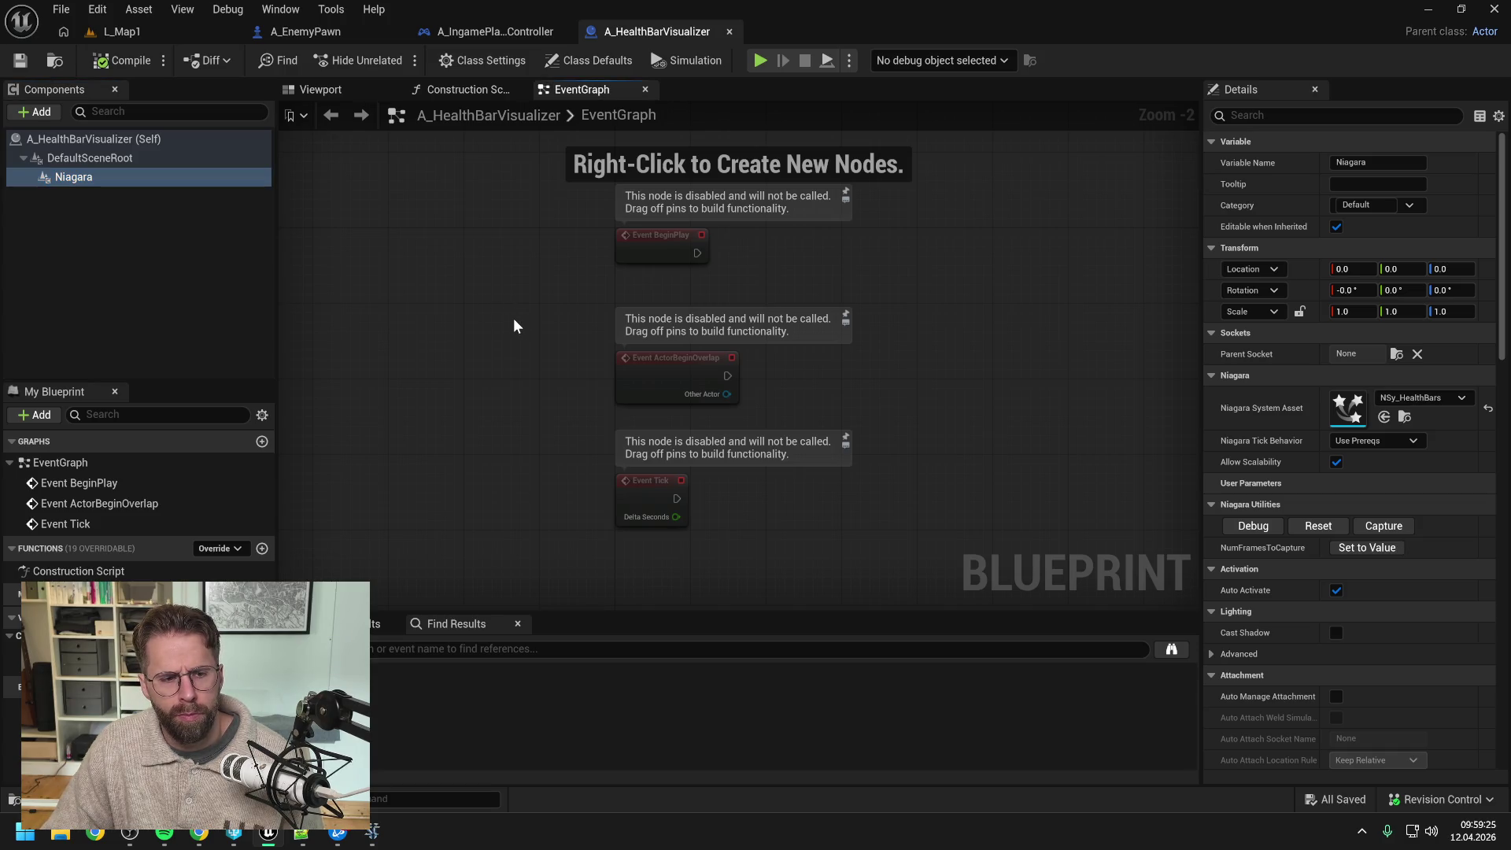
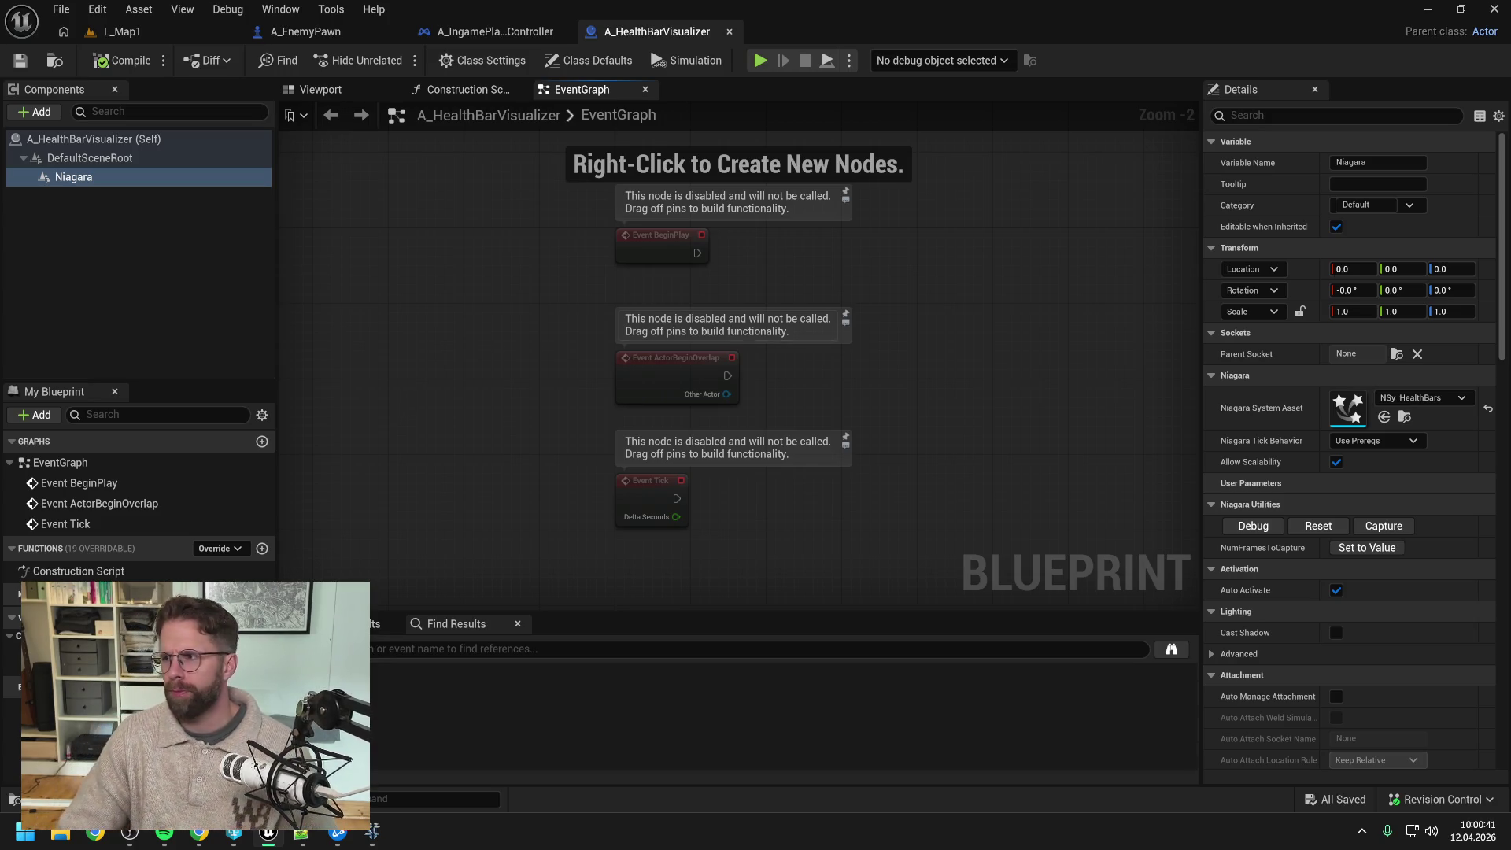
# Step: Bring the Claude chat 'Screen zu World Koordinaten für Grid-Selektion' back in front of Unreal Engine
pyautogui.click(199, 832)
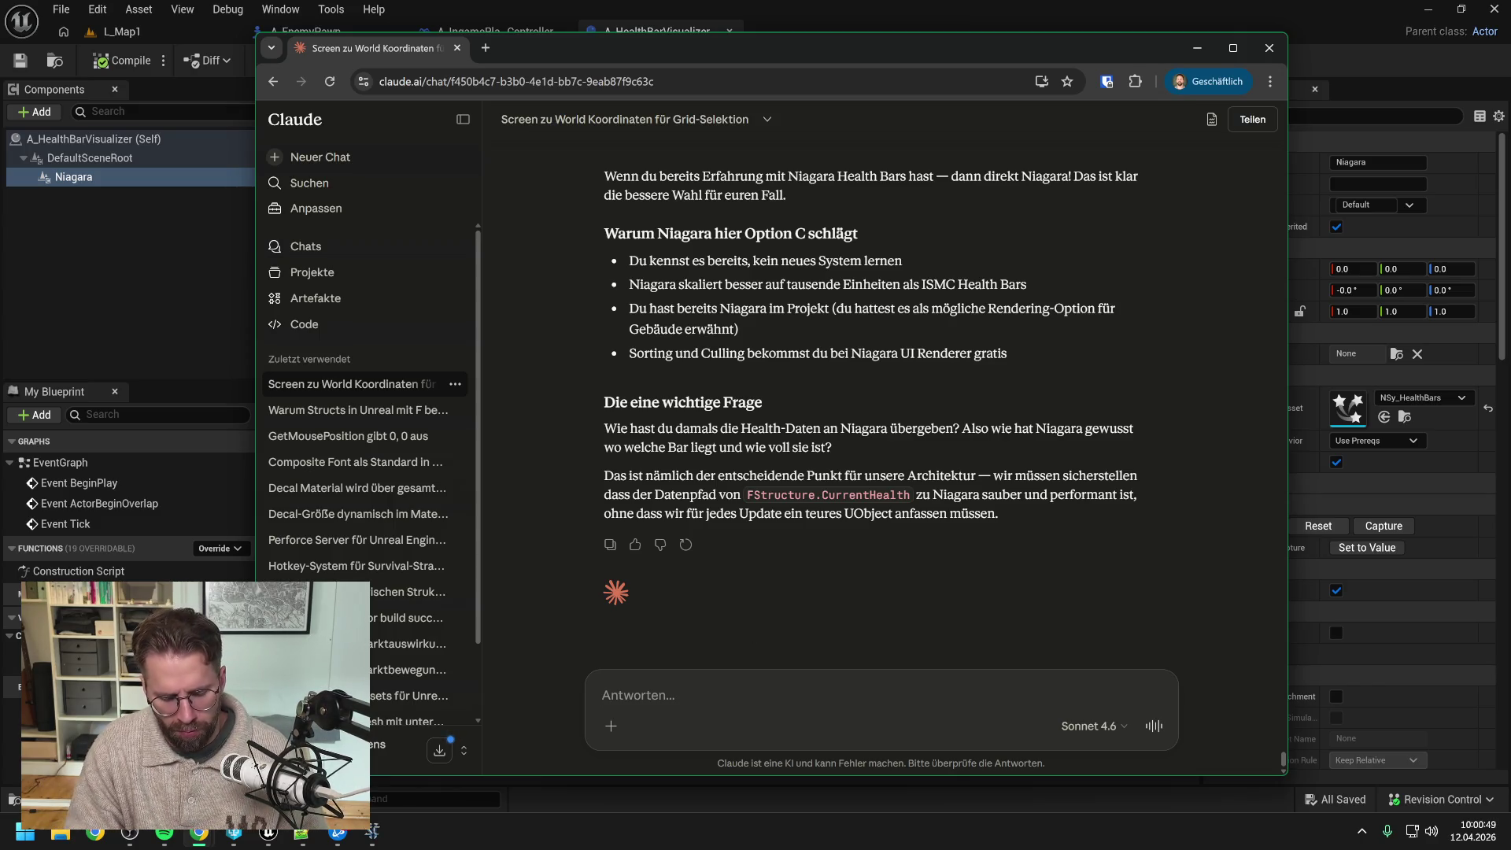
# Step: Start the message: now working on the Niagara interface for Enemy and Structure HealthBars
pyautogui.write('Arbeite nun')
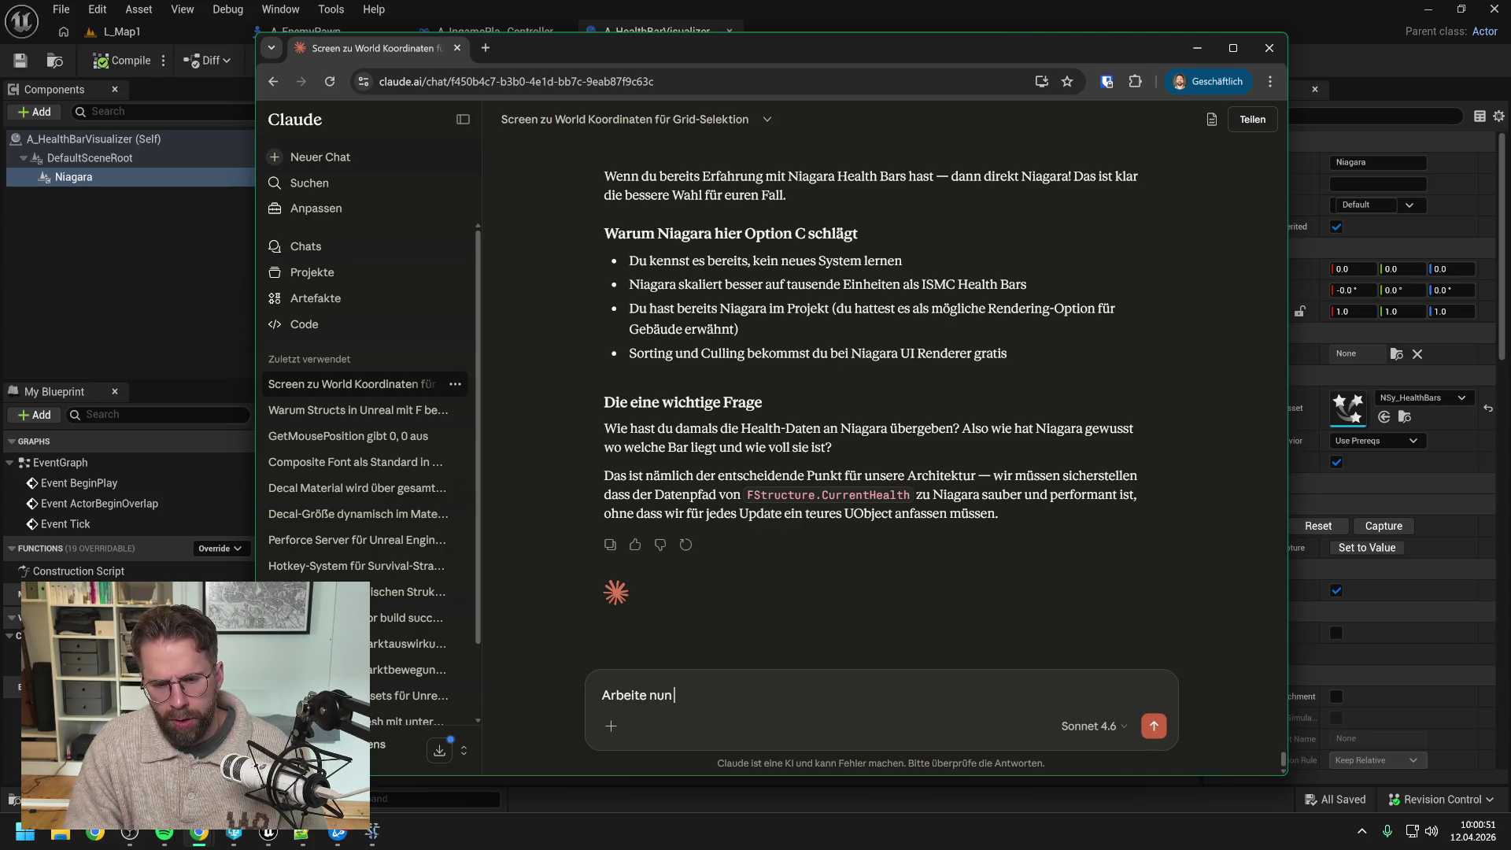
pyautogui.write(' an der Niaga')
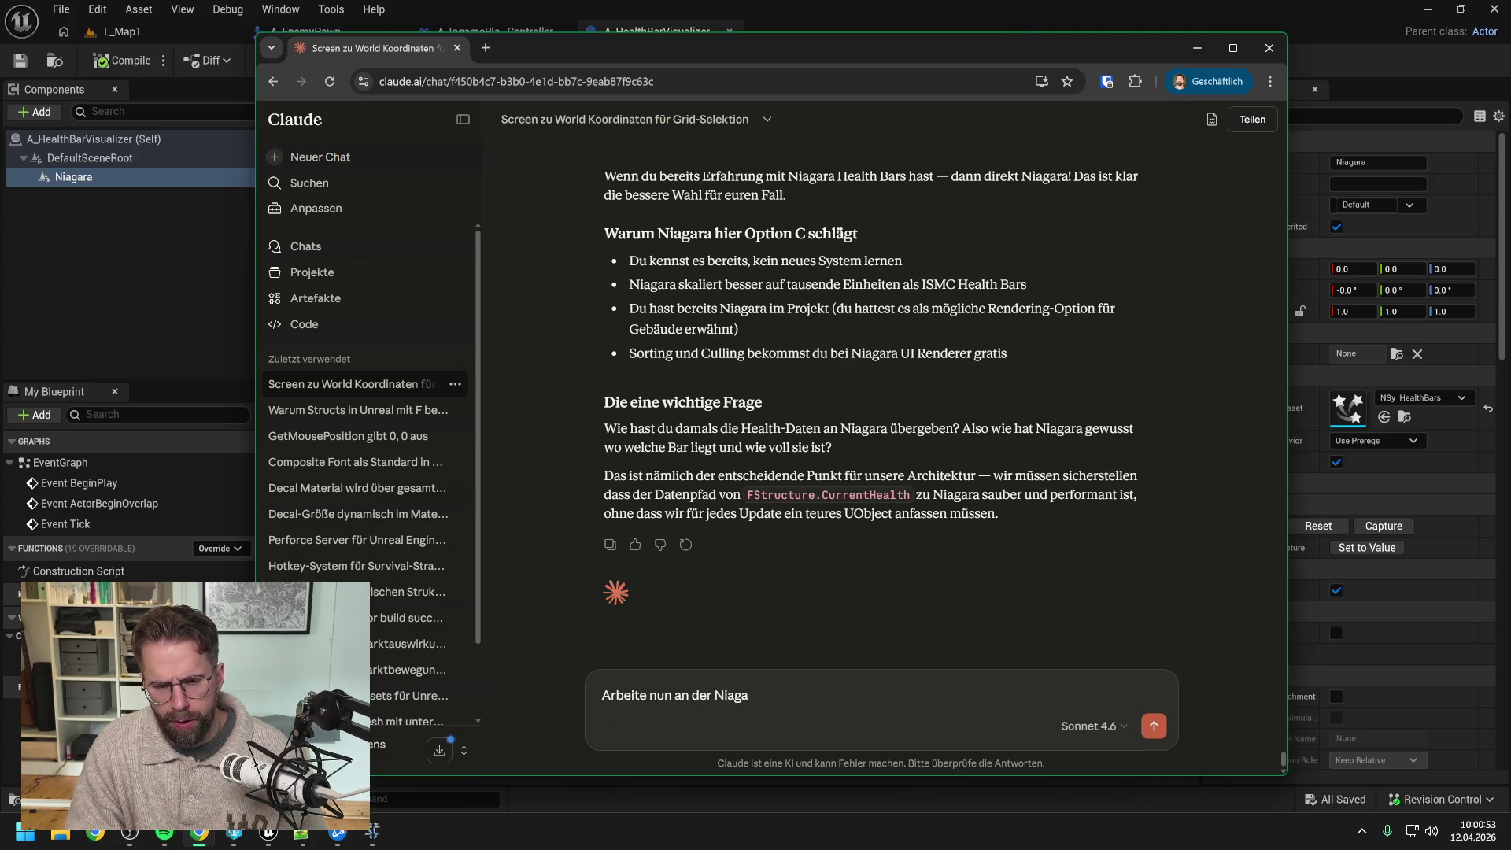
pyautogui.write('ra Schnittst')
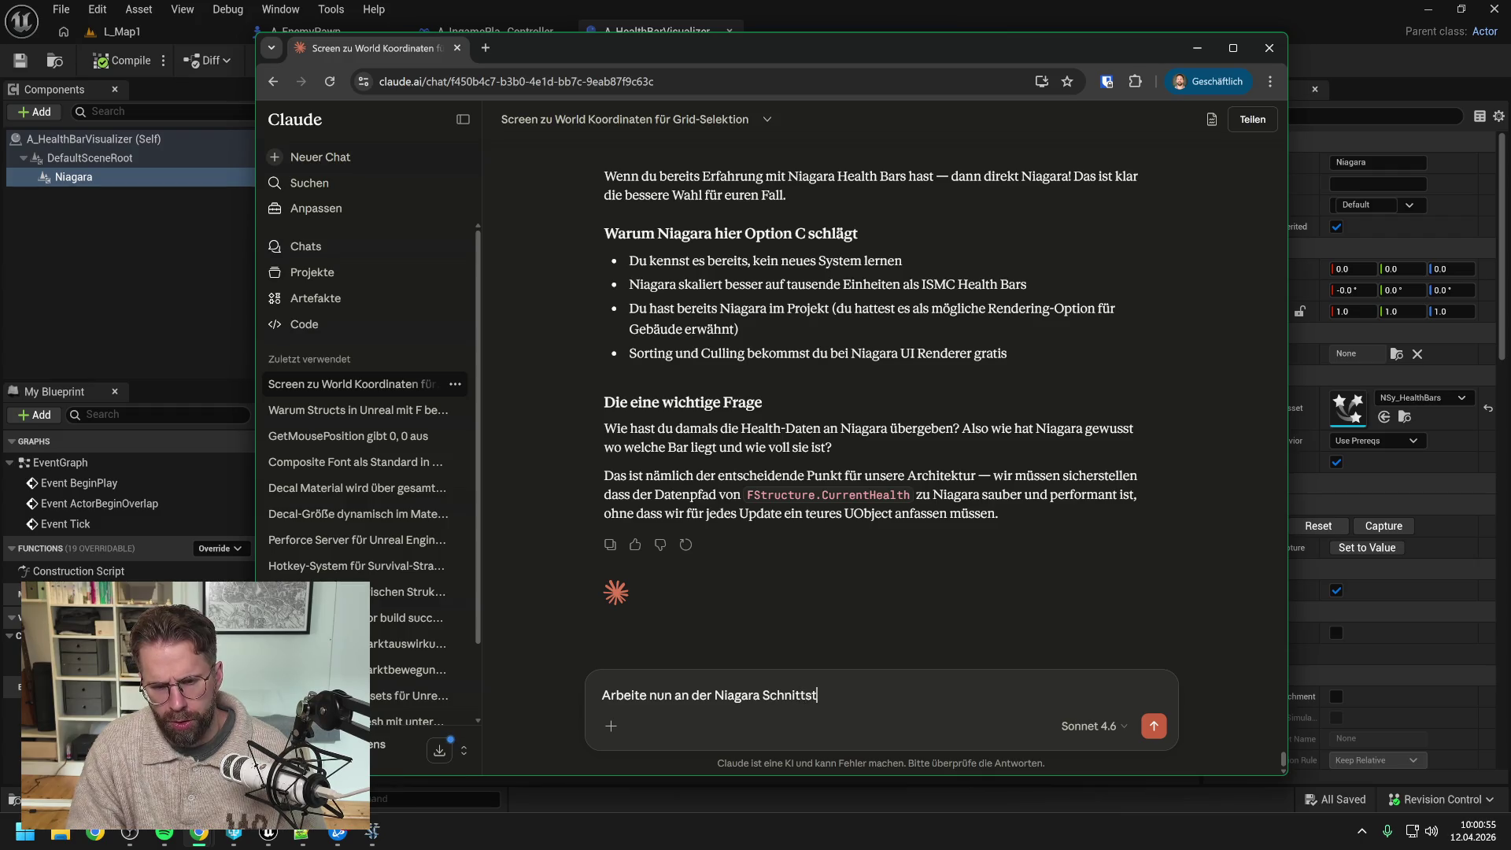
pyautogui.write('elle für Enemeis')
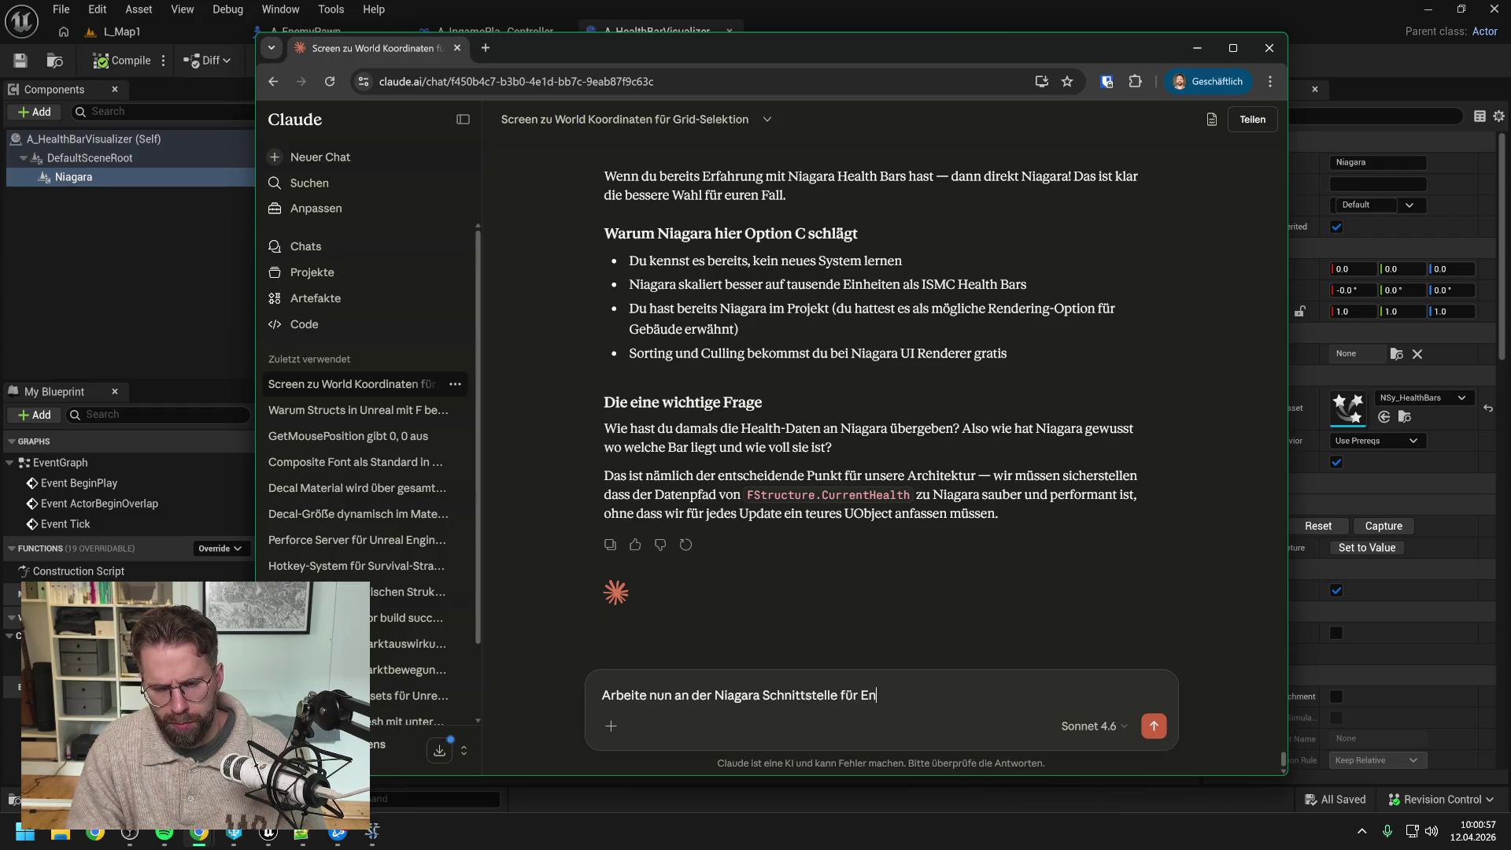
pyautogui.press('BackSpace')
pyautogui.press('BackSpace')
pyautogui.press('BackSpace')
pyautogui.write('ies')
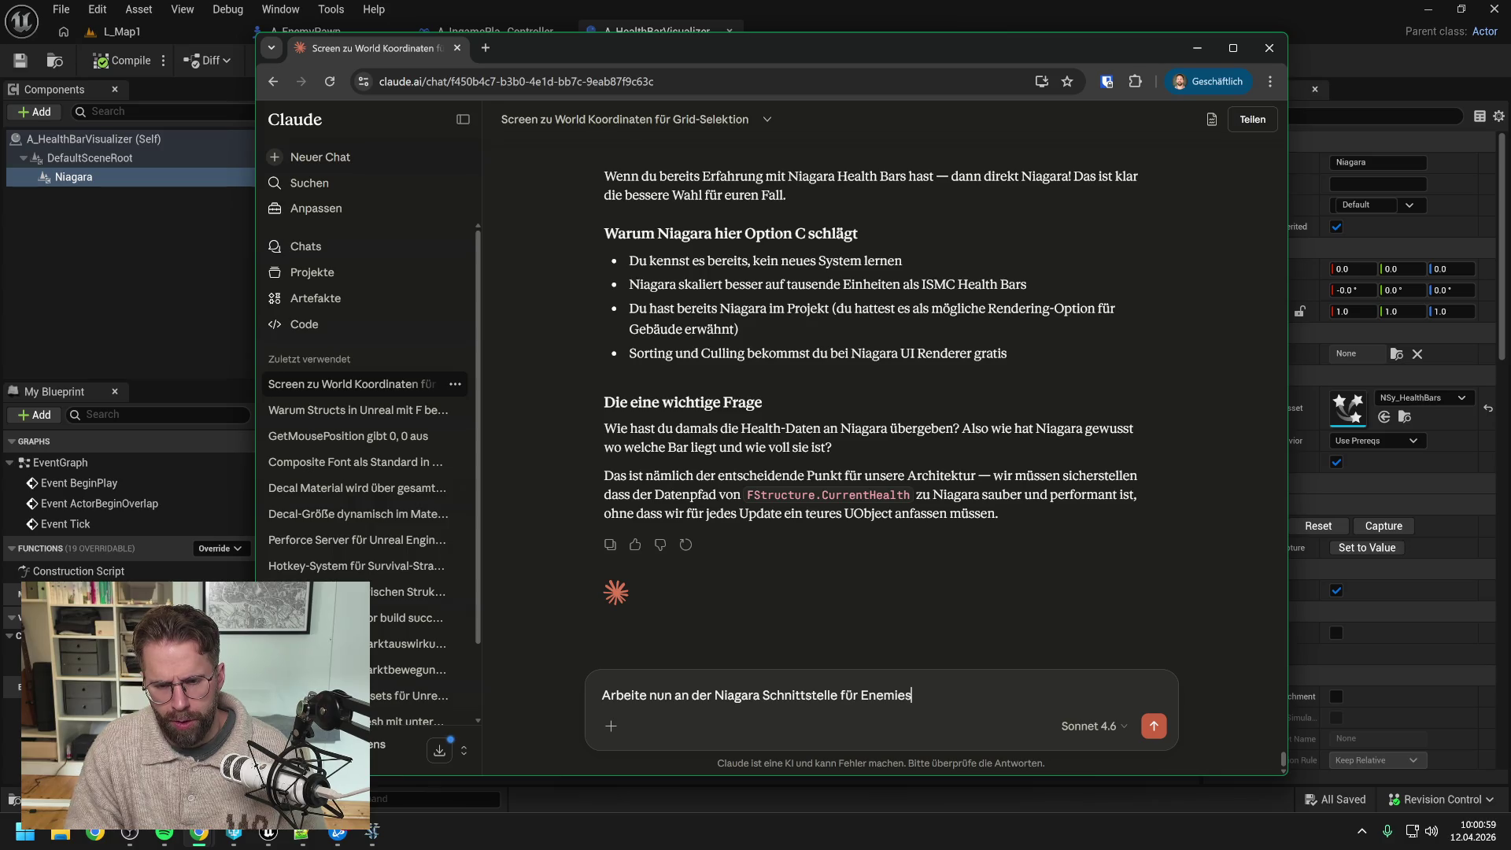
pyautogui.press('BackSpace')
pyautogui.press('BackSpace')
pyautogui.write('y')
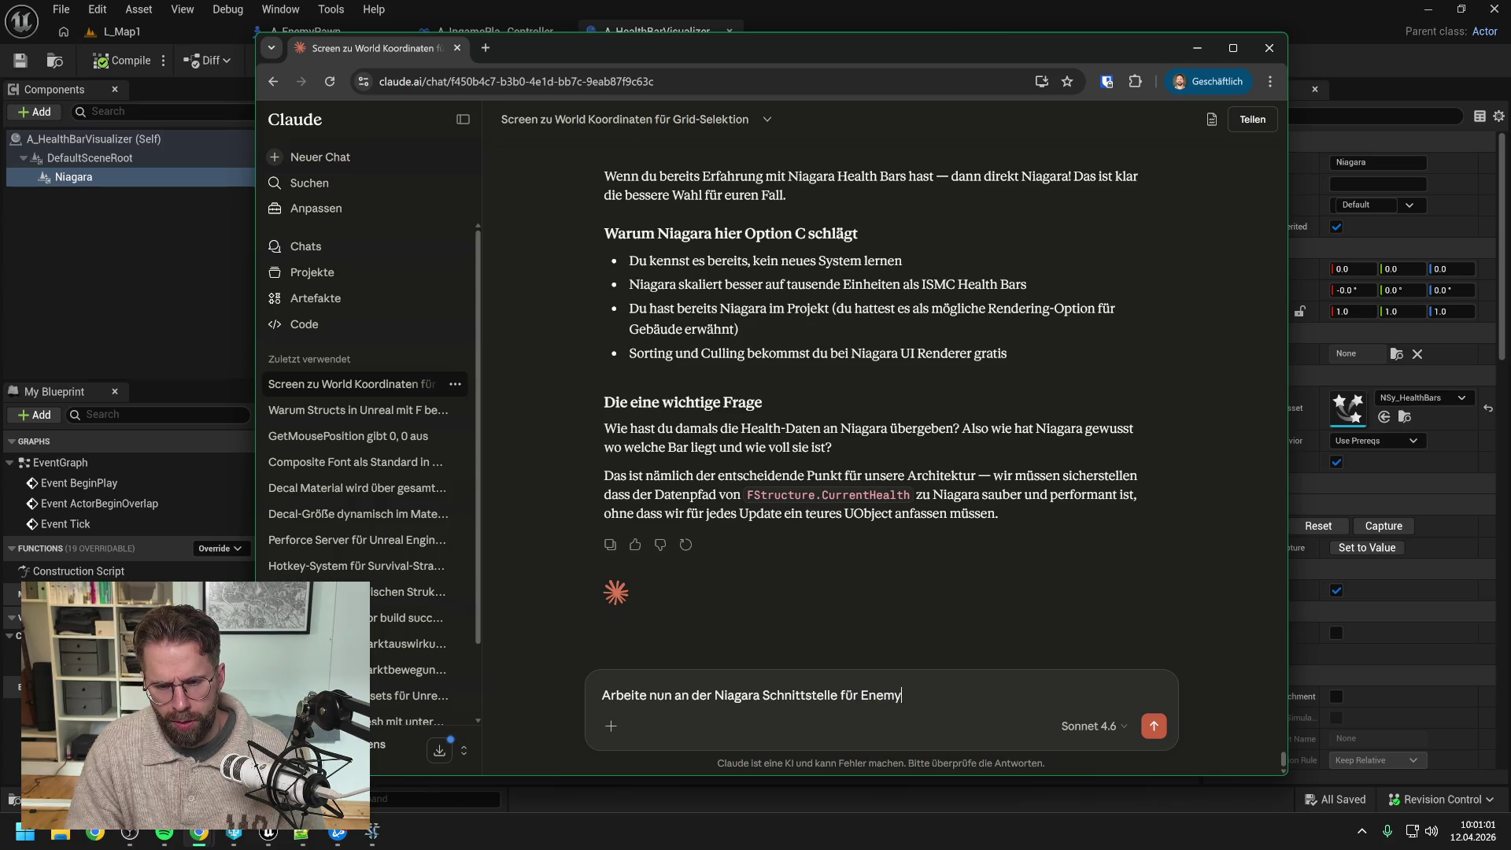
pyautogui.write(' und Struc')
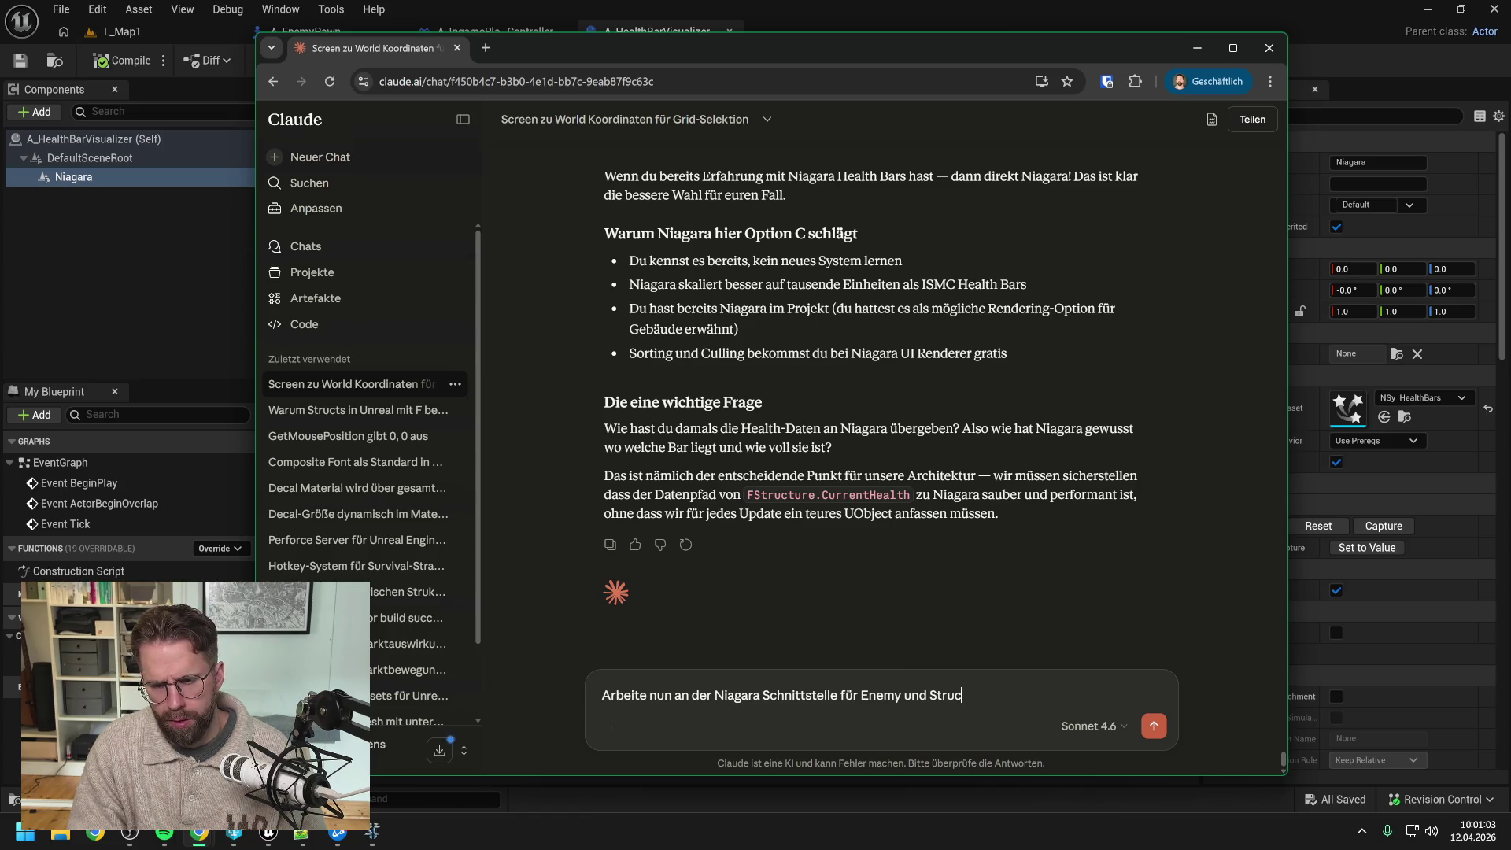
pyautogui.write('ture HealthBars.')
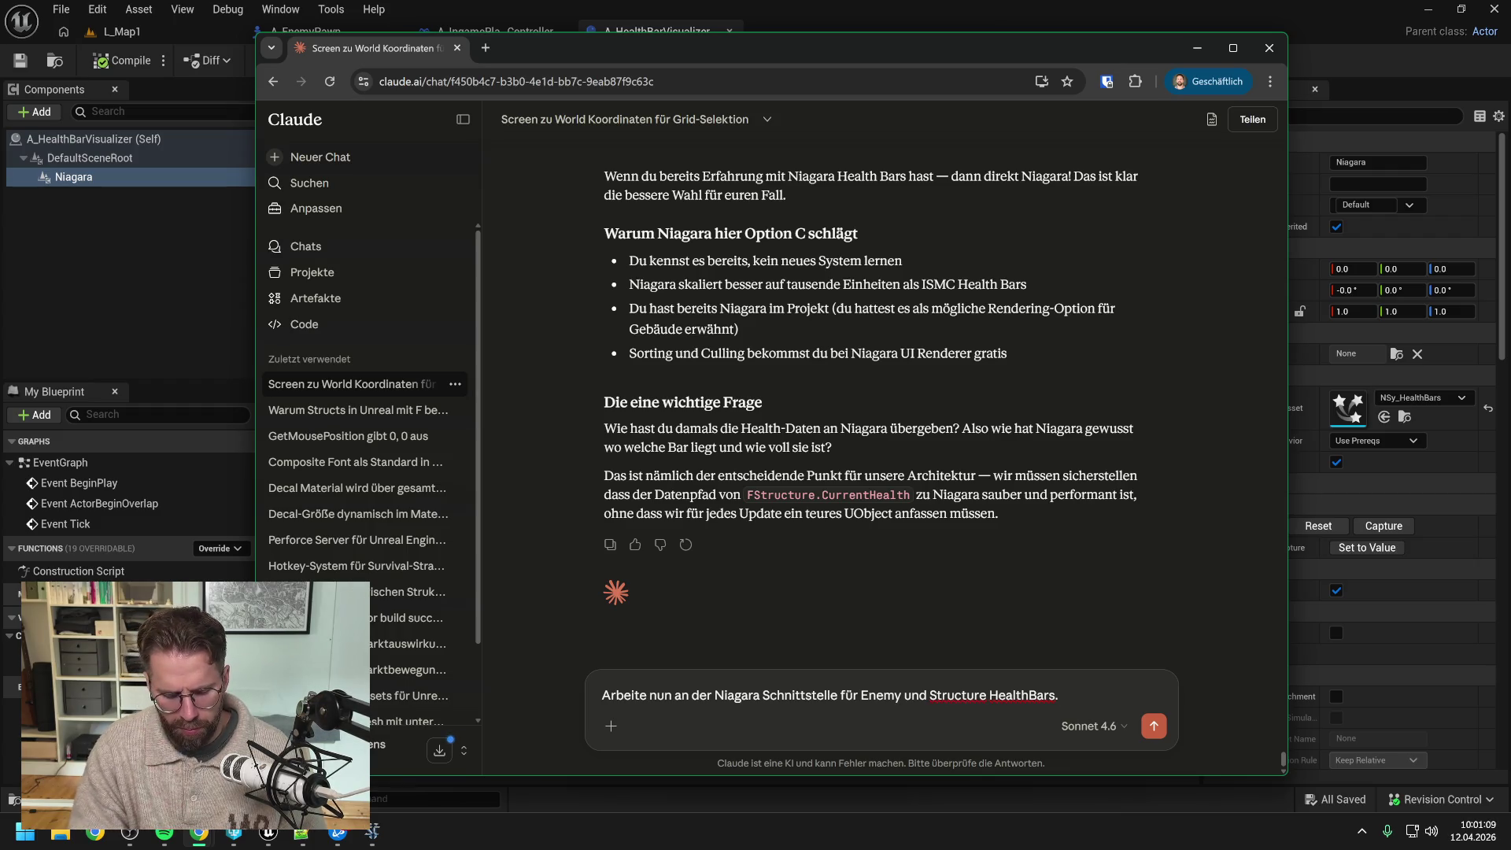
# Step: Ask how to pack only on-screen entities' data for thousands of entities, and send
pyautogui.write(' Und ste')
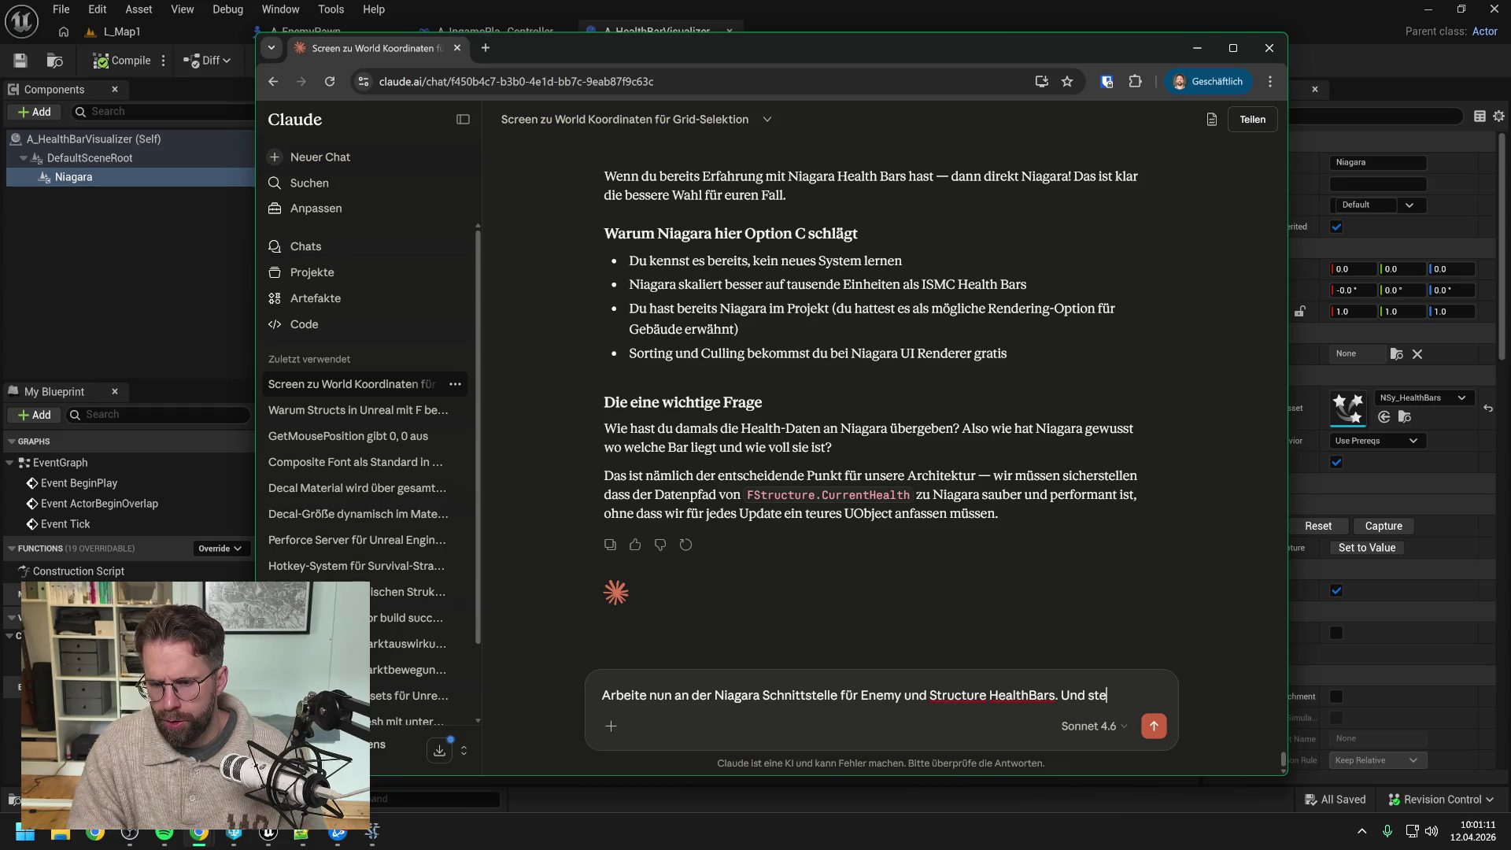
pyautogui.write('lle fest, dass ')
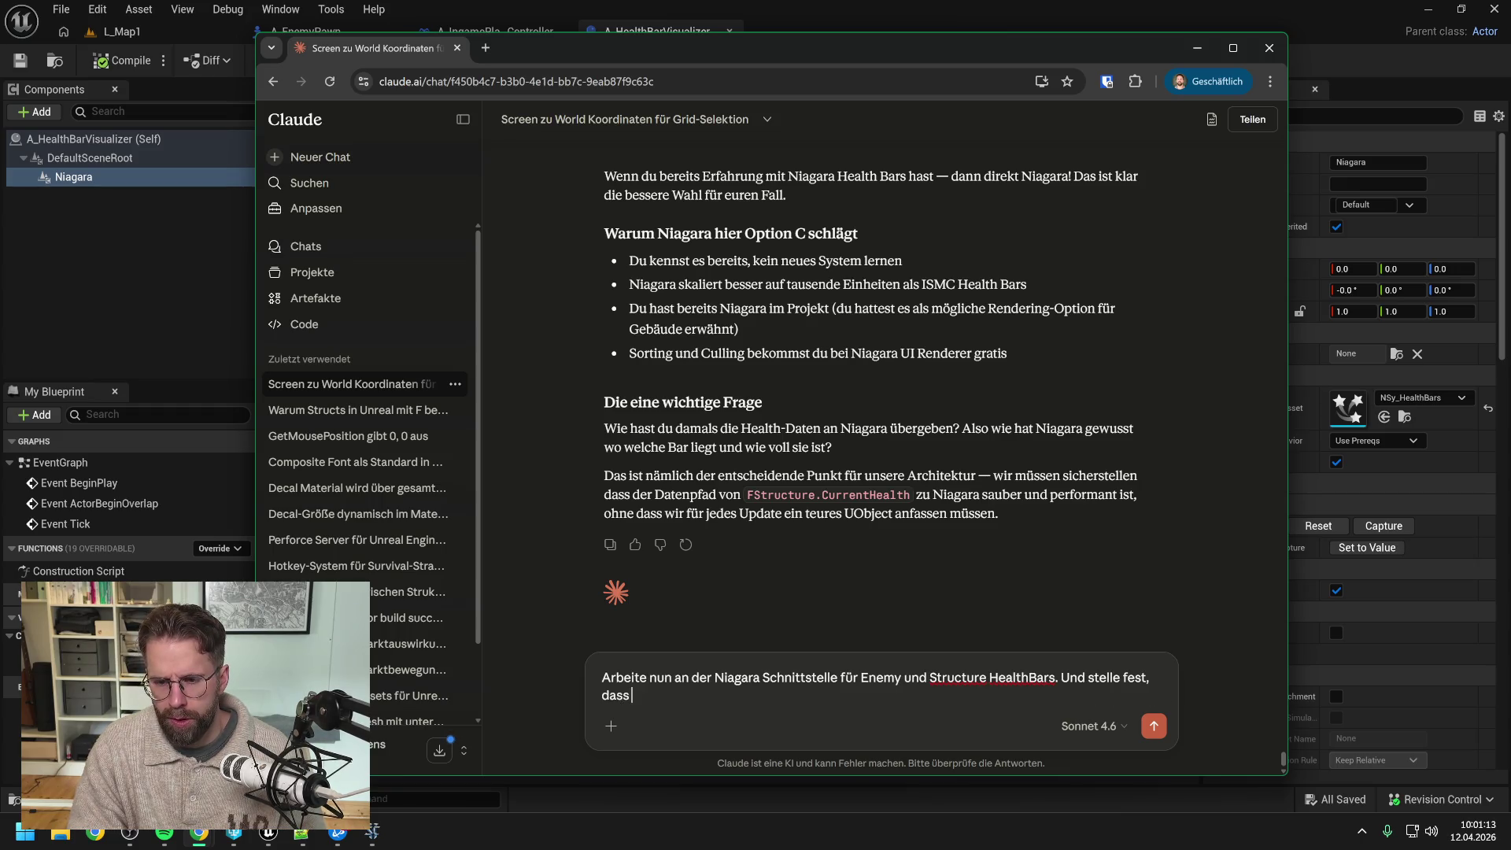
pyautogui.write('wir unter Umstän')
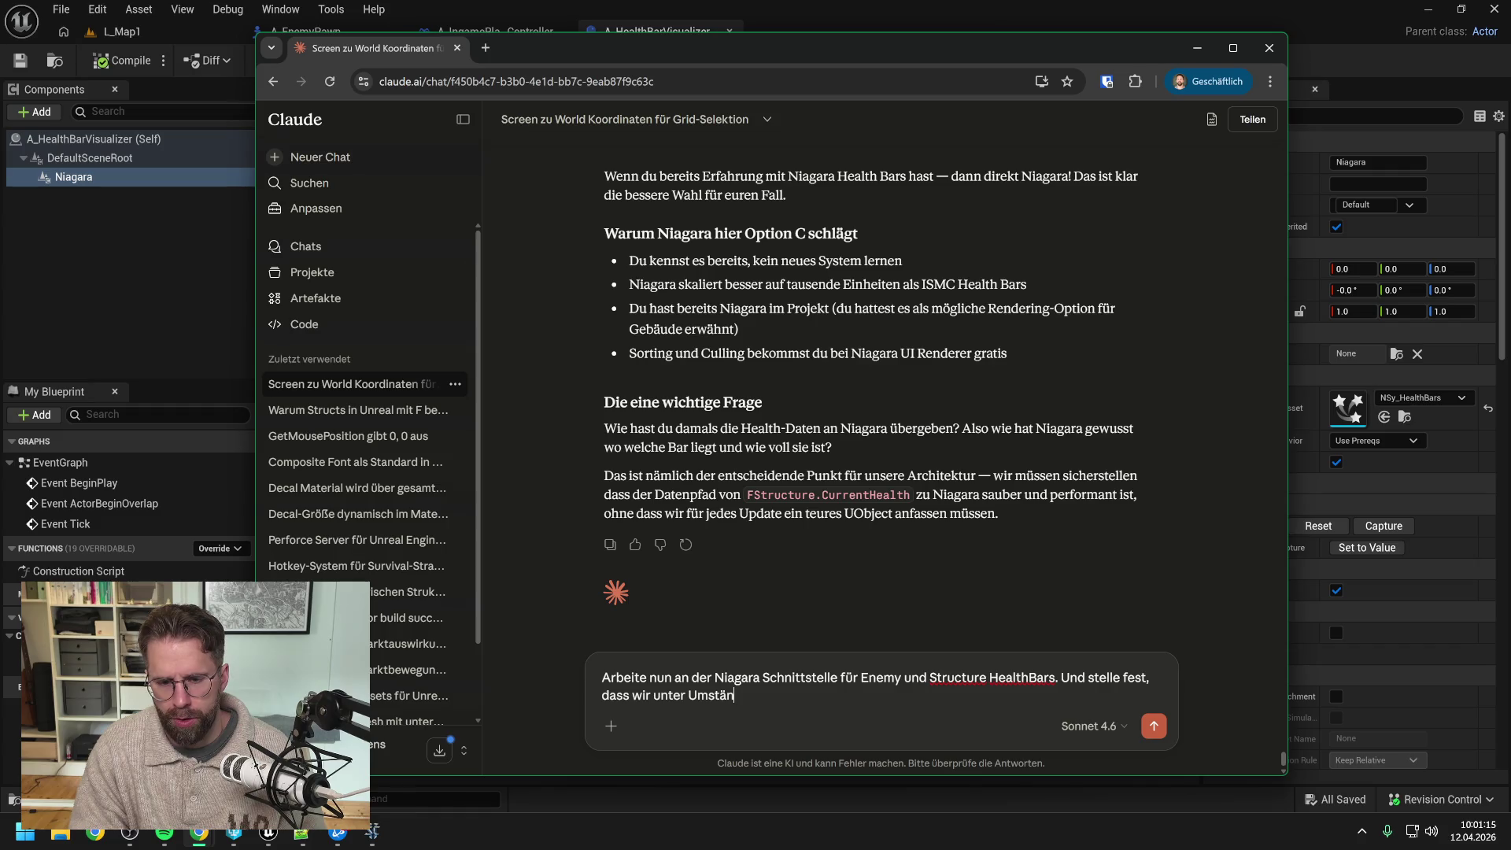
pyautogui.write('den ja die Date')
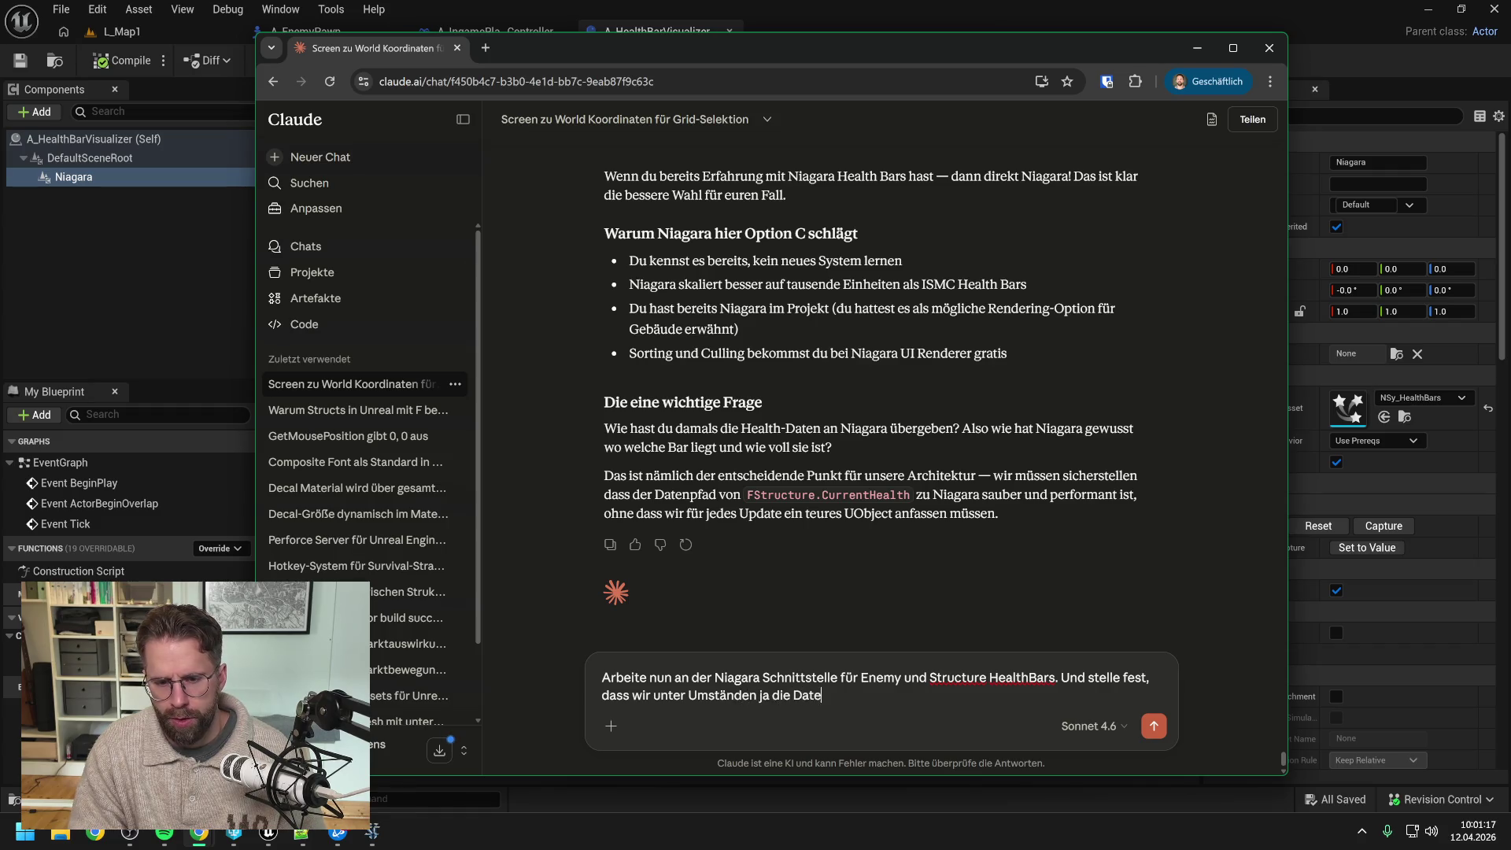
pyautogui.write('n von vielen taus')
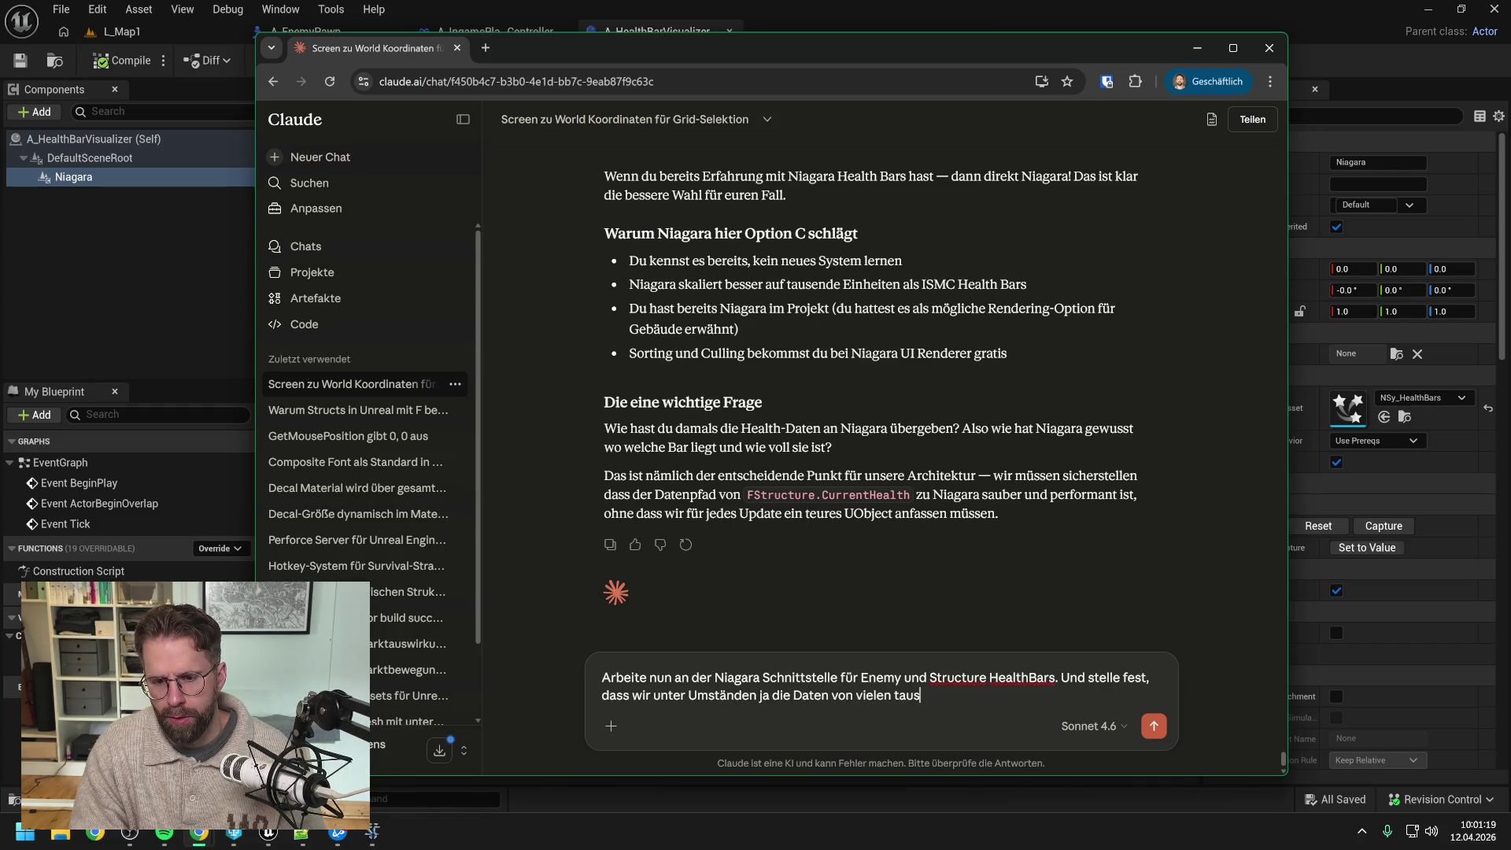
pyautogui.write('end entities')
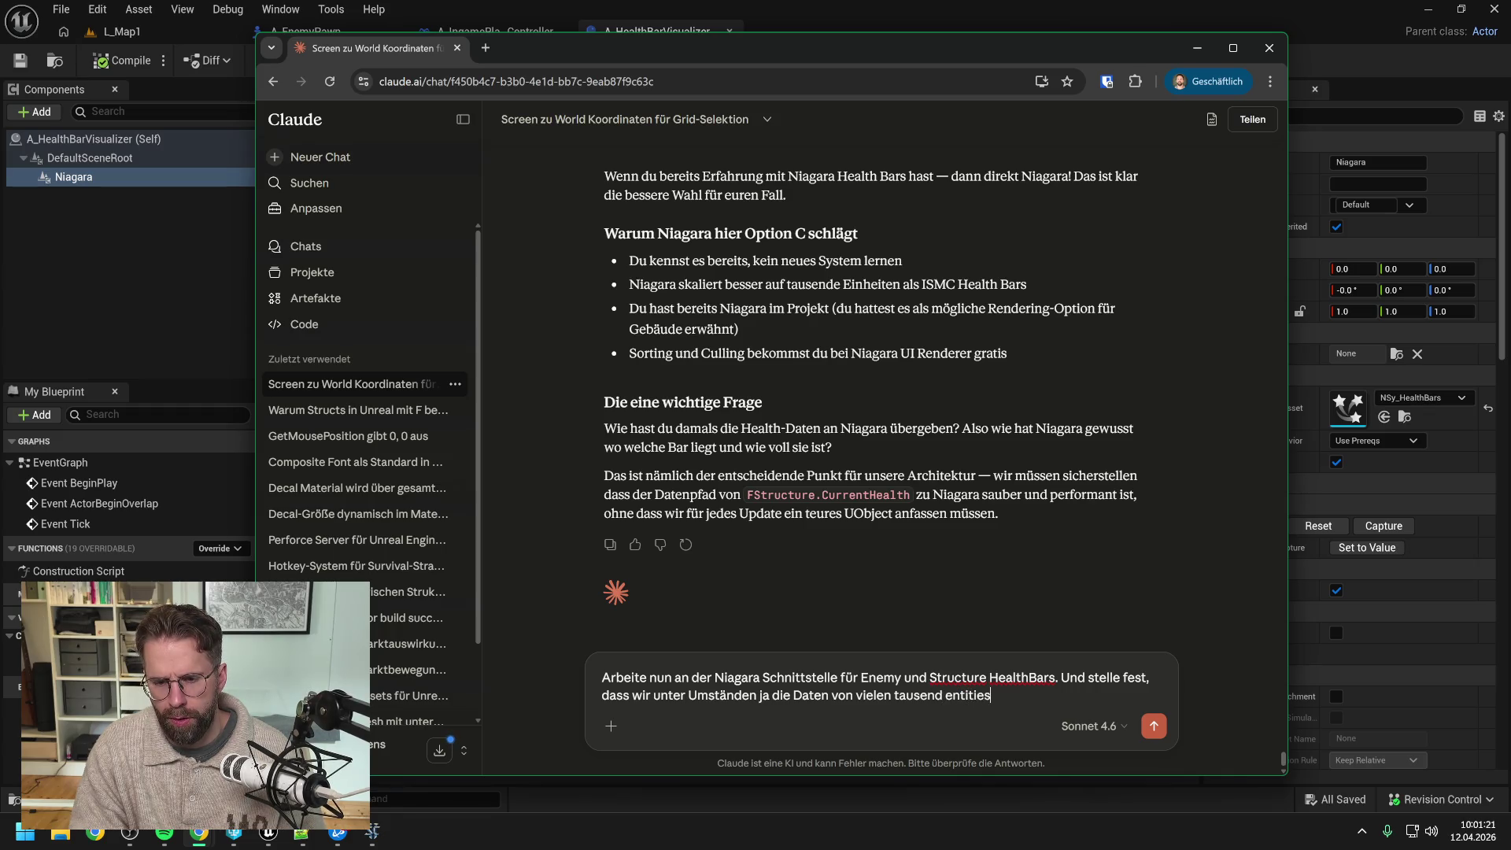
pyautogui.write(' pro Tick ')
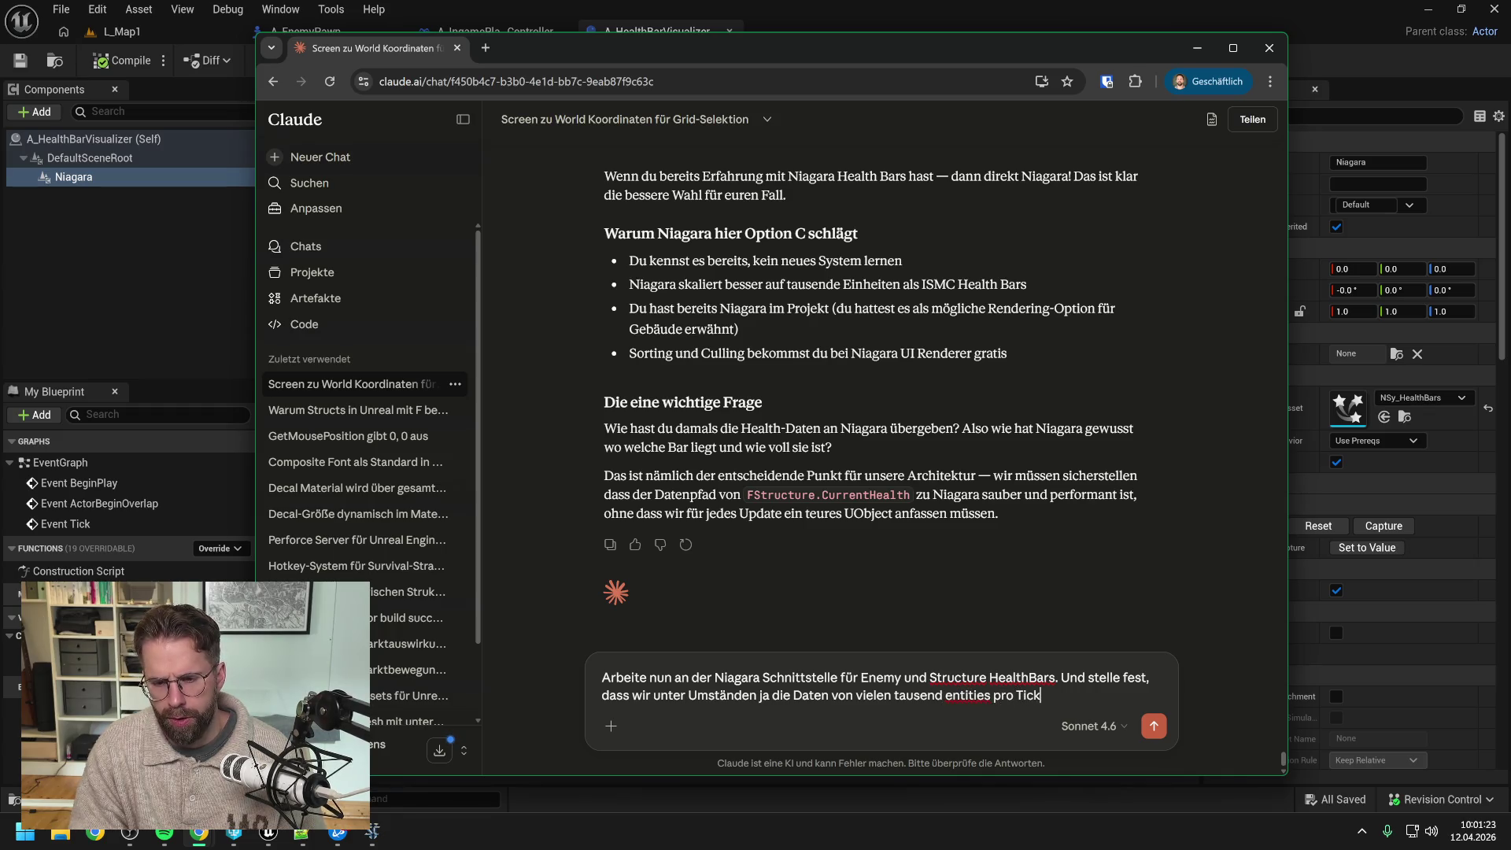
pyautogui.write('rü')
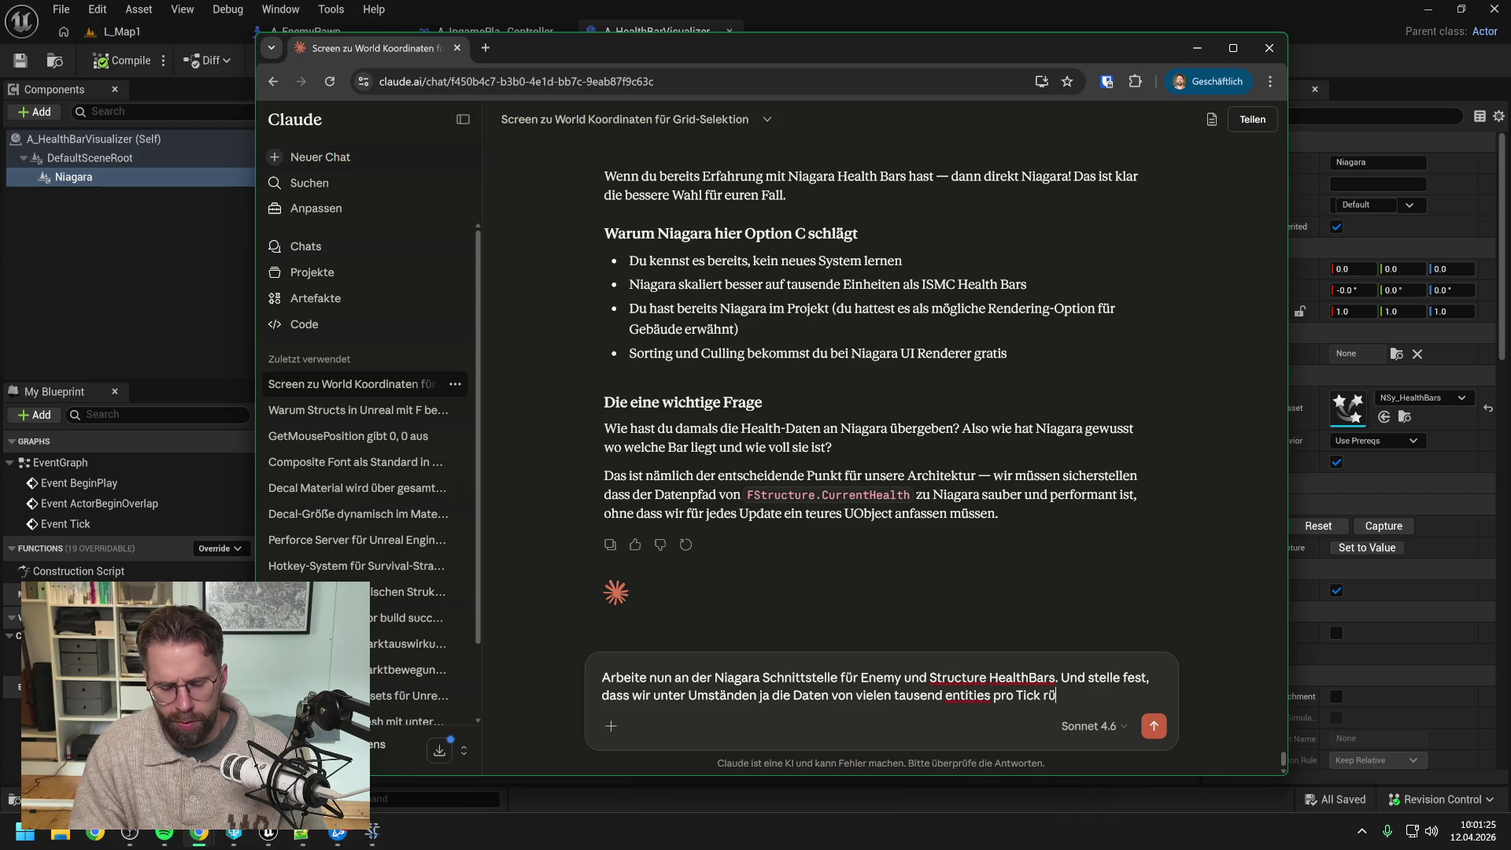
pyautogui.write('berschicken müssen.')
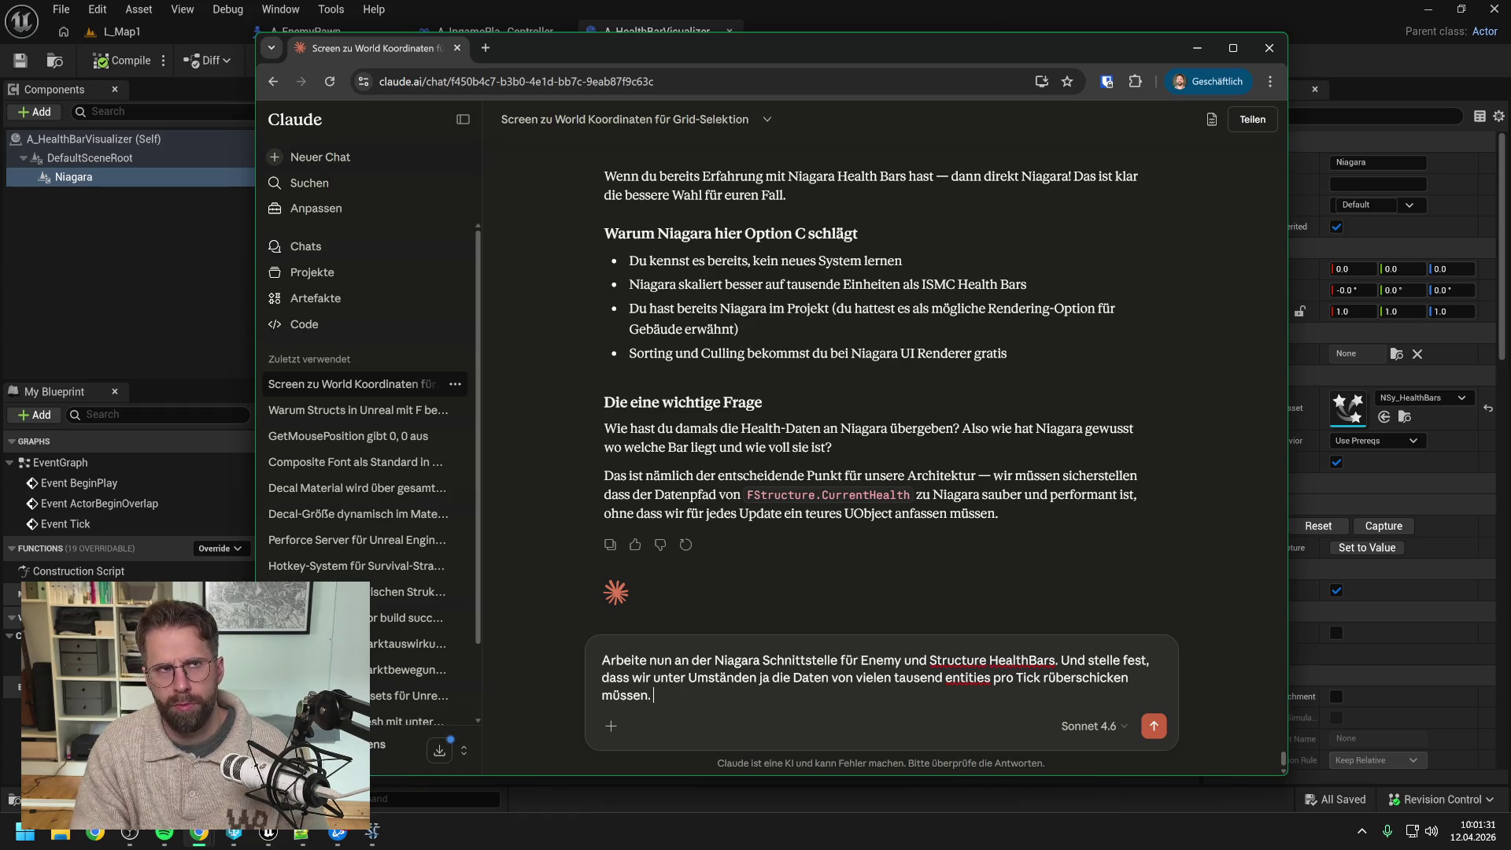
pyautogui.write(' Also die ')
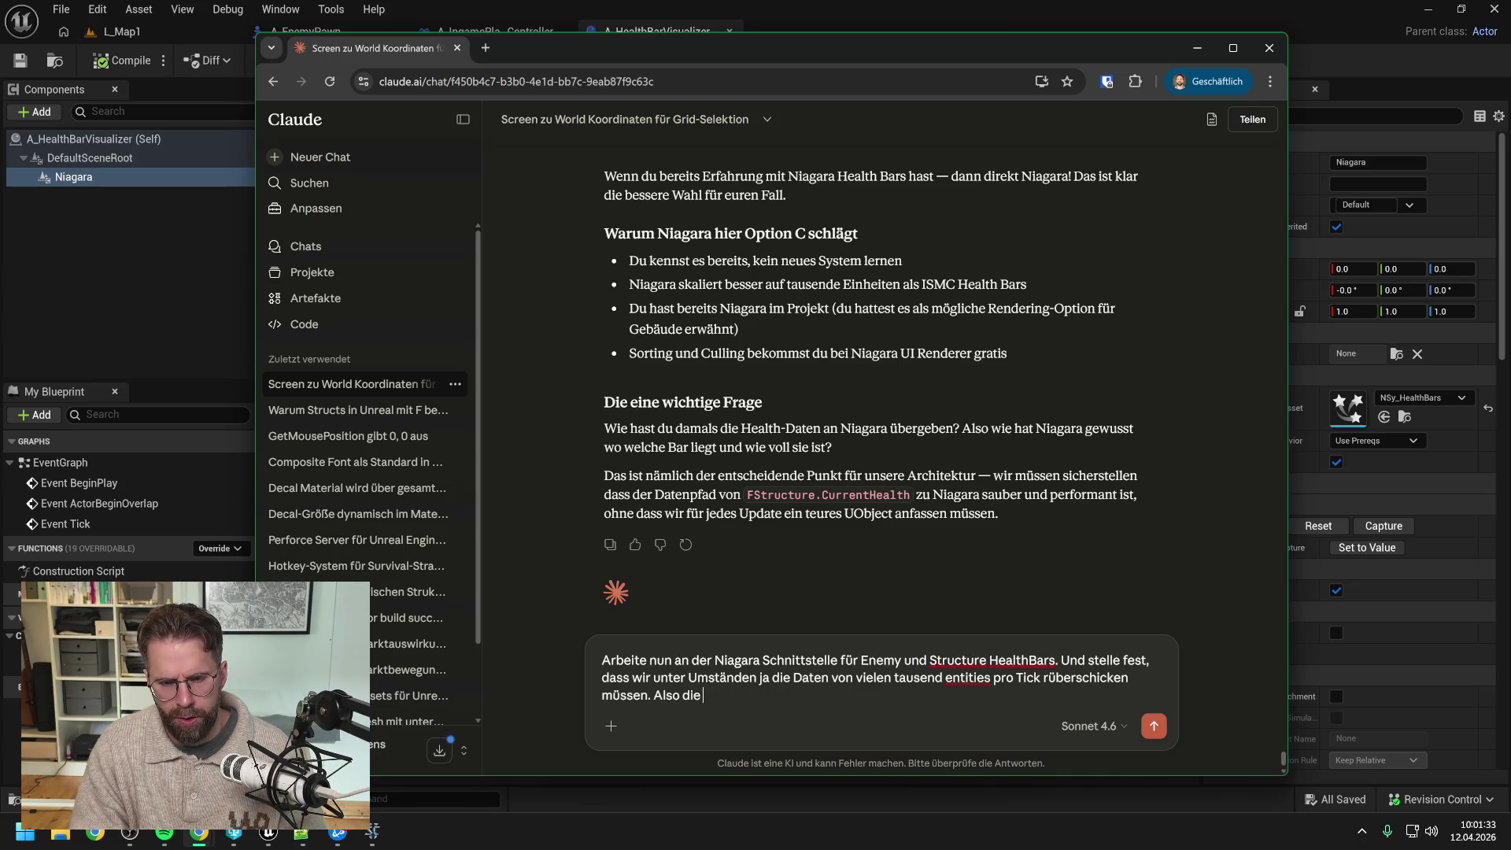
pyautogui.write('auslesen müssen')
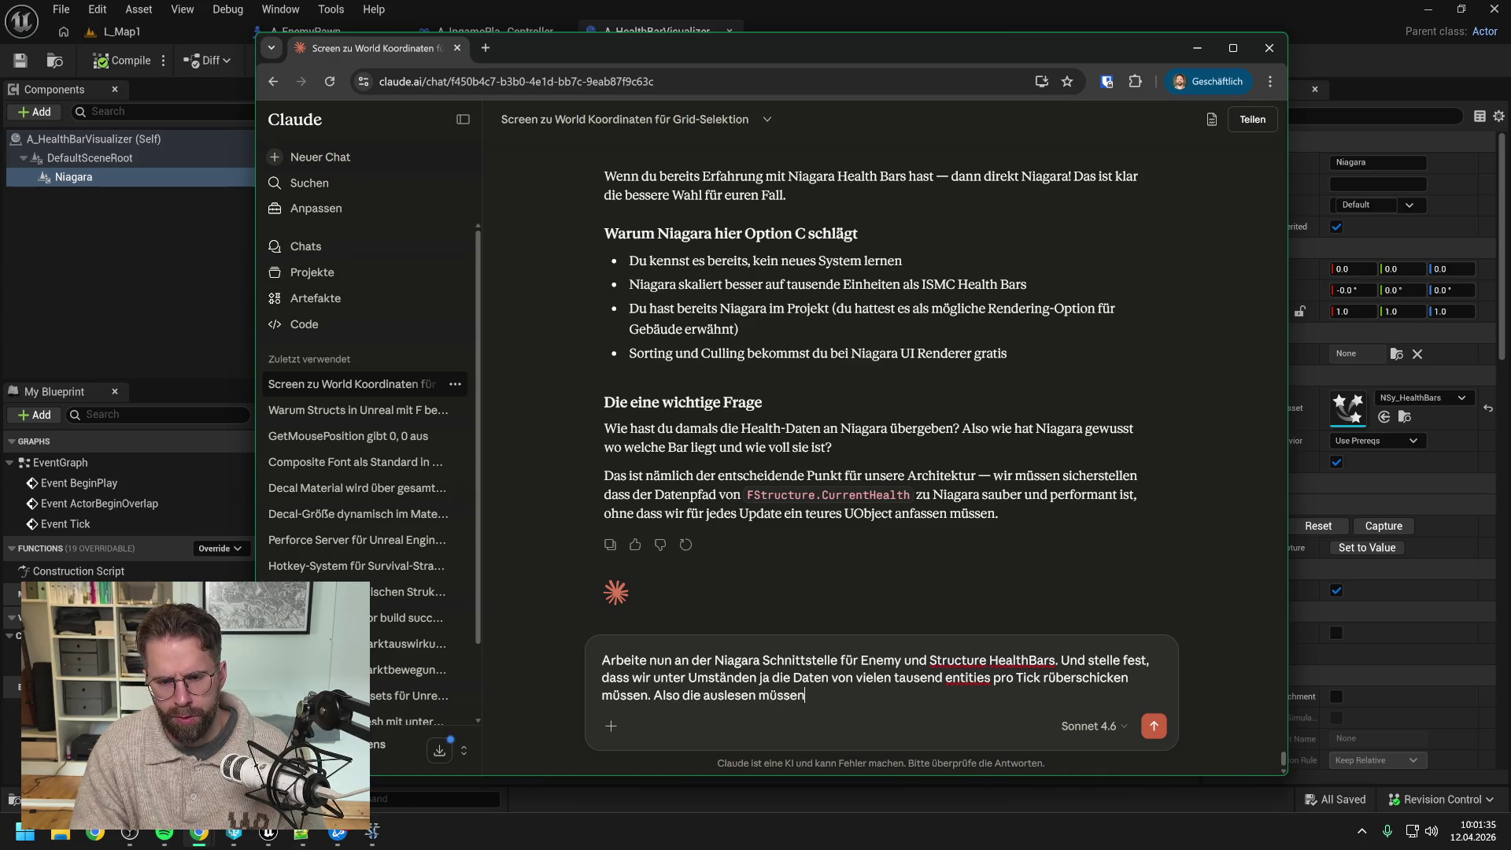
pyautogui.press('BackSpace')
pyautogui.hotkey('ctrl', 'BackSpace')
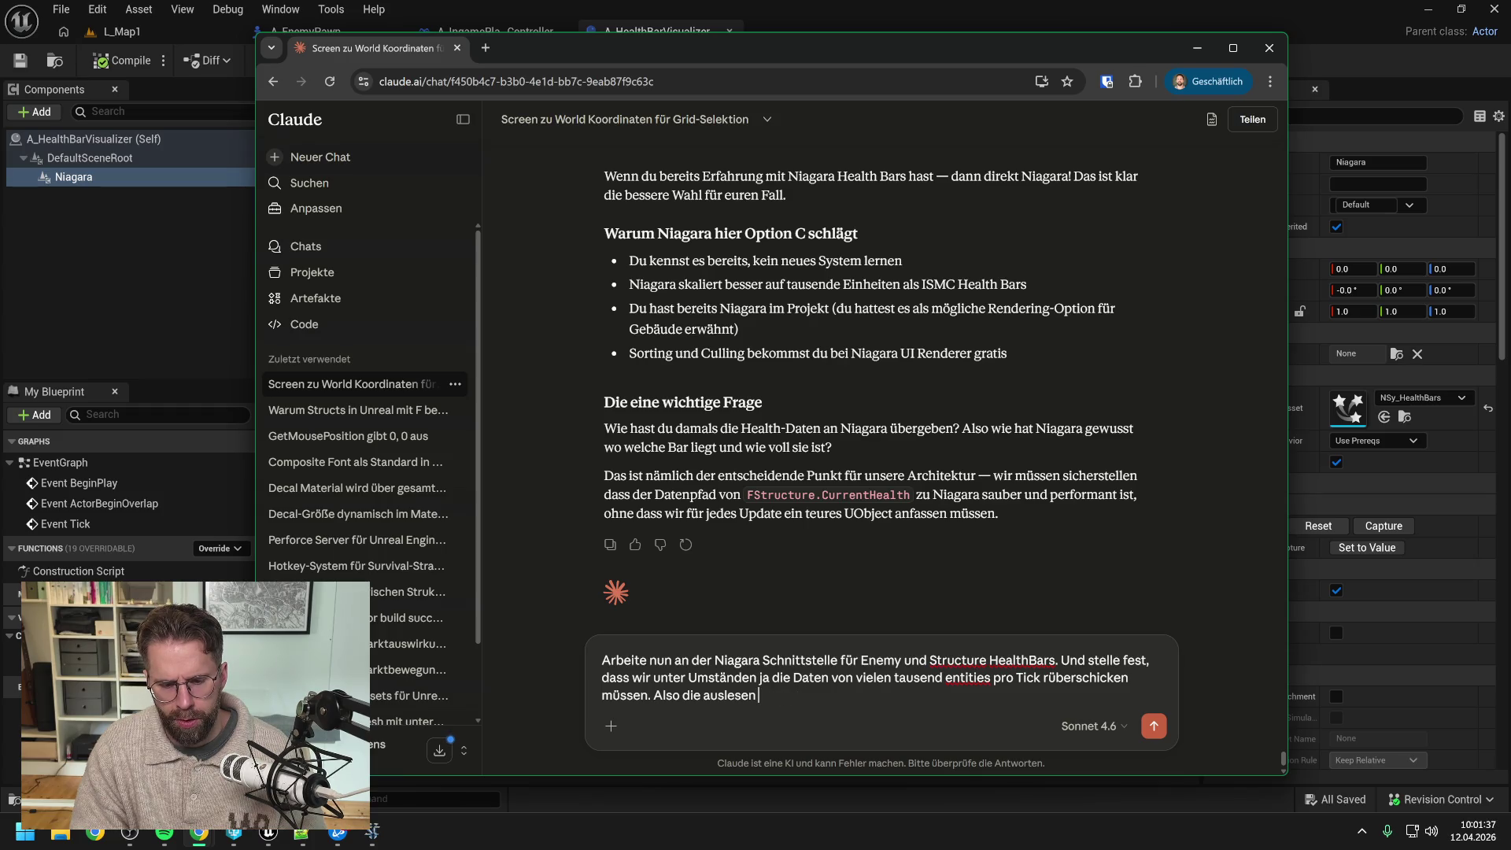
pyautogui.write('müssen, in arrays ver')
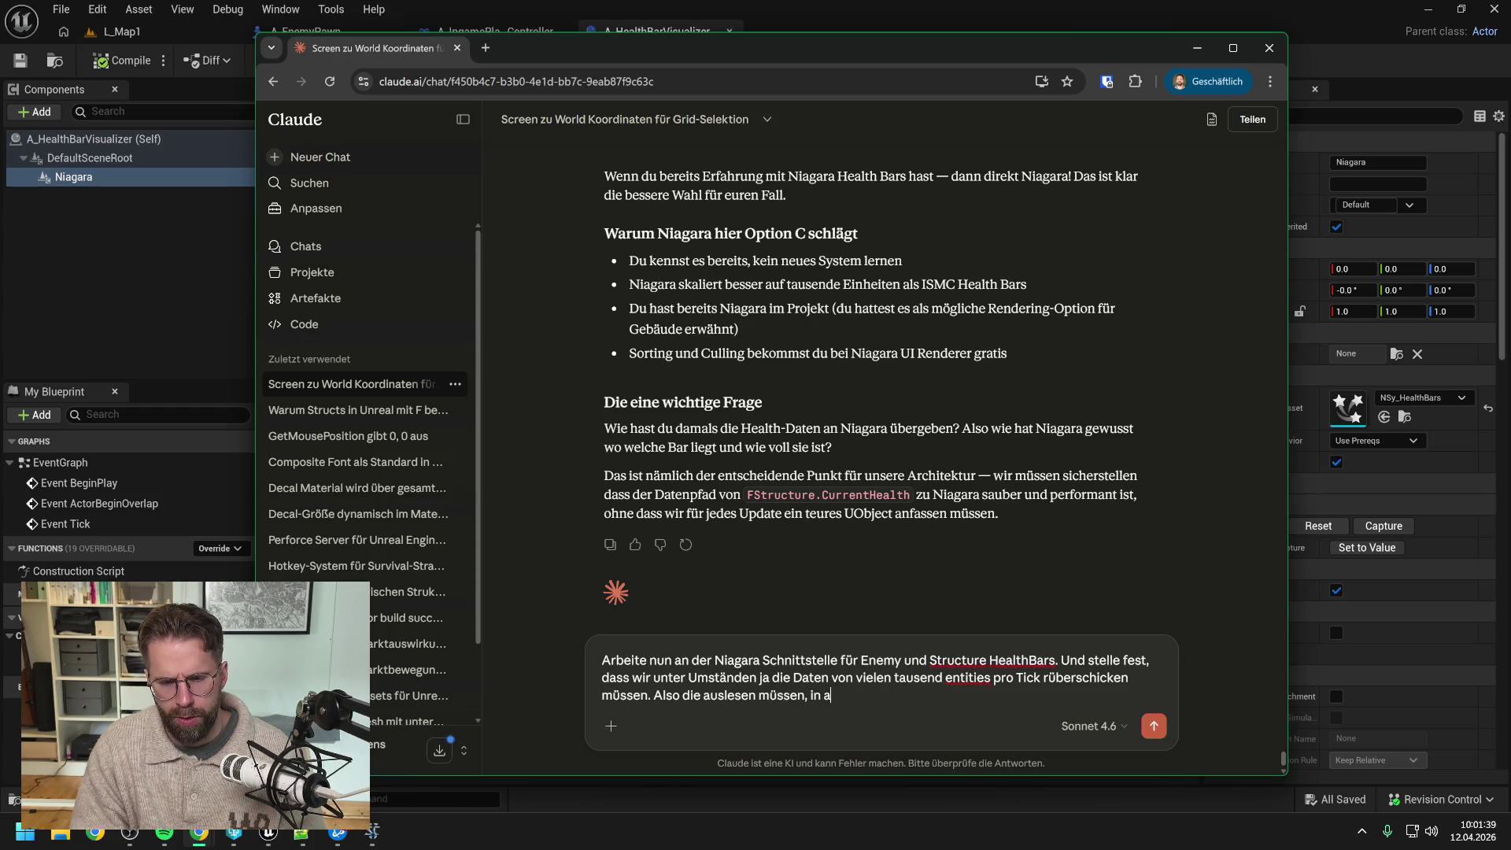
pyautogui.write('packen ')
pyautogui.write('un')
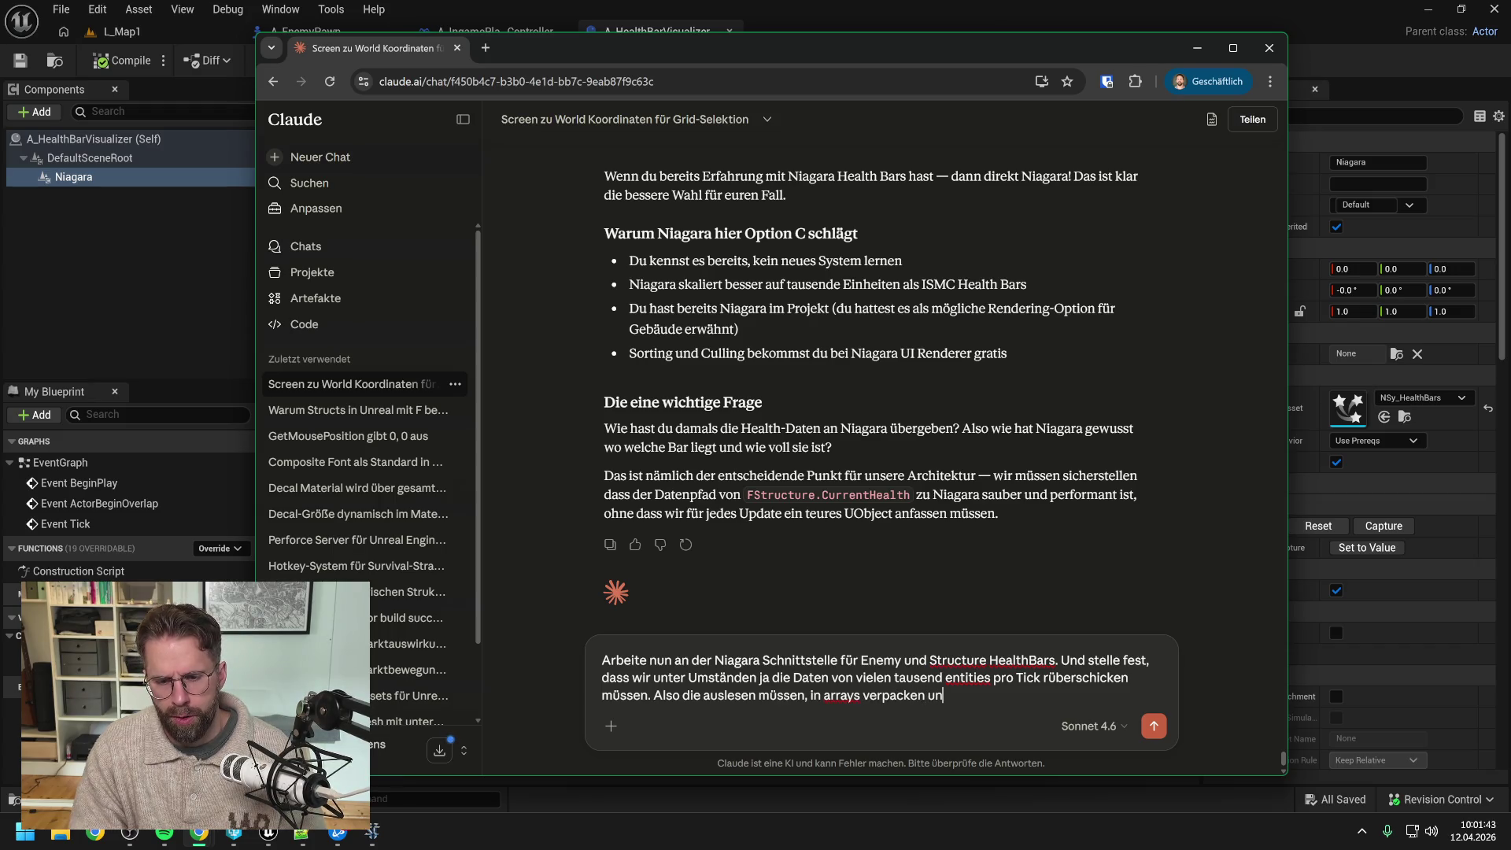
pyautogui.write('d auf der Graf')
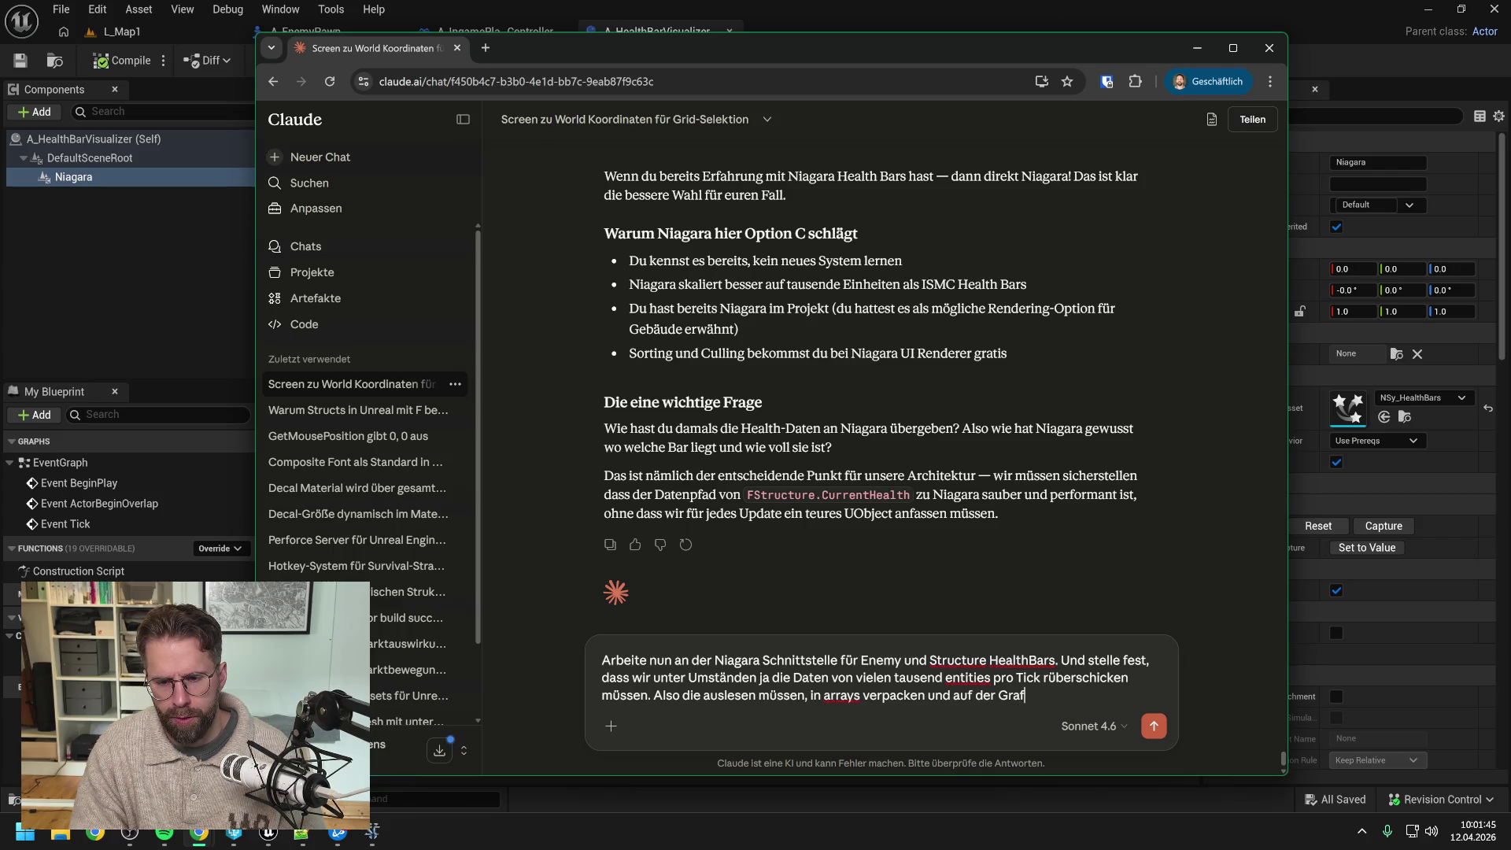
pyautogui.write('ikkarte wiede')
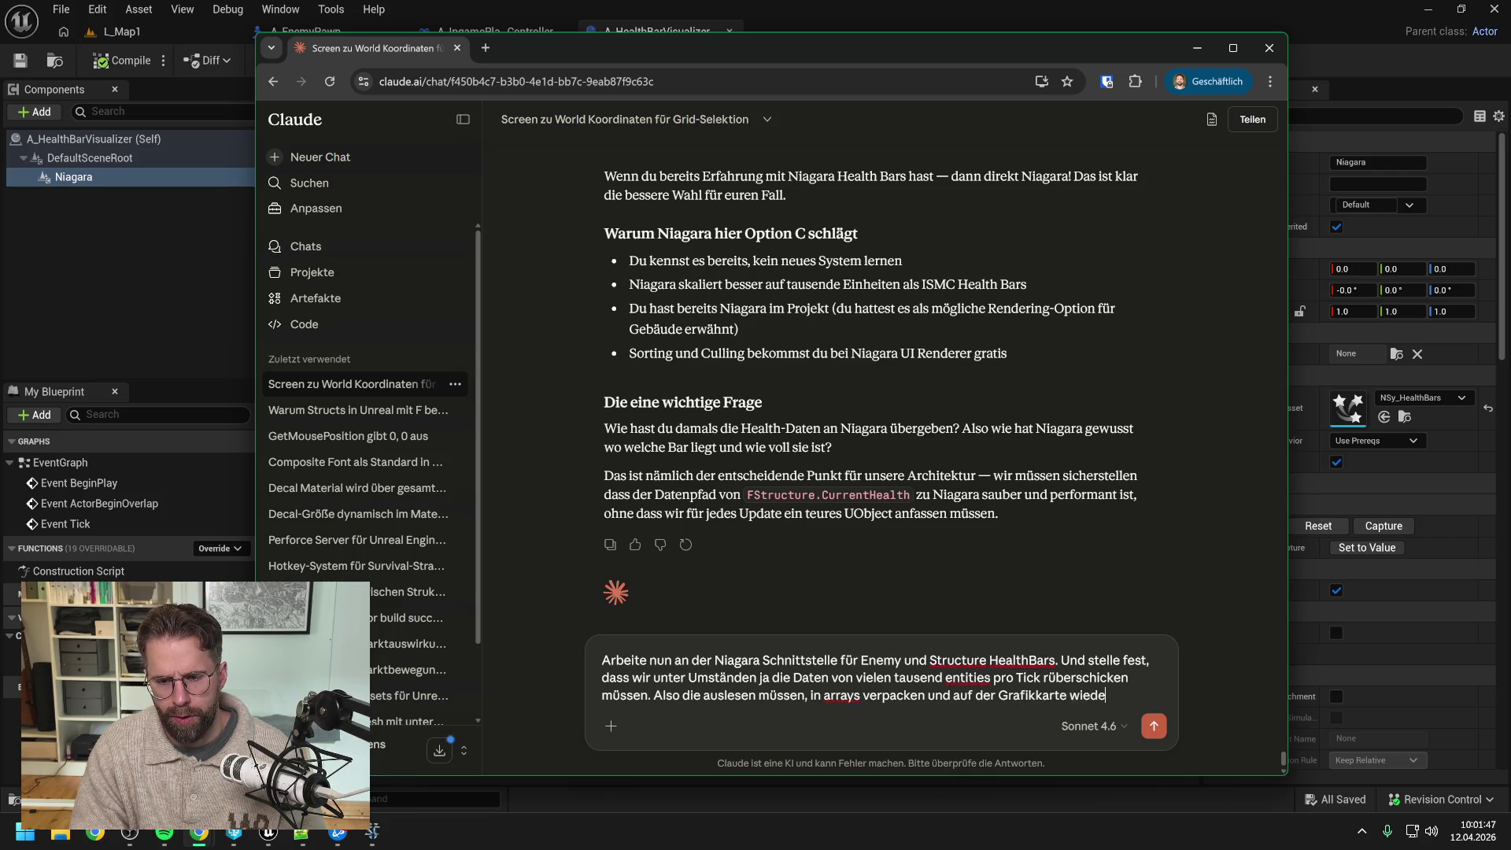
pyautogui.write('r entpacken müssen.')
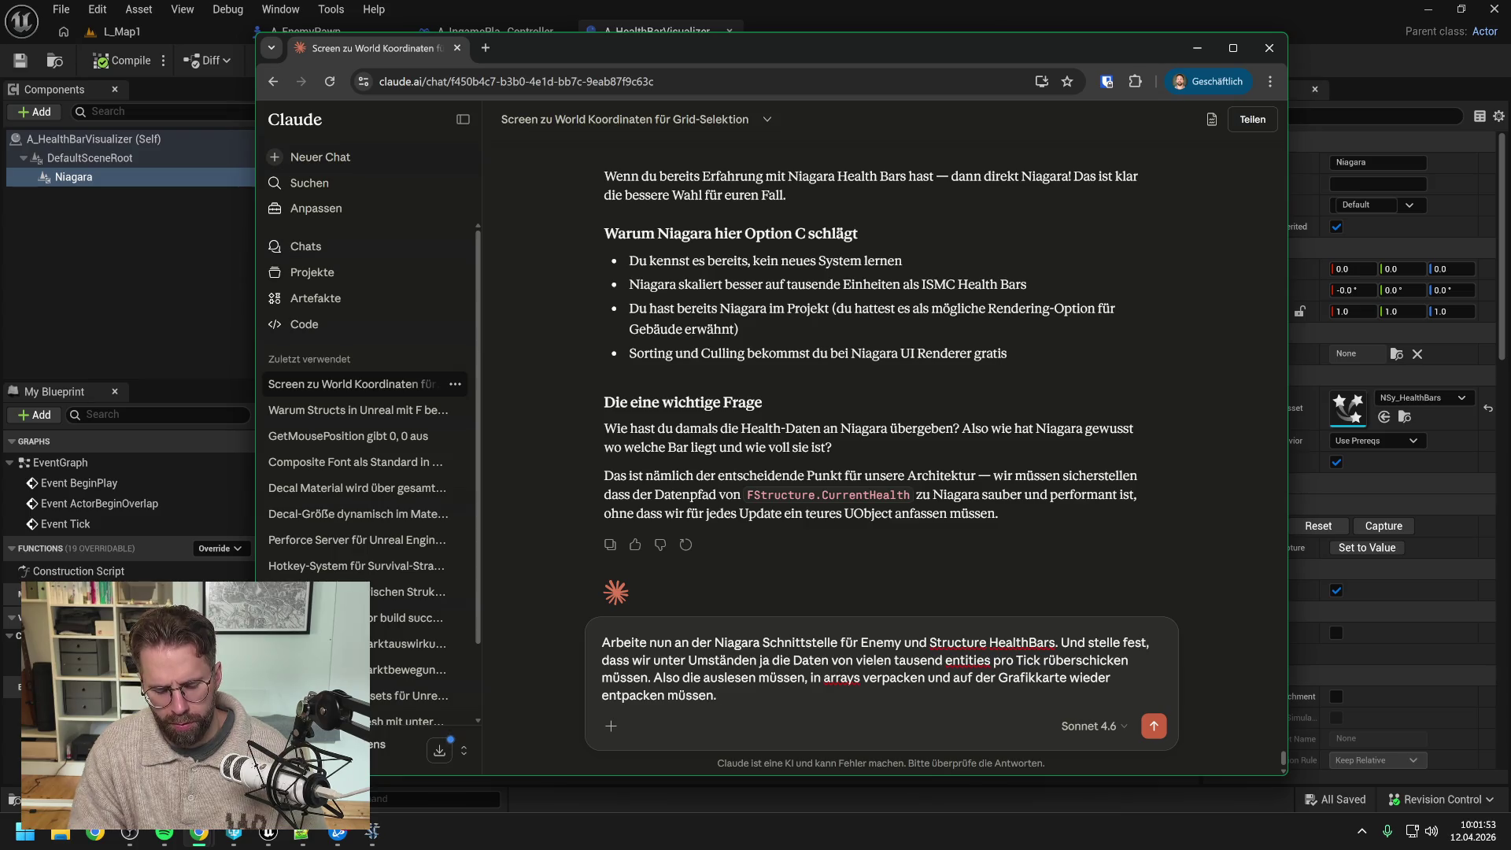
pyautogui.write('Ideen wir')
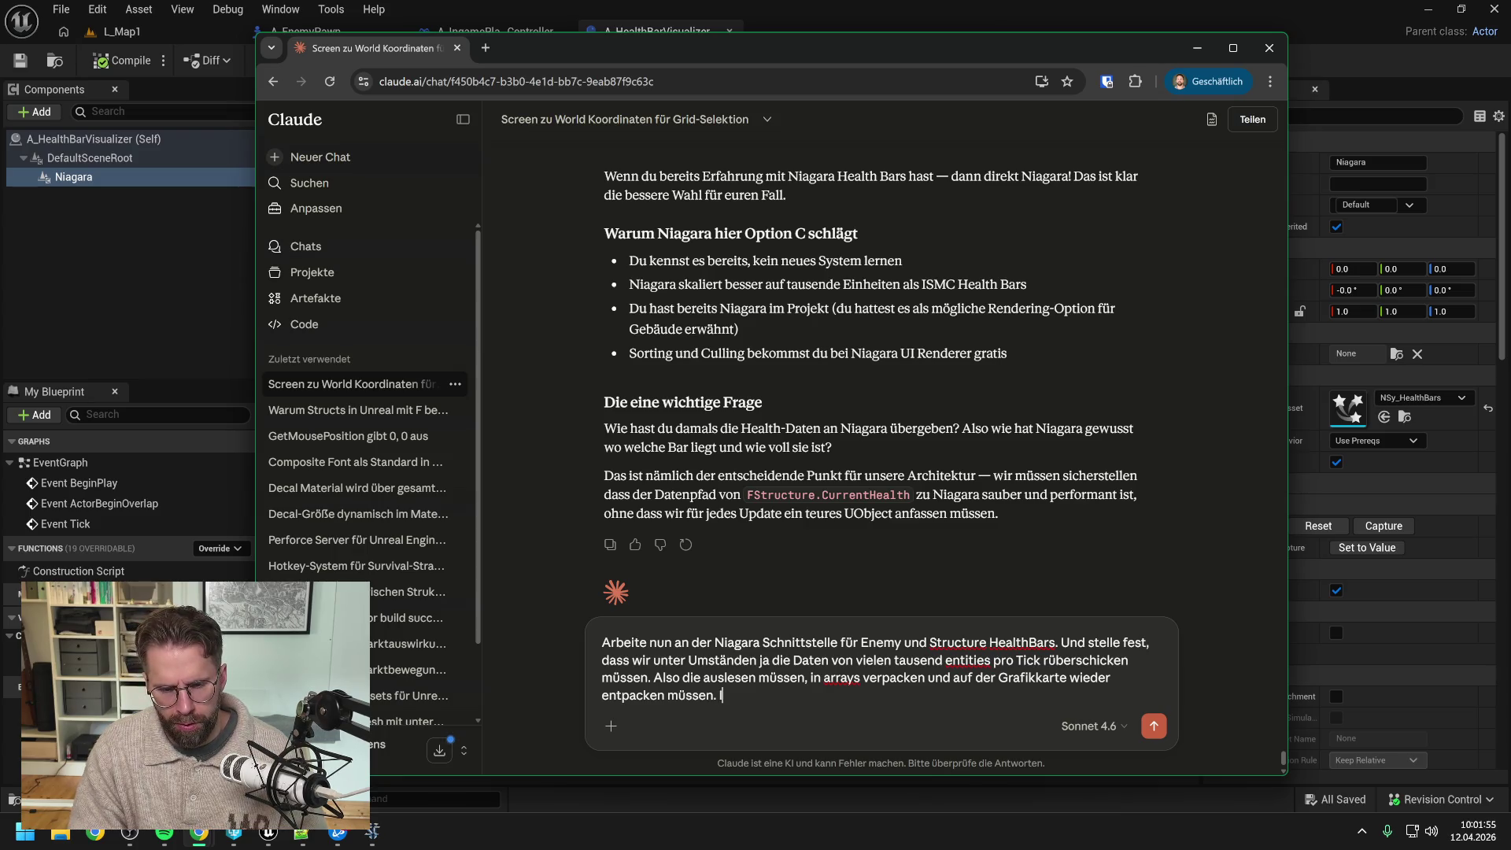
pyautogui.press('BackSpace')
pyautogui.press('BackSpace')
pyautogui.write('e ')
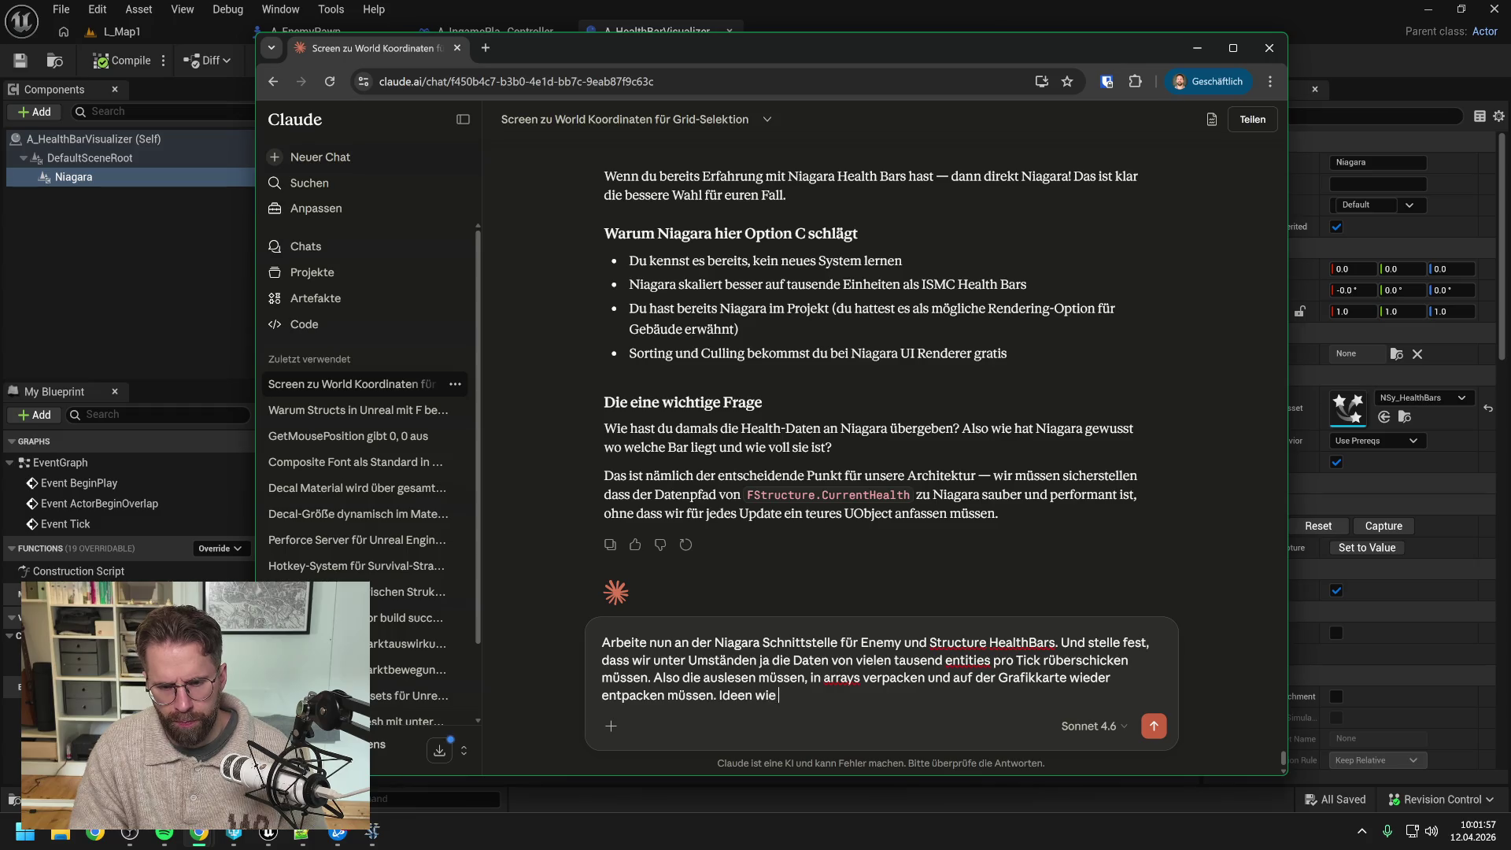
pyautogui.write('wir performan')
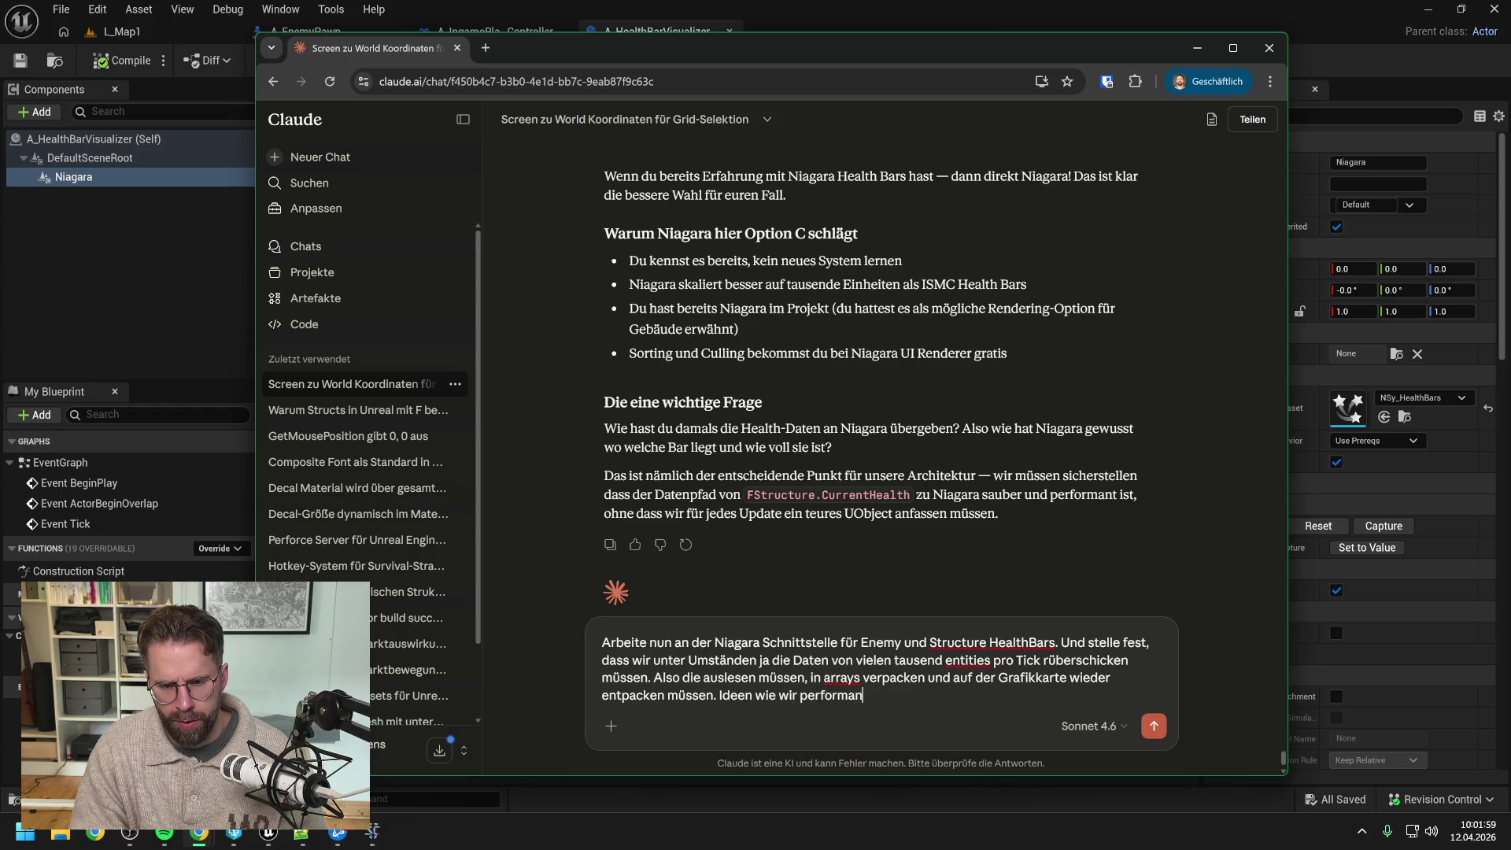
pyautogui.write('t möglichst nu')
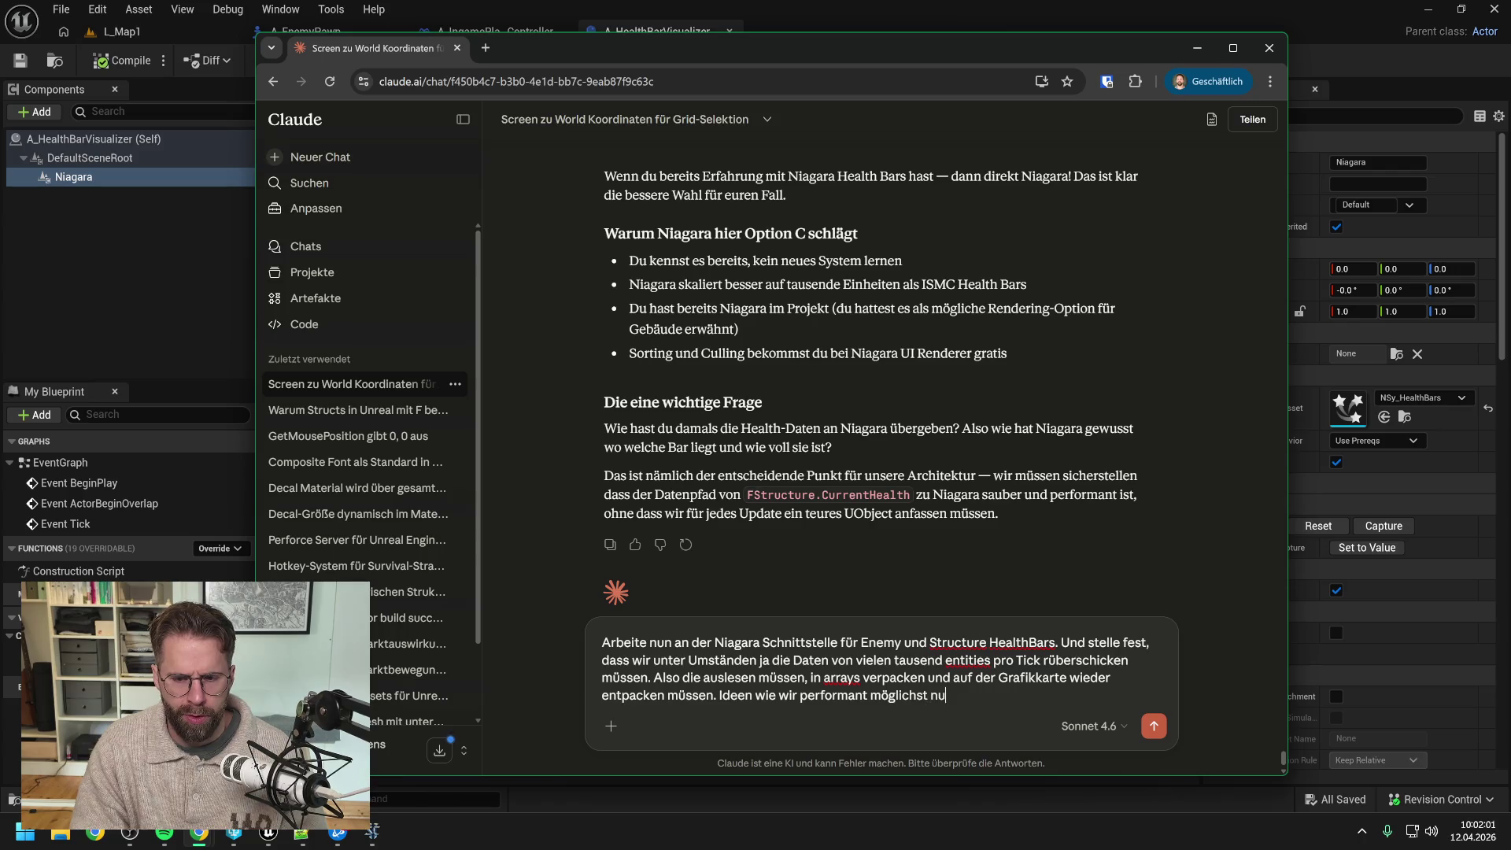
pyautogui.write('r entities ')
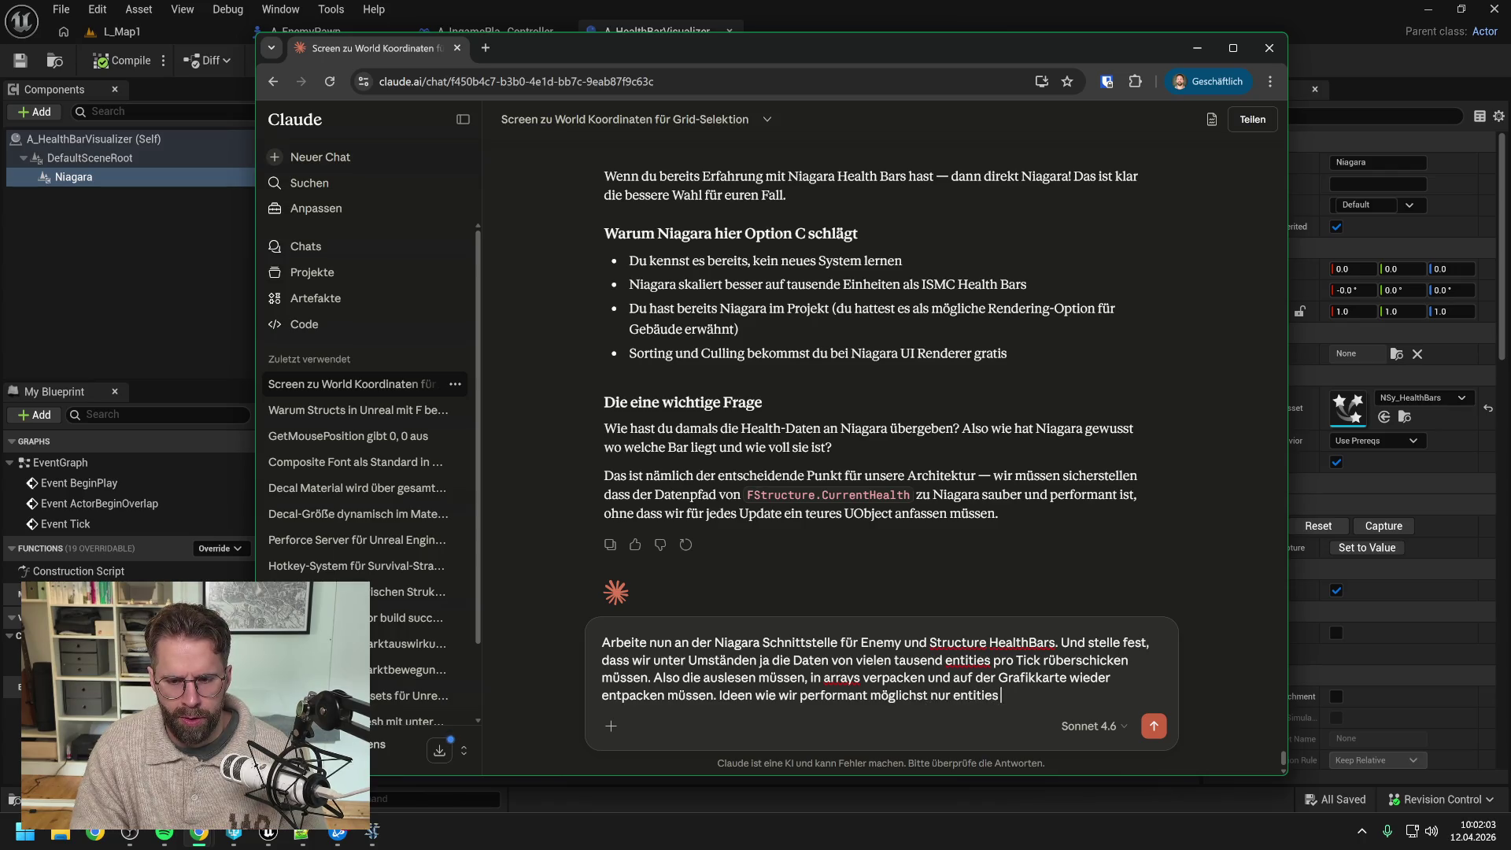
pyautogui.write('da rein packen, di')
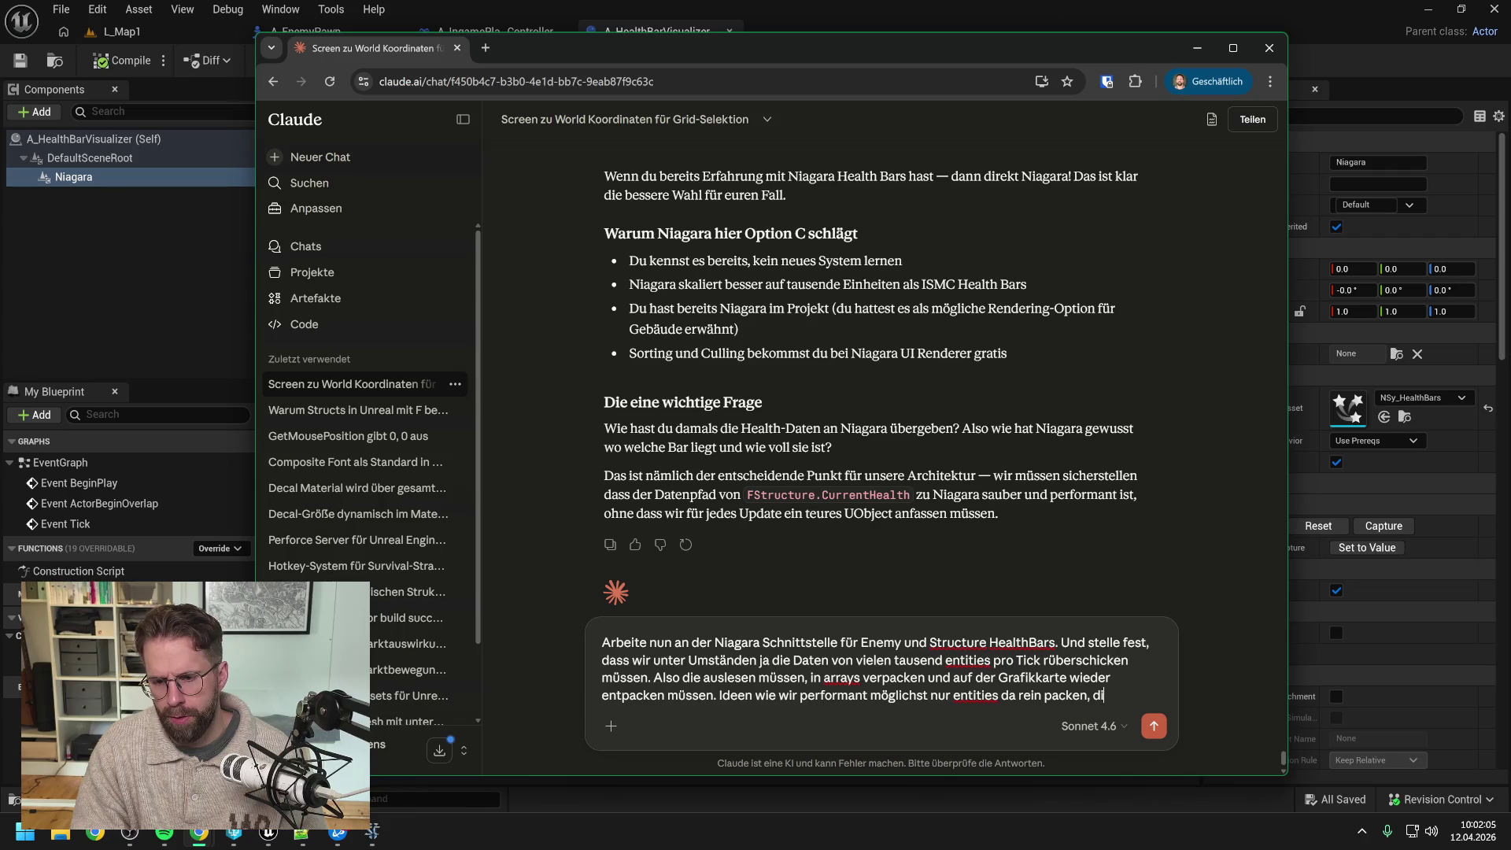
pyautogui.write('e sich auf dem Bi')
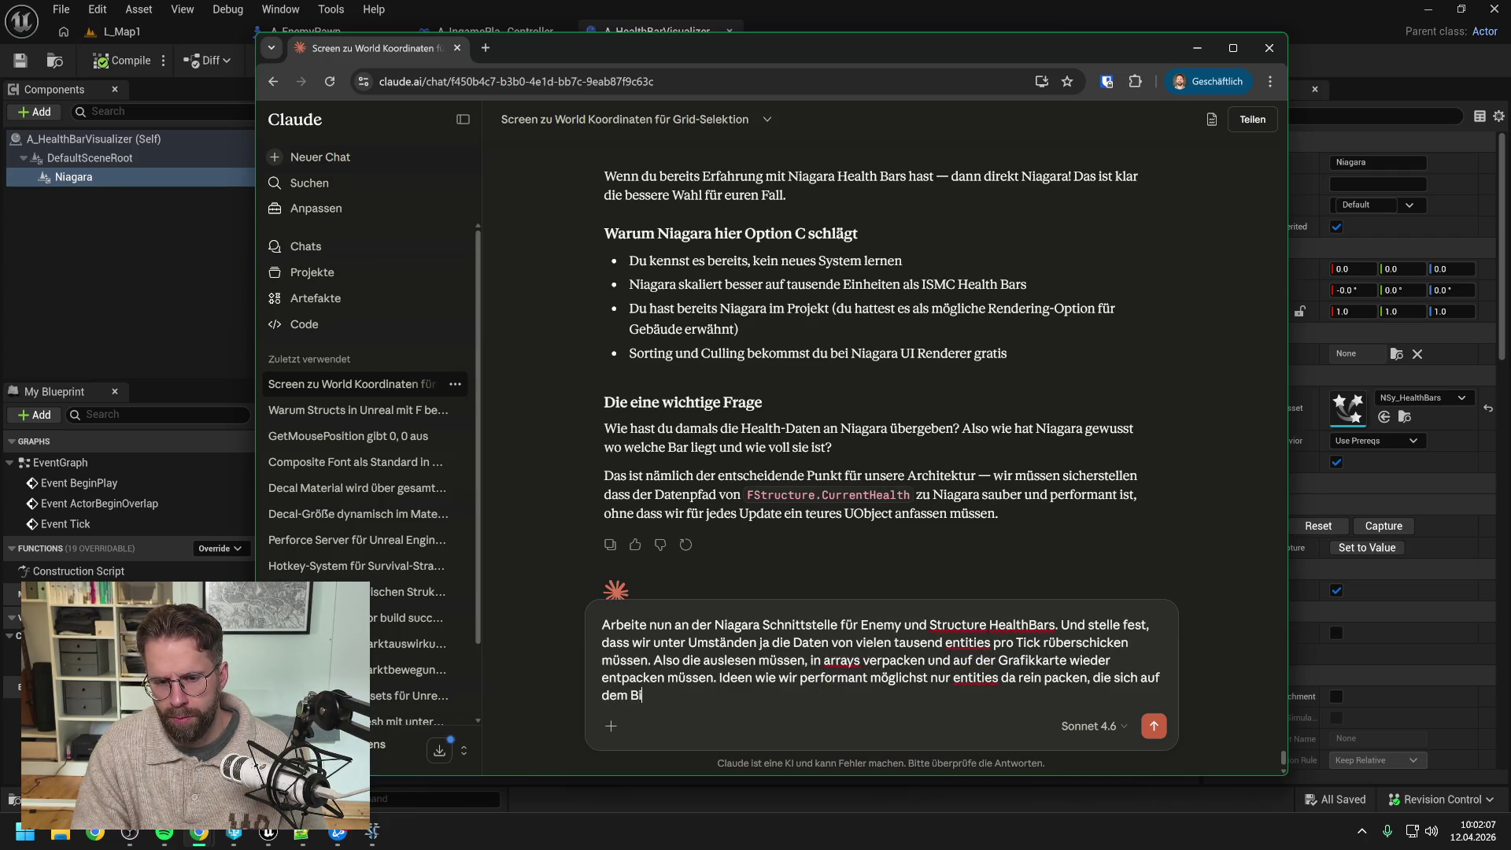
pyautogui.write('ldschirm bef')
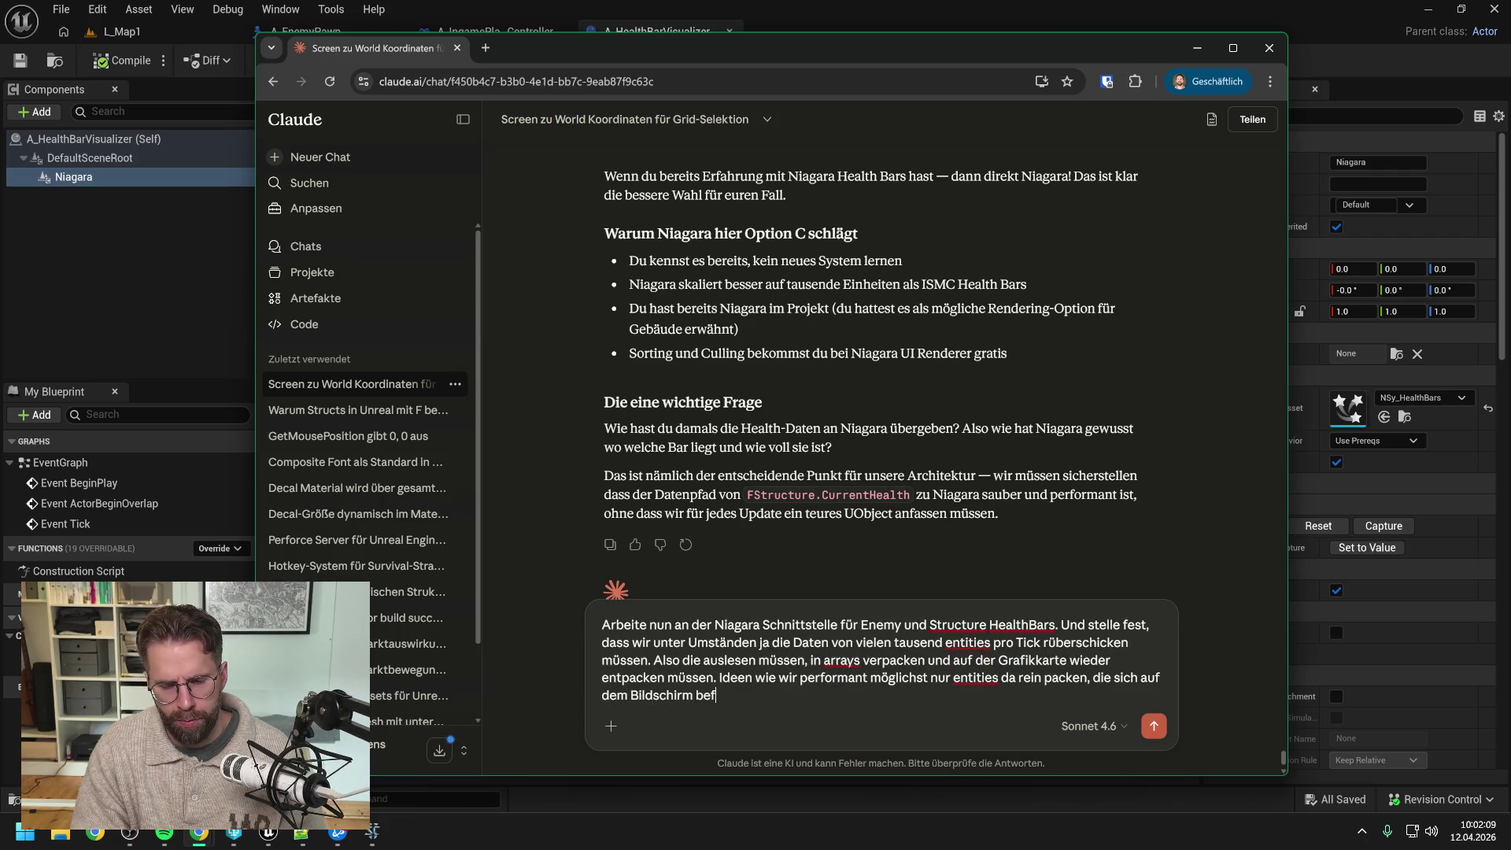
pyautogui.write('inden, um ')
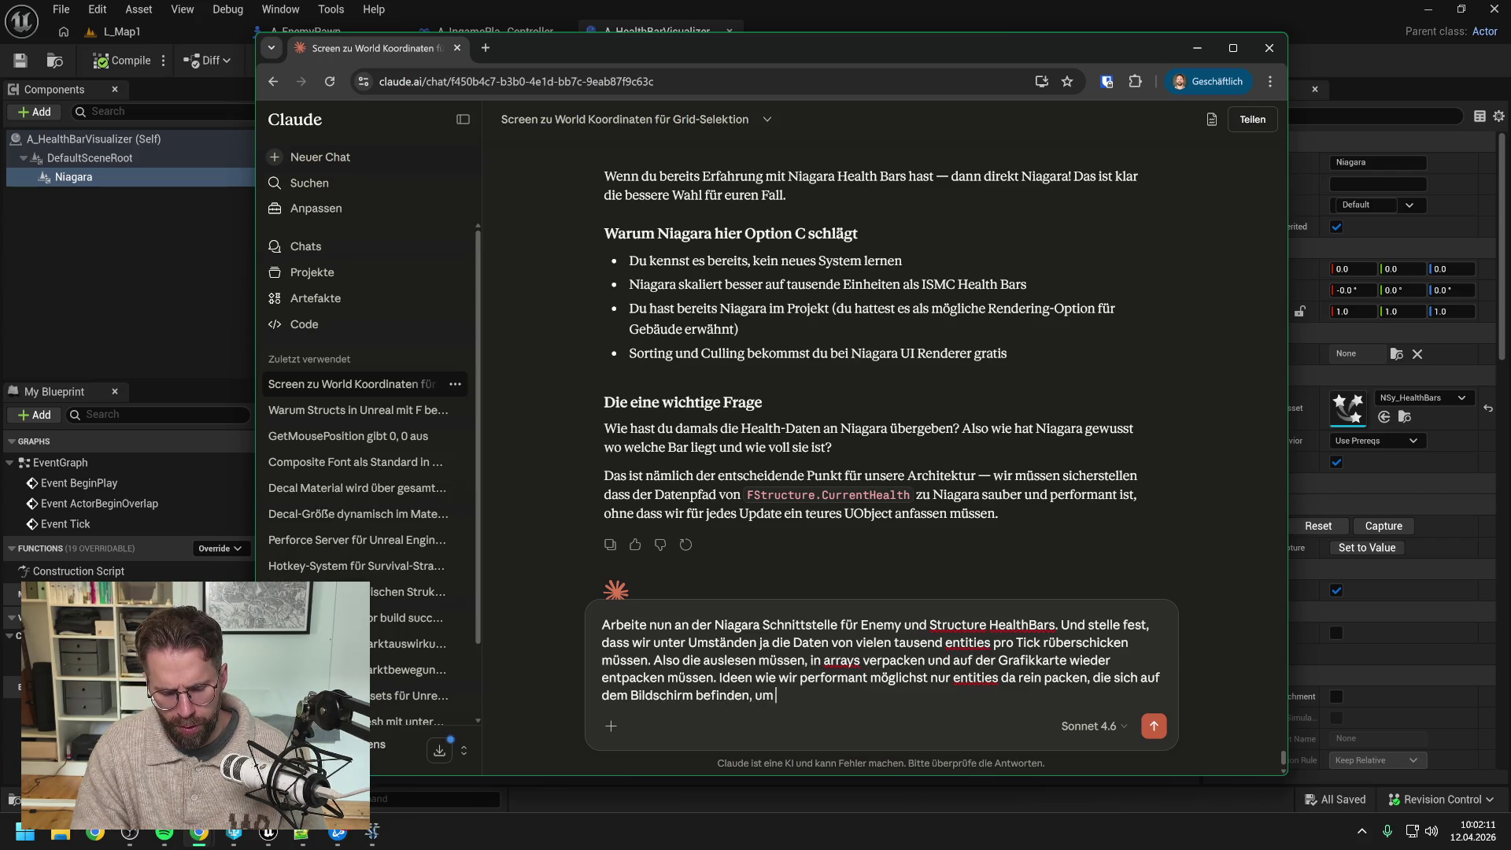
pyautogui.write('Datenmengen zu verringern?')
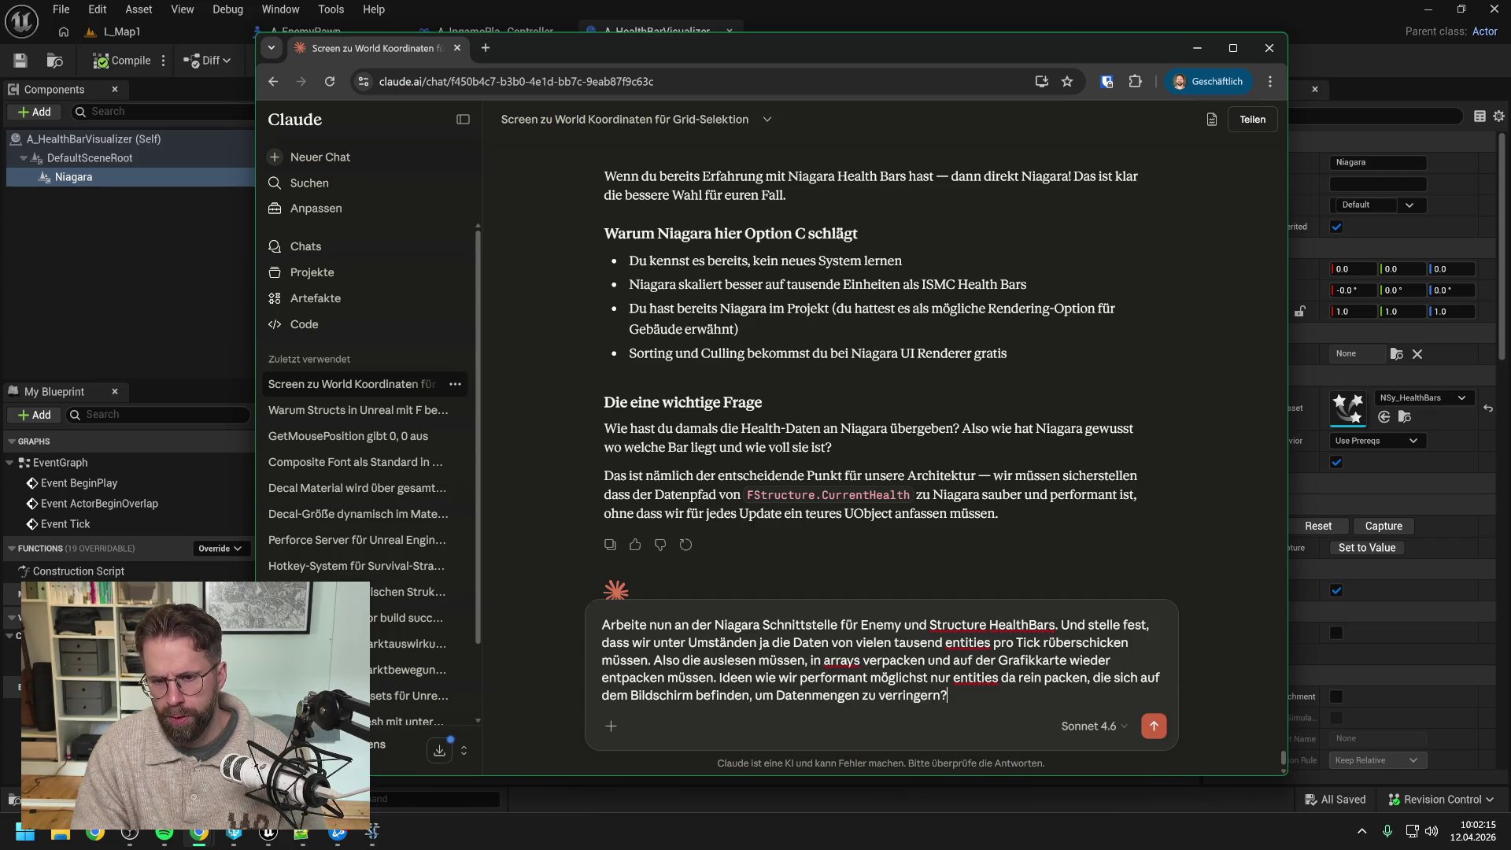
pyautogui.press('Return')
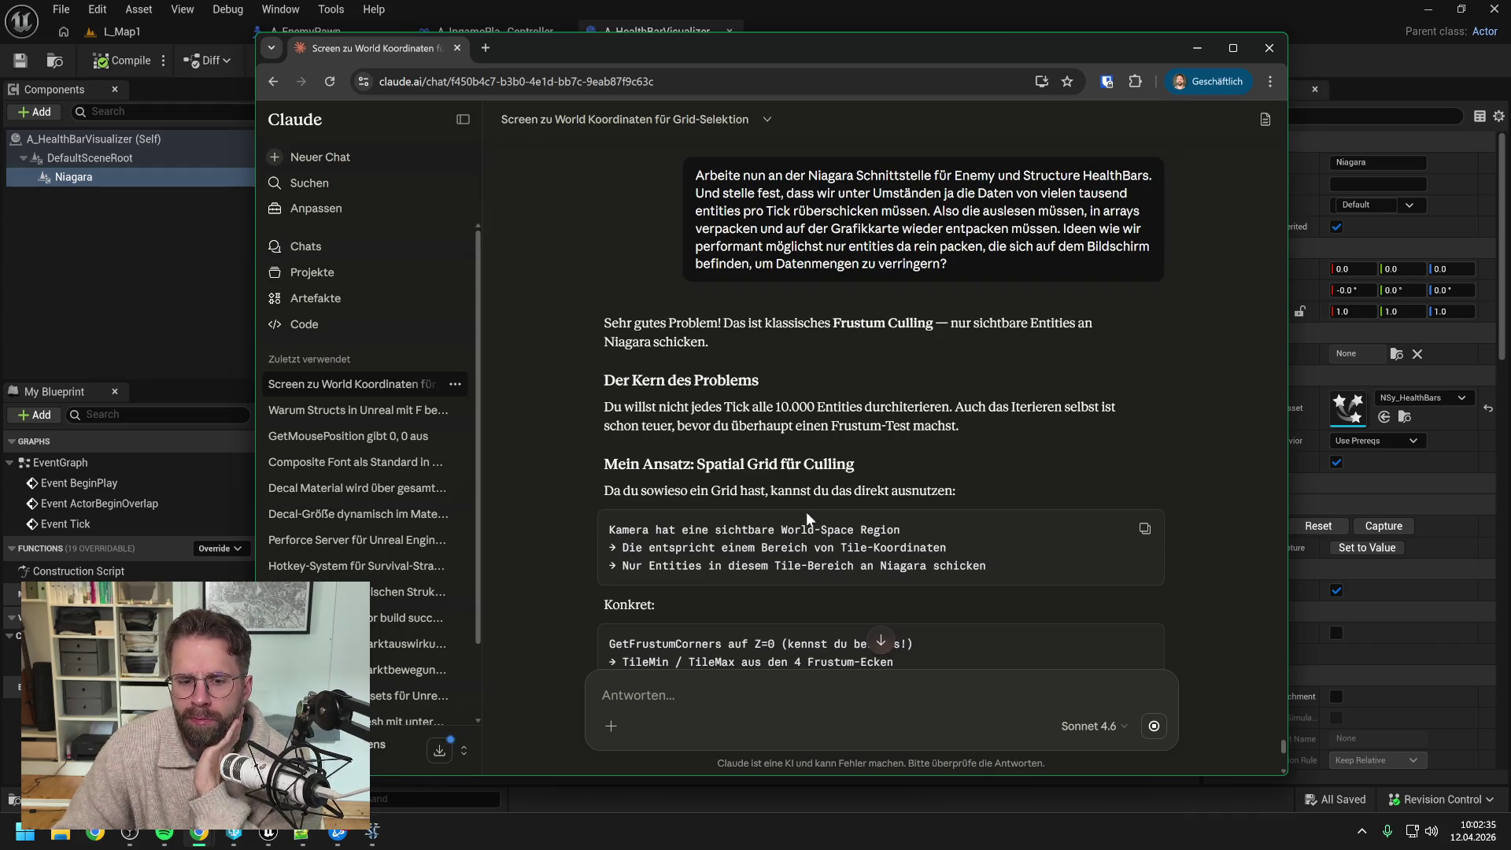
# Step: Read Claude's frustum-culling reply down to its question about the 0.1-second update interval
pyautogui.scroll(-3, 843, 496)
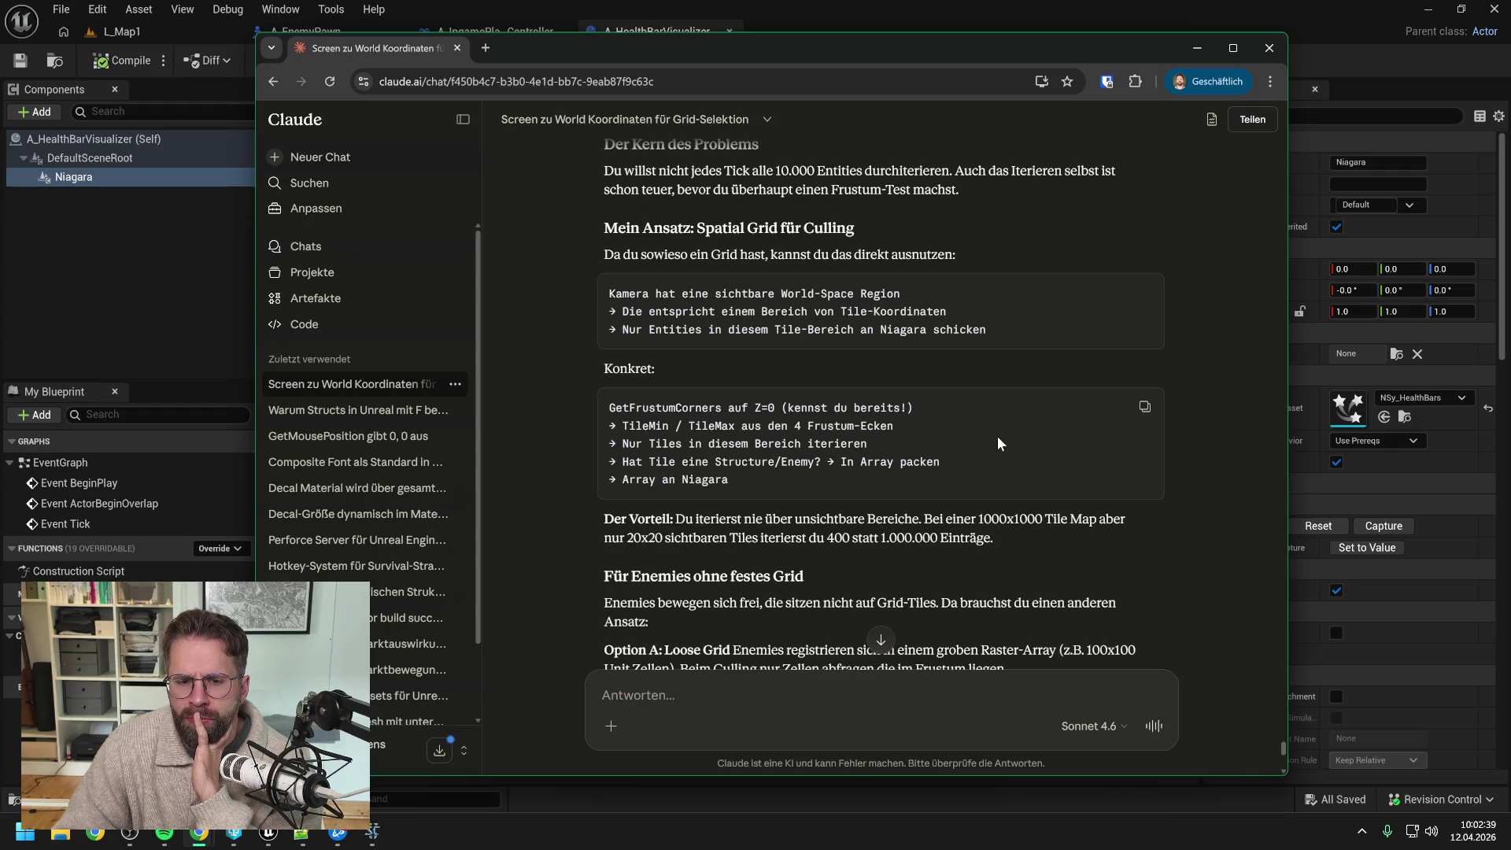
pyautogui.scroll(-2, 998, 420)
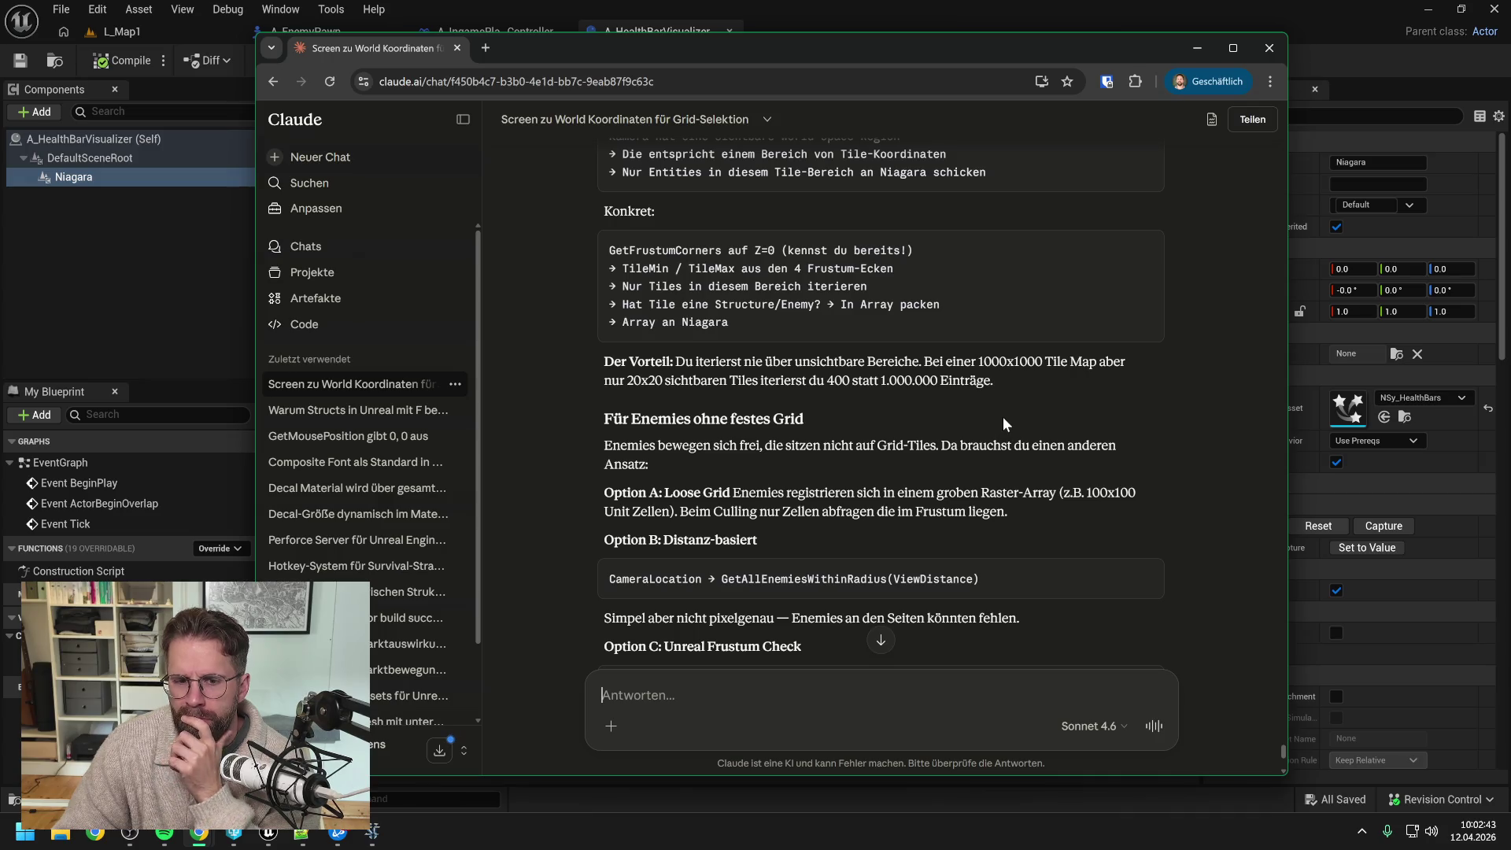
pyautogui.scroll(-1, 1000, 425)
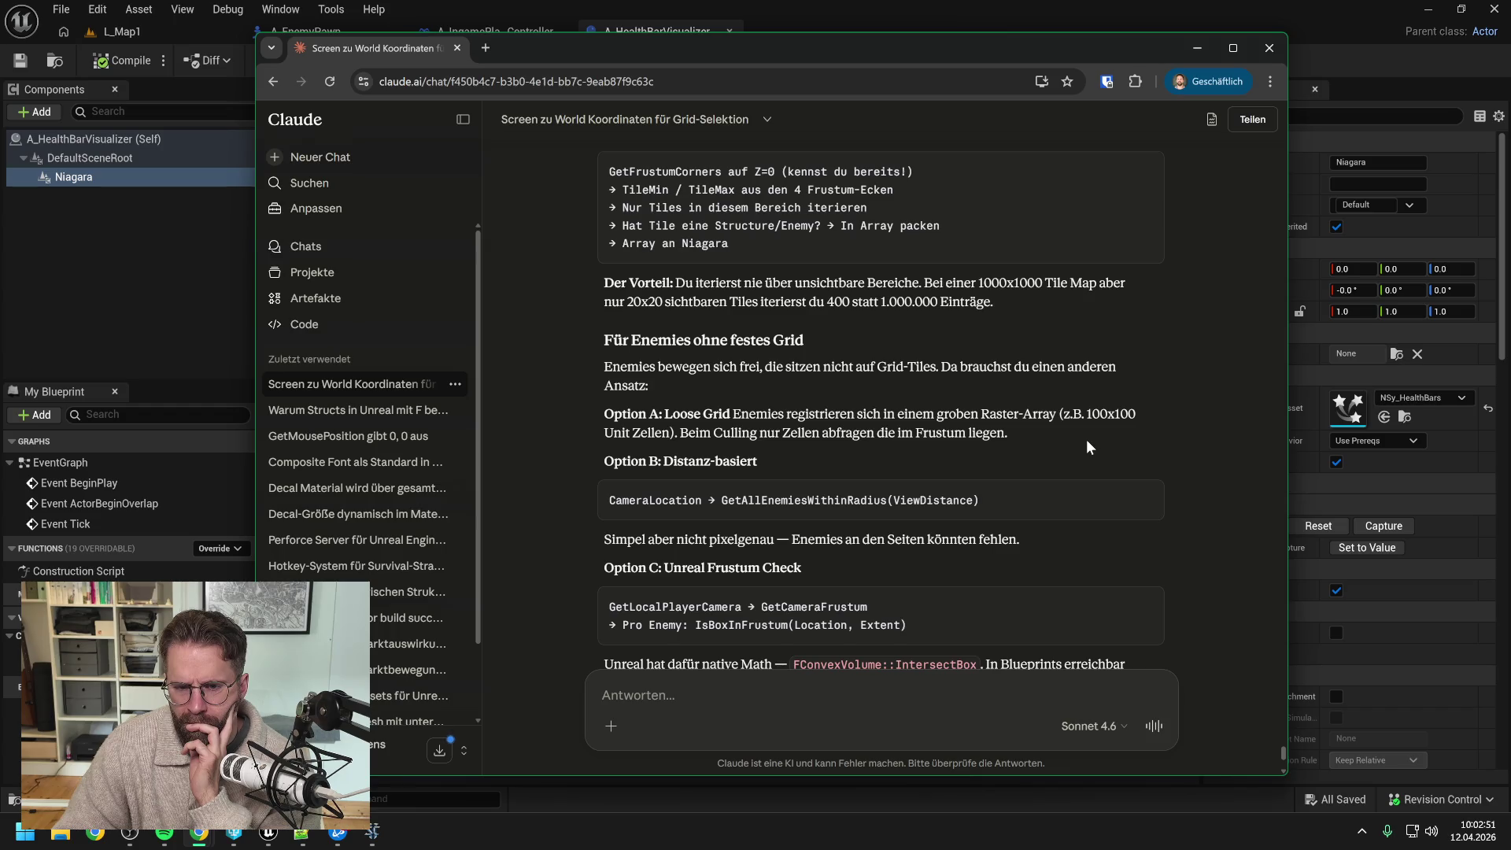
pyautogui.scroll(-1, 1086, 447)
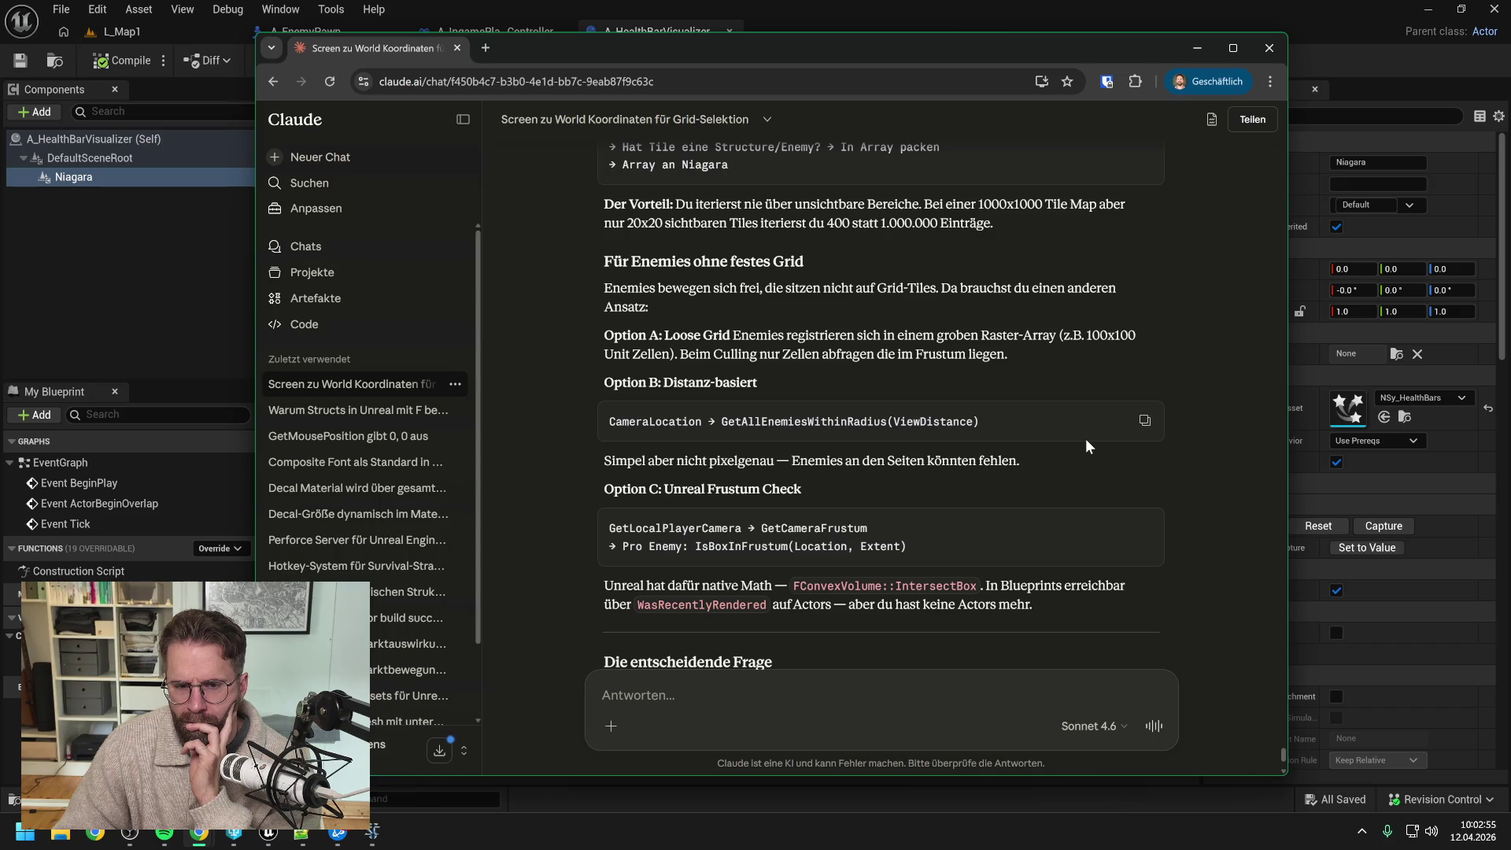
pyautogui.scroll(-2, 1086, 447)
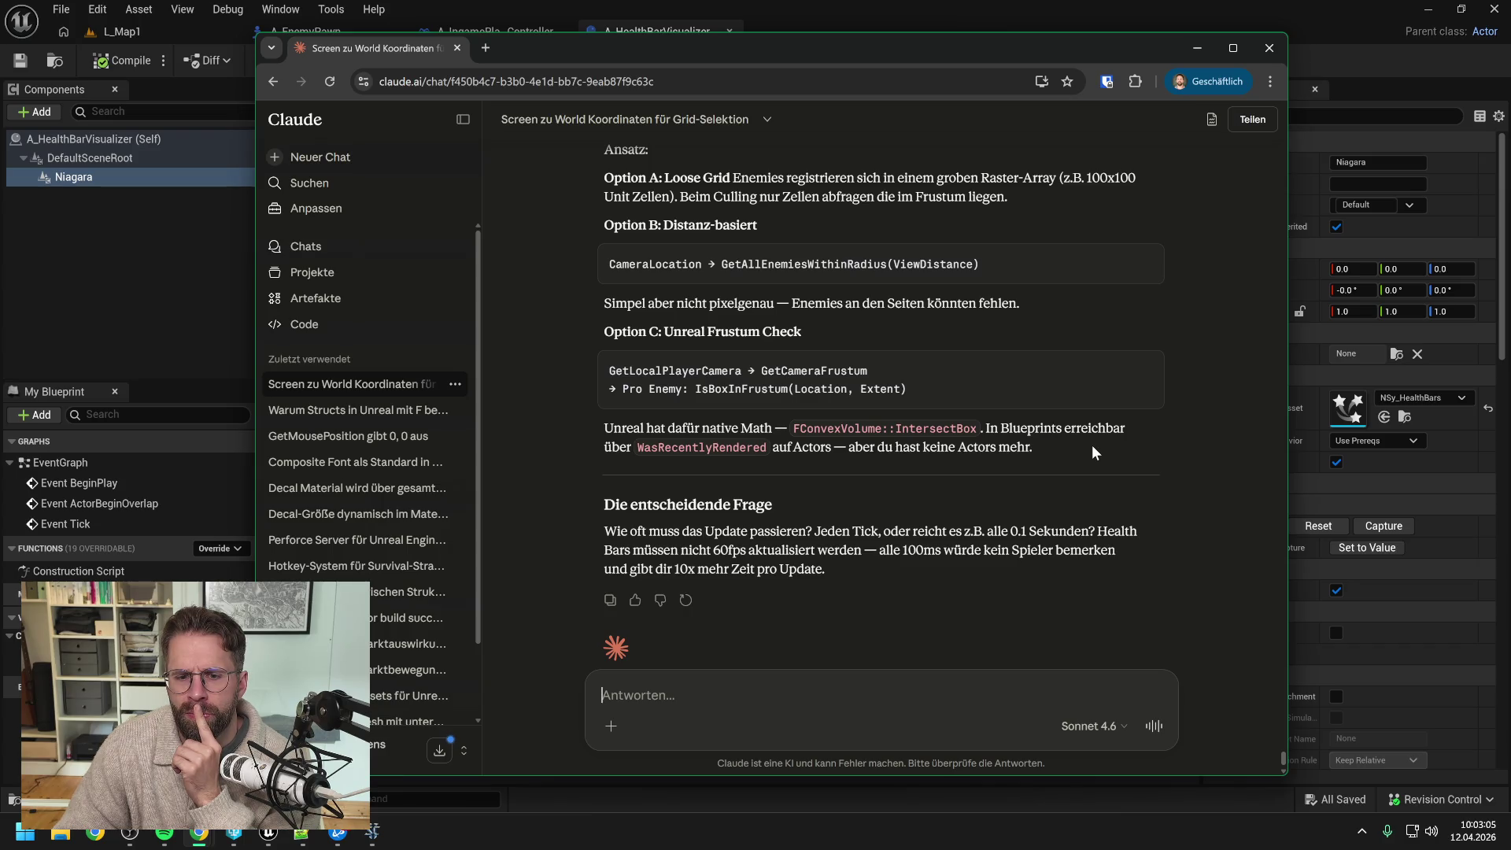
pyautogui.scroll(-1, 1093, 445)
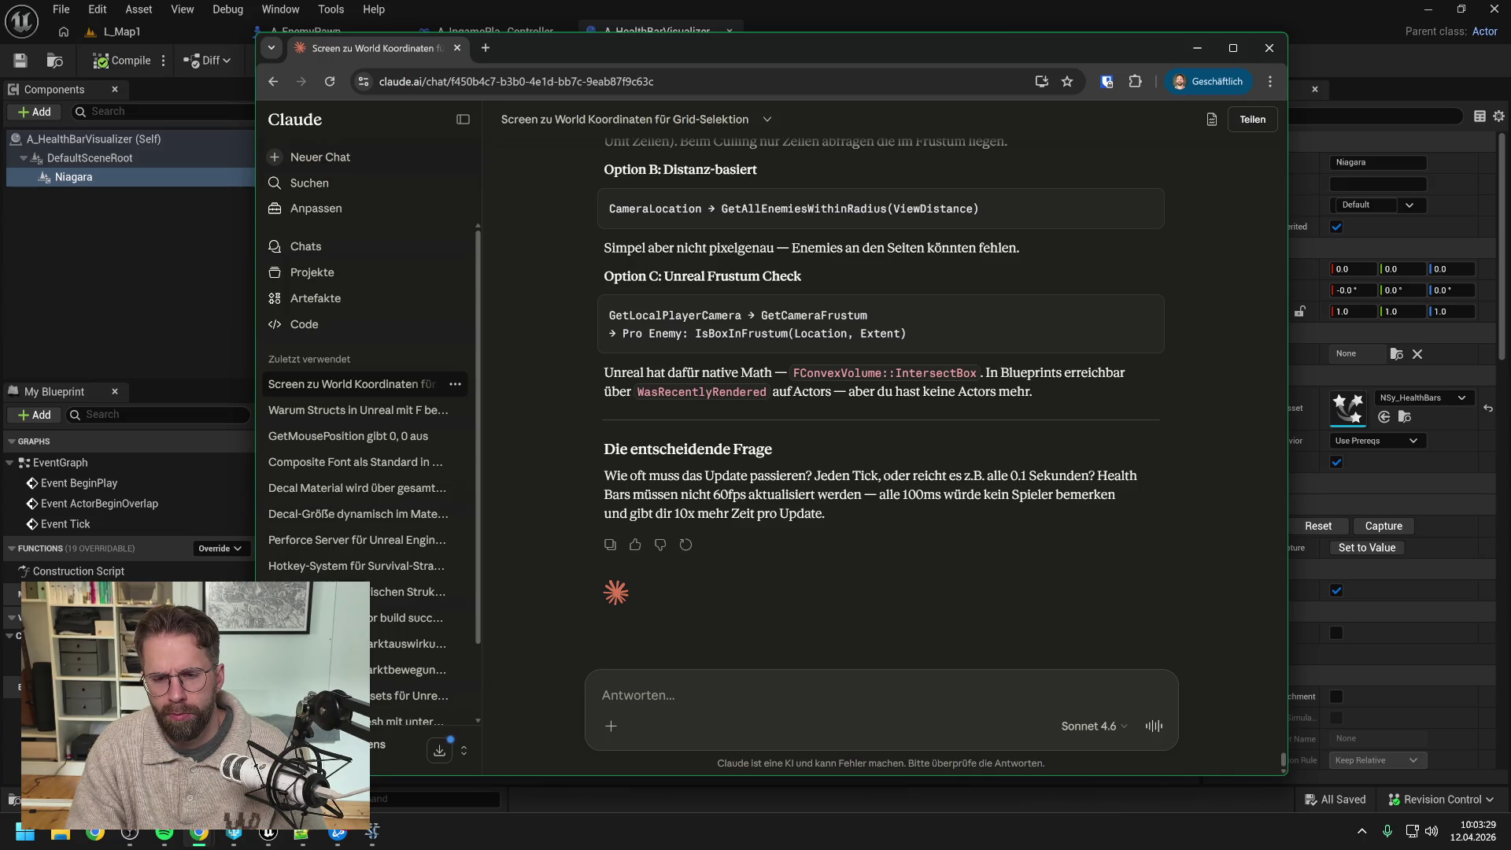
# Step: Discard the draft reply 'bei Structures' and bring the A_HealthBarVisualizer EventGraph forward
pyautogui.write('bei Strc')
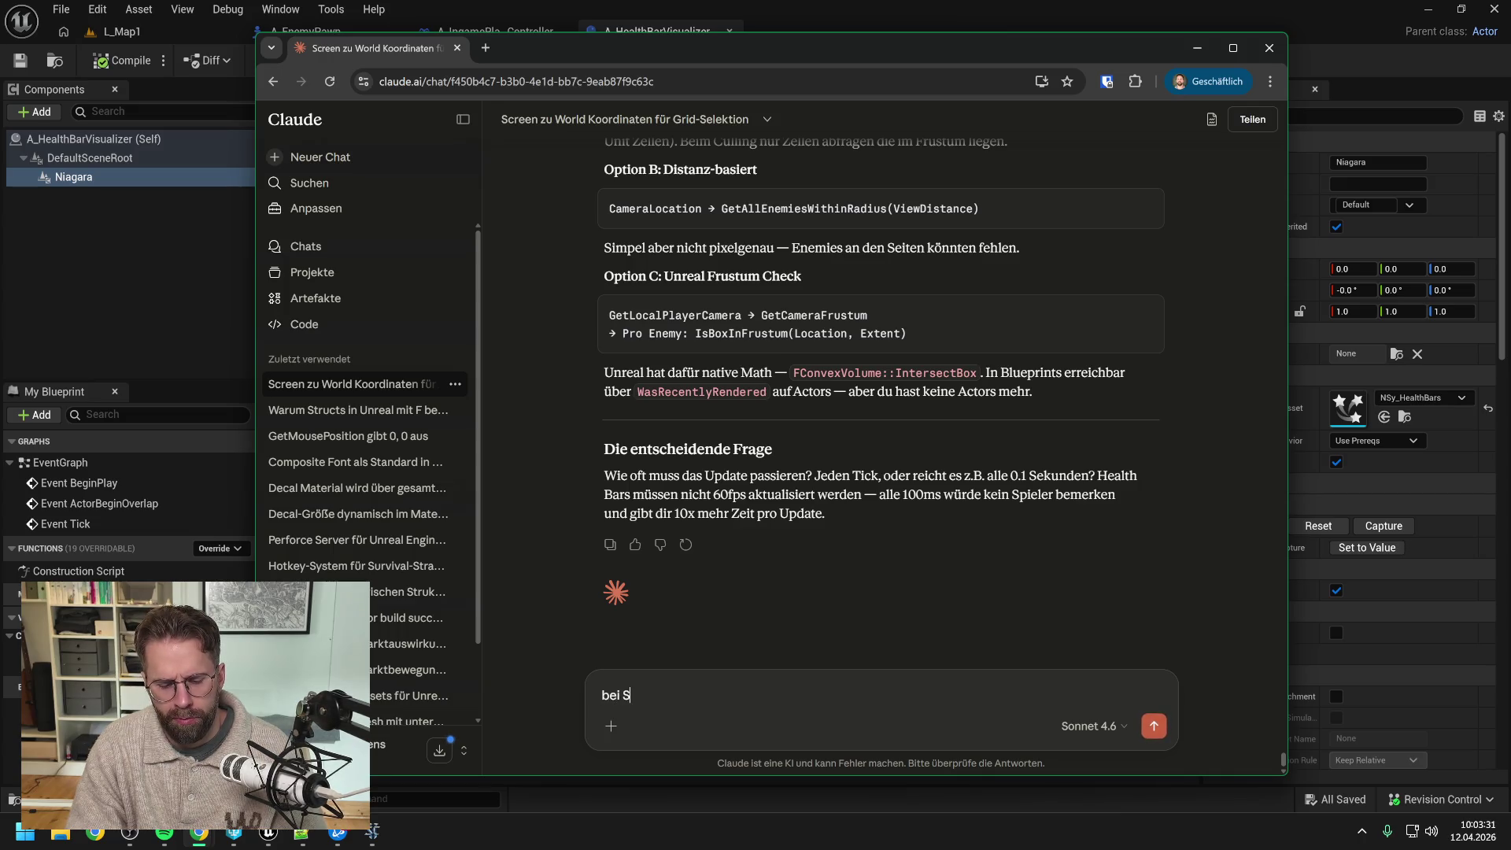
pyautogui.press('BackSpace')
pyautogui.write('uctures')
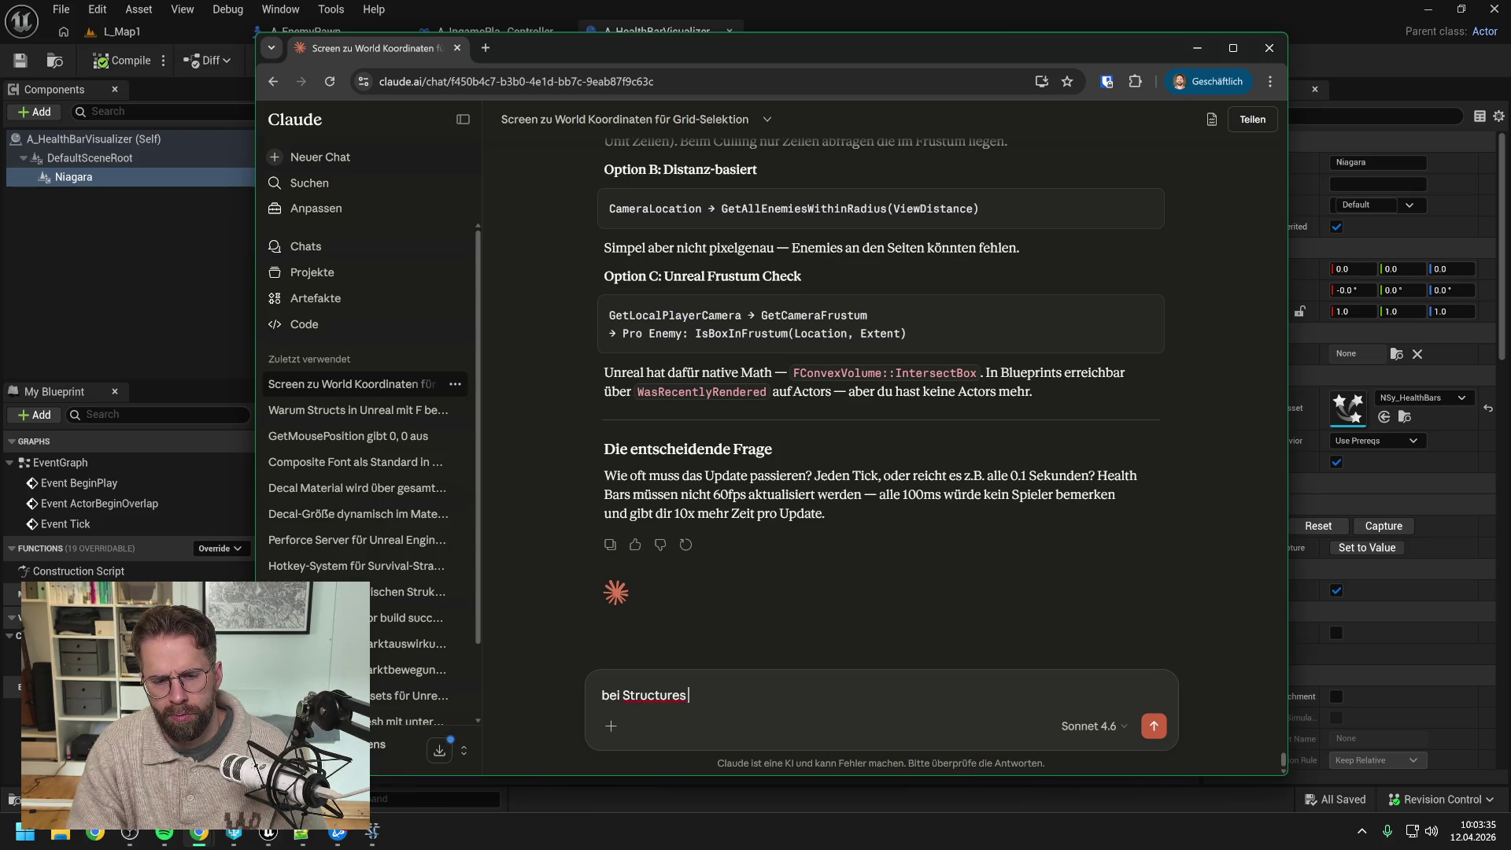
pyautogui.press('BackSpace')
pyautogui.press('BackSpace')
pyautogui.press('BackSpace')
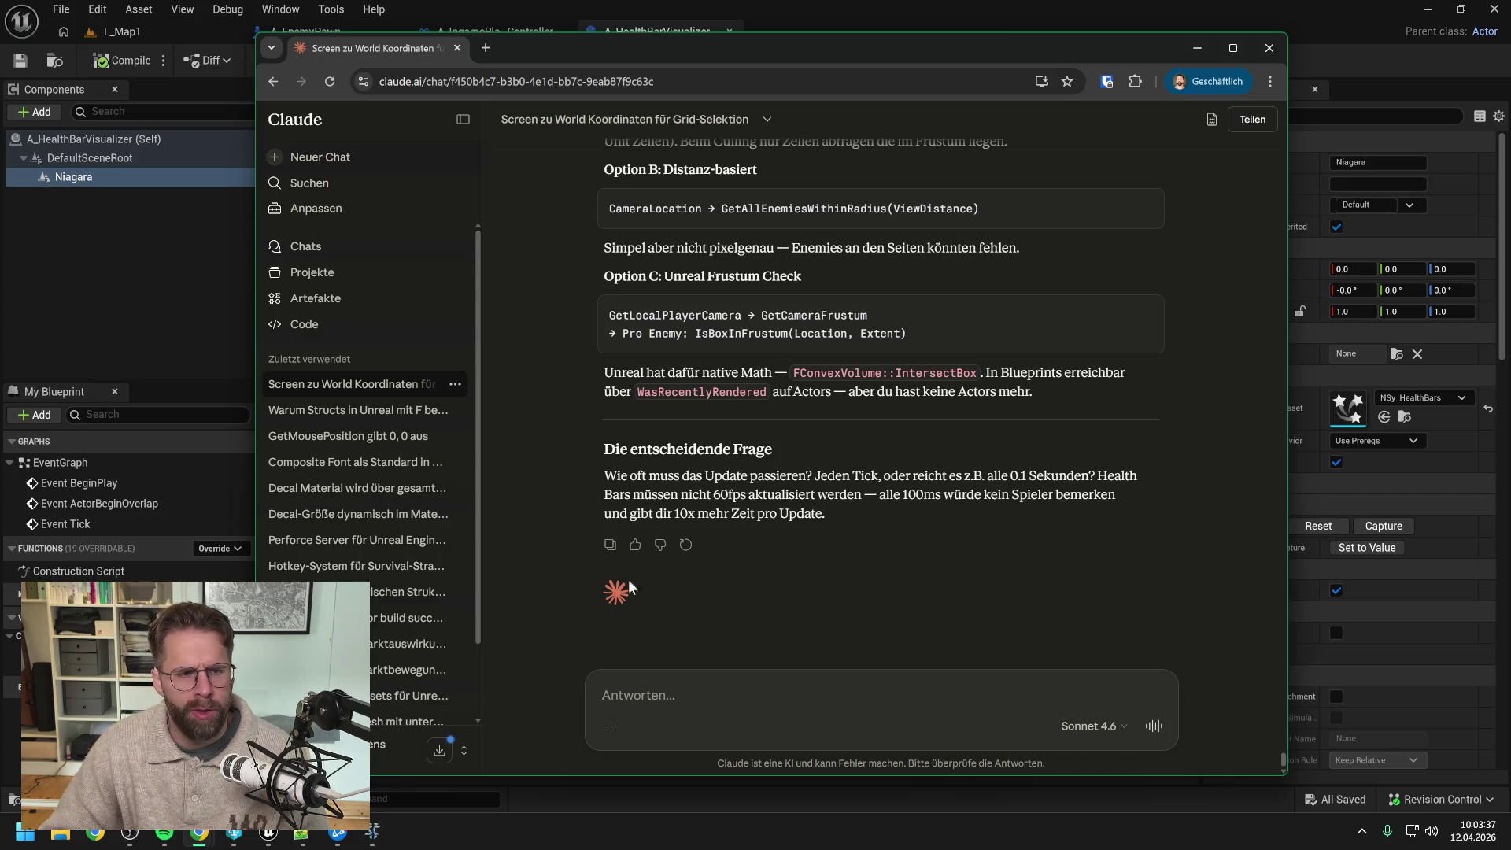
pyautogui.click(161, 268)
pyautogui.click(161, 268)
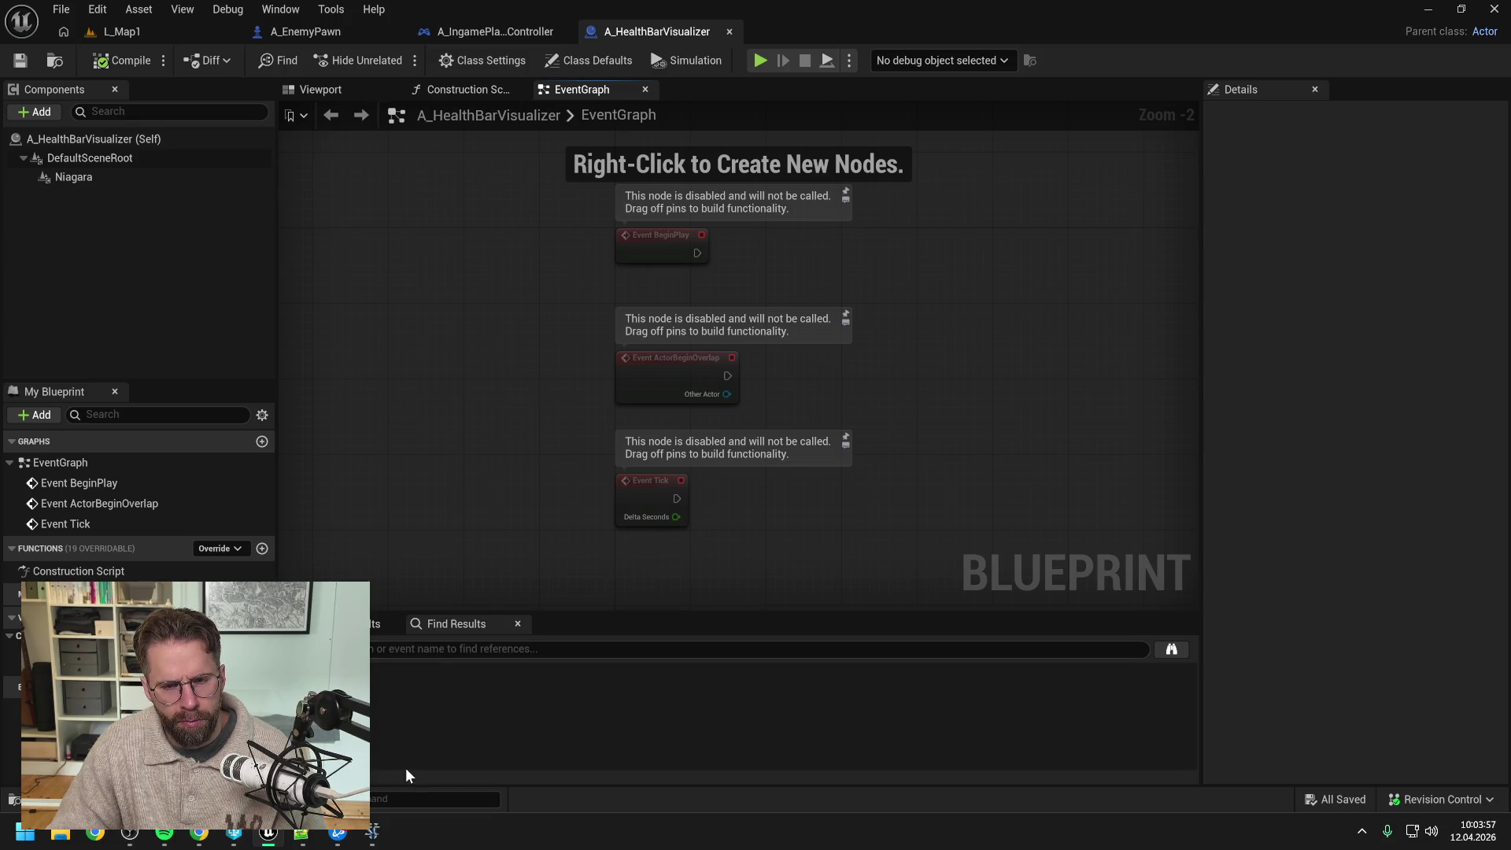
# Step: Return to the Claude chat and close the stray empty new-chat tab
pyautogui.click(198, 834)
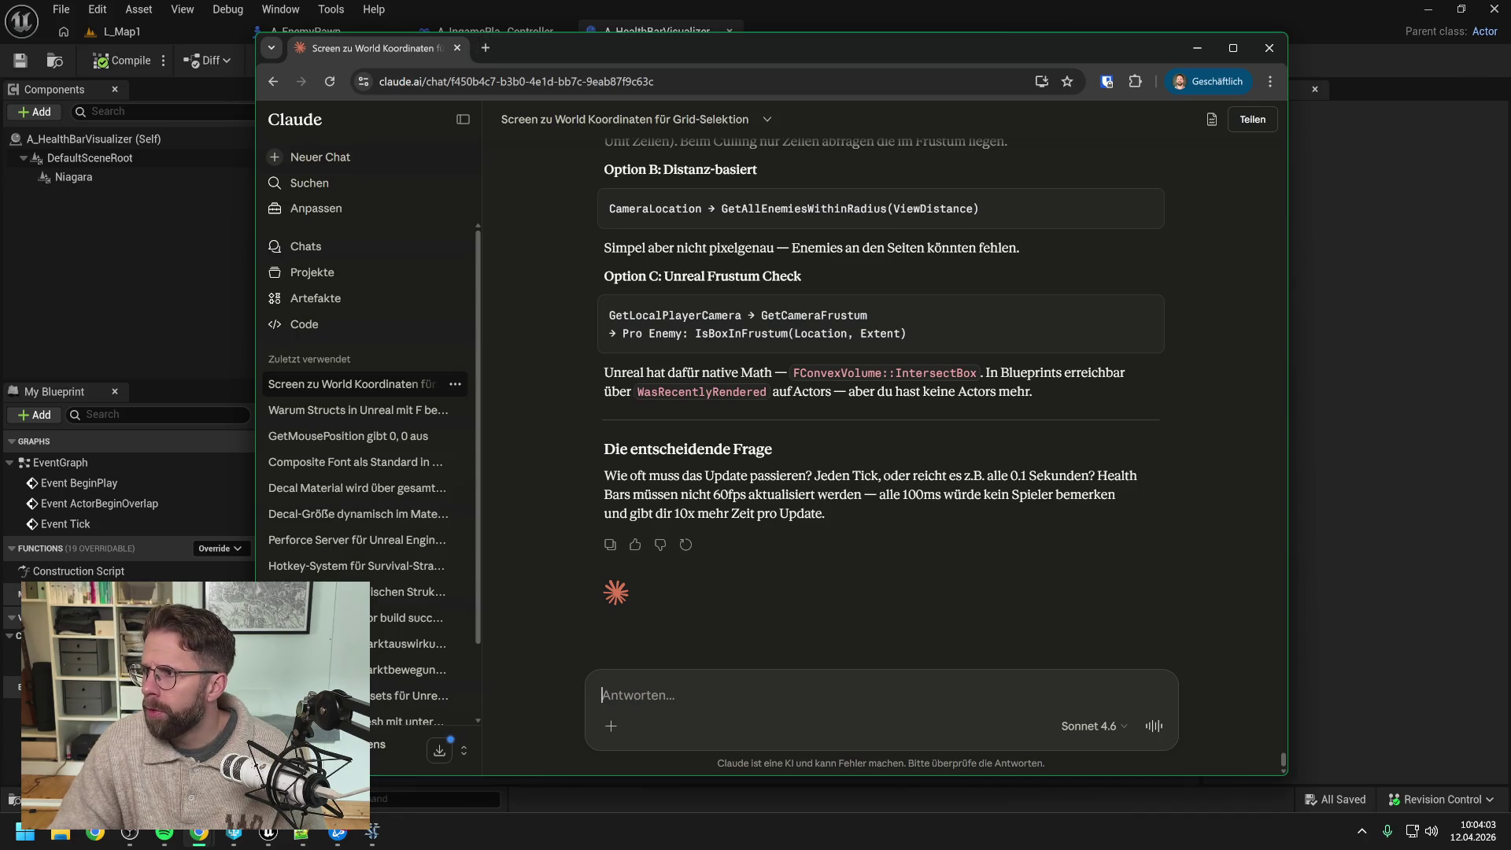
pyautogui.press('super+shift+s')
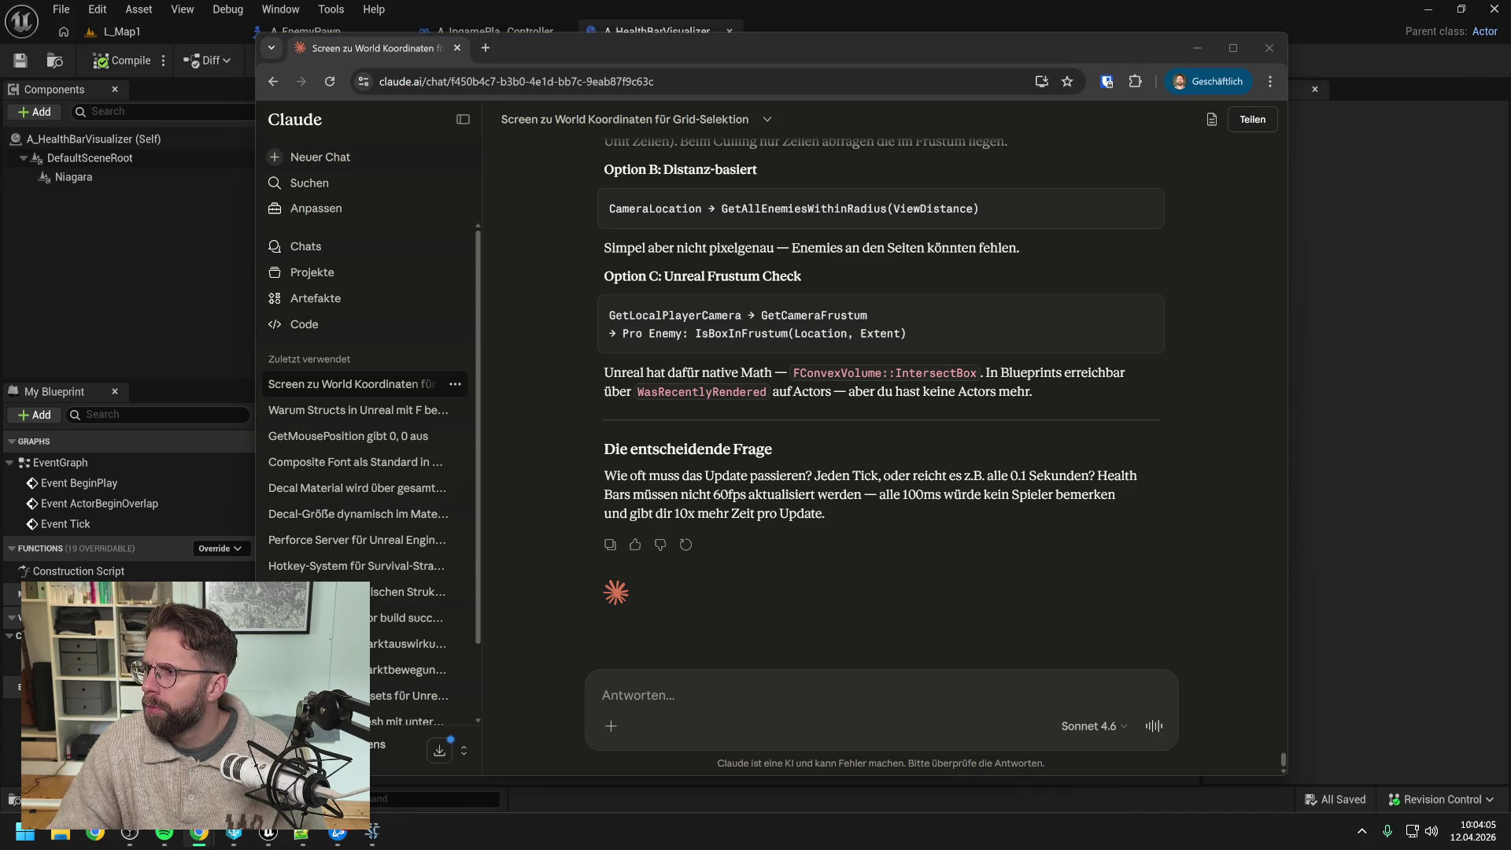
pyautogui.moveTo(1192, 82); pyautogui.dragTo(673, 54)
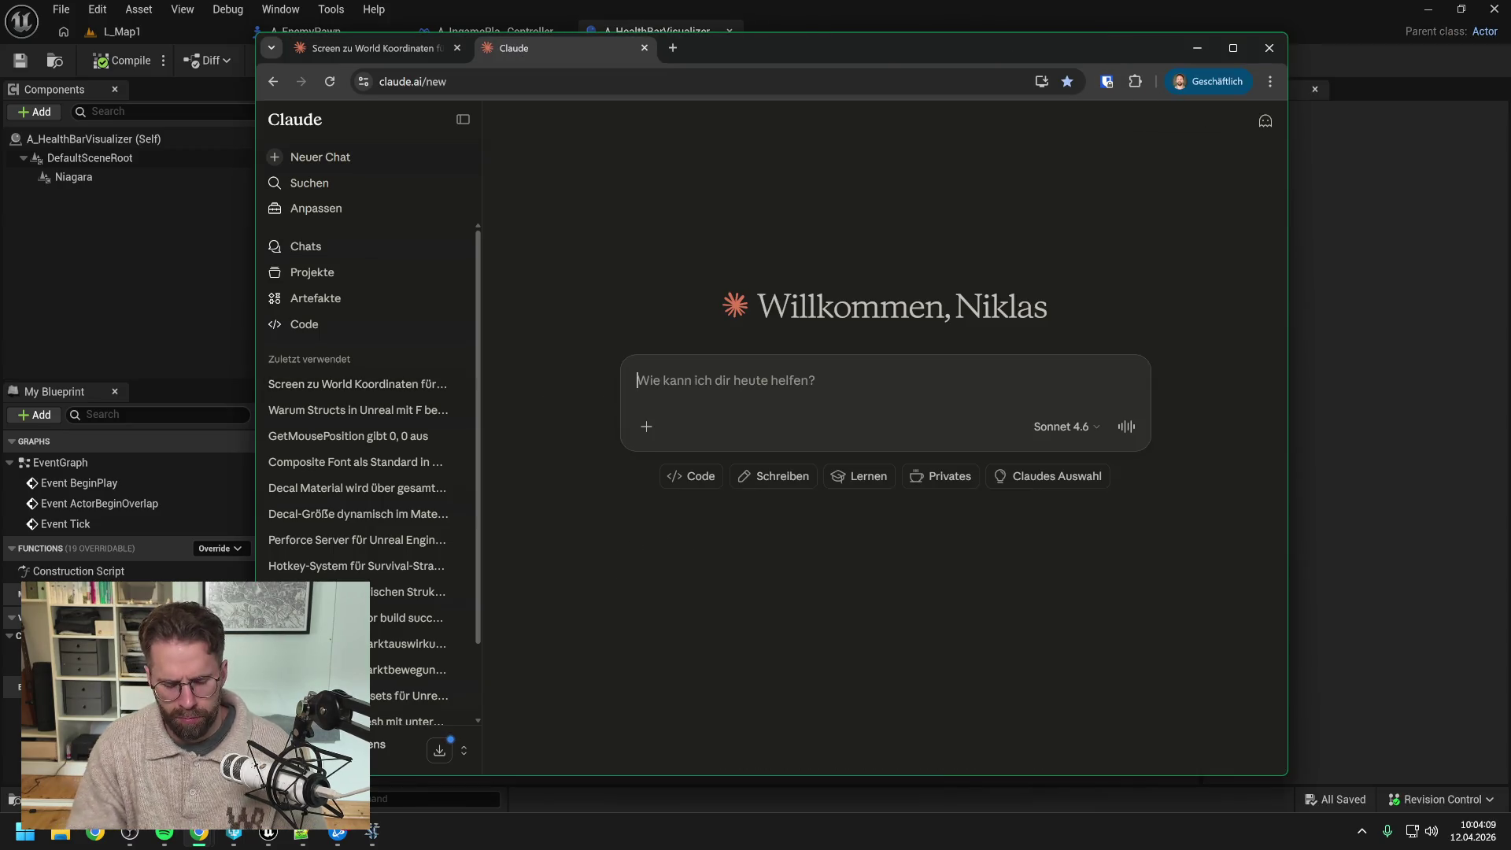
pyautogui.click(645, 48)
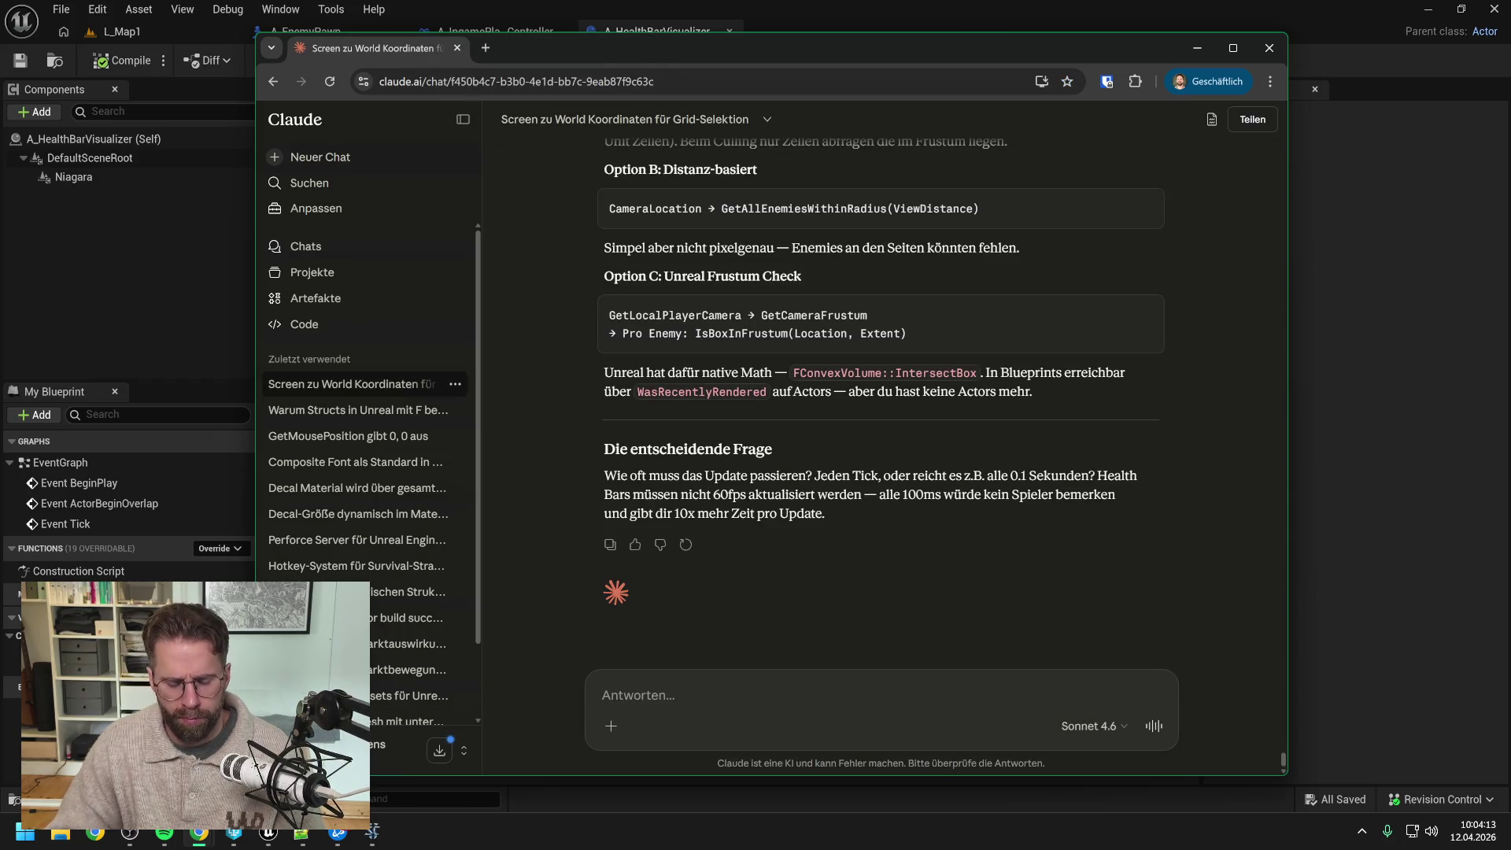
# Step: Draft a paragraph deferring Enemy Pathfinding and visualisation, possibly as a GPU Niagara system
pyautogui.write('Hmm lass uns ')
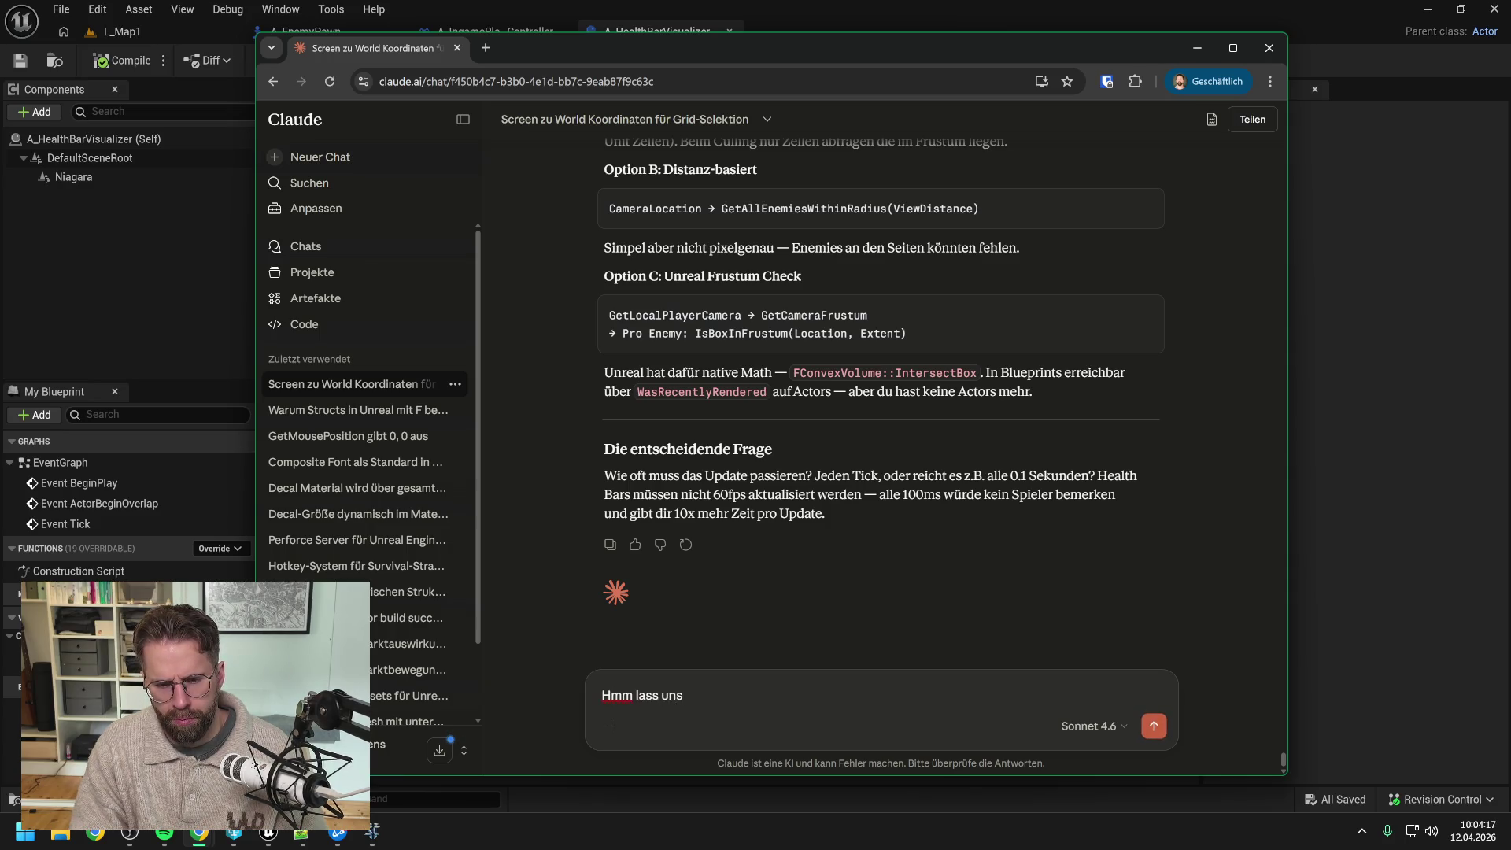
pyautogui.write('erstmal über w')
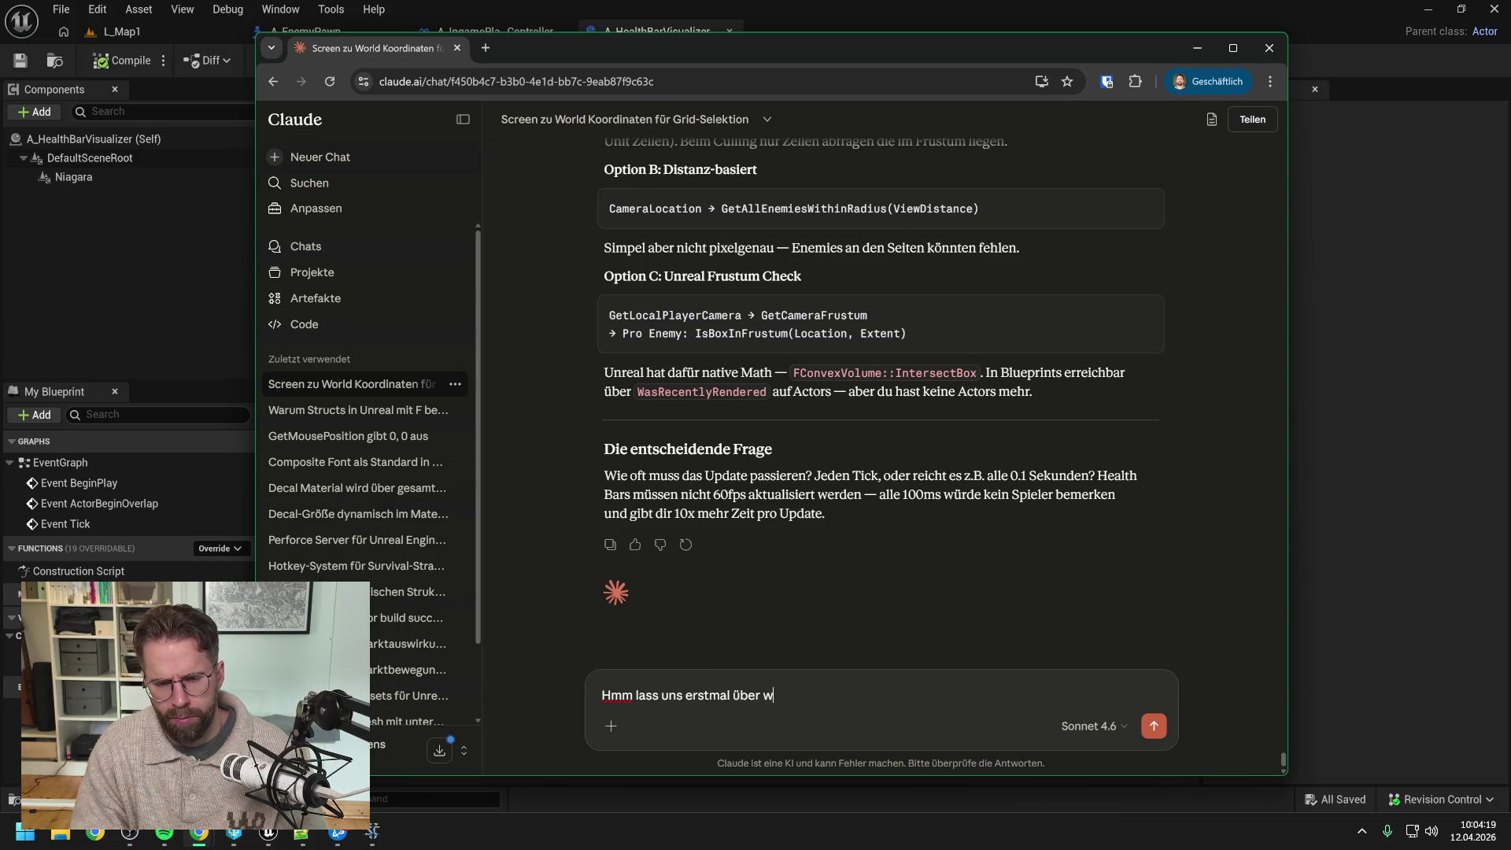
pyautogui.write('as anderes nachd')
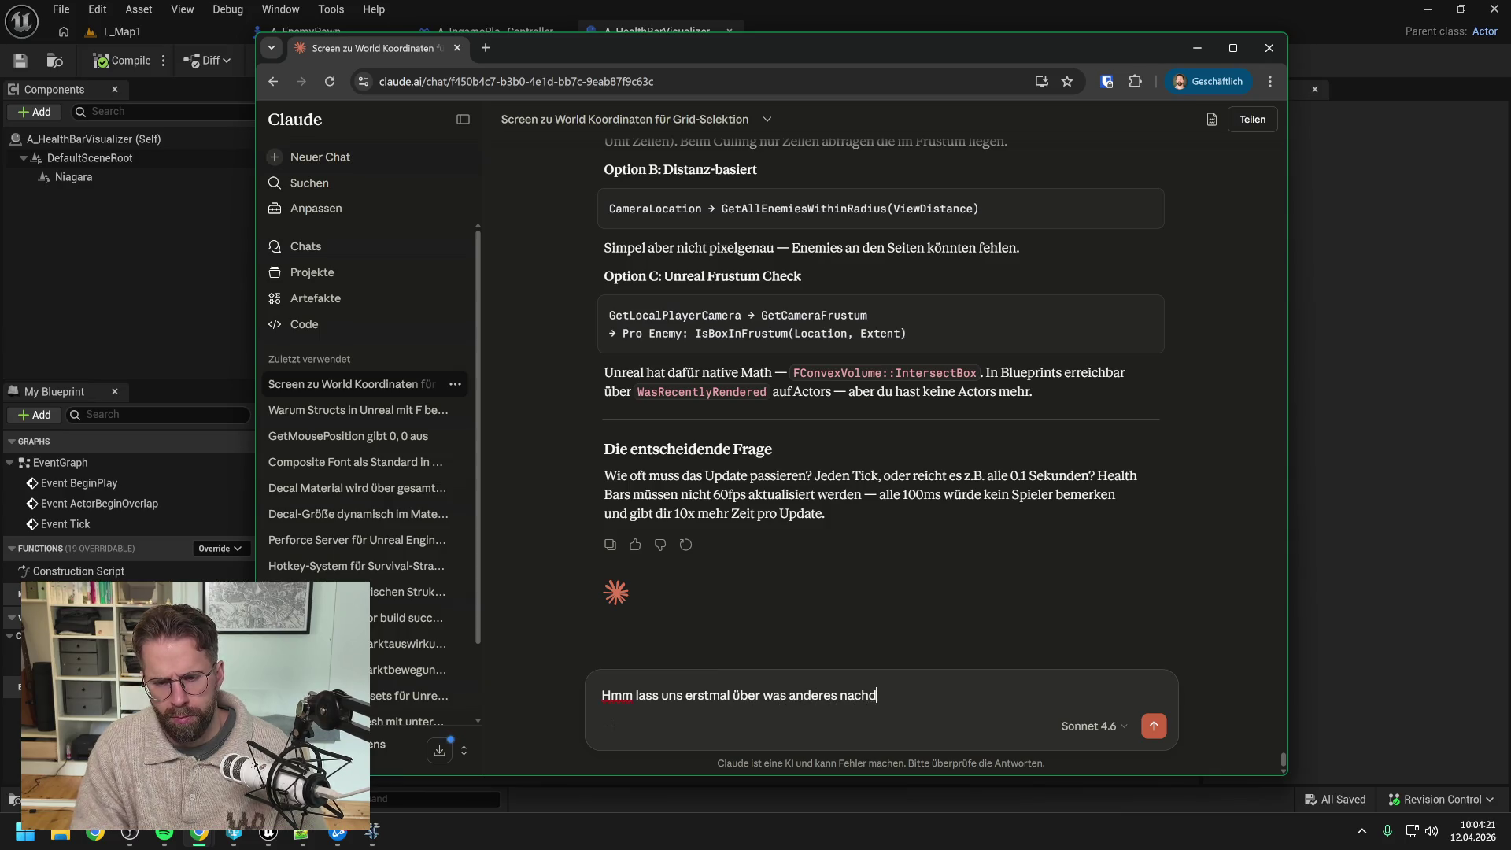
pyautogui.write('enken: Ich überlege w')
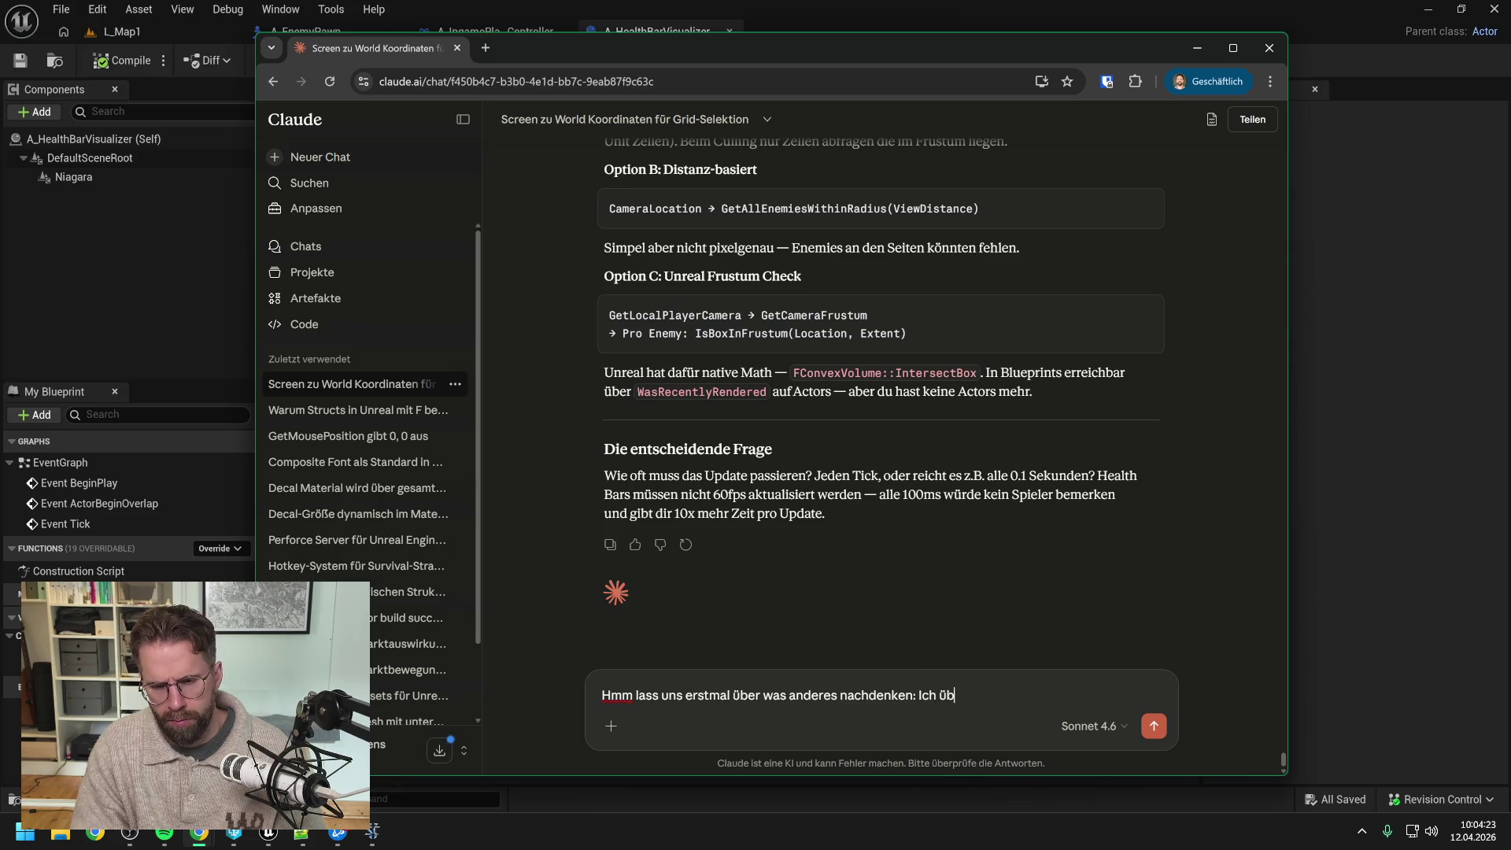
pyautogui.write('ie wir ')
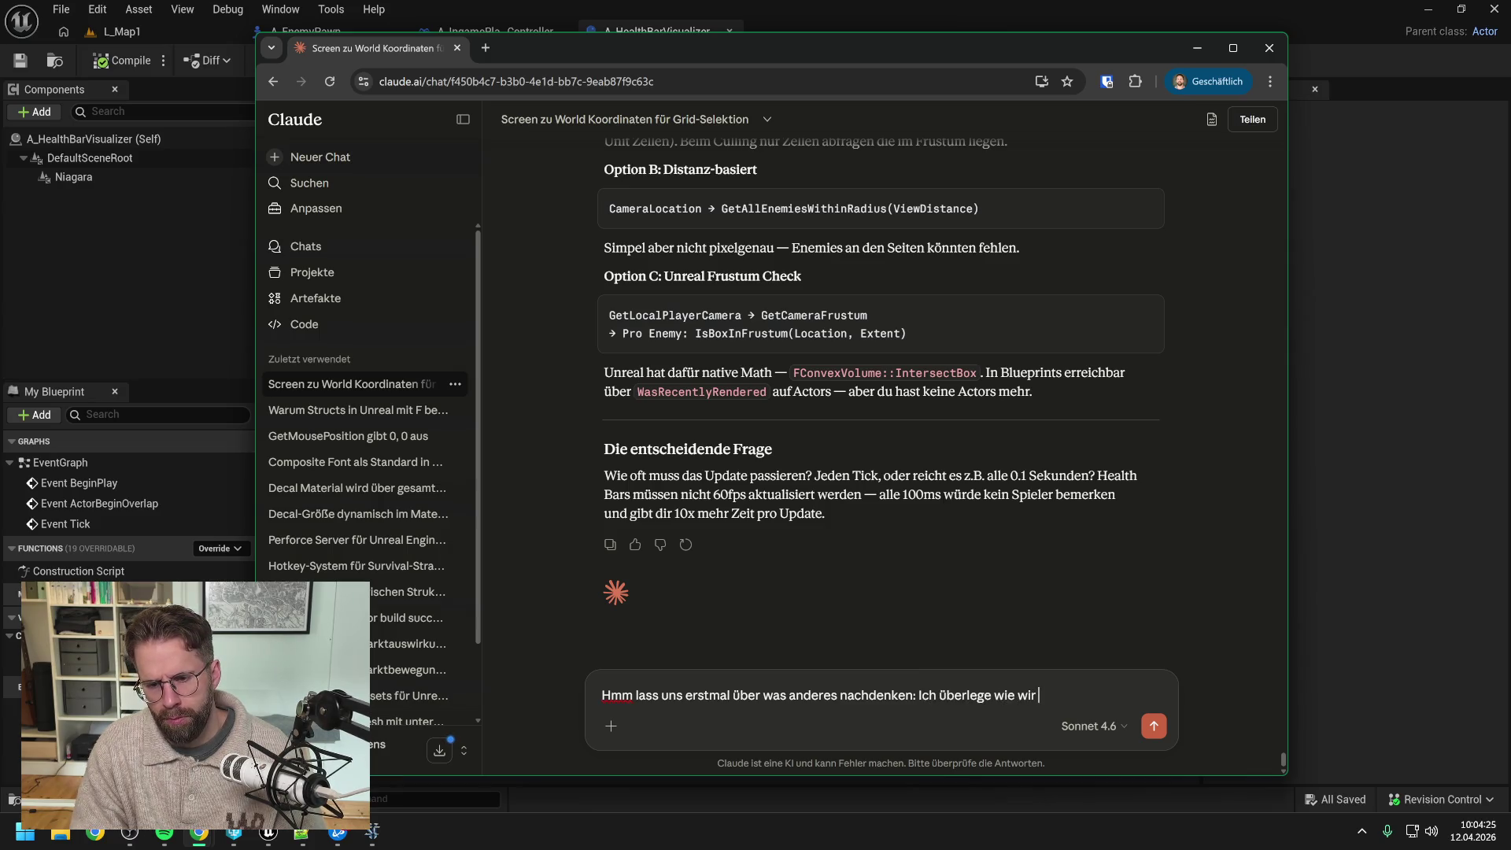
pyautogui.write('die Enemies')
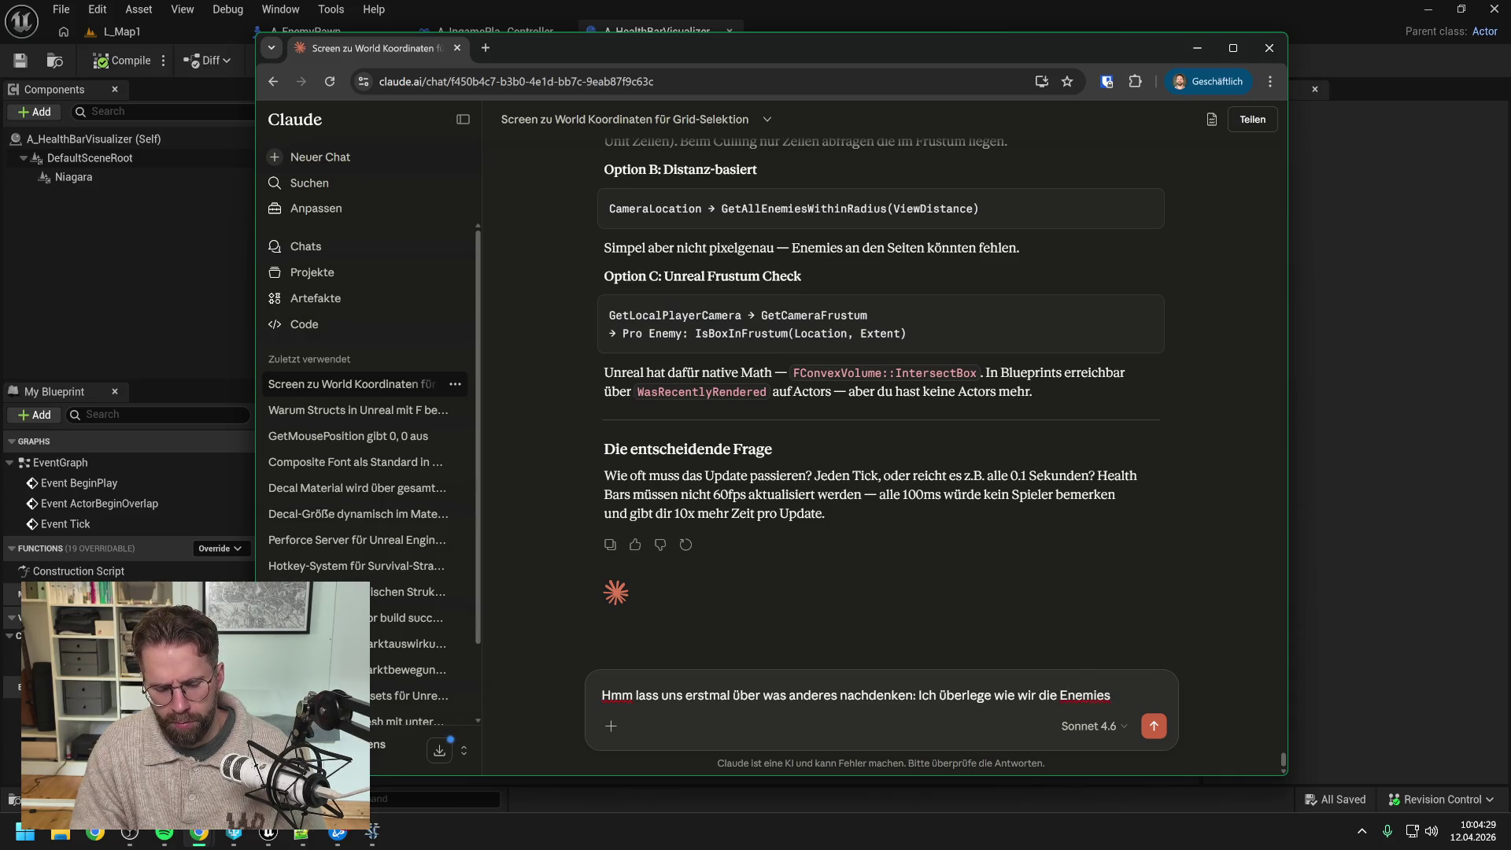
pyautogui.press('BackSpace')
pyautogui.press('BackSpace')
pyautogui.press('BackSpace')
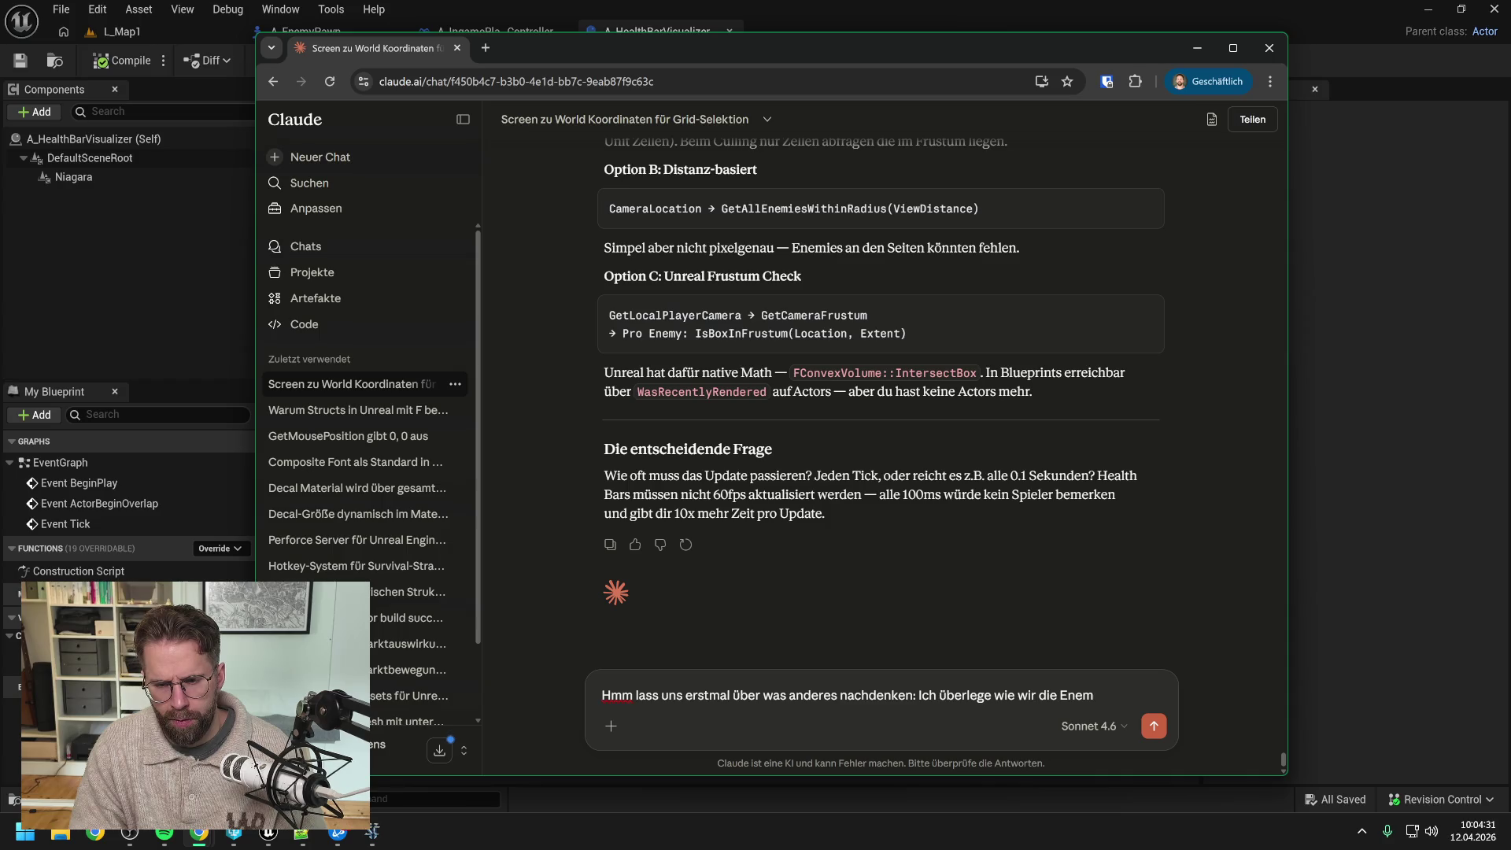
pyautogui.press('BackSpace')
pyautogui.press('BackSpace')
pyautogui.press('BackSpace')
pyautogui.write('as Ene')
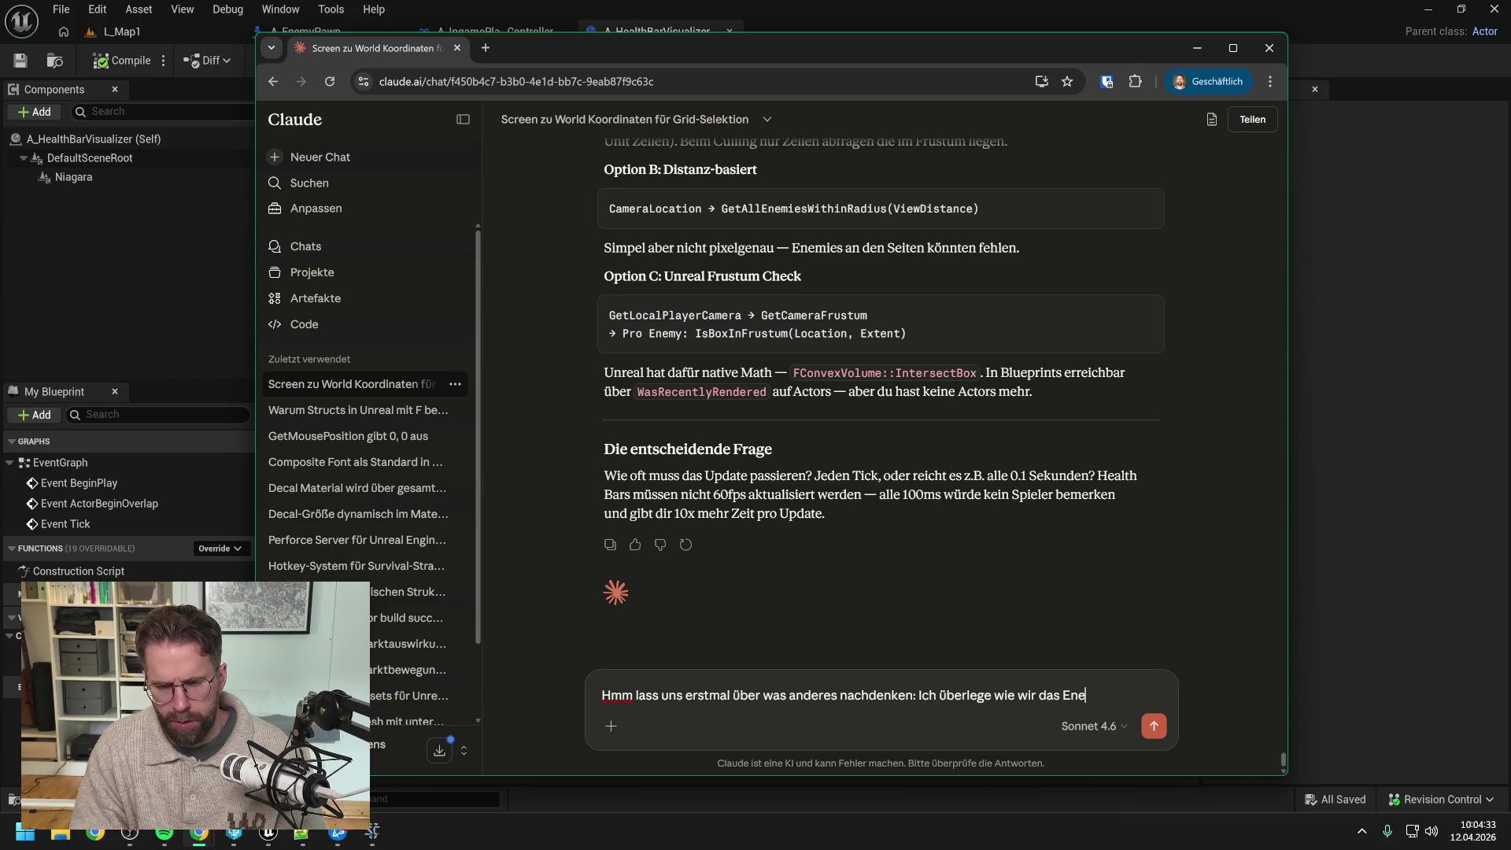
pyautogui.write('my Pathfin')
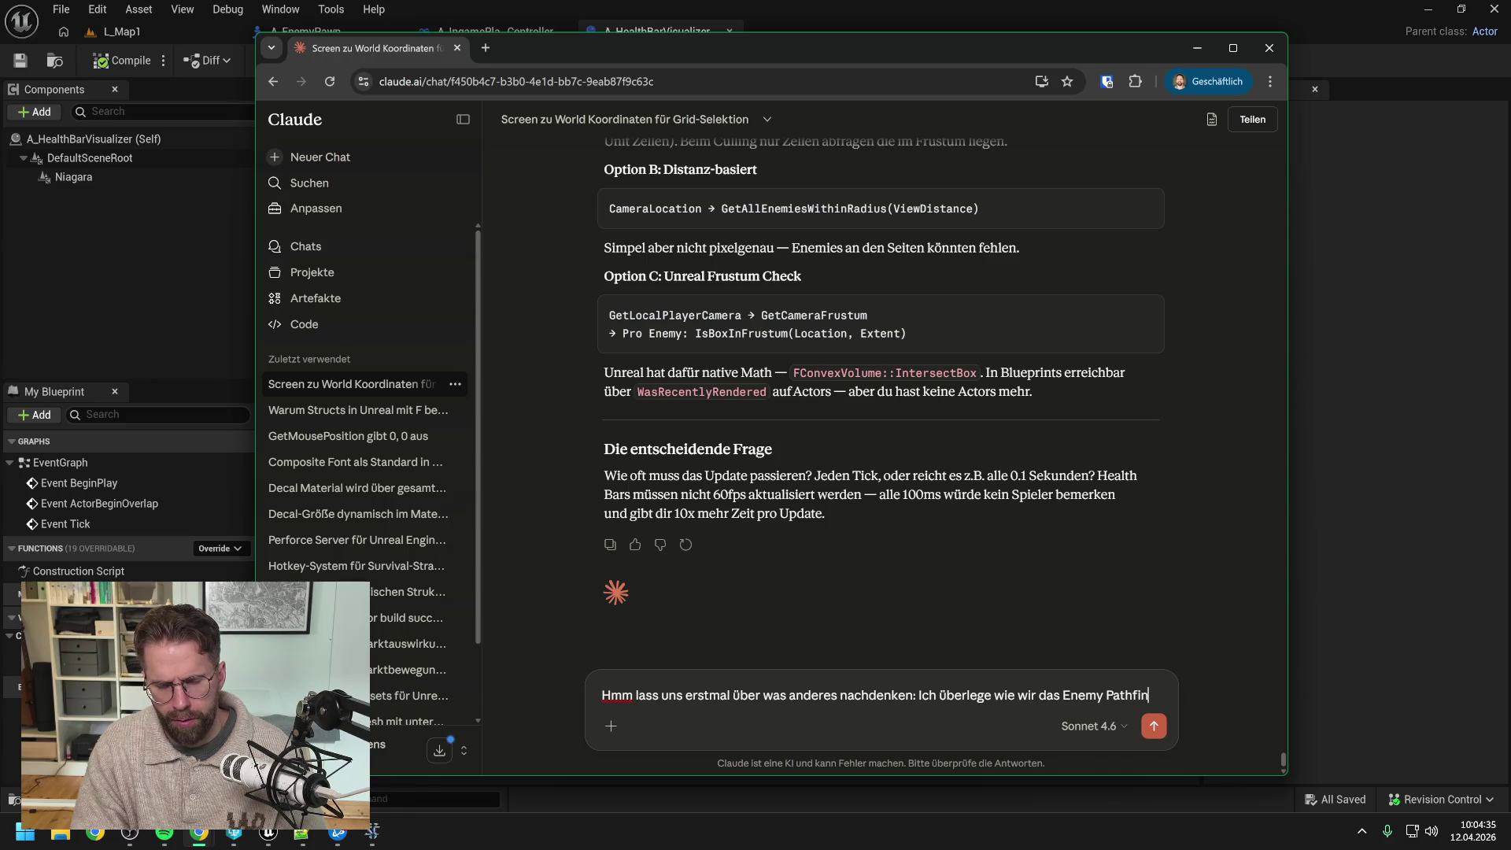
pyautogui.write('ding und di')
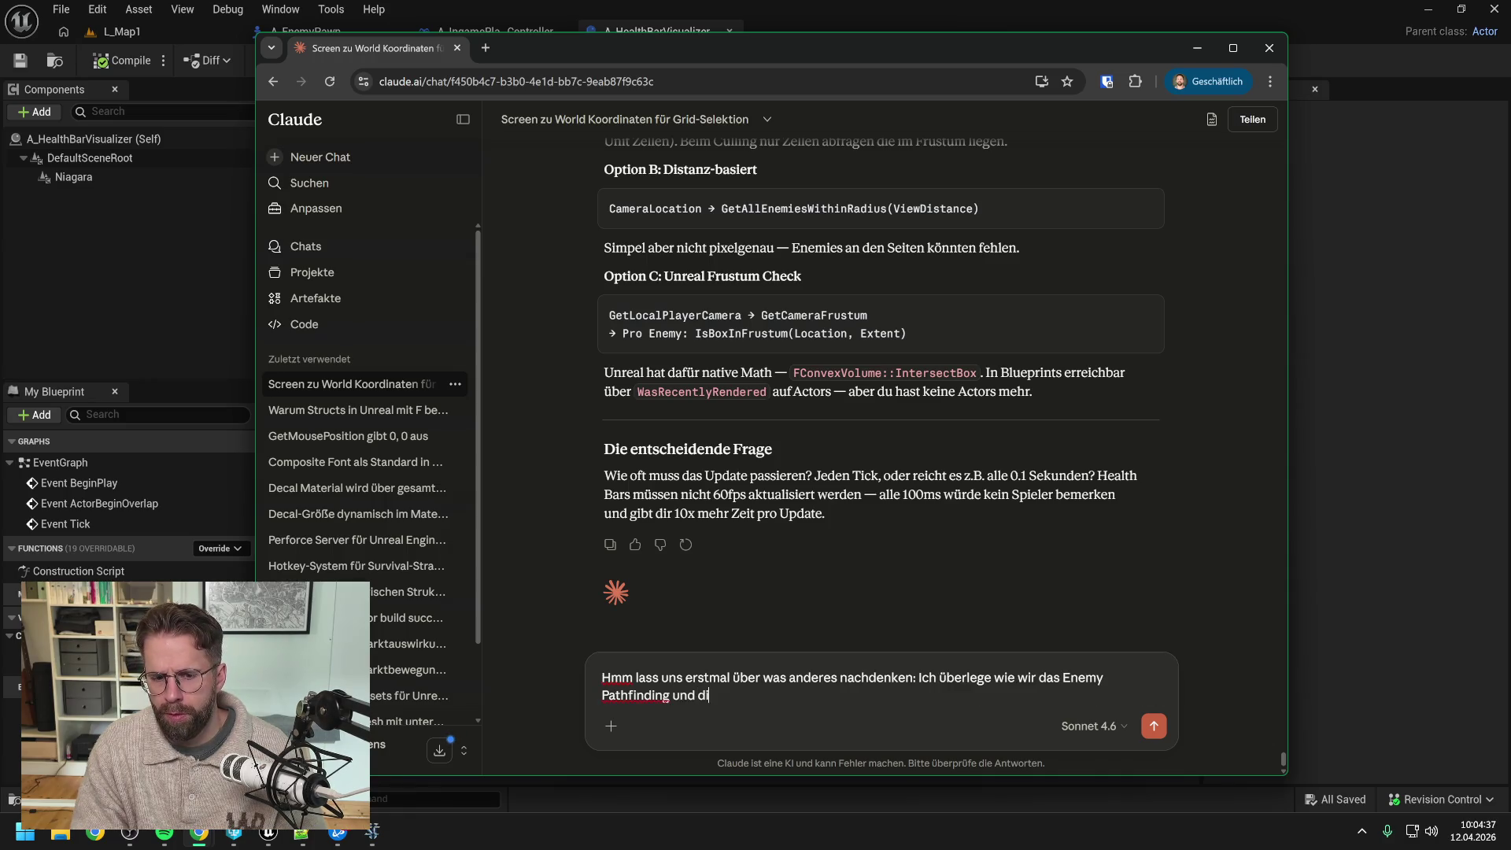
pyautogui.write('e Visualisierun')
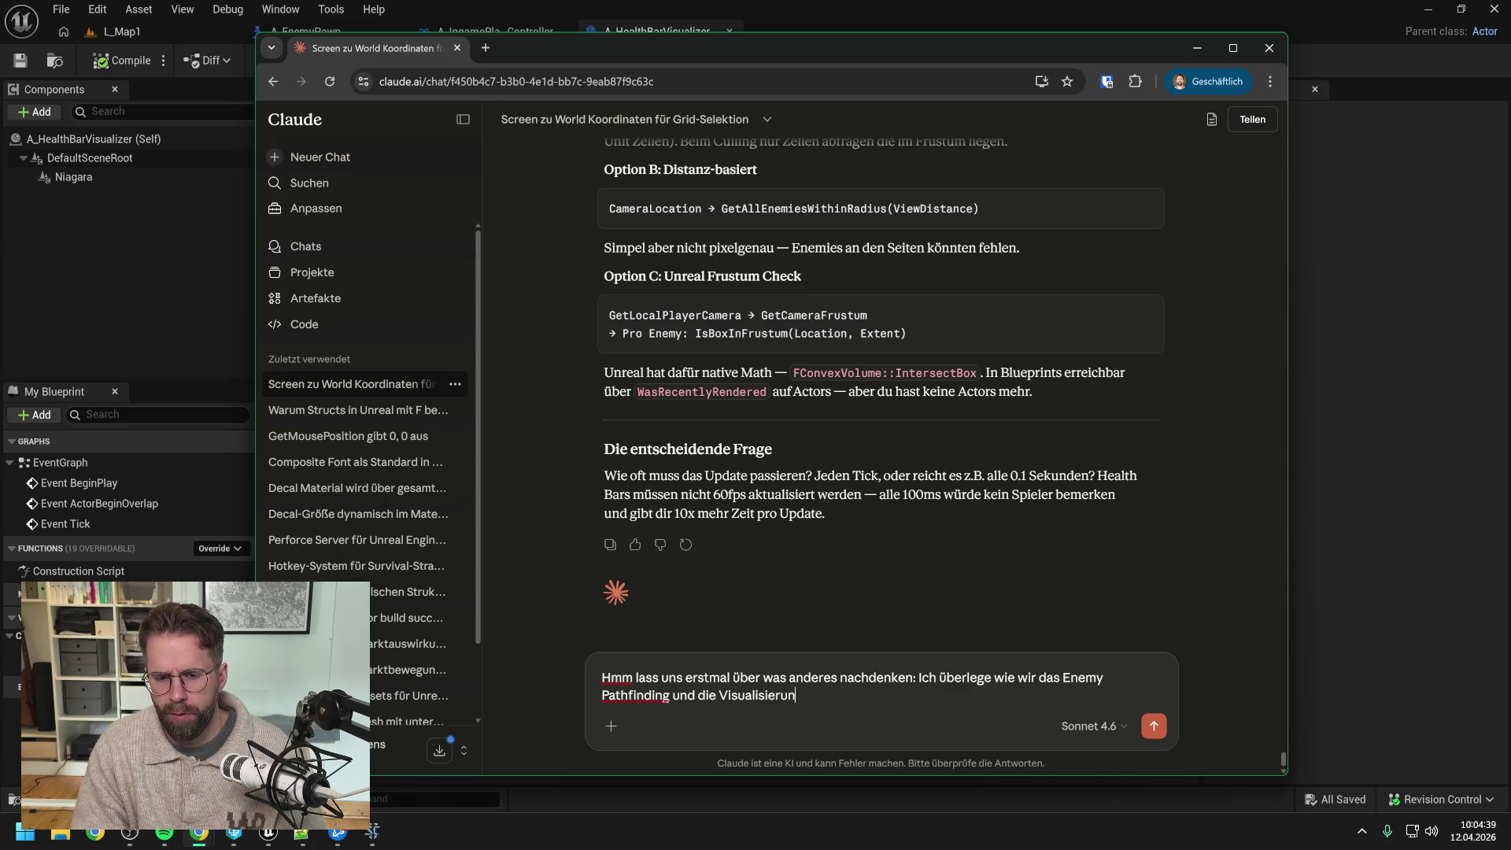
pyautogui.write('g später umsetzen')
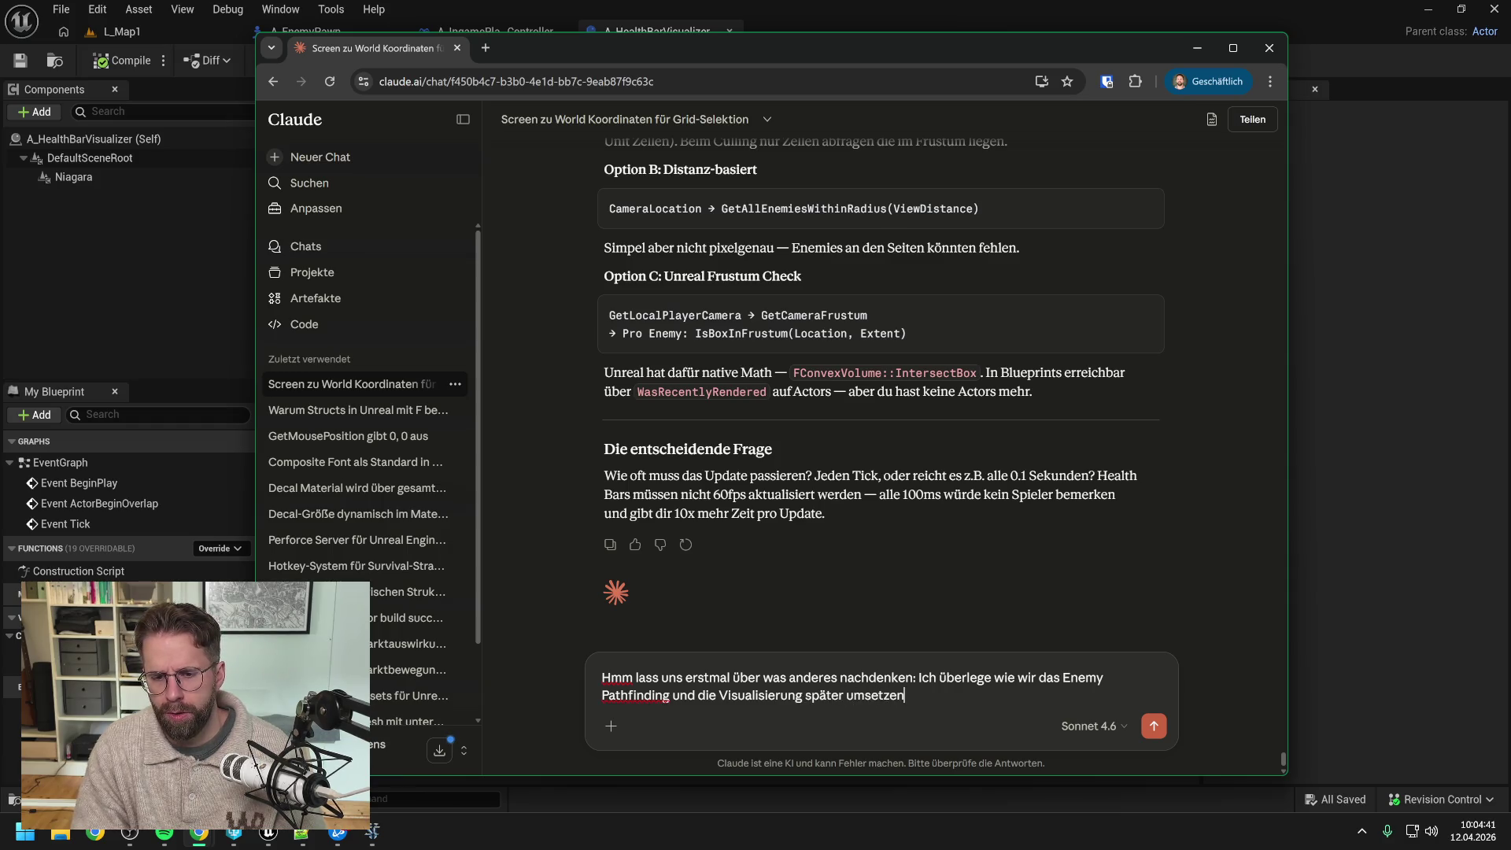
pyautogui.write('. Theoretisch könnten wir ein System bauen, bei dem die Enemies komplett auf Niagara basieren. Dort also auch rudimentäres Pathfinding gemanaged wird. Wenn wir das machen würden, müssten wir ja ohnehin')
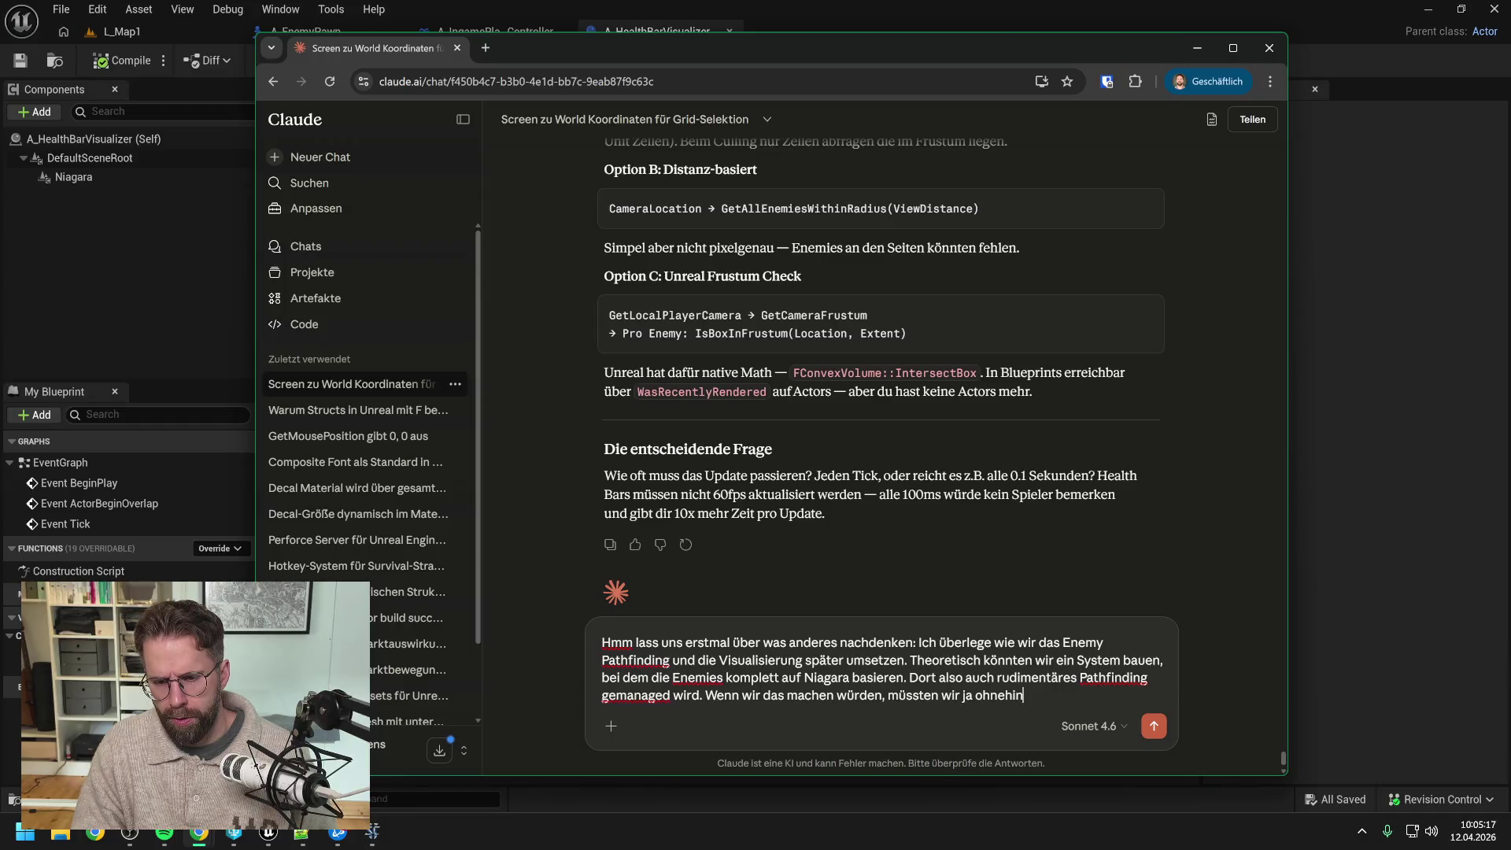
pyautogui.write(' die Enemy')
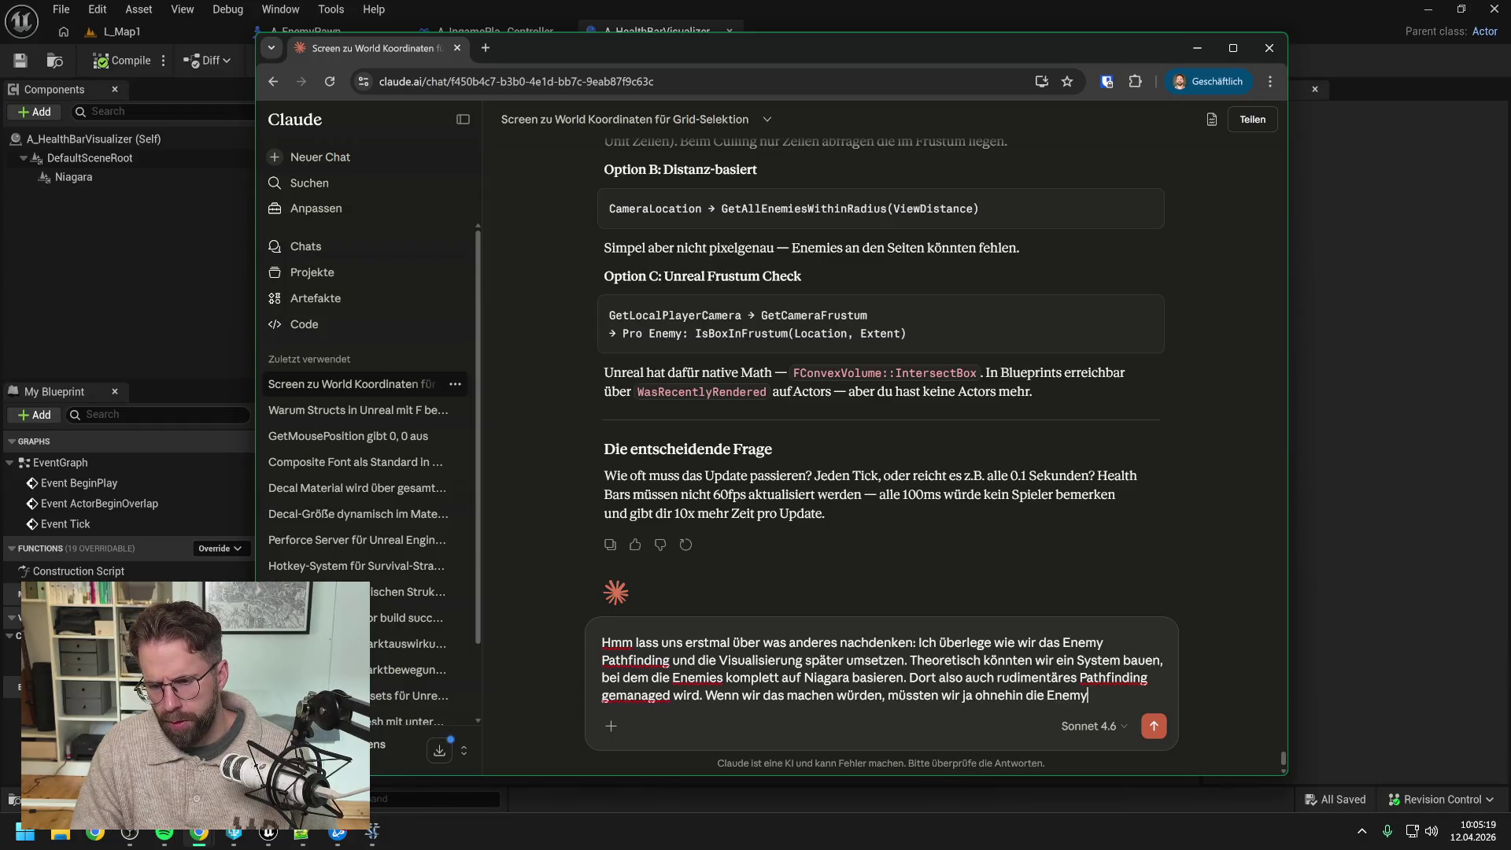
pyautogui.write('Daten durchgängig')
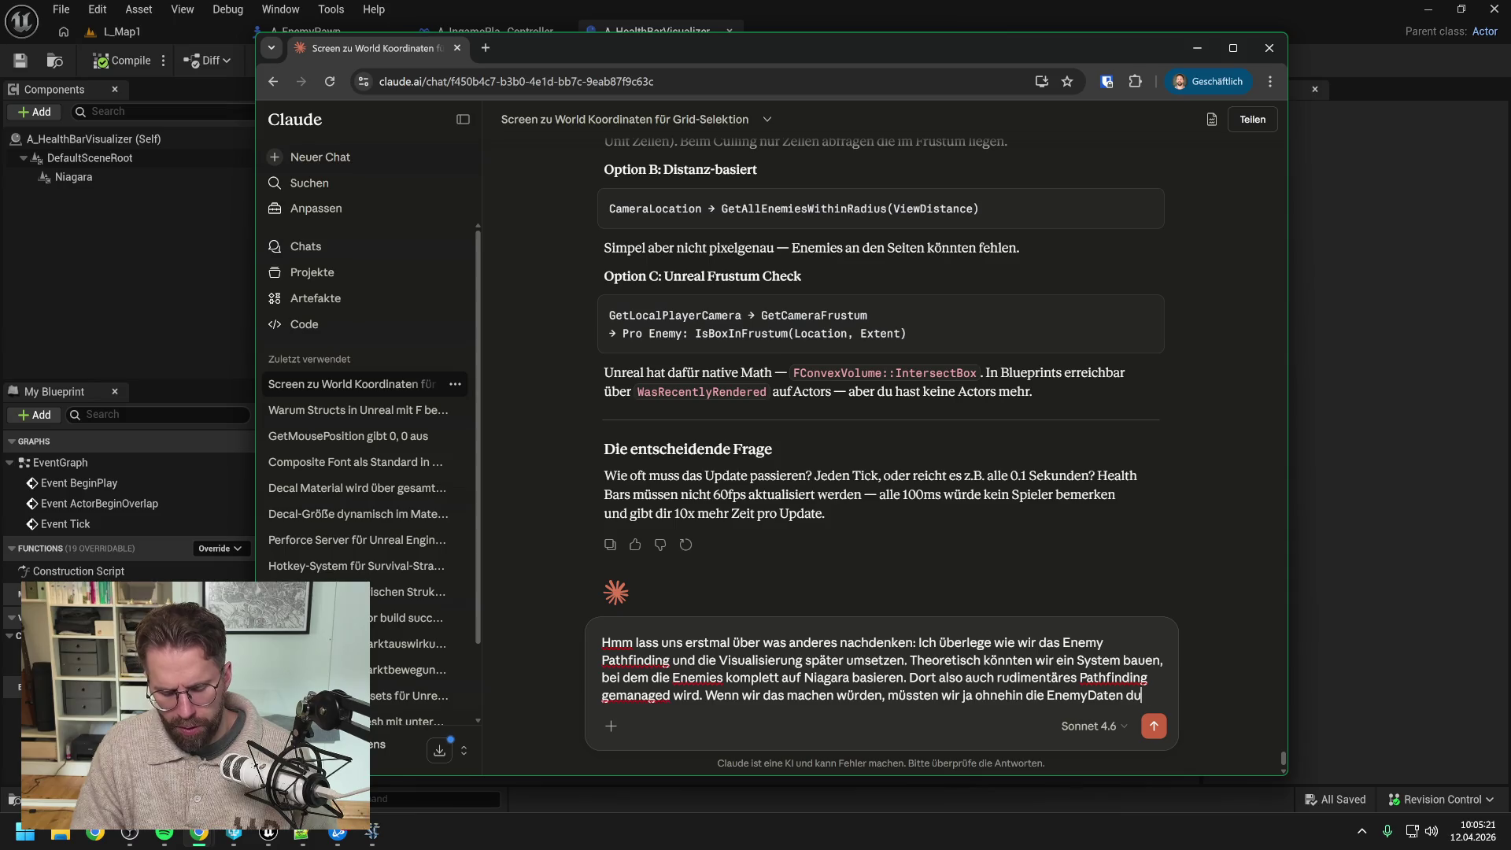
pyautogui.write(' auf')
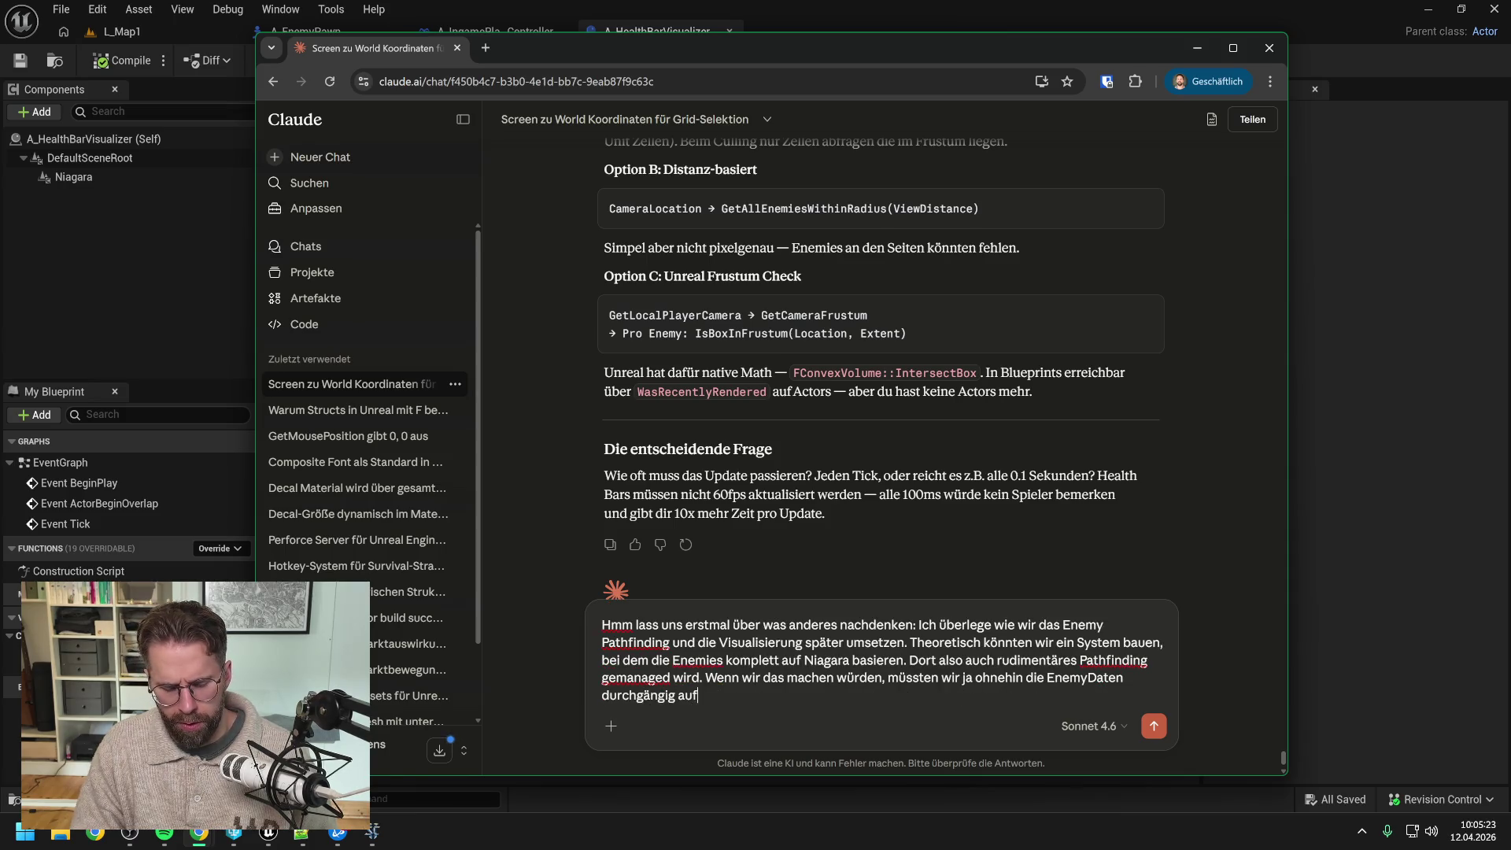
pyautogui.write(' die Grafikkarte schieben.')
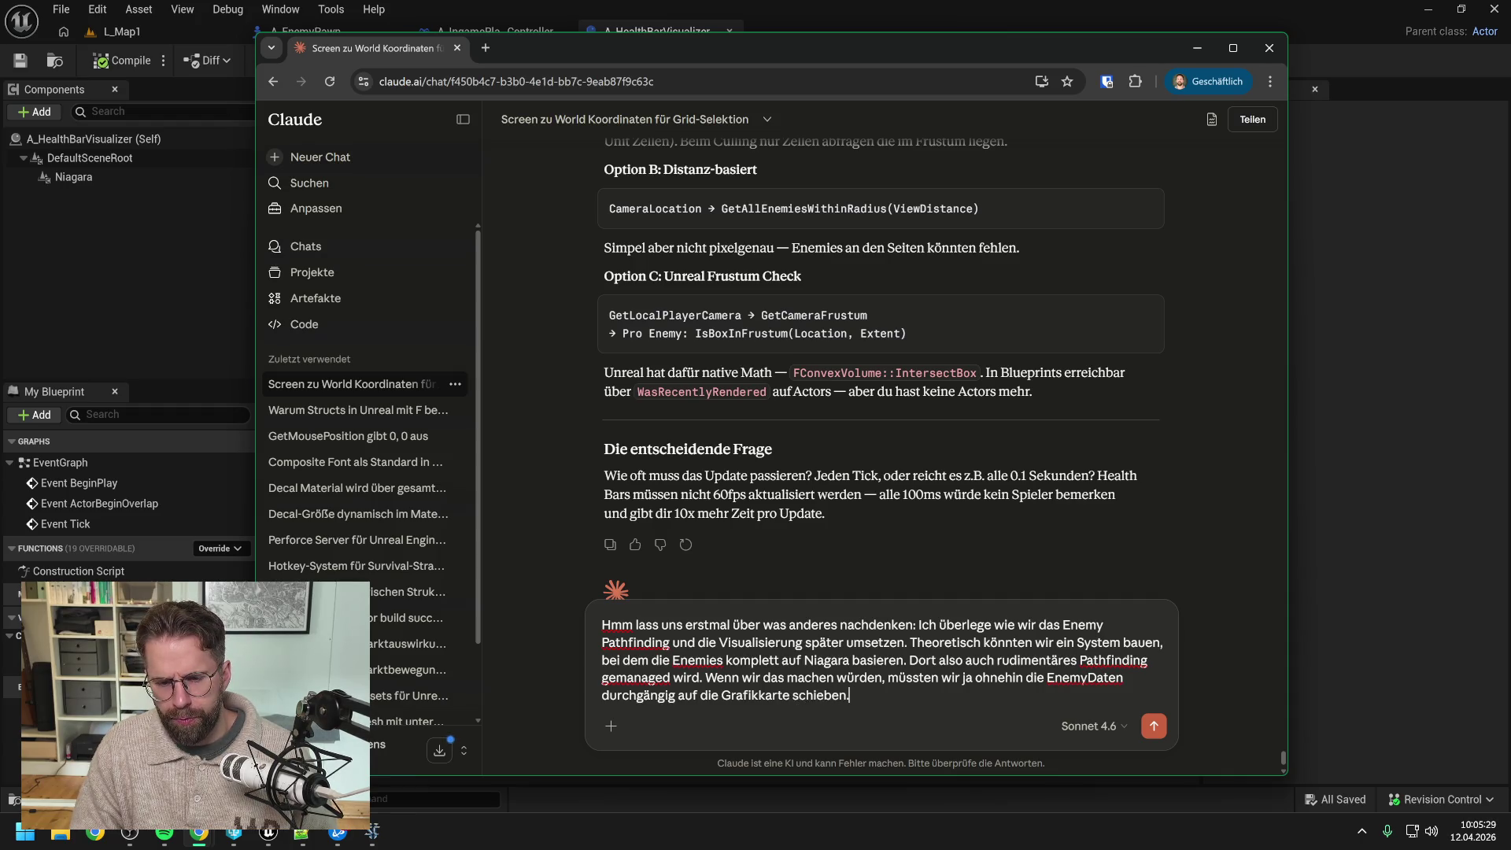
# Step: Add paragraphs proposing Unreal Mass and asking about its Blueprint support and a joint Mass enemy system
pyautogui.hotkey('shift', 'Return')
pyautogui.hotkey('shift', 'Return')
pyautogui.write('Die Al')
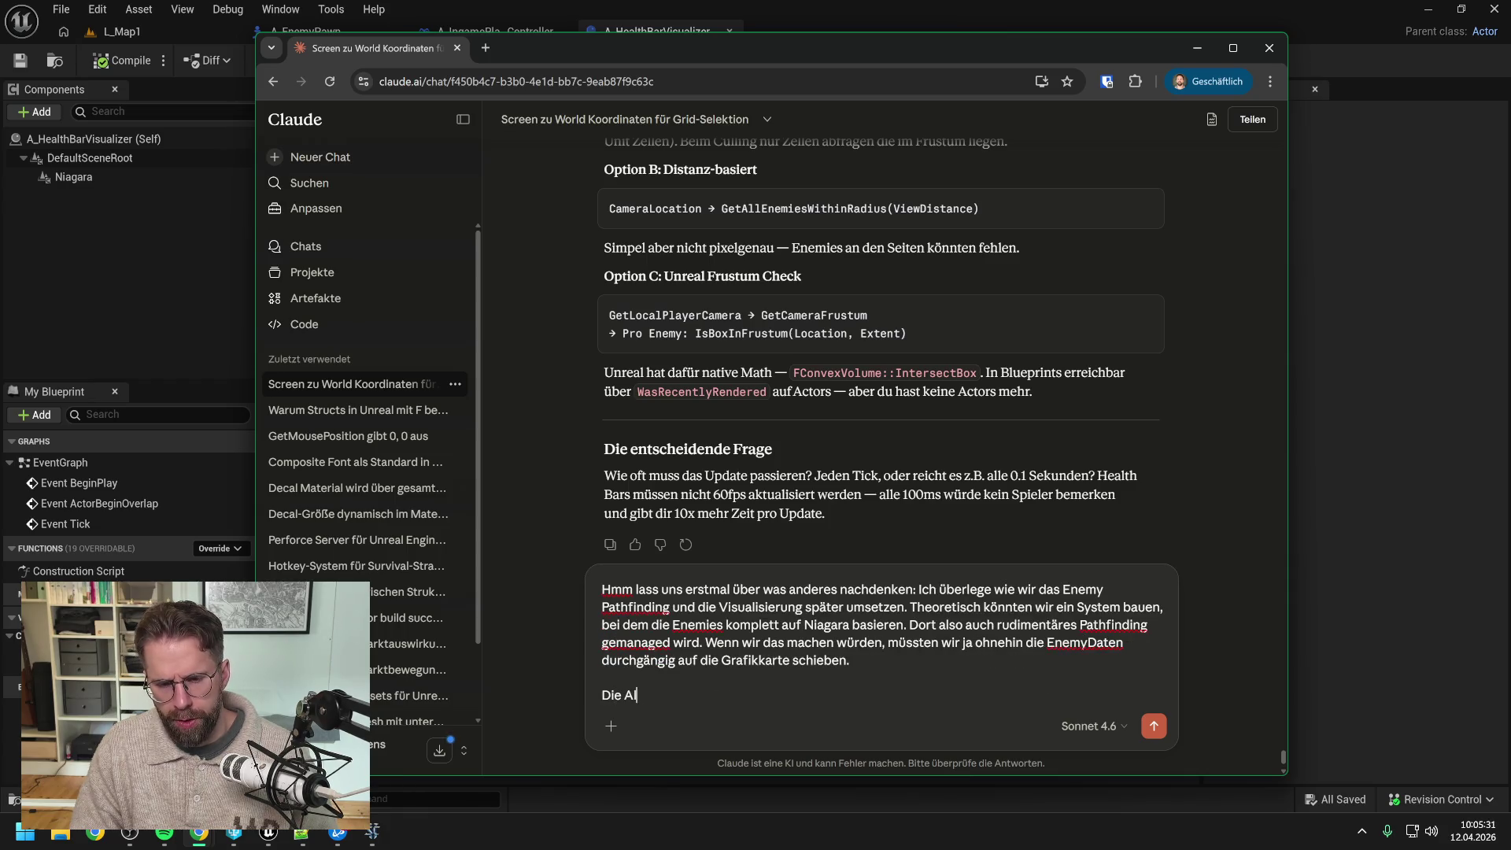
pyautogui.write('ternative ist U')
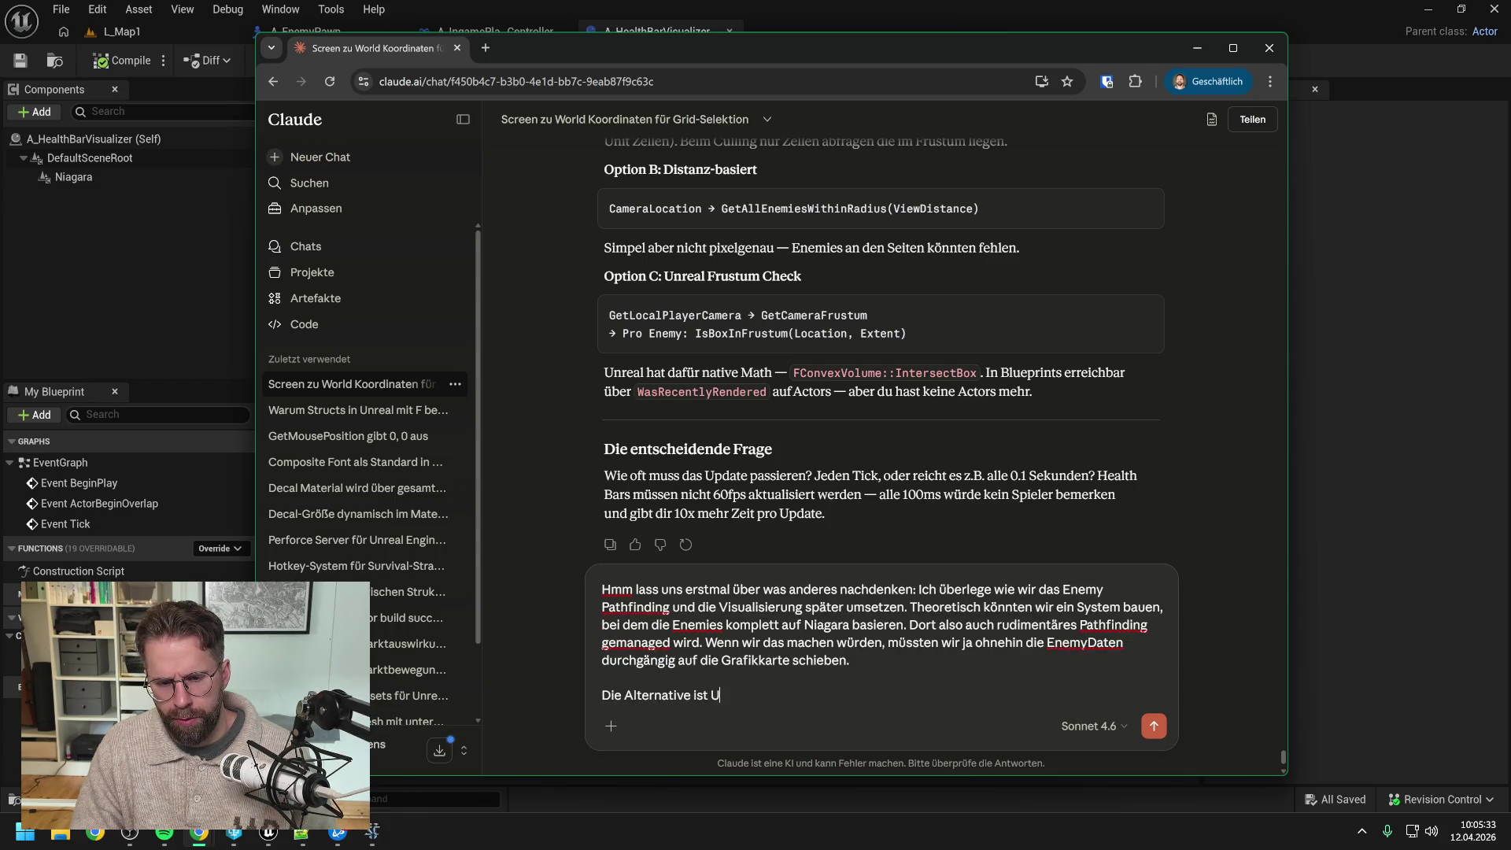
pyautogui.write('nreal Mass. ')
pyautogui.write('Da habe ich')
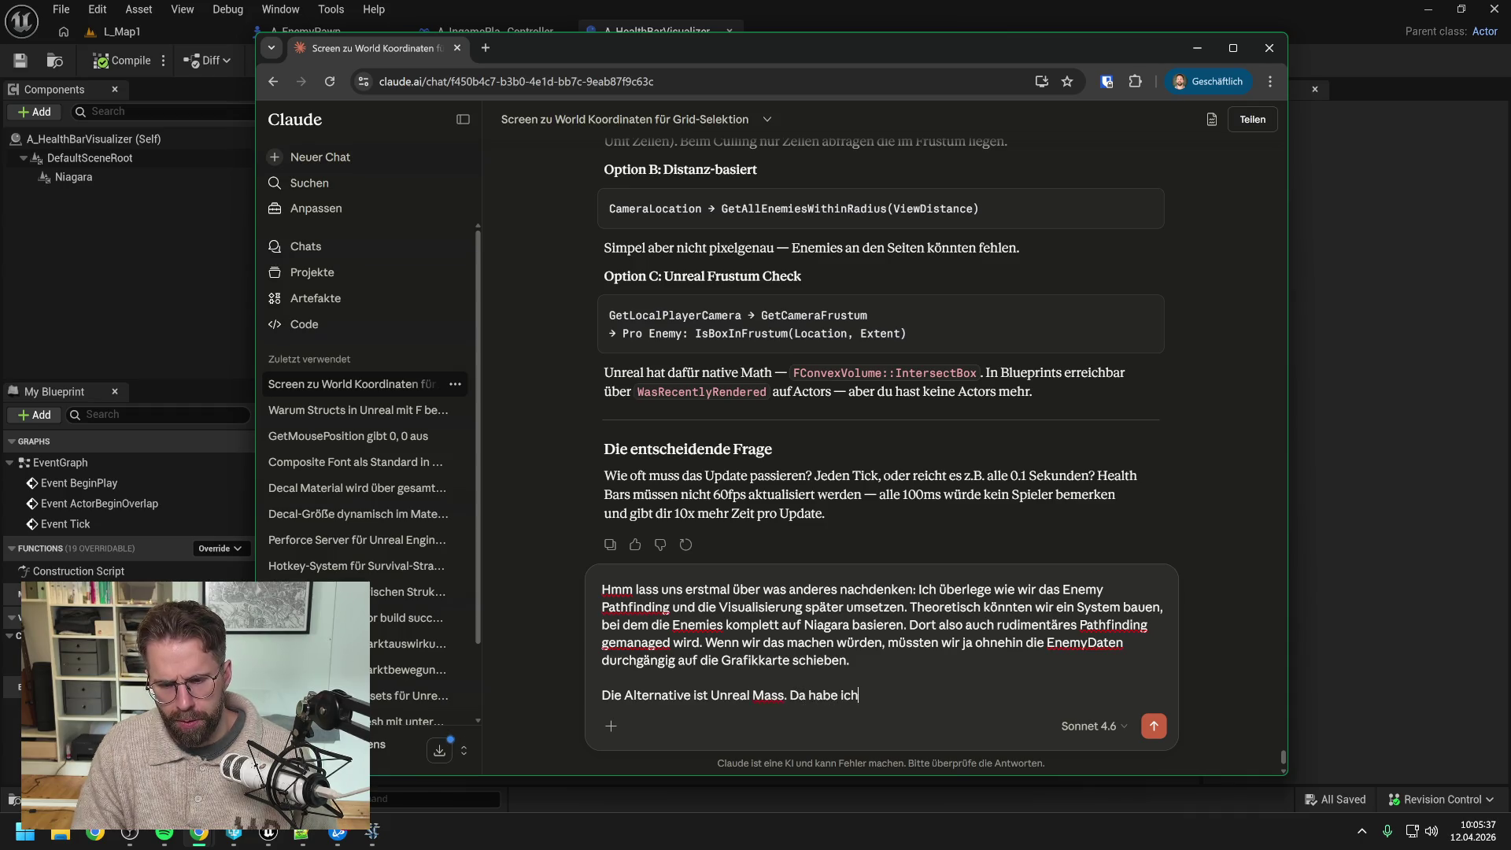
pyautogui.write(' keinerlei Erf')
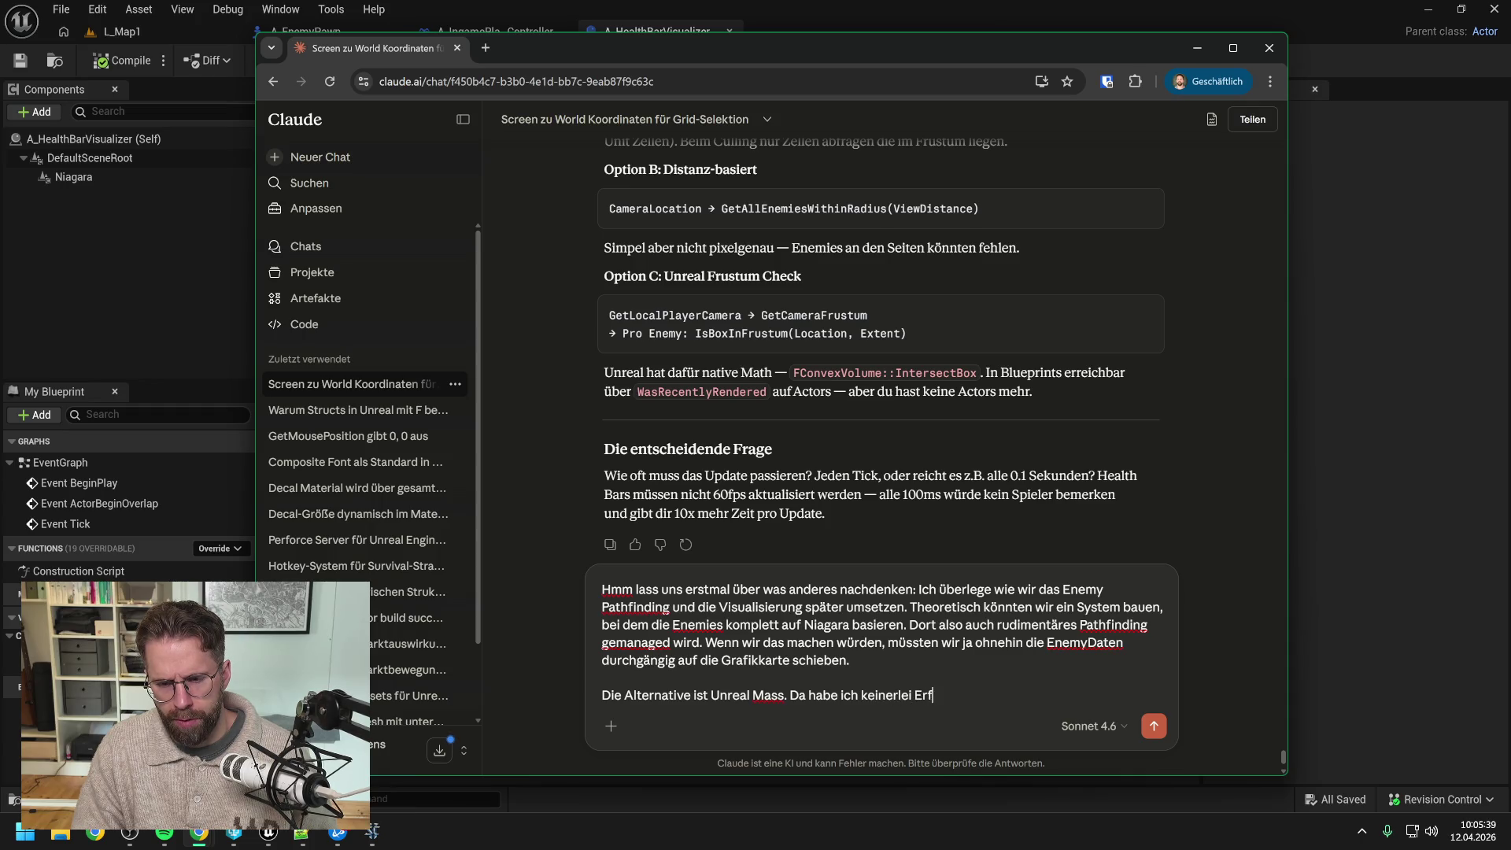
pyautogui.write('ahrung mit, jedoch ')
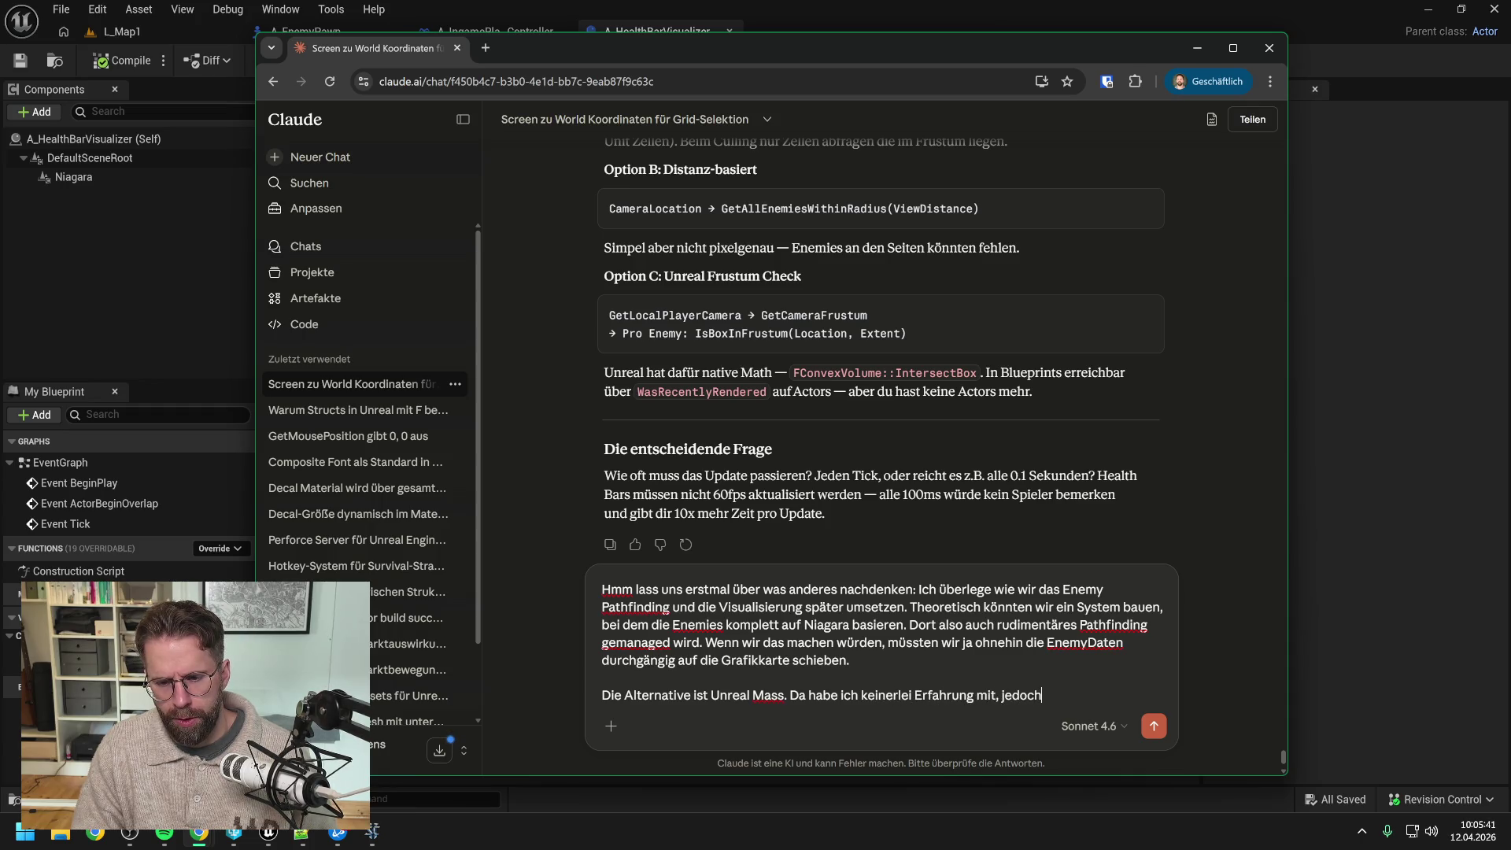
pyautogui.write('scheint das ')
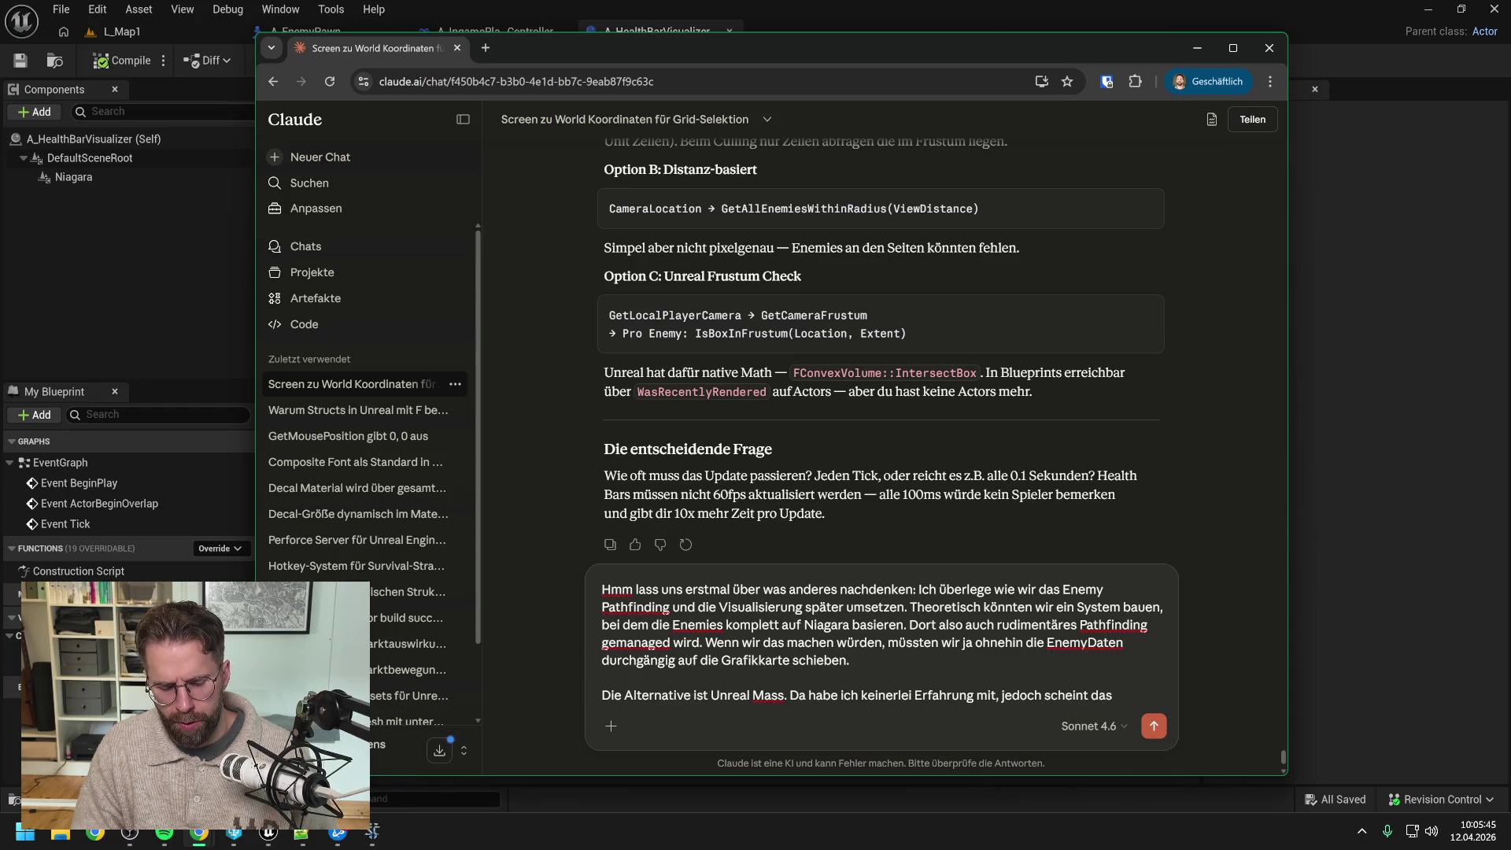
pyautogui.write('für unser Projek')
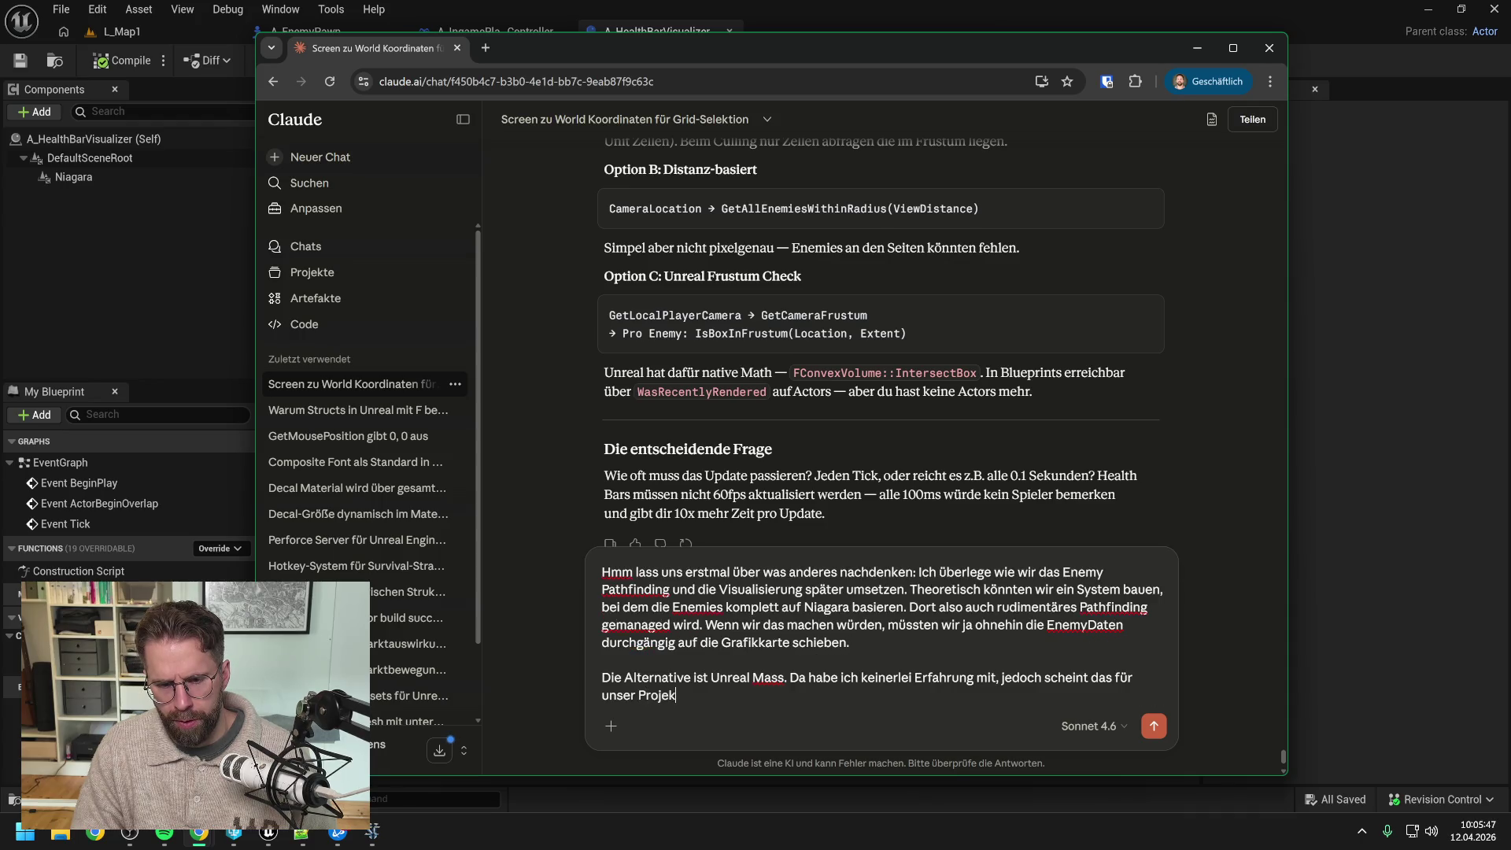
pyautogui.write('t ')
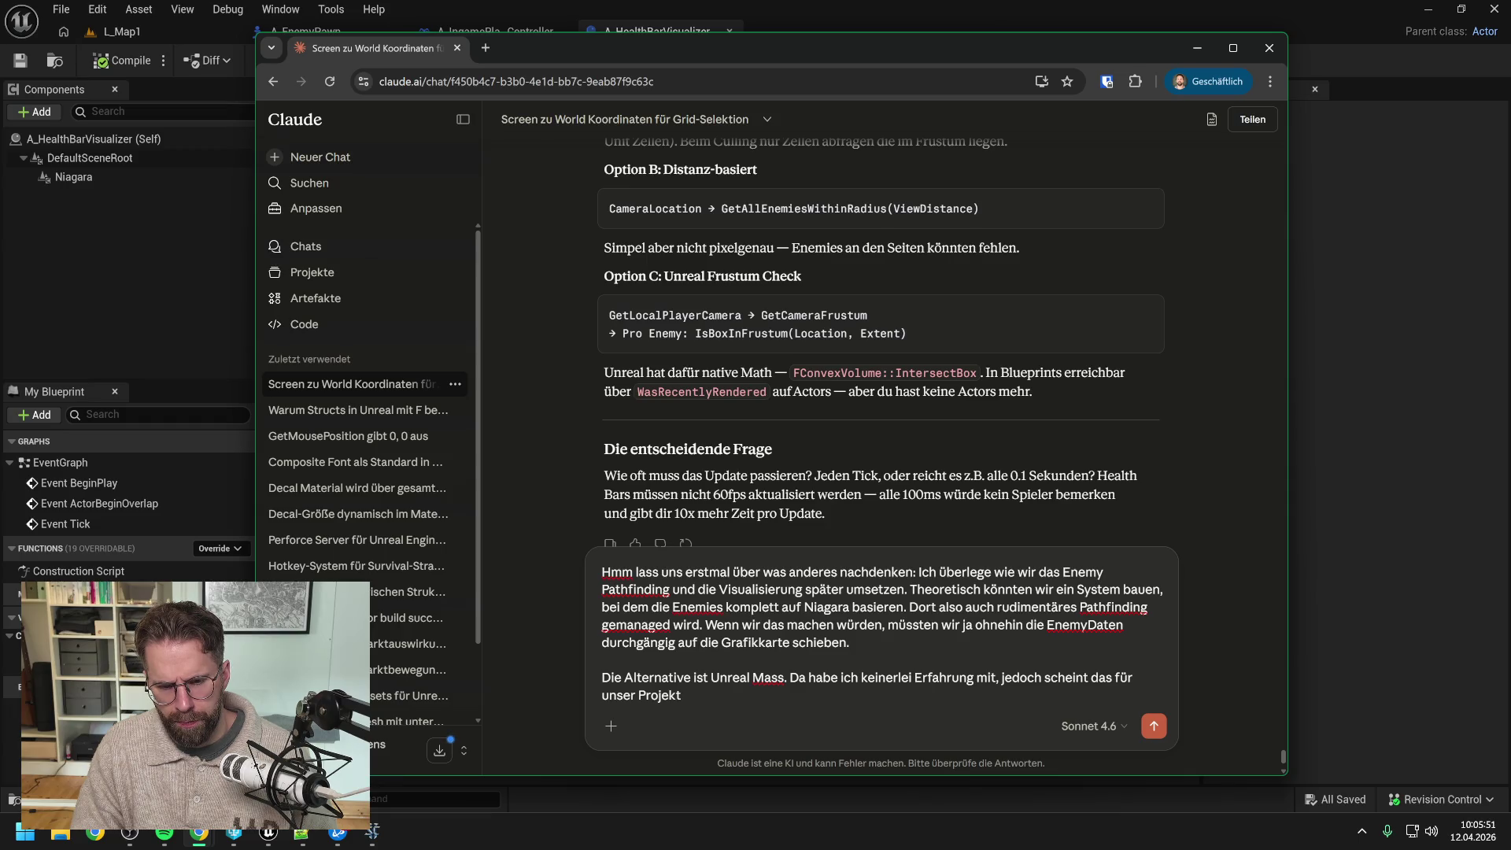
pyautogui.write('perfekt zu sein.')
pyautogui.write(' Da sic')
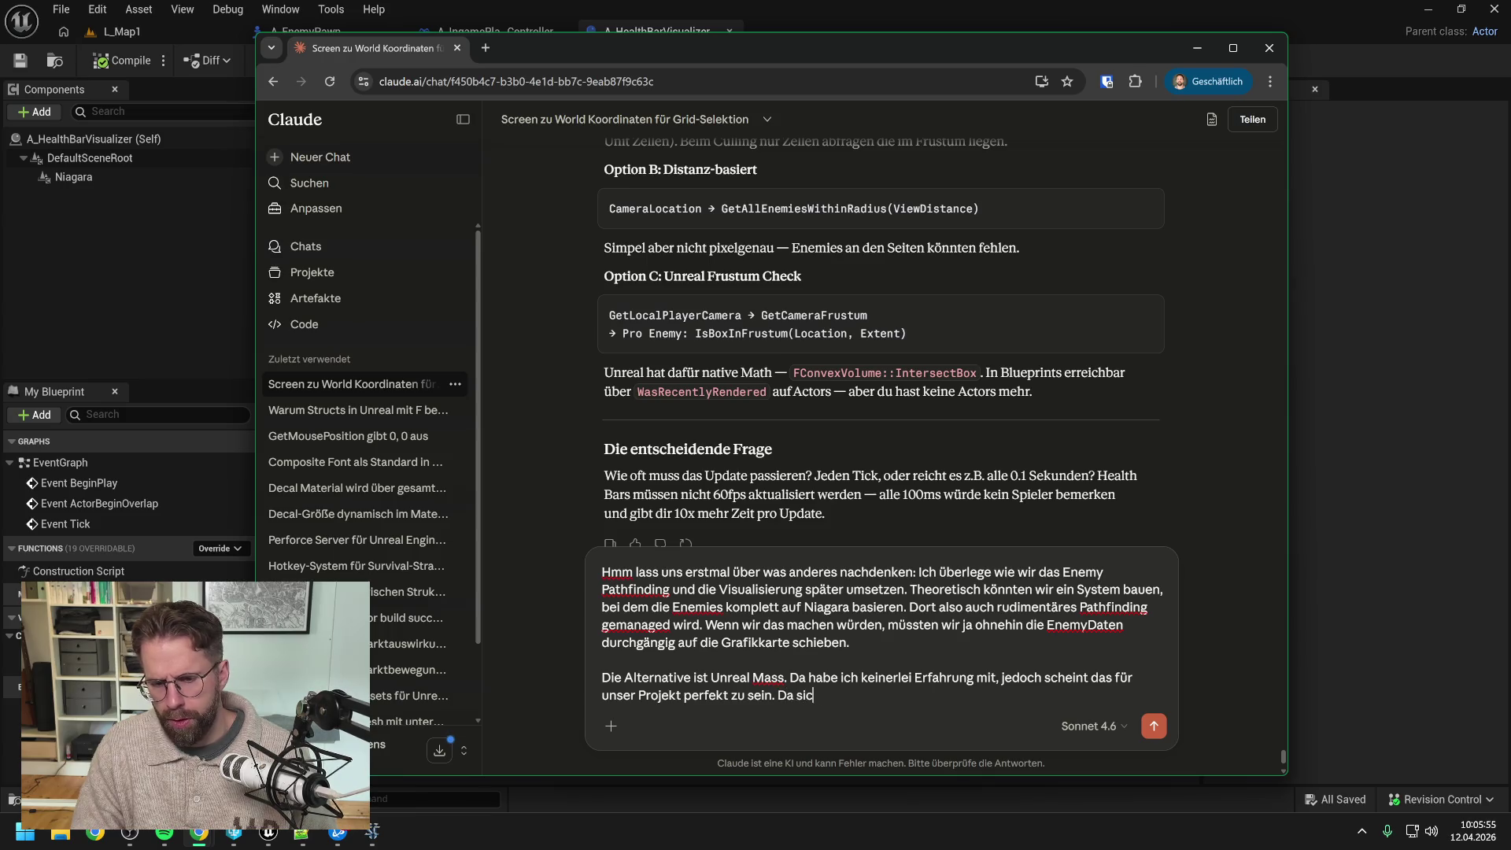
pyautogui.write('h unsere Mapgr')
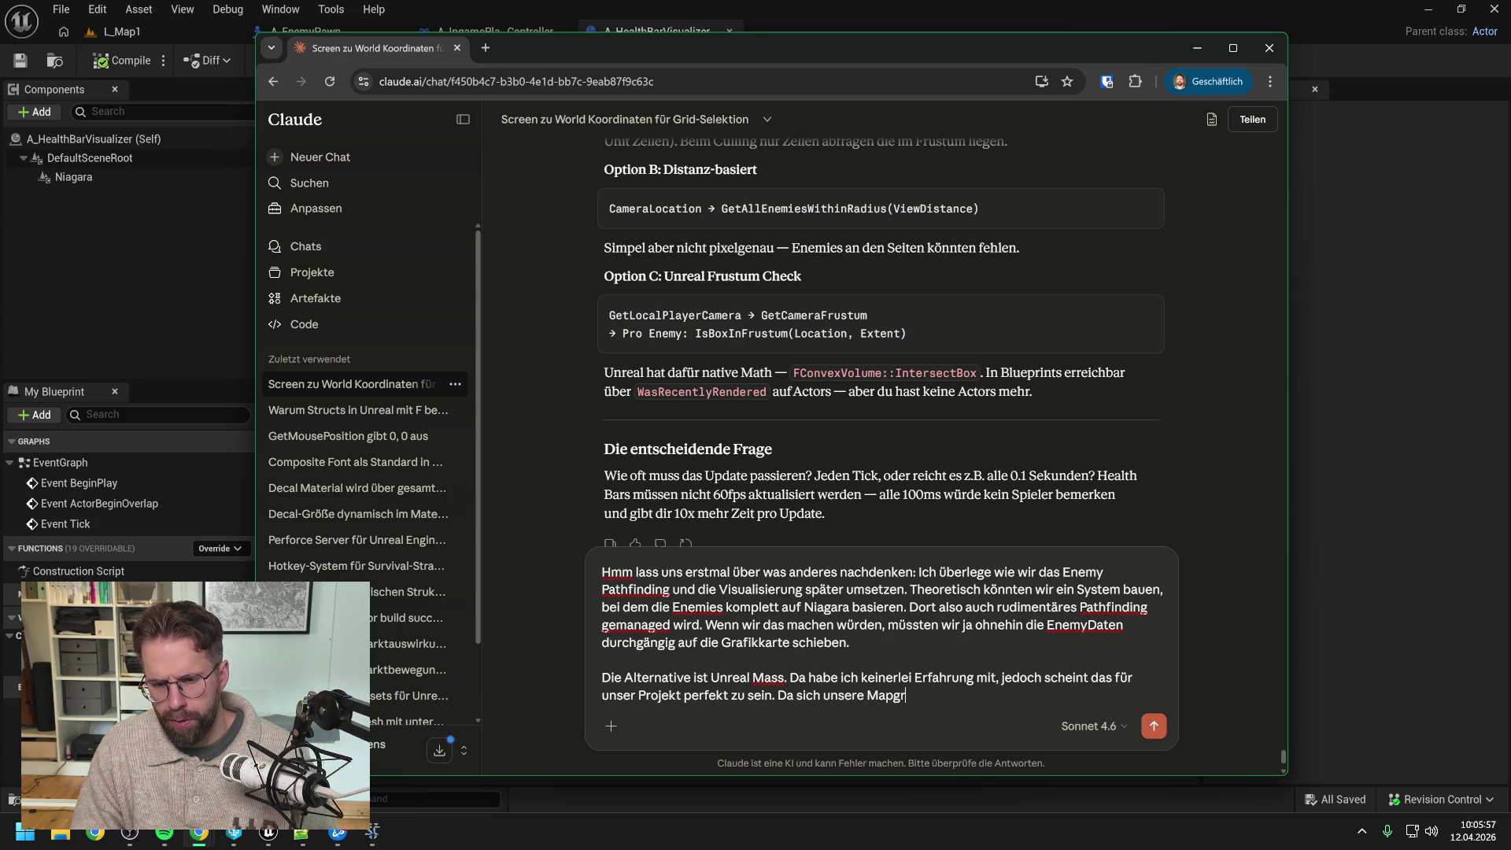
pyautogui.write('öße nicht verän')
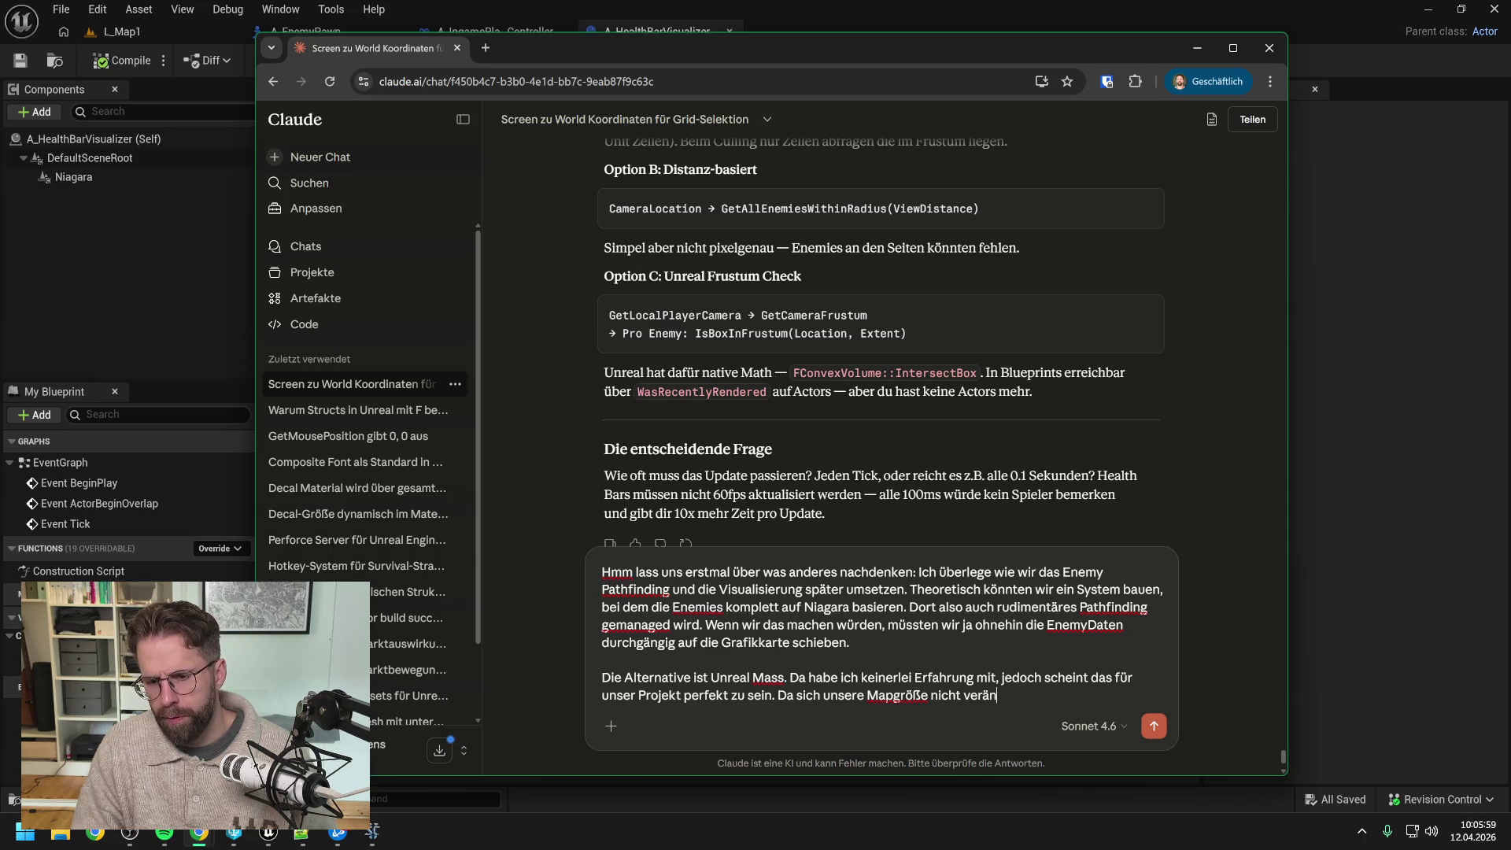
pyautogui.write('dert und nur ')
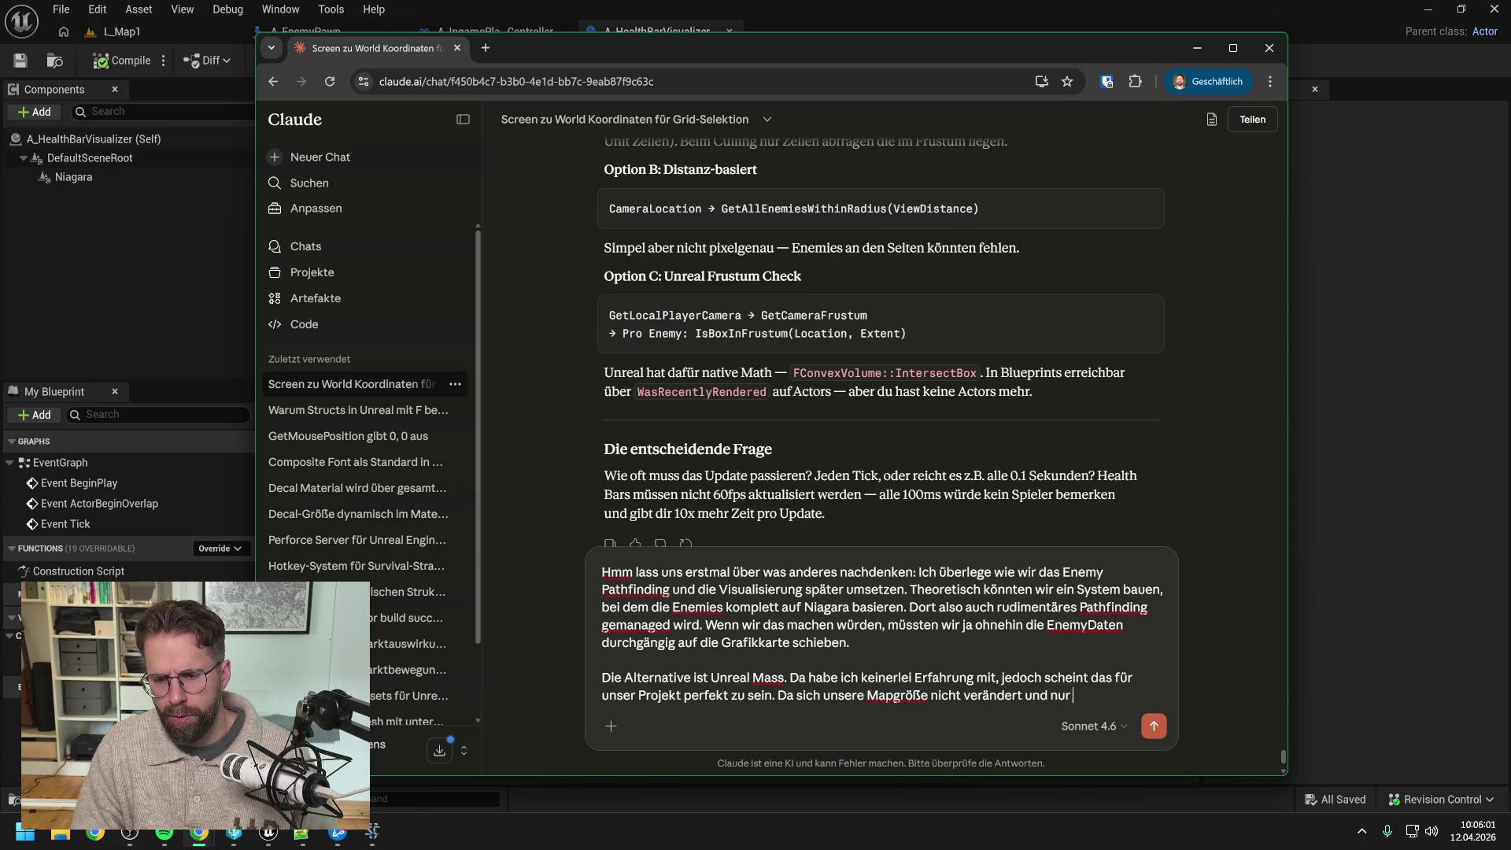
pyautogui.write('zu Beginn einmal ')
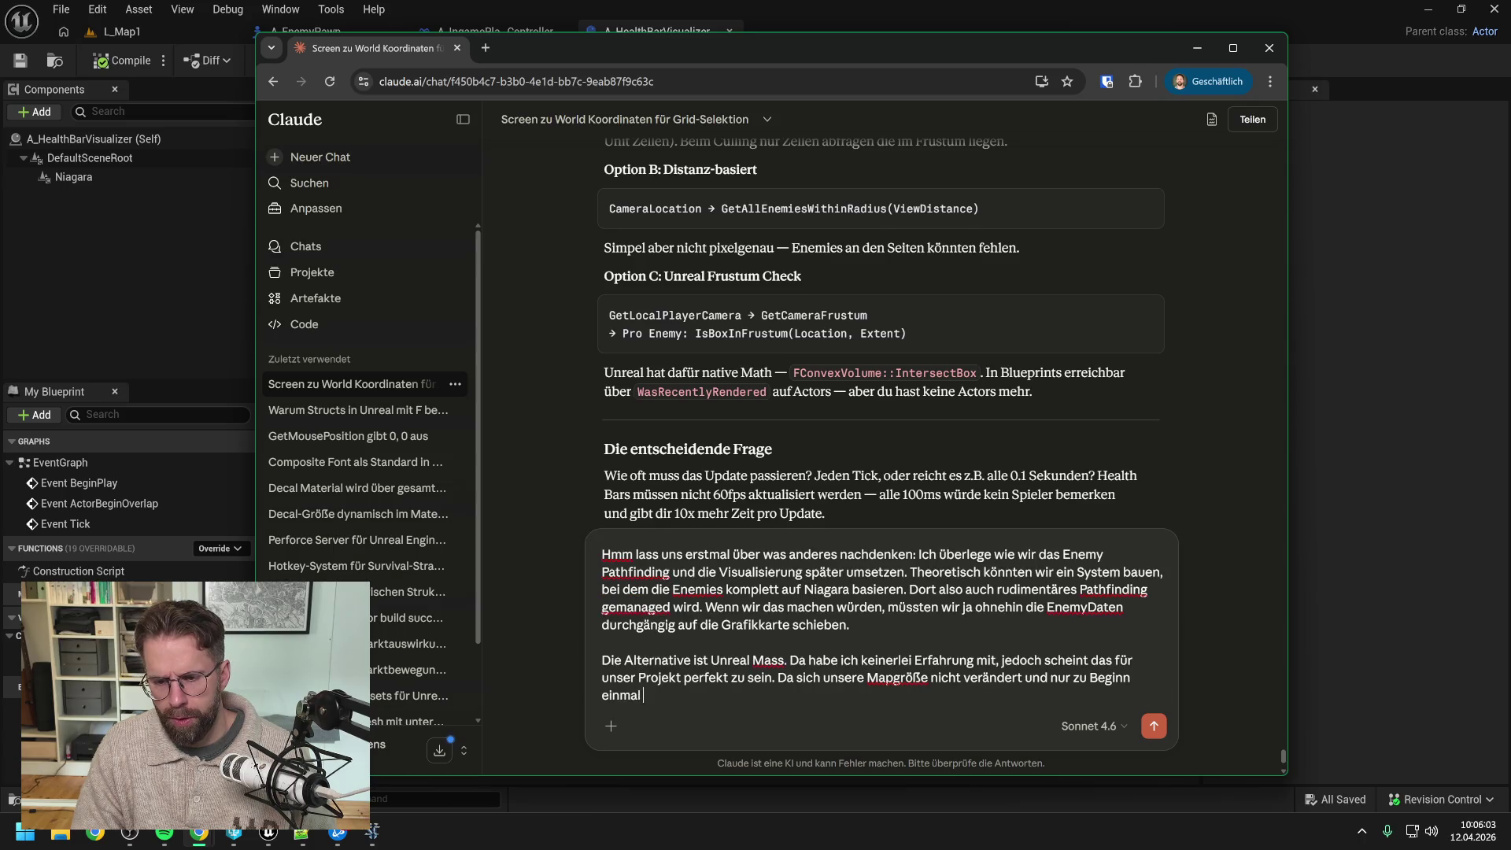
pyautogui.write('generiert wird.')
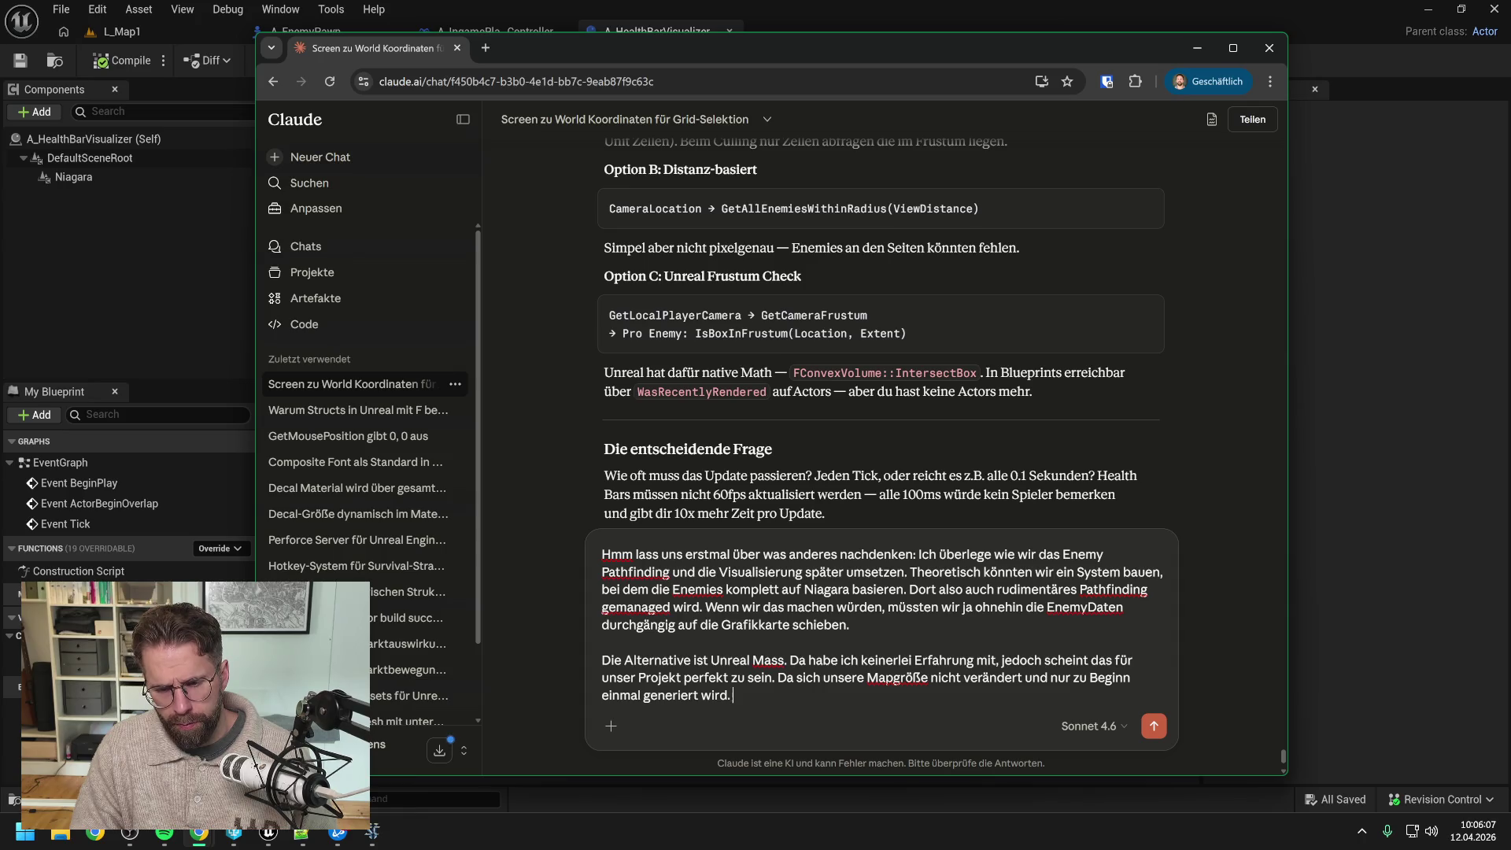
pyautogui.hotkey('shift', 'Return')
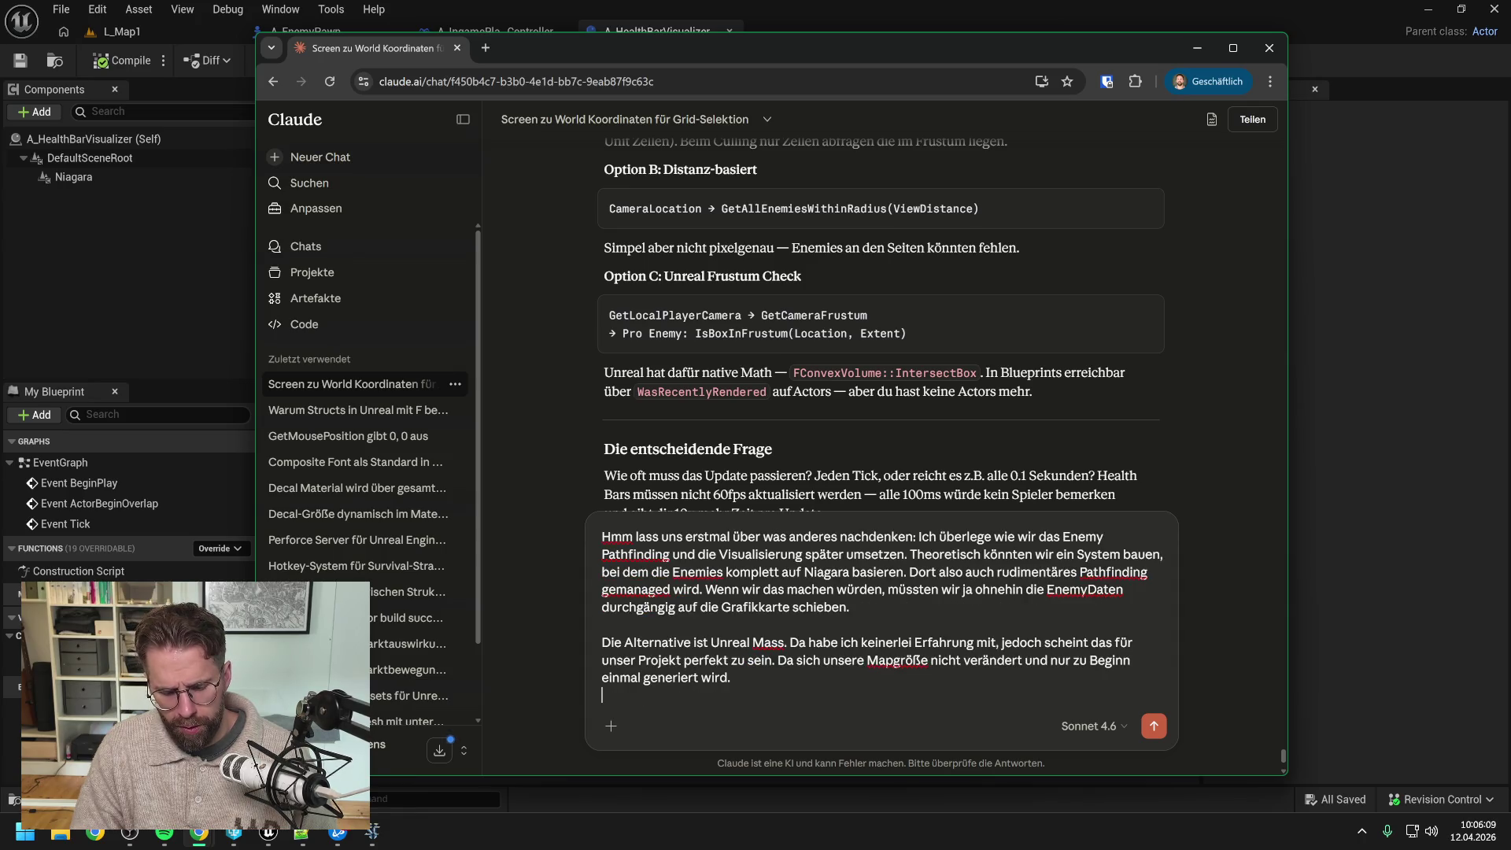
pyautogui.write('Kennst du ')
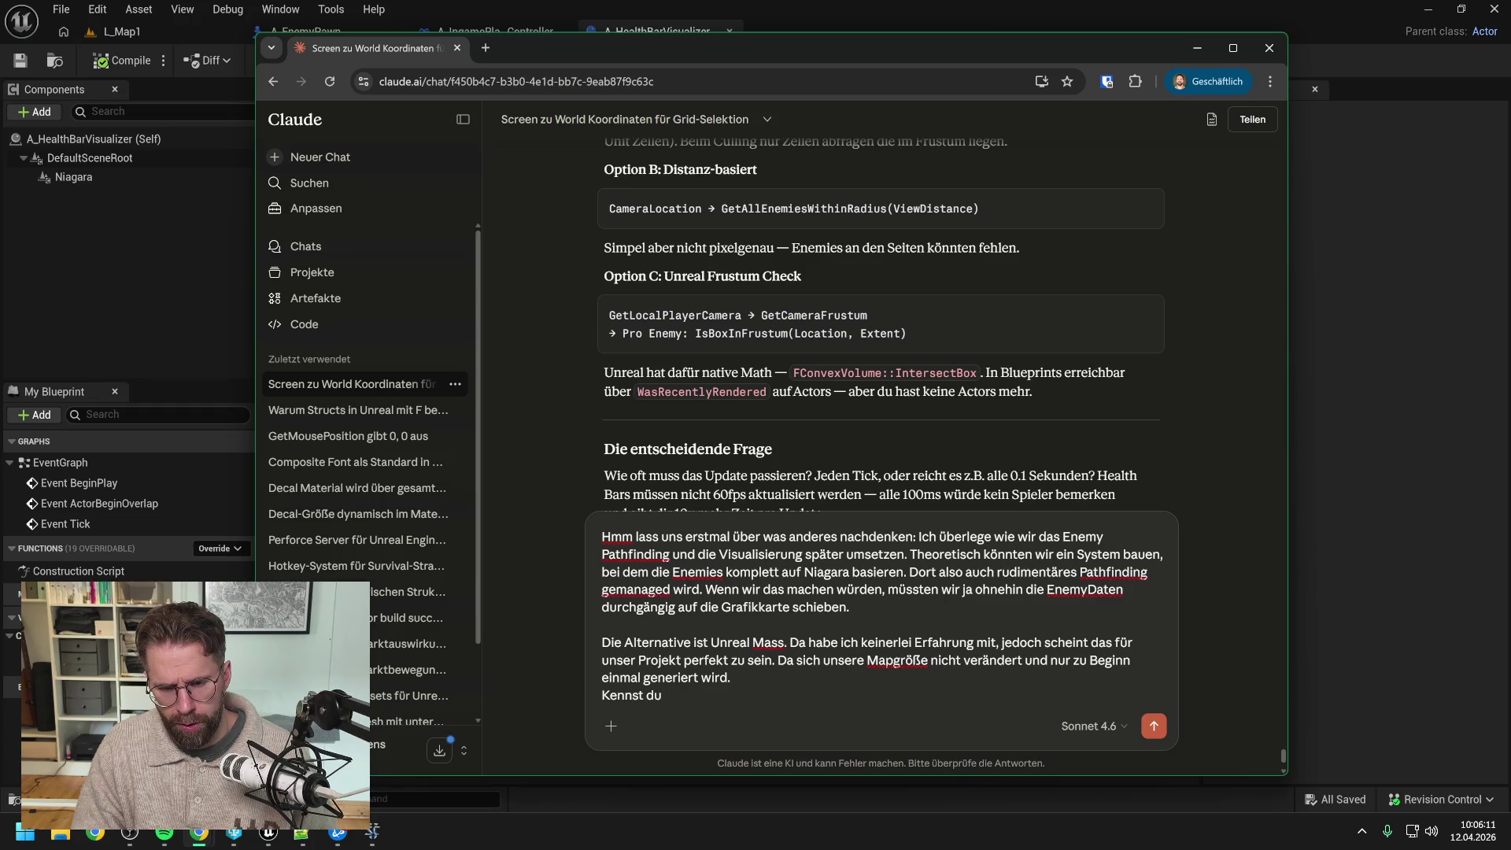
pyautogui.write('Unreal Mass über')
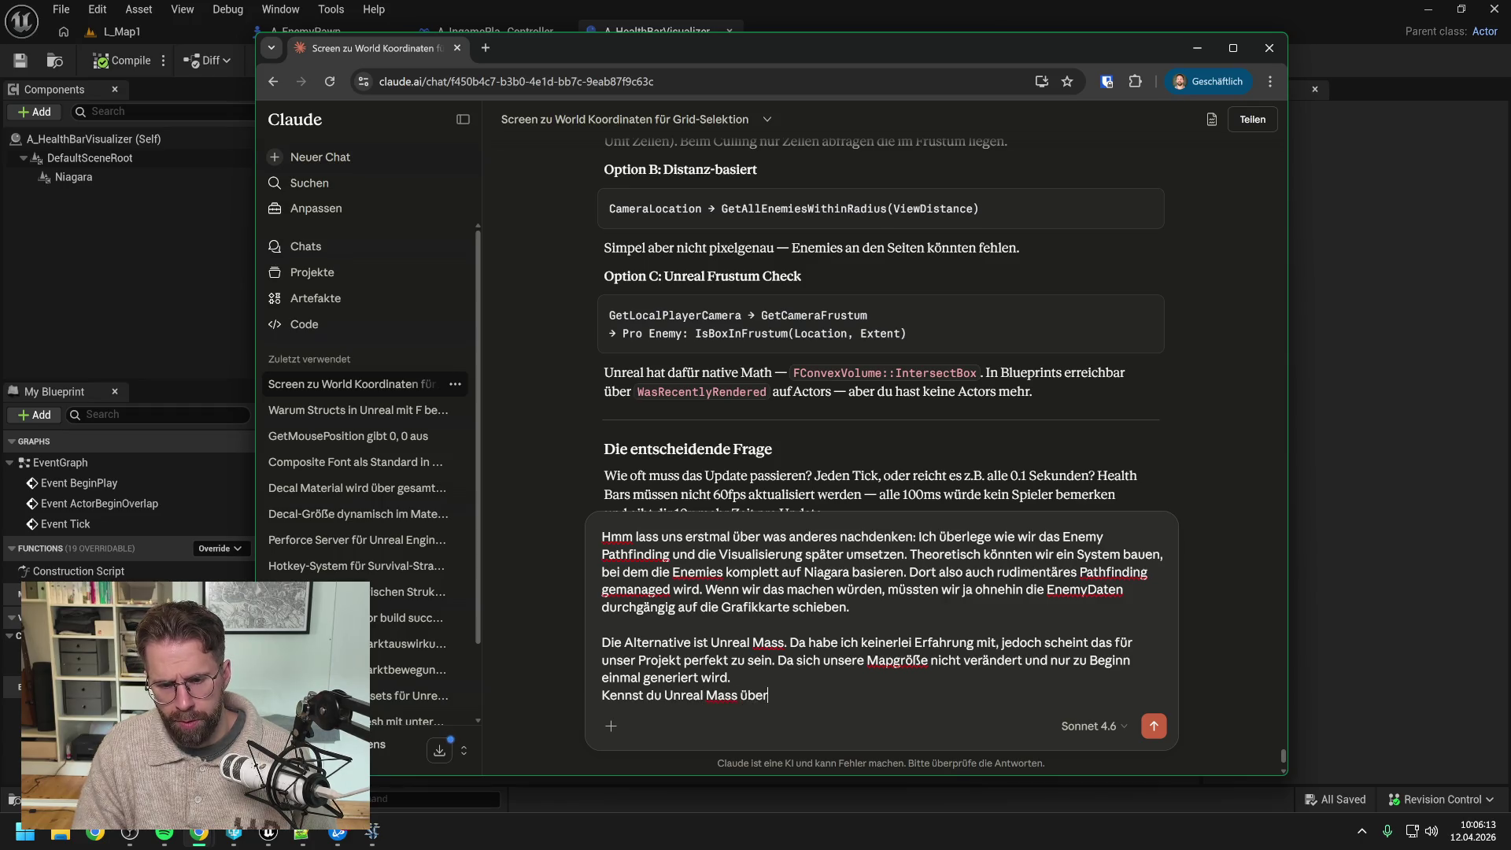
pyautogui.write('haupt? Gibt')
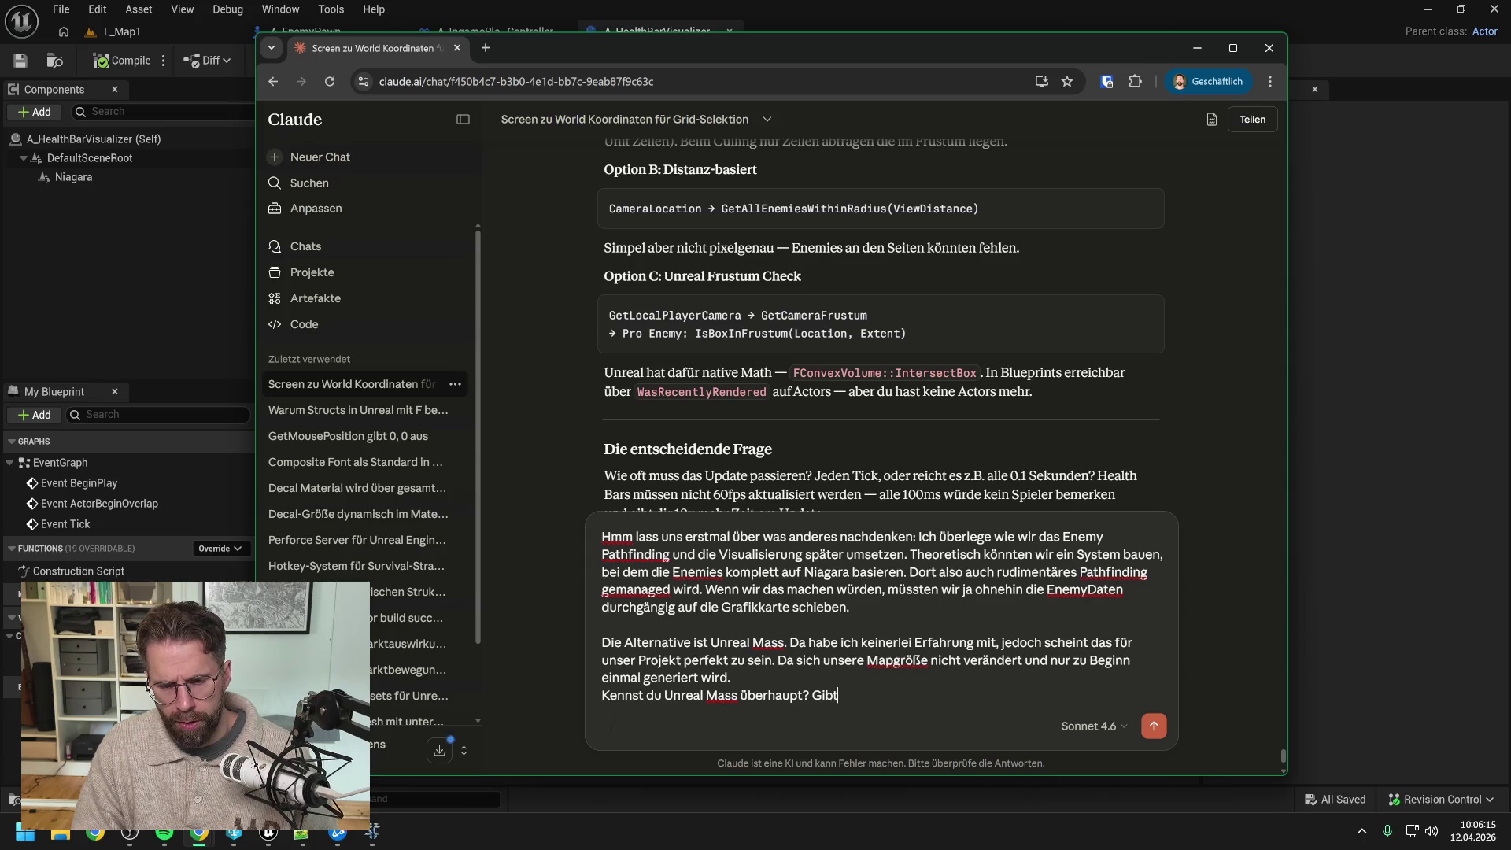
pyautogui.write(' es in den neuest')
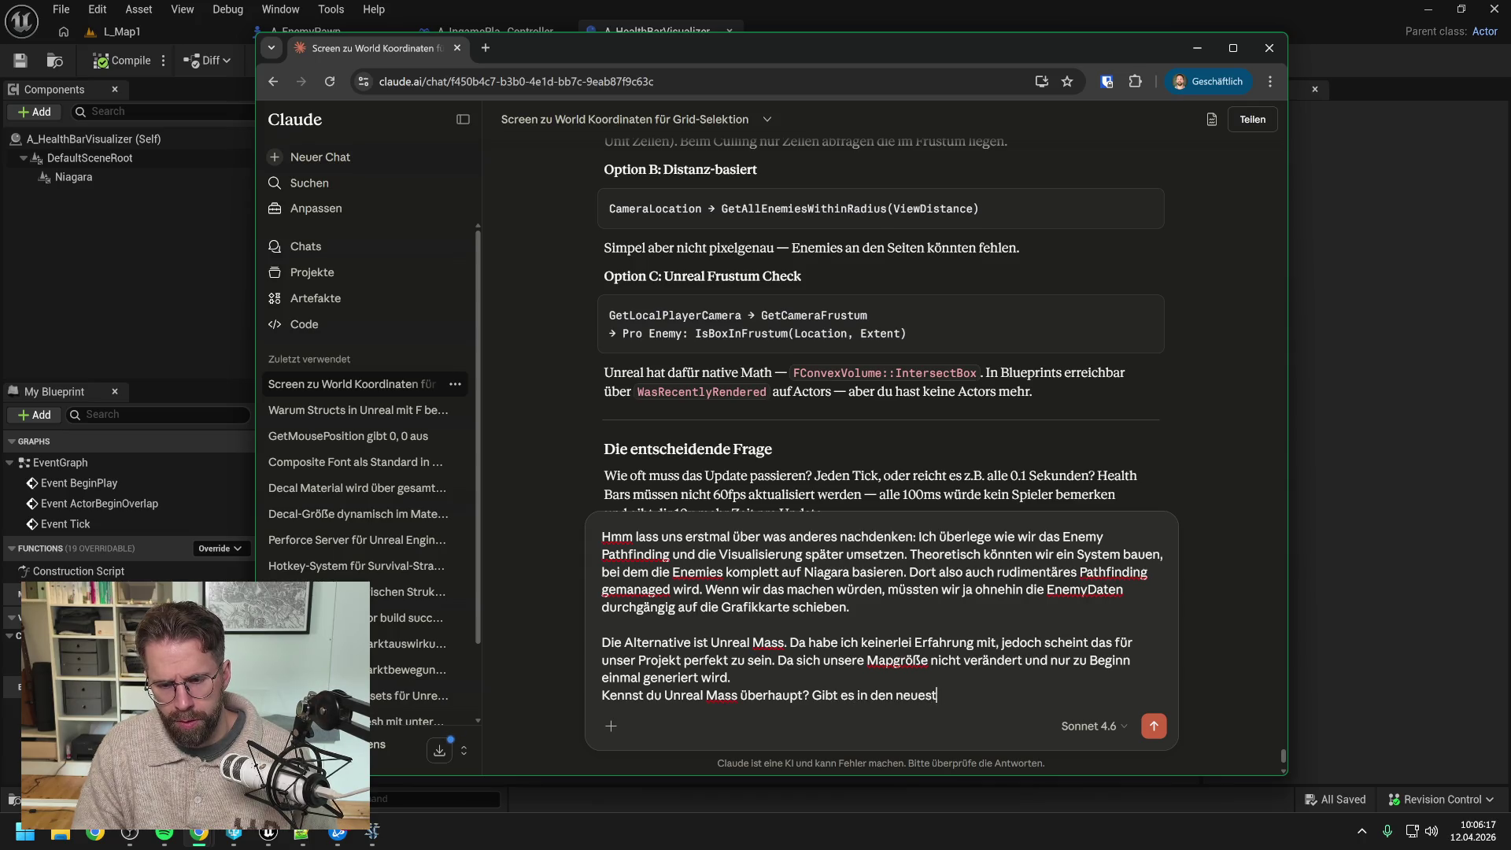
pyautogui.write('en Versionen Unr')
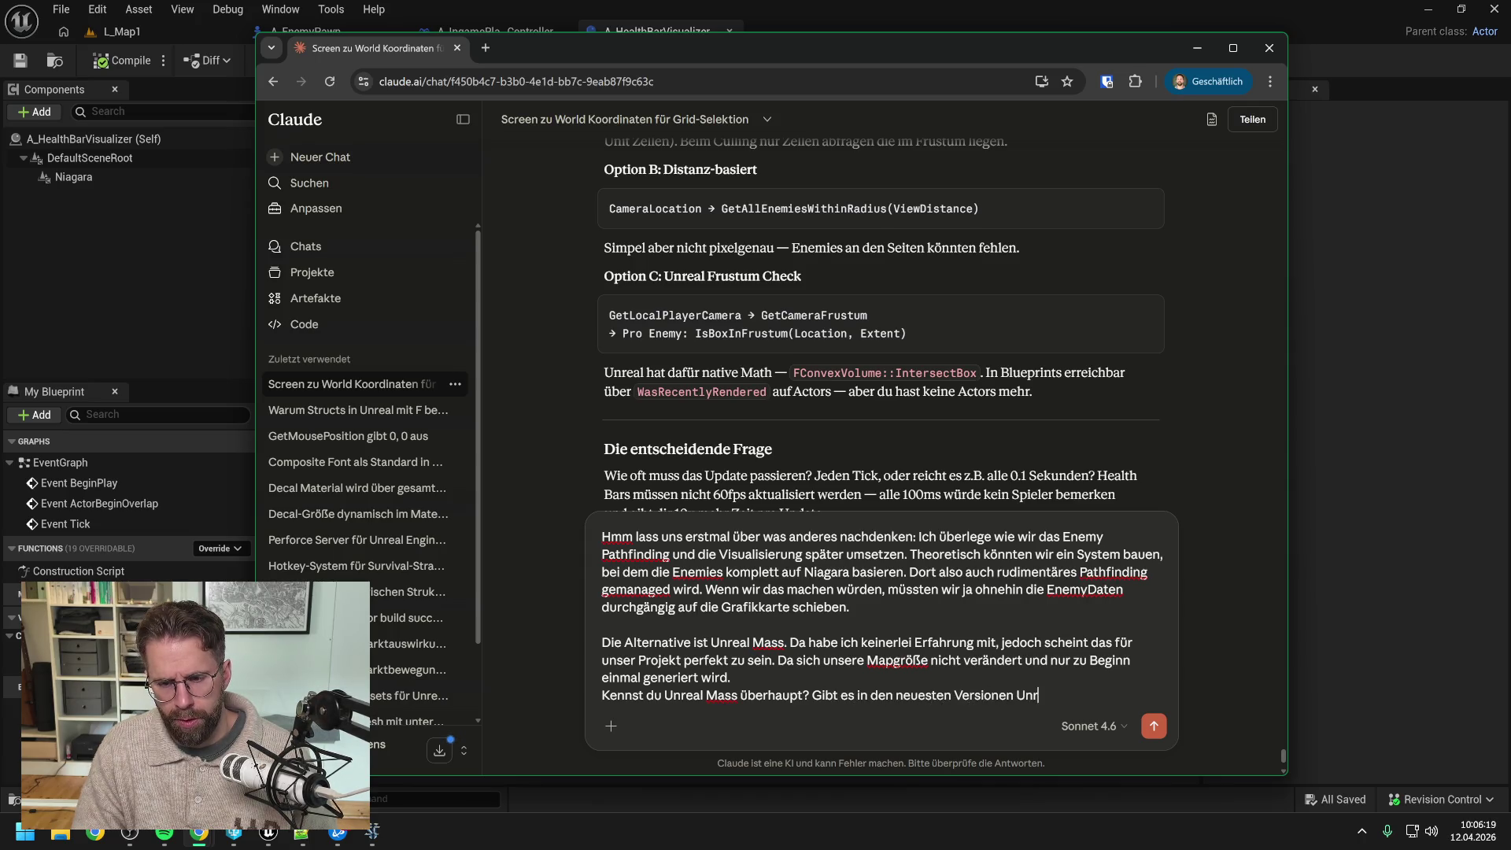
pyautogui.write('eal Engine berei')
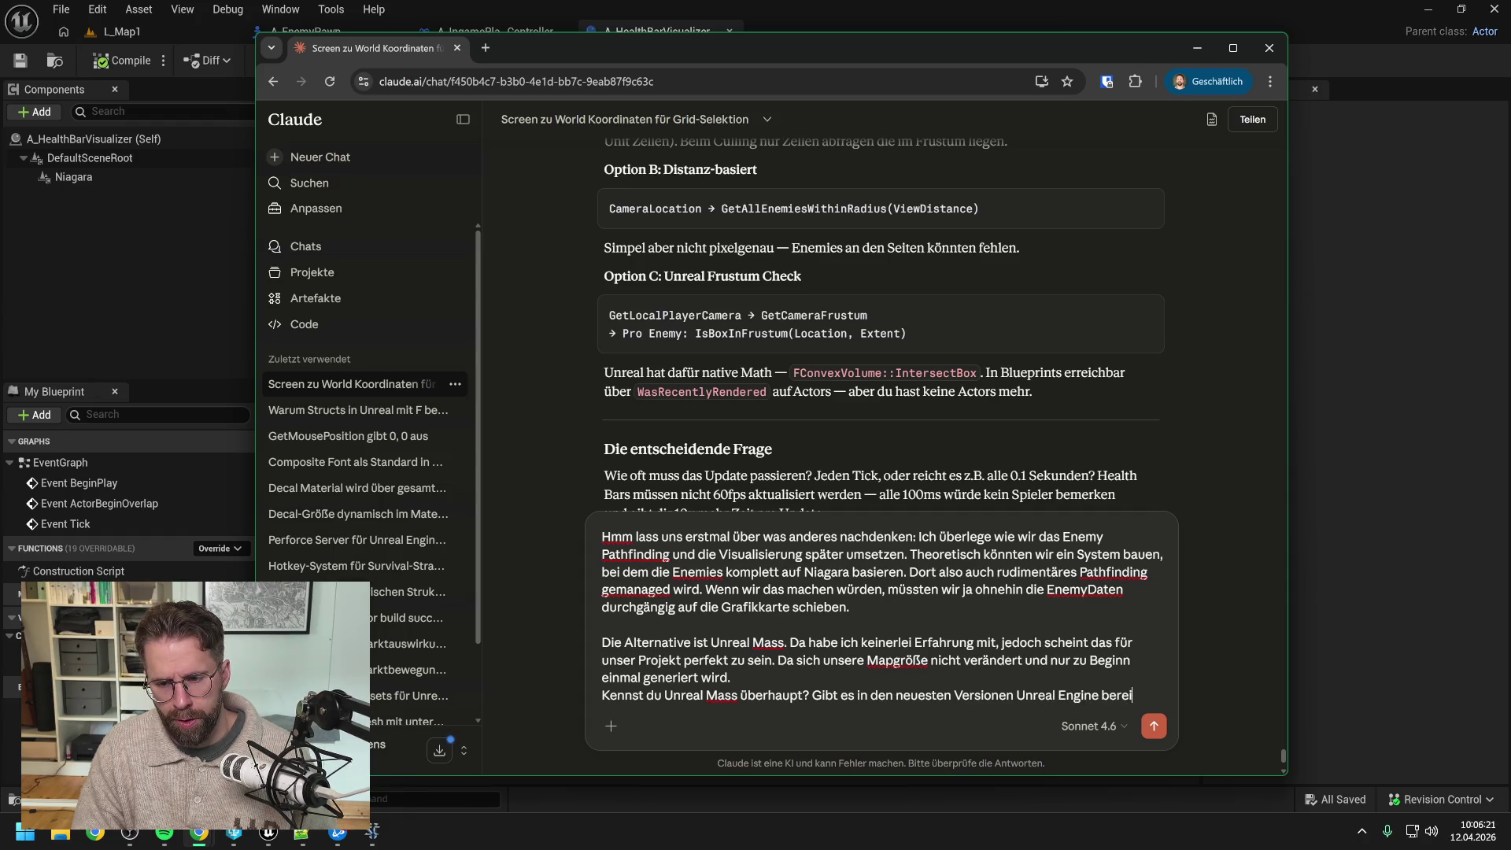
pyautogui.write('ts Blueprint')
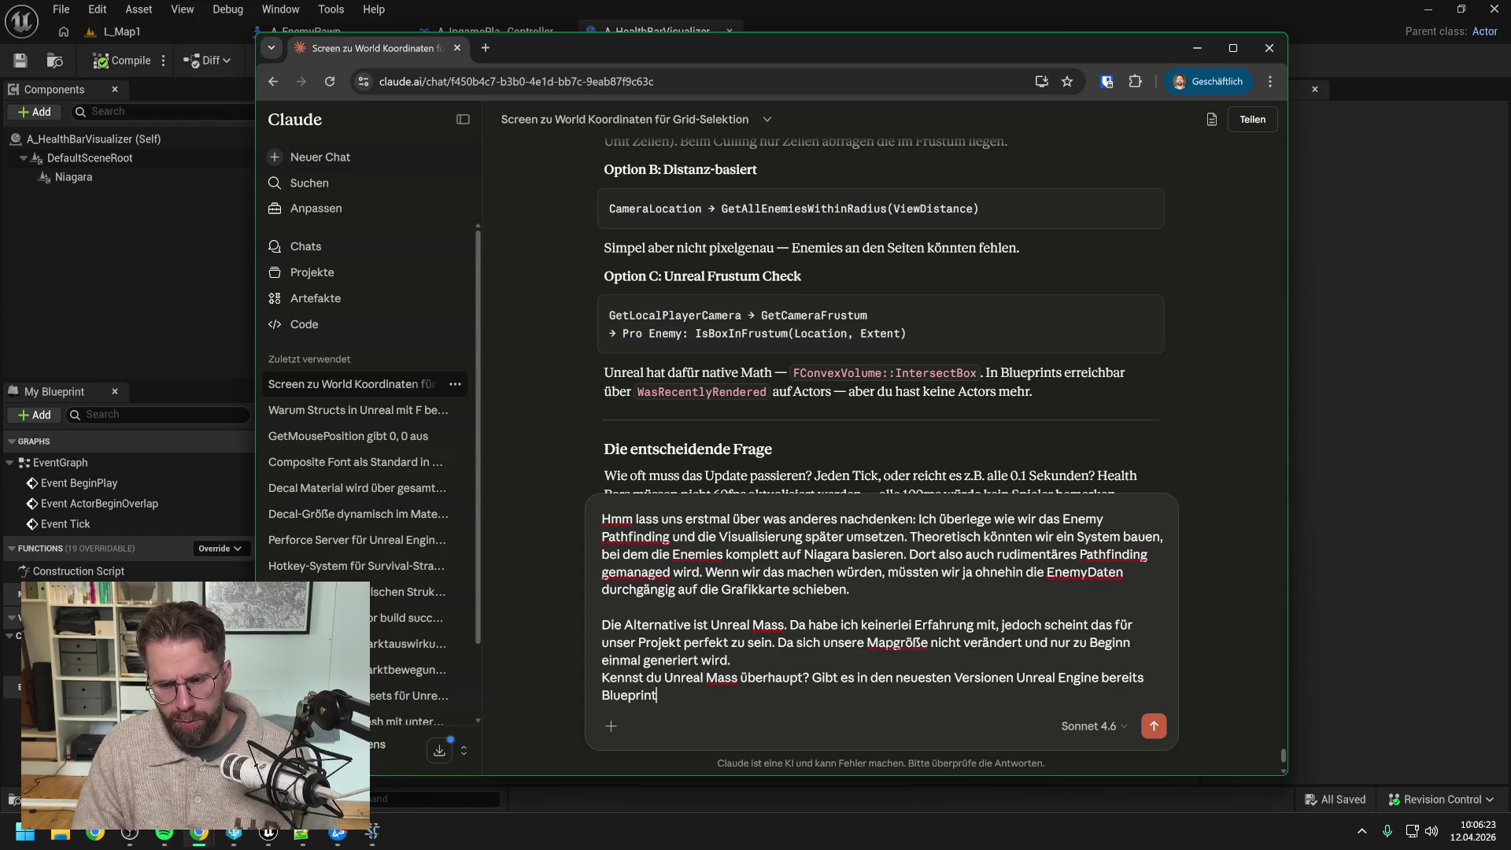
pyautogui.write('Funktionen')
pyautogui.write('?')
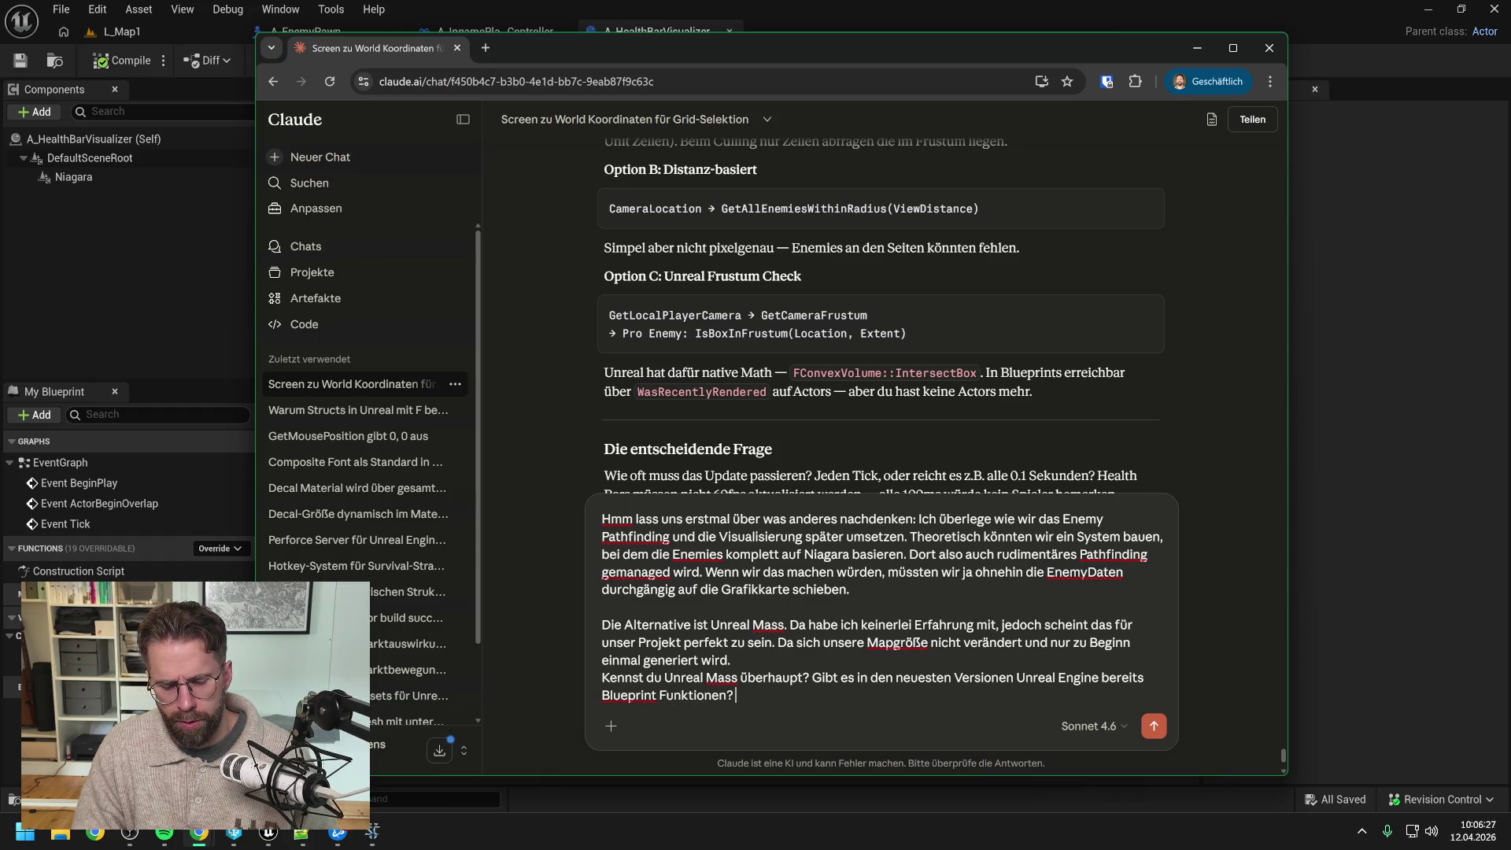
pyautogui.write(' Und meinstz')
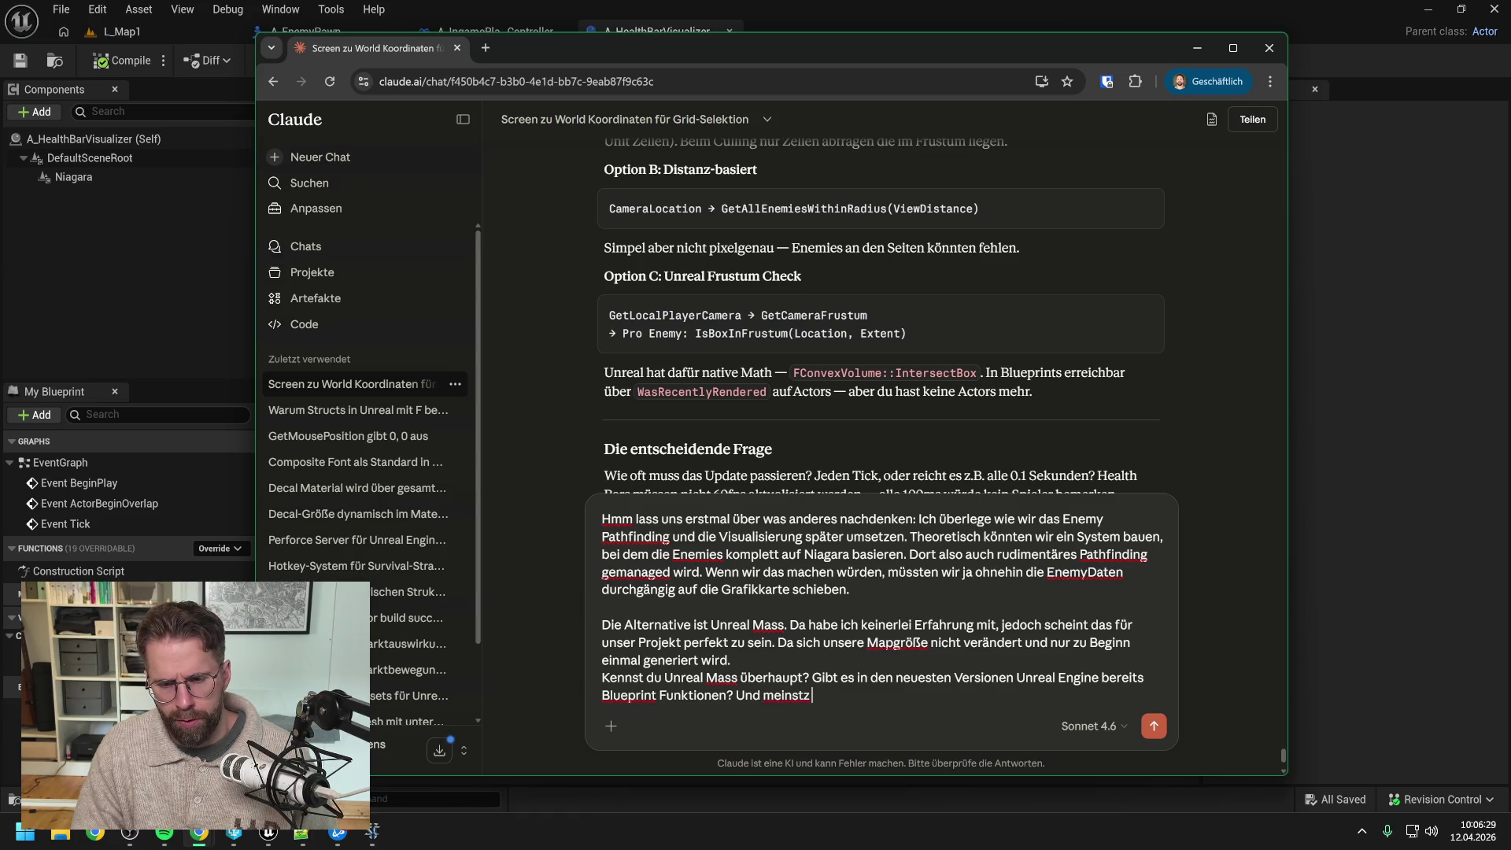
pyautogui.press('BackSpace')
pyautogui.write(' du wir könnte')
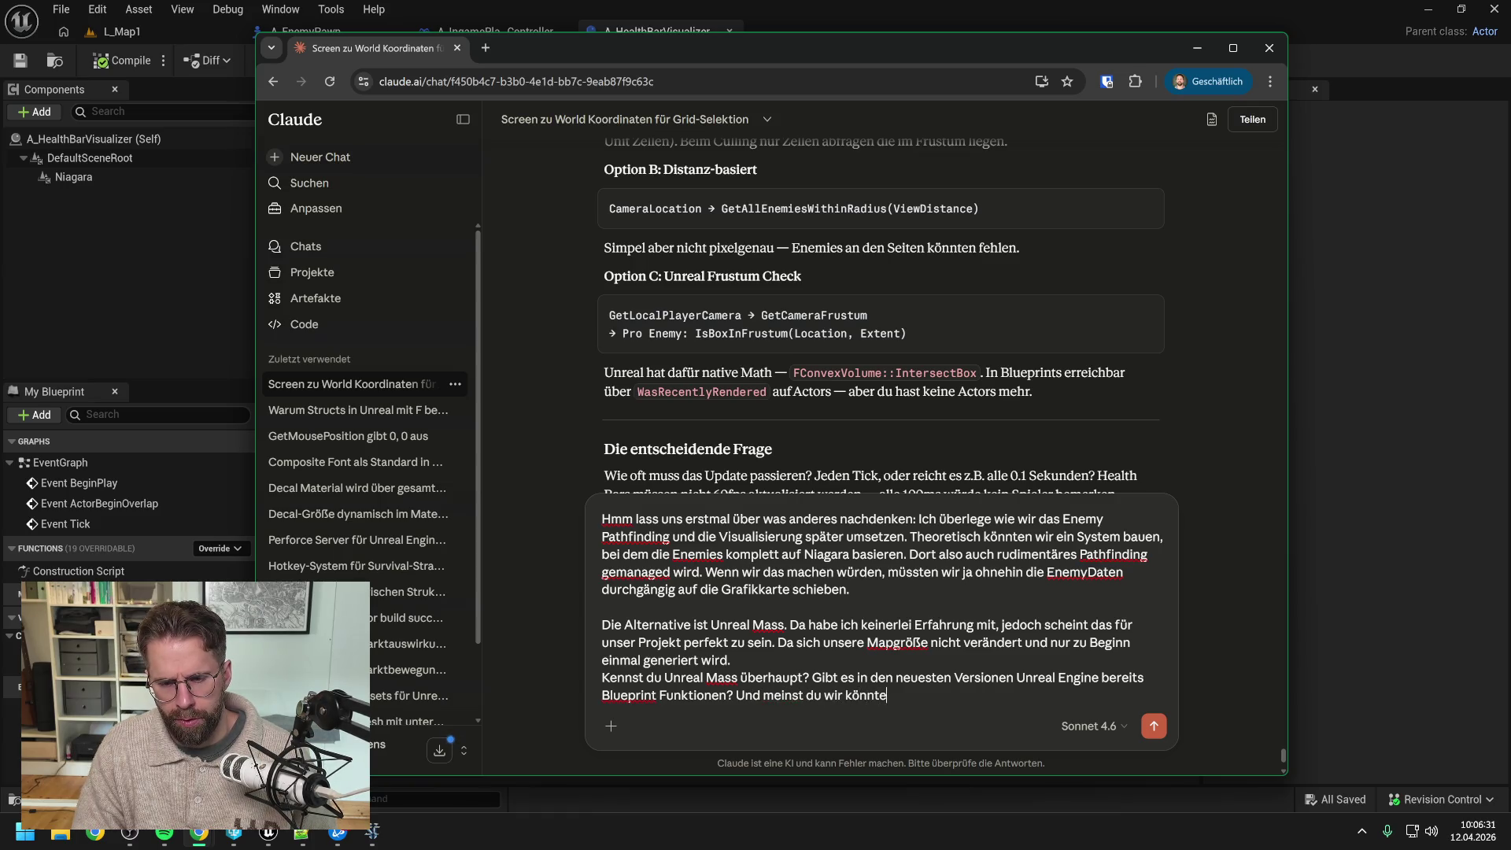
pyautogui.write('n gemeinsam ein')
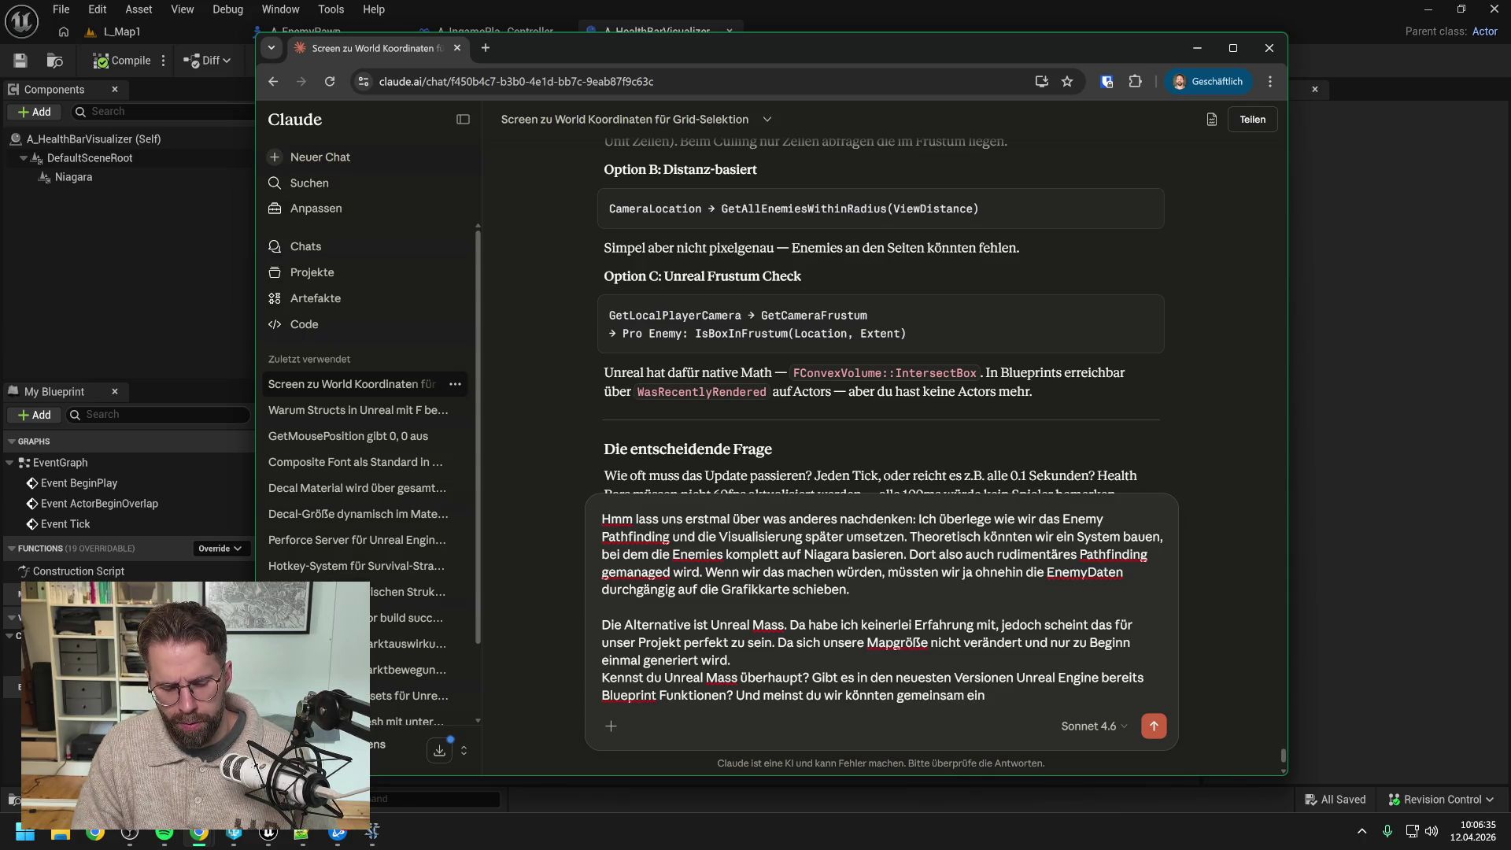
pyautogui.write(' S')
pyautogui.press('BackSpace')
pyautogui.write('U')
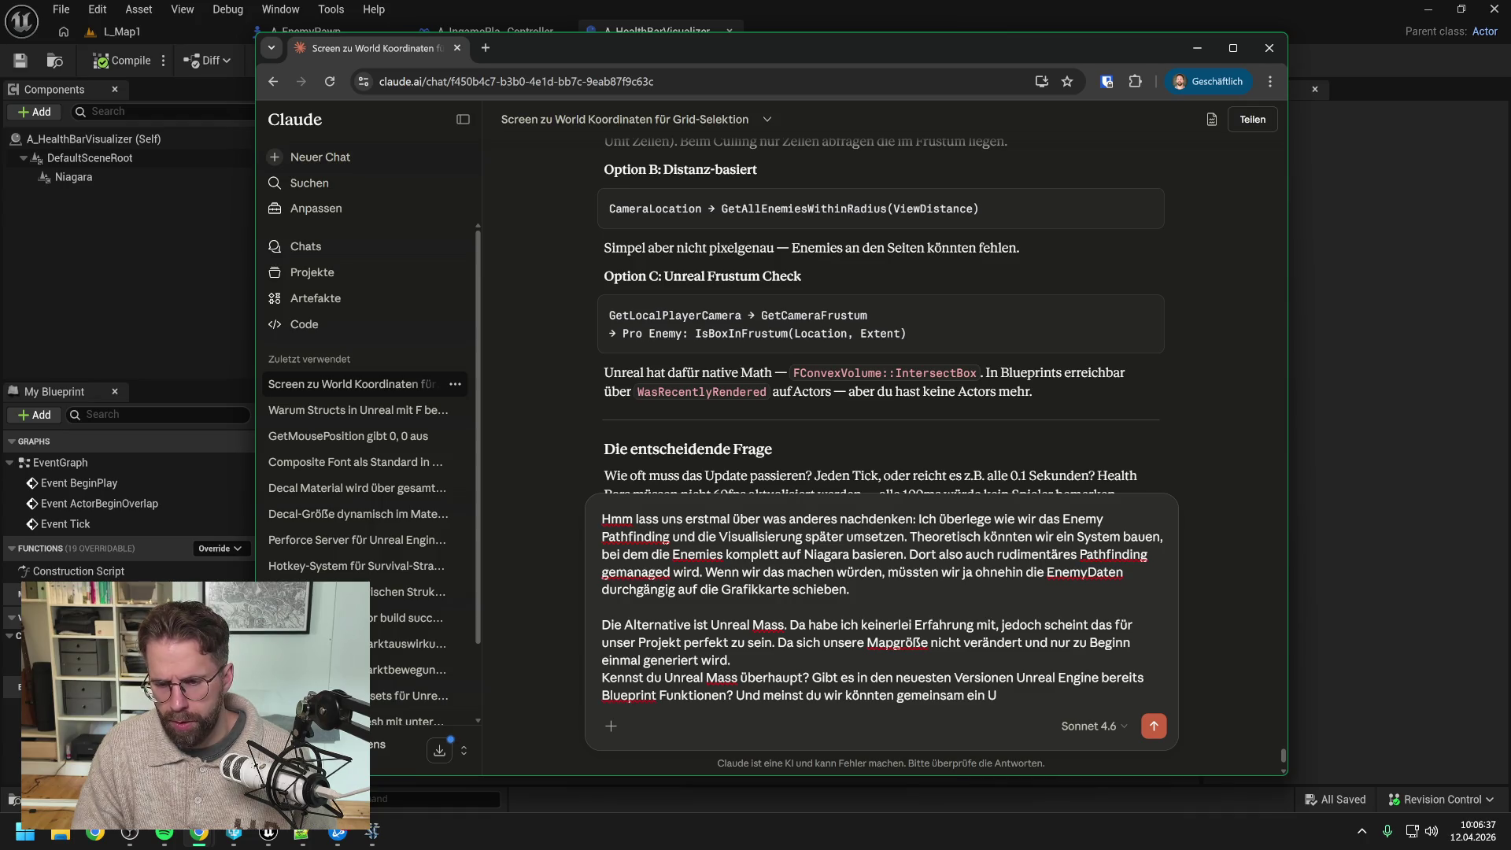
pyautogui.write('nreal Mass Ge')
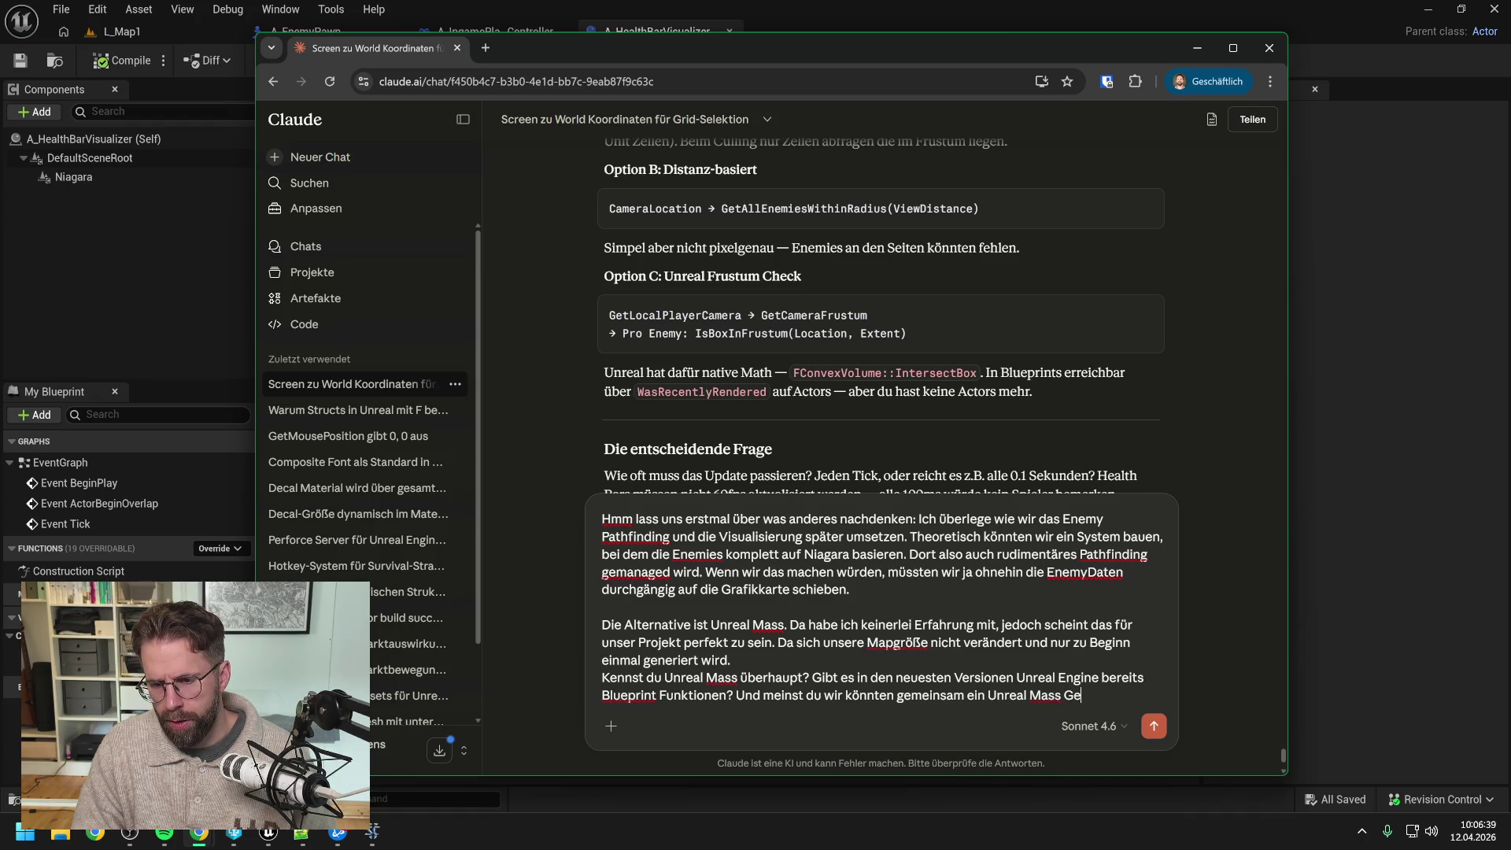
pyautogui.write('gnersystem')
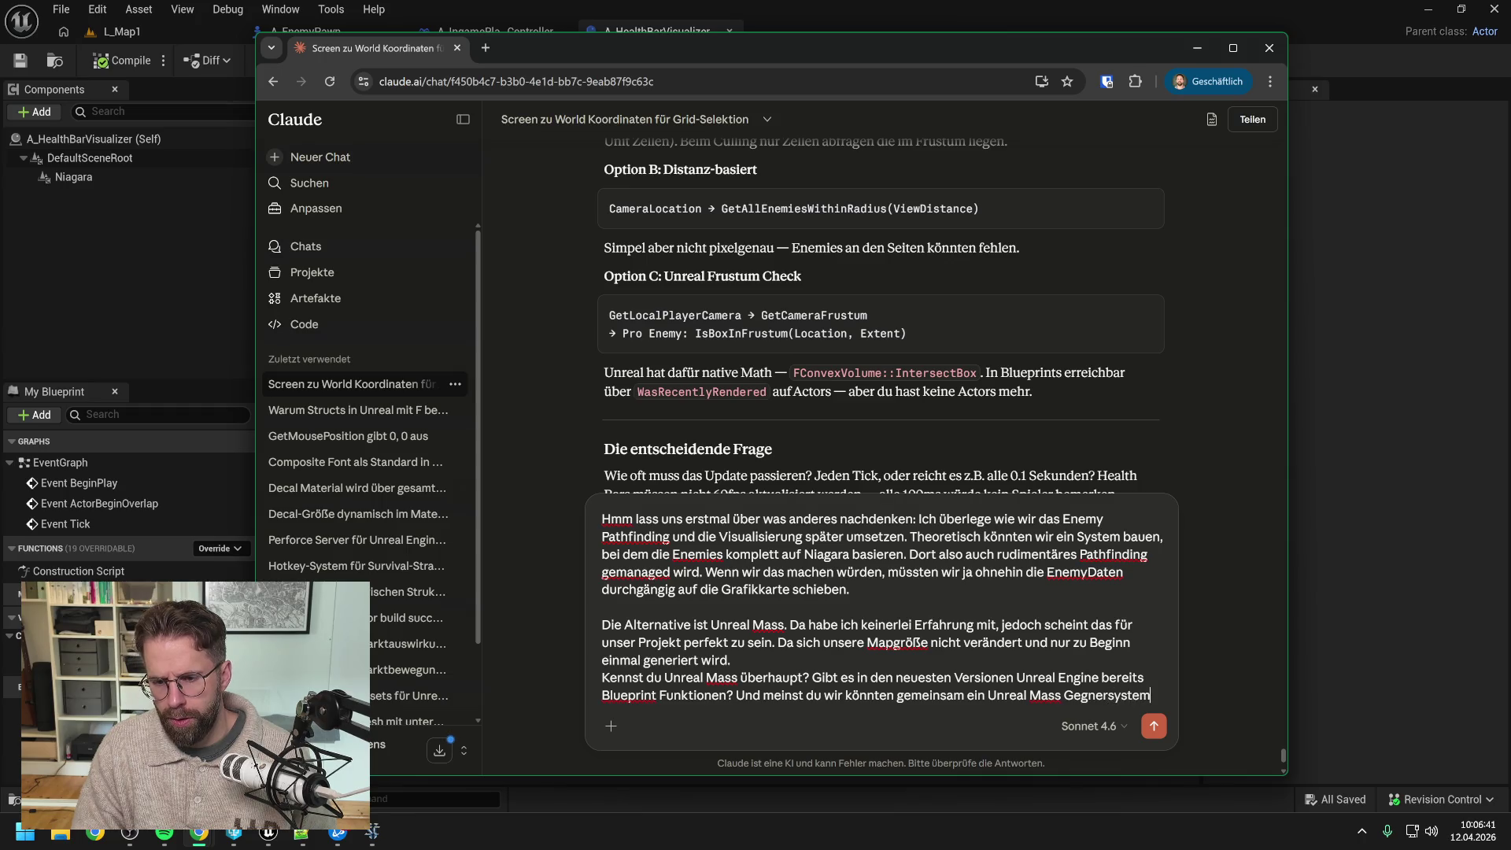
pyautogui.write(' für unser Spiel a')
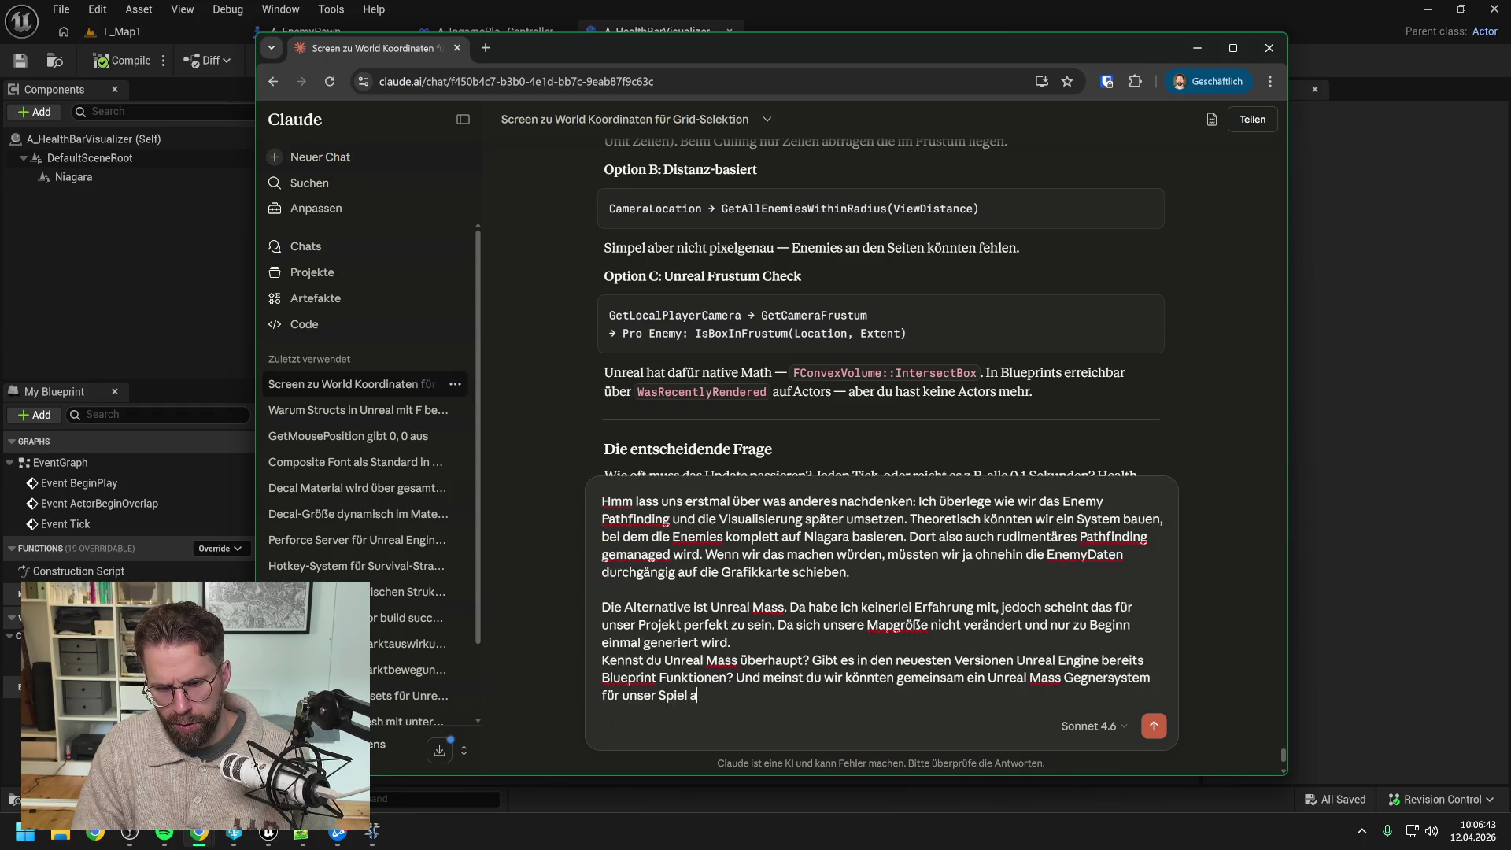
pyautogui.write('ufbauen?')
# Step: Send the Unreal Mass question and read the reply recommending FEnemy structs, ISMC and flow fields
pyautogui.press('Return')
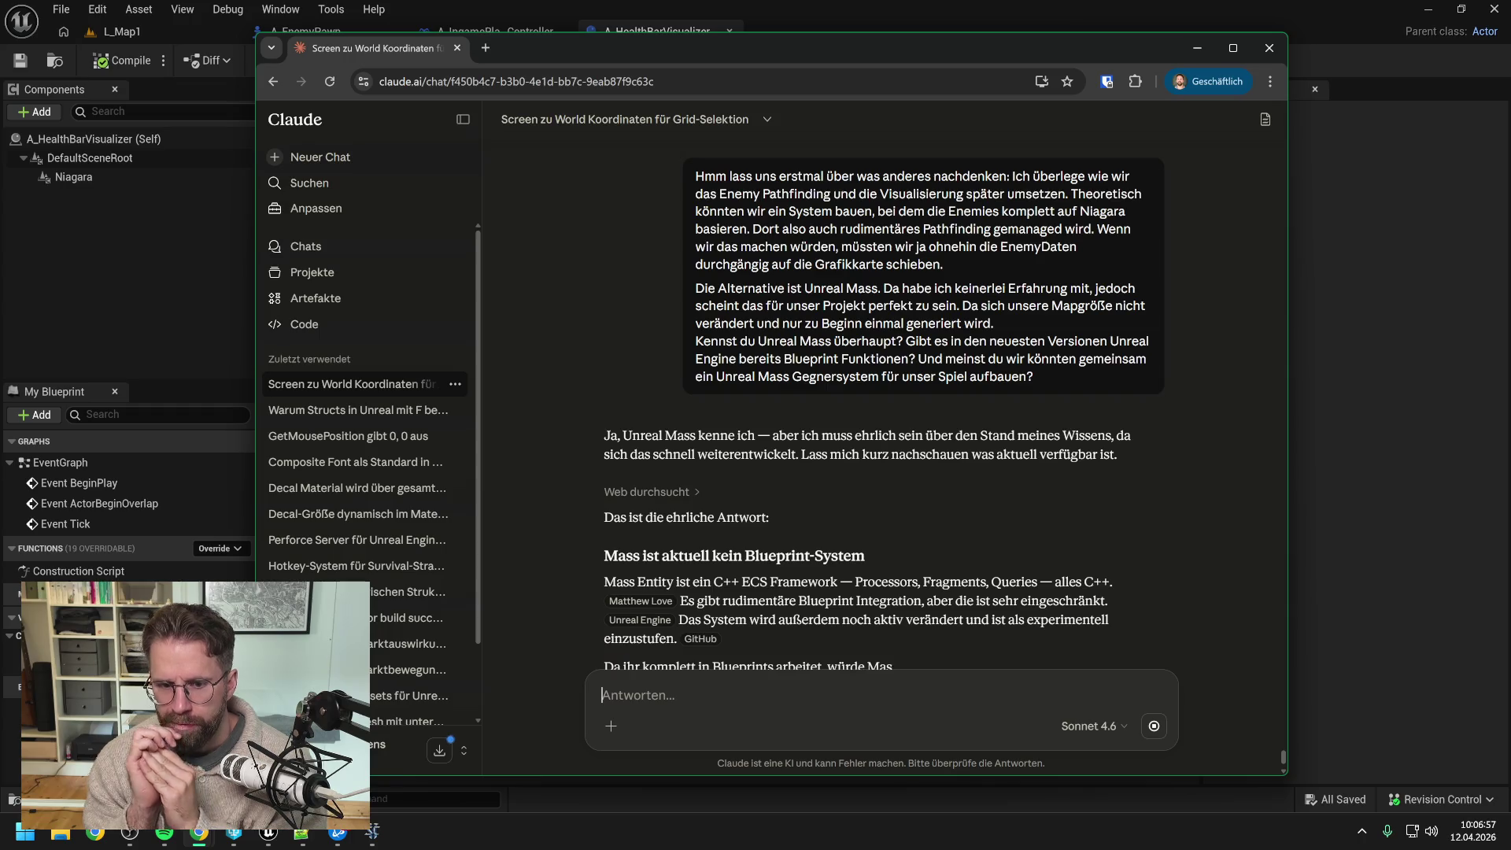
pyautogui.scroll(-3, 839, 484)
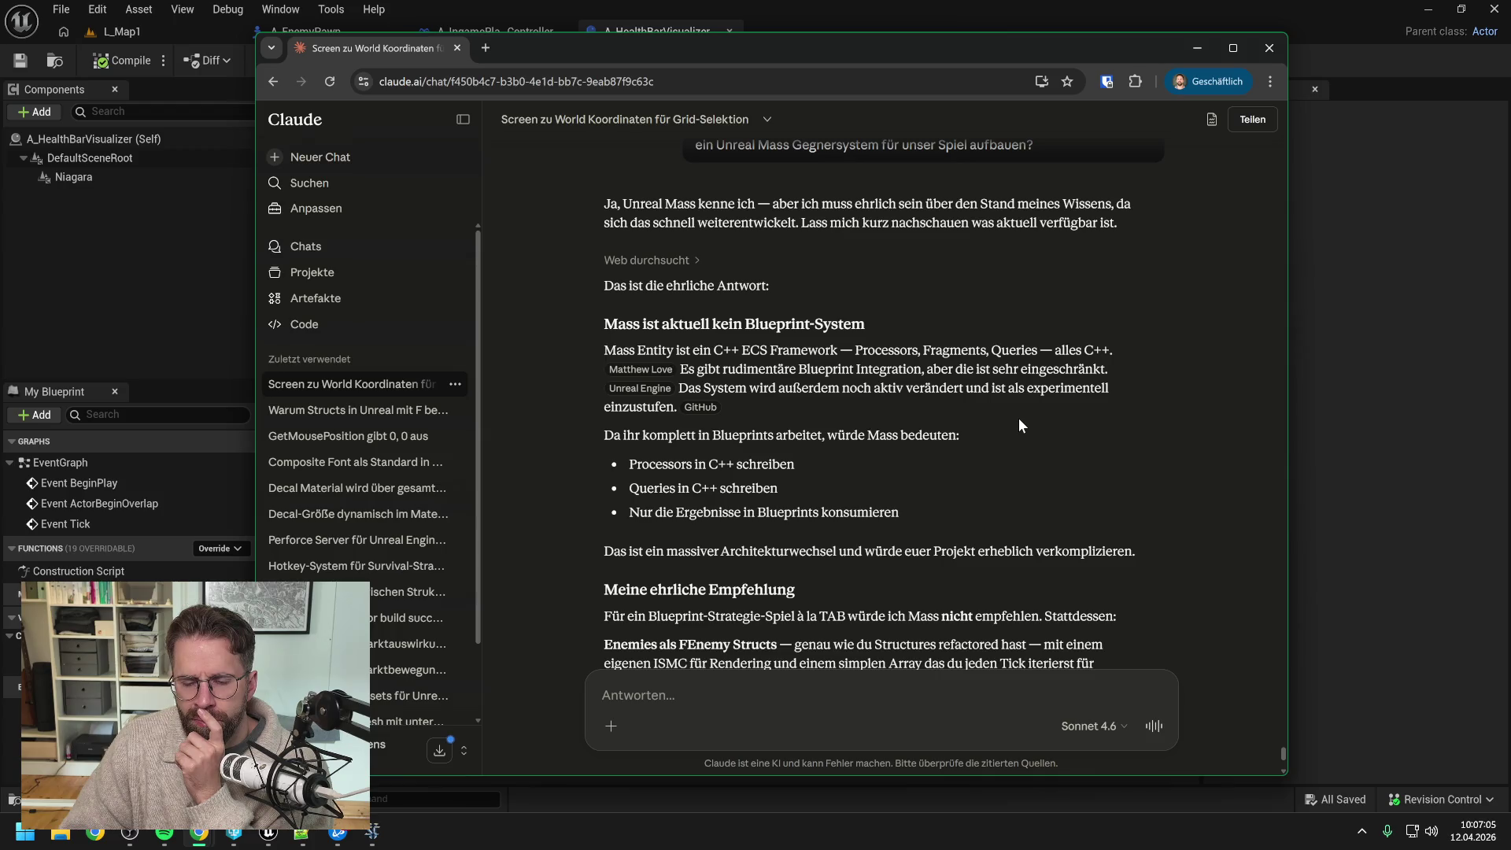
pyautogui.scroll(-1, 1019, 419)
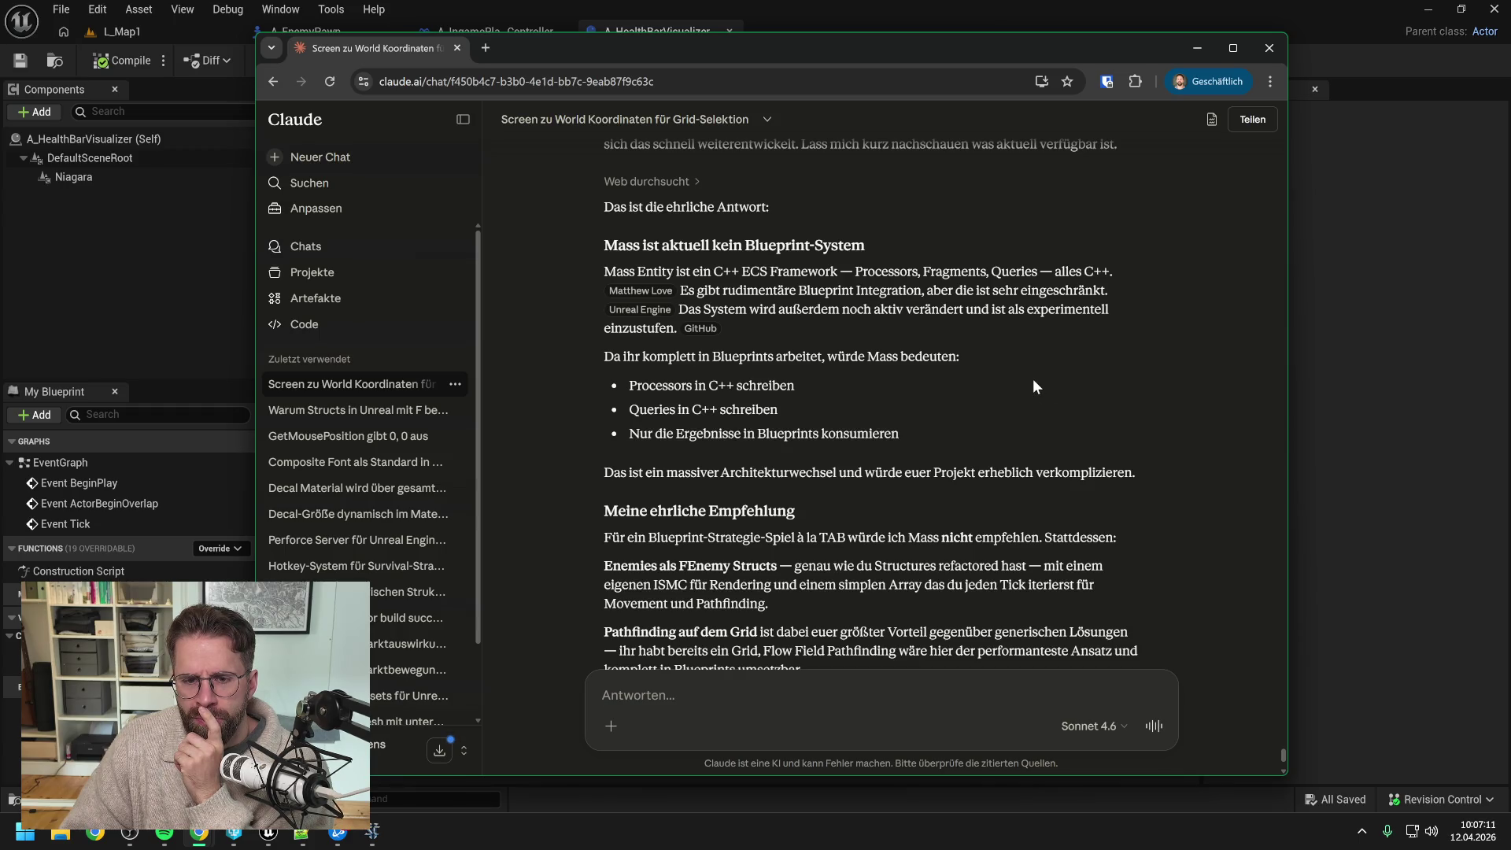
pyautogui.scroll(-1, 1034, 381)
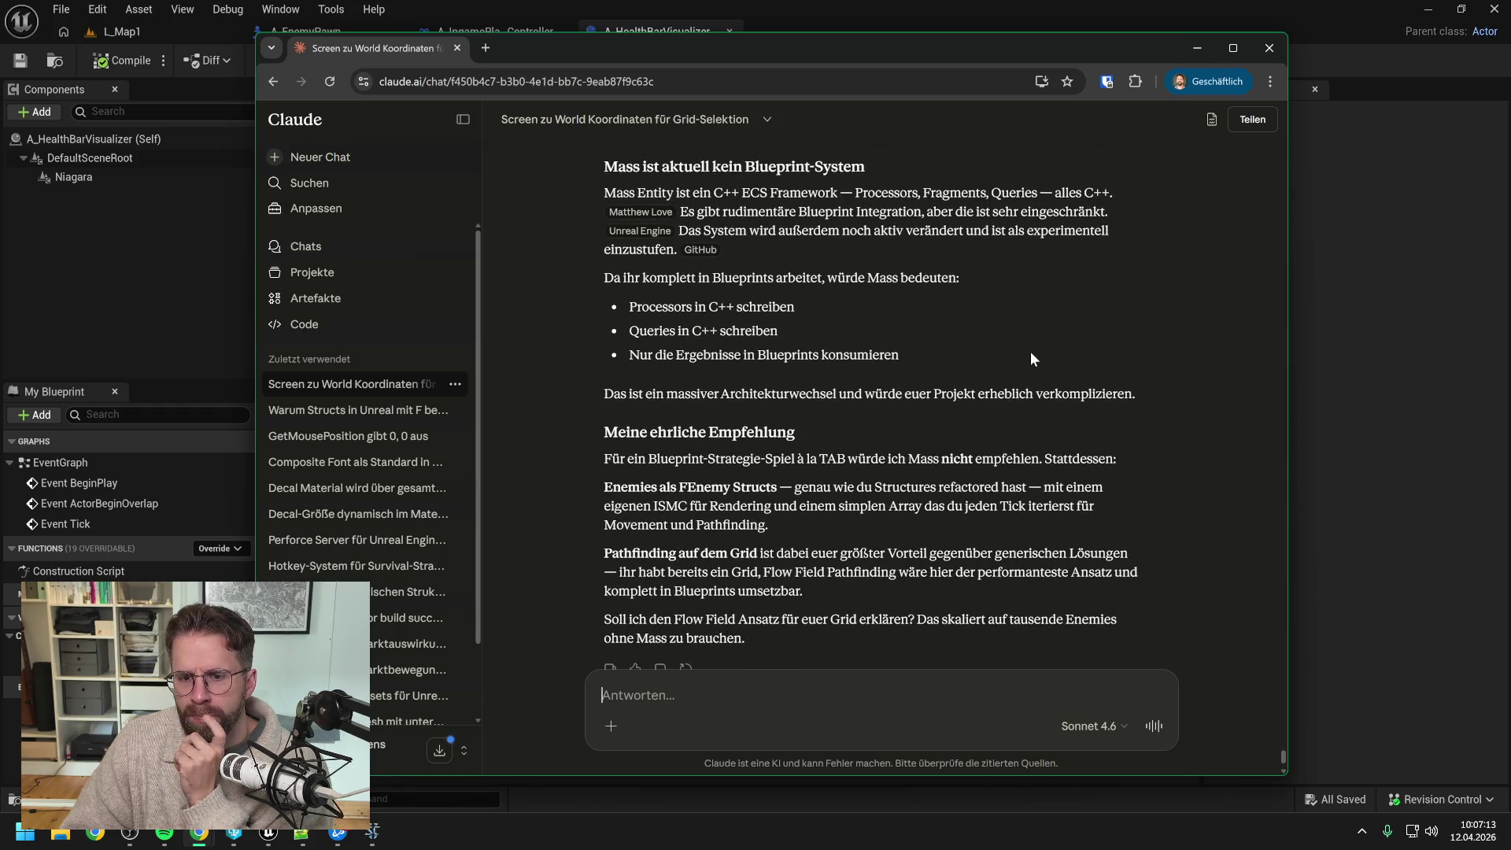
pyautogui.scroll(-1, 1029, 335)
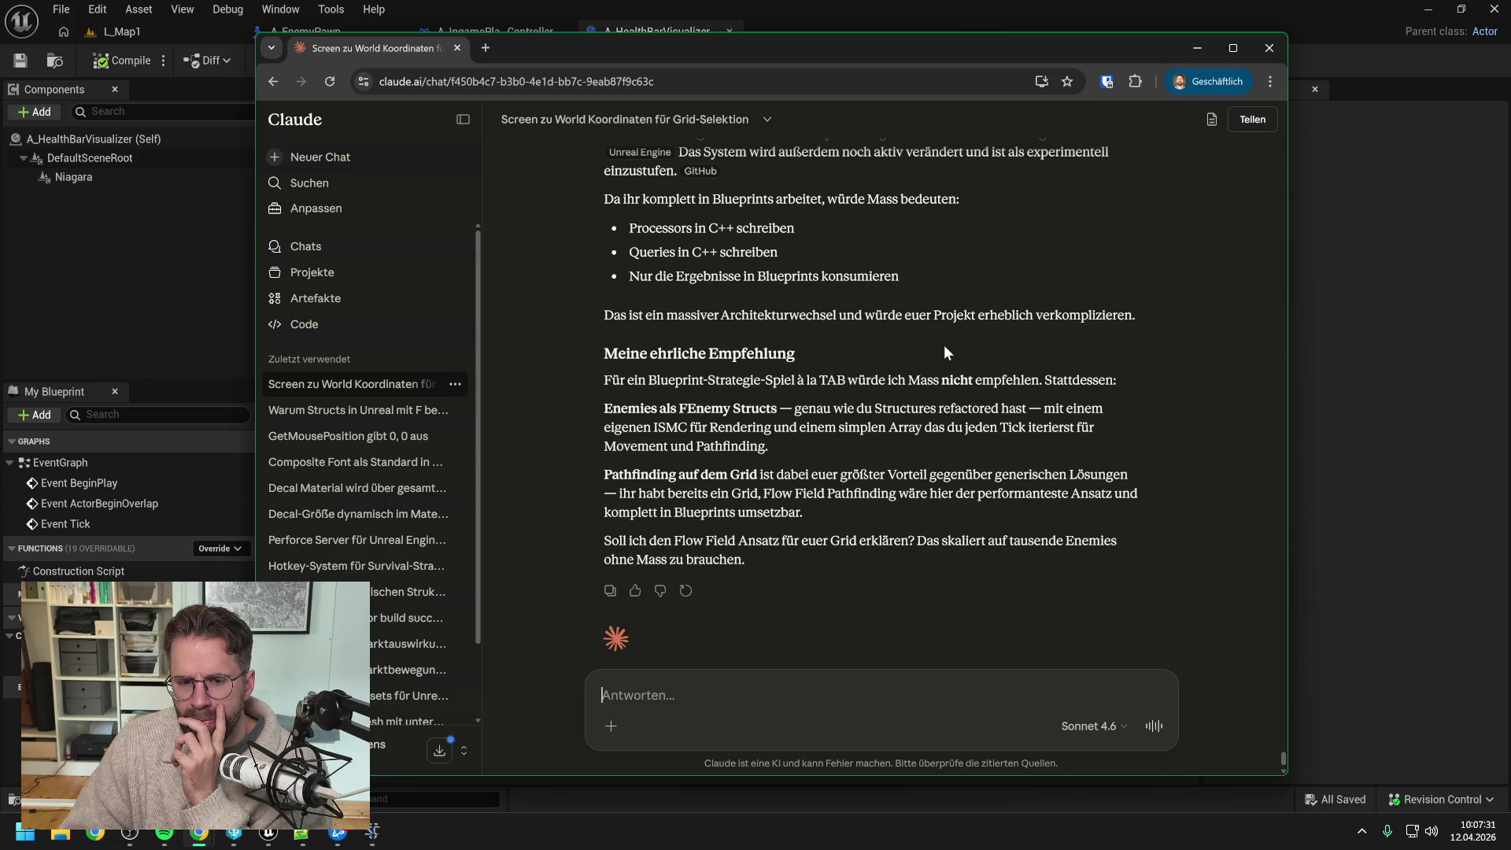
pyautogui.scroll(-1, 943, 345)
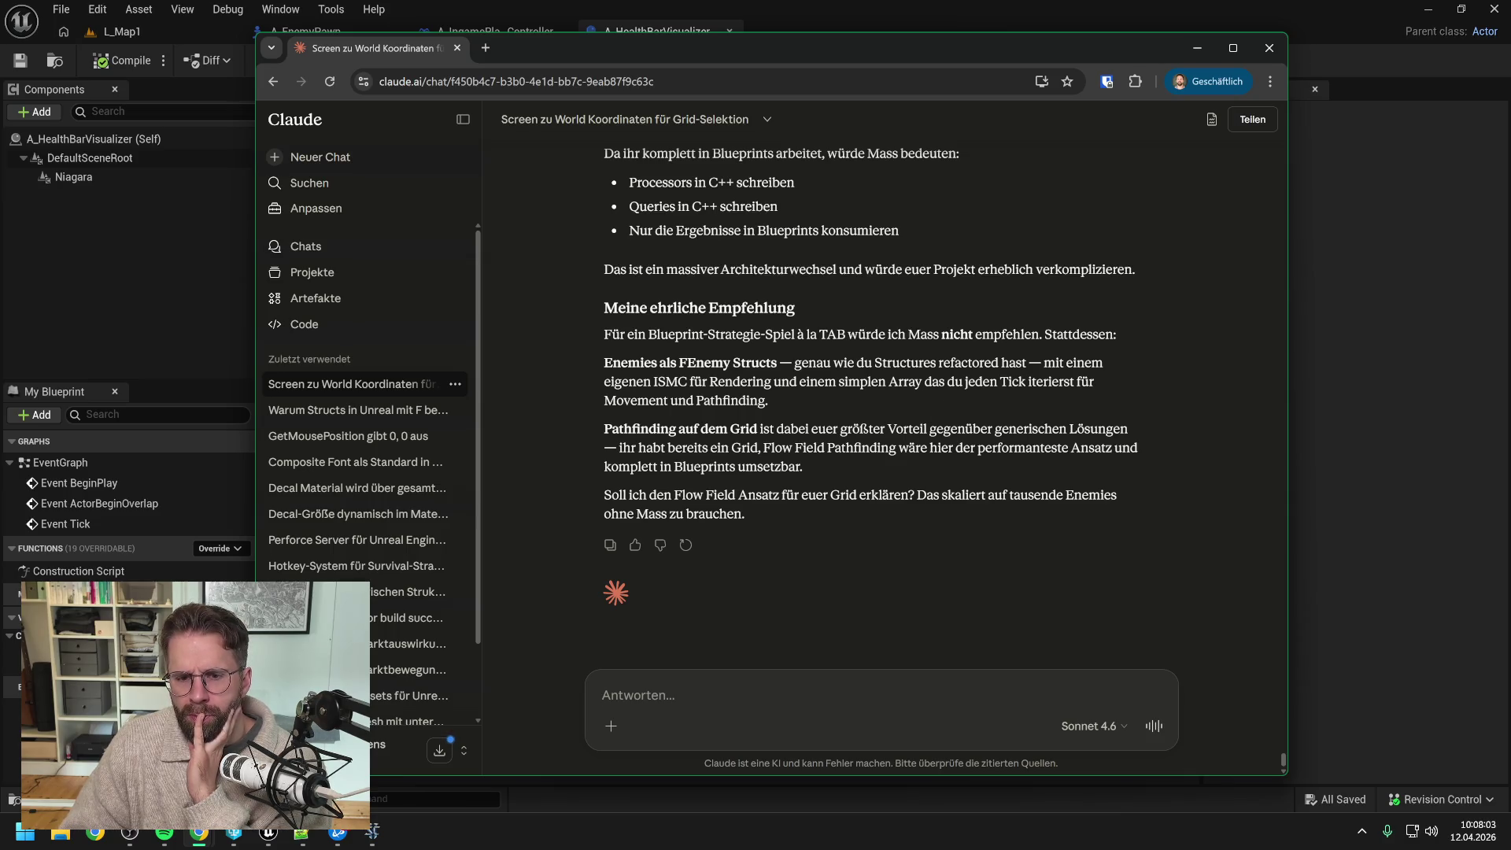
# Step: Ask how animated enemies can work with Instanced Static Meshes and read the Vertex Animation Texture answer
pyautogui.write('I')
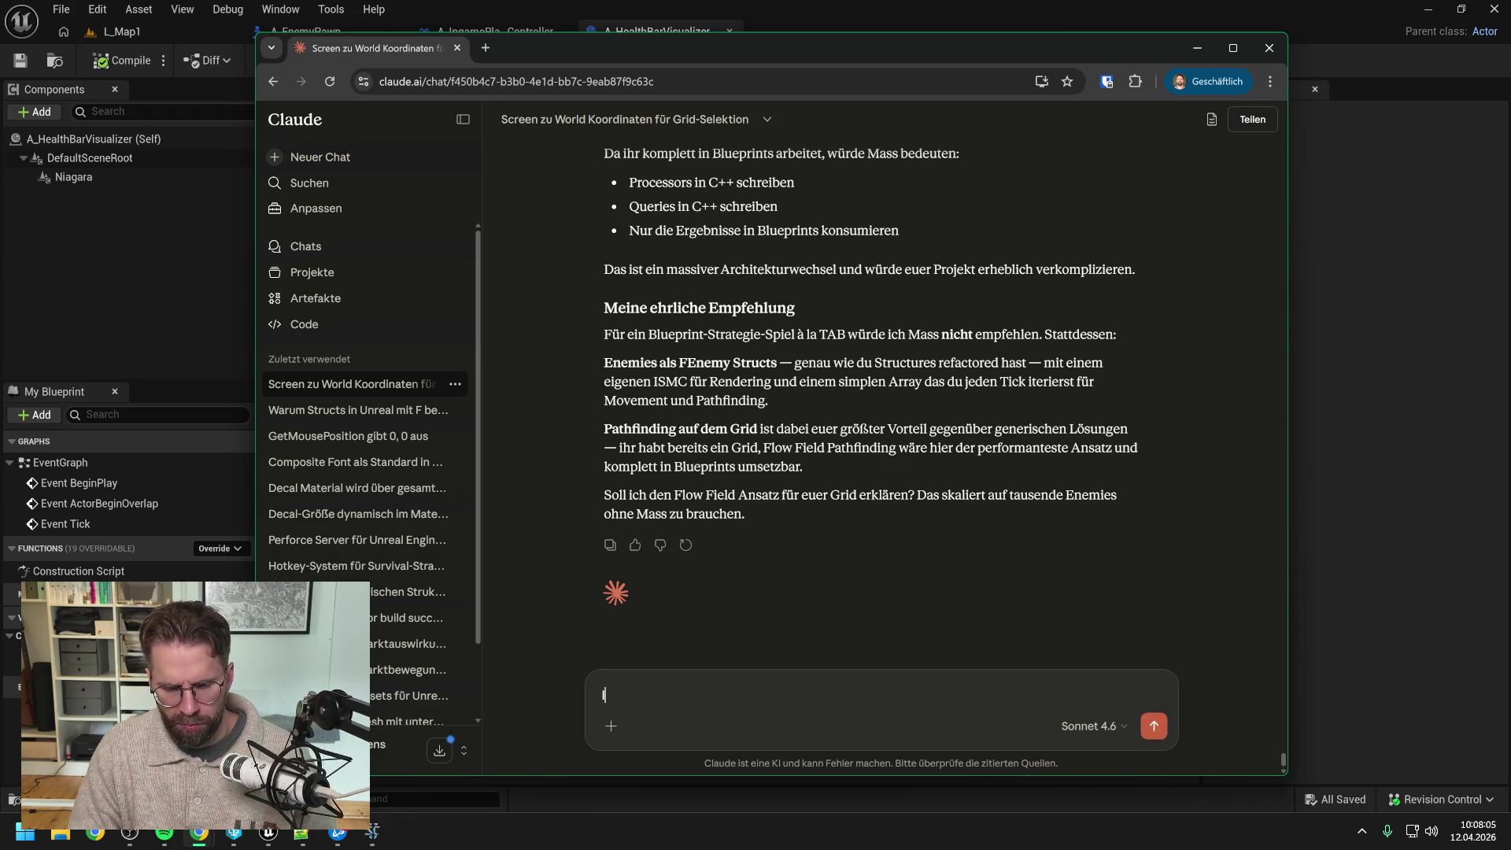
pyautogui.write('ch kann ja')
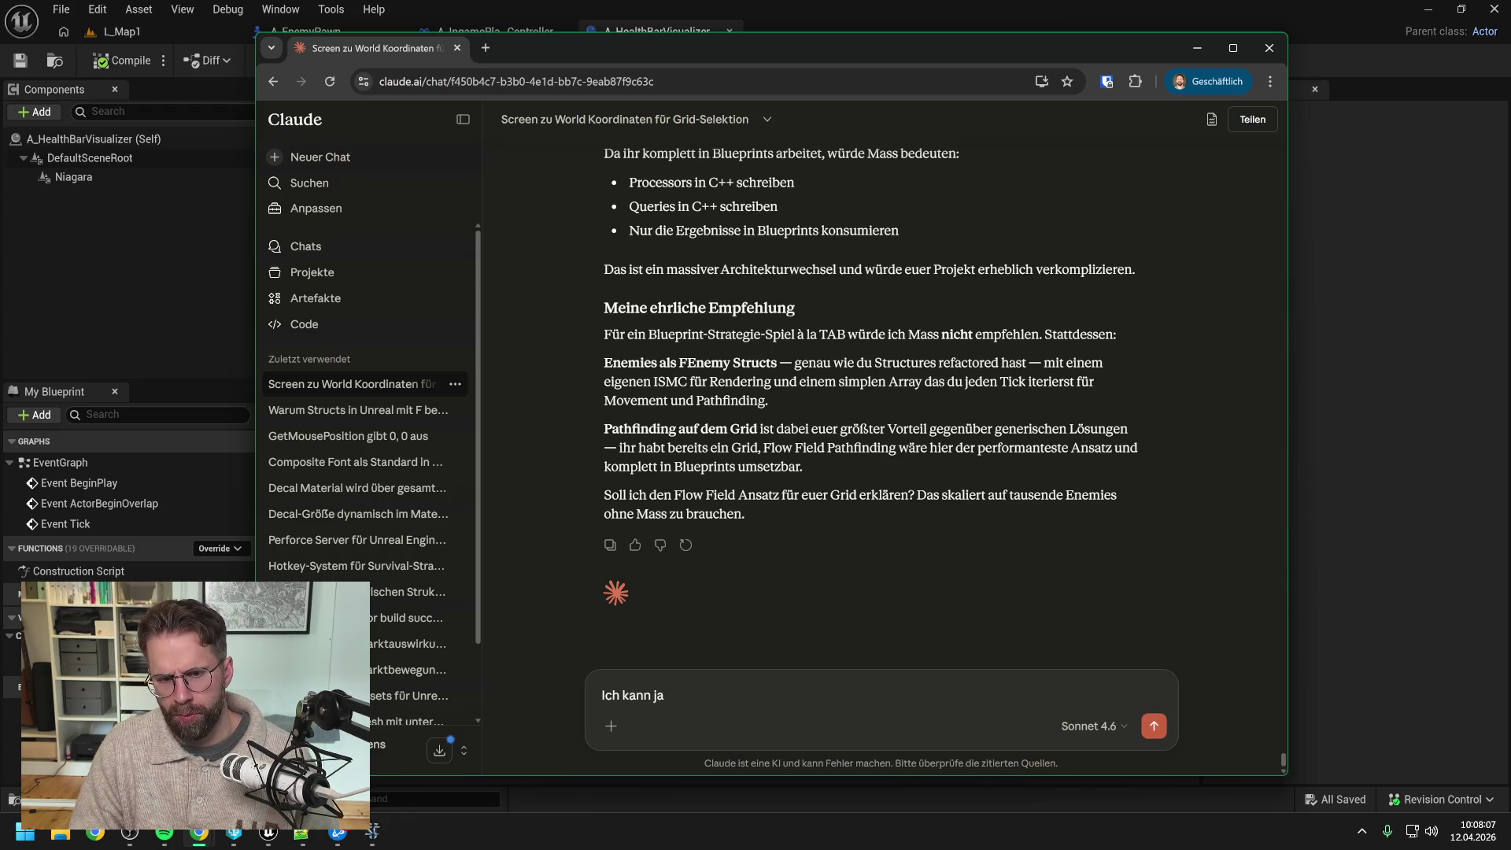
pyautogui.write(' Enemies s')
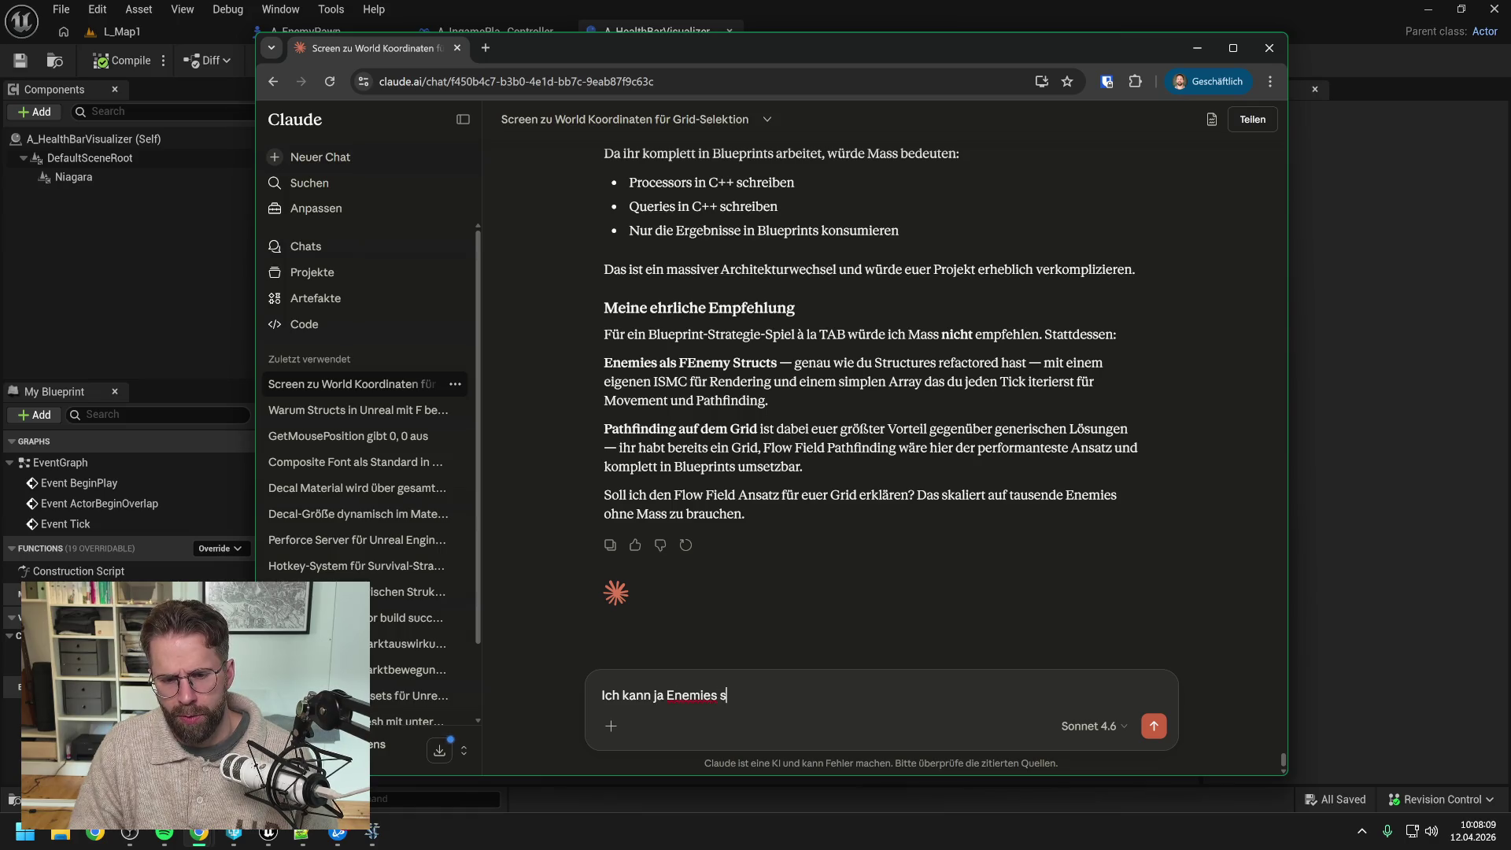
pyautogui.write('chlecht mit ')
pyautogui.write('In')
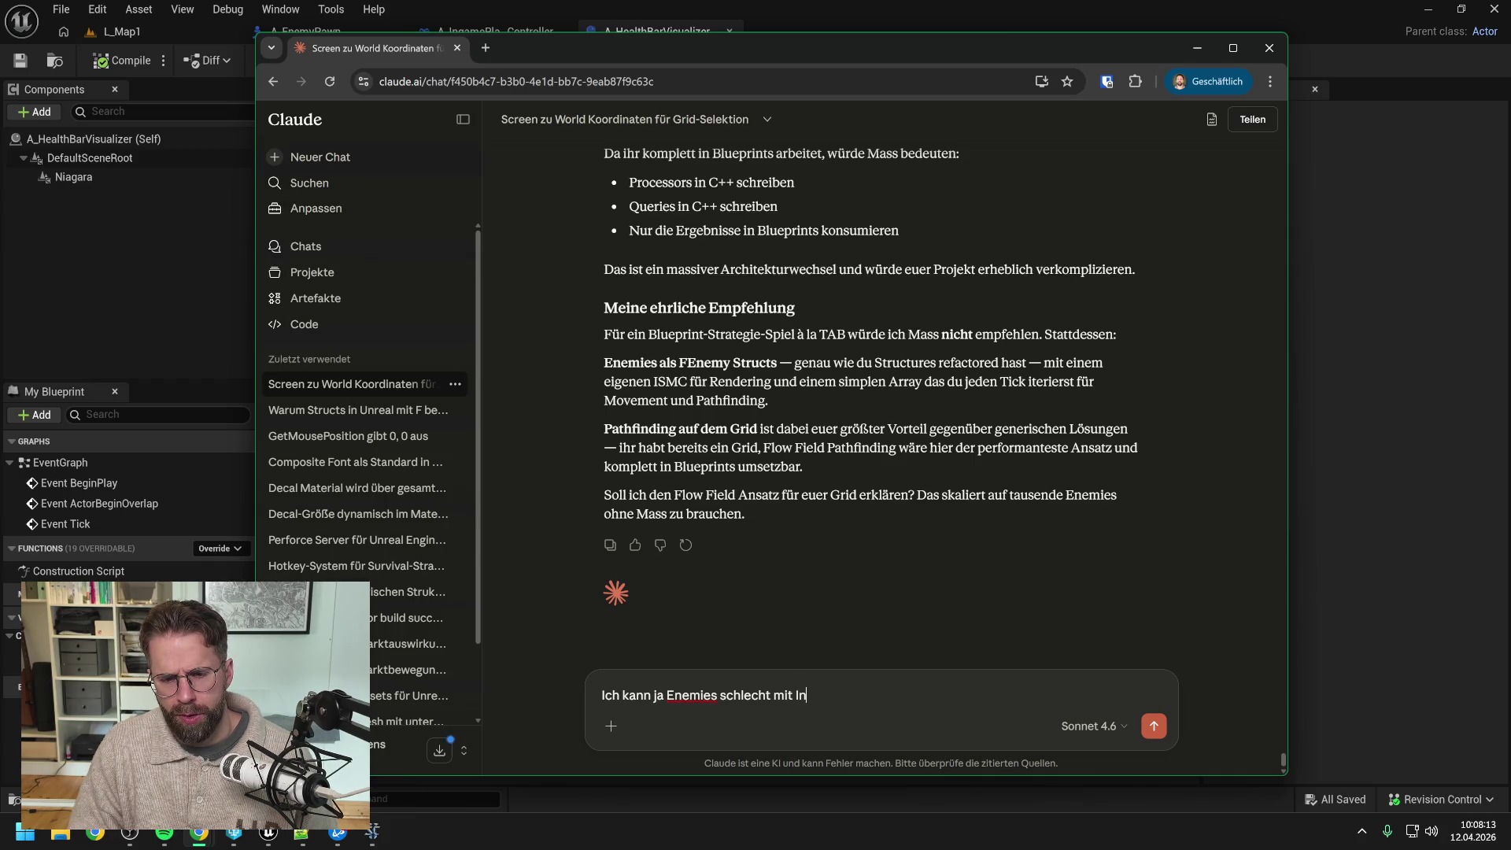
pyautogui.write('stanced Stati')
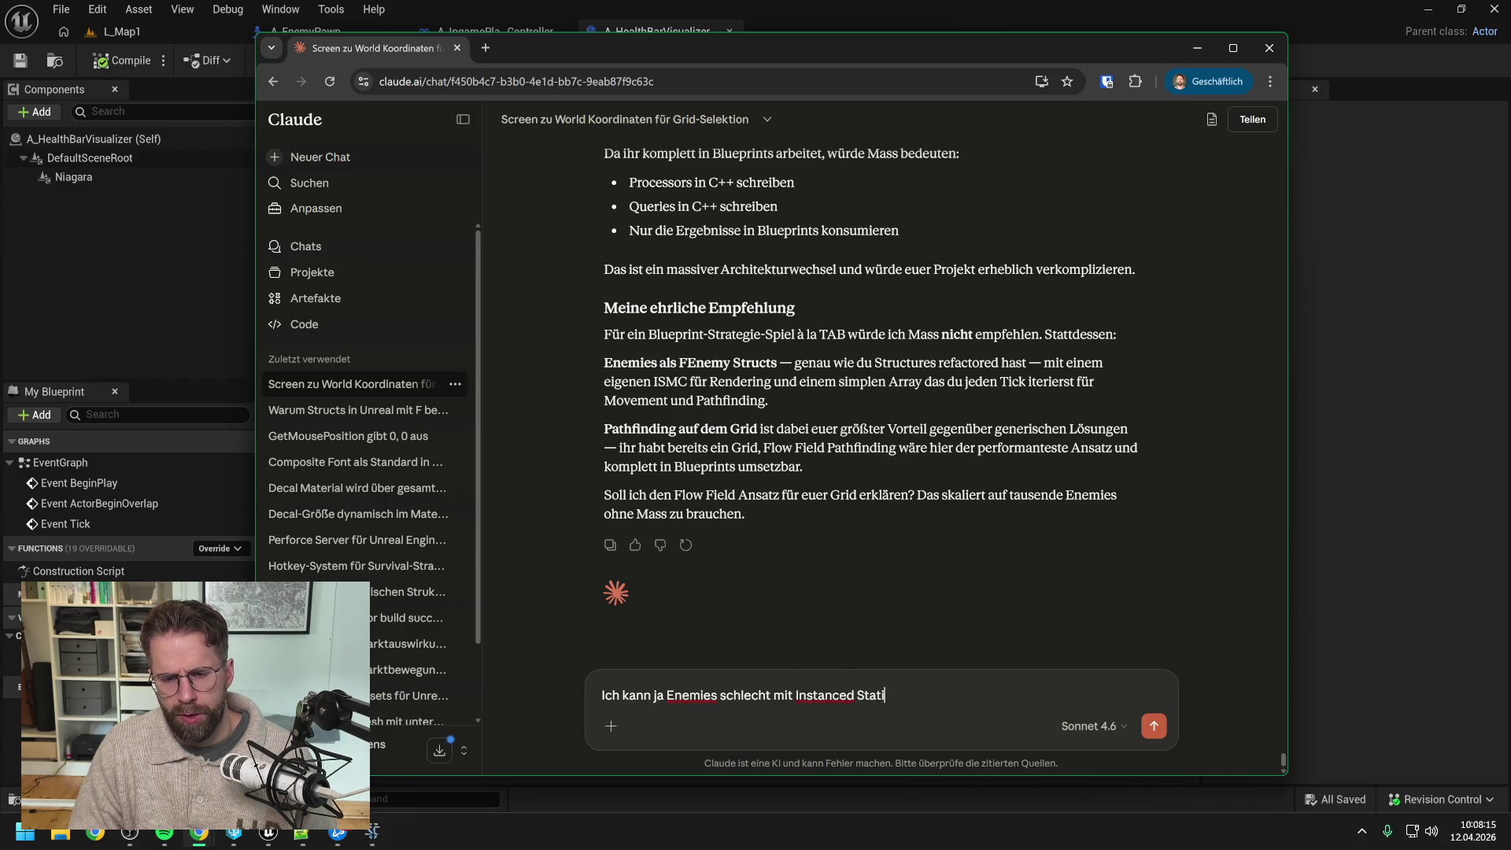
pyautogui.write('c Meshes mache')
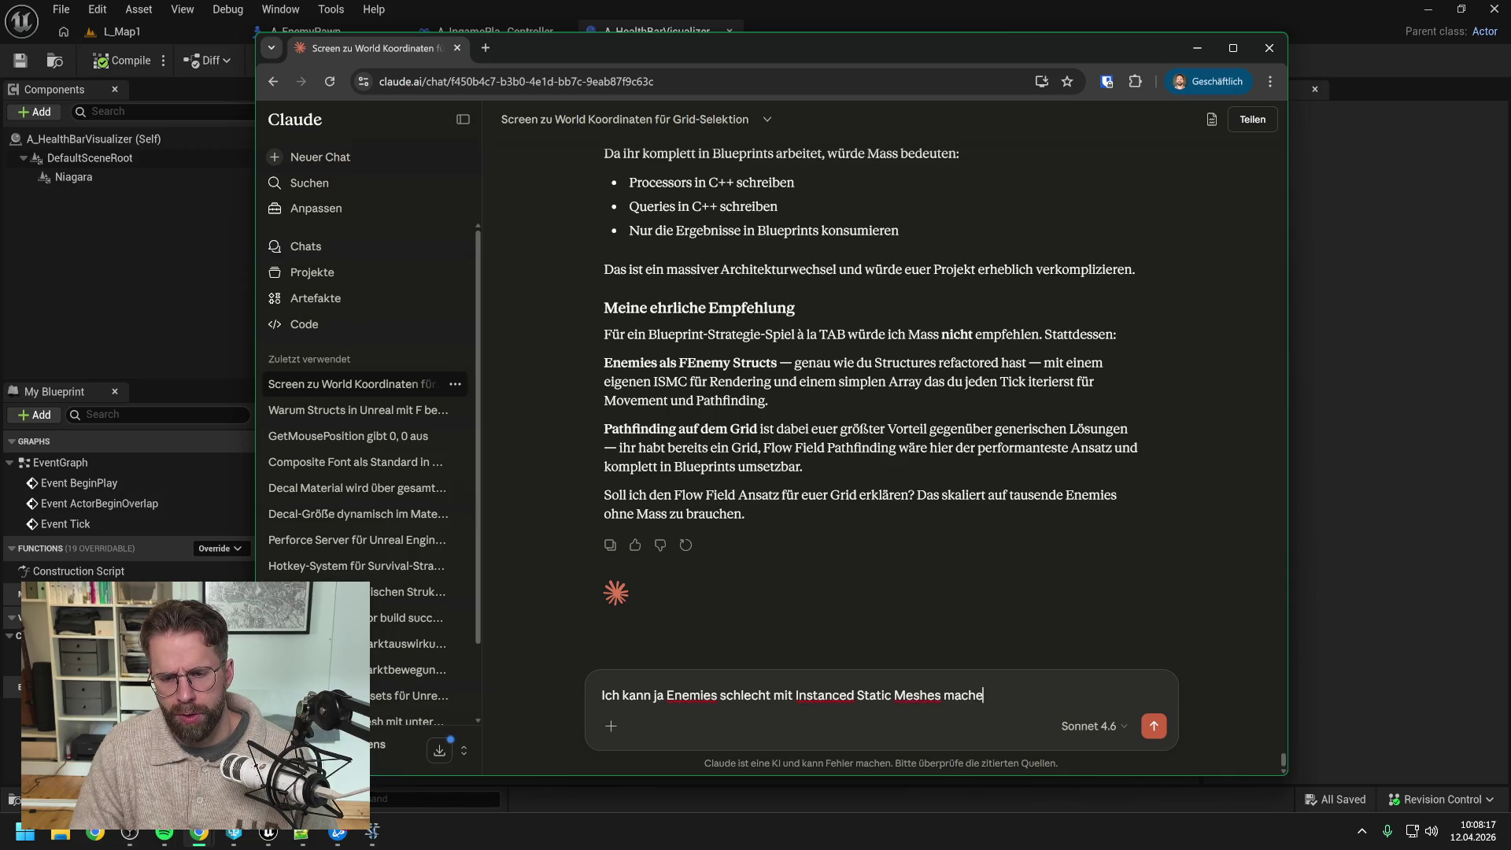
pyautogui.write('n, die sollen ja auc')
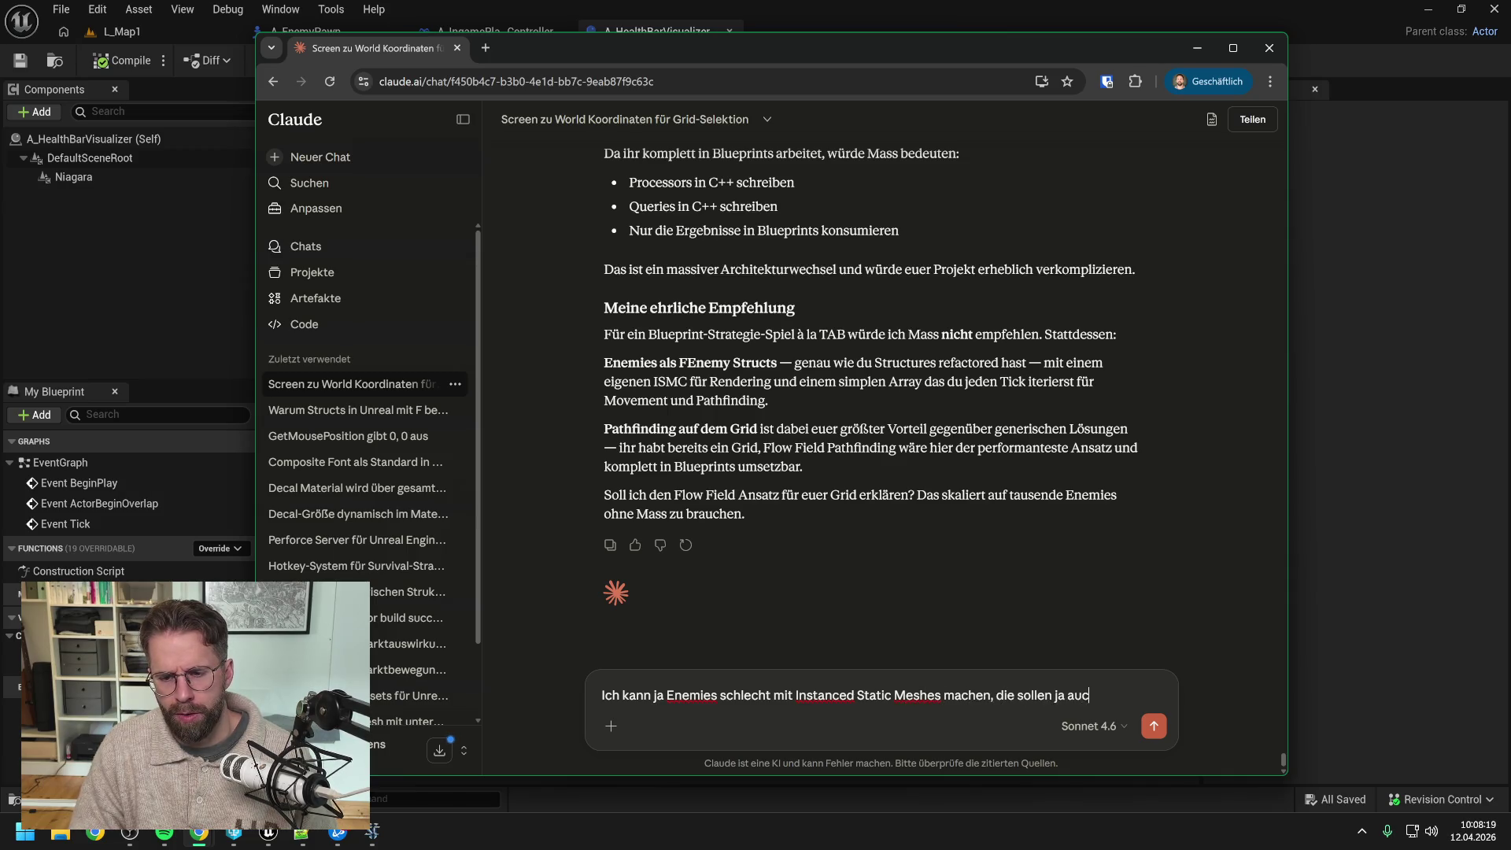
pyautogui.write('h animiert sein')
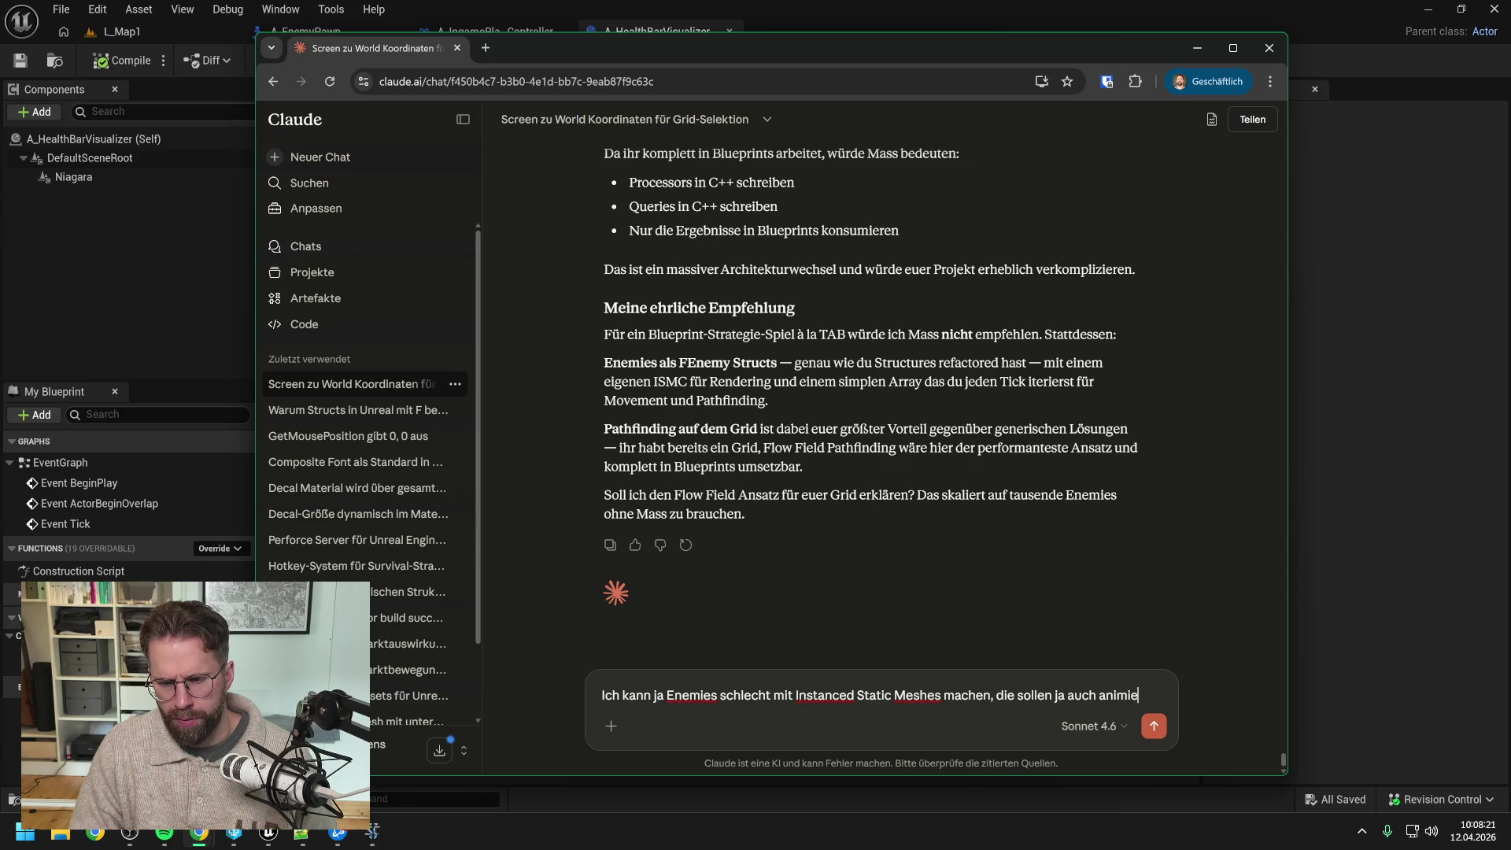
pyautogui.press('Return')
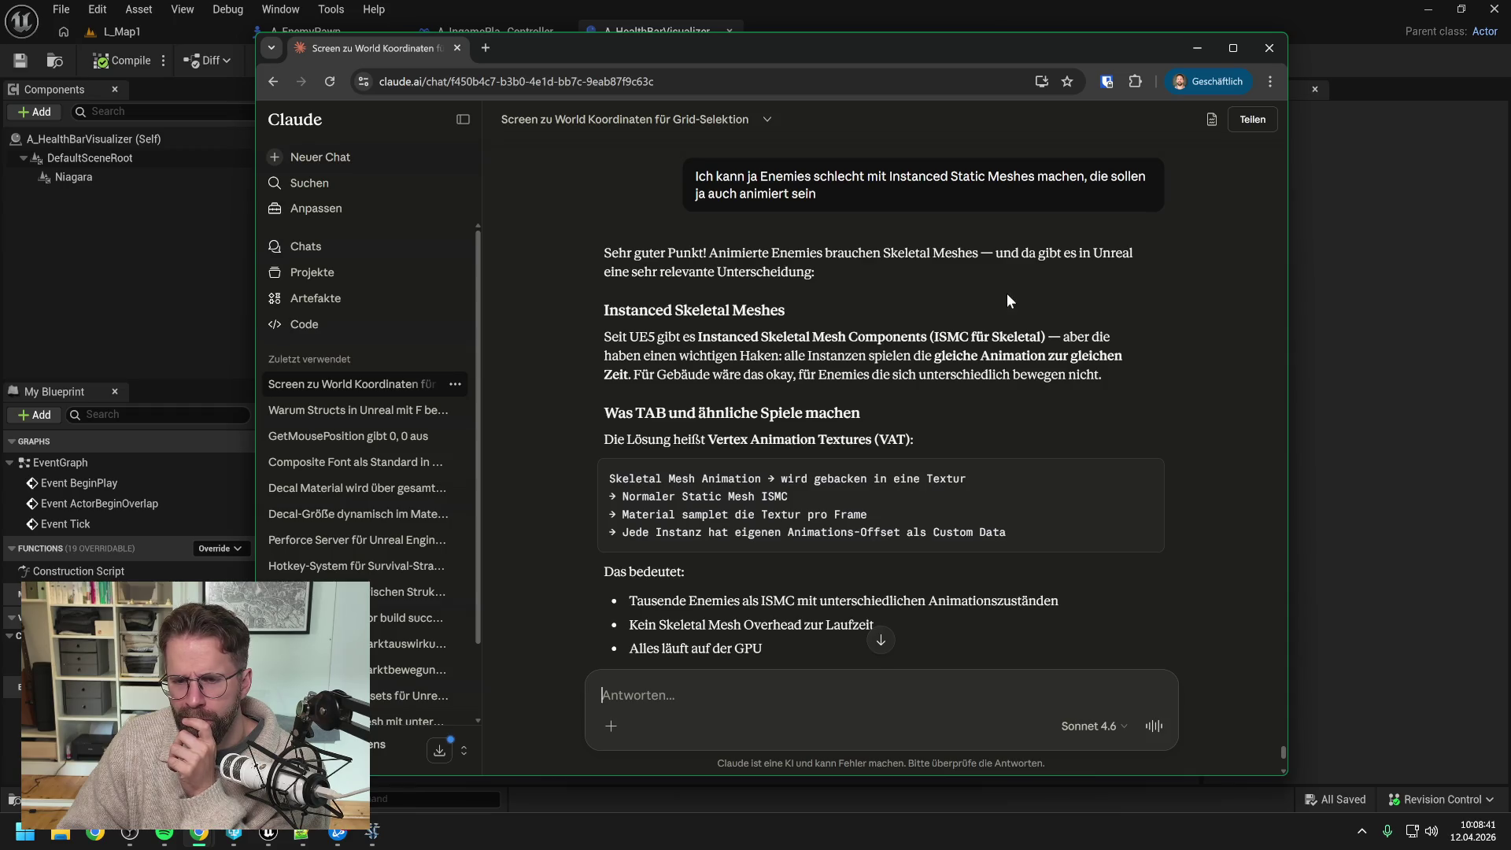
pyautogui.scroll(-1, 1001, 294)
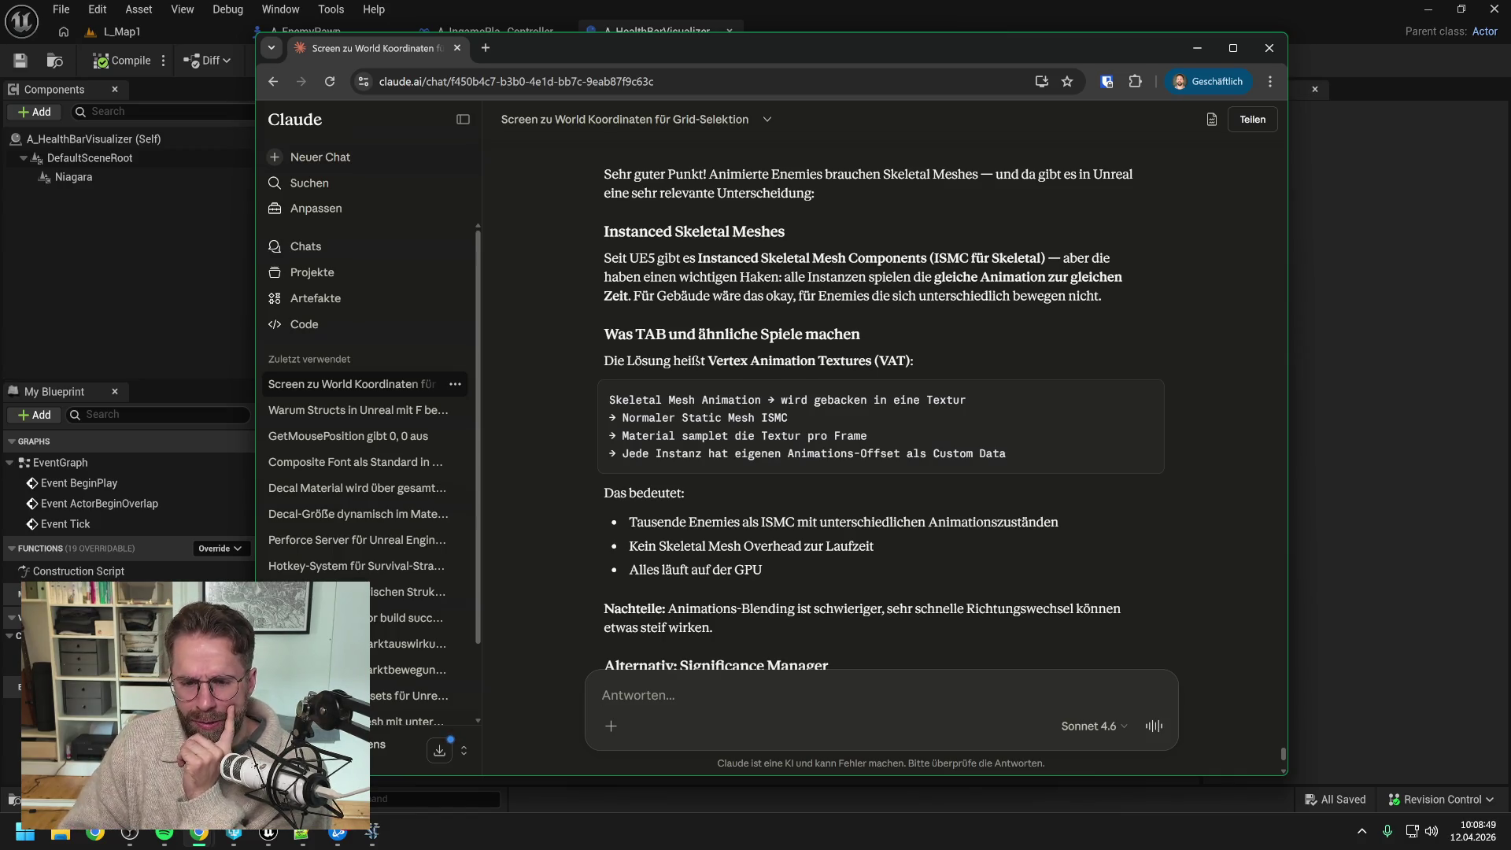
pyautogui.scroll(-1, 876, 355)
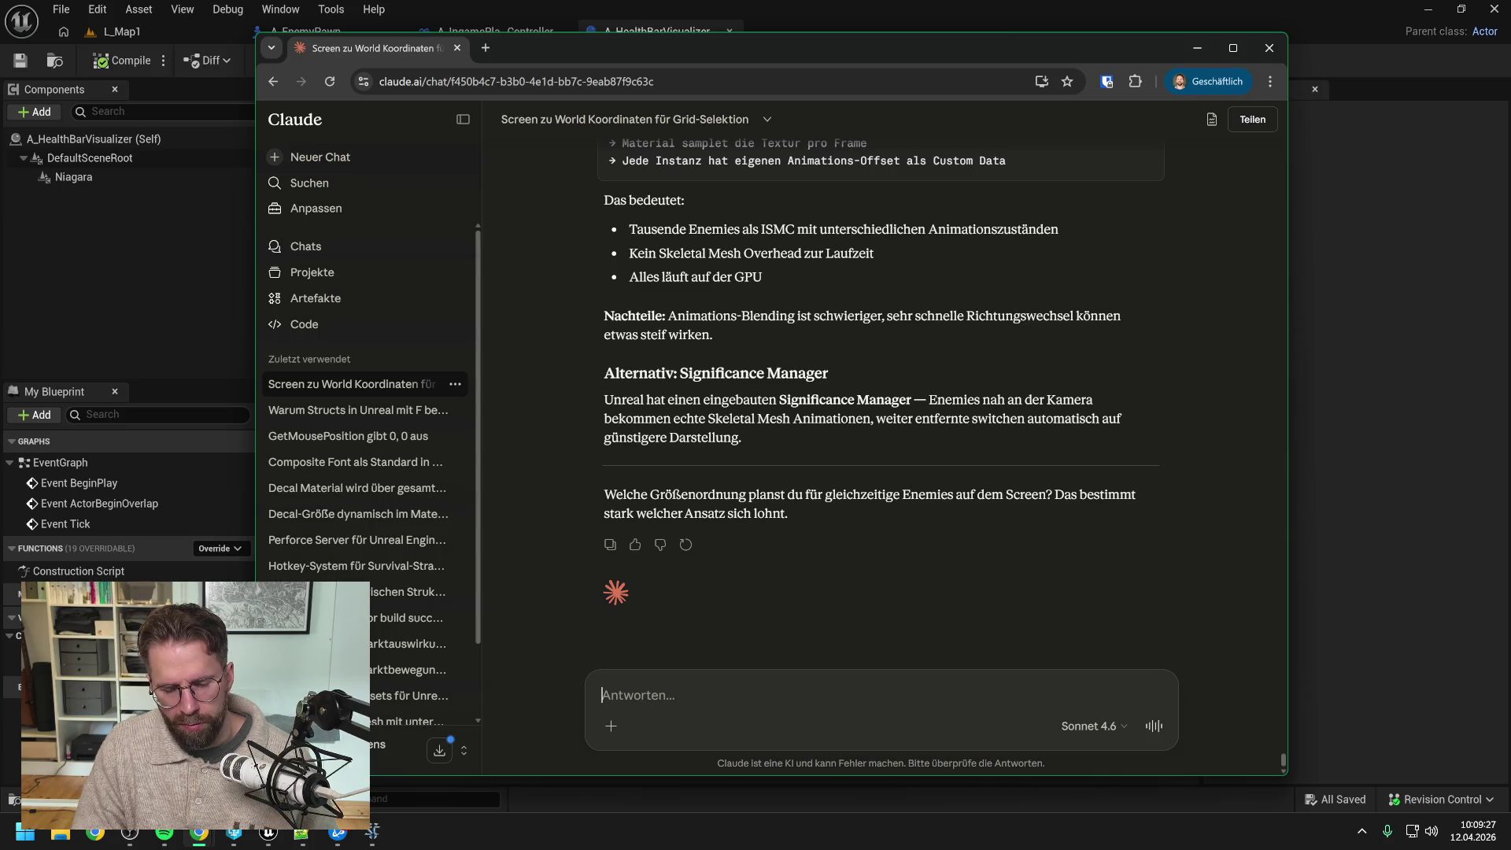
# Step: Point out They Are Billions shows 1000+ enemies at once and read the VAT-plus-Niagara reply
pyautogui.write('bei They Are B')
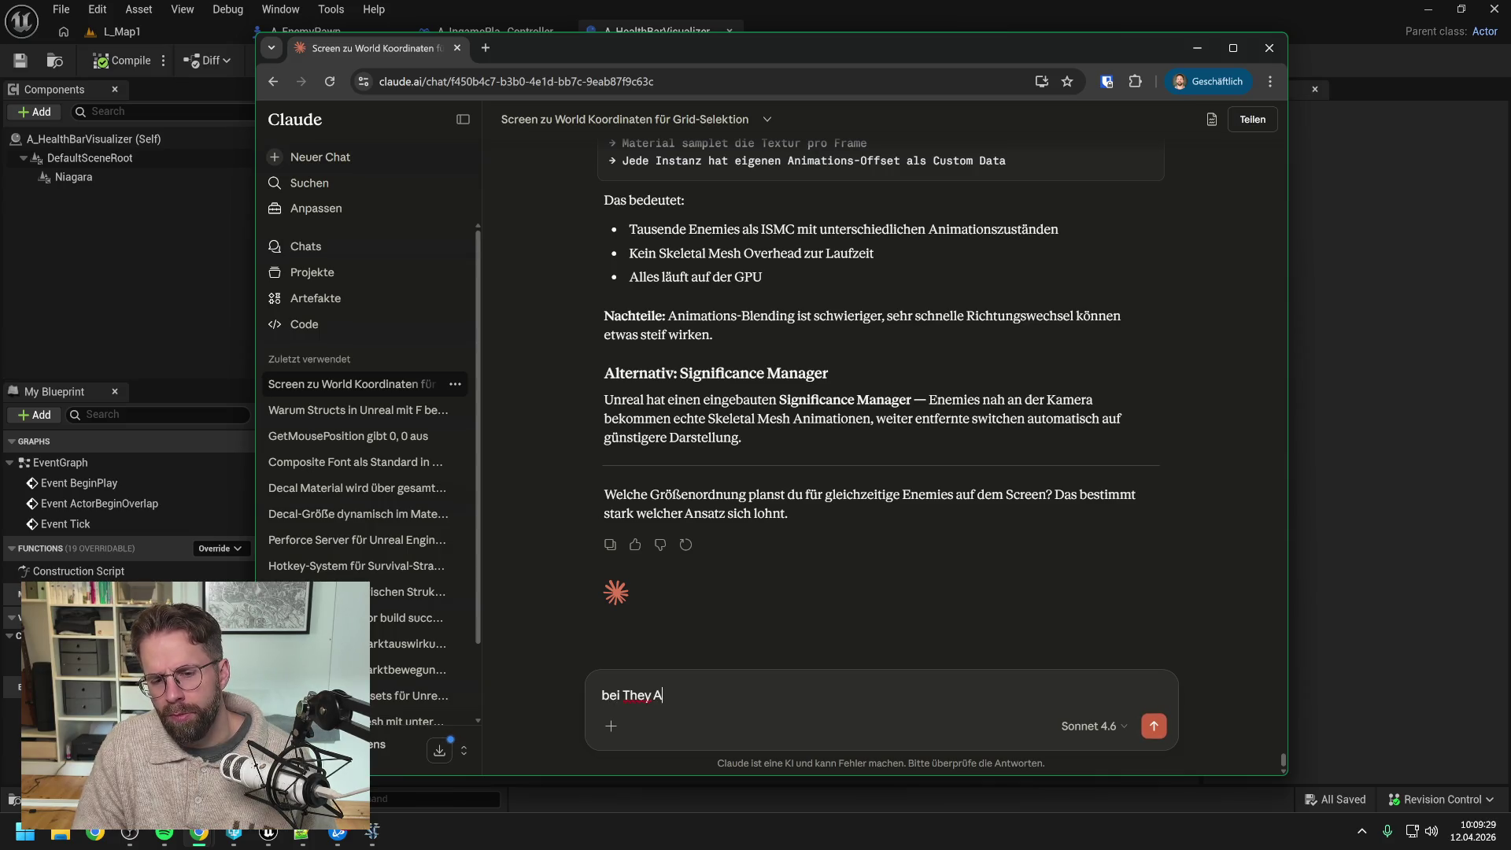
pyautogui.write('illio')
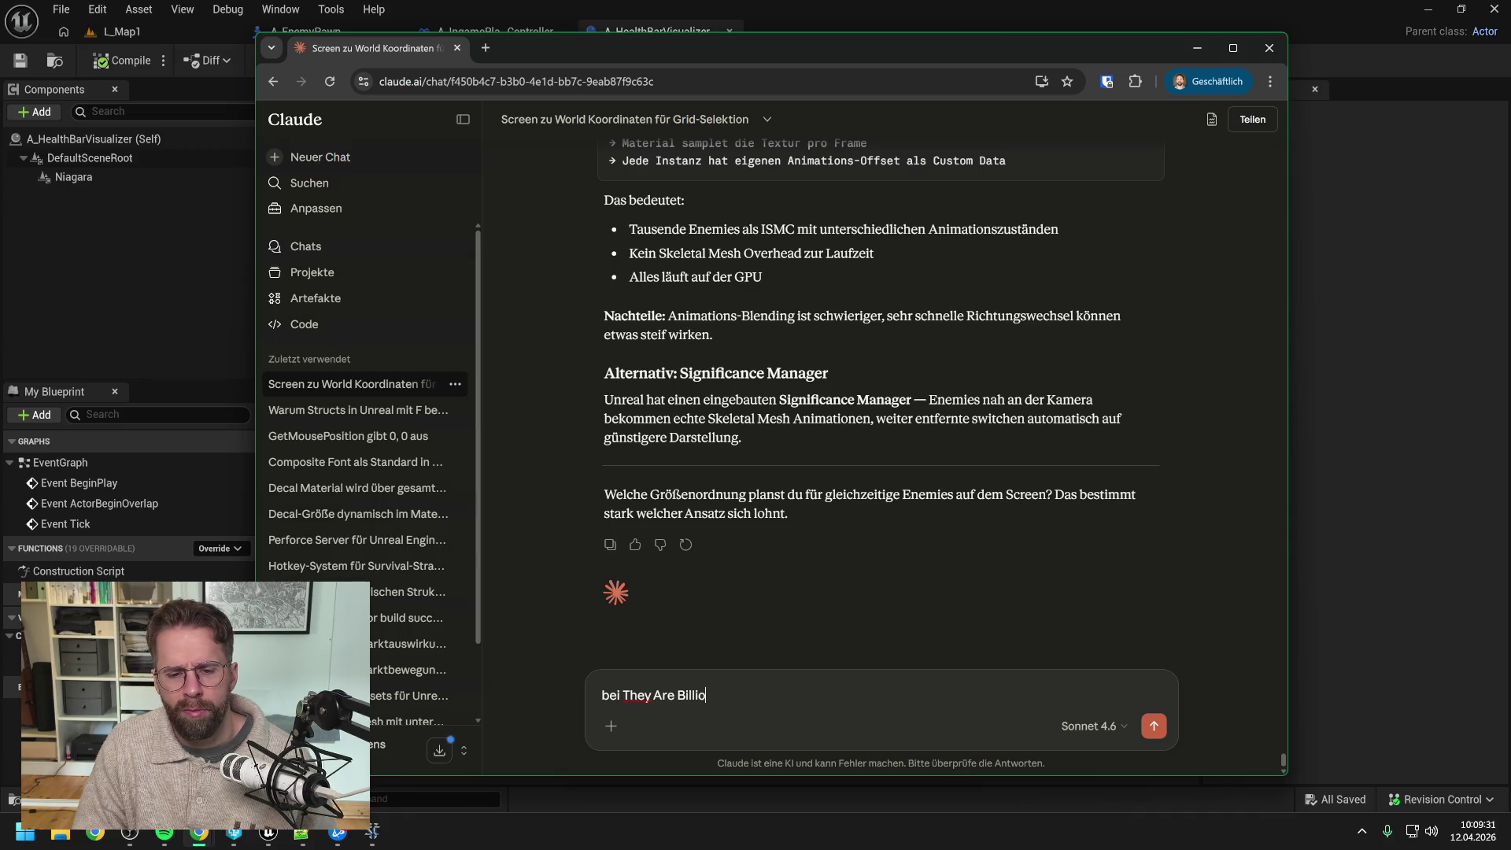
pyautogui.write('ns sind es ja schon ')
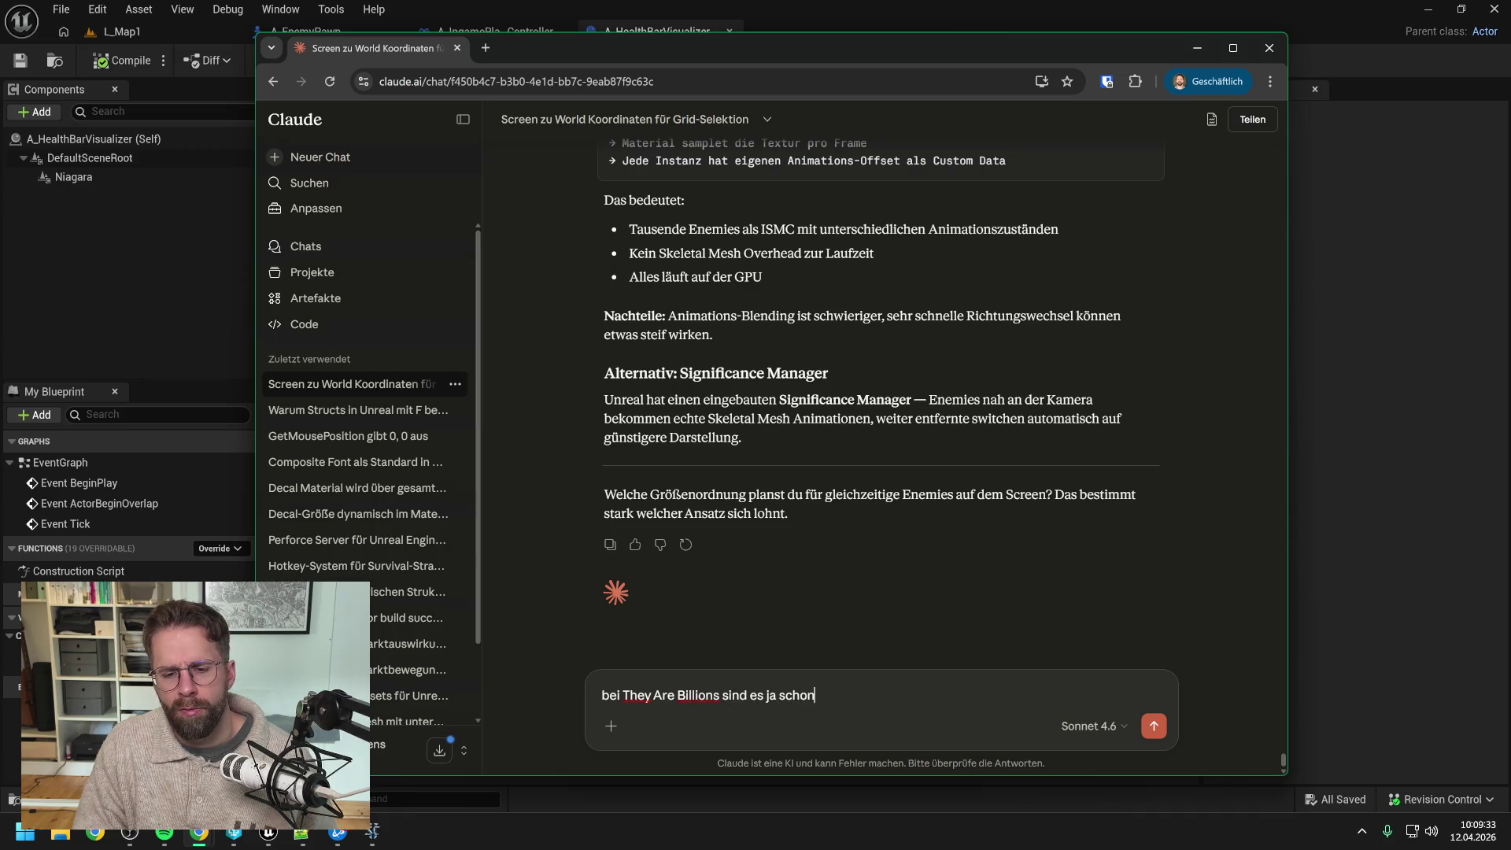
pyautogui.write('immer mal wieder ')
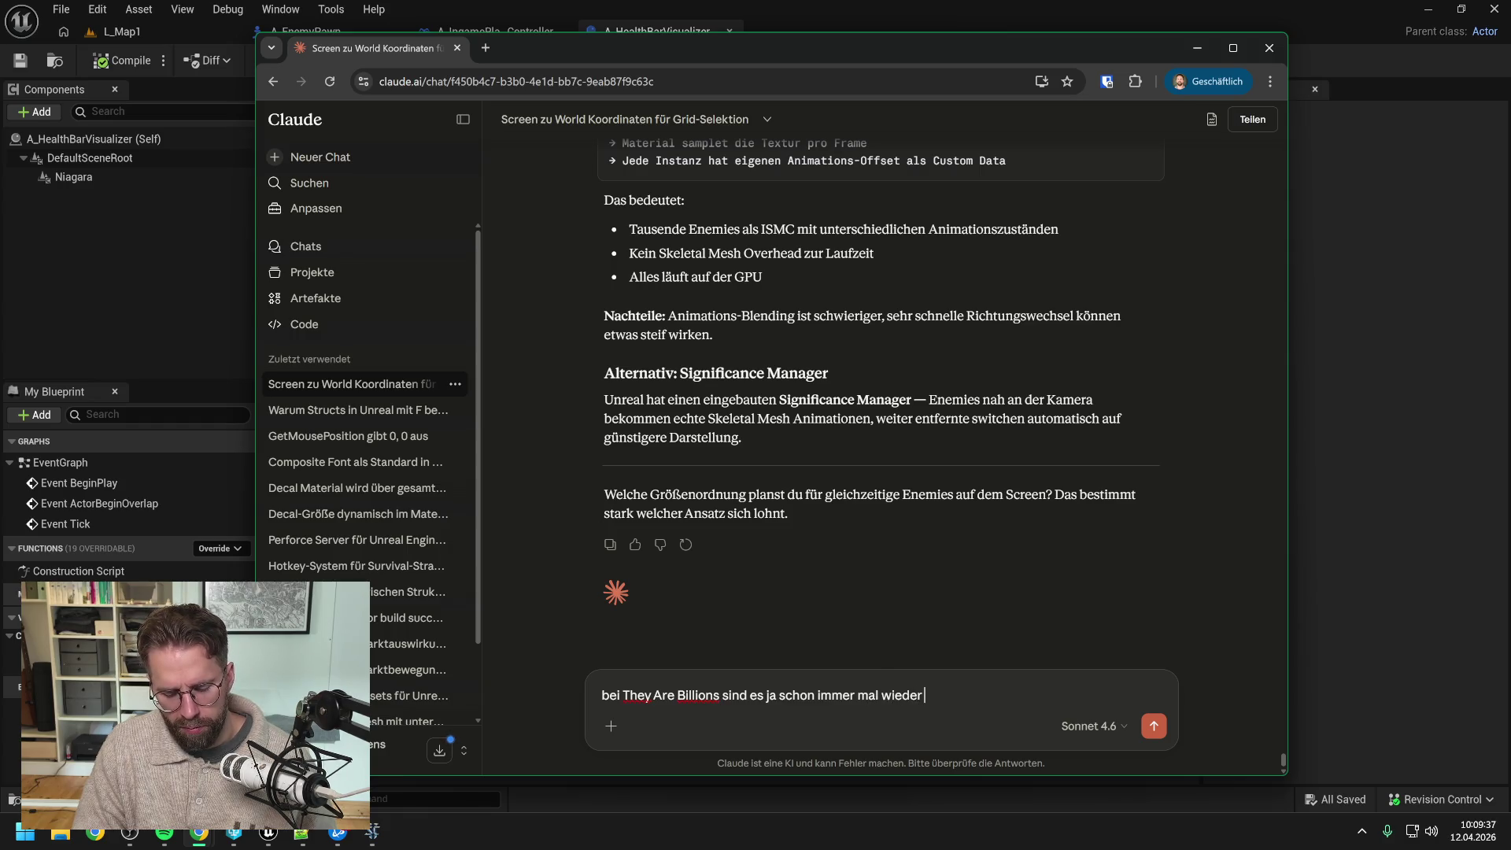
pyautogui.write('1000+')
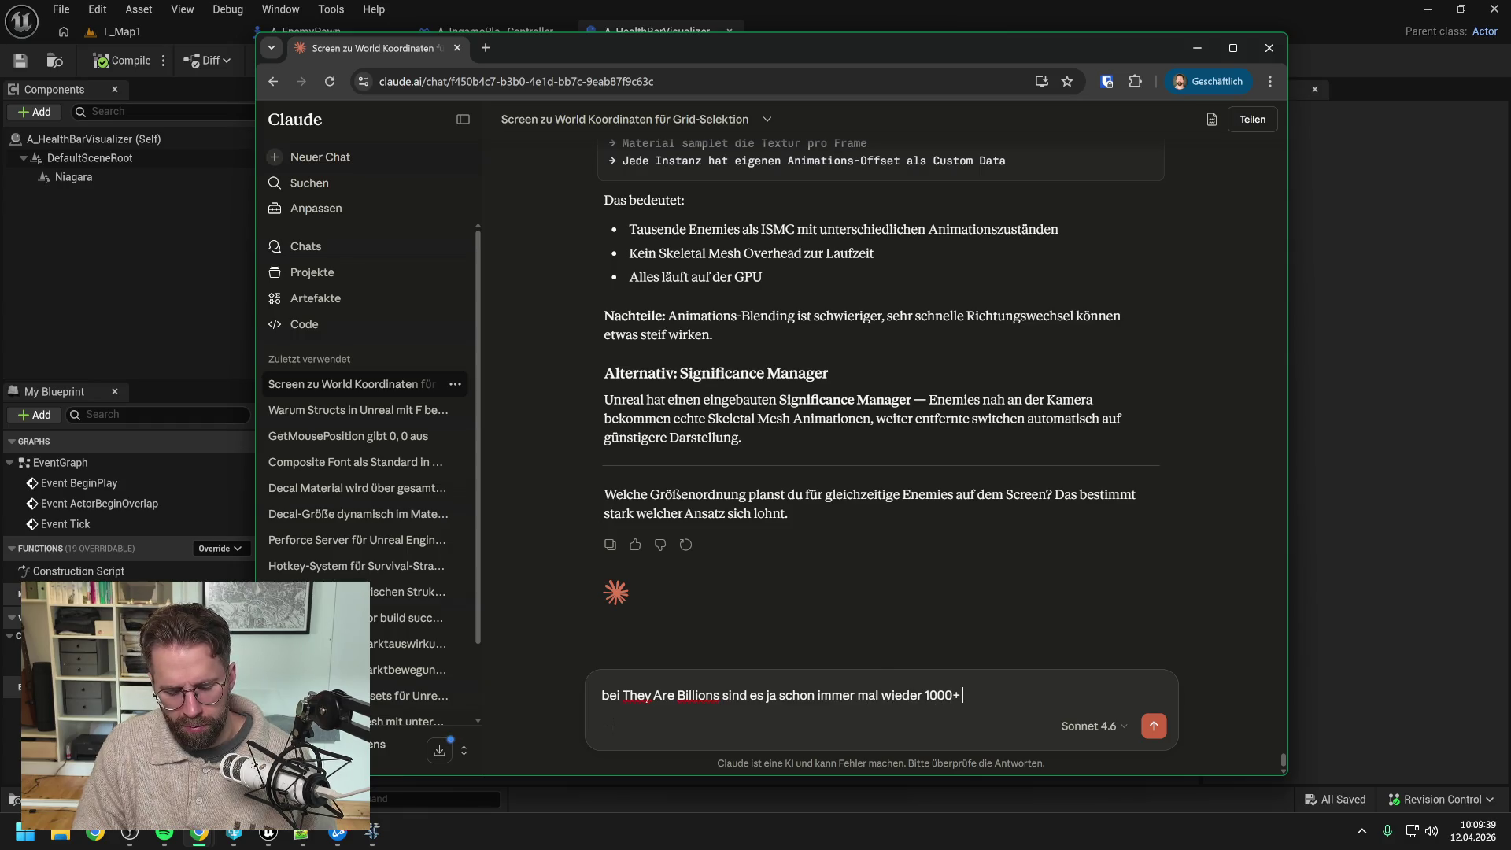
pyautogui.write(' Gegner gleichze')
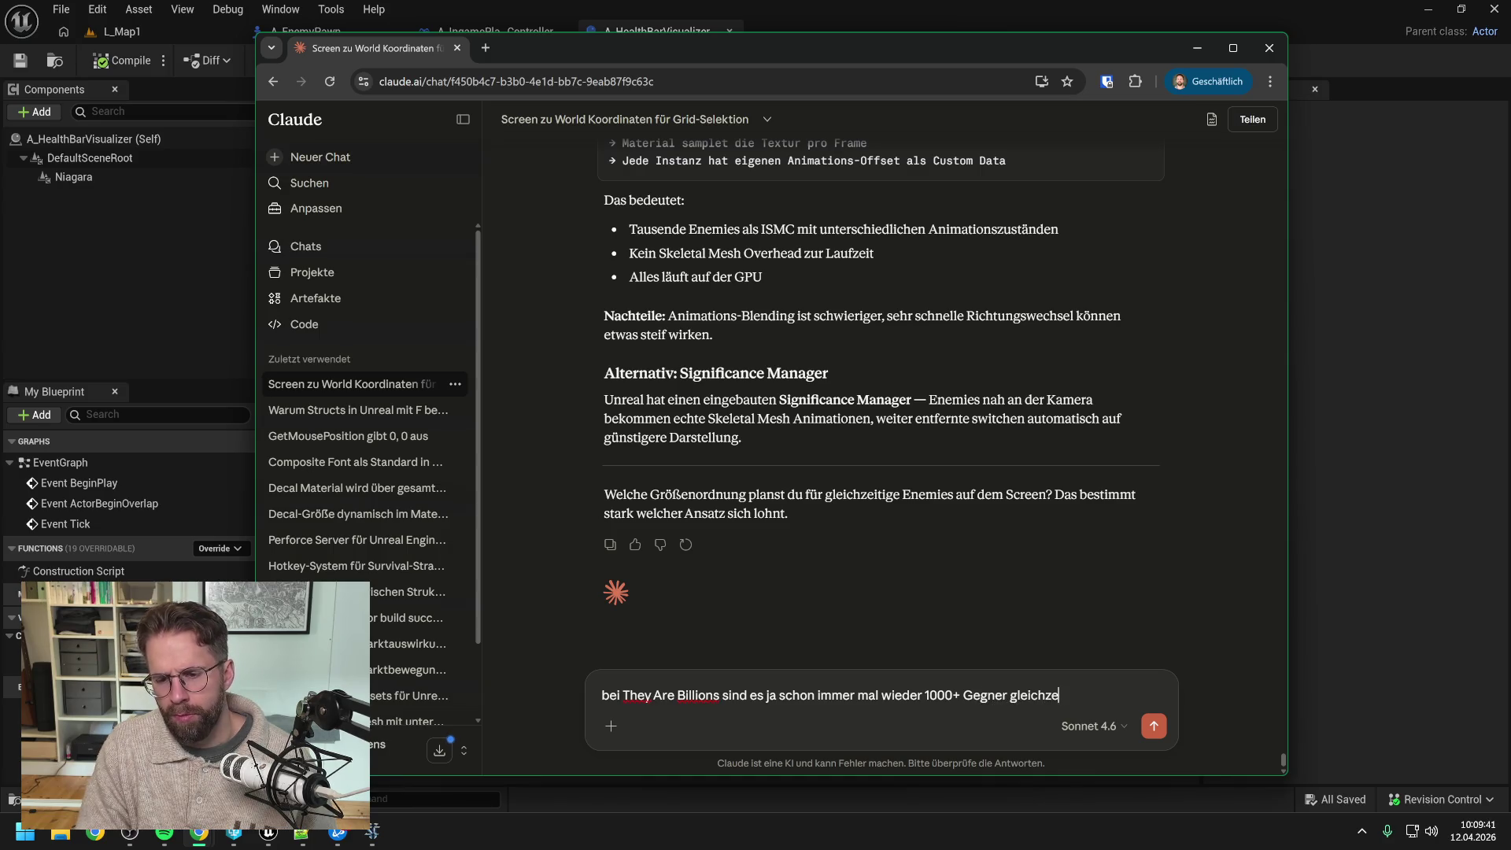
pyautogui.write('itig auf dem Scre')
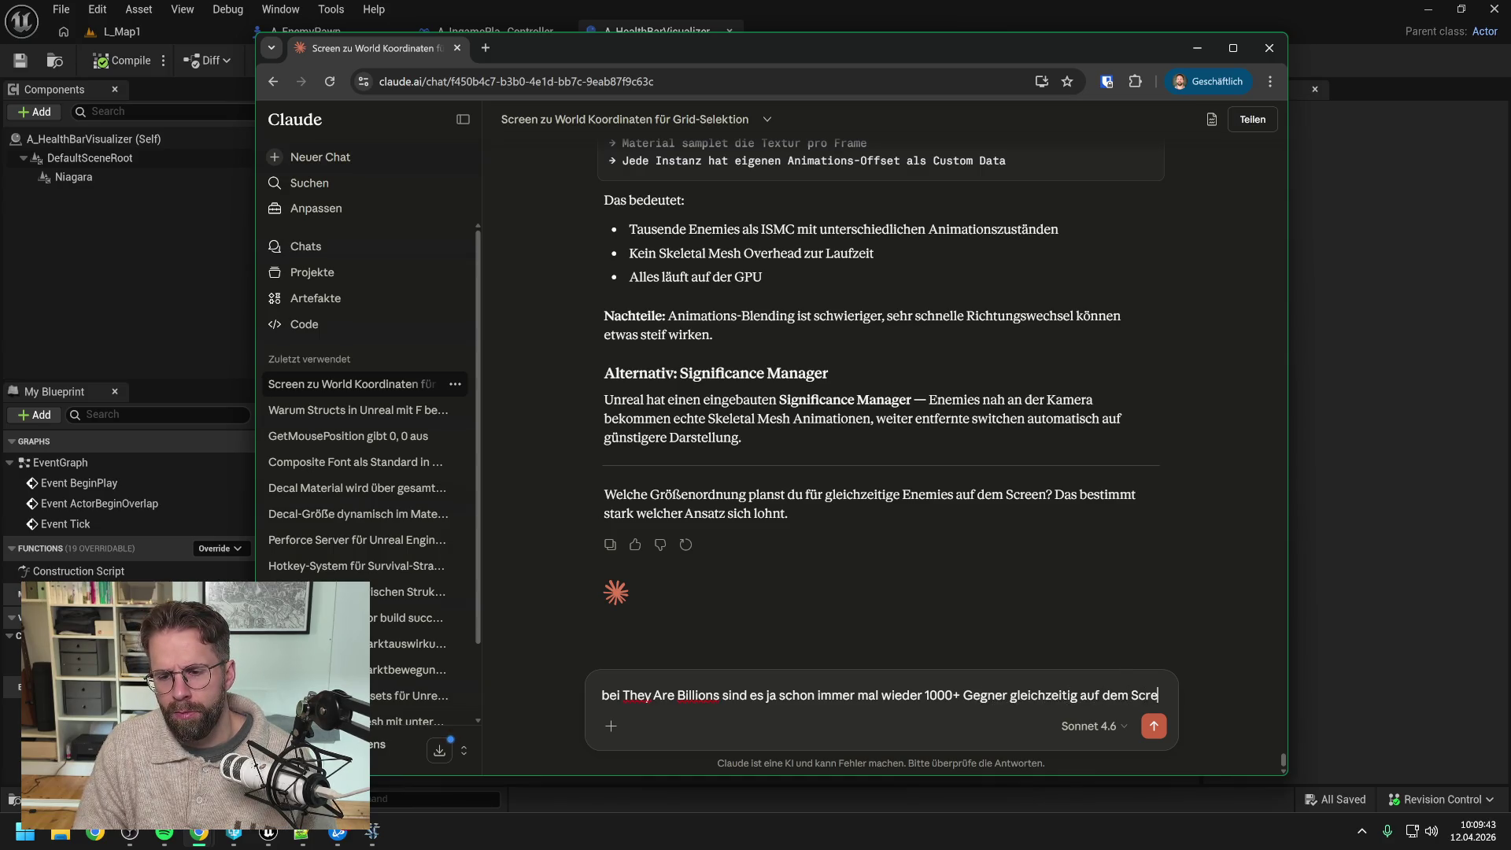
pyautogui.write('en')
pyautogui.press('Return')
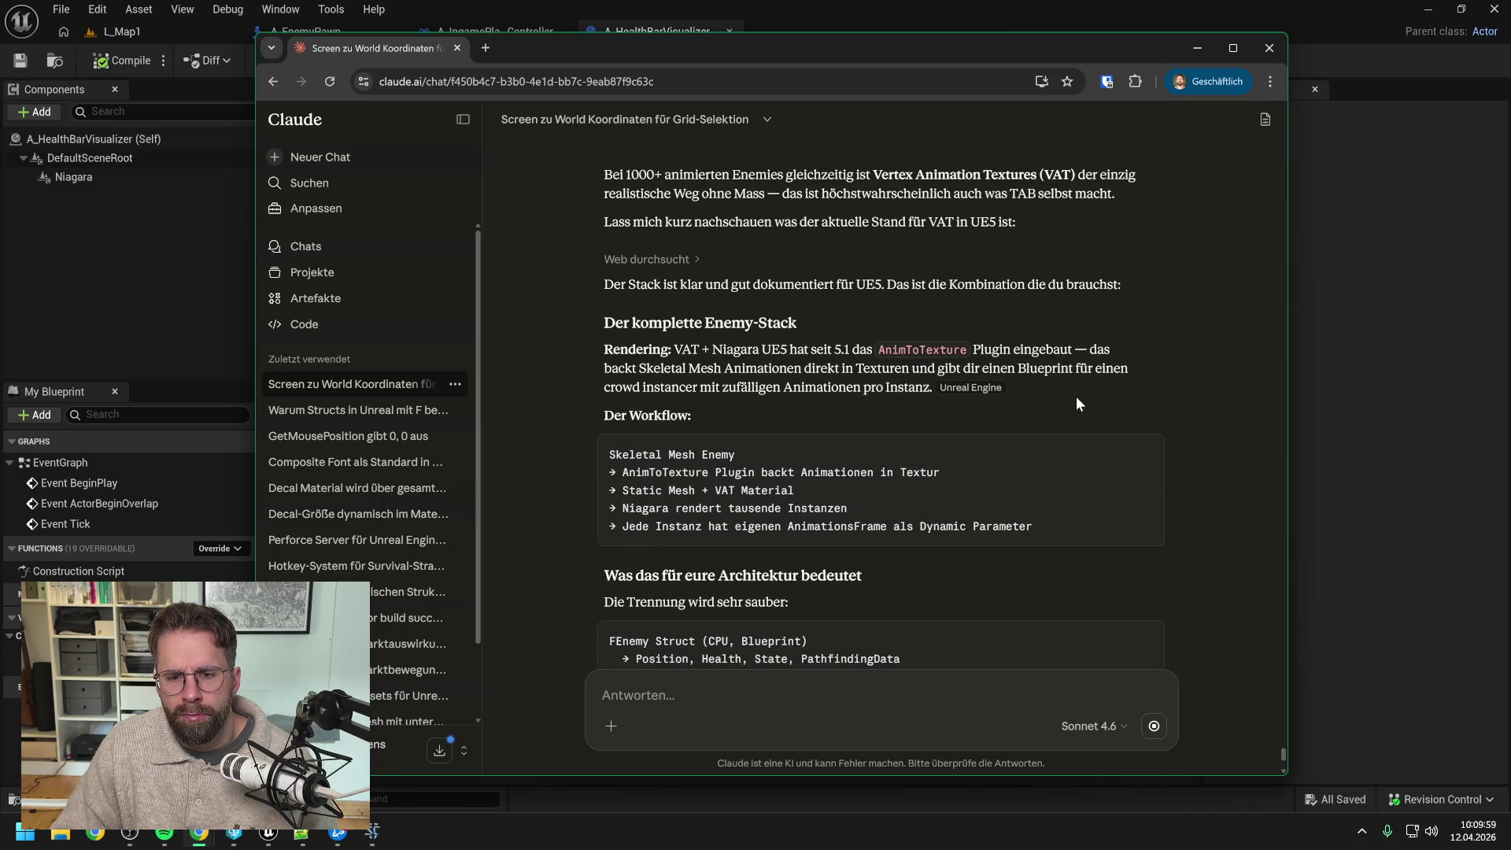
pyautogui.scroll(-1, 1075, 395)
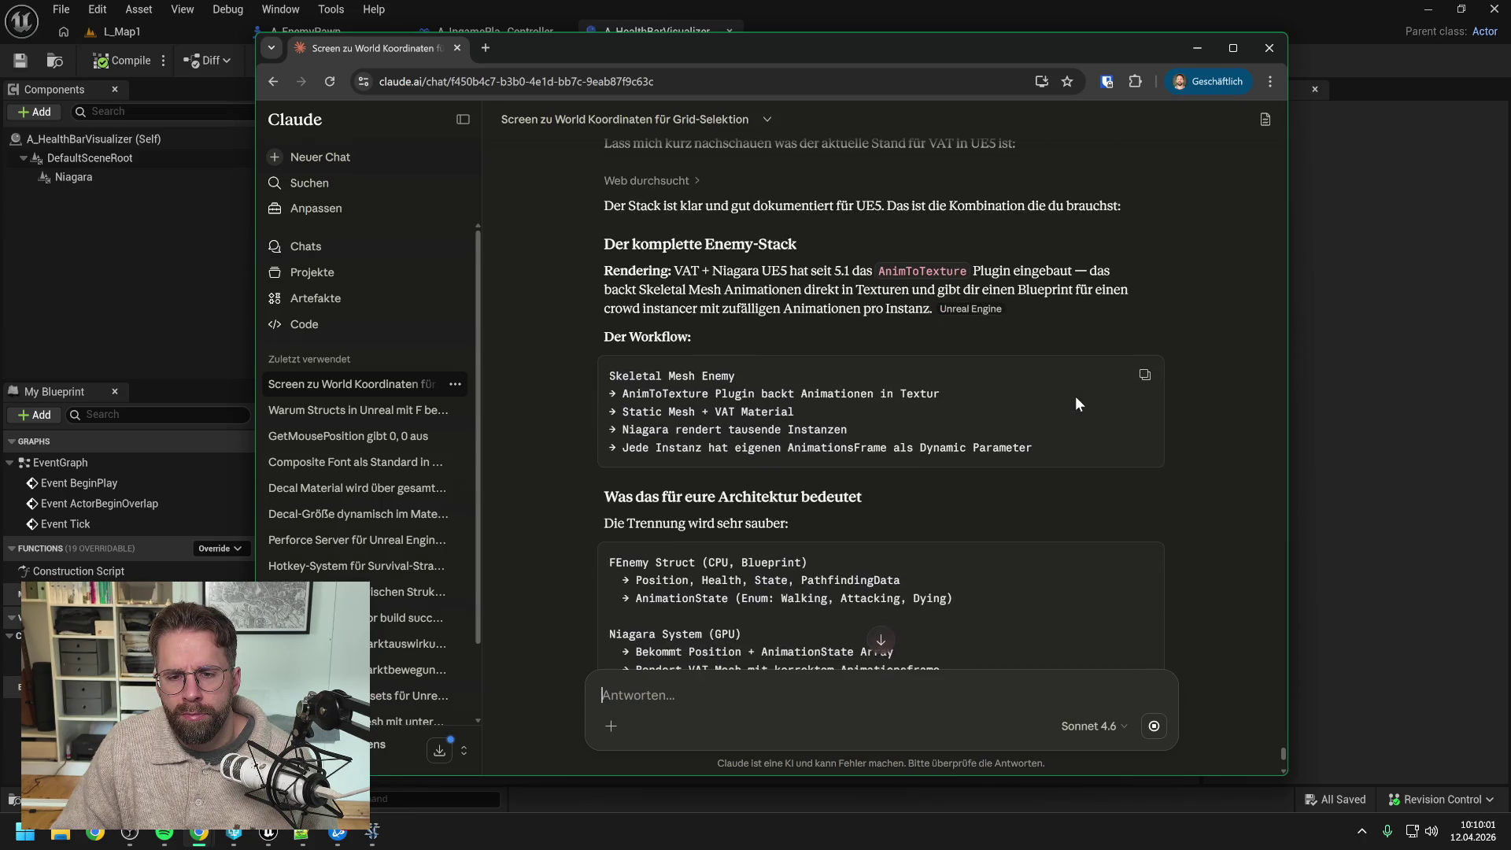
pyautogui.scroll(-2, 1076, 395)
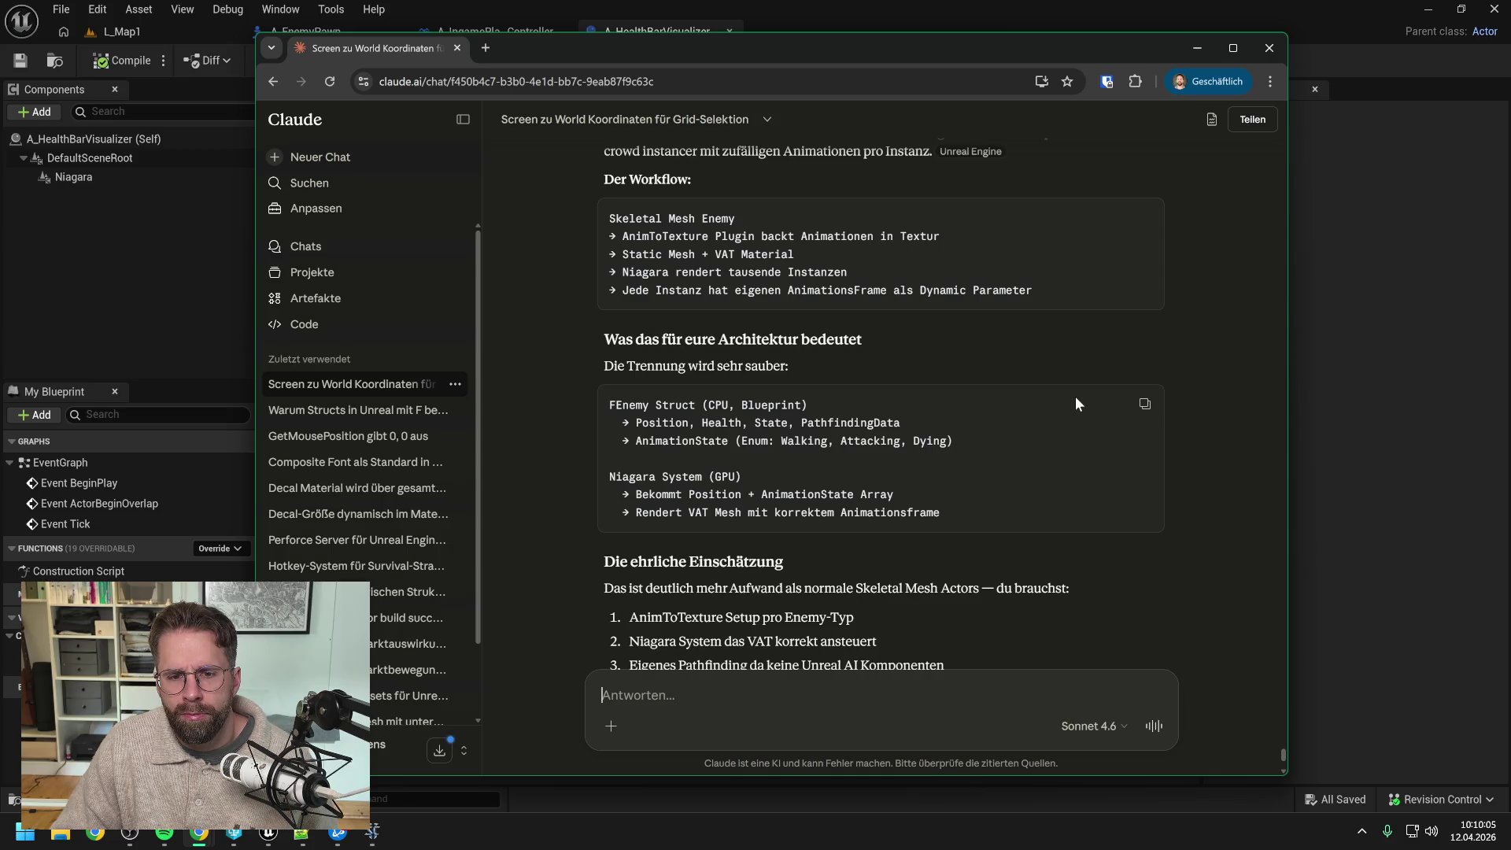
pyautogui.scroll(-2, 1115, 385)
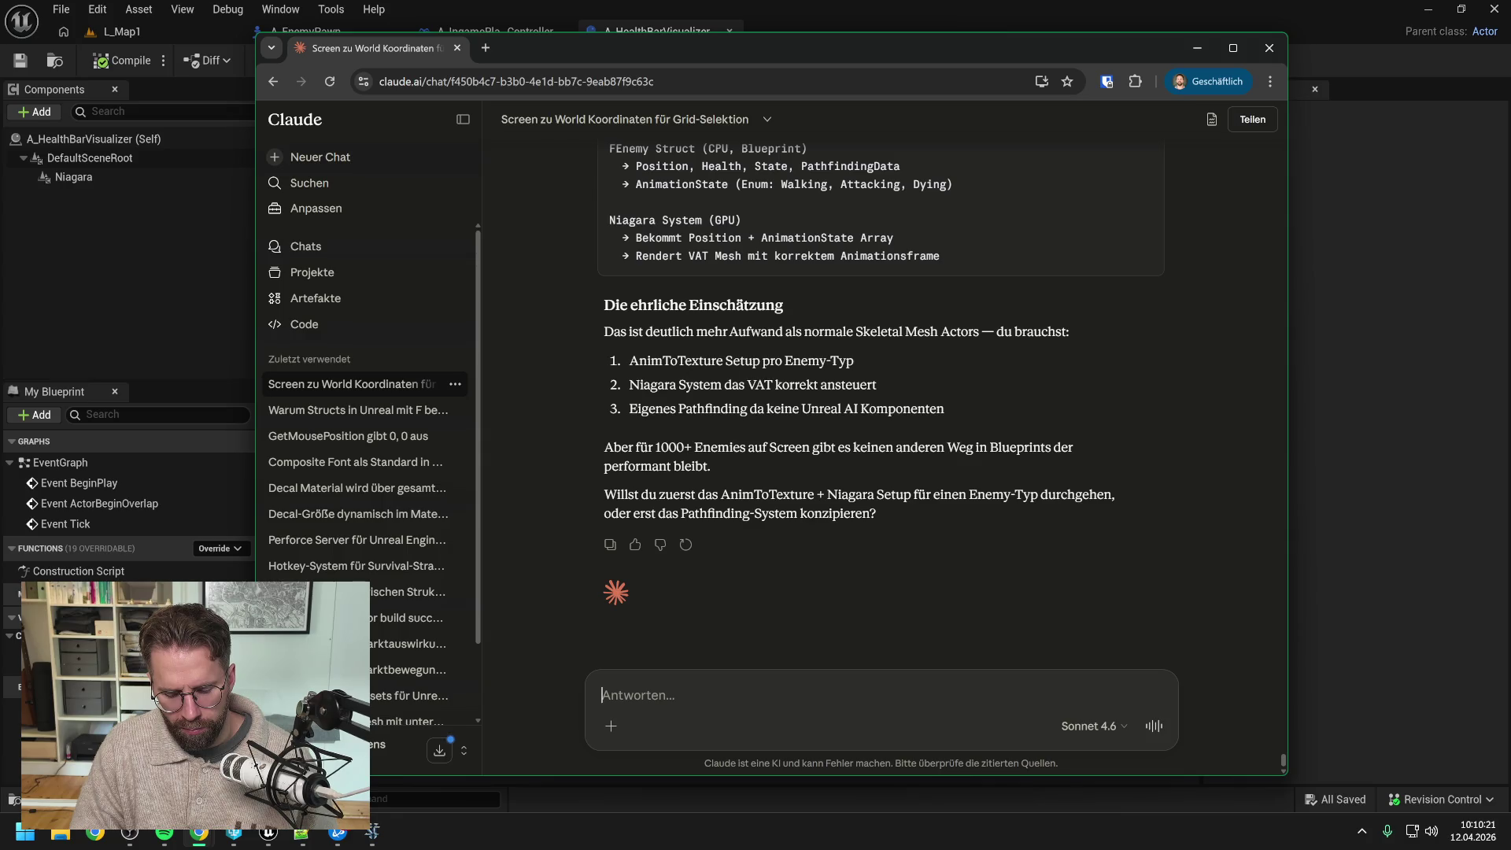
# Step: Ask Claude how it rates performance with Unreal Mass, then read its C++-only, VAT-plus-Niagara answer
pyautogui.write('Wie schätzt ')
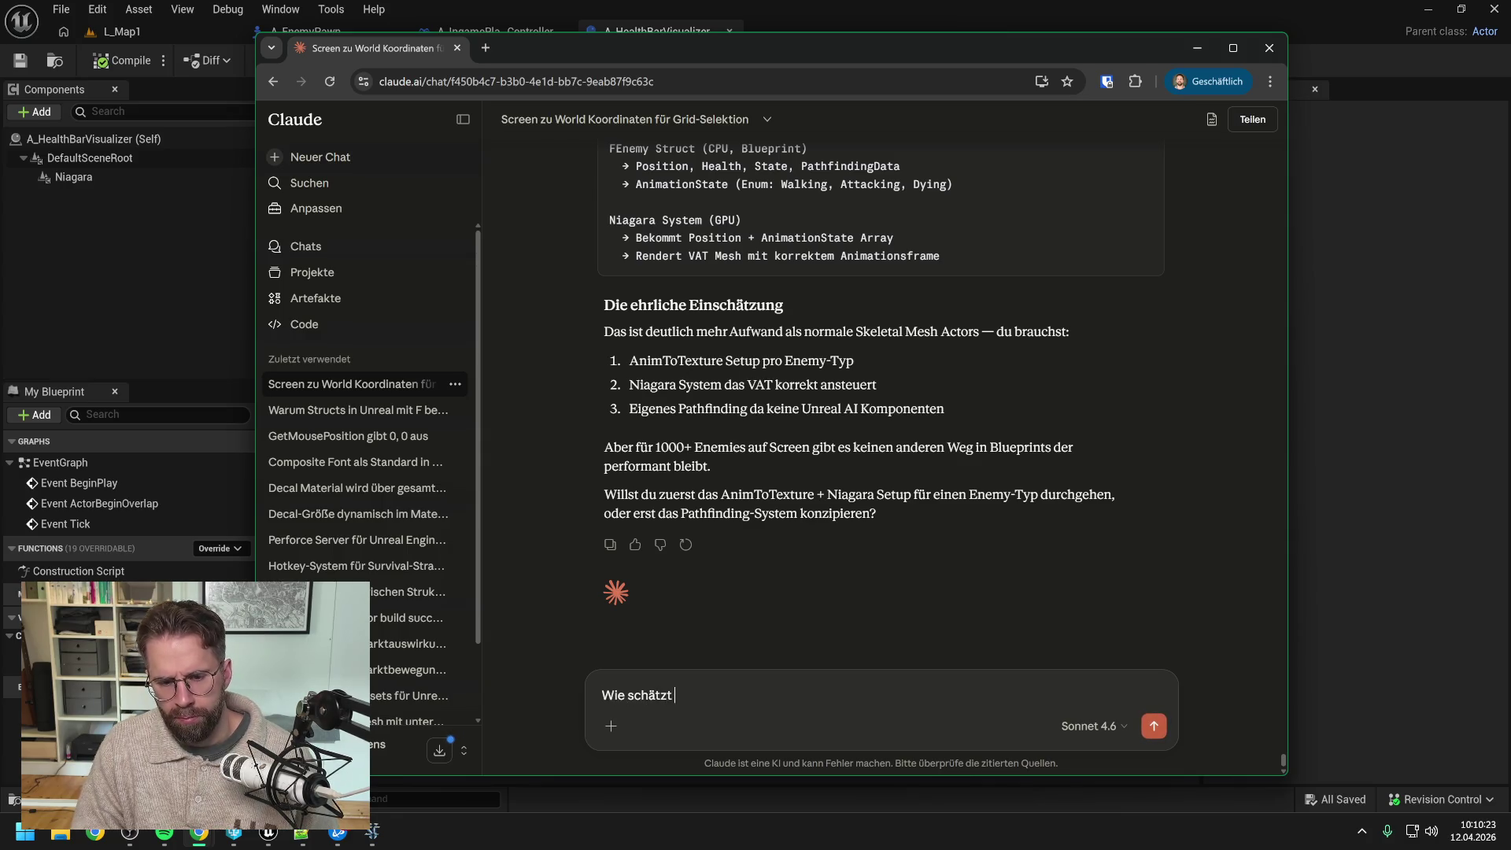
pyautogui.write('du')
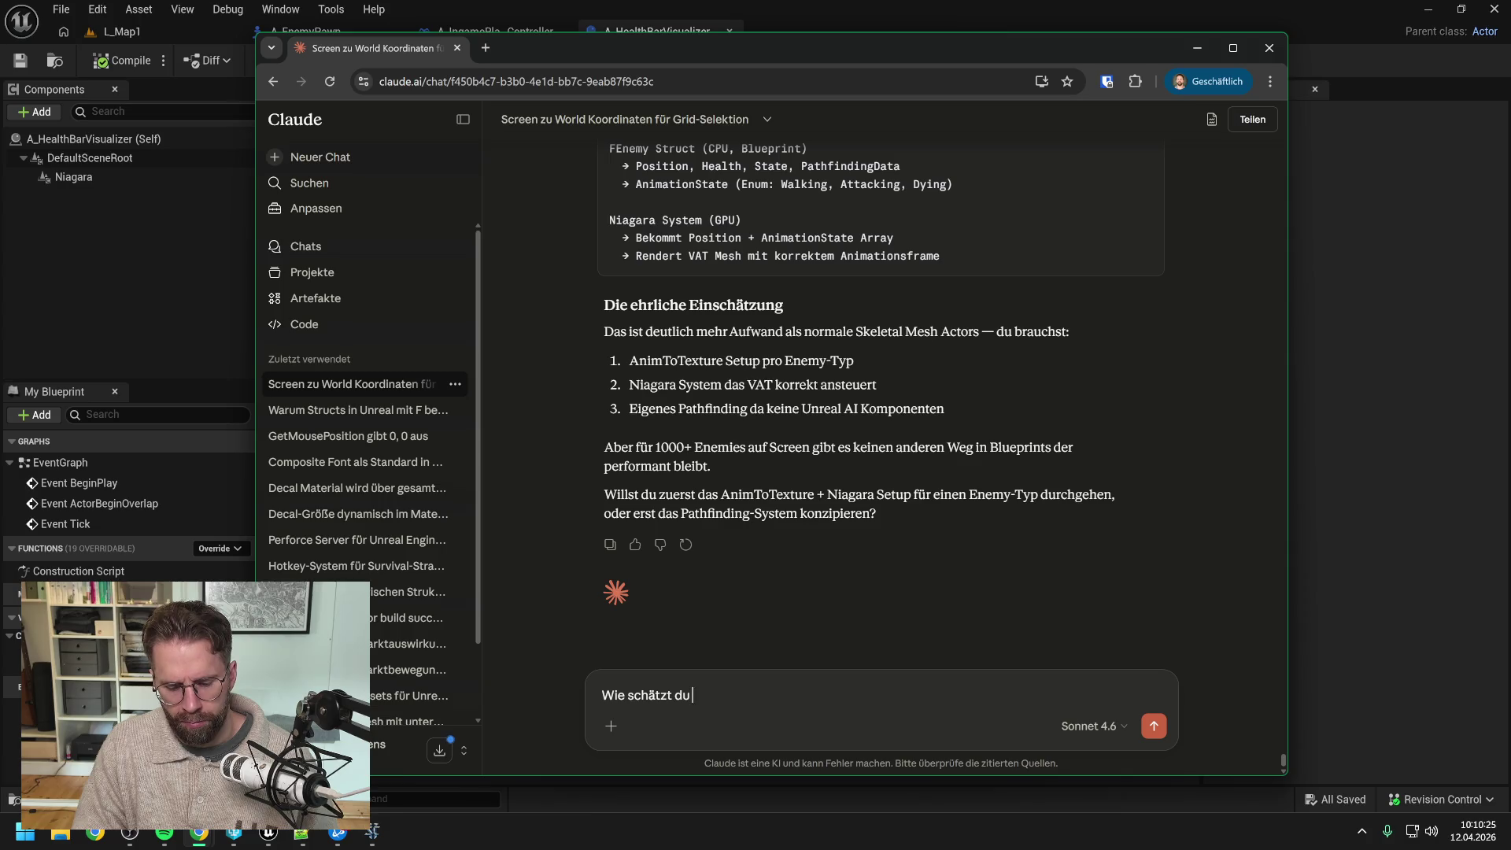
pyautogui.write('e dieormance mit')
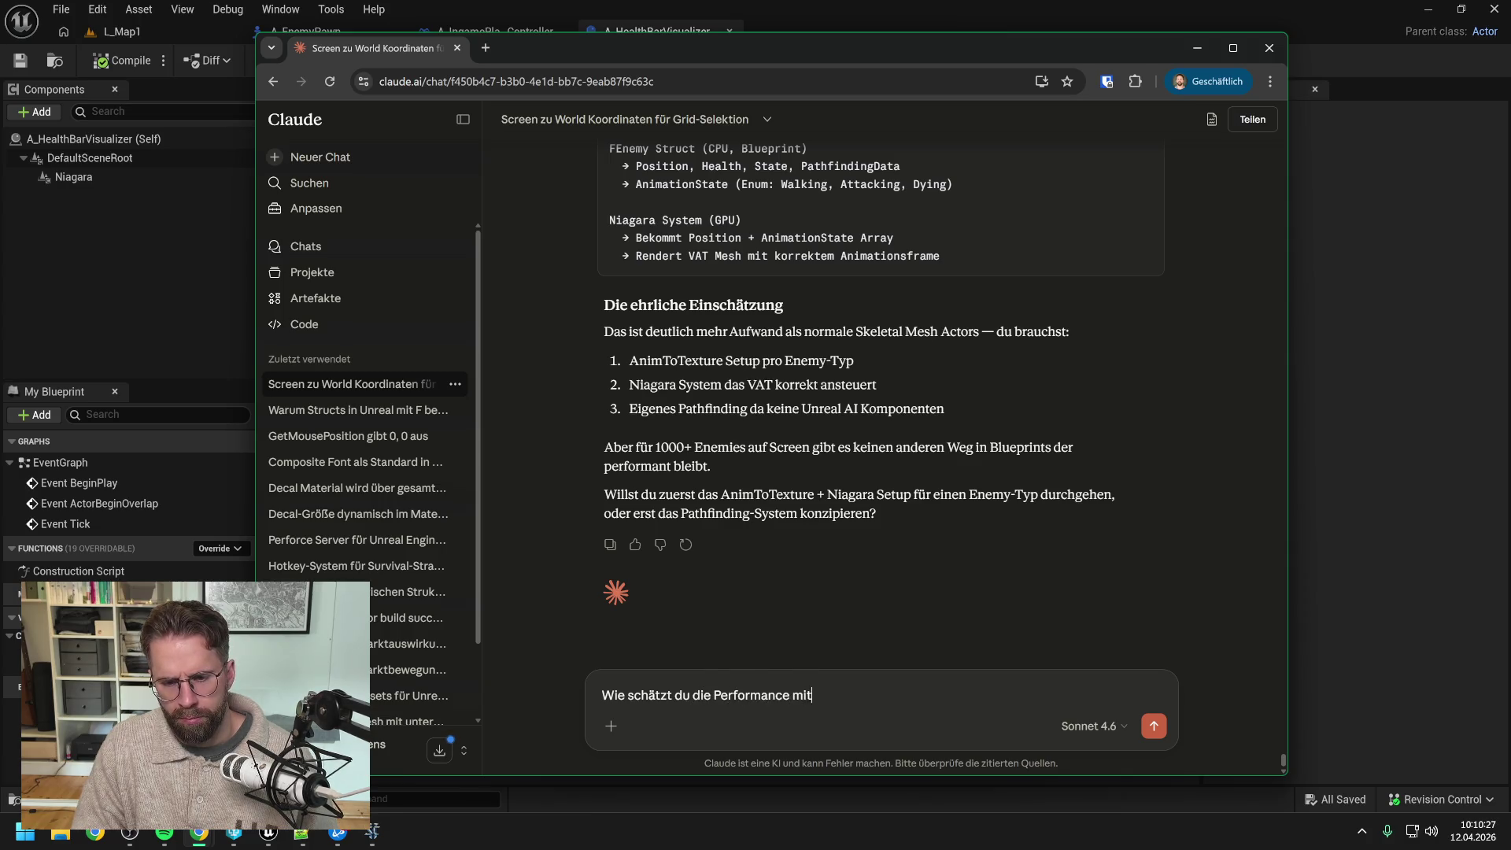
pyautogui.write('Mass ein?')
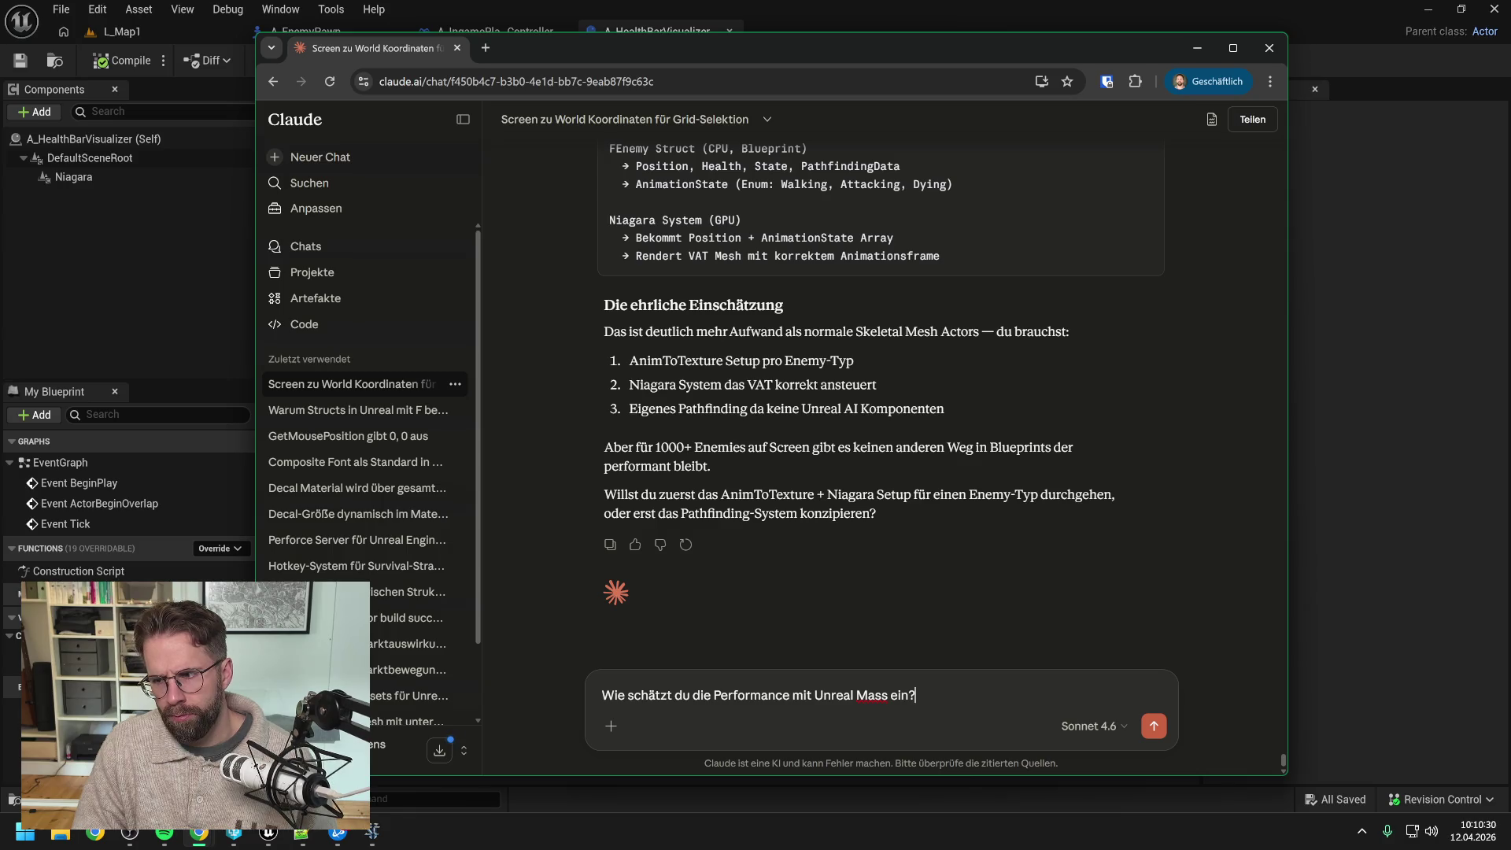
pyautogui.press('Return')
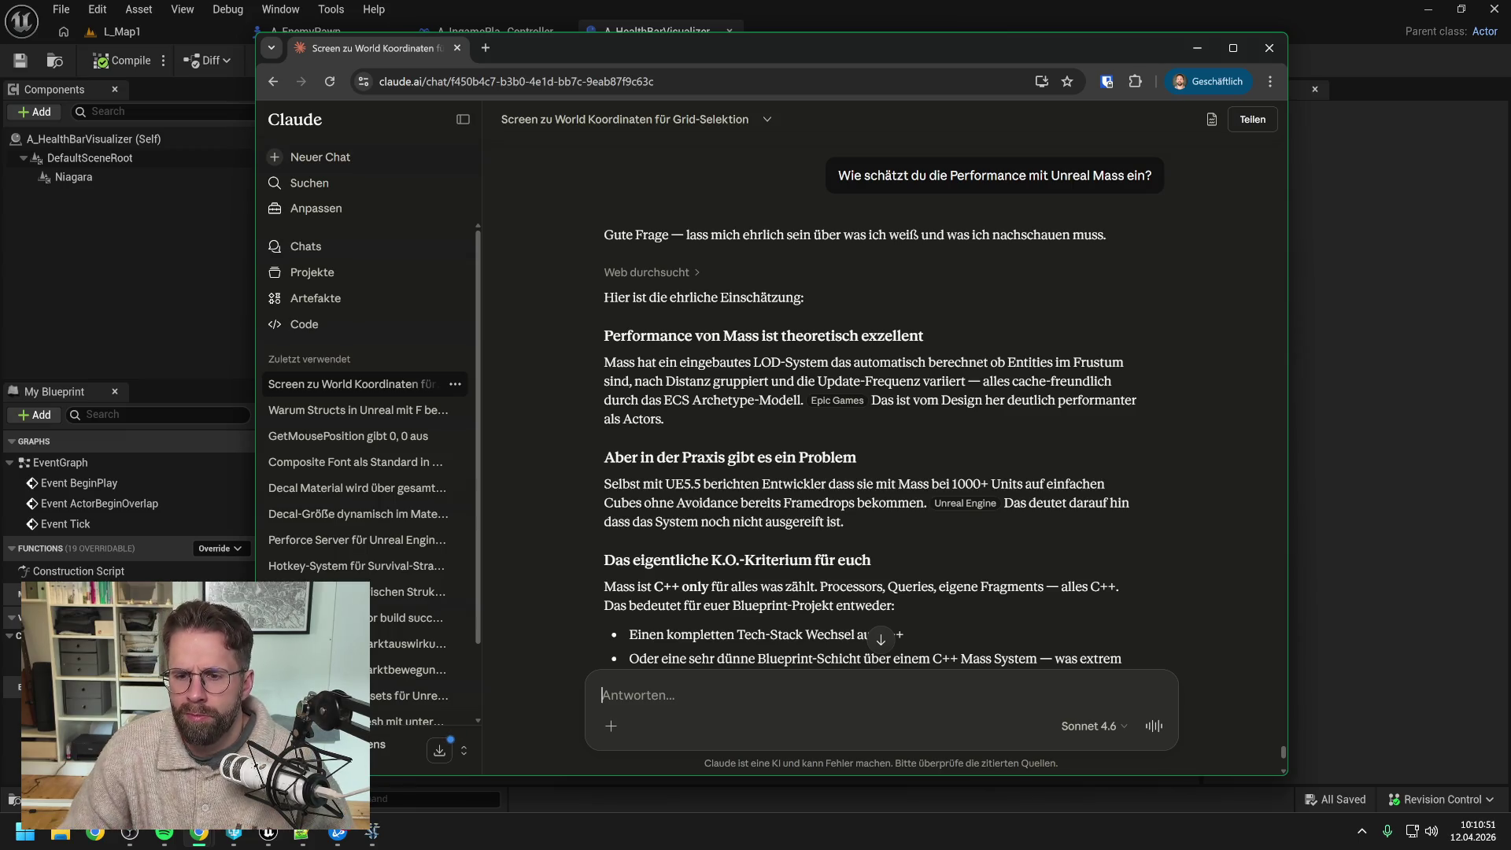
pyautogui.scroll(-2, 866, 410)
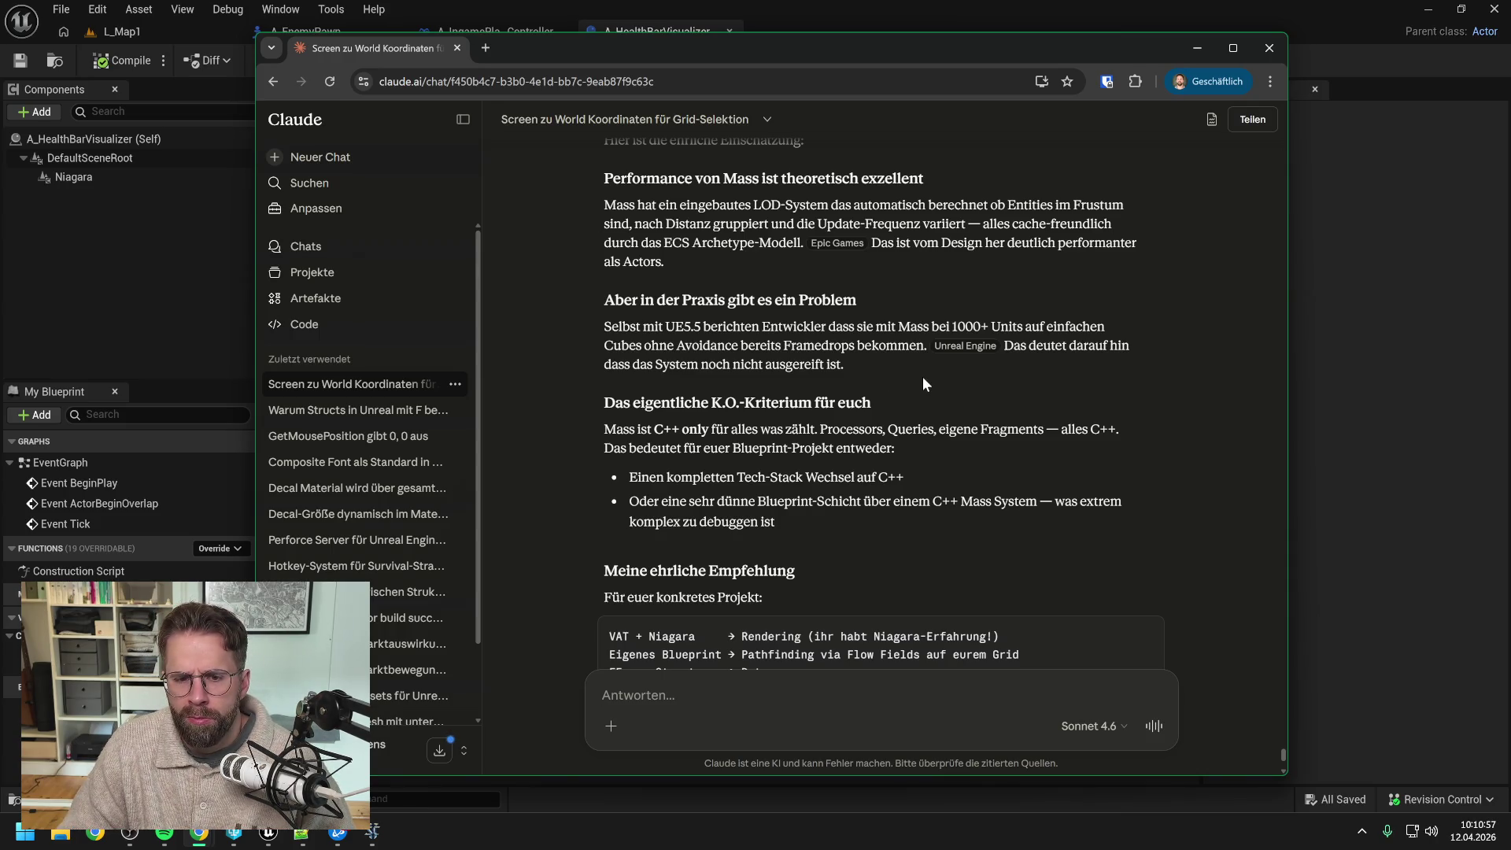
pyautogui.scroll(-1, 920, 375)
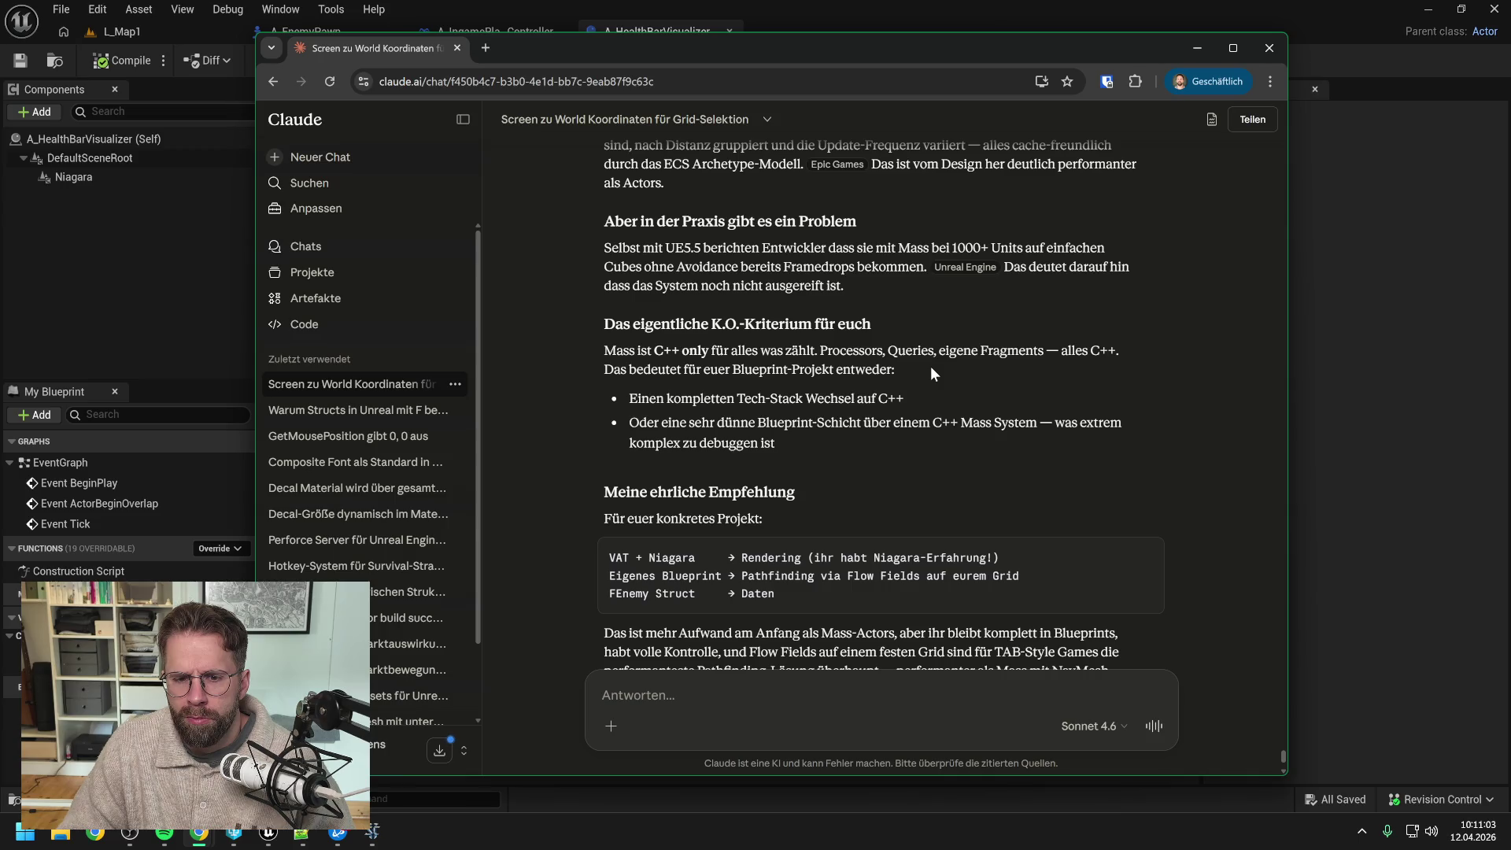
pyautogui.scroll(-1, 932, 372)
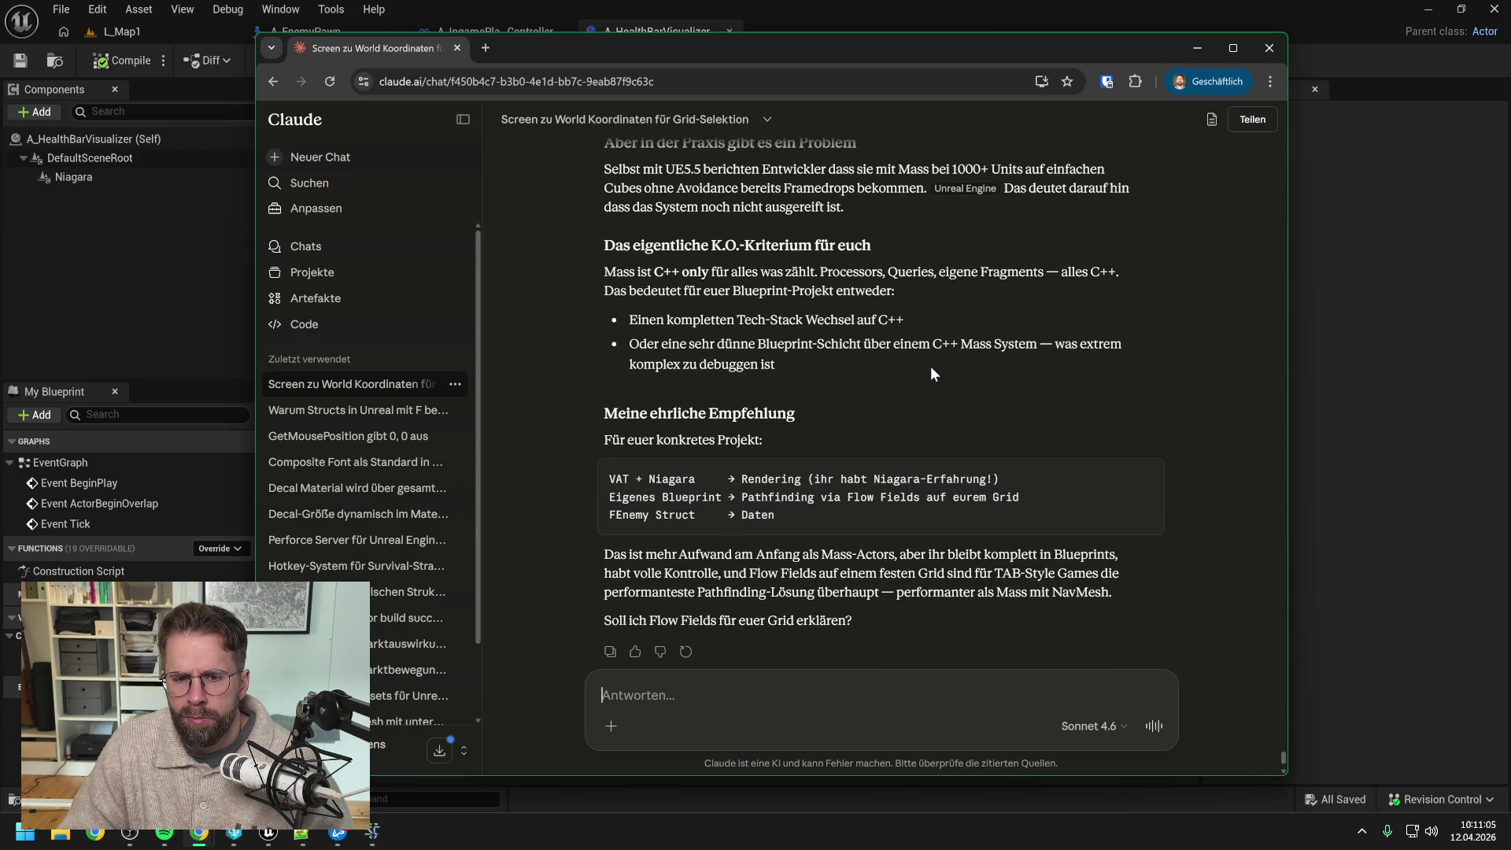
pyautogui.scroll(-1, 925, 365)
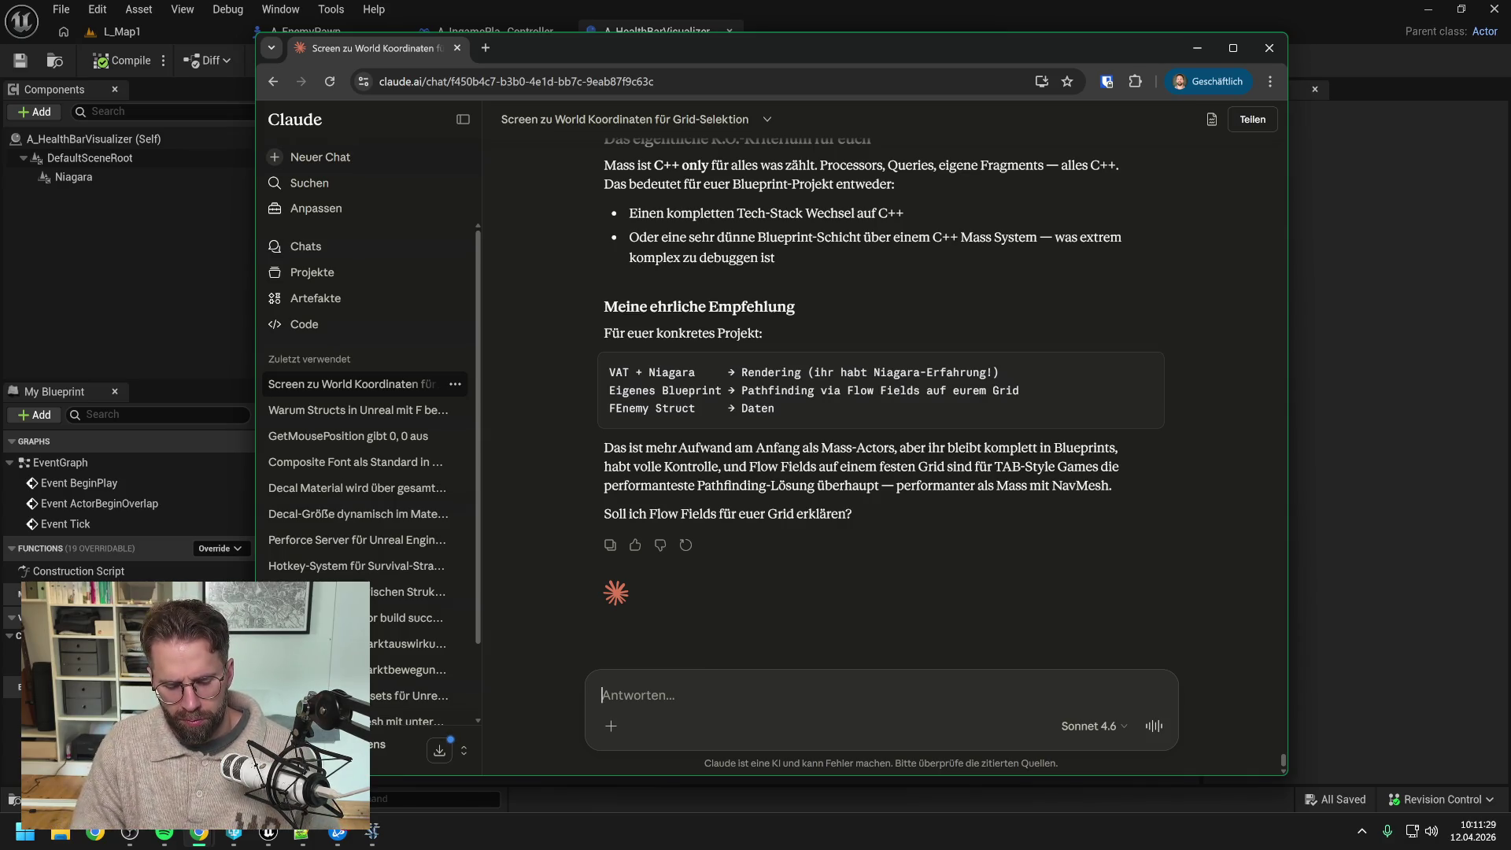
# Step: Reply 'Ja,' so Claude goes ahead and explains flow fields
pyautogui.write('Ja, erkär mal')
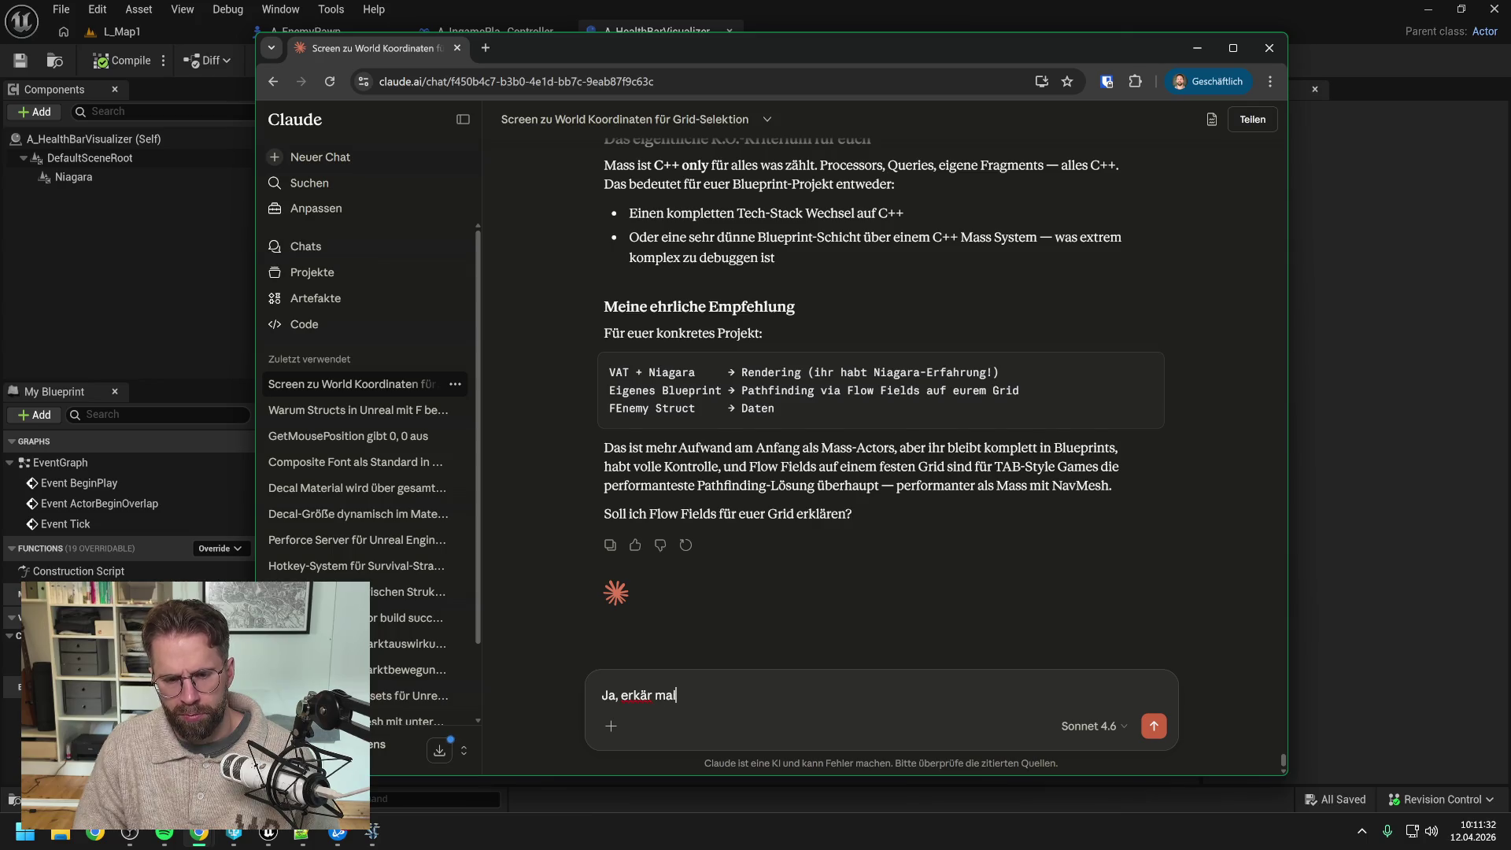
pyautogui.press('Return')
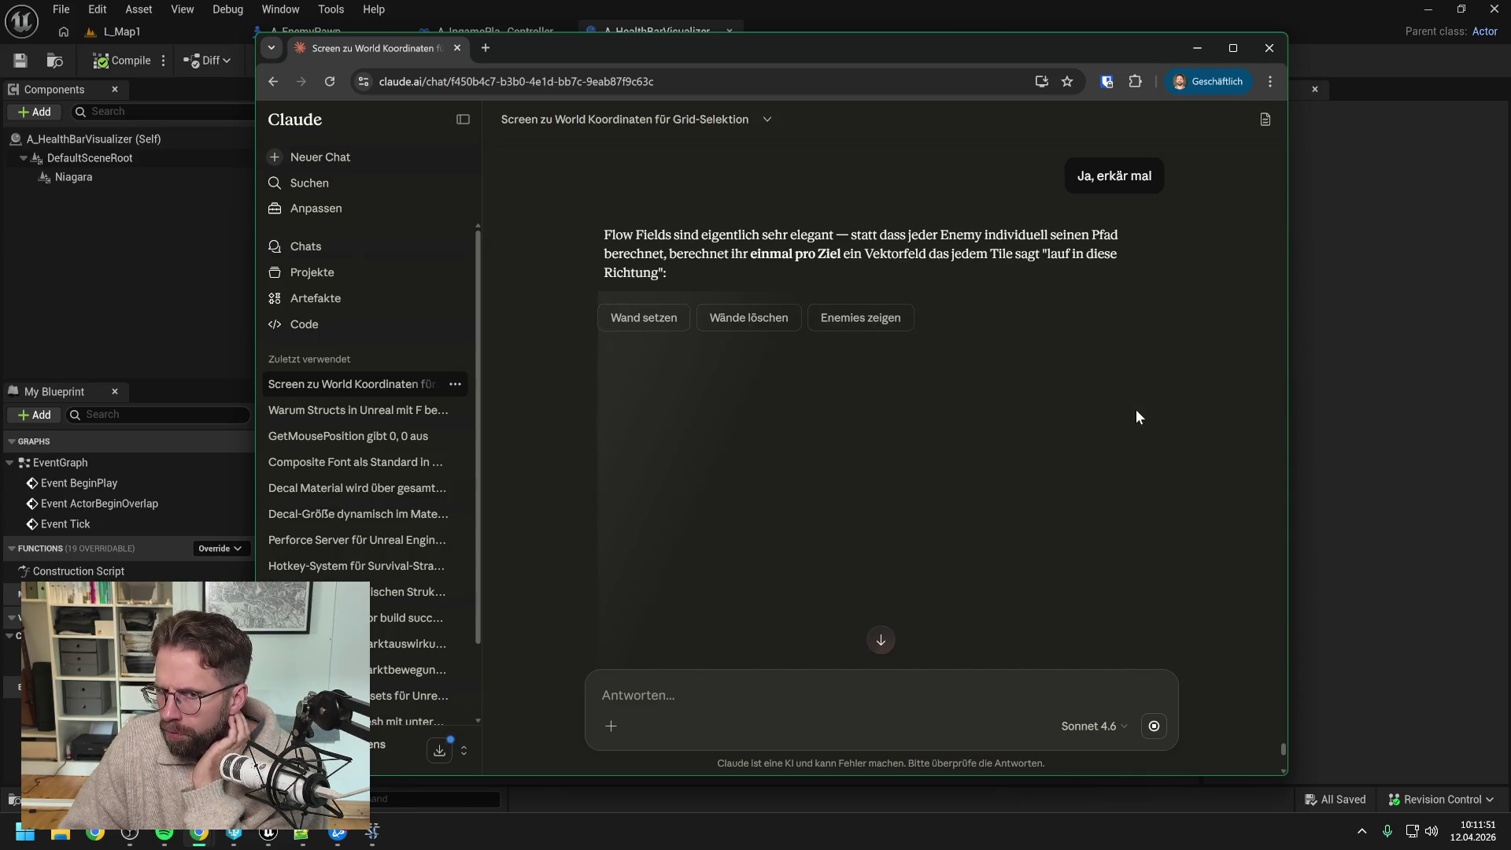
# Step: Review the interactive flow-field grid pointing toward goal tile Z and the 'Wie es funktioniert' section
pyautogui.scroll(-2, 1182, 389)
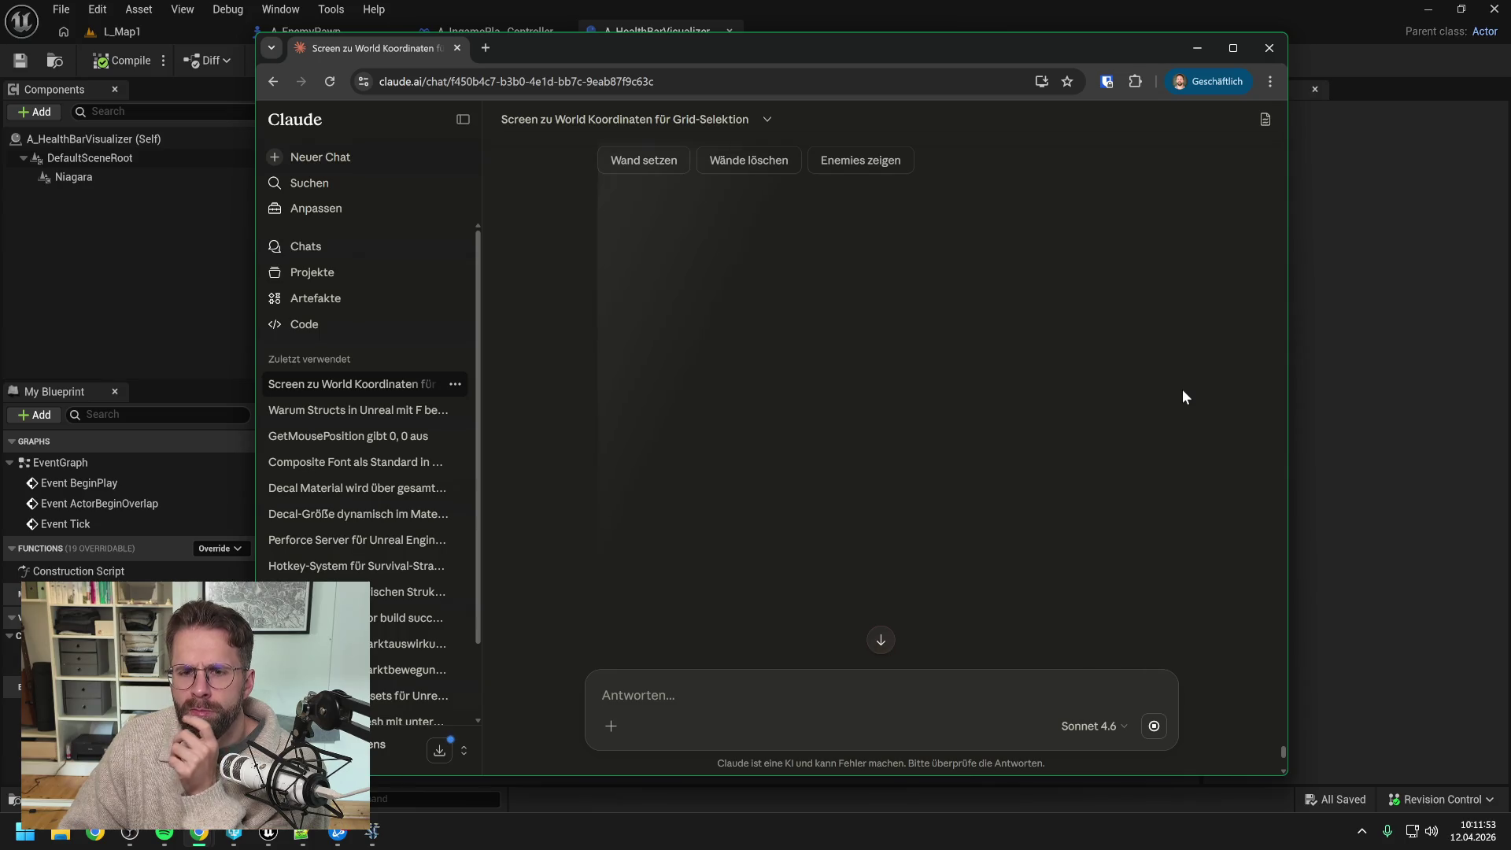
pyautogui.scroll(2, 1180, 389)
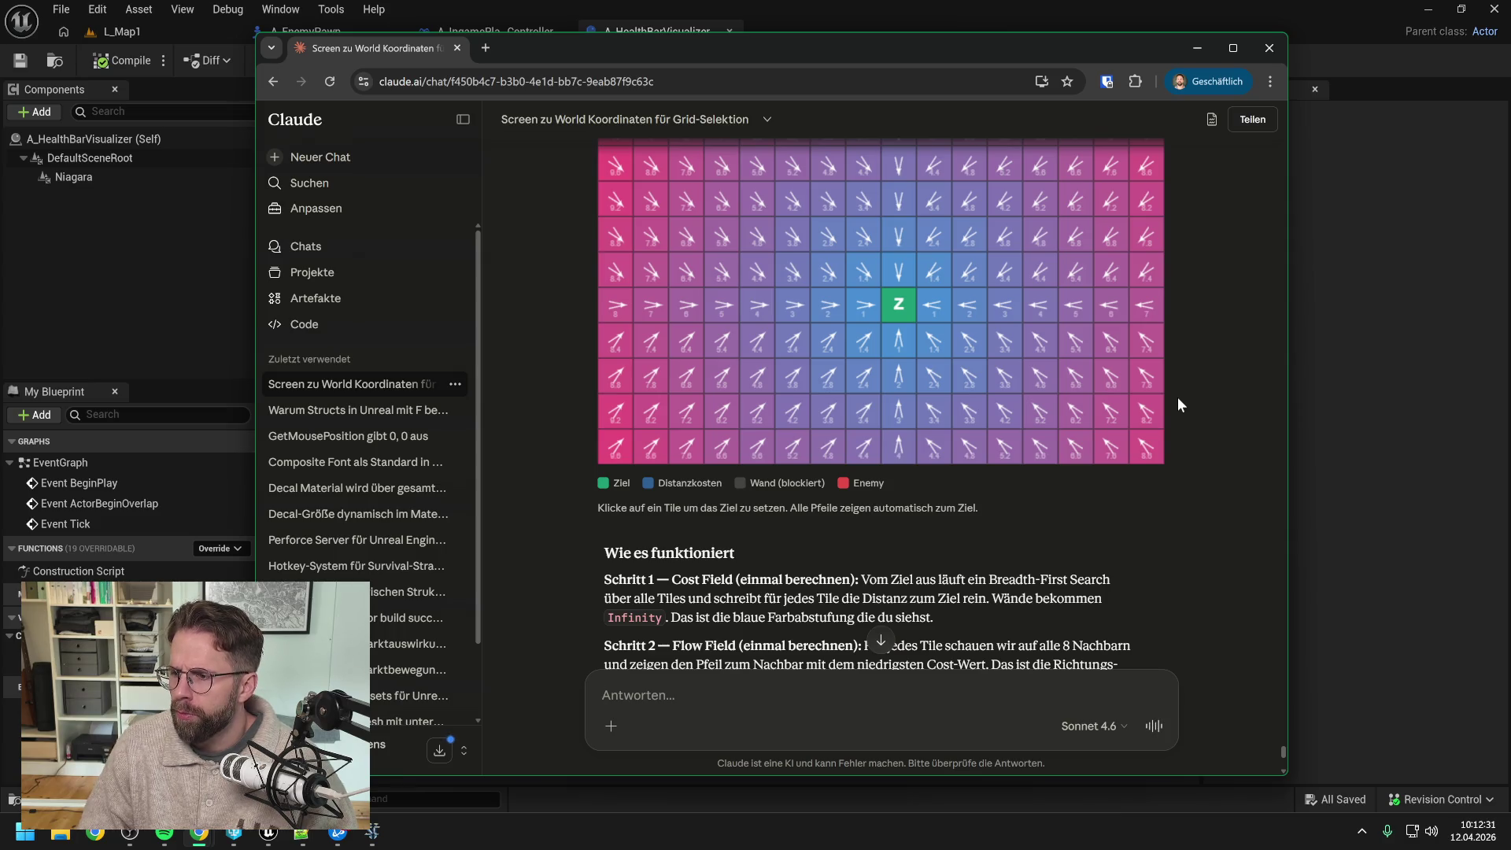
pyautogui.scroll(1, 1178, 397)
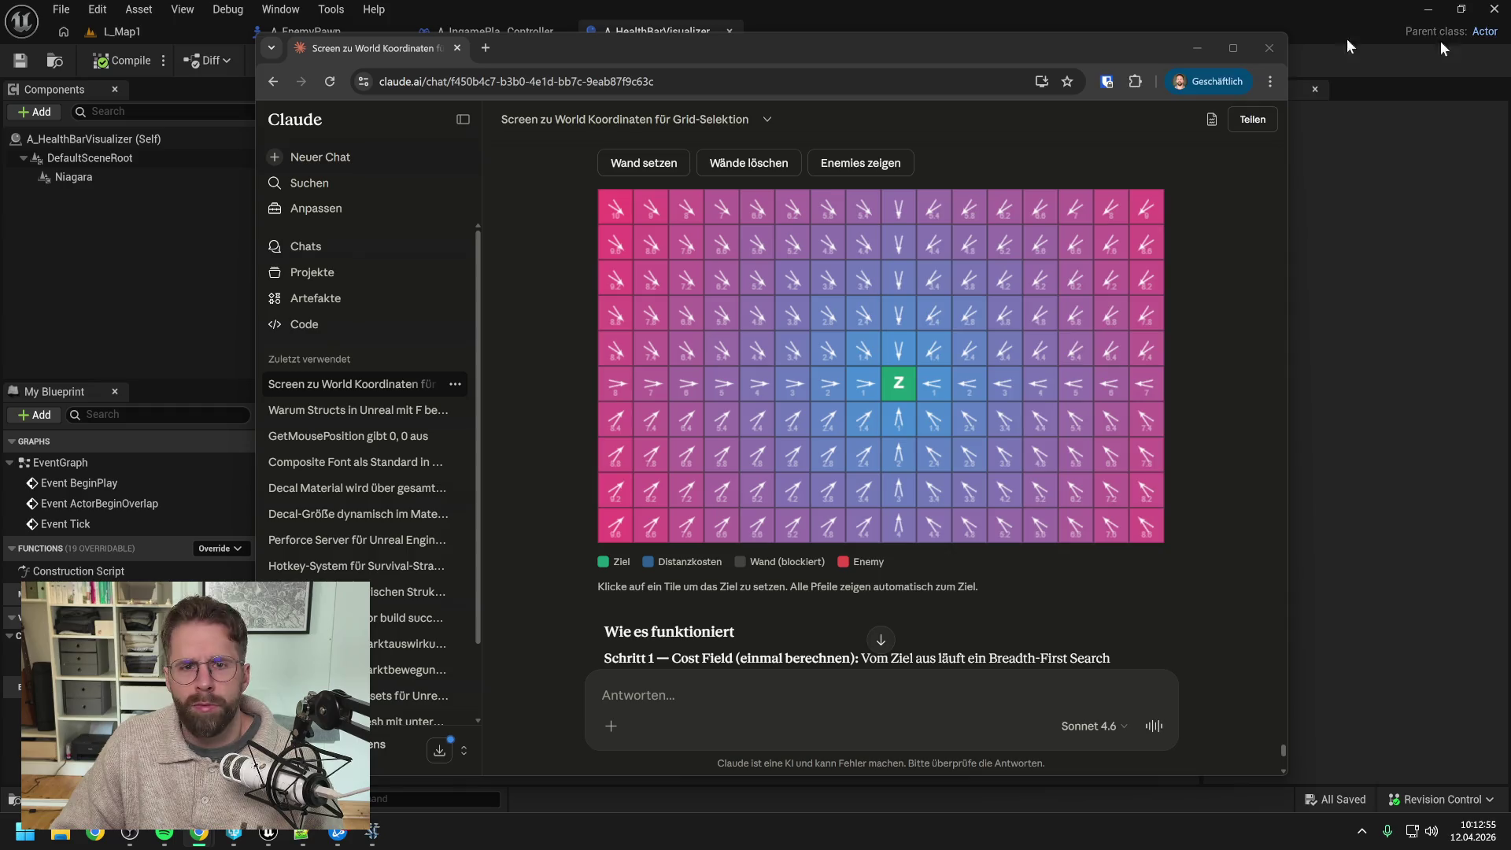
# Step: Bring the Age of Darkness pathfinding talk into the browser and show it in theater view
pyautogui.moveTo(1348, 45)
pyautogui.mouseDown()
pyautogui.moveTo(861, 40)
pyautogui.moveTo(636, 69)
pyautogui.mouseUp()
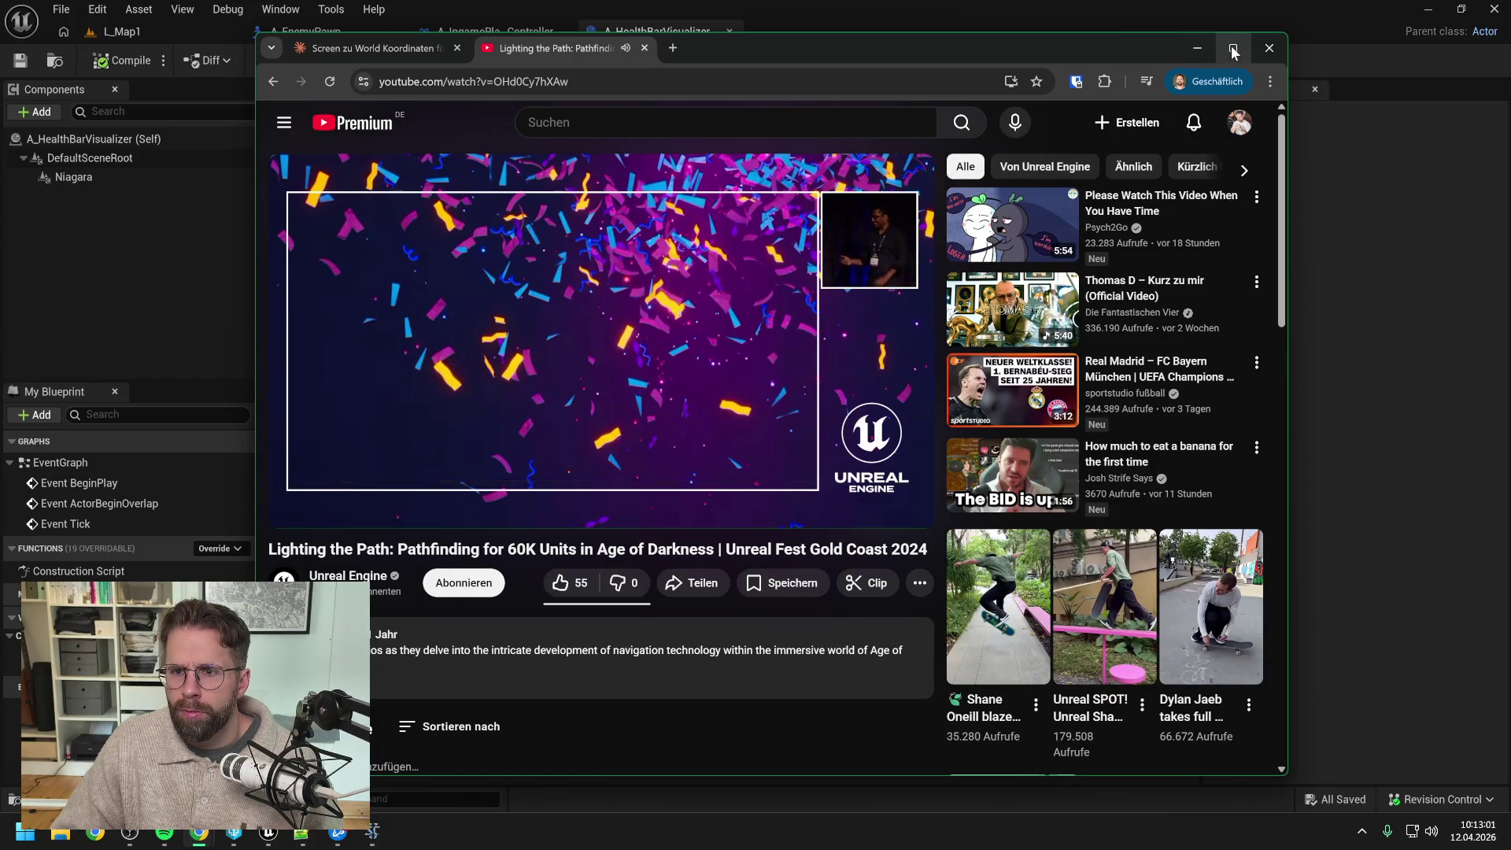
pyautogui.click(1246, 170)
pyautogui.click(969, 170)
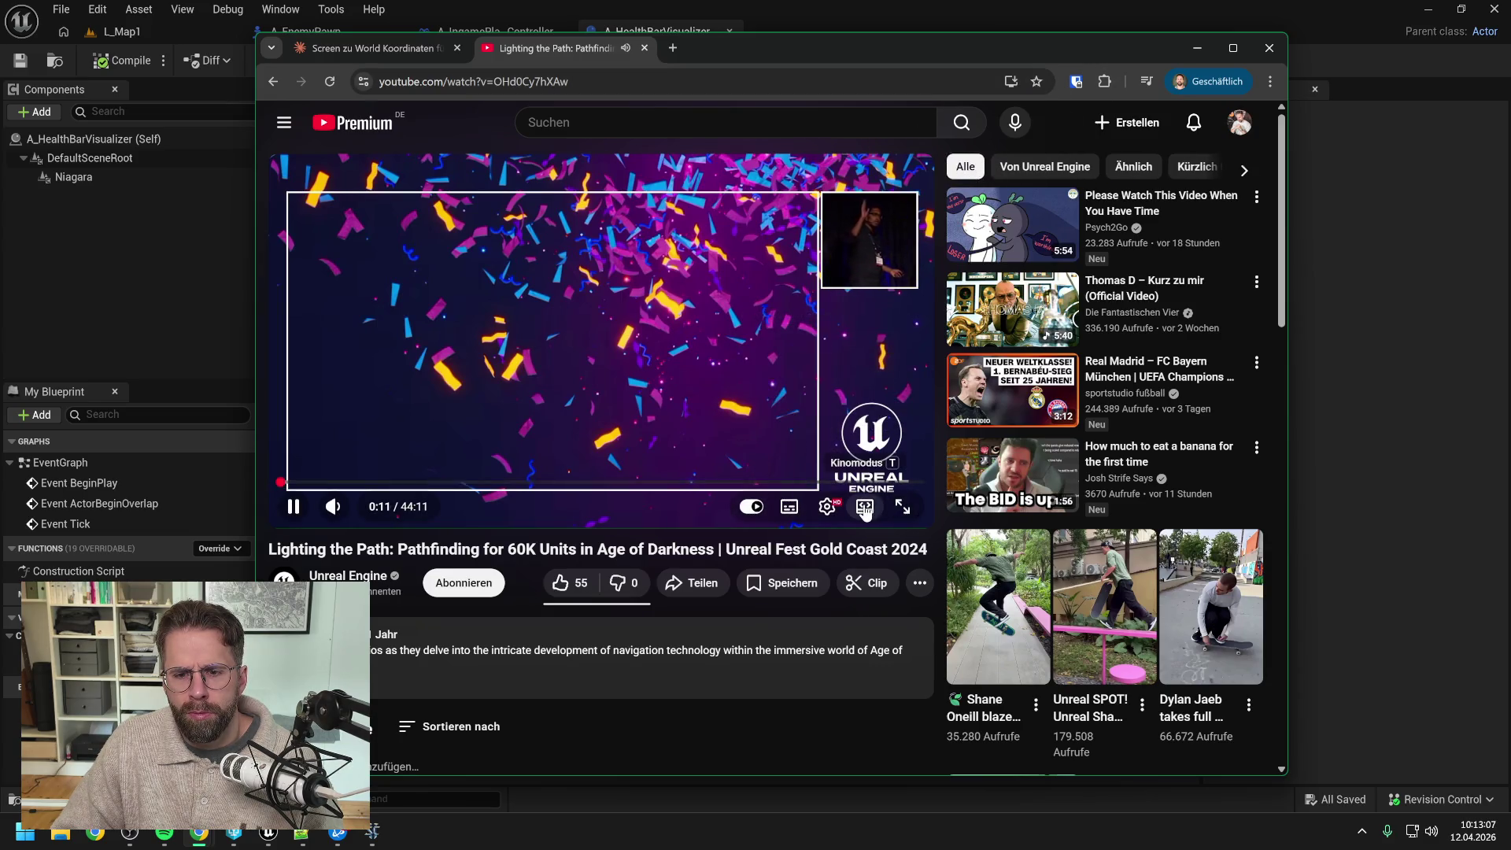
pyautogui.click(866, 507)
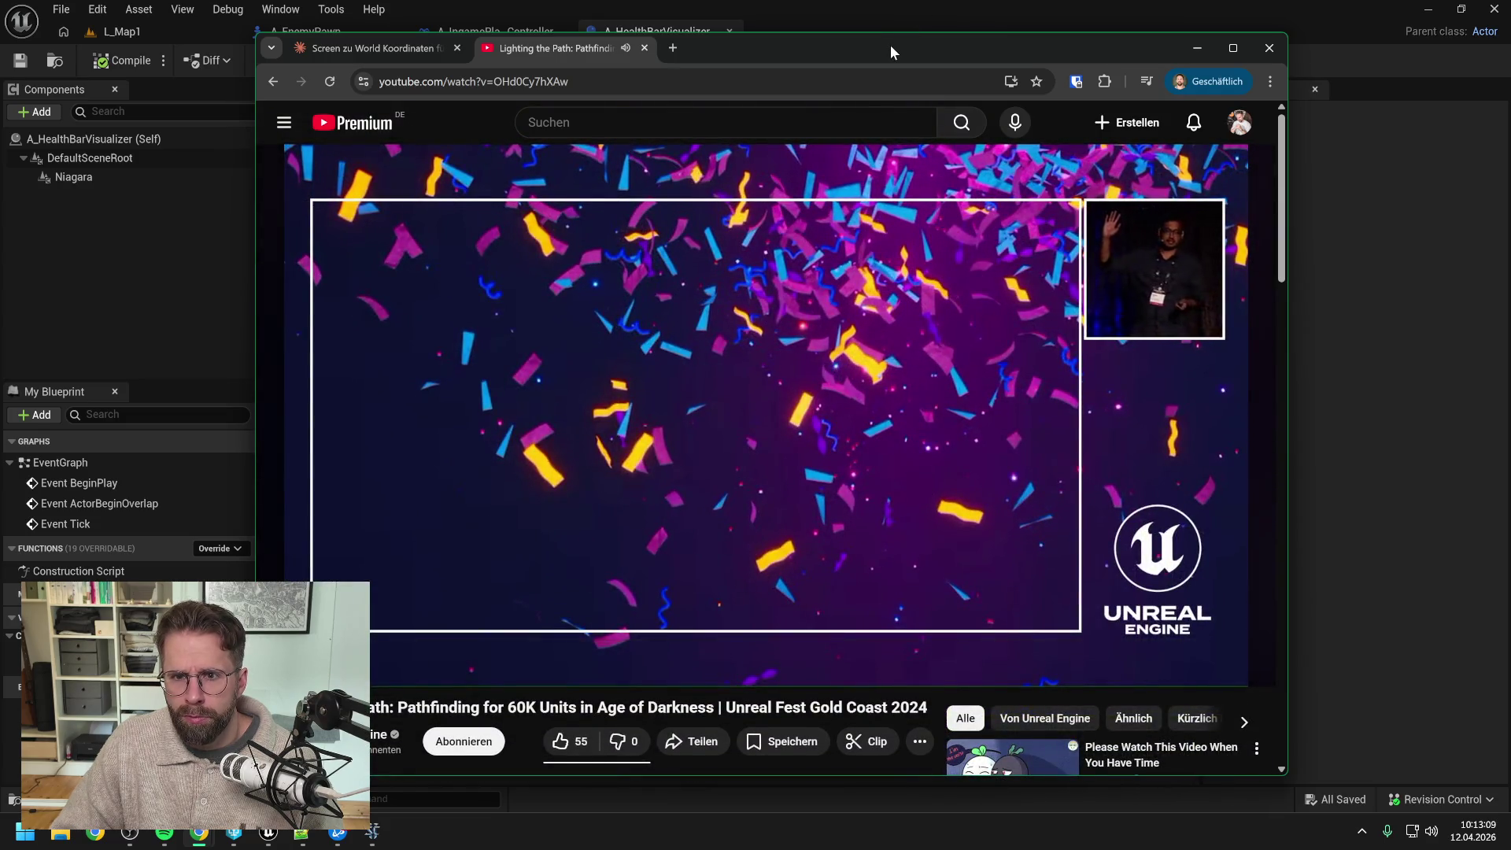
pyautogui.moveTo(890, 45); pyautogui.dragTo(984, 29)
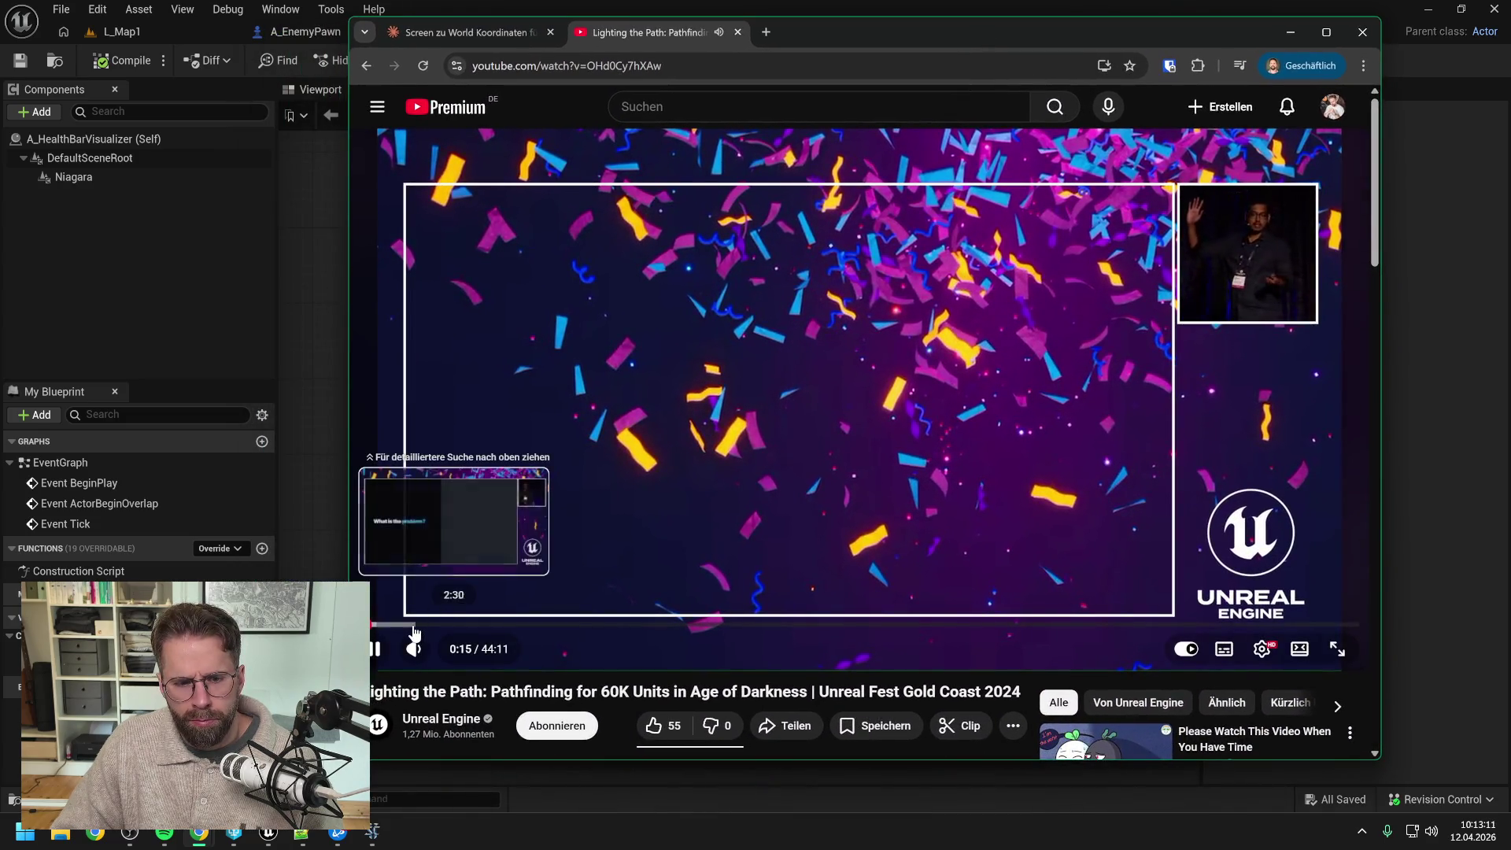
# Step: Skip the talk past 1:56 to the 'What is the problem?' slide
pyautogui.click(403, 626)
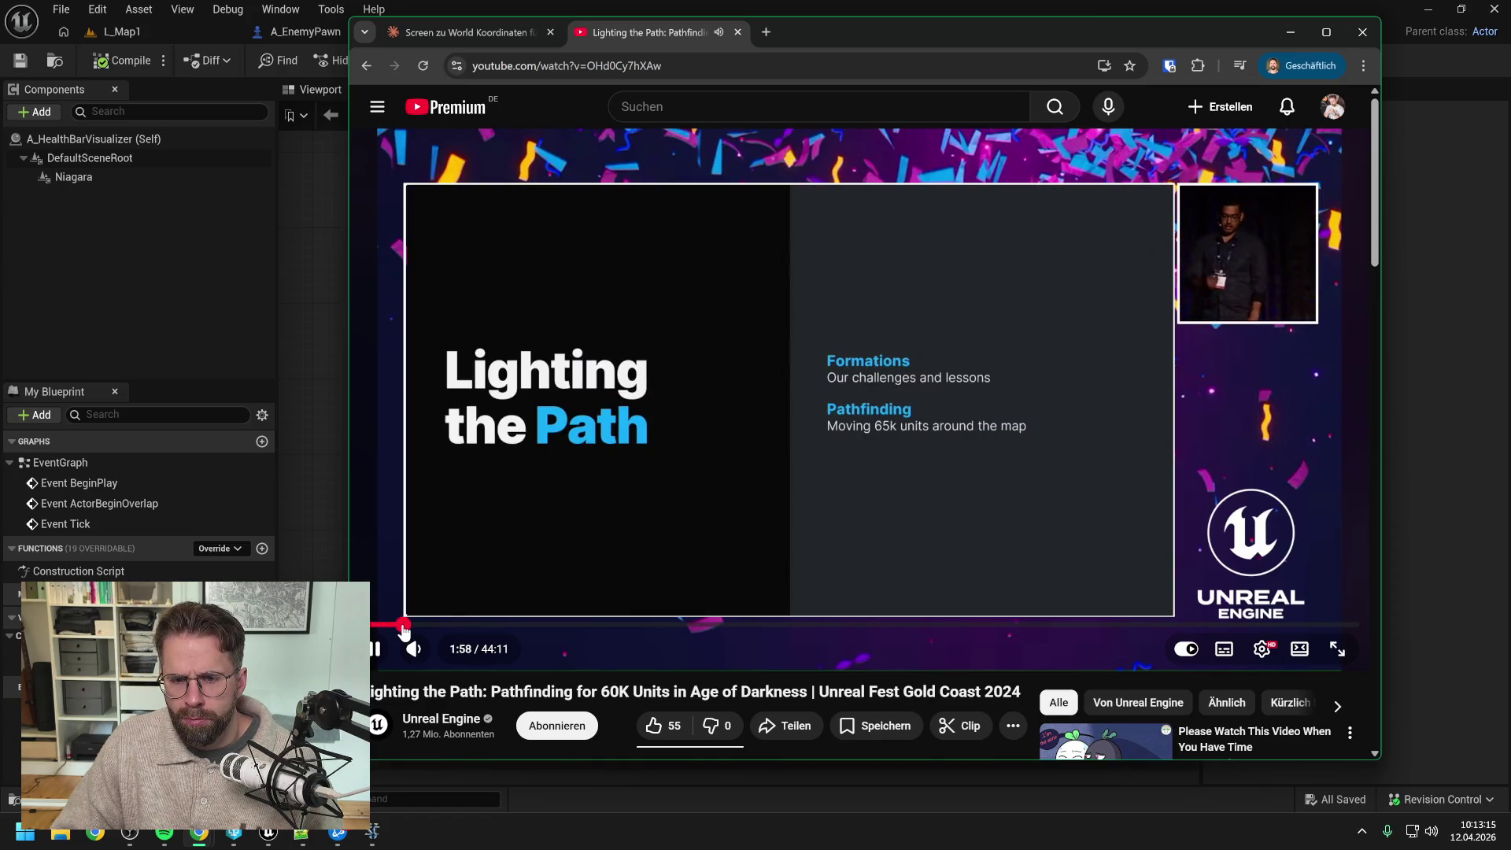
pyautogui.click(423, 626)
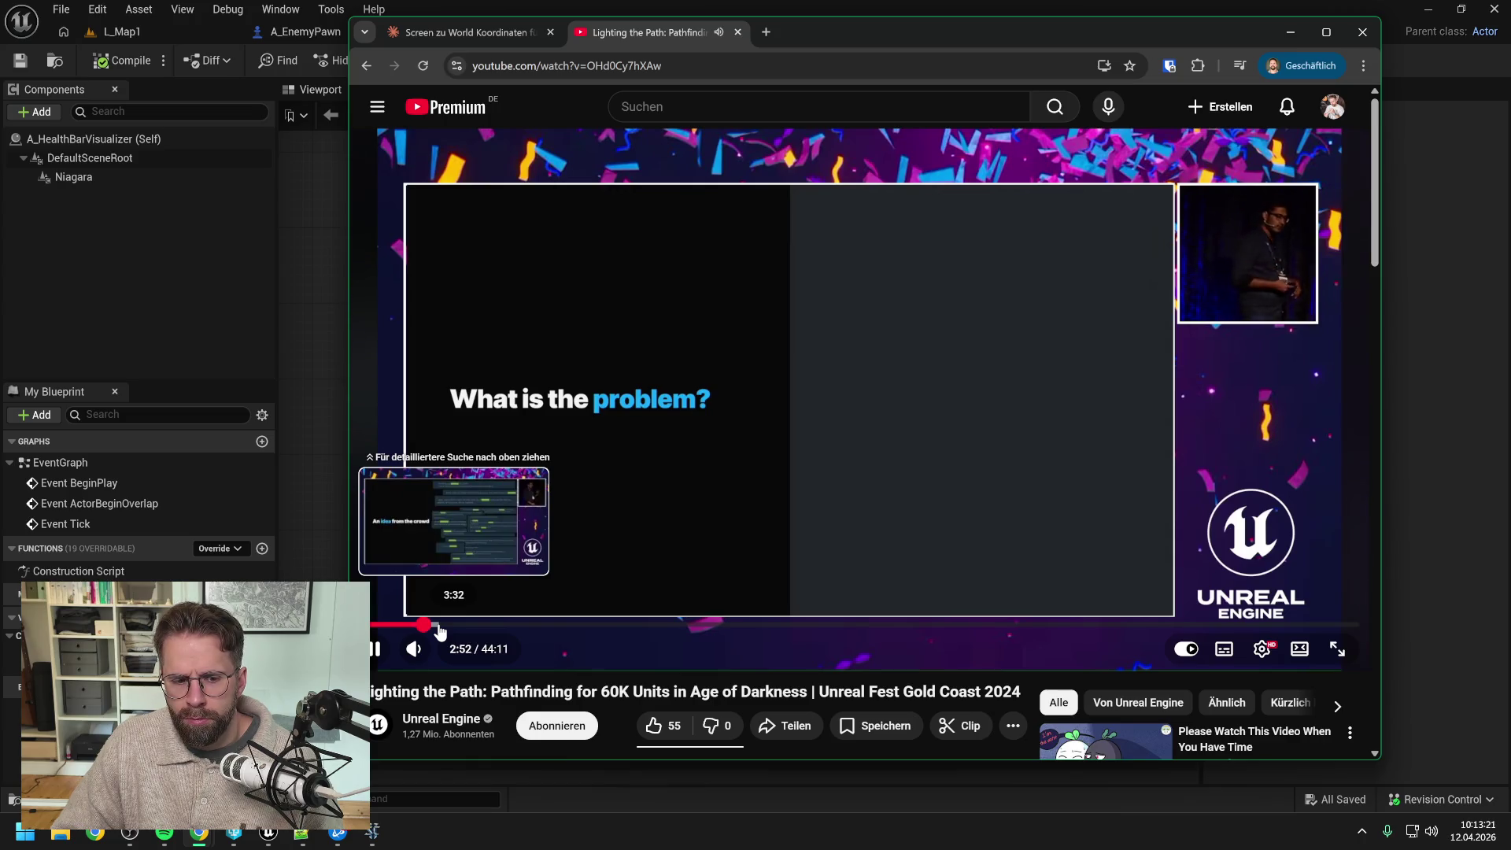
pyautogui.moveTo(441, 650)
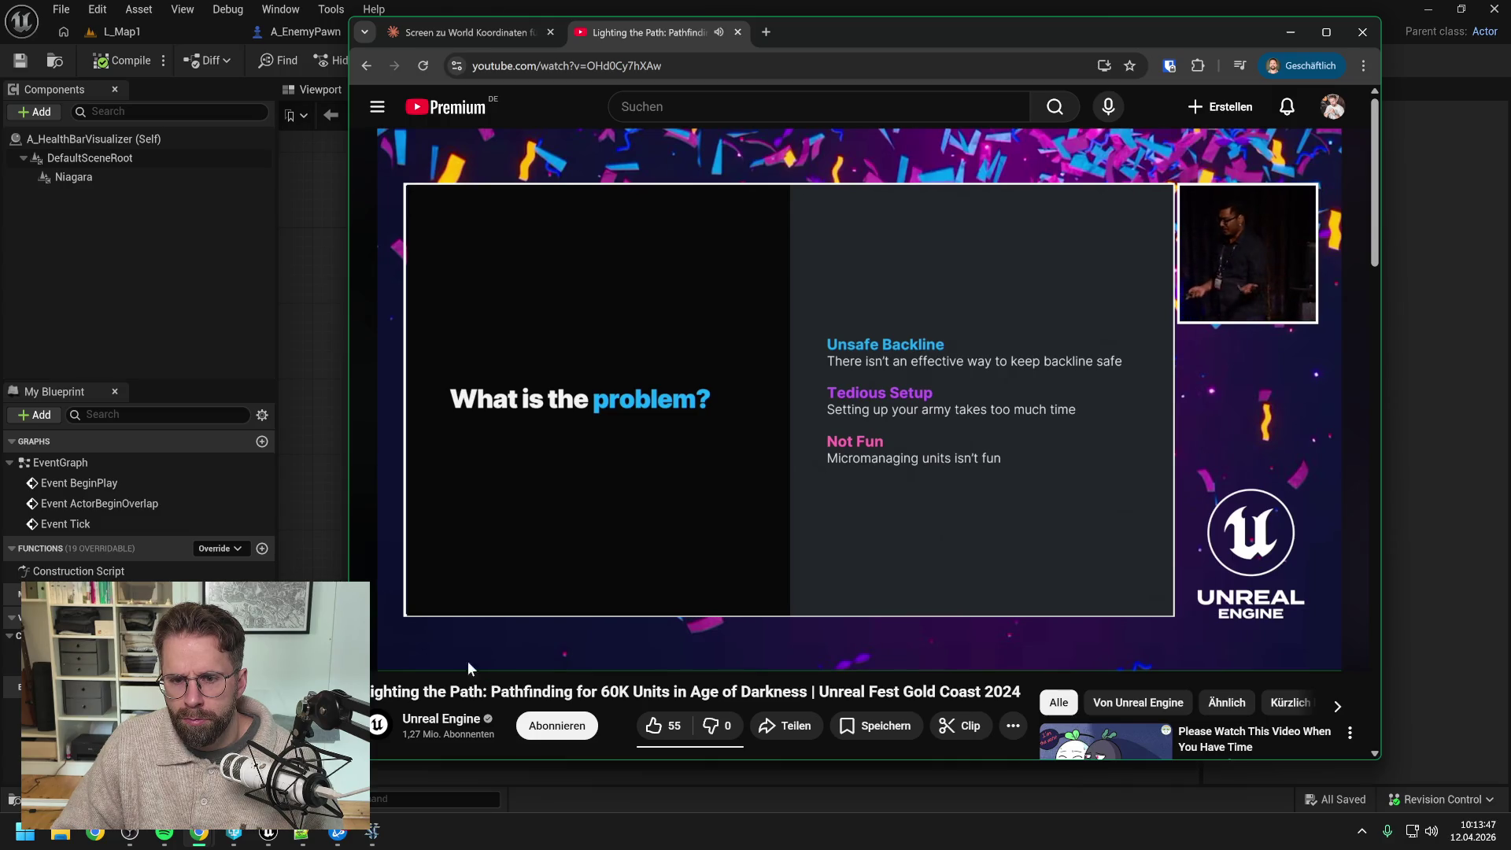
# Step: Skim from 'How hard can it be?' through 5:33 to the Cache Friendly Design slide around 6:38
pyautogui.click(462, 625)
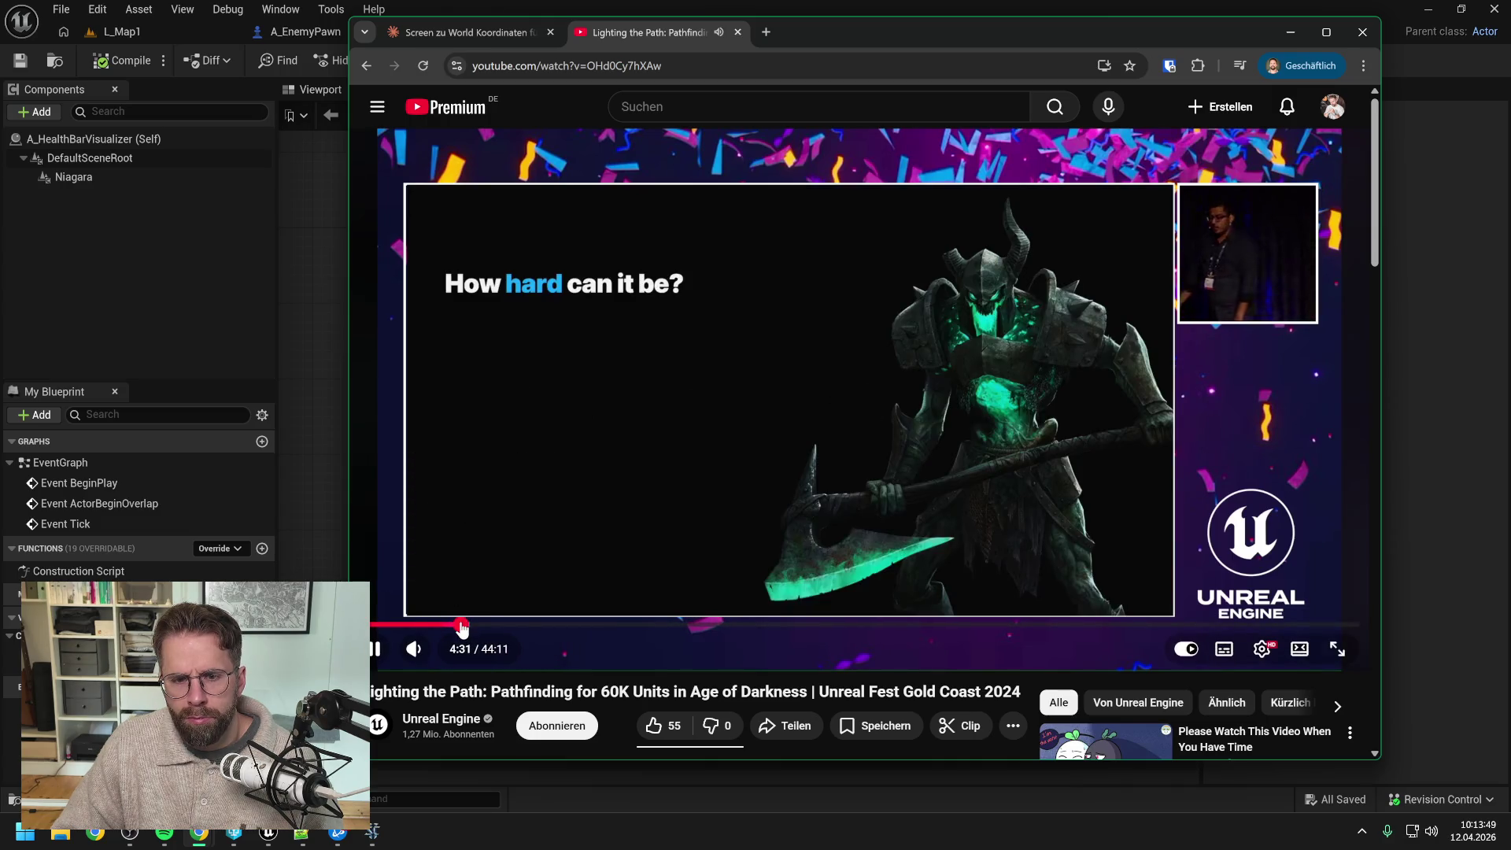
pyautogui.click(485, 625)
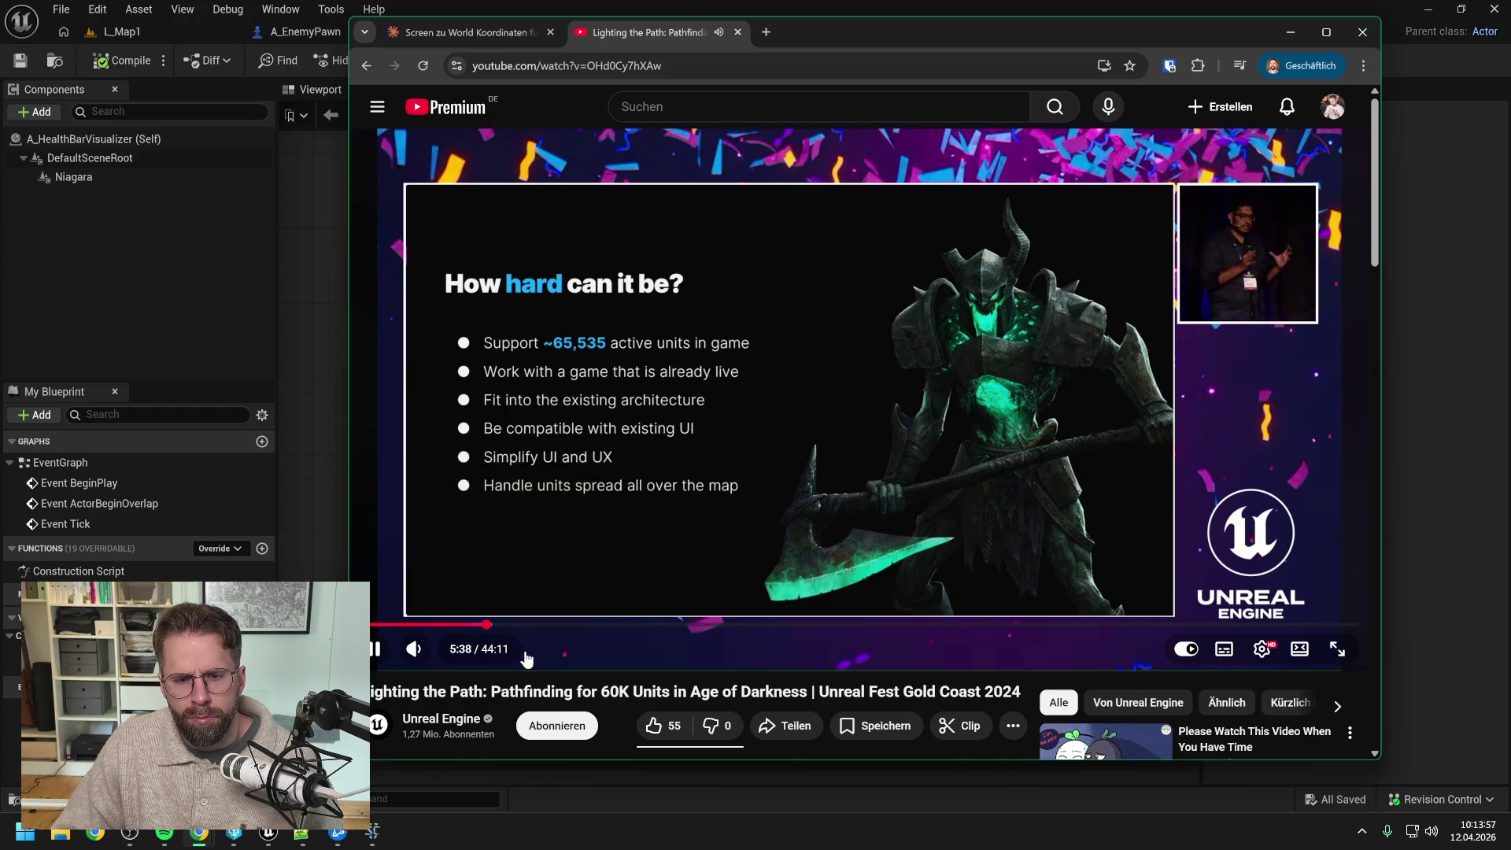
pyautogui.click(515, 624)
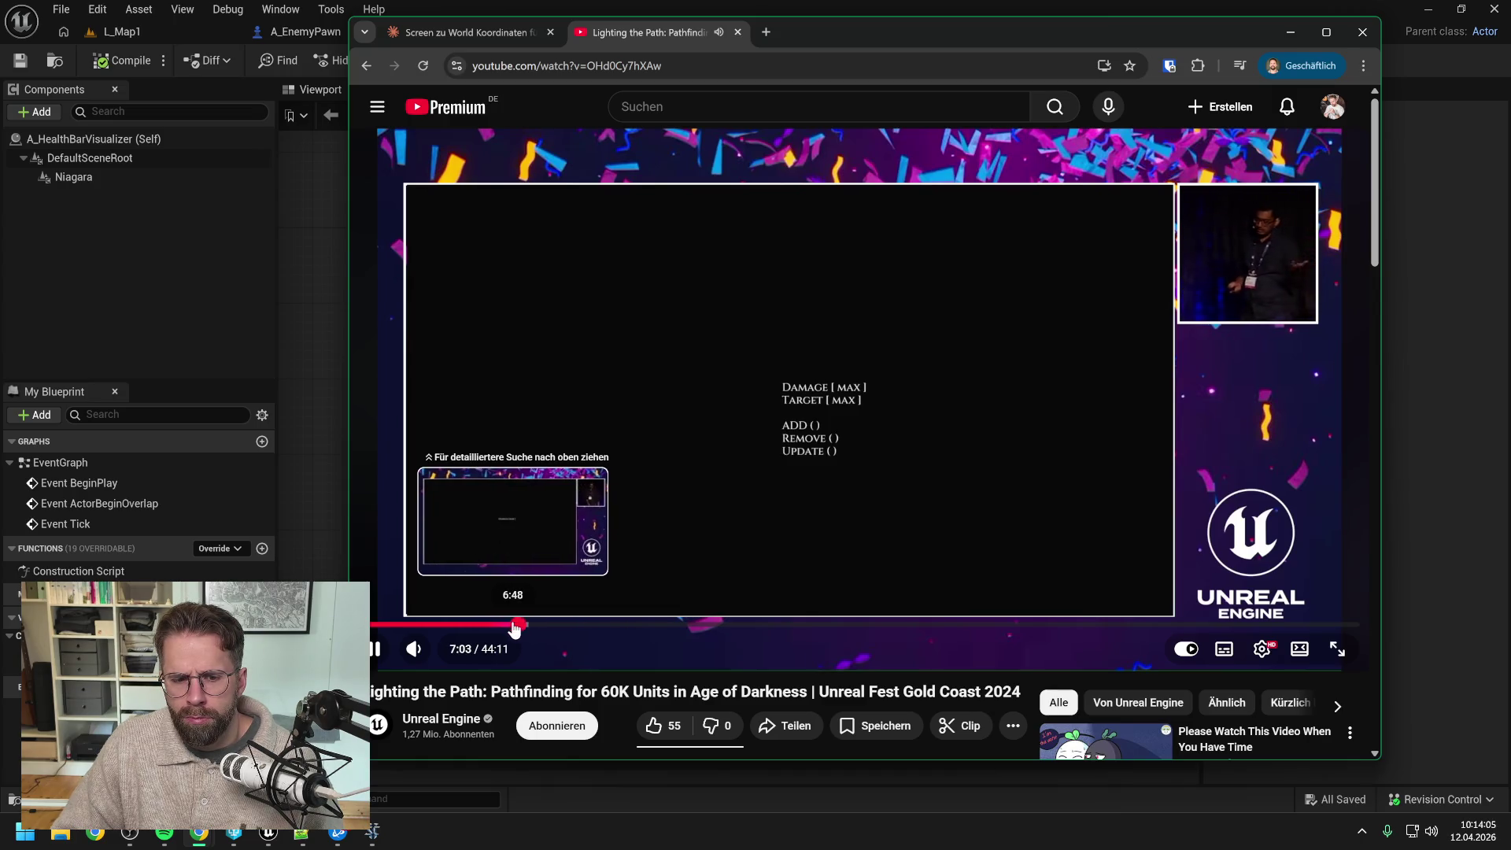
pyautogui.click(510, 624)
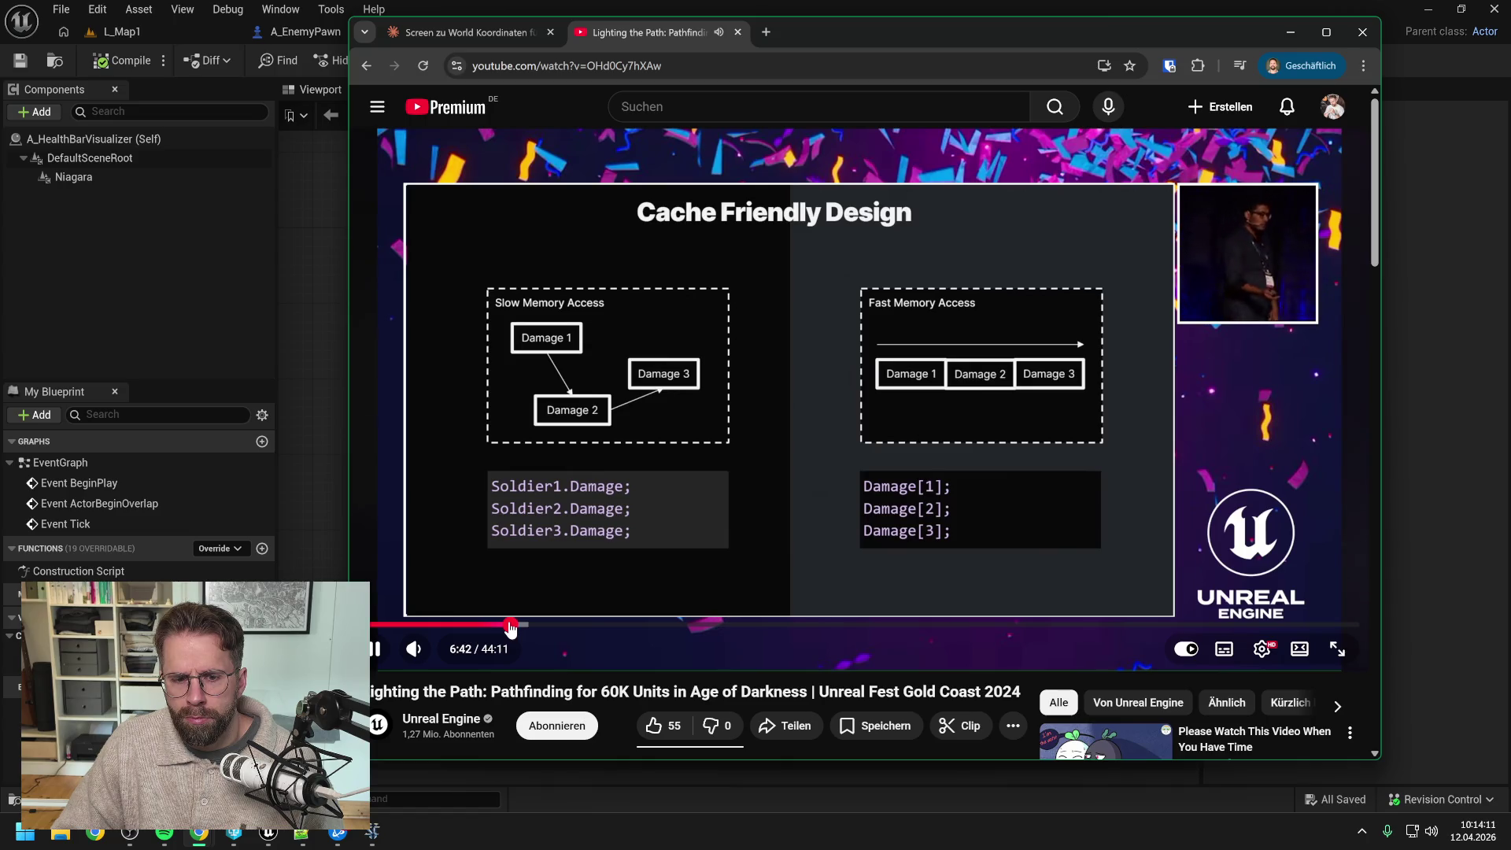
pyautogui.click(506, 624)
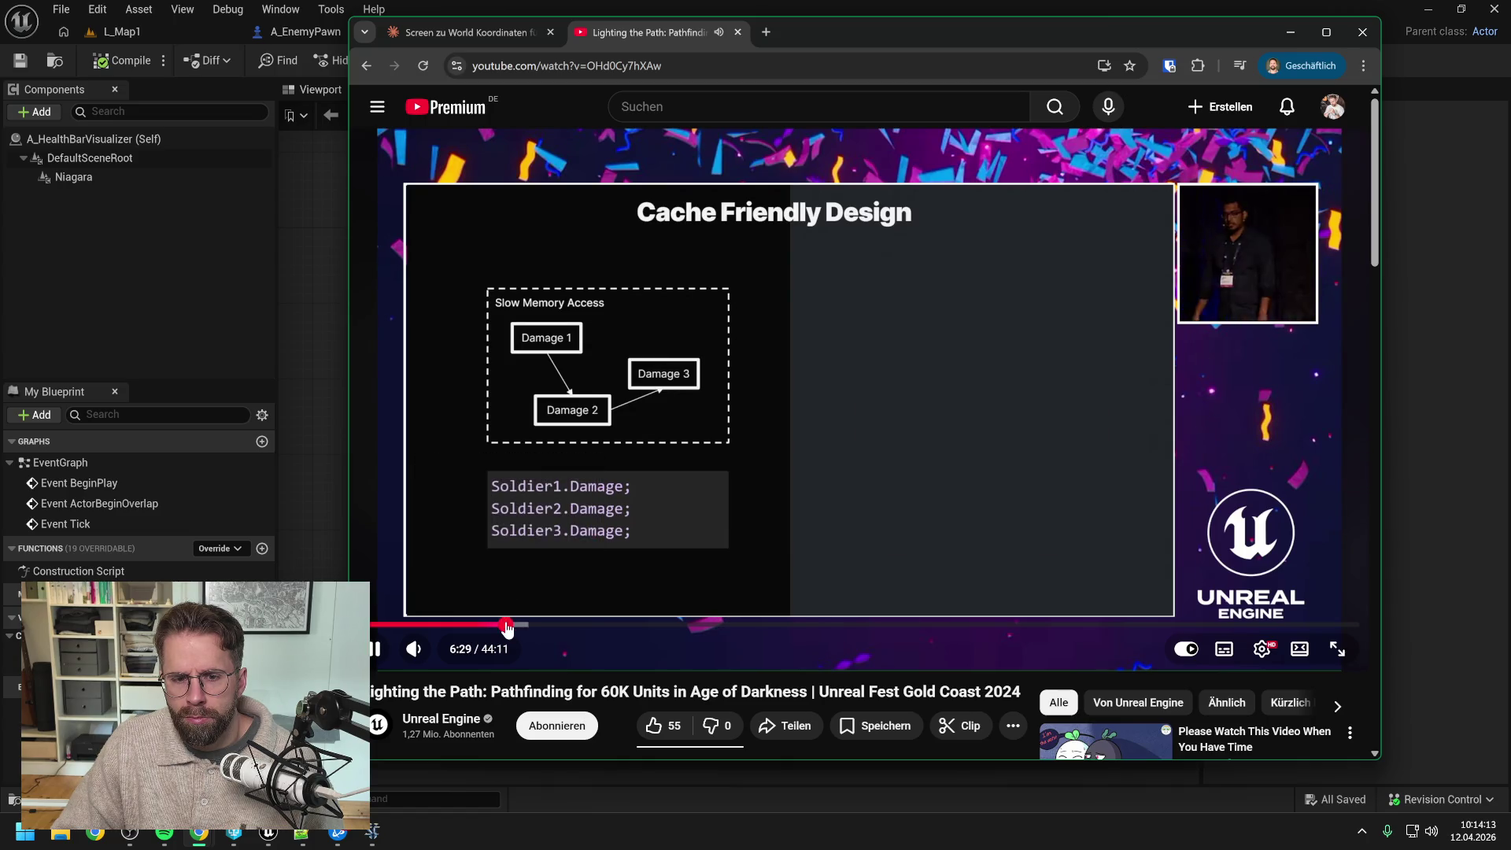
pyautogui.click(508, 626)
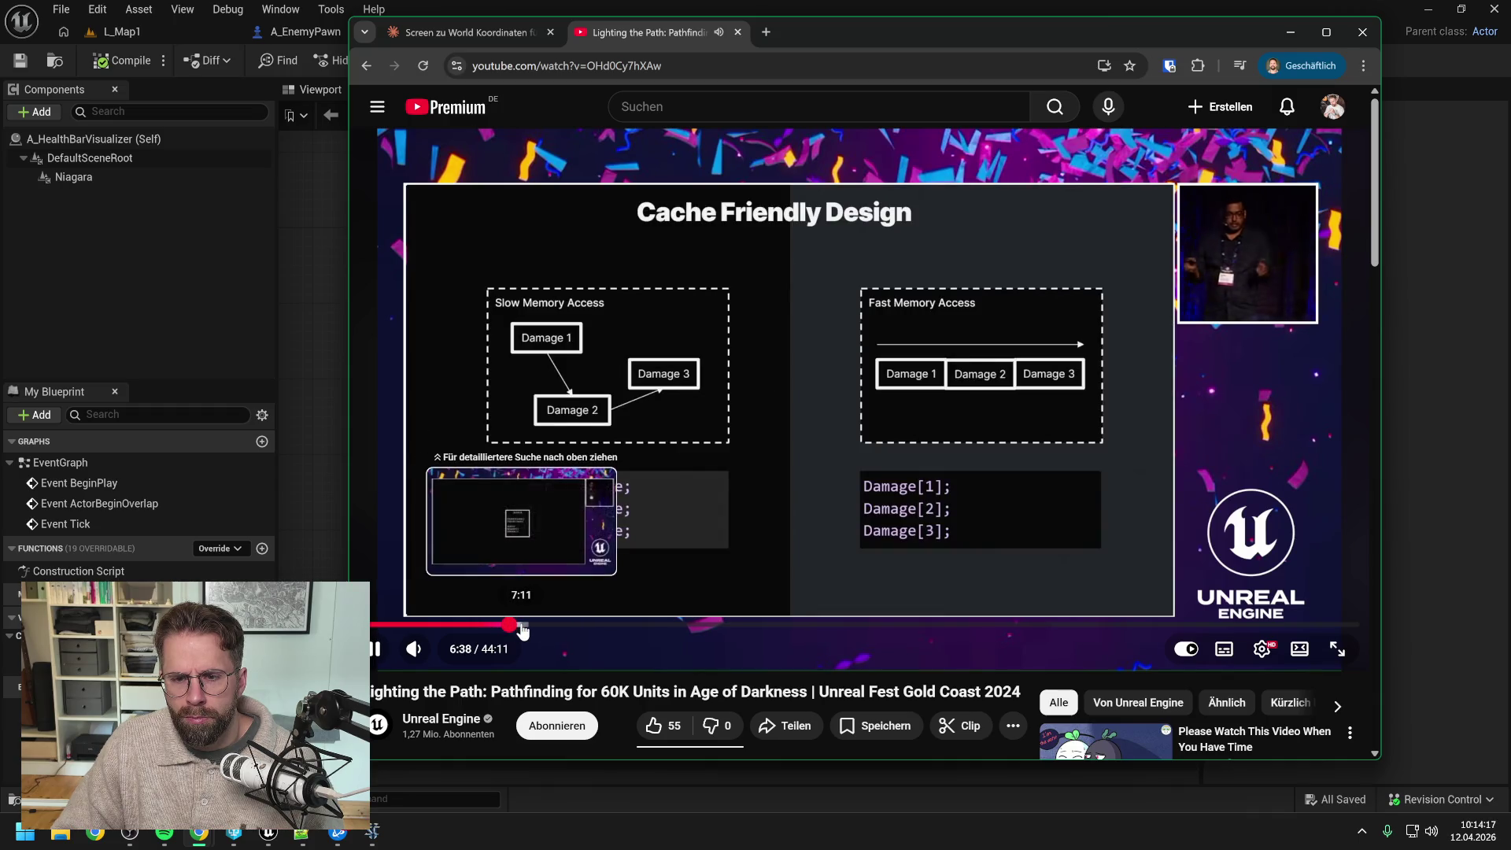
# Step: Skim the Agent Database, Orthogonal Design and Handling States slides to the Resizable Grid slide at 12:58
pyautogui.click(522, 625)
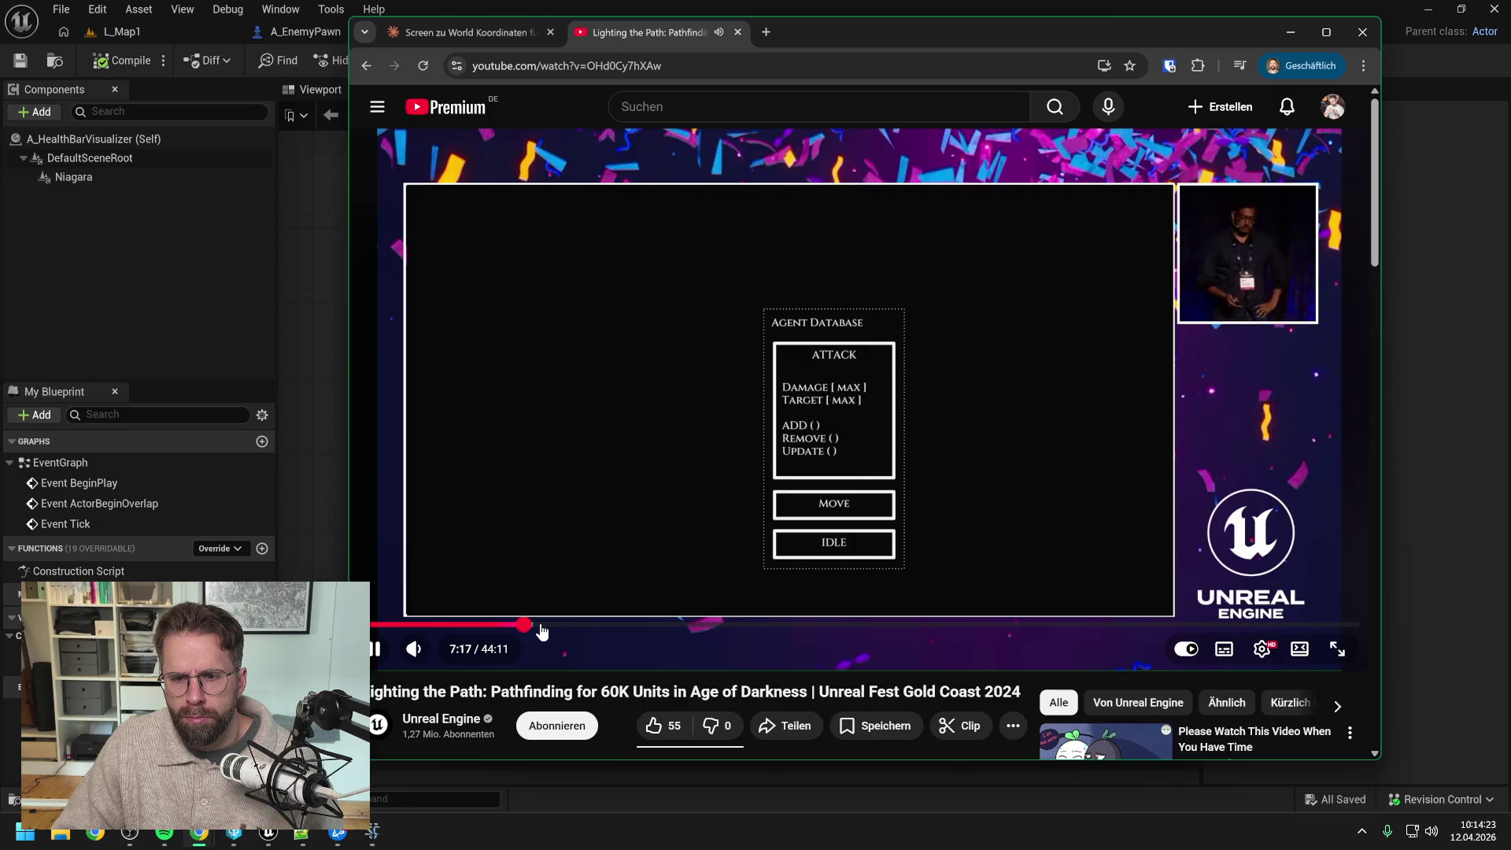
pyautogui.click(541, 627)
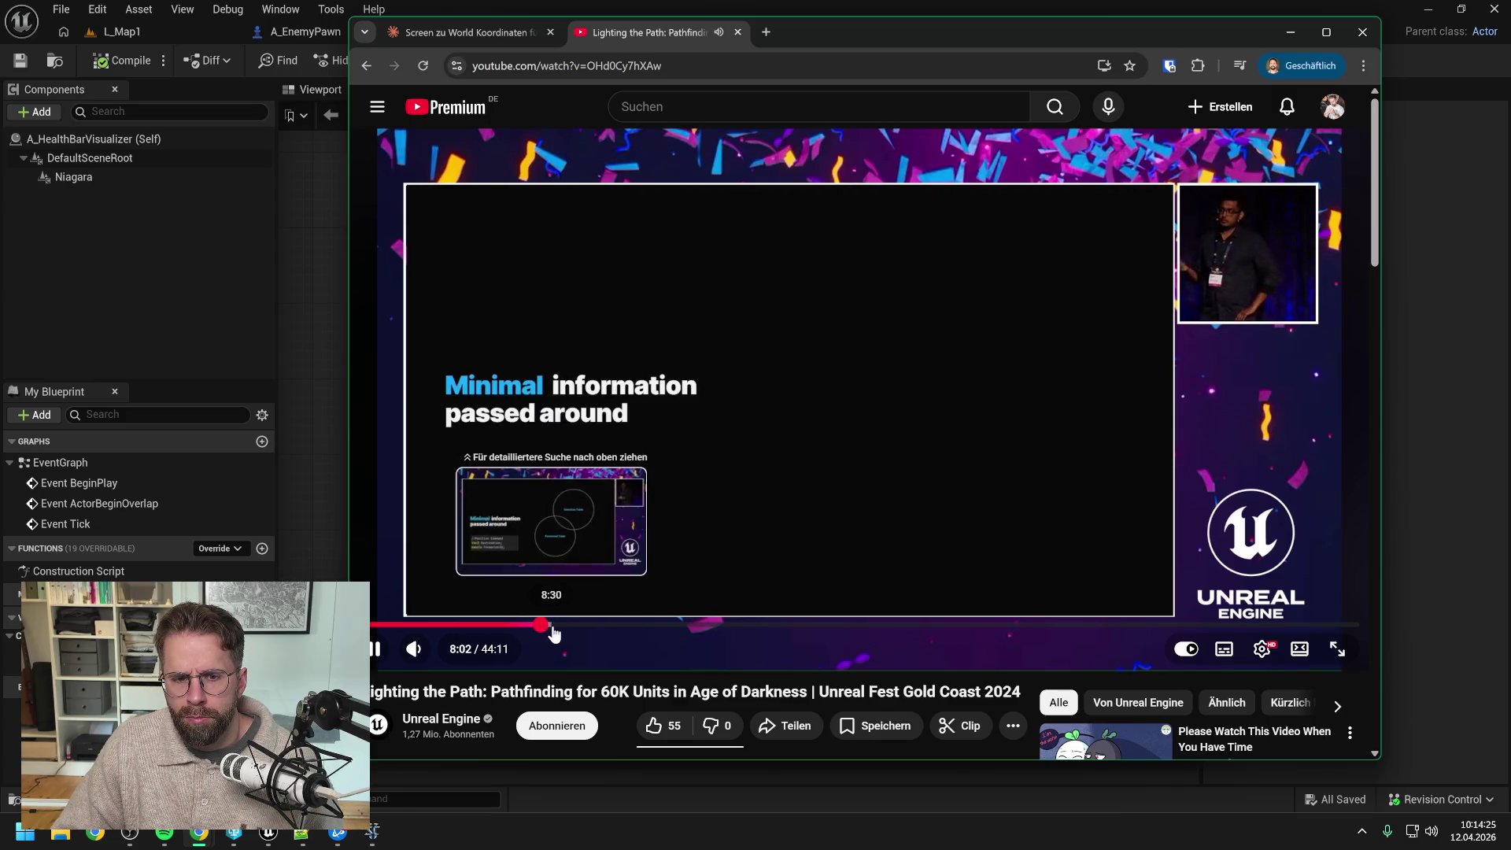
pyautogui.click(554, 626)
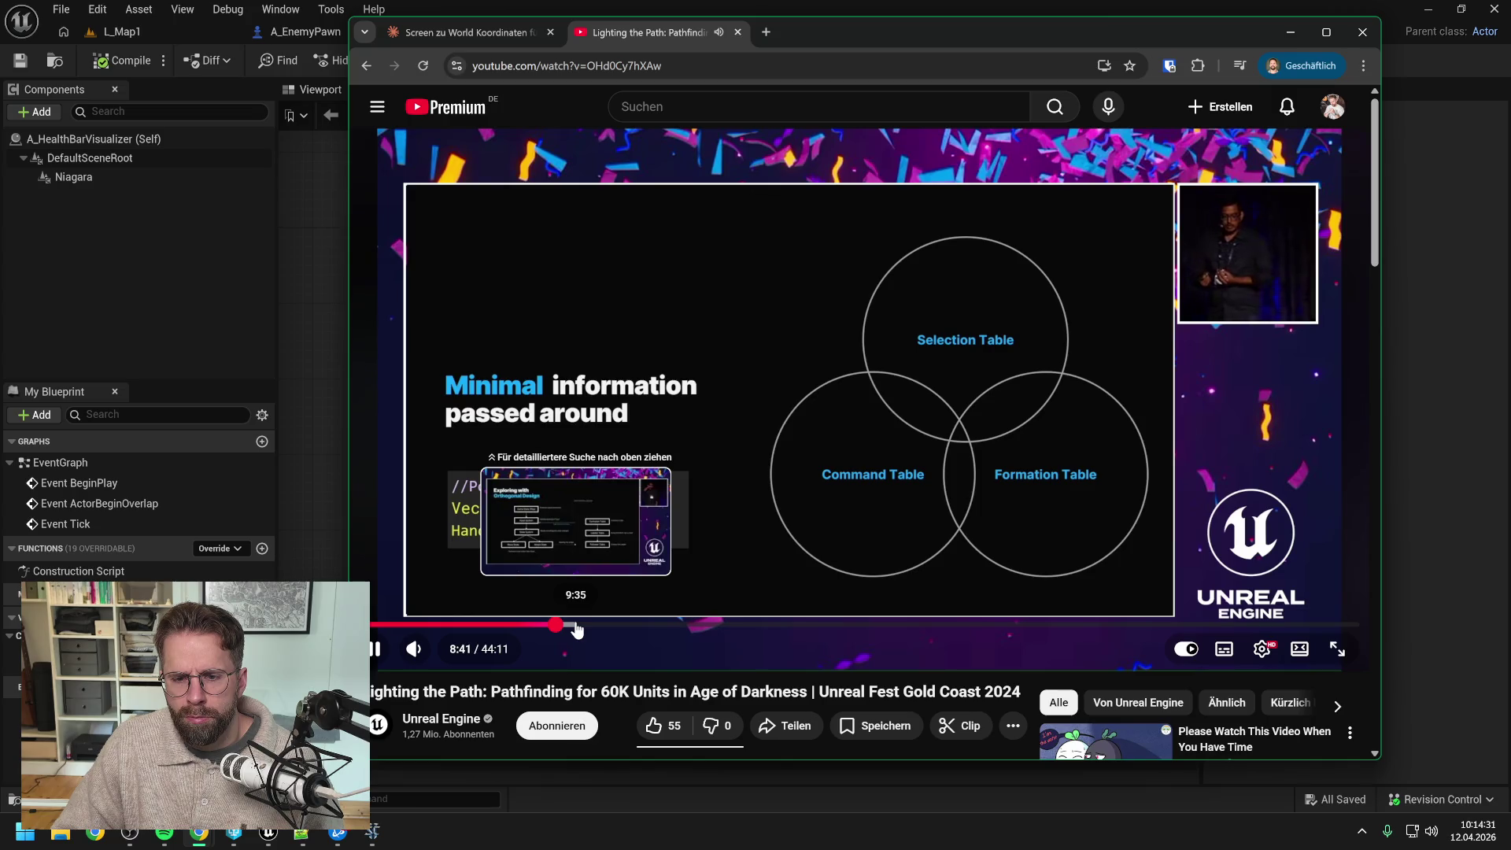
pyautogui.click(577, 627)
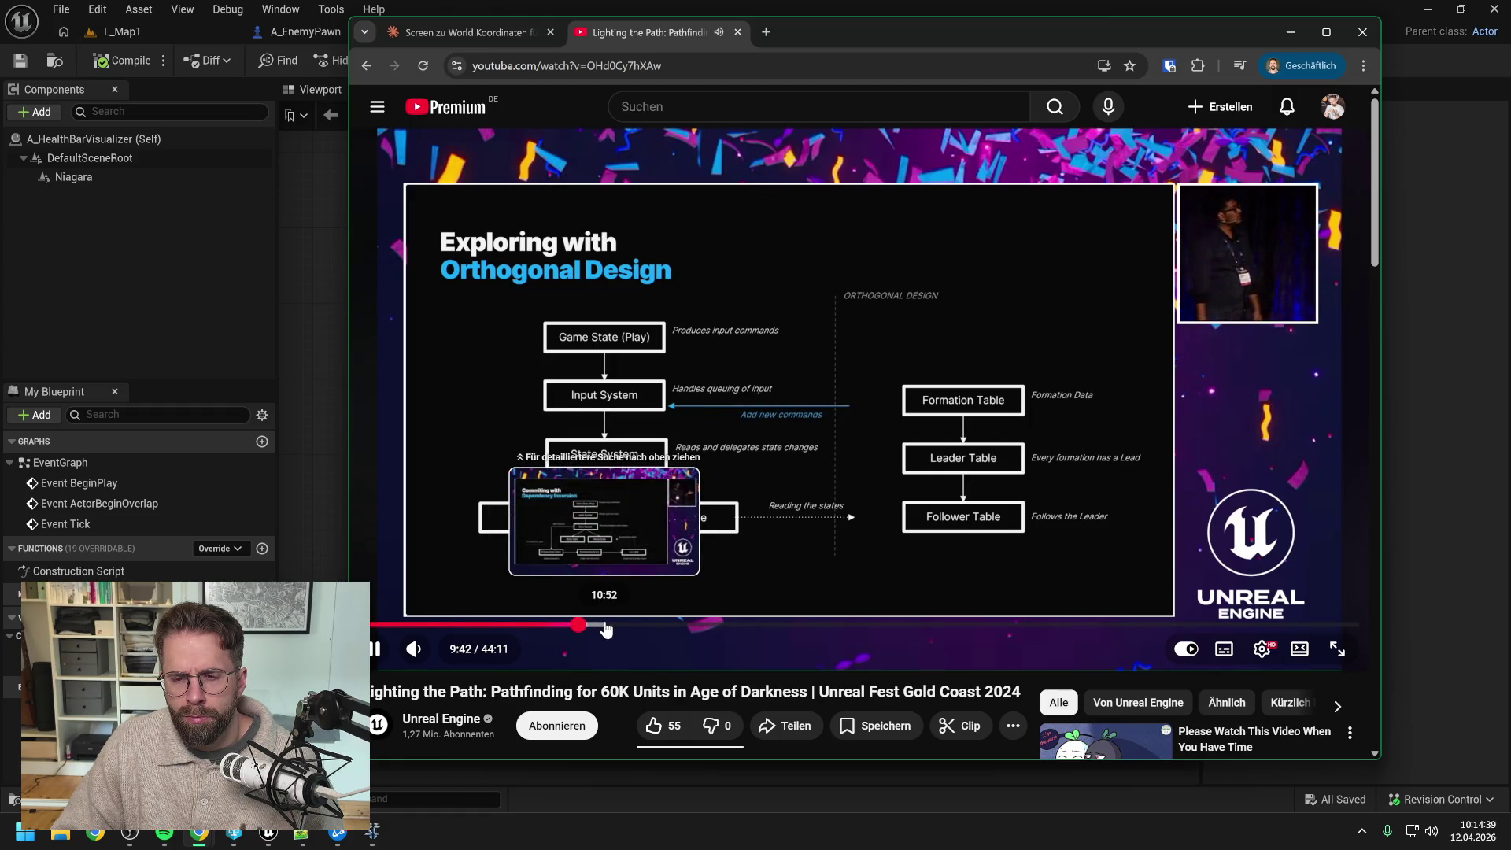
pyautogui.click(611, 626)
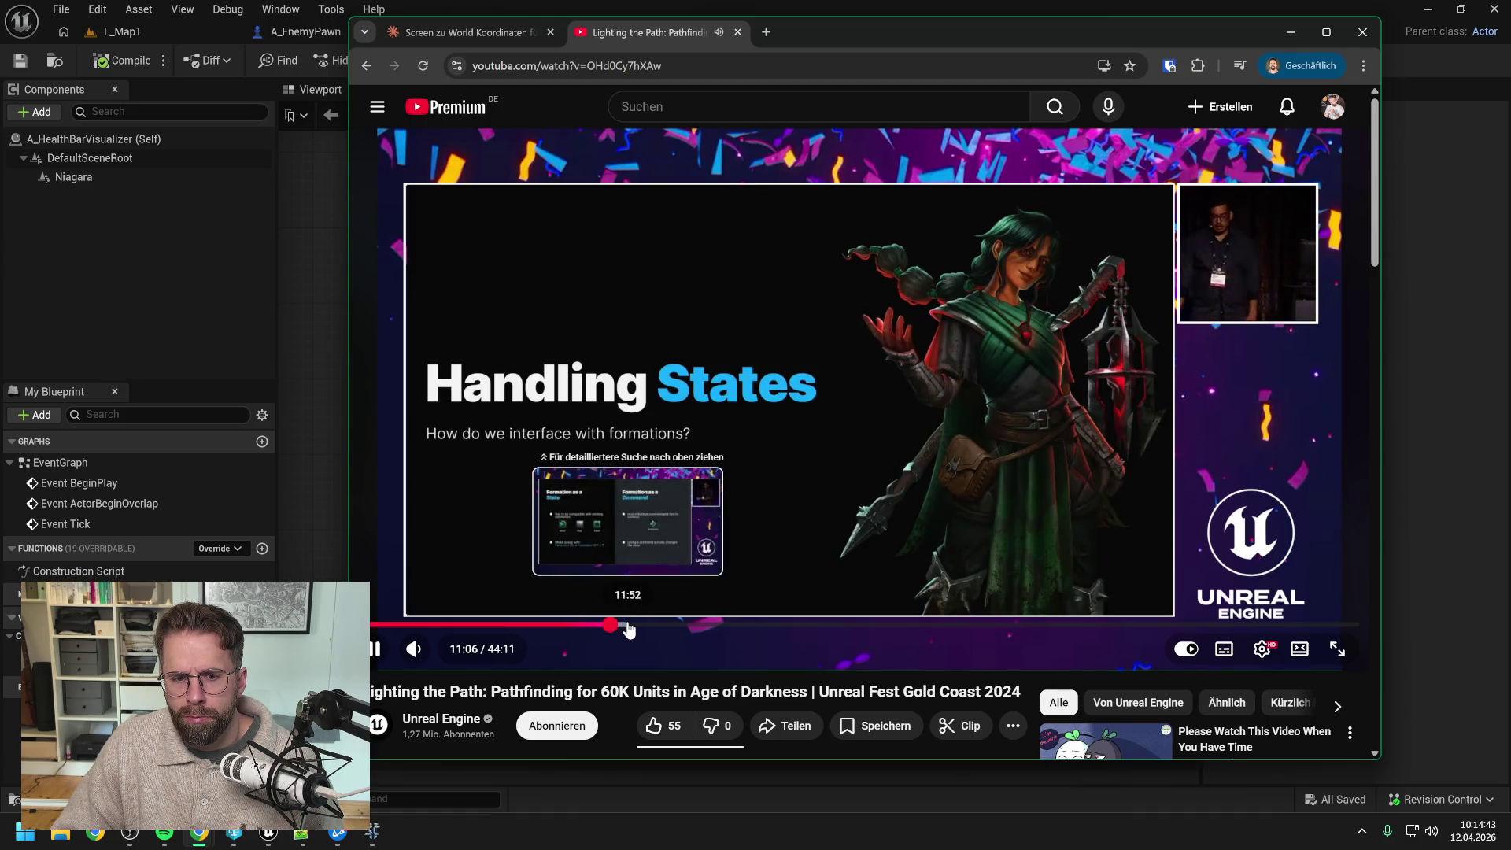
pyautogui.click(627, 627)
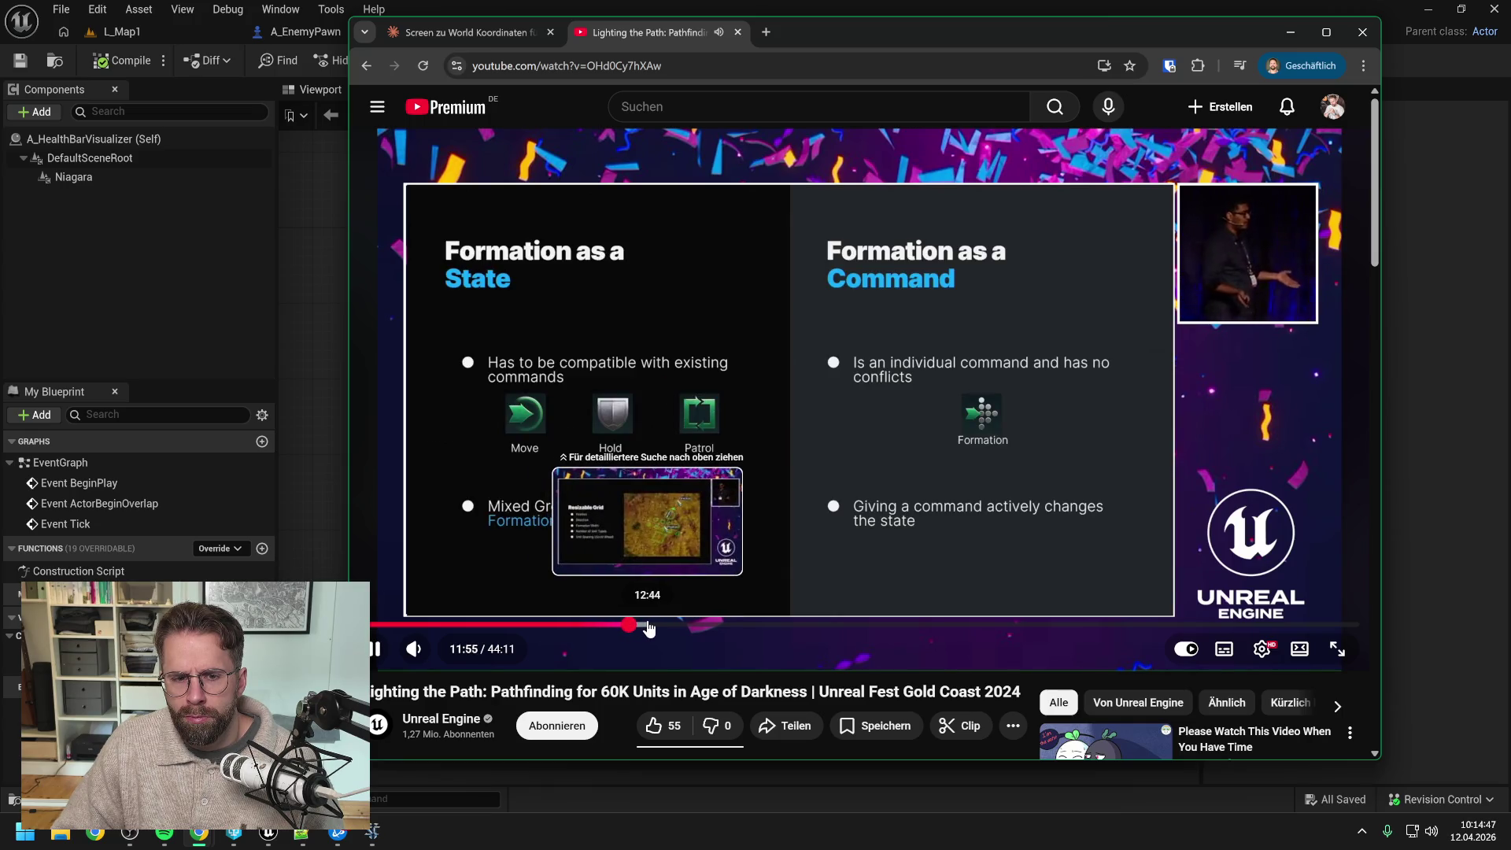
pyautogui.click(650, 626)
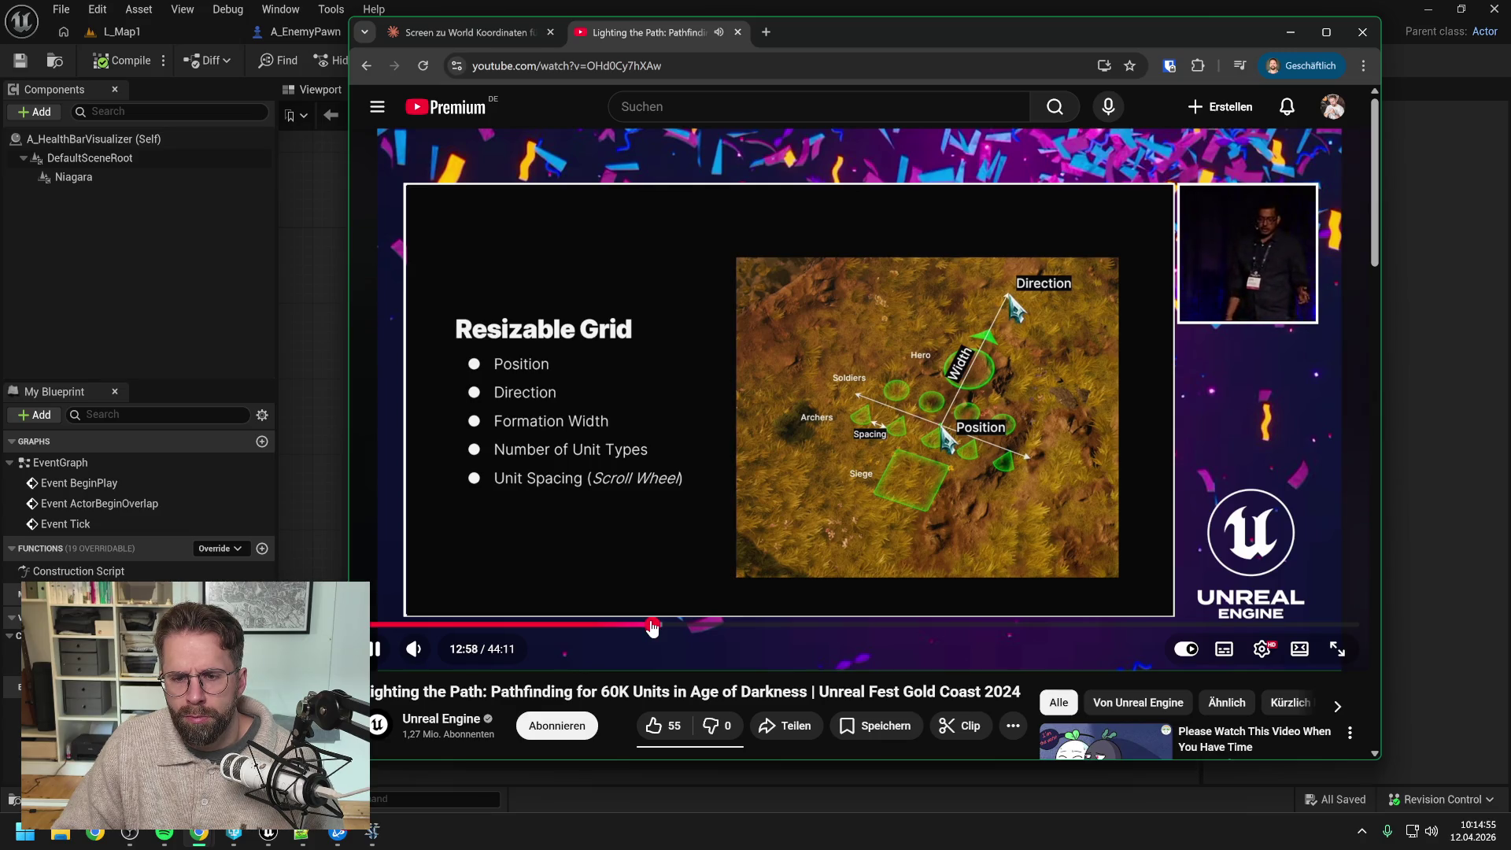
# Step: Skim from 14:12 through Sorting Priorities, Clusters and Challenge Map to the Formation with obstacles slide
pyautogui.click(682, 628)
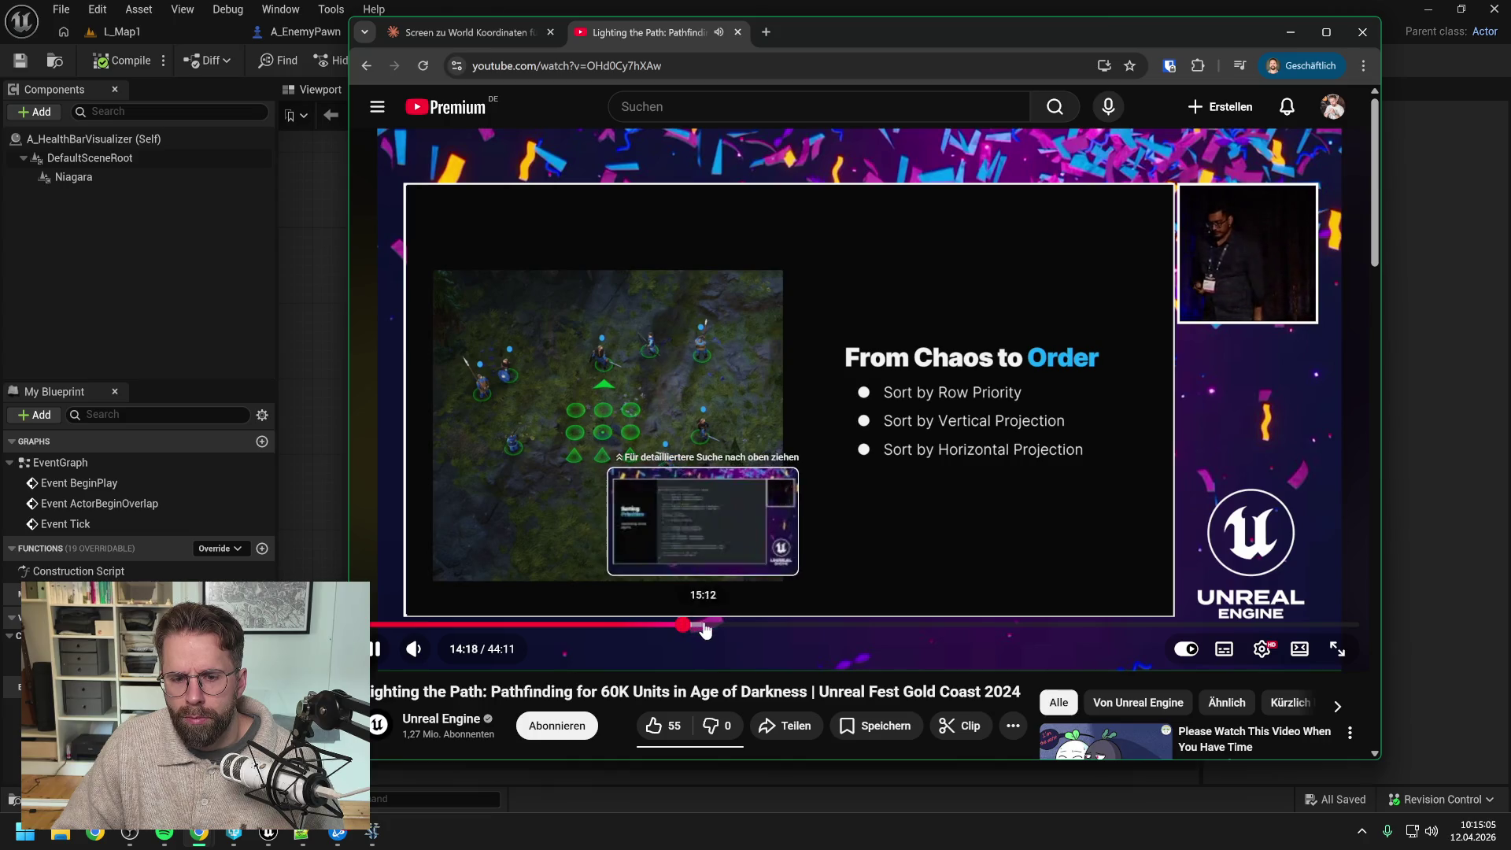
pyautogui.click(706, 627)
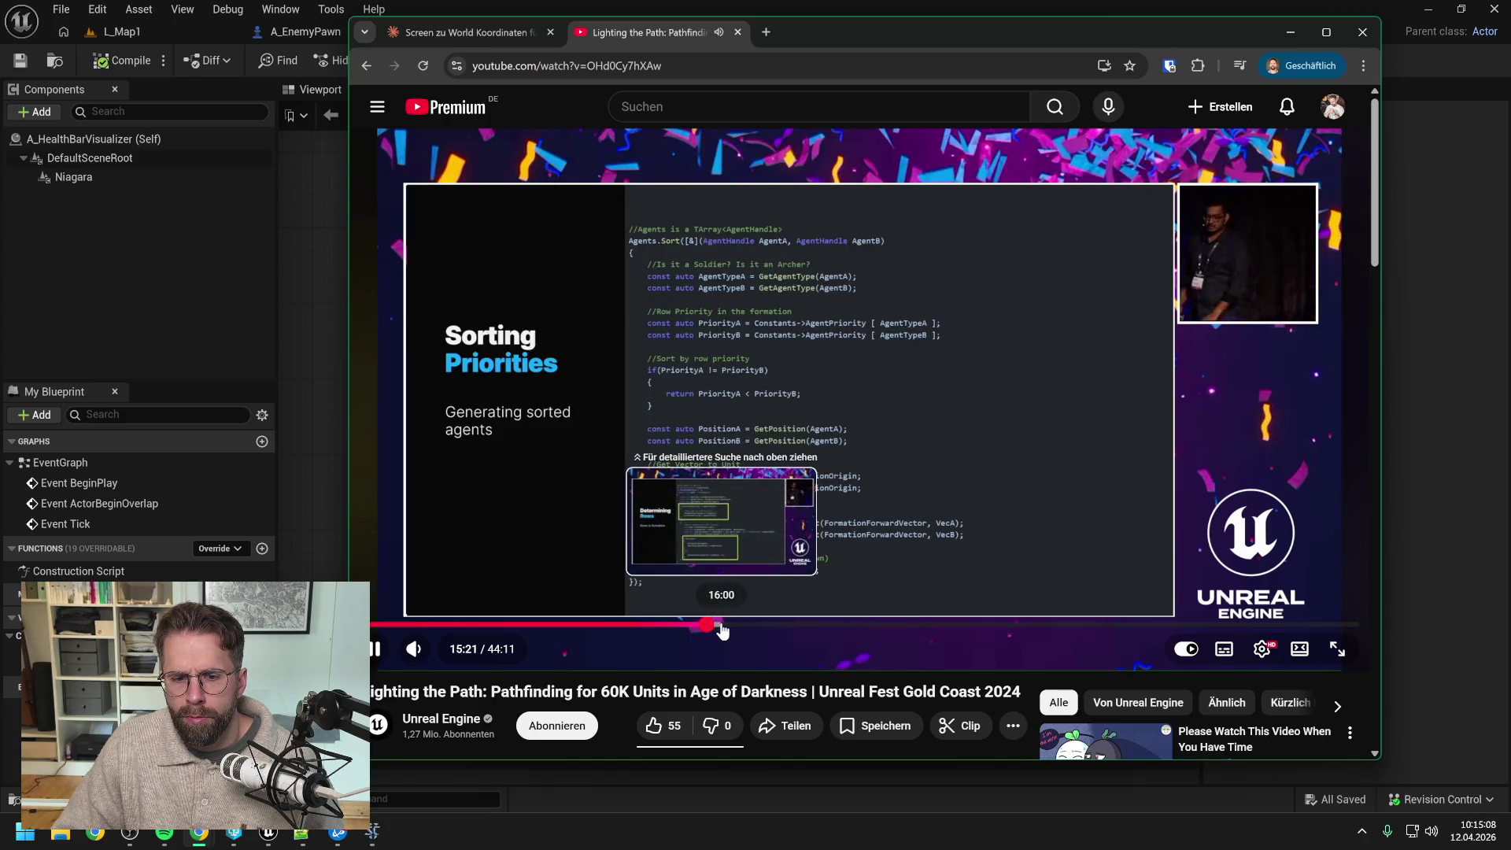
pyautogui.click(721, 627)
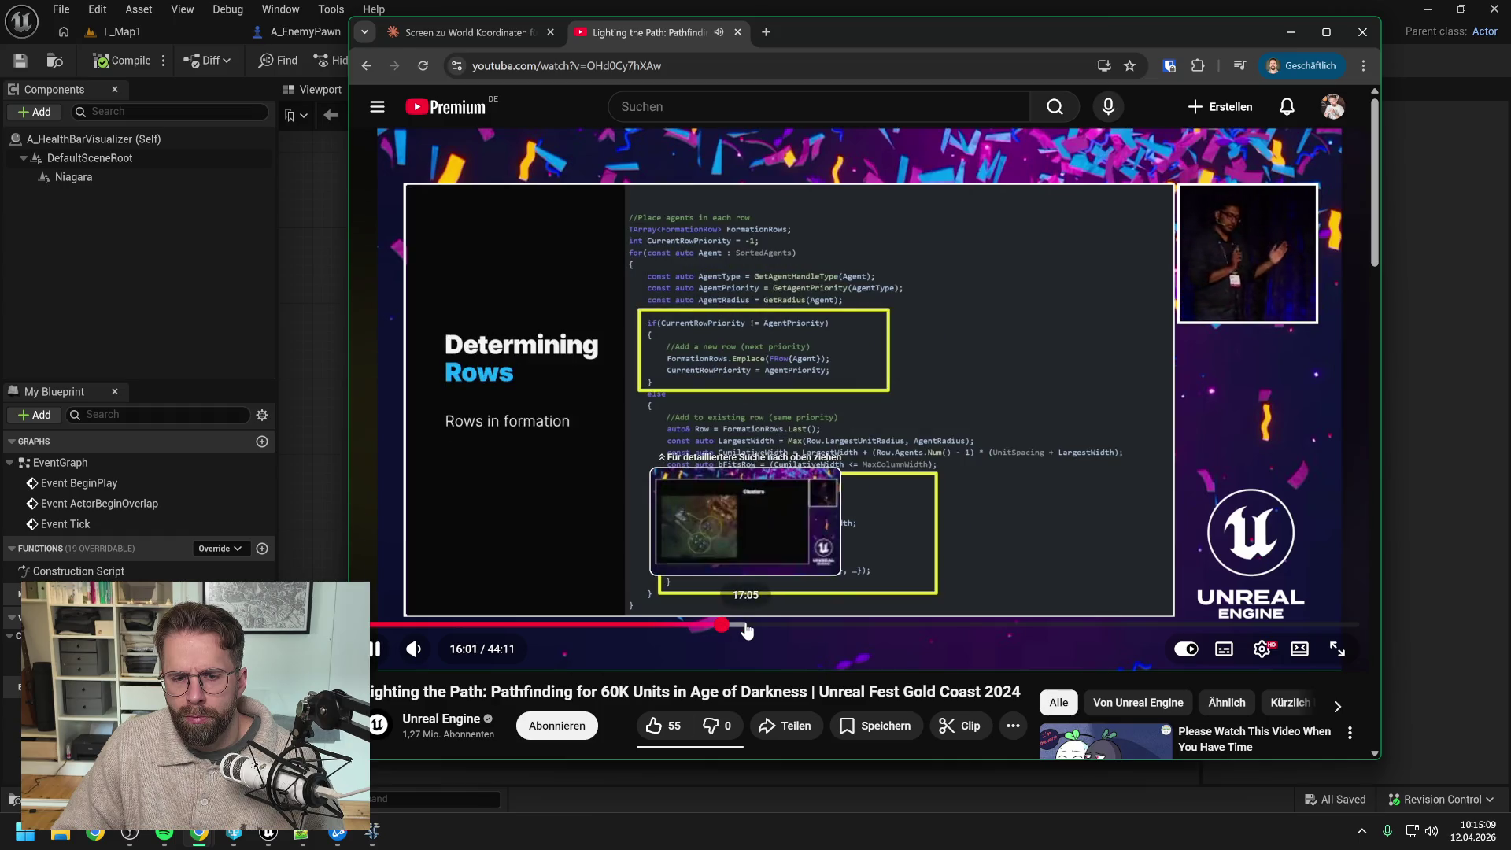
pyautogui.click(747, 628)
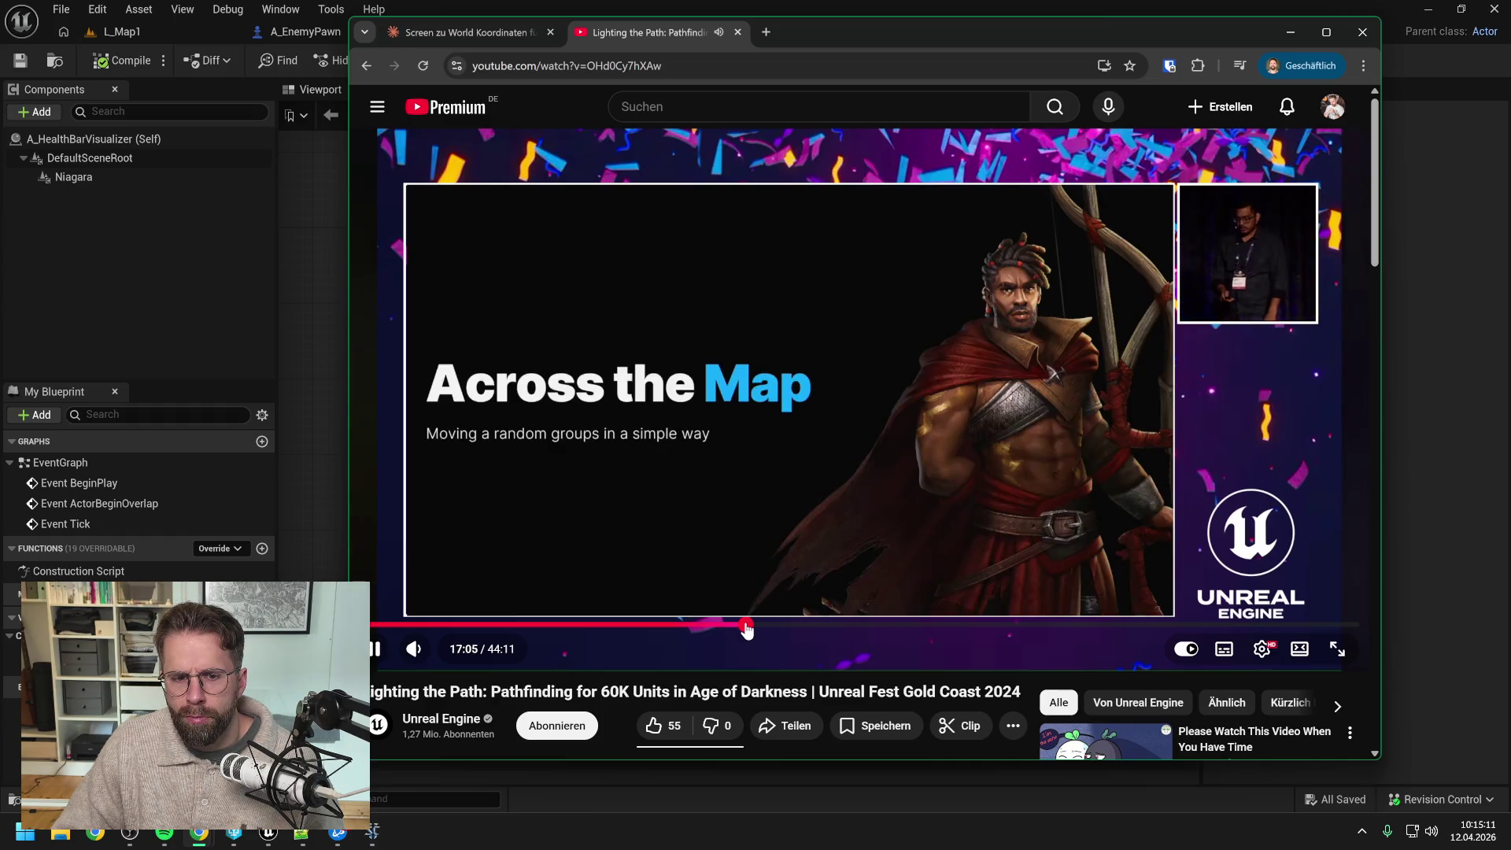
pyautogui.click(766, 627)
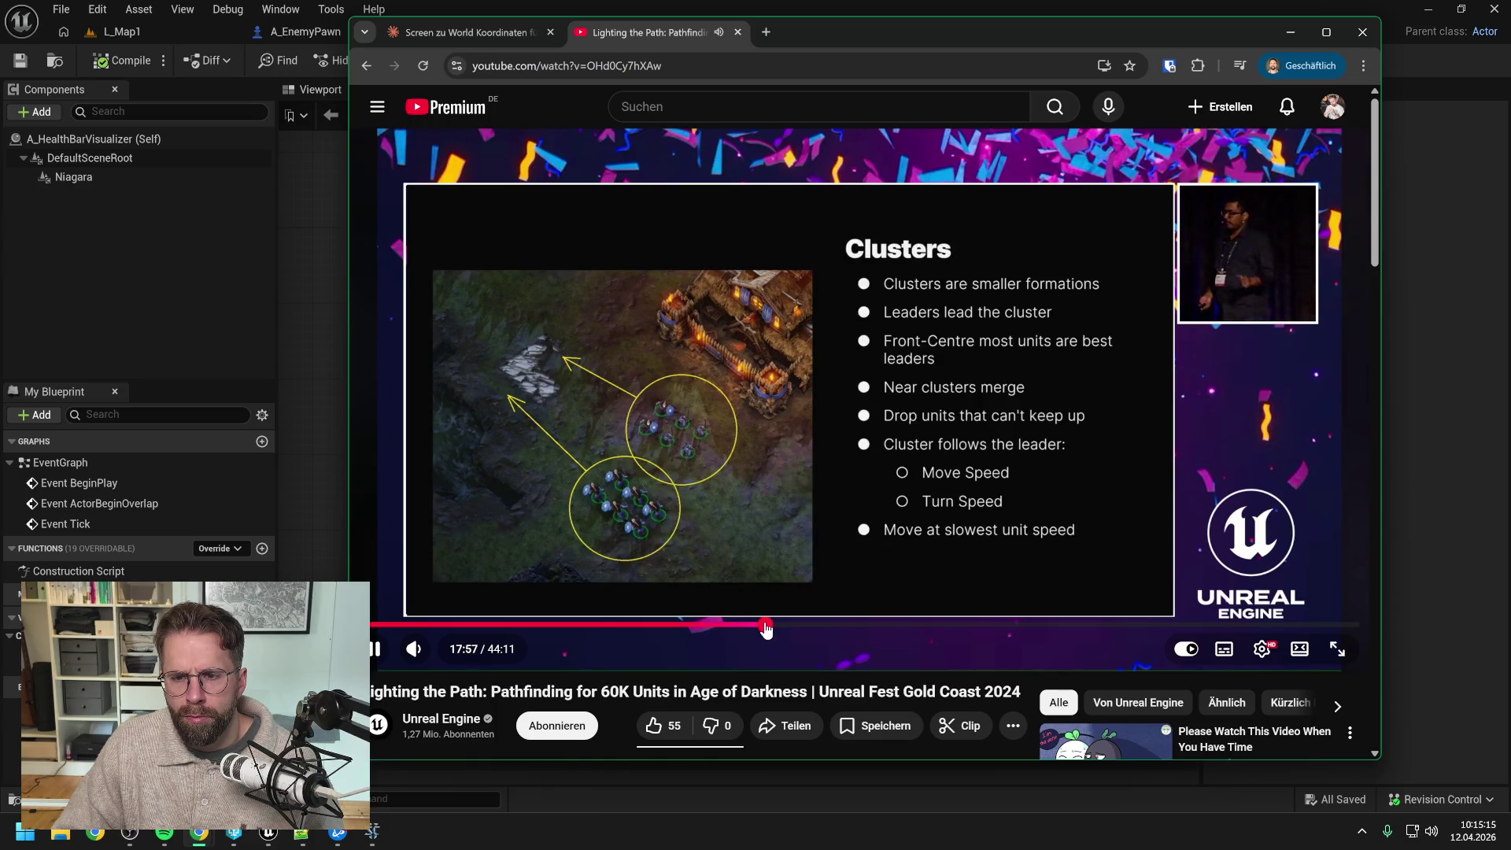
pyautogui.click(797, 628)
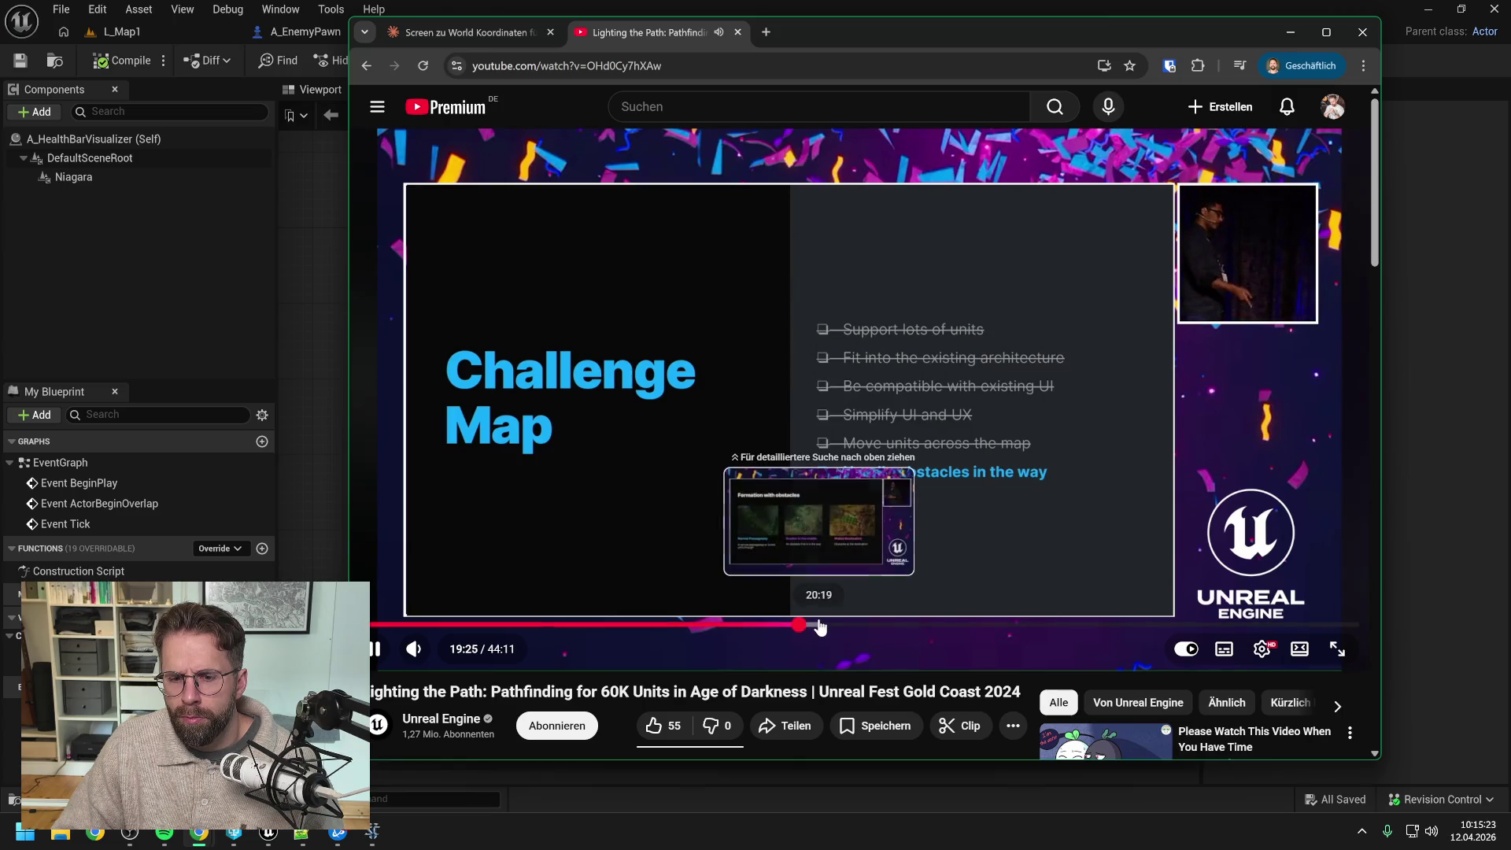
pyautogui.click(820, 627)
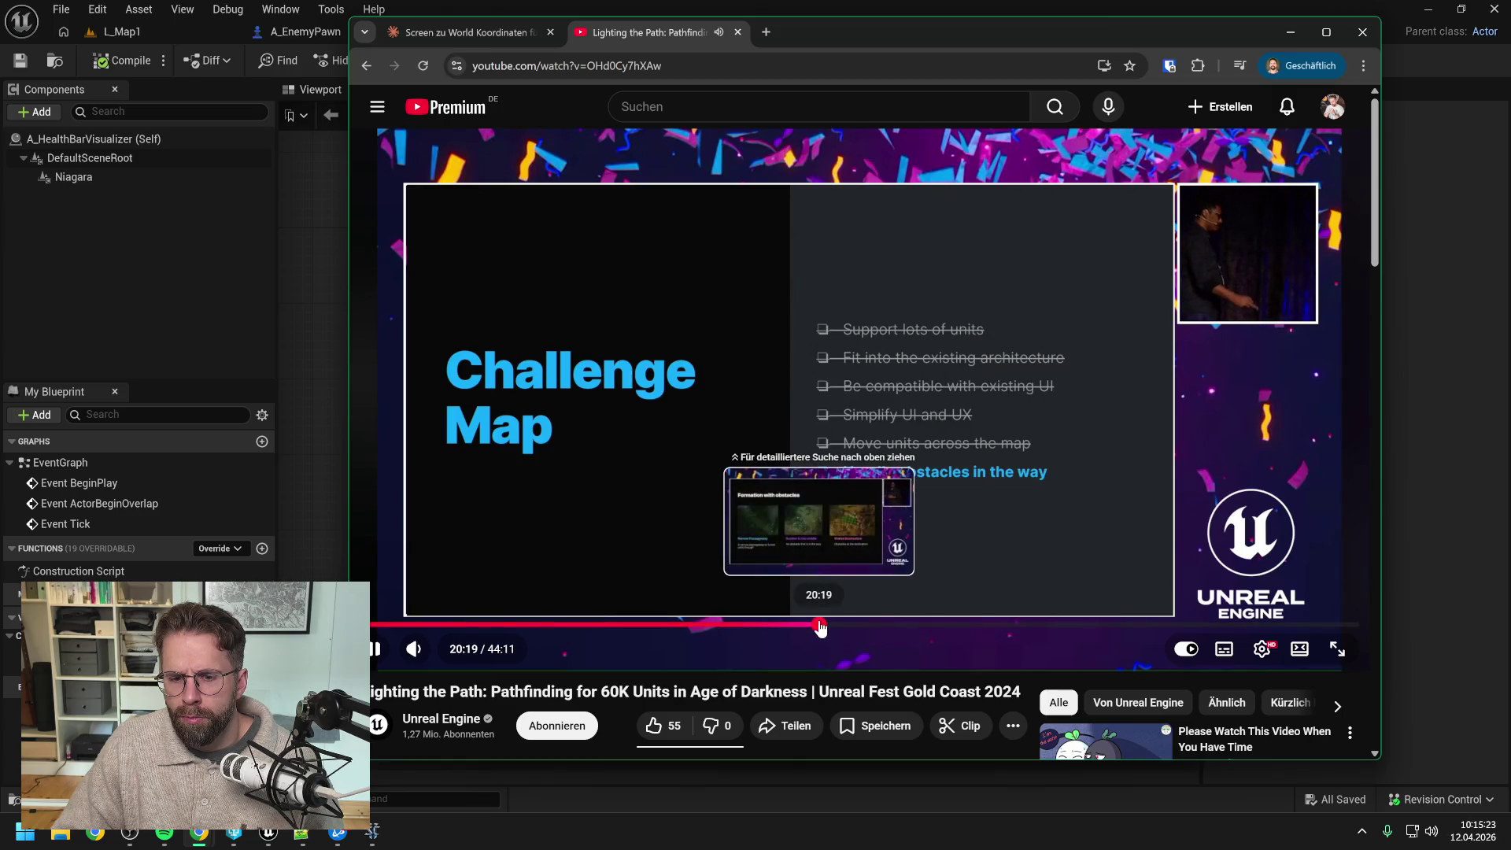
# Step: Skim to Key Takeaways, pause, and seek to the Pathfinding section at 23:08
pyautogui.moveTo(843, 628); pyautogui.dragTo(845, 628)
pyautogui.click(865, 627)
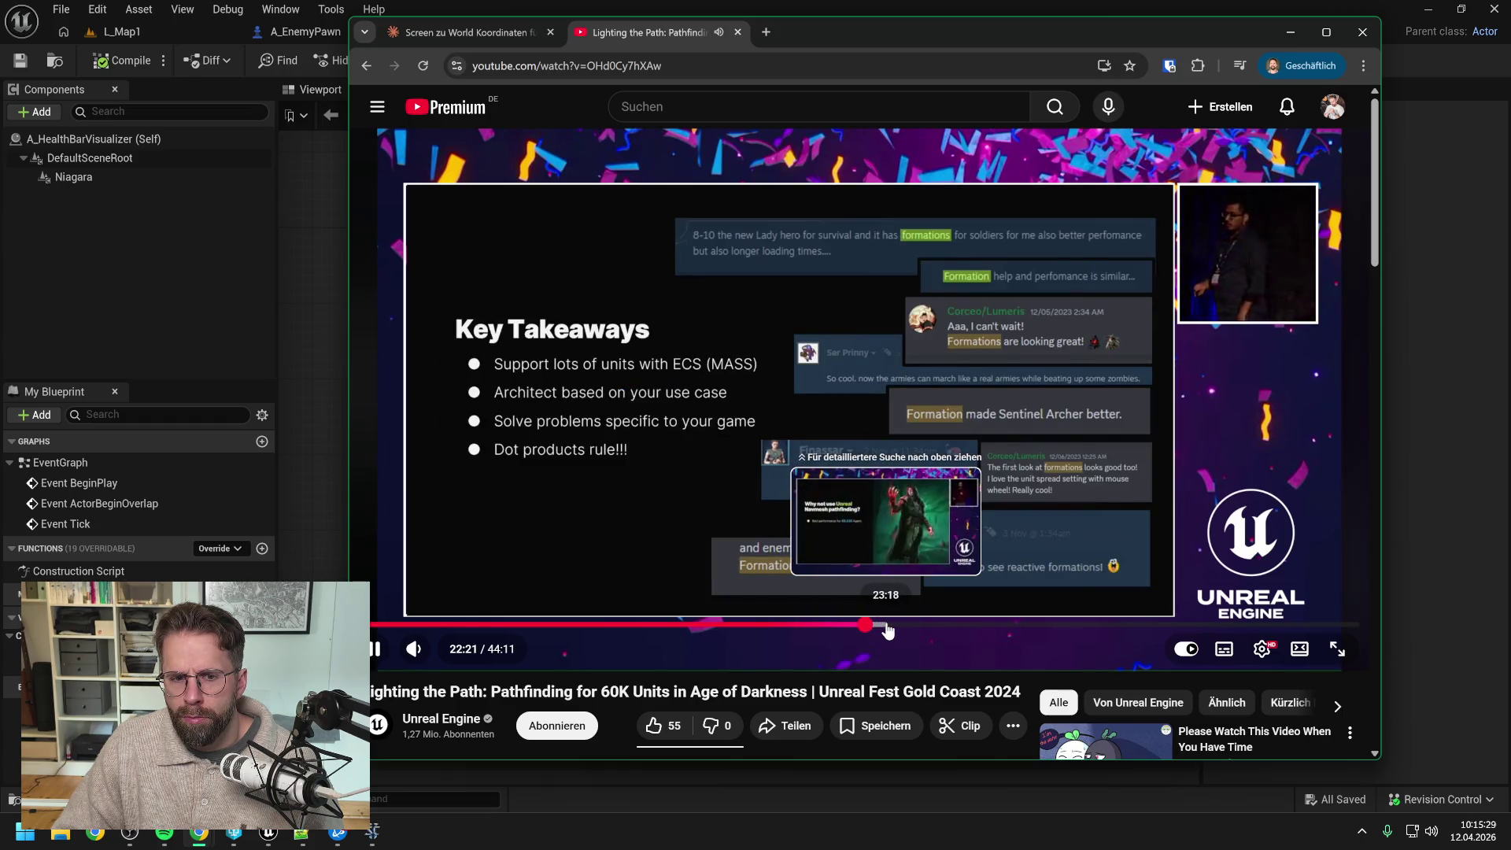
pyautogui.click(375, 649)
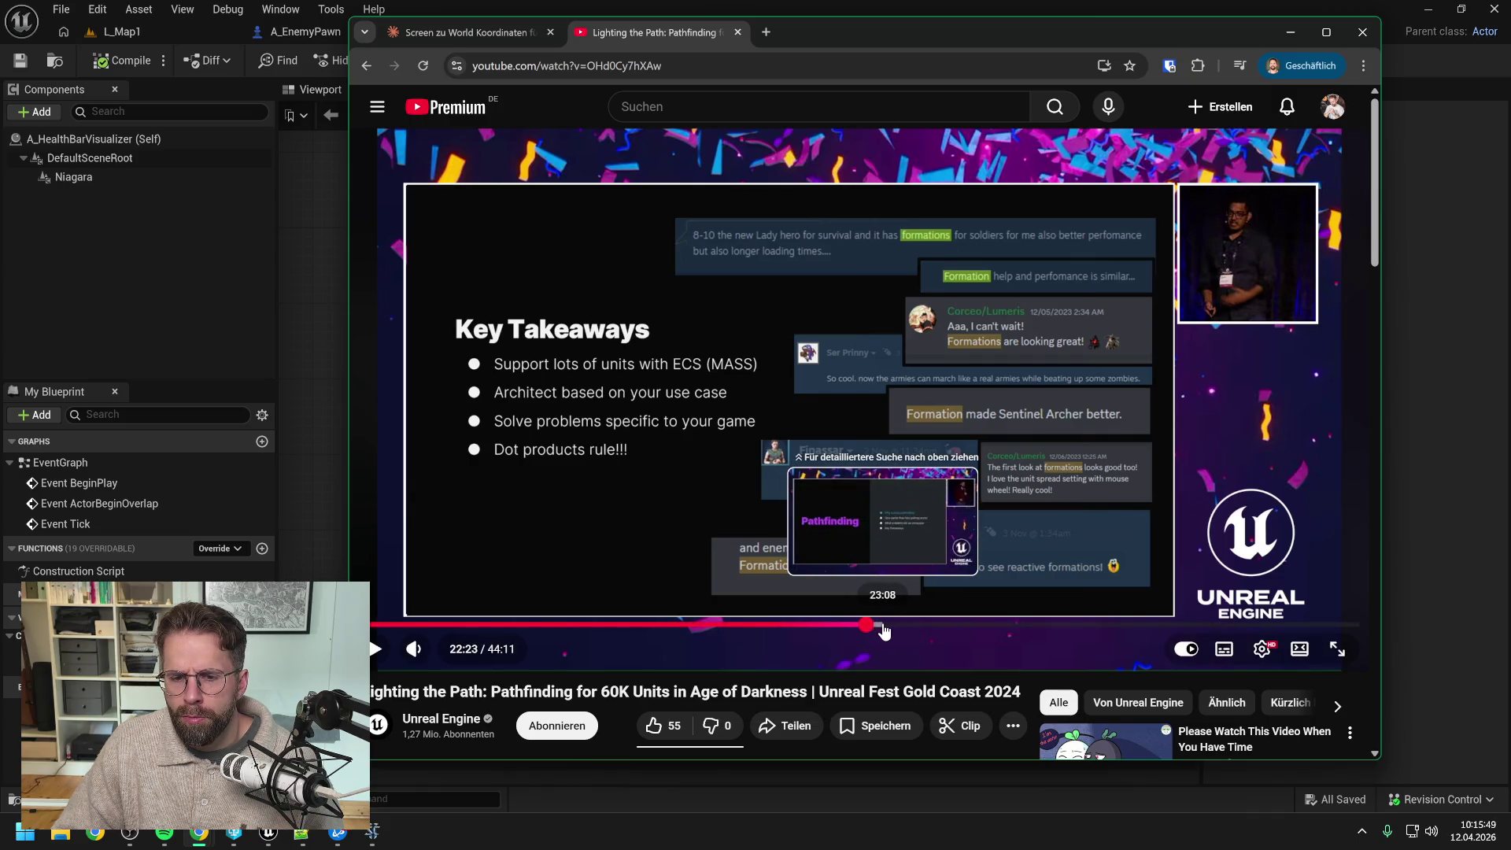
pyautogui.click(884, 630)
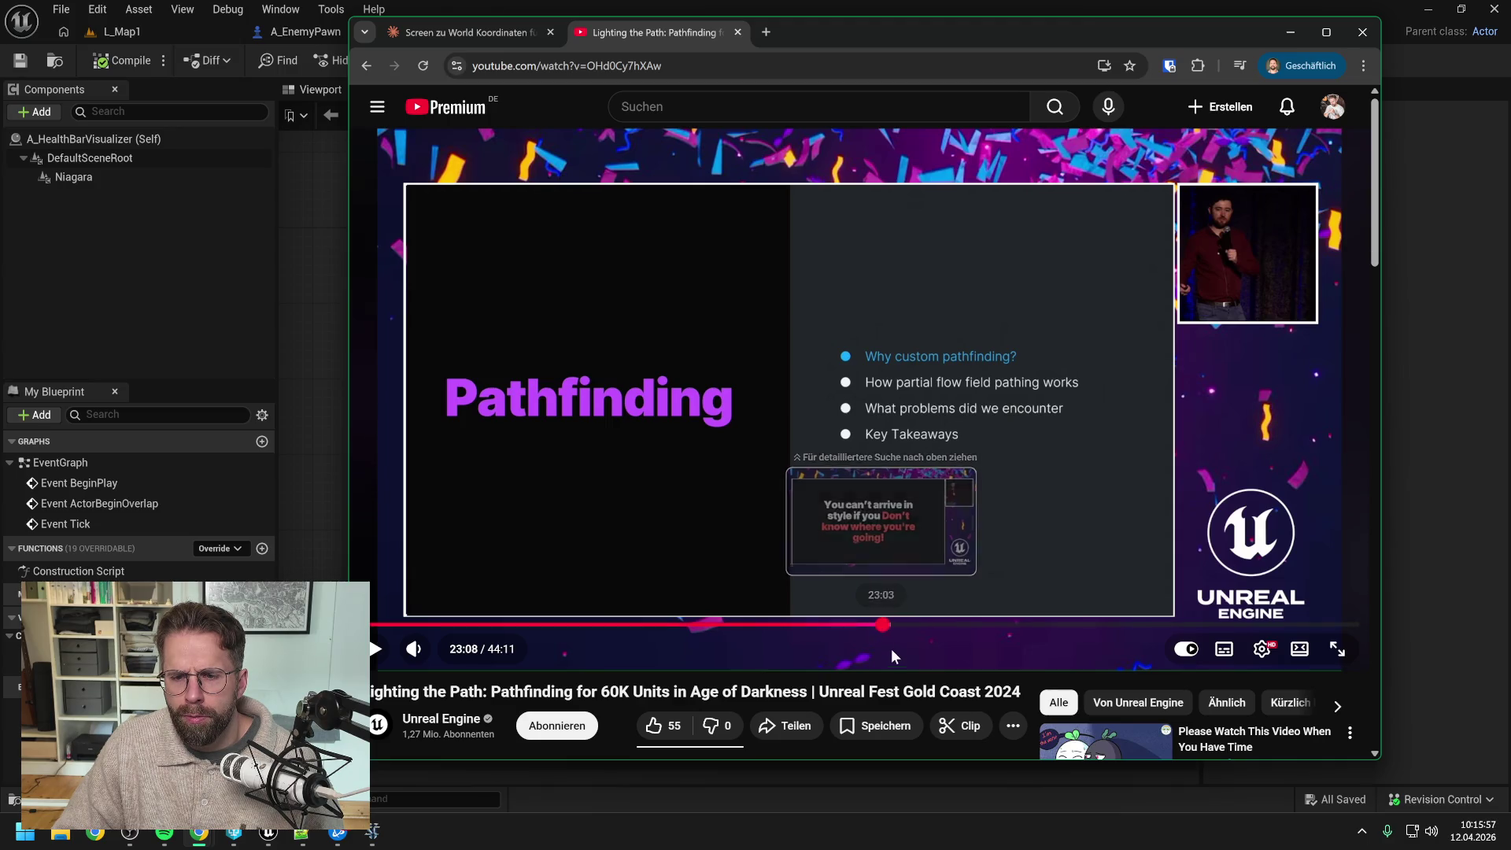
# Step: Resume the talk and revisit Key Takeaways and the Challenge Map before jumping to 22:49
pyautogui.click(880, 627)
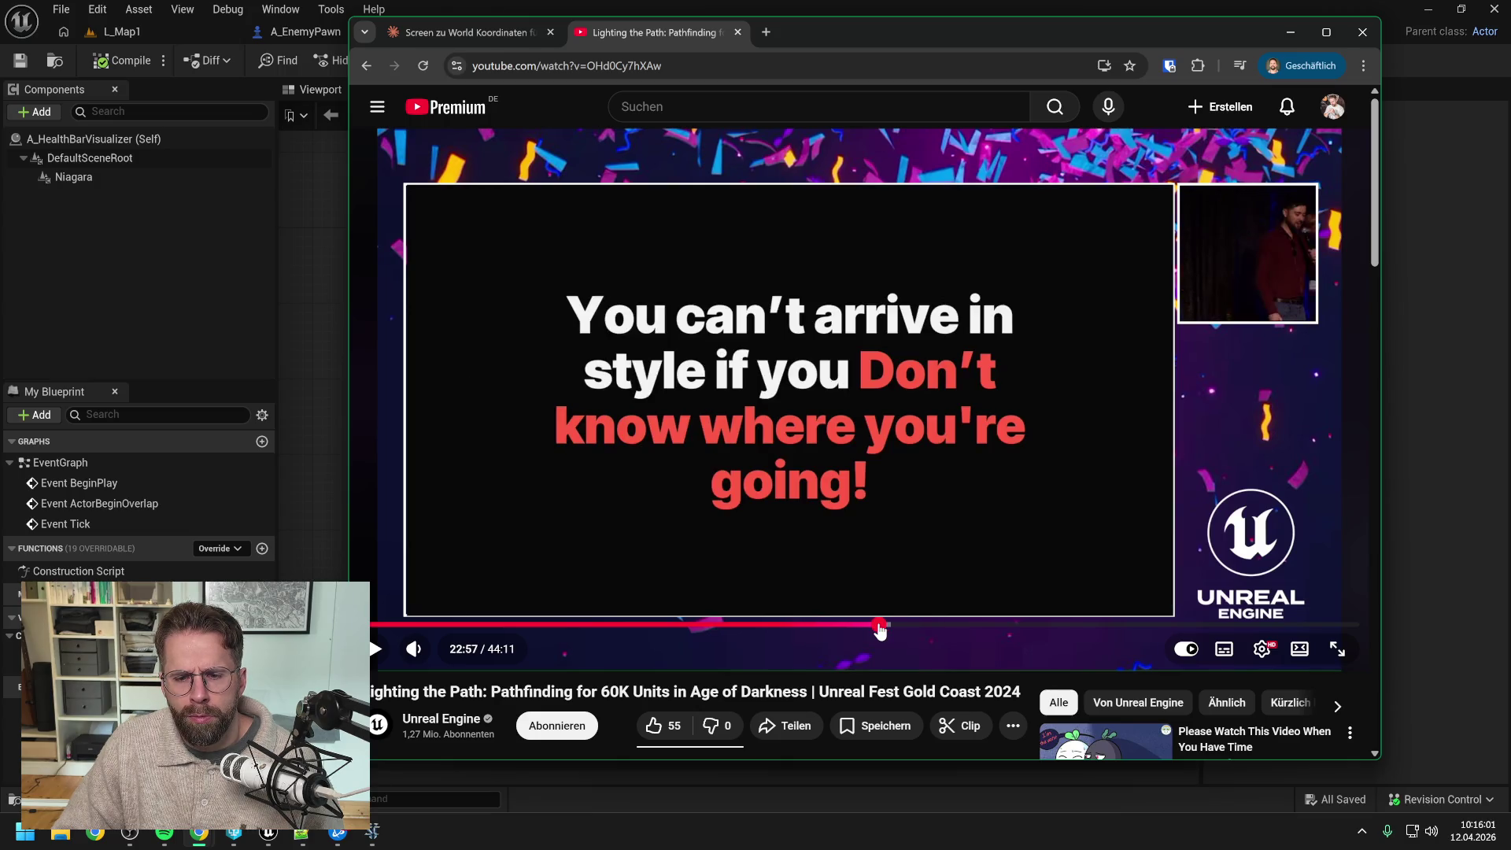
pyautogui.press('space')
pyautogui.click(873, 627)
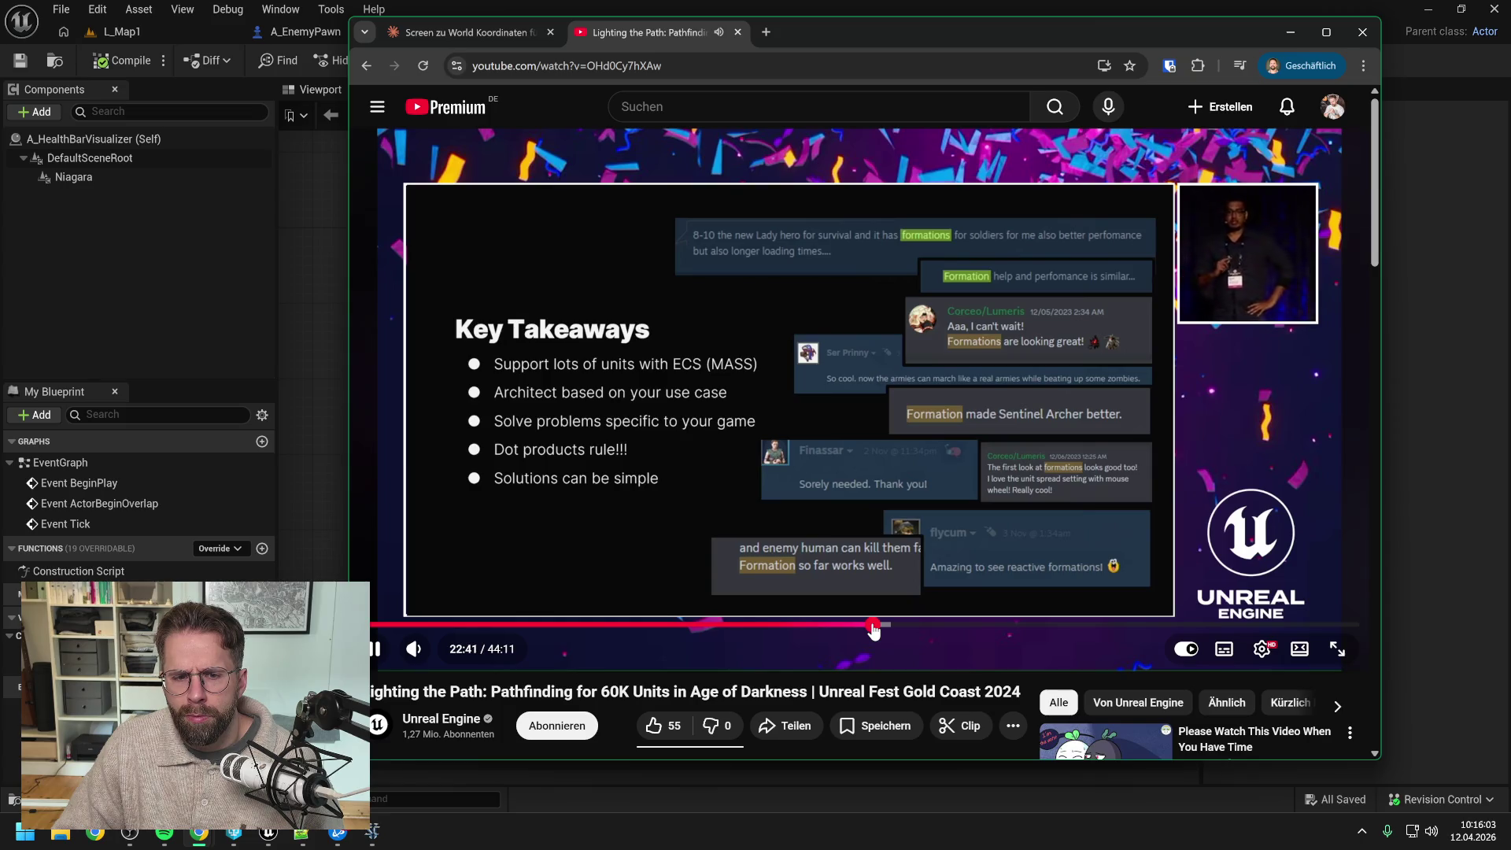
pyautogui.click(863, 628)
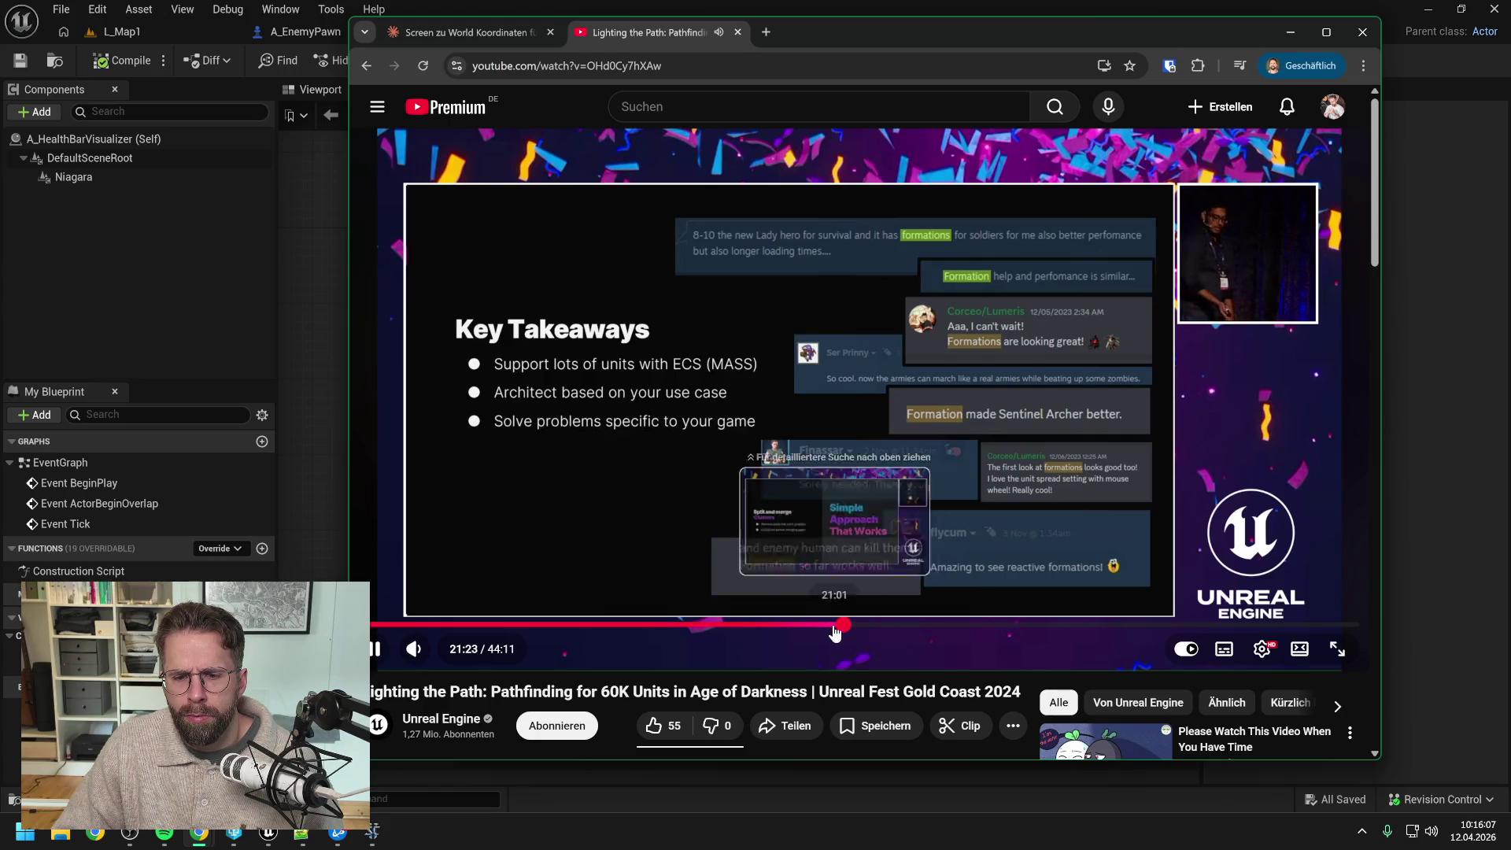
pyautogui.click(842, 628)
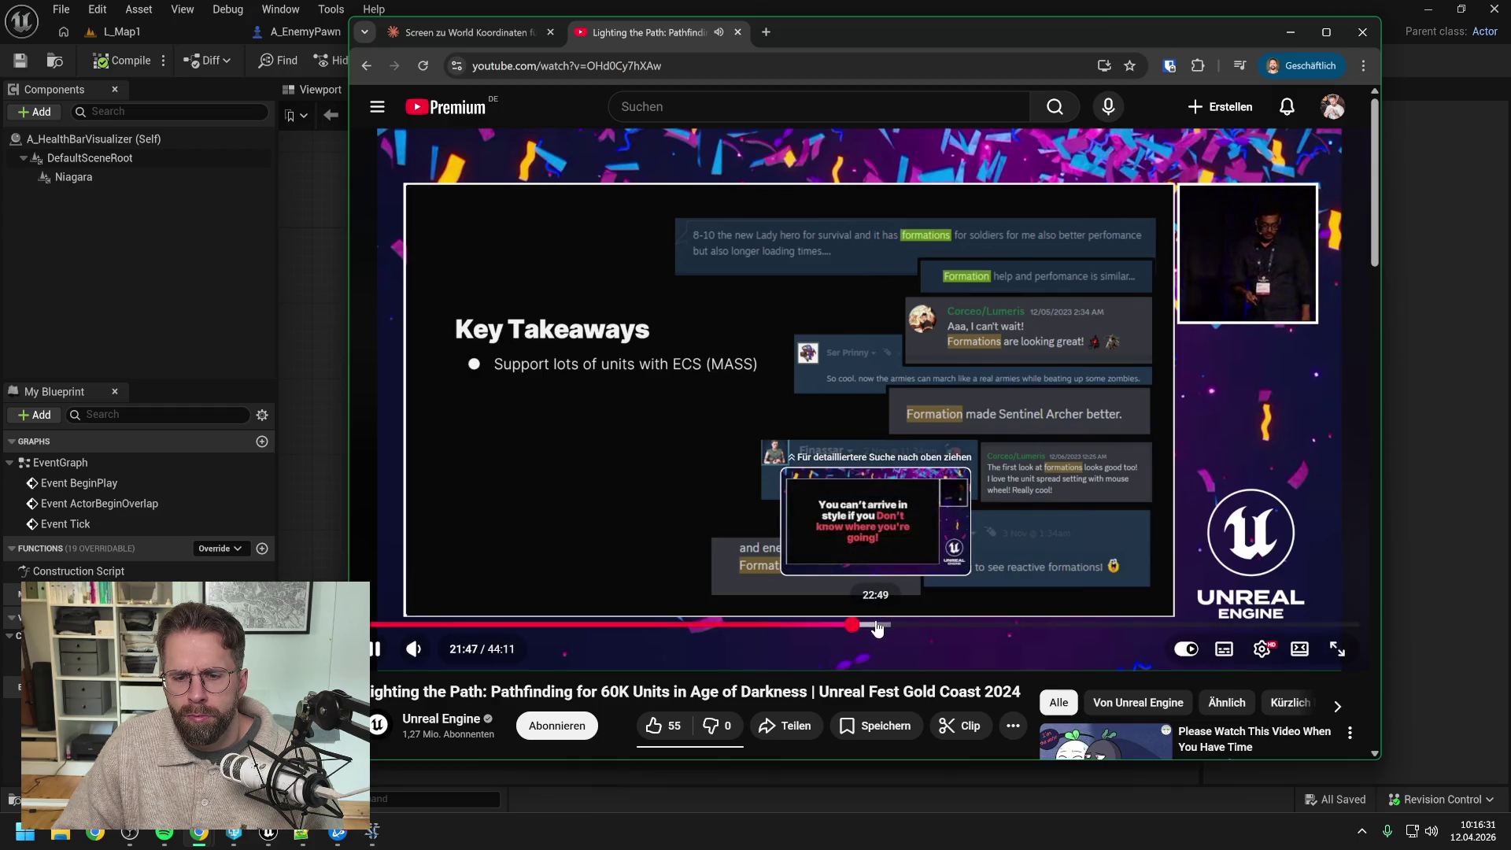
pyautogui.click(877, 624)
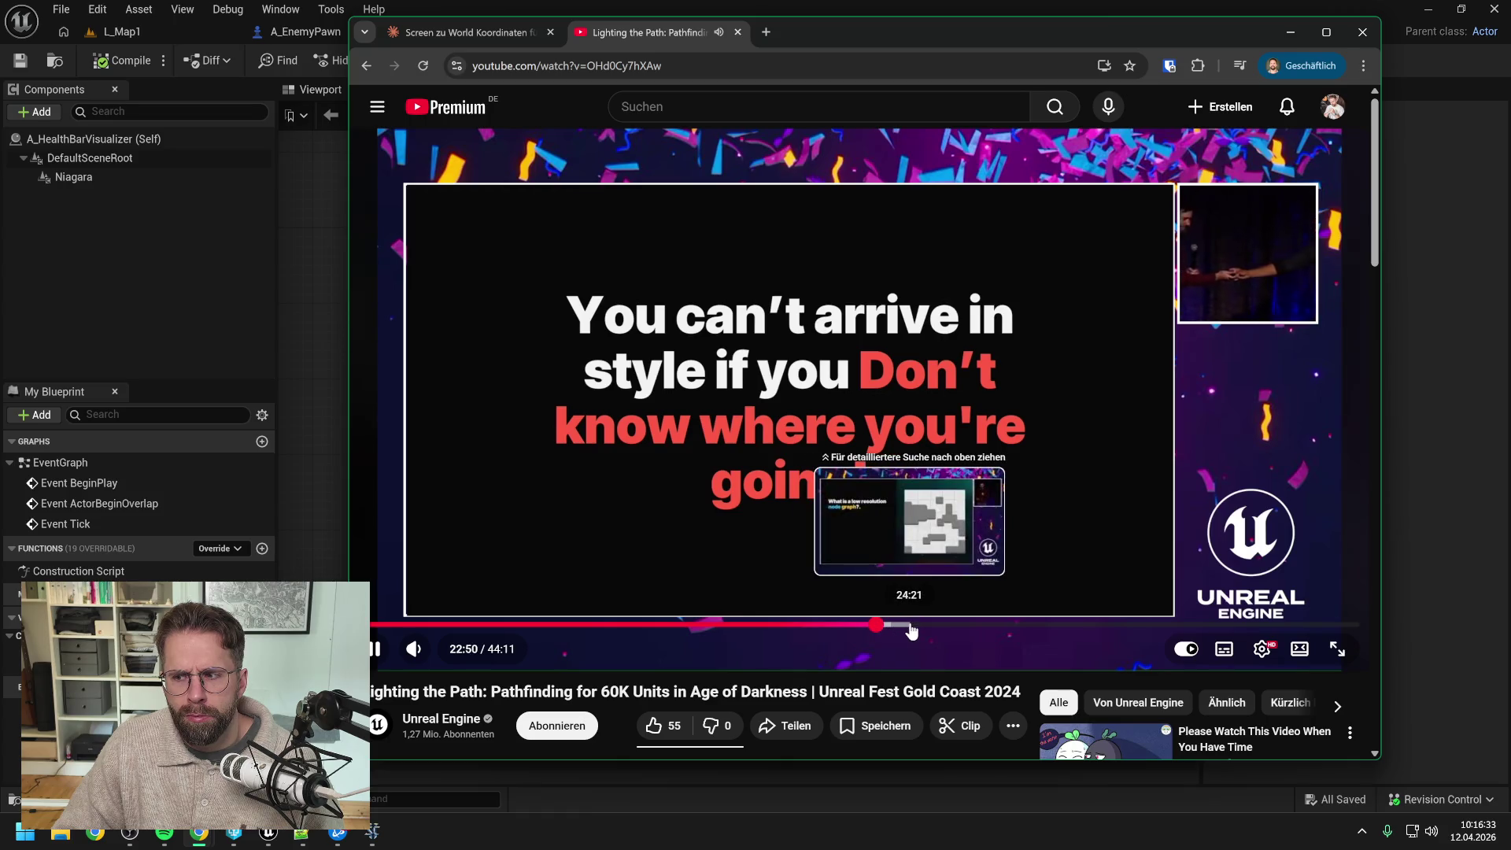
# Step: Skim portals, Distance Flooding and multithreading to pause on Flow Cache at 33:53, then return to Claude
pyautogui.click(910, 626)
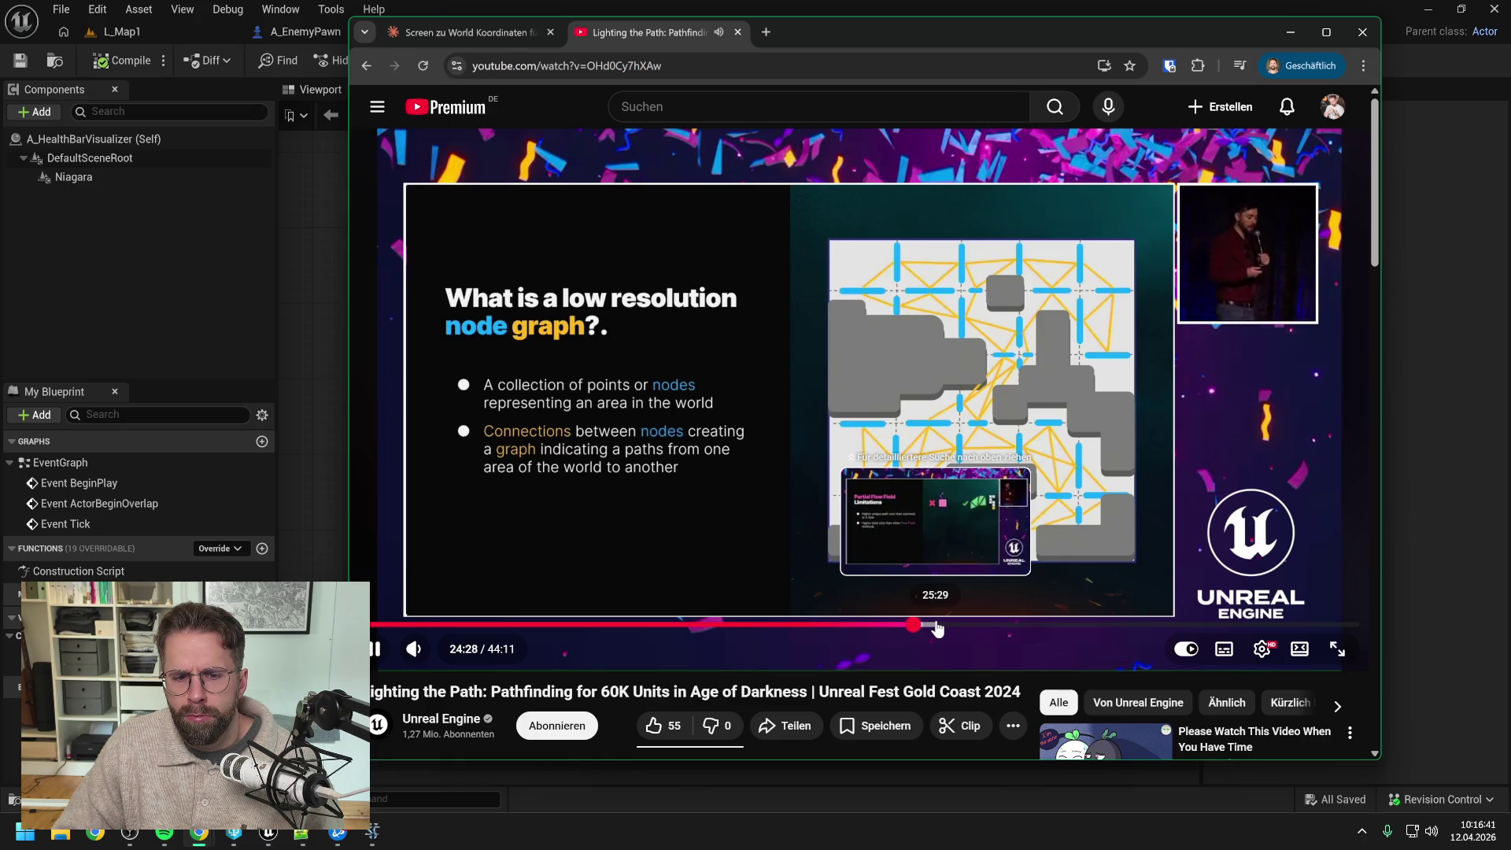
pyautogui.click(937, 625)
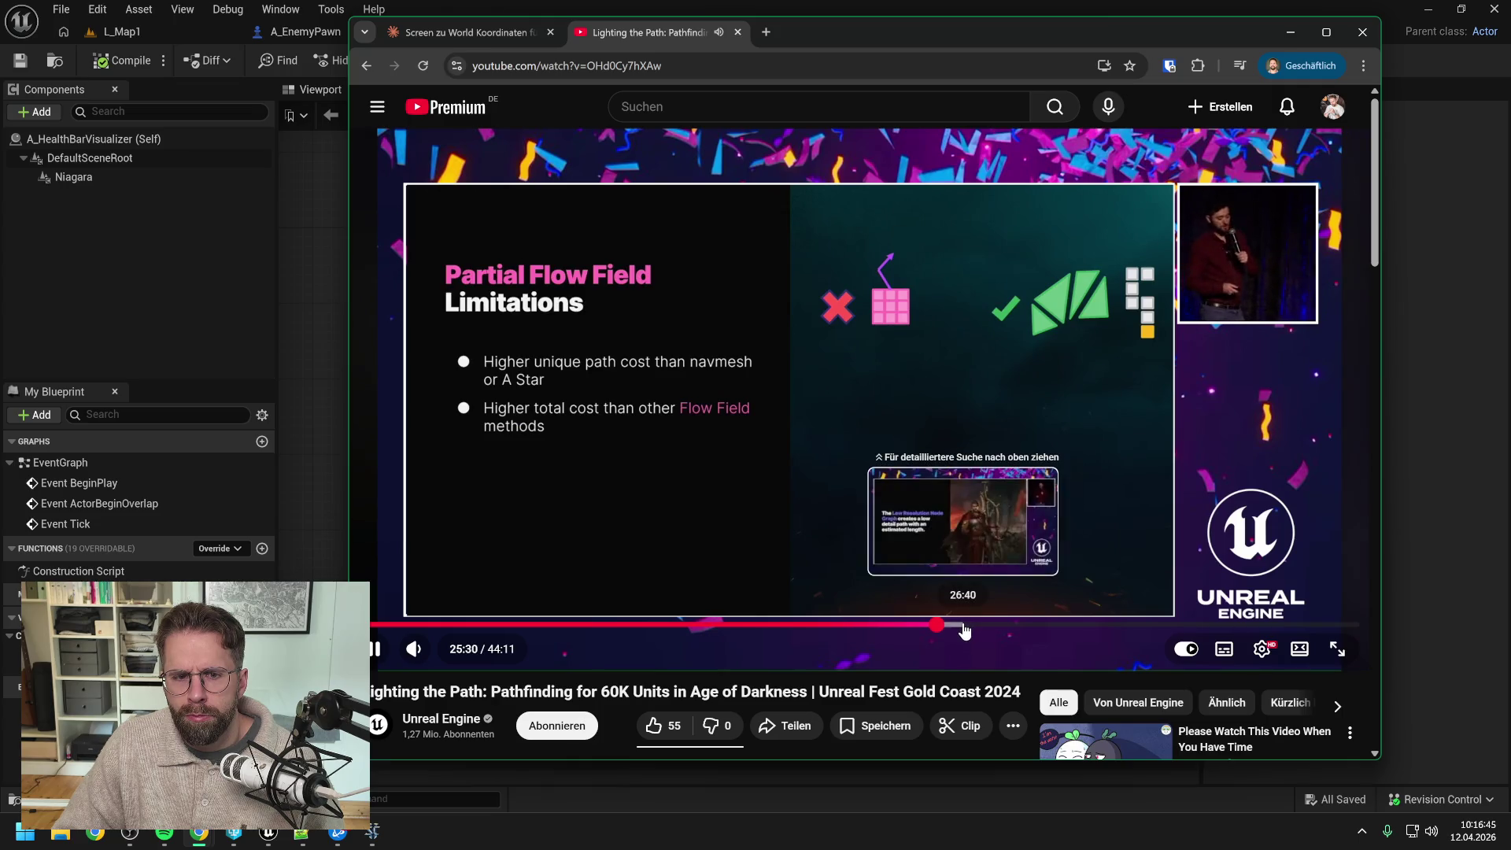
pyautogui.click(964, 626)
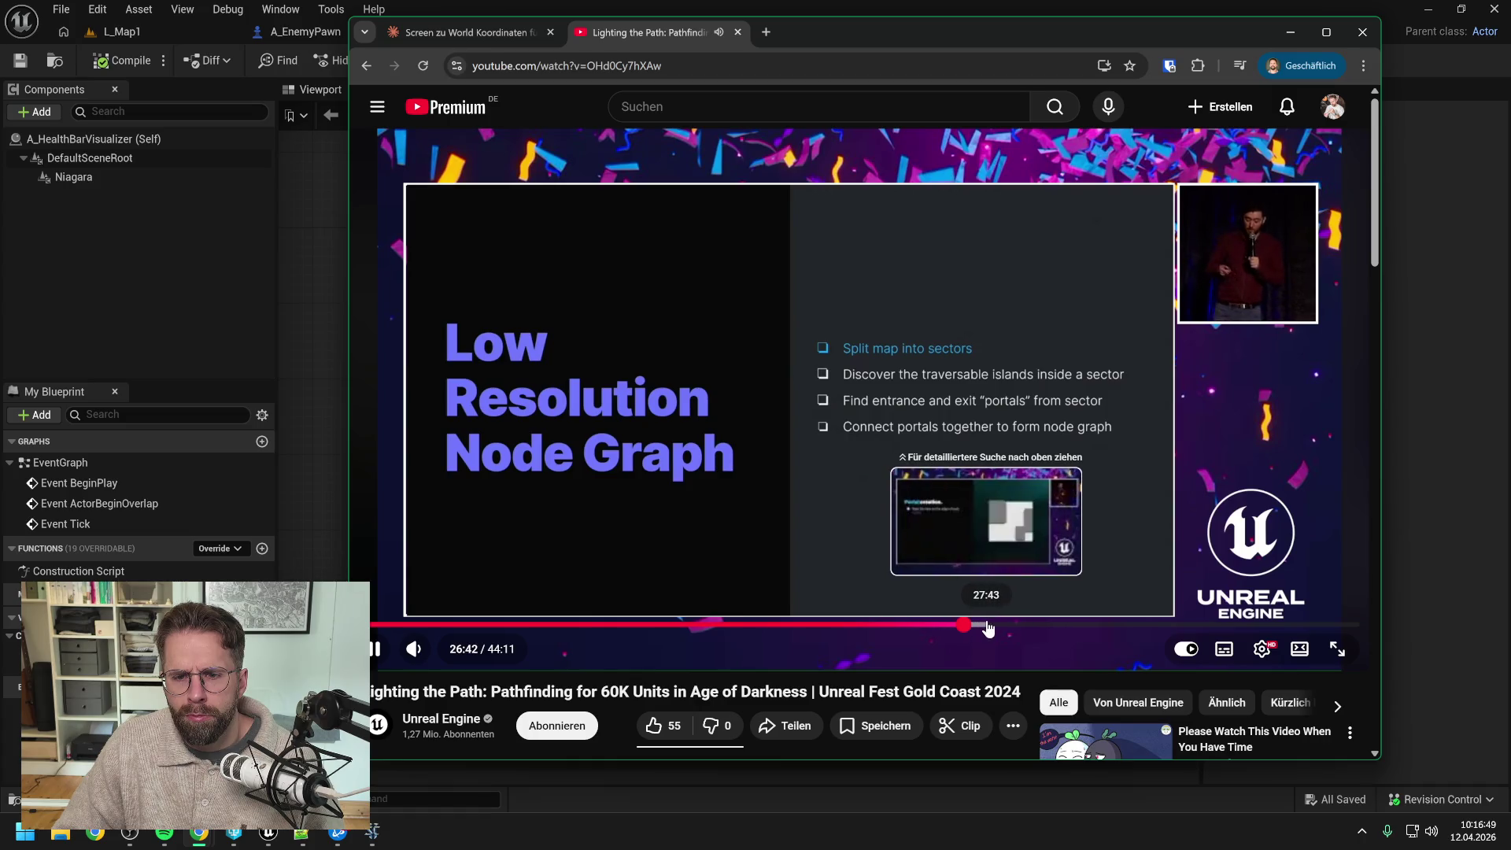
pyautogui.click(987, 626)
pyautogui.click(1016, 626)
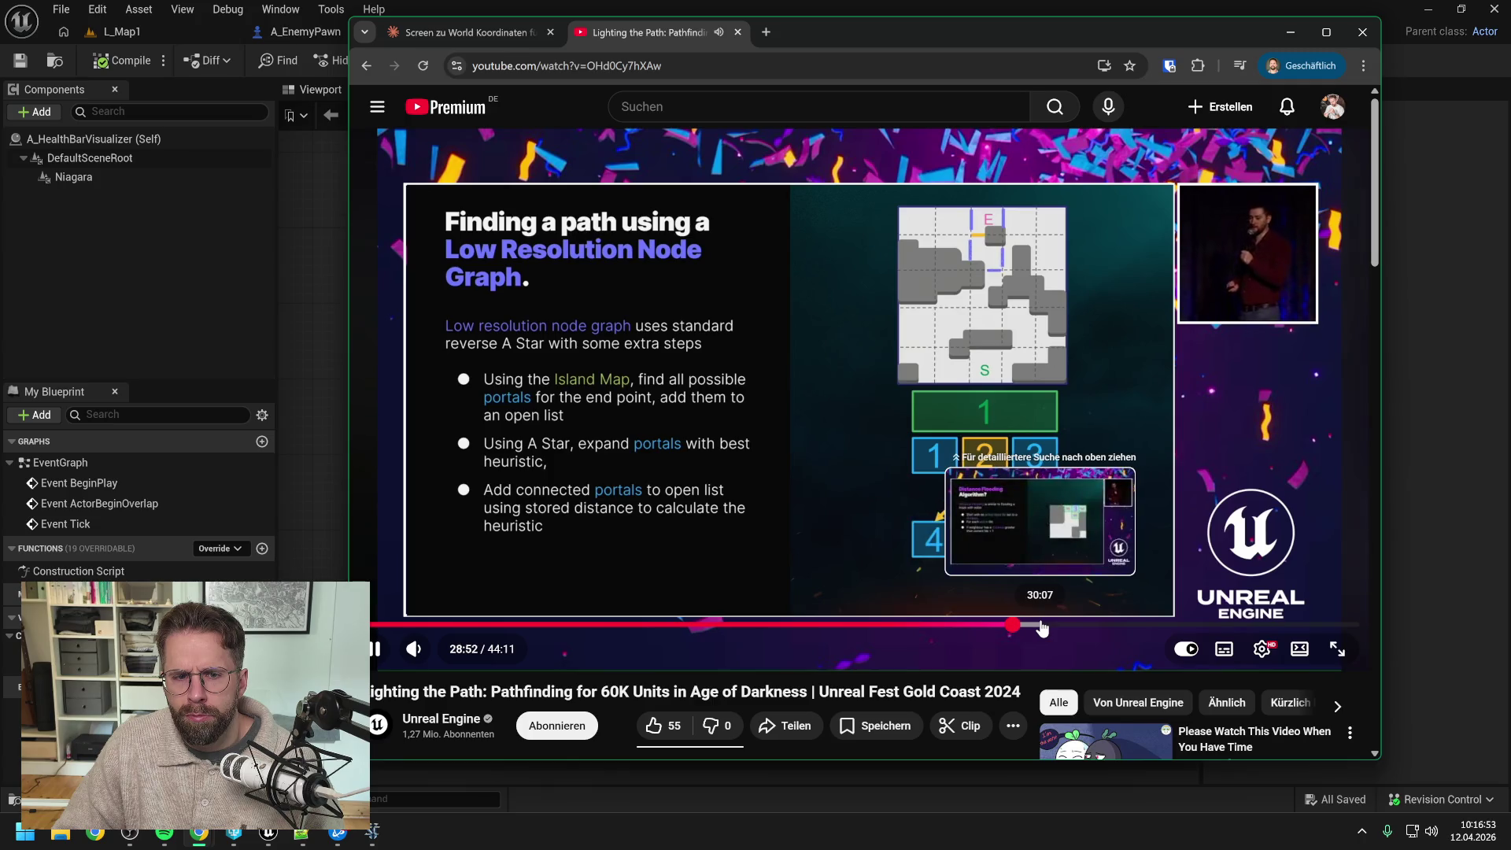
pyautogui.click(1041, 627)
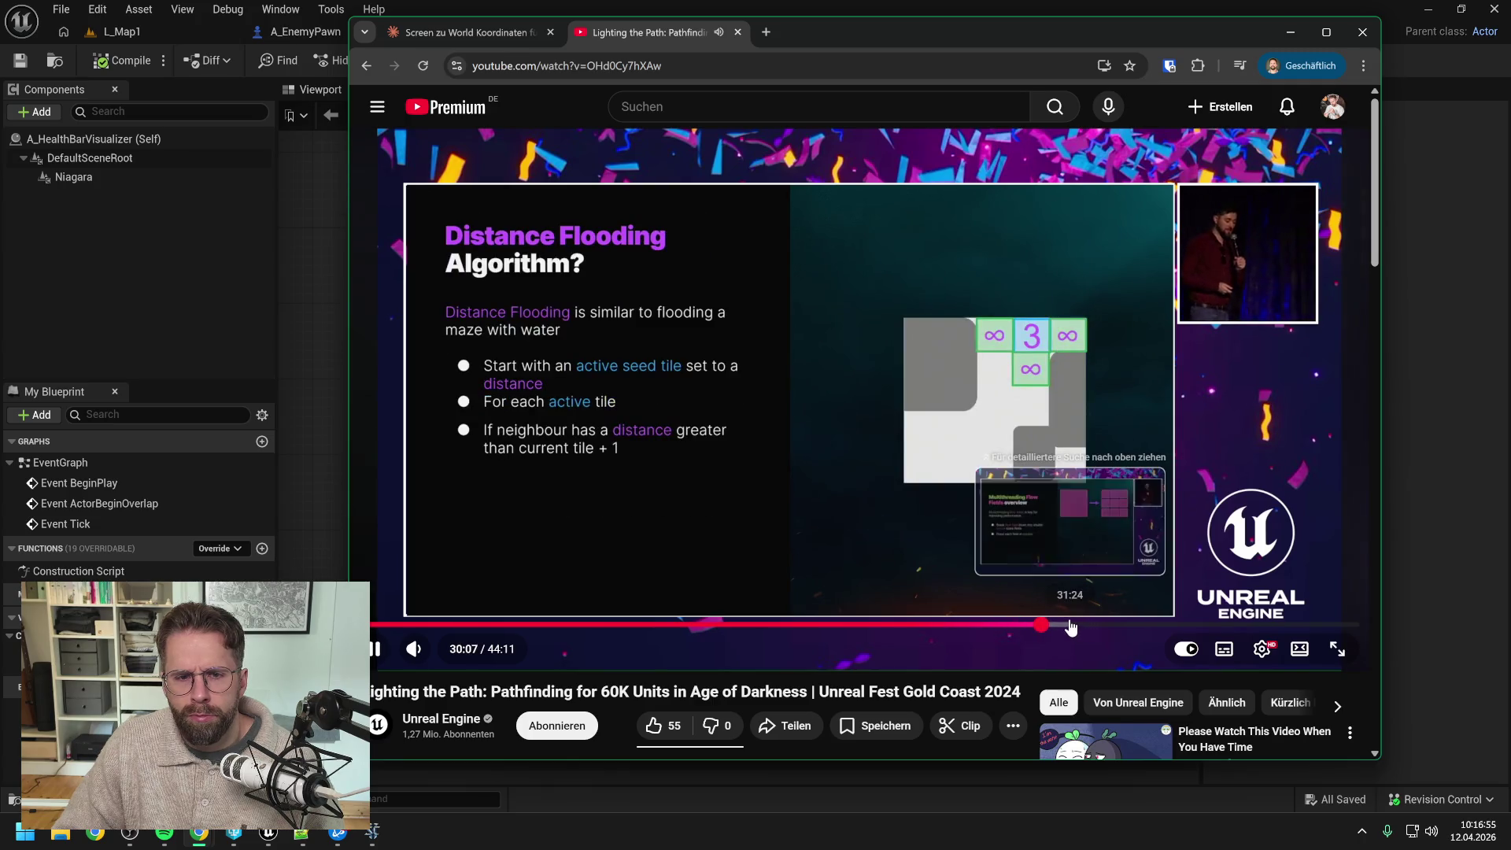
pyautogui.click(1071, 625)
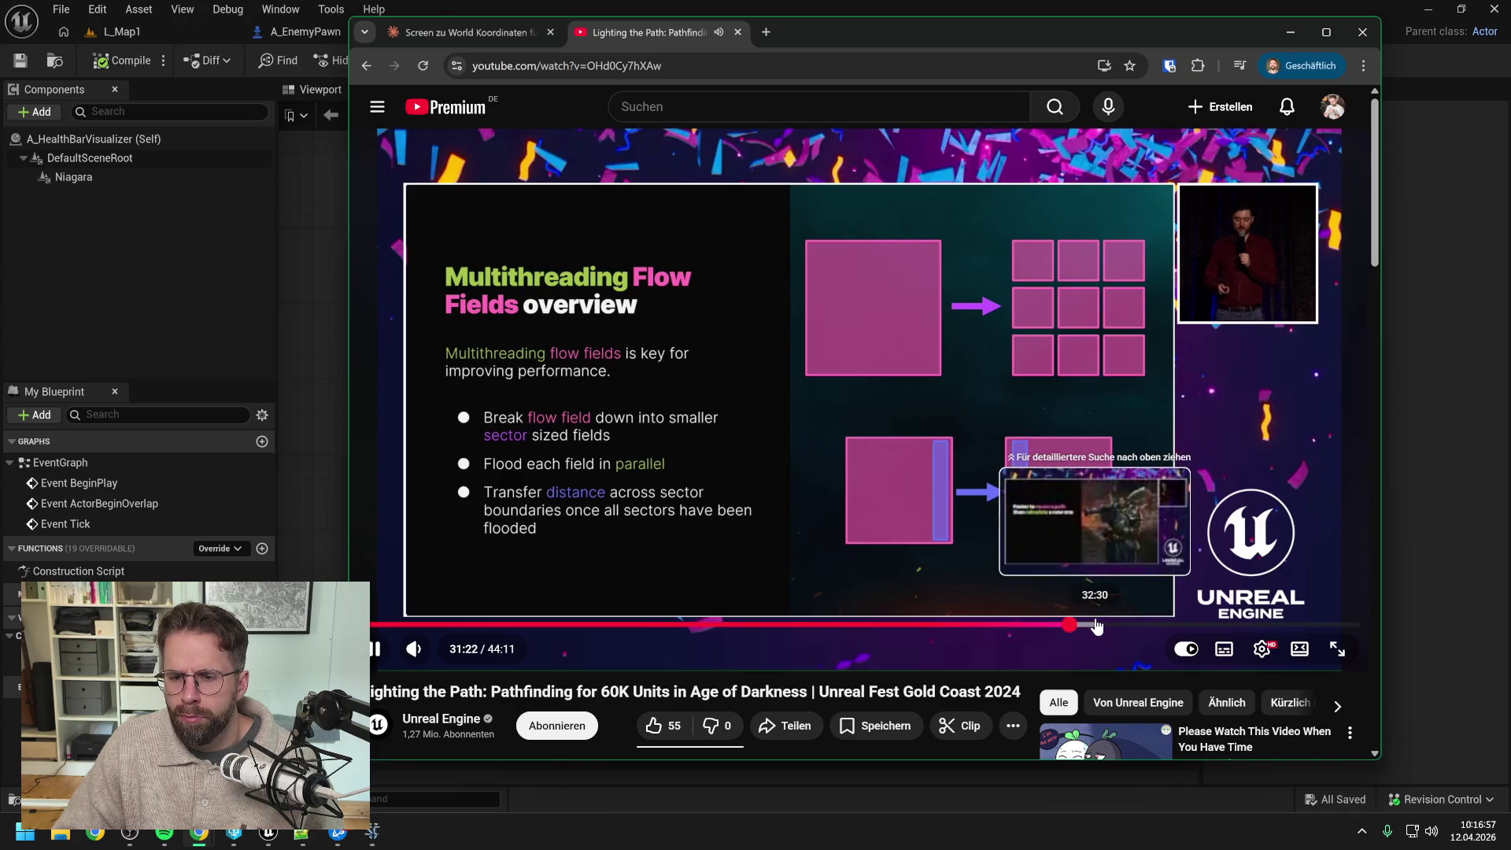
pyautogui.click(1097, 626)
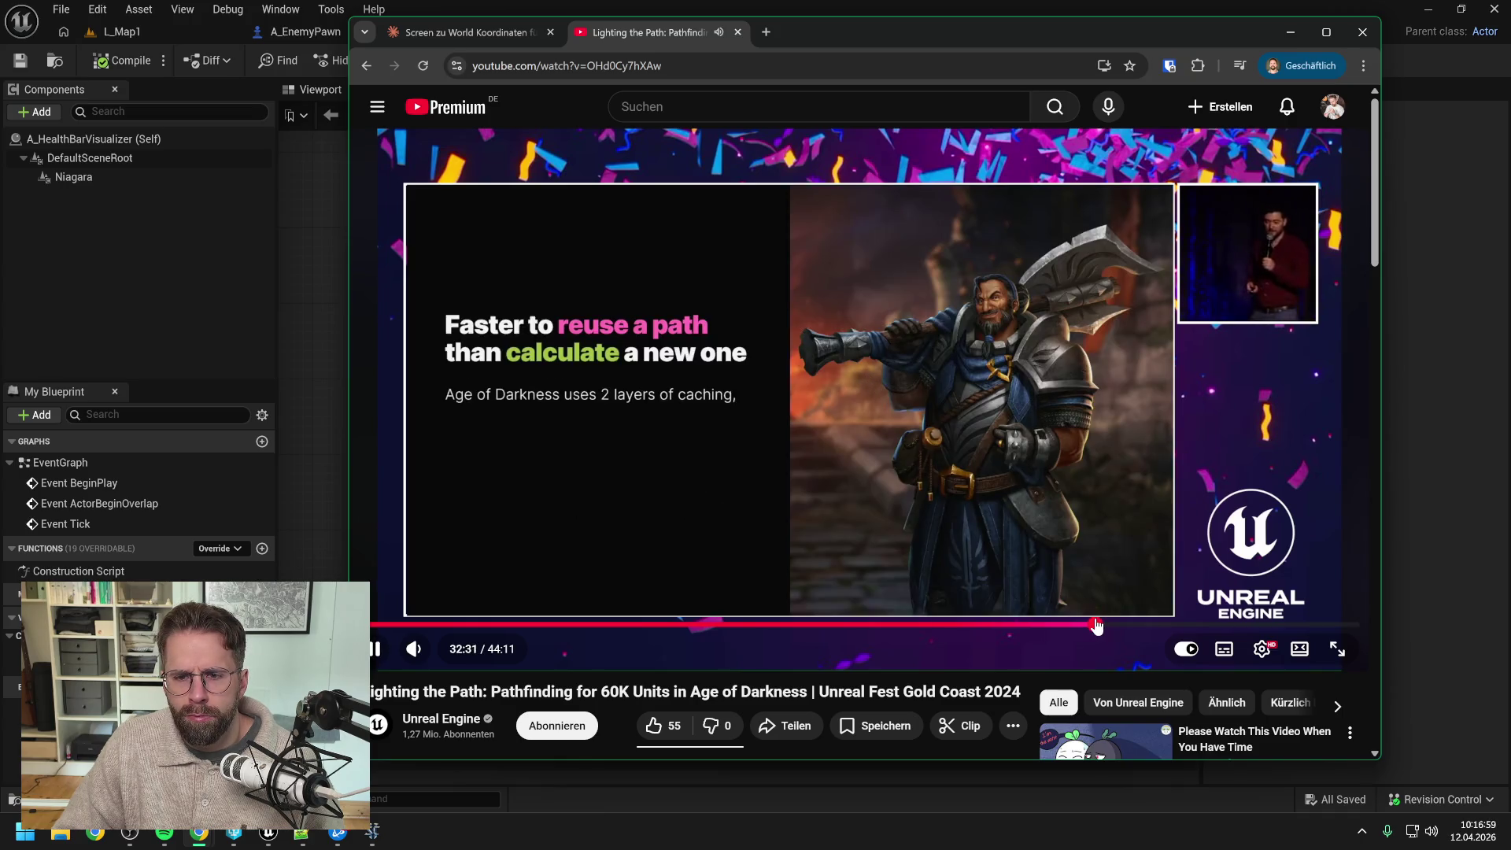
pyautogui.click(1127, 625)
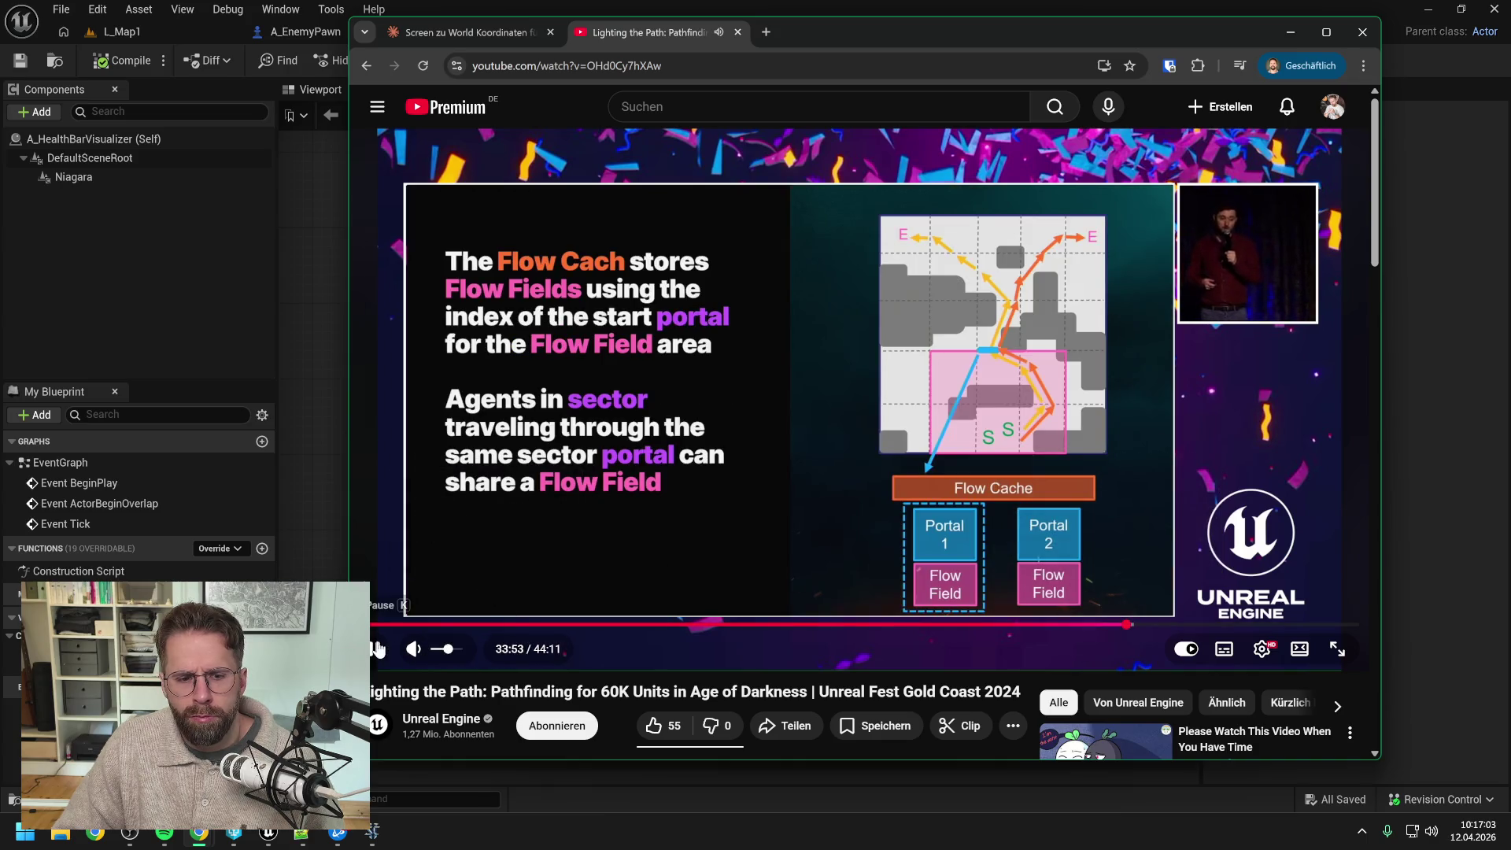
pyautogui.click(375, 648)
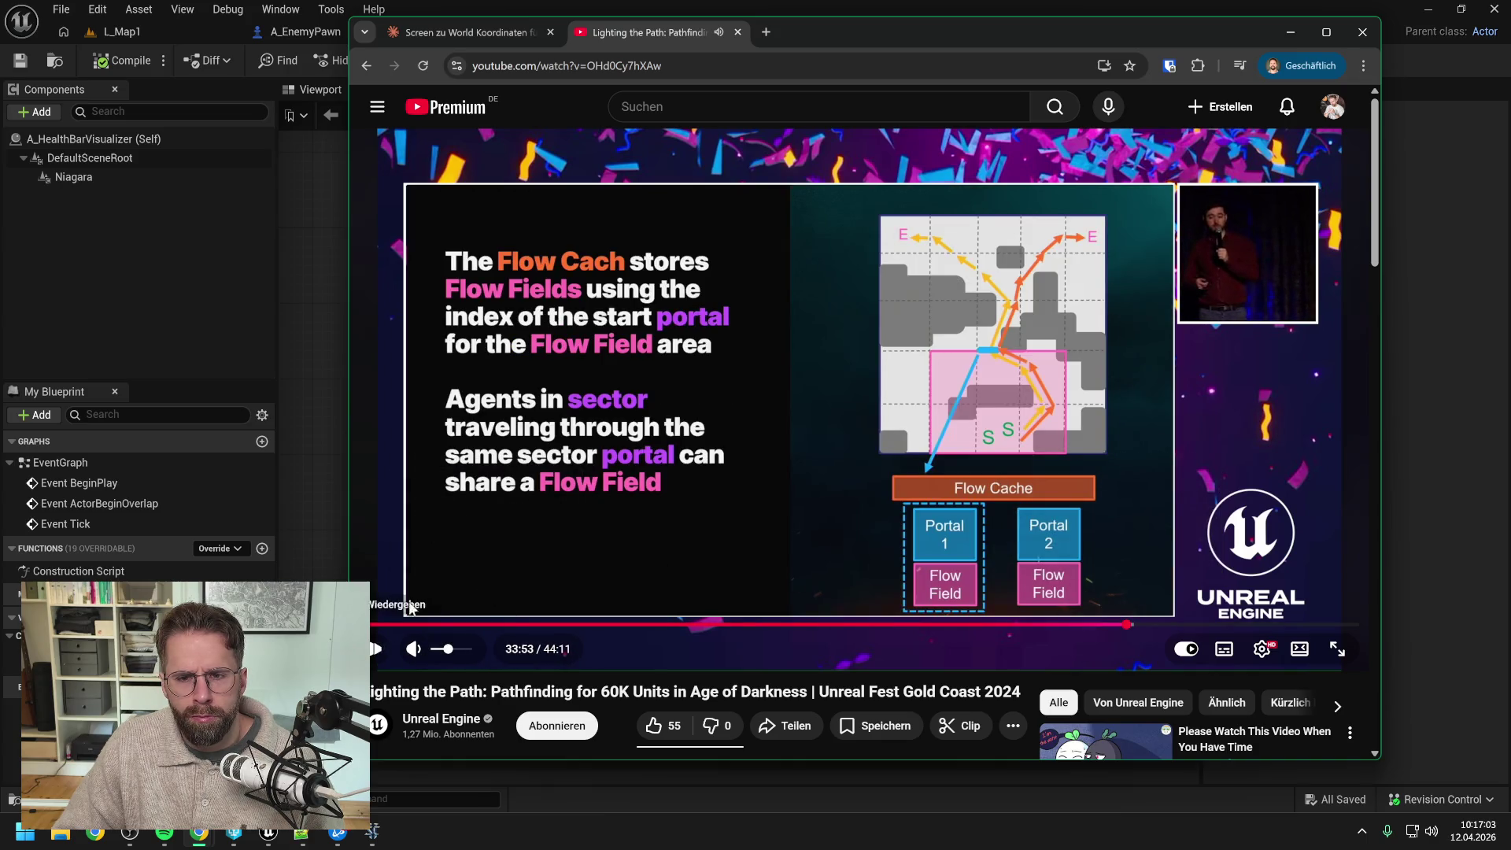
pyautogui.click(485, 30)
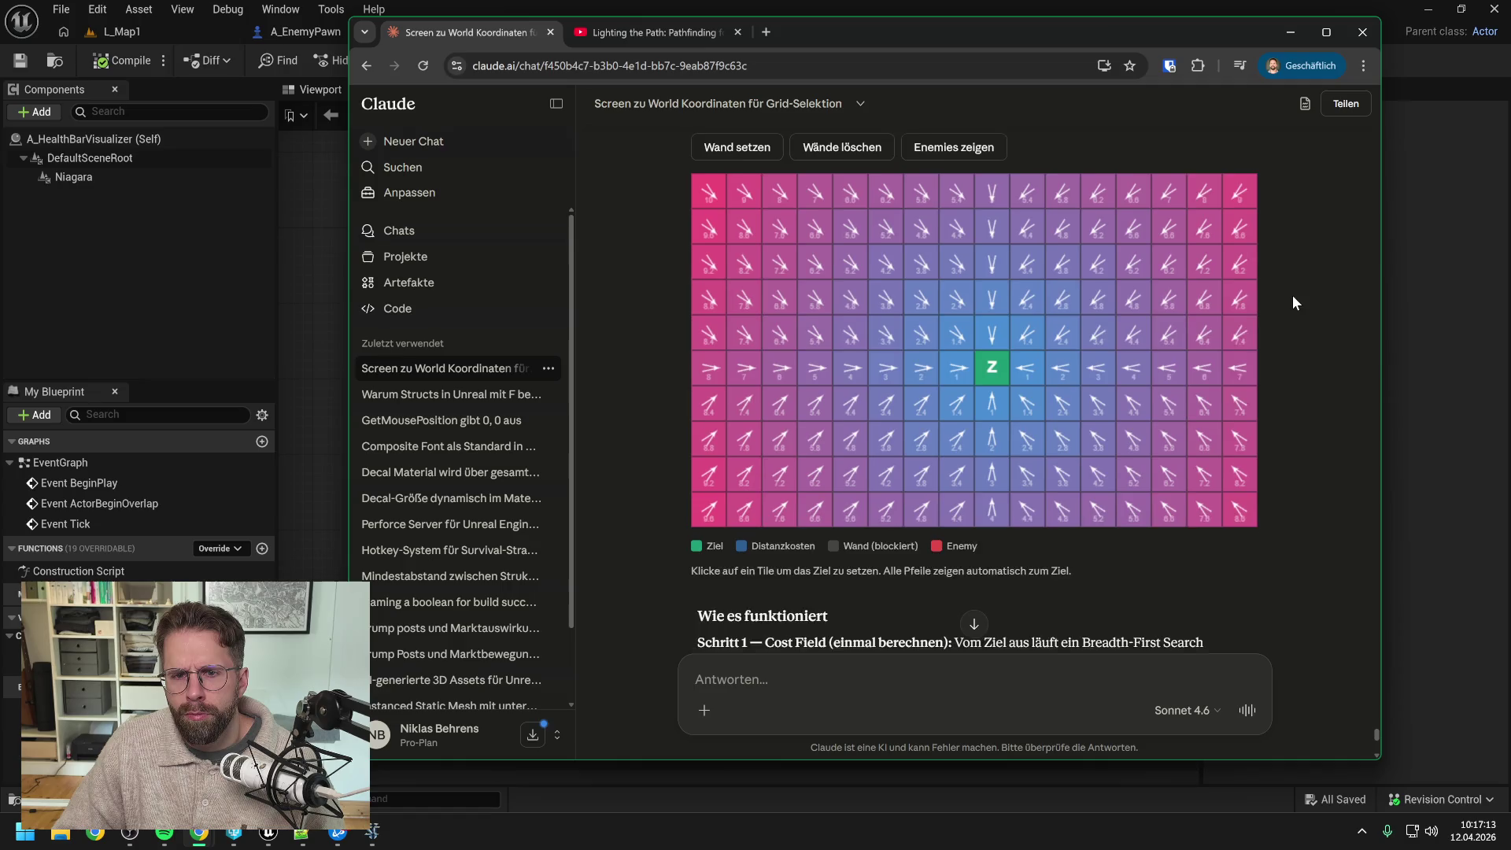
# Step: Read through Claude's flow-field answer and its Unreal Mass section
pyautogui.scroll(3, 1294, 299)
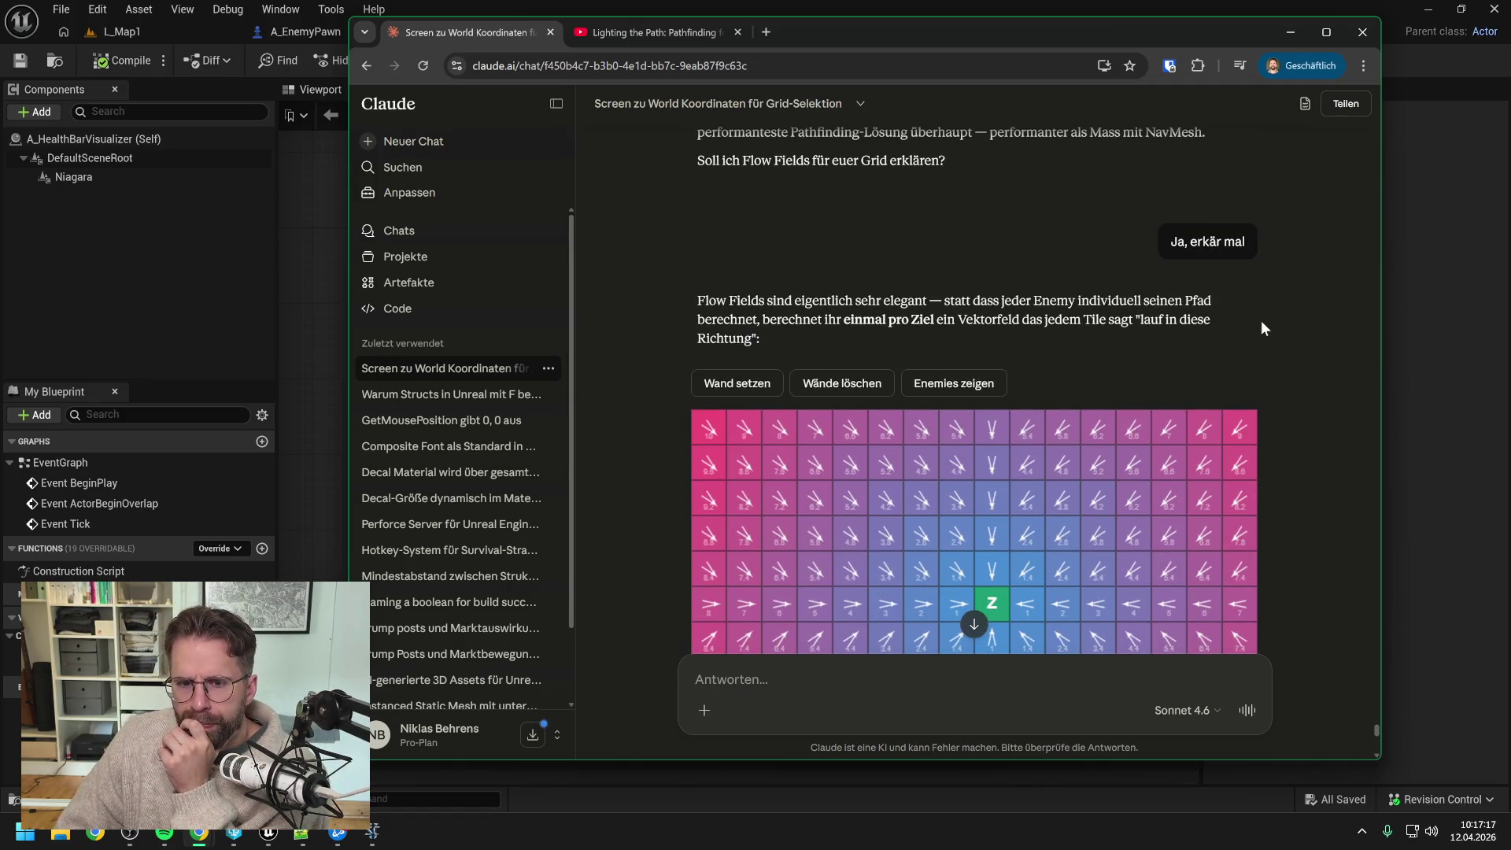
pyautogui.scroll(-1, 1250, 322)
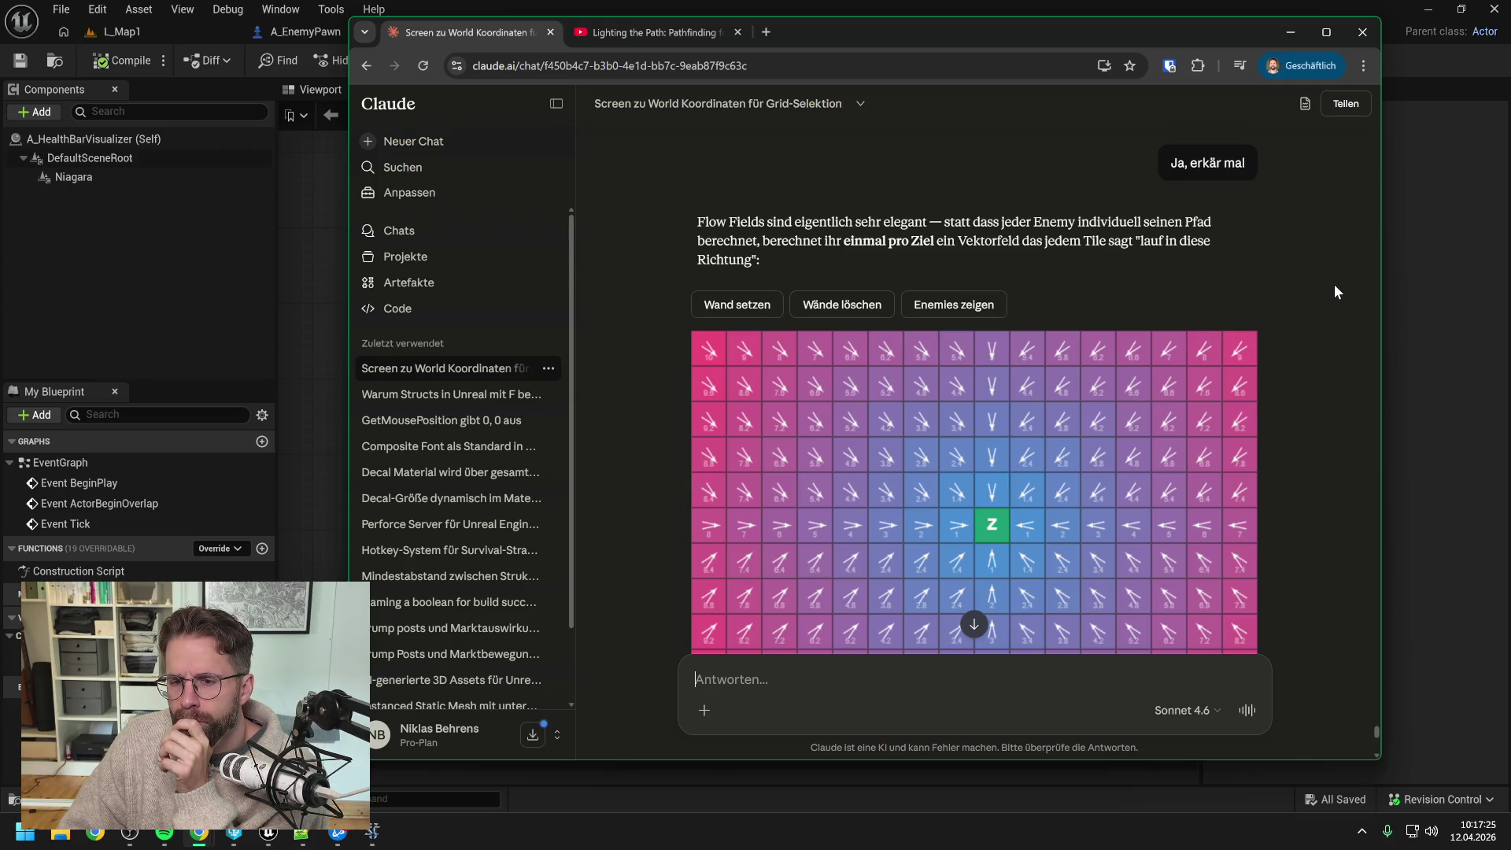
pyautogui.scroll(-2, 1335, 292)
pyautogui.scroll(-2, 1336, 291)
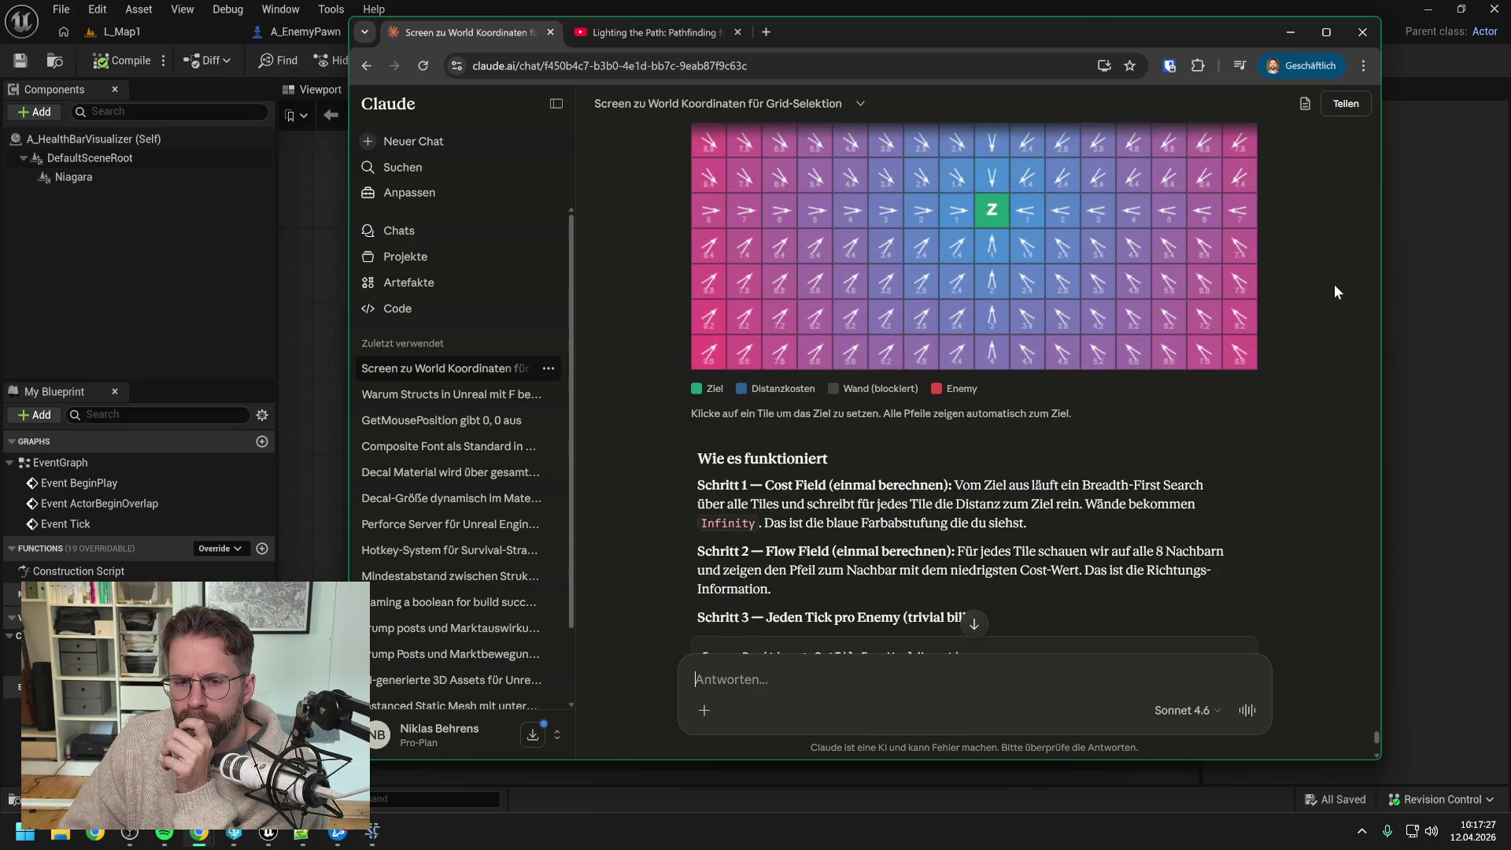
pyautogui.scroll(-1, 1335, 291)
pyautogui.scroll(-1, 1335, 292)
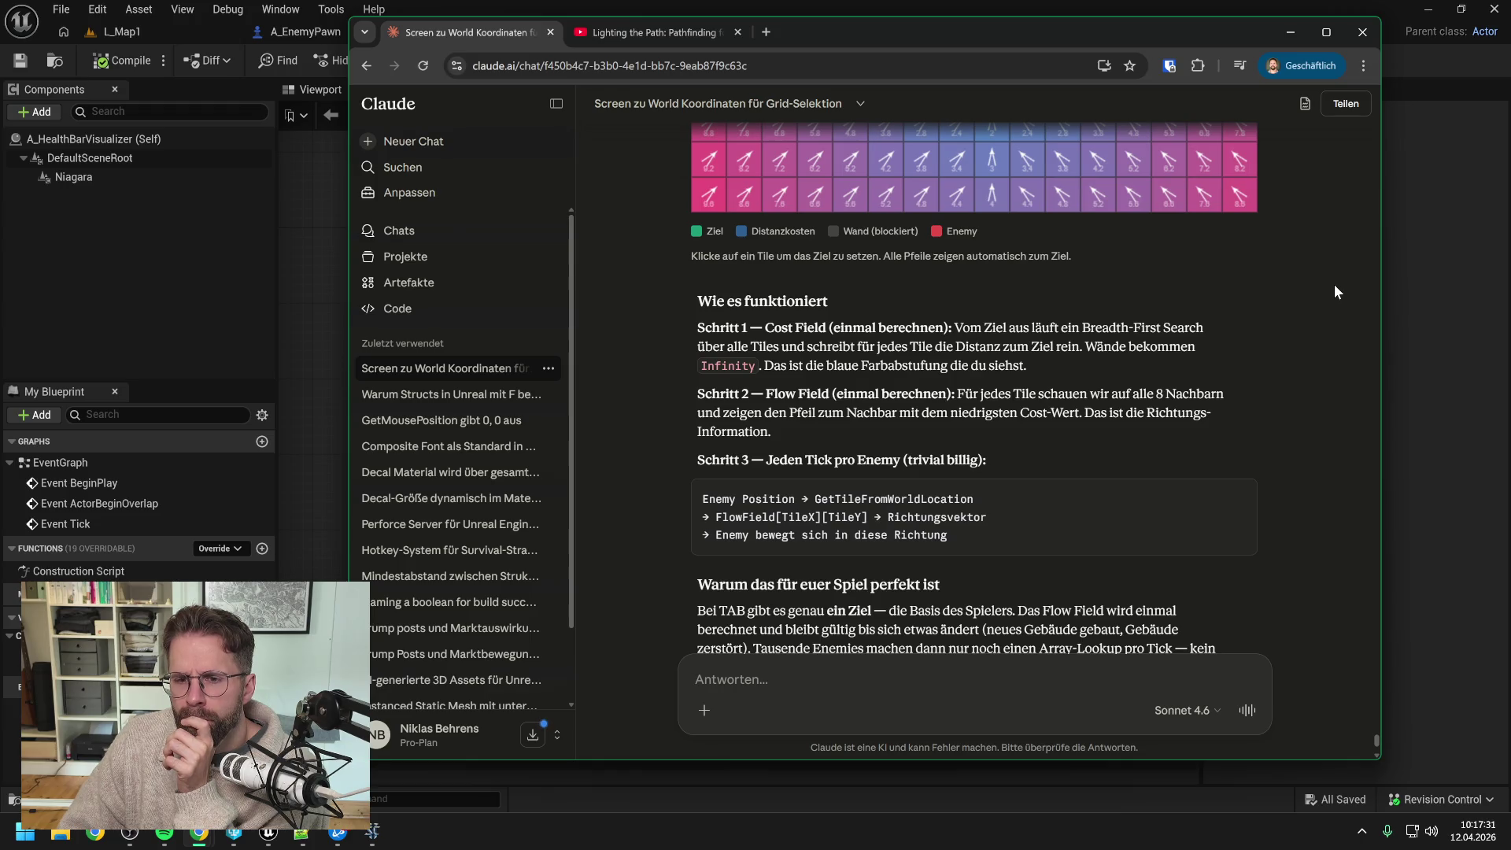
pyautogui.scroll(-1, 1335, 286)
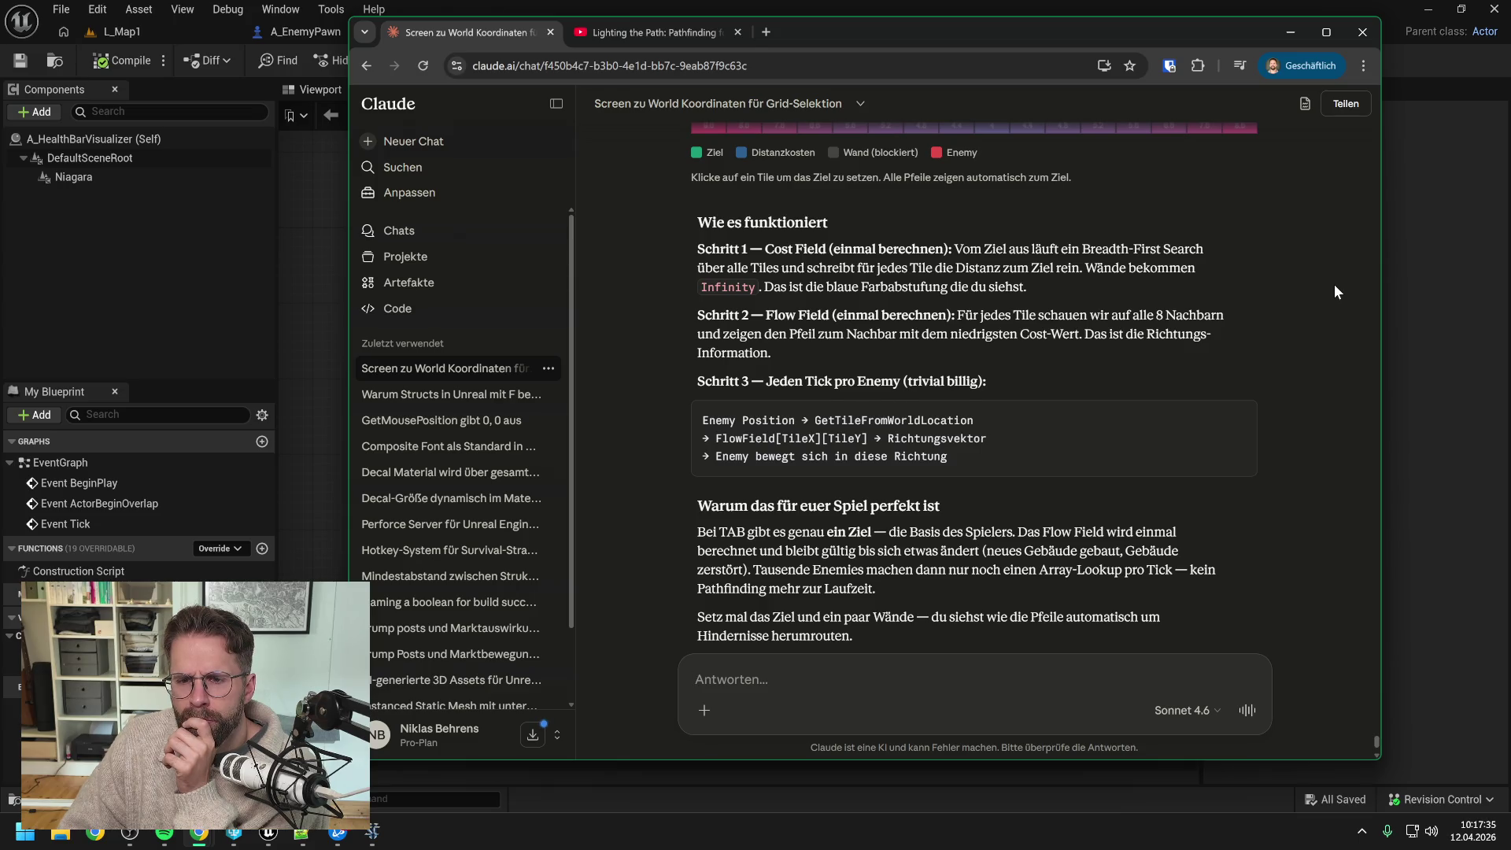
pyautogui.scroll(4, 1334, 285)
pyautogui.scroll(-3, 1333, 285)
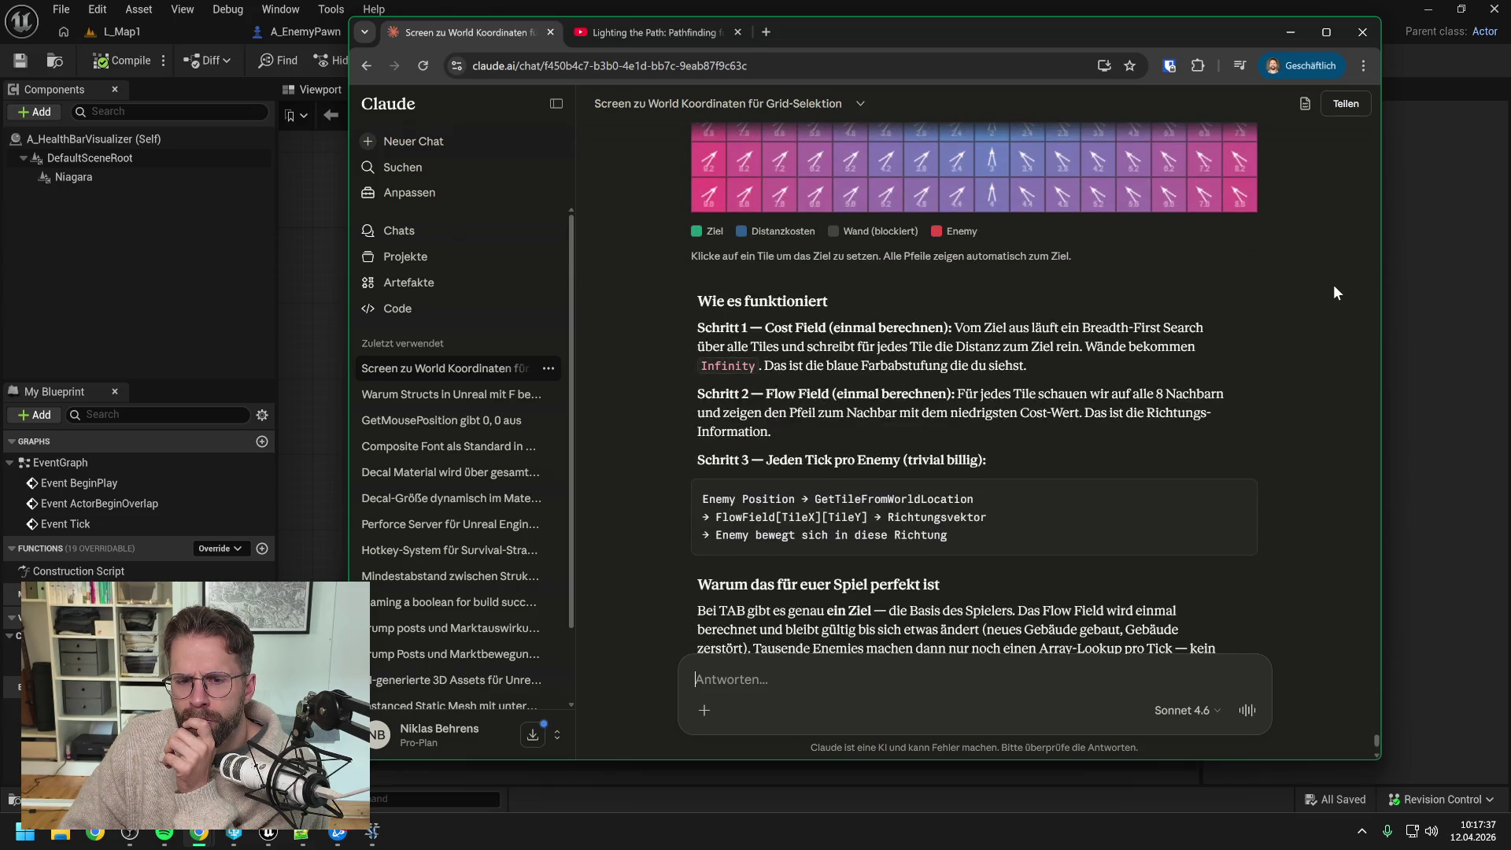
pyautogui.scroll(-1, 1333, 284)
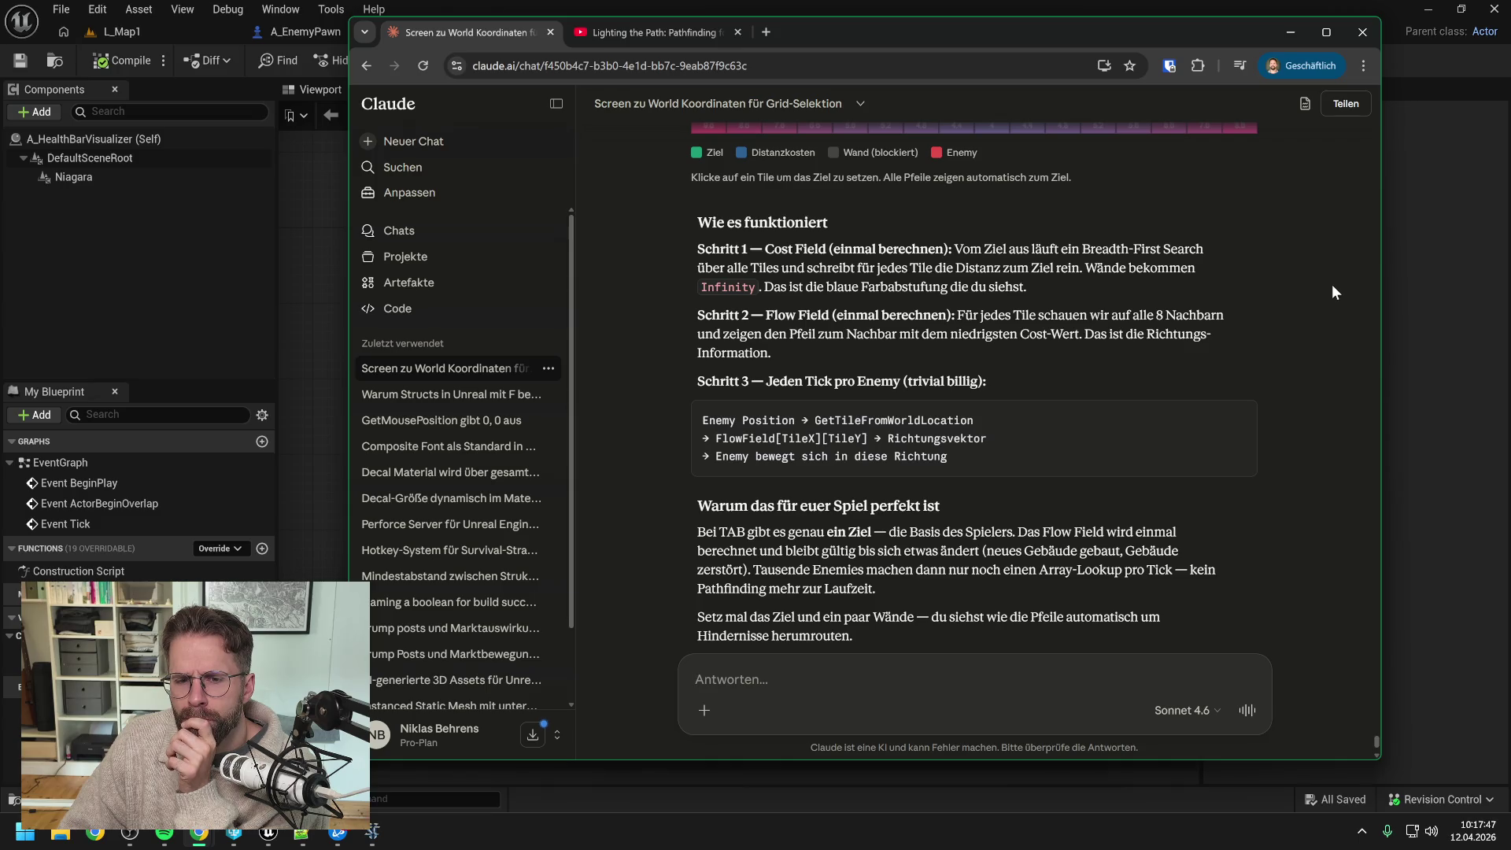
pyautogui.scroll(-2, 1332, 285)
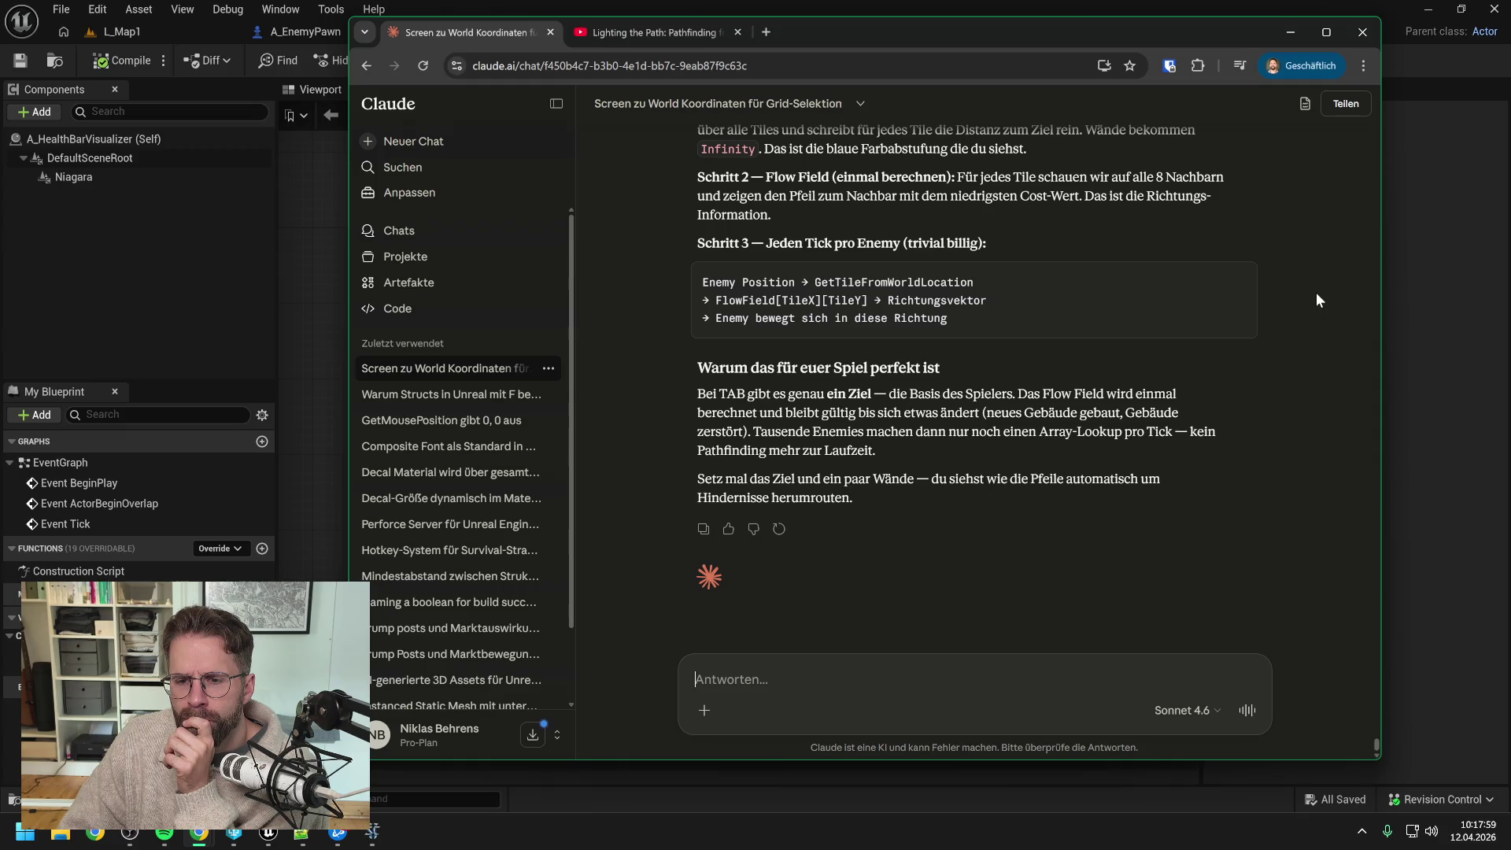
# Step: Open the cited Unreal forum thread 'Mass 5.5, Mass Entity, thousands of units'
pyautogui.scroll(5, 1316, 291)
pyautogui.scroll(3, 1317, 294)
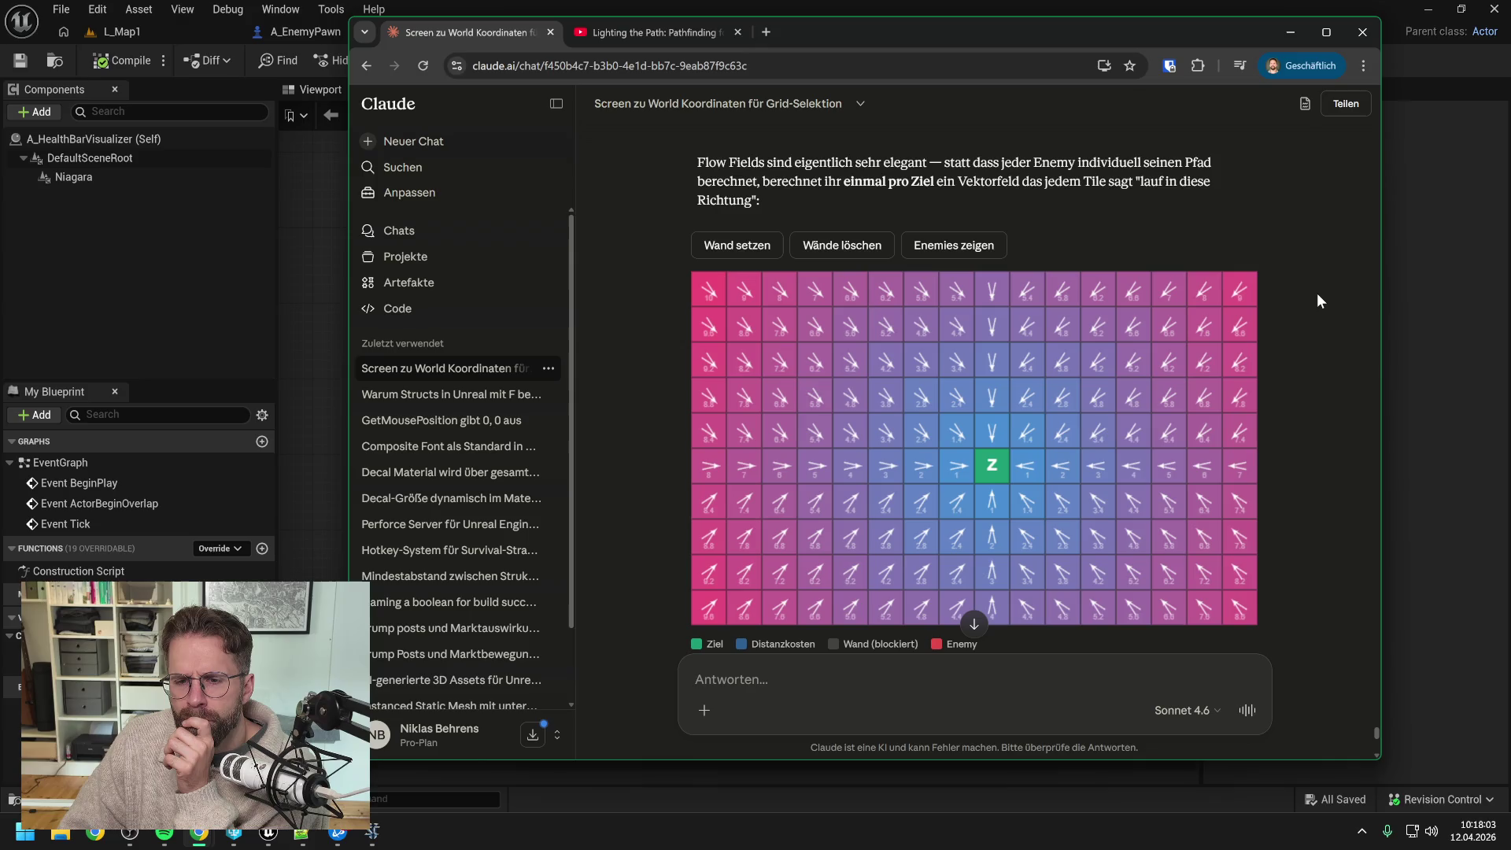
pyautogui.scroll(4, 1316, 292)
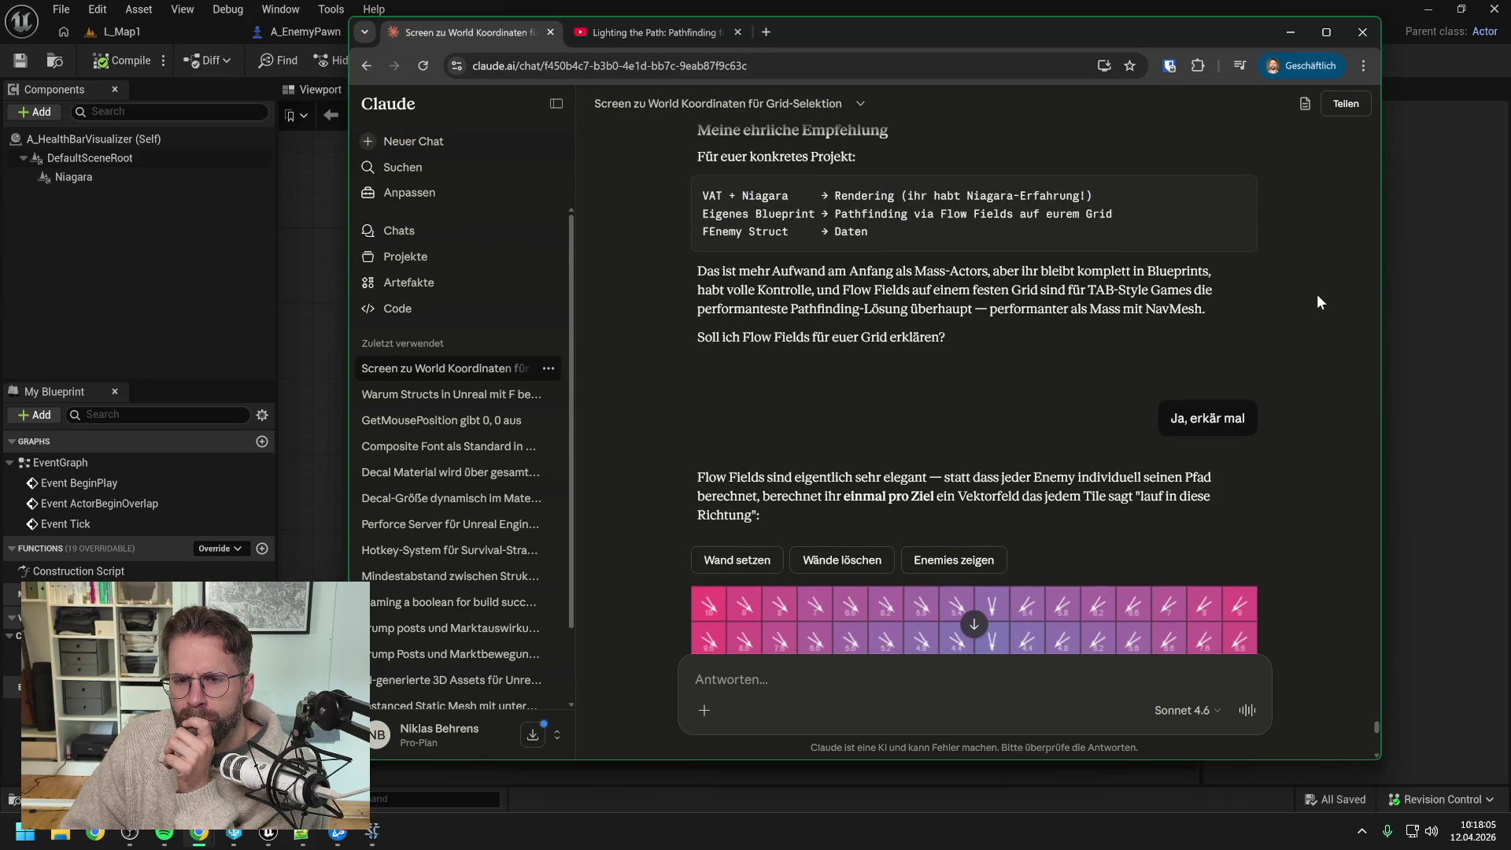
pyautogui.scroll(5, 1316, 294)
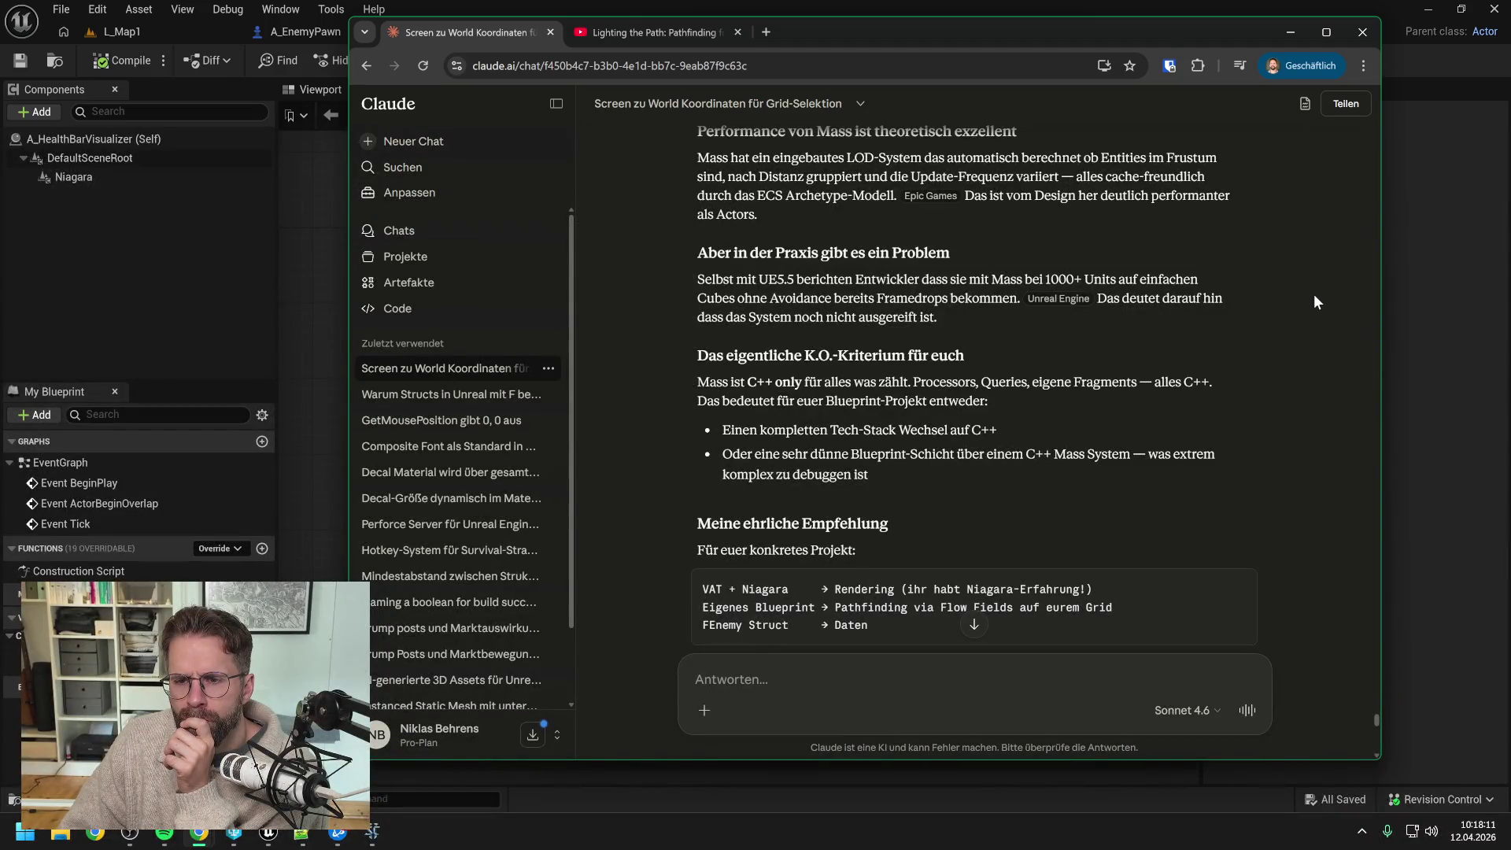
pyautogui.moveTo(1064, 300)
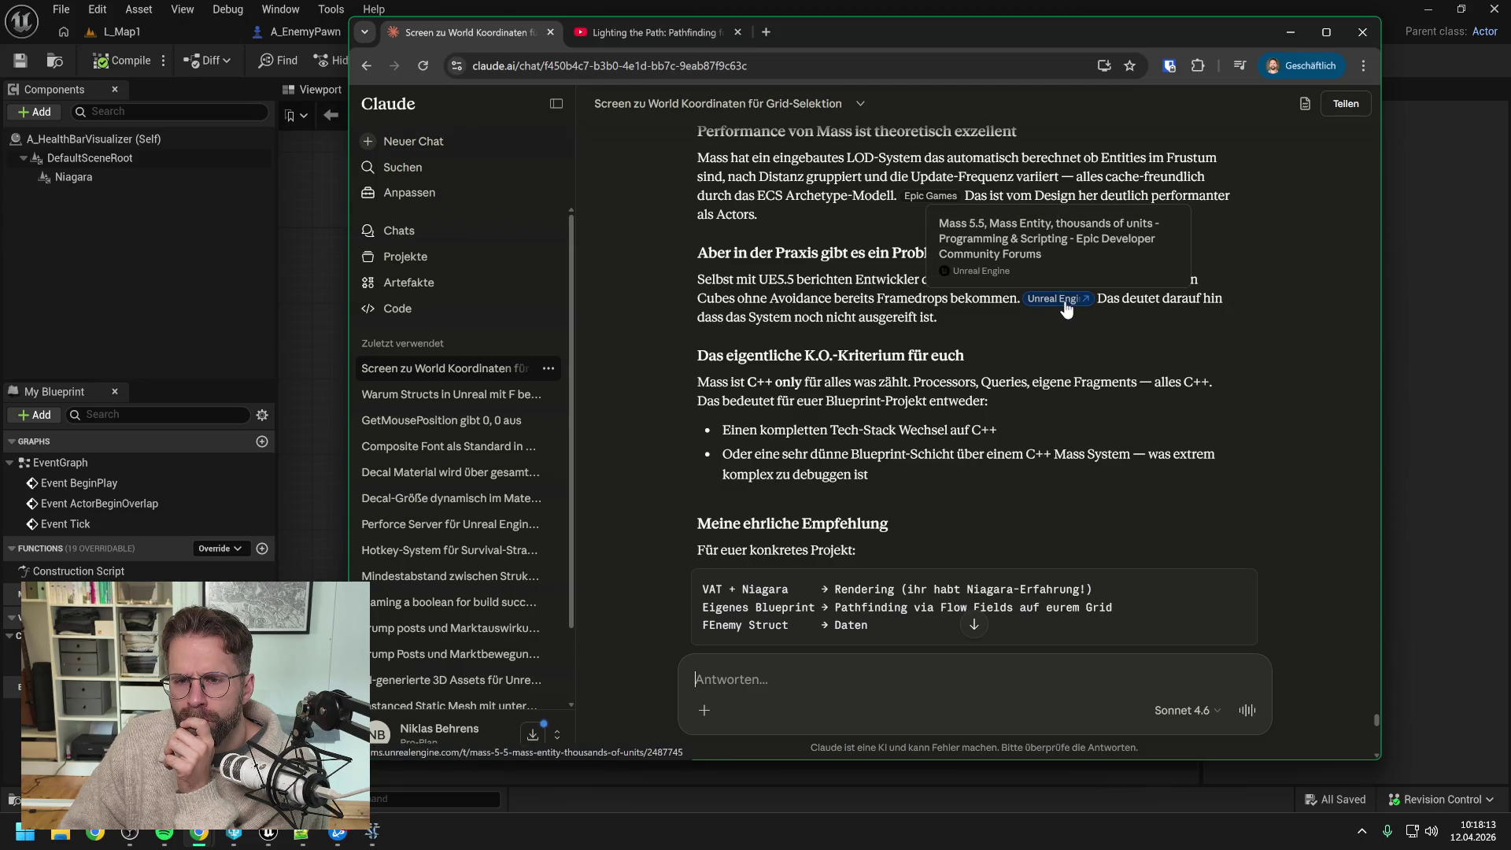
pyautogui.click(1064, 301)
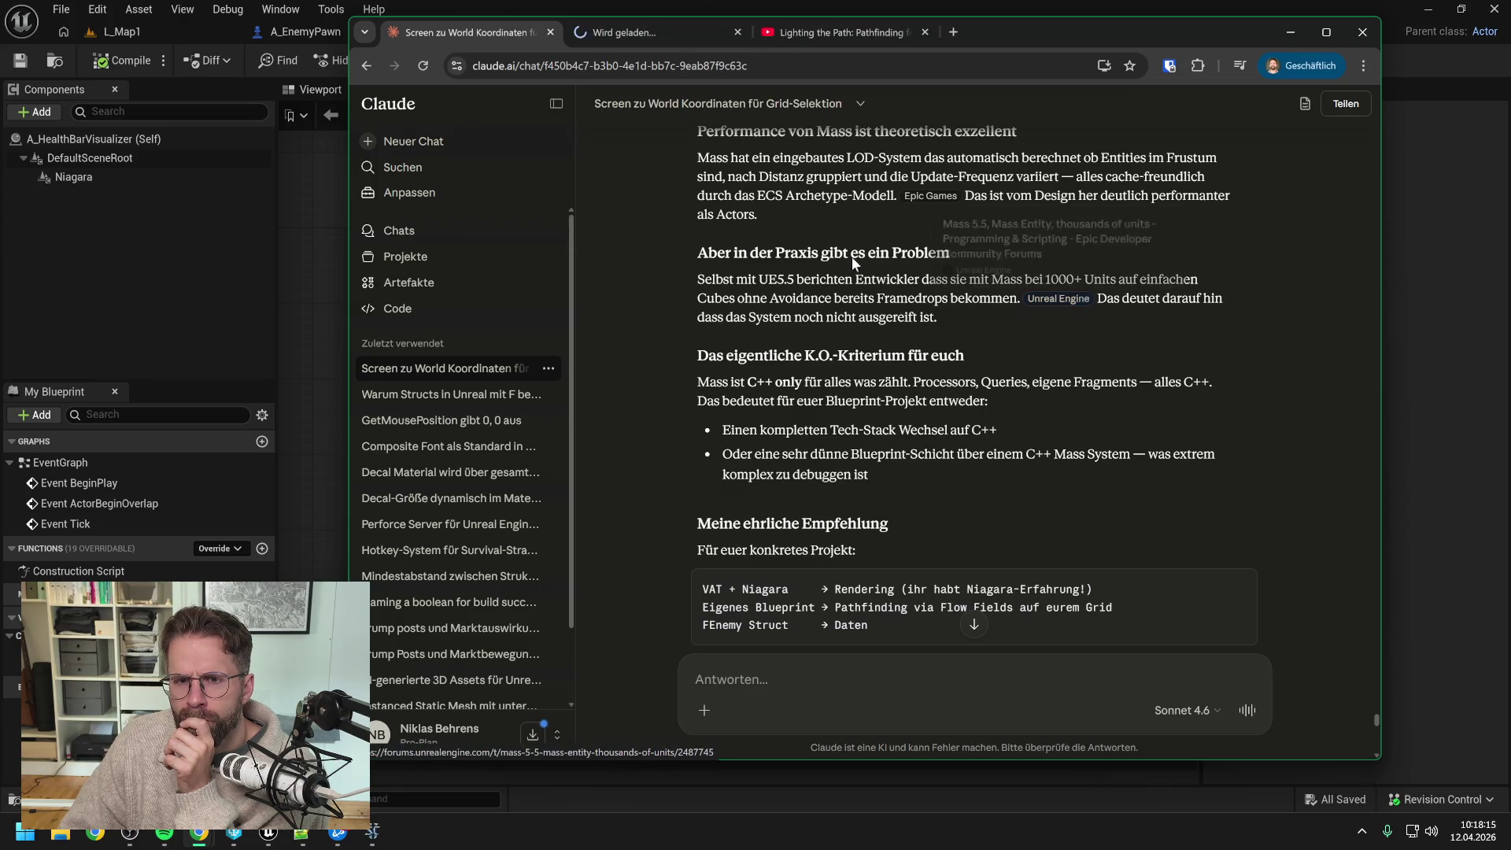
# Step: Read the Mass 5.5 forum thread, expanding the quoted post and linked Niagara videos, then return to Claude
pyautogui.click(588, 30)
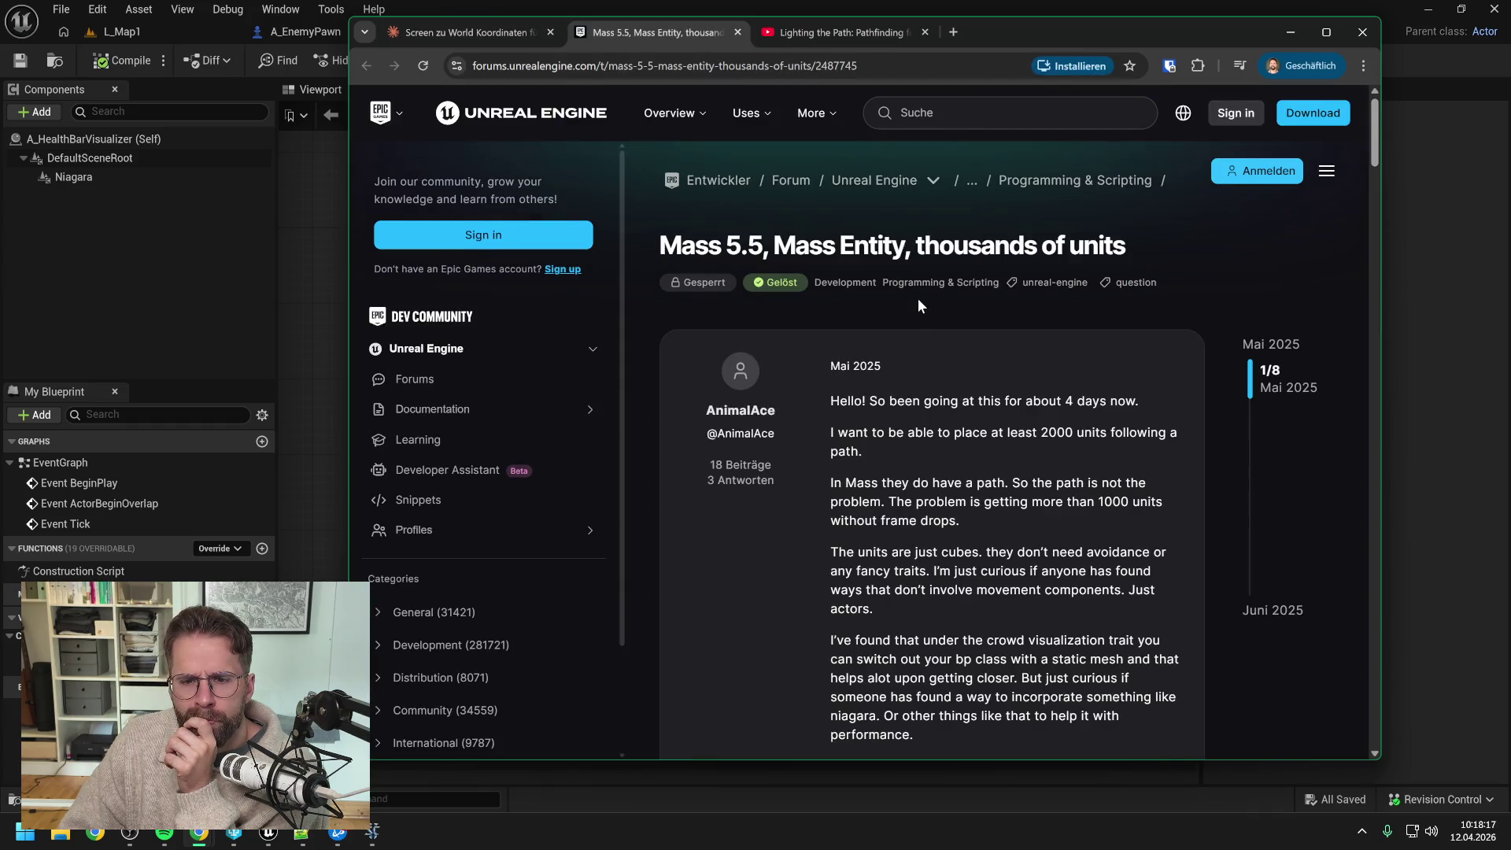
pyautogui.scroll(-3, 918, 299)
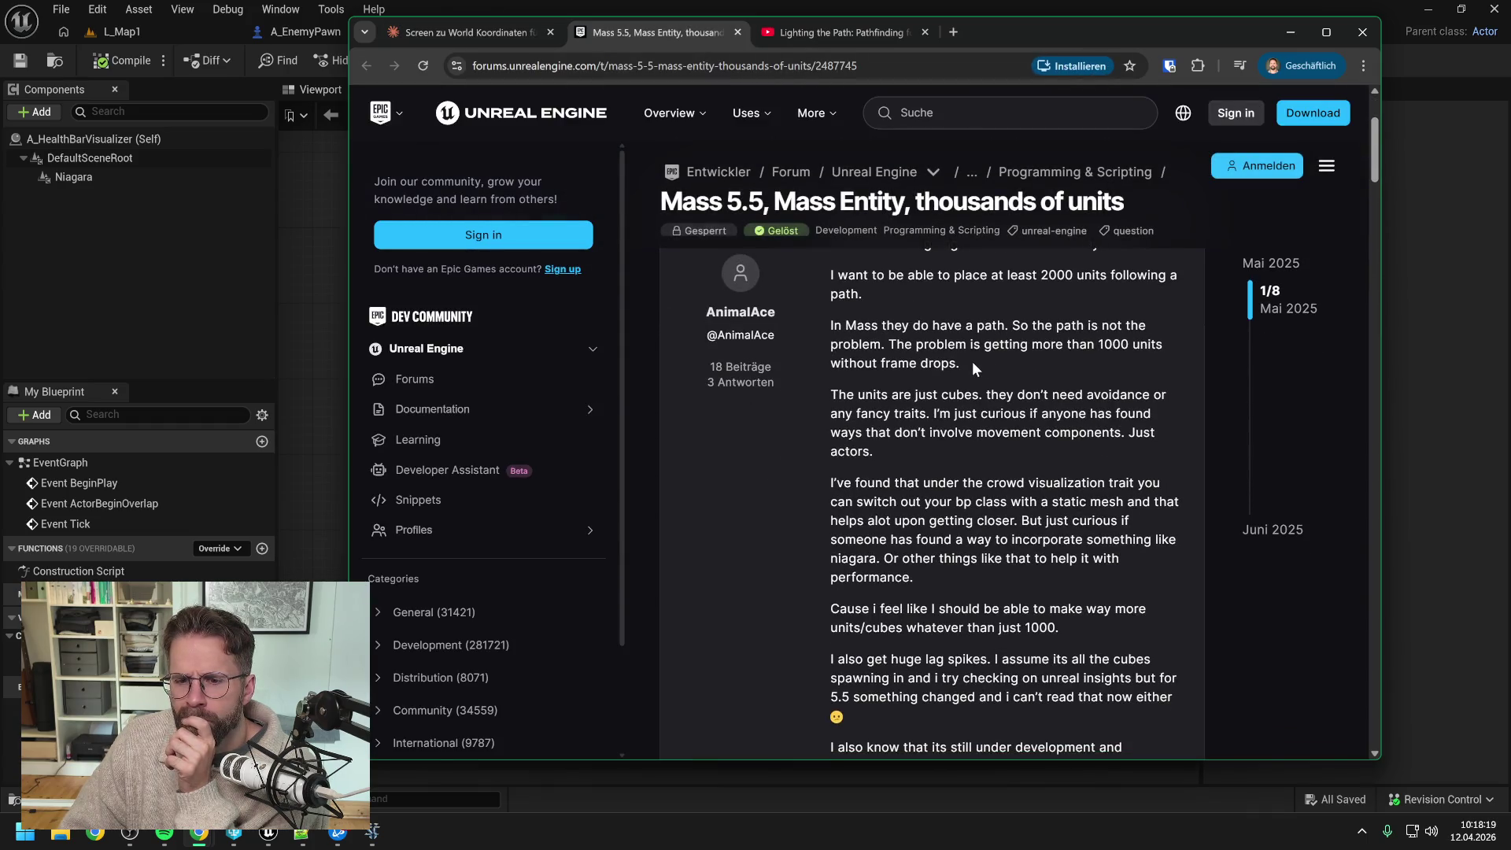
pyautogui.scroll(-5, 972, 361)
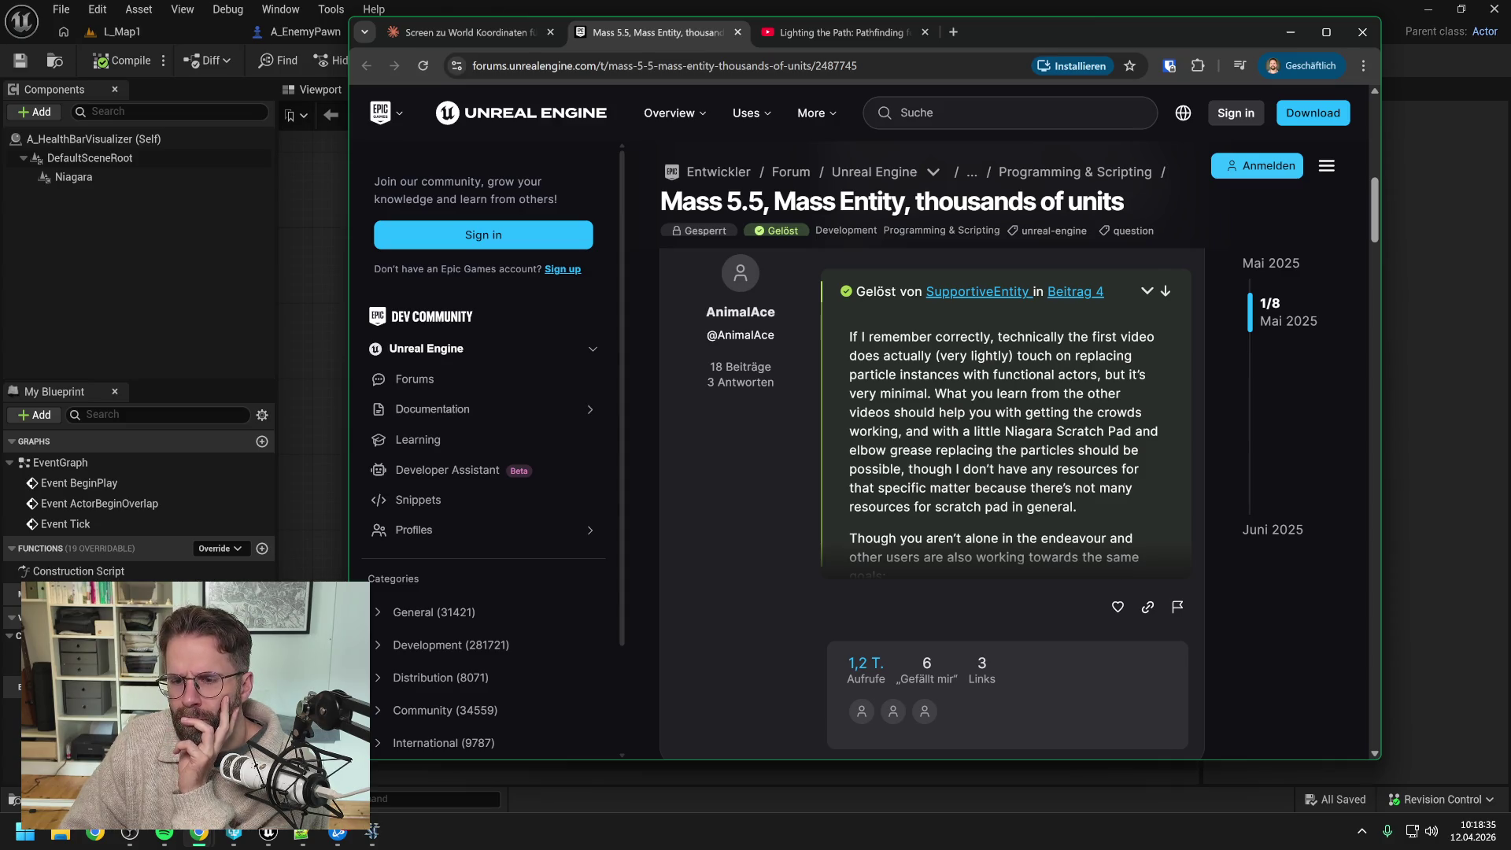
pyautogui.click(1147, 292)
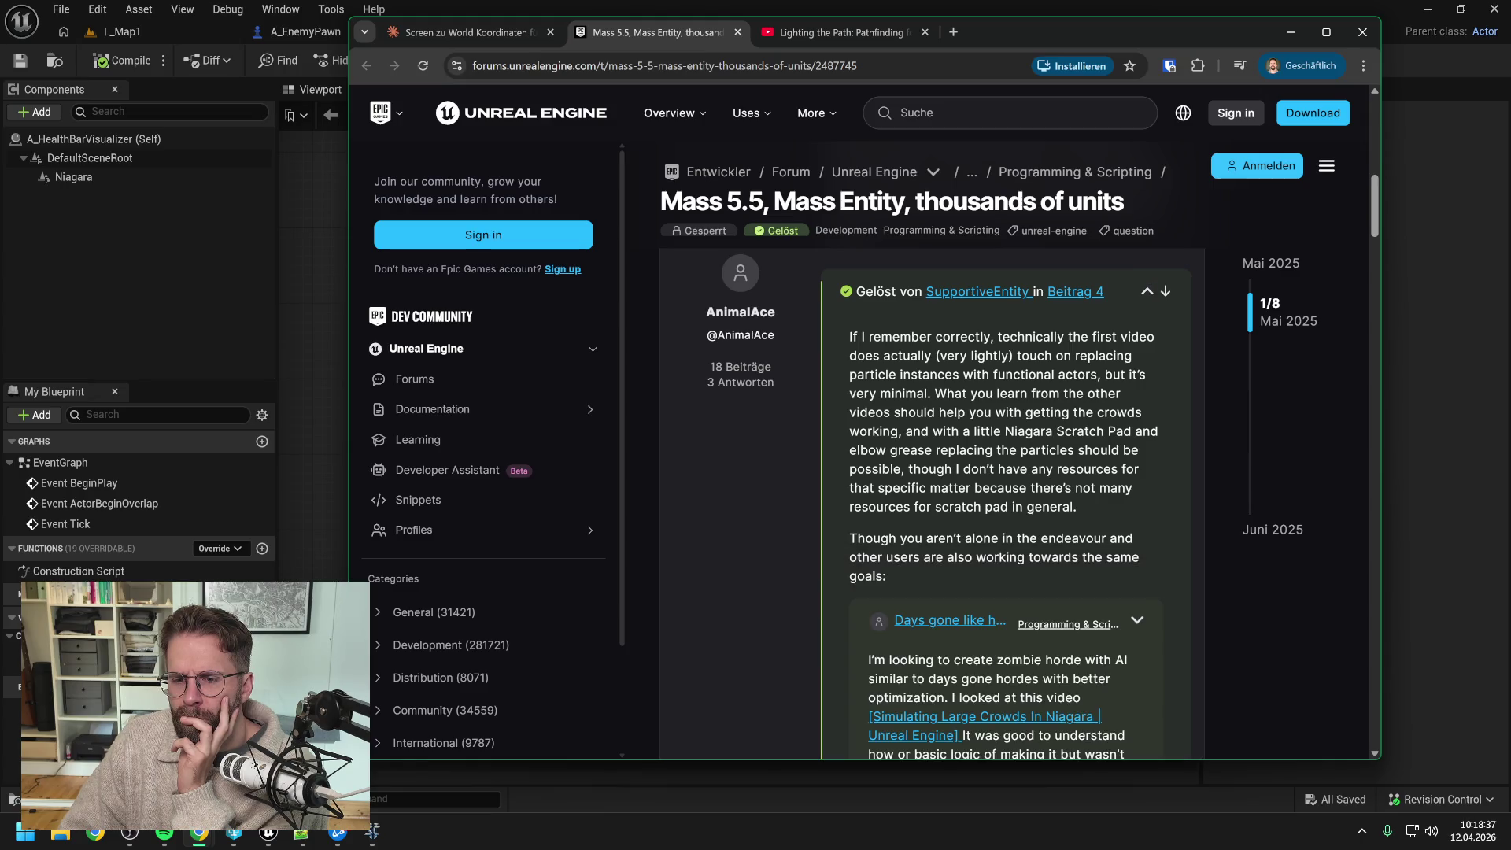
pyautogui.scroll(-2, 1008, 473)
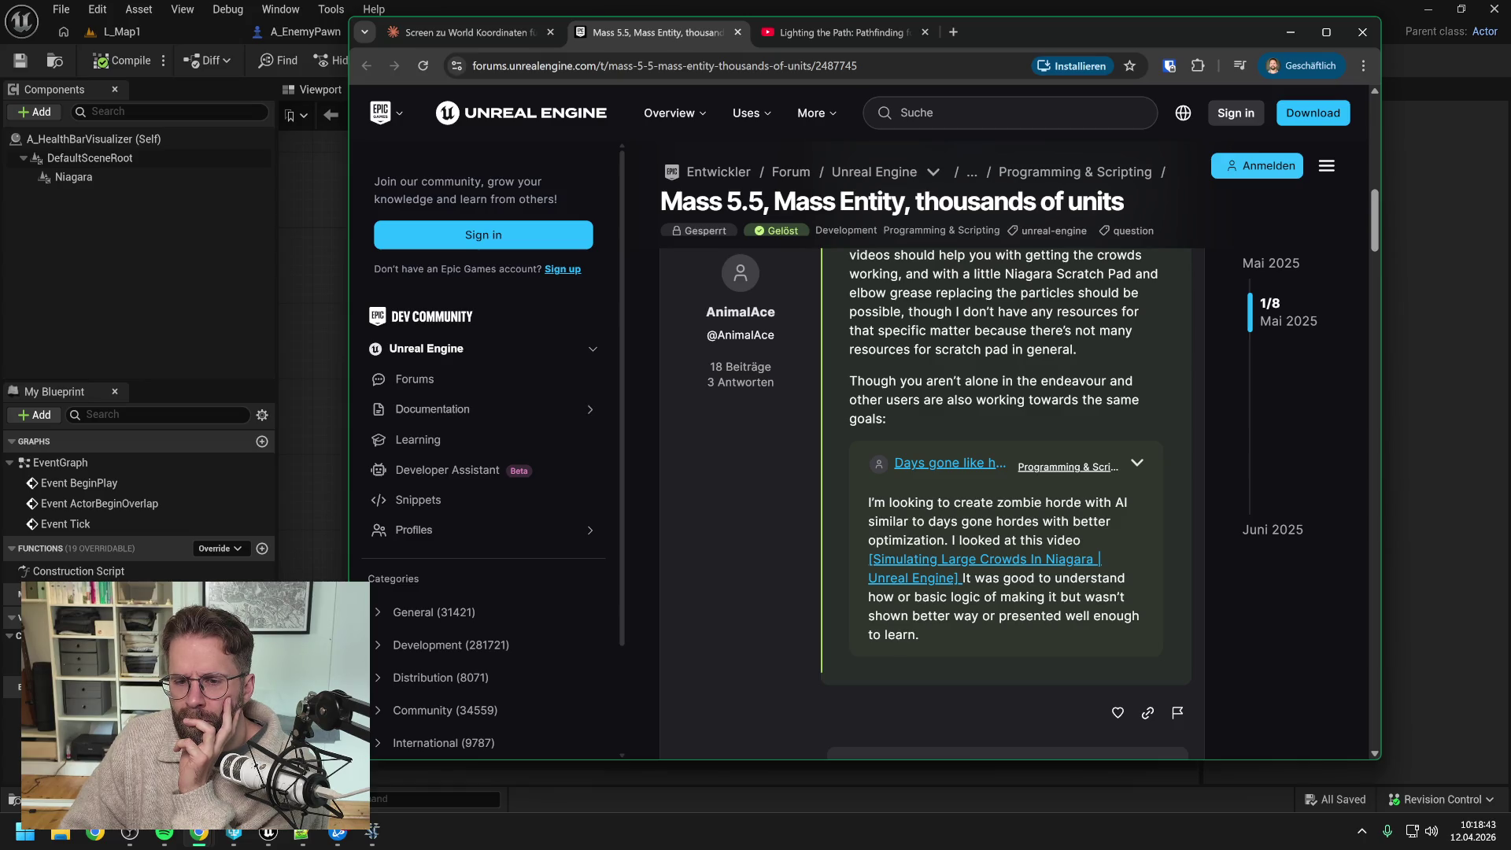
pyautogui.scroll(-2, 1015, 503)
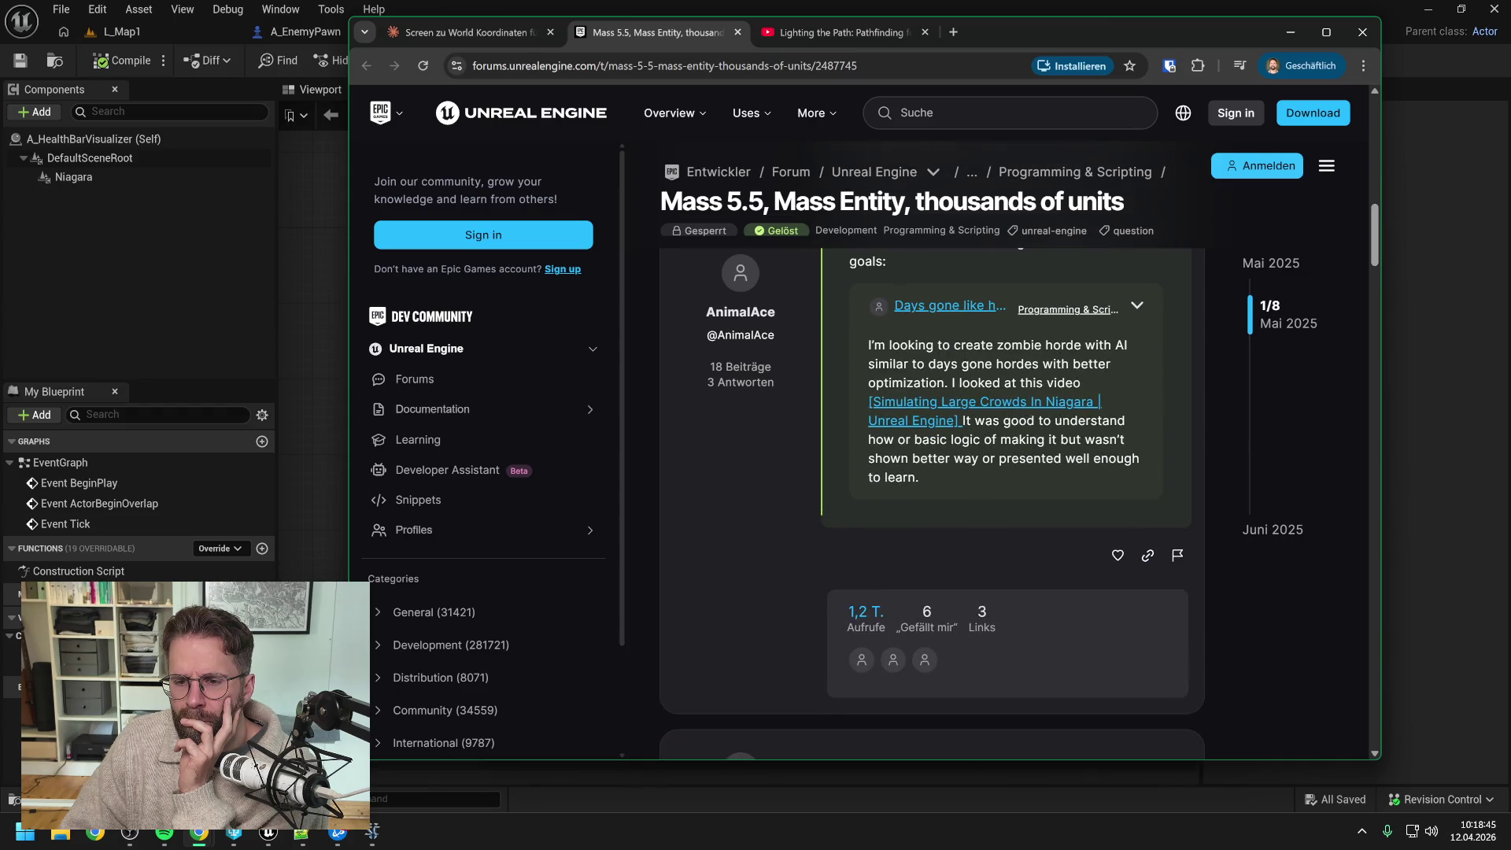
pyautogui.scroll(-5, 1027, 383)
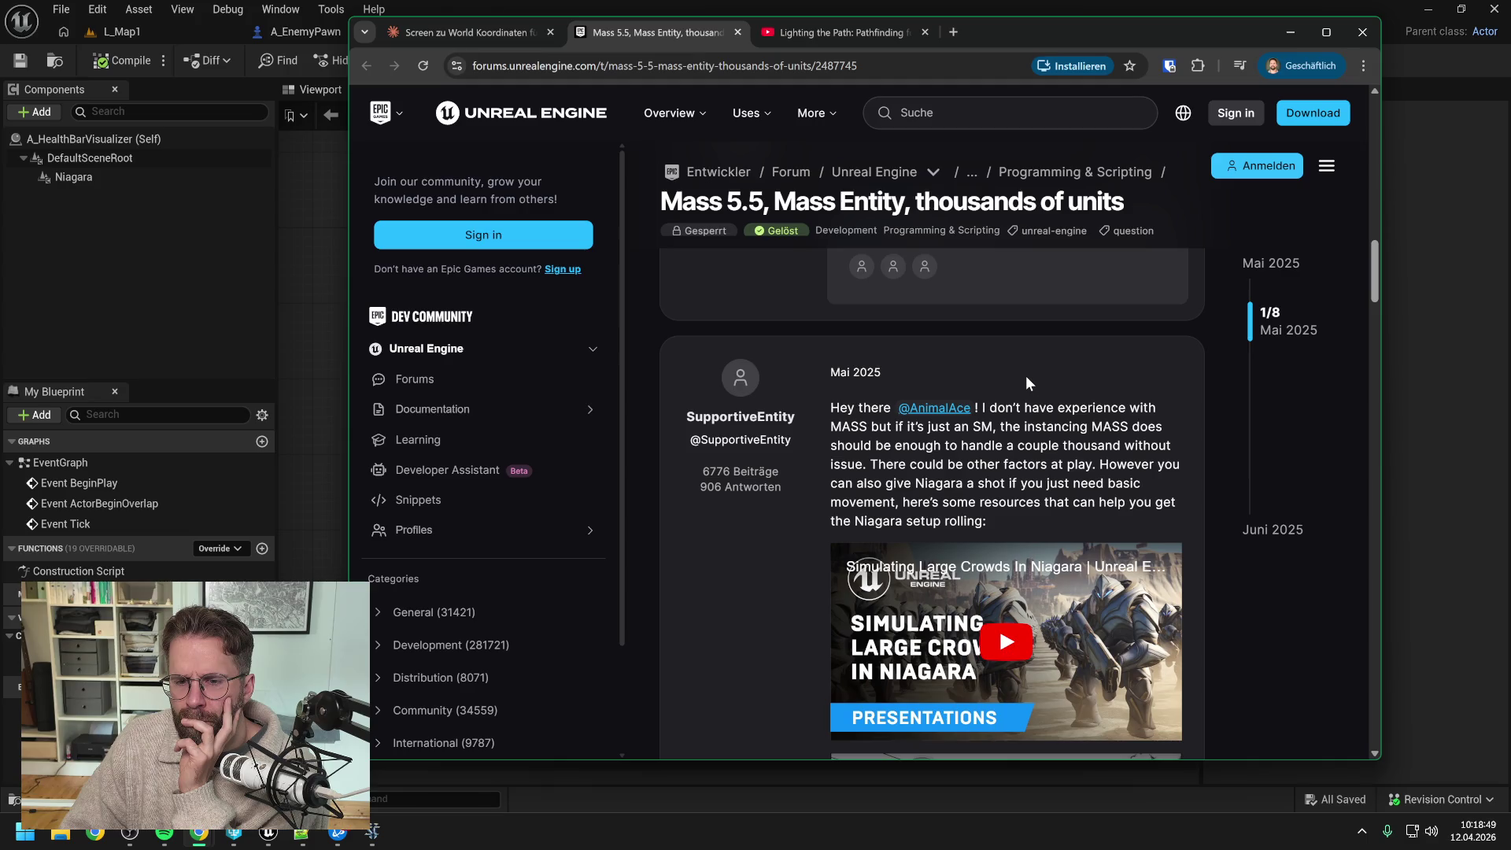
pyautogui.scroll(-1, 1026, 377)
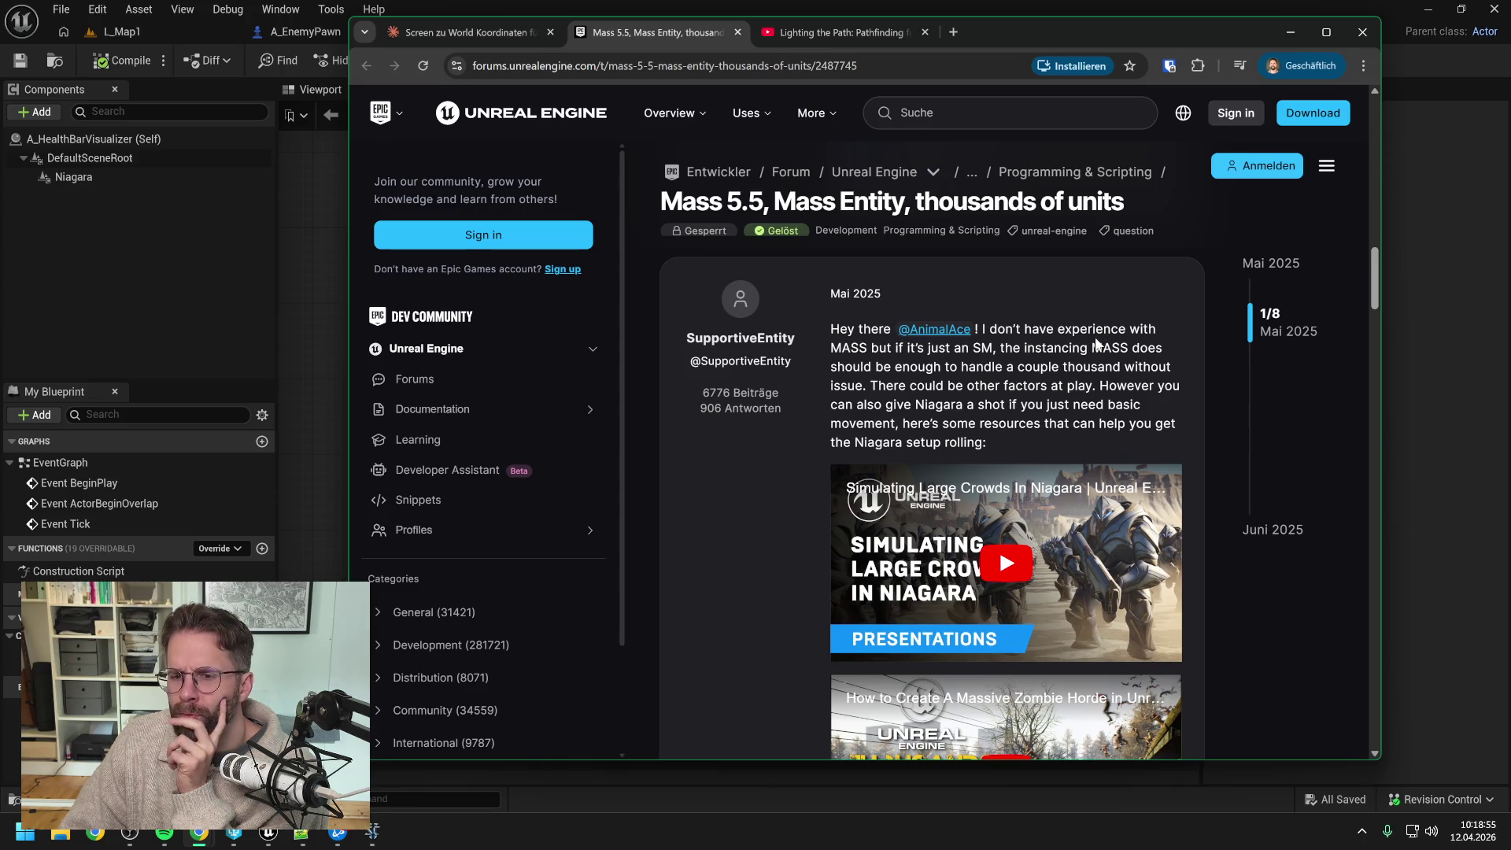
pyautogui.scroll(-3, 710, 471)
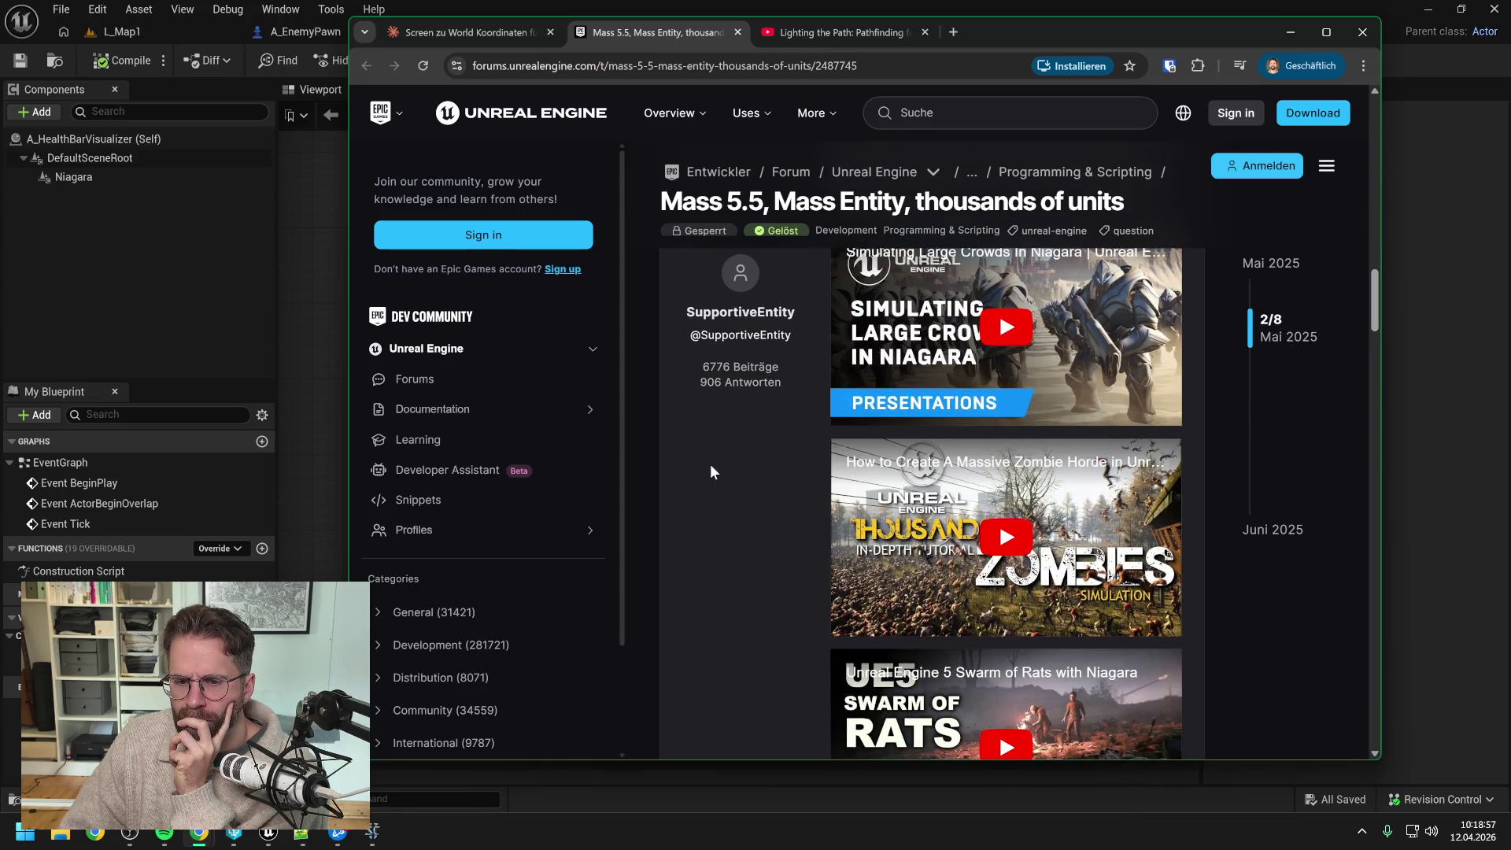
pyautogui.scroll(-3, 707, 468)
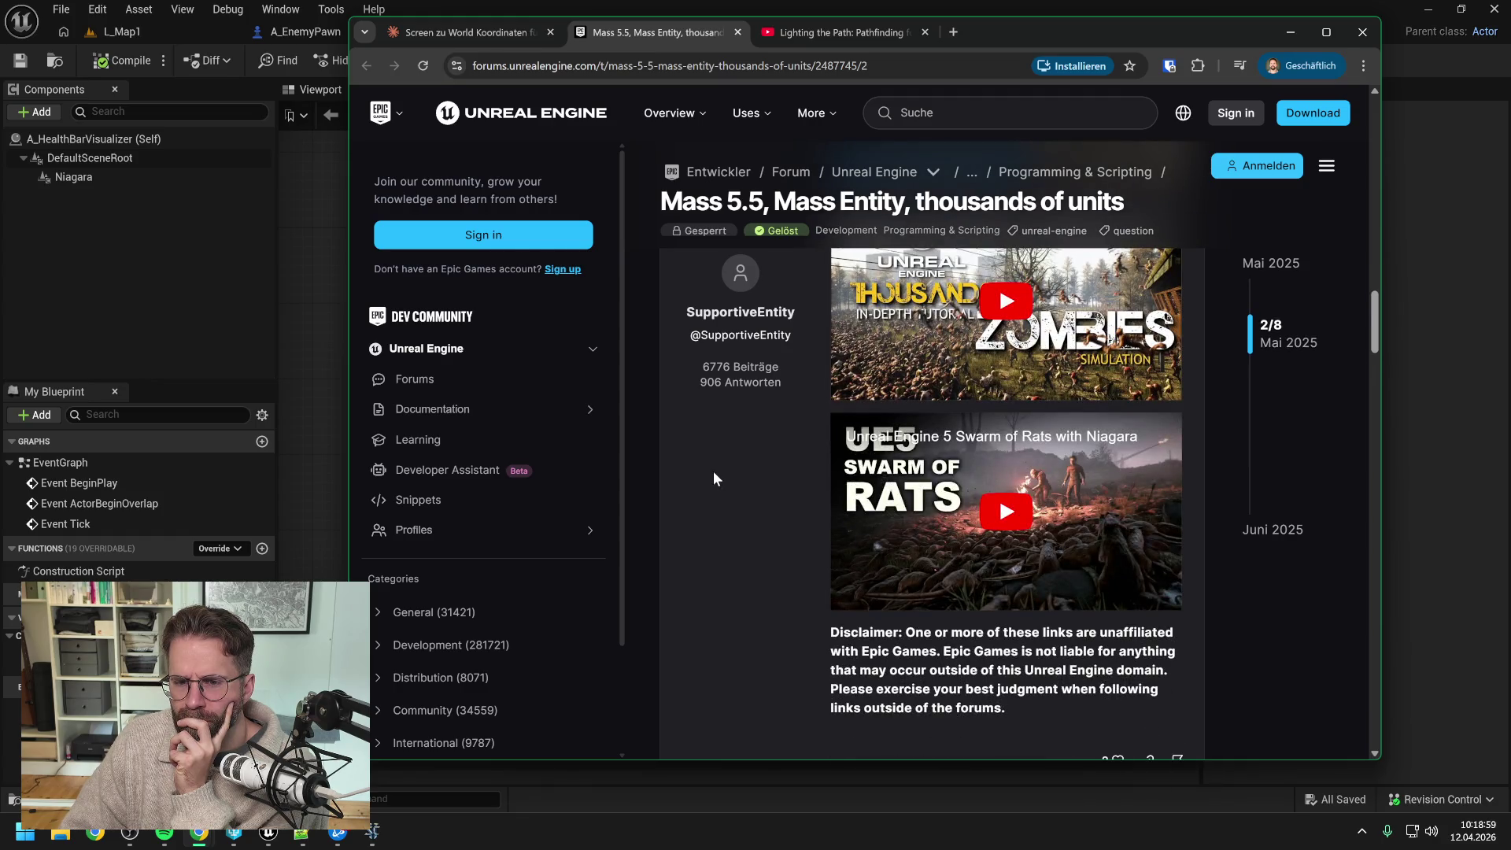
pyautogui.scroll(6, 713, 471)
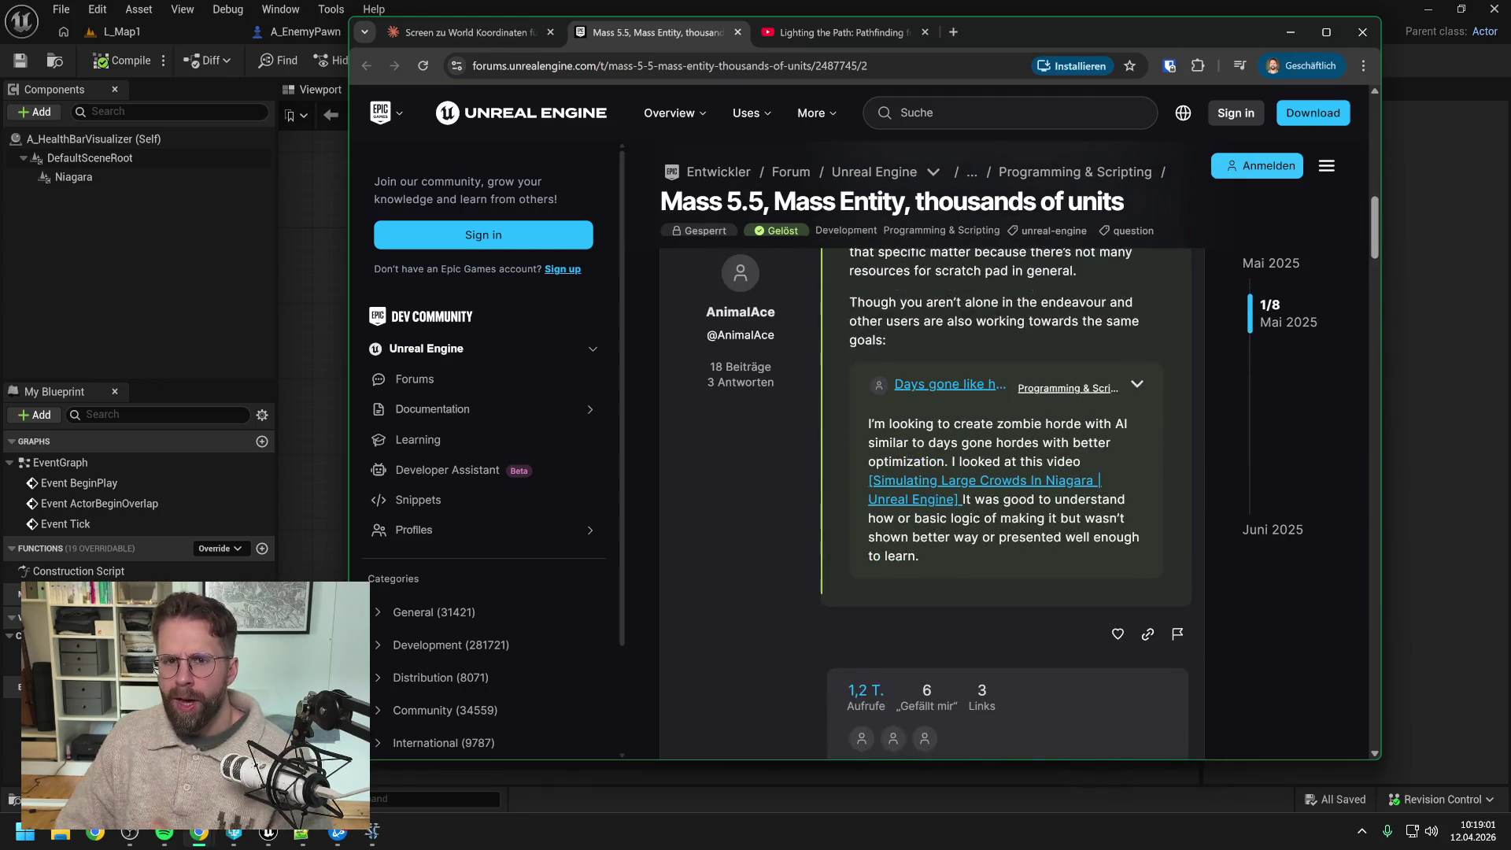
pyautogui.click(463, 36)
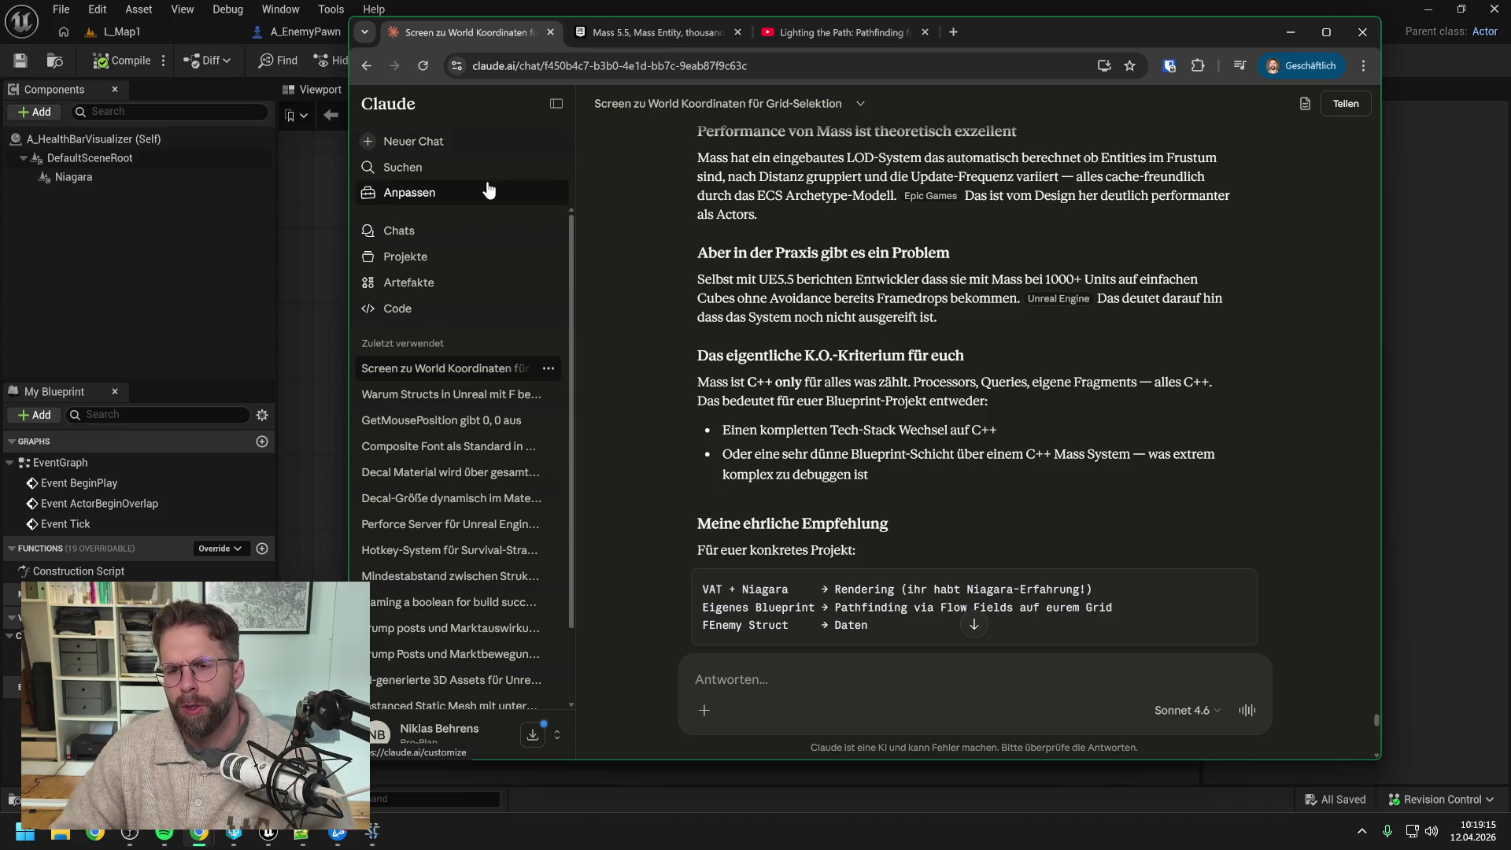
# Step: Jump to the end of Claude's reply, then bring up the Unreal A_HealthBarVisualizer EventGraph
pyautogui.click(974, 624)
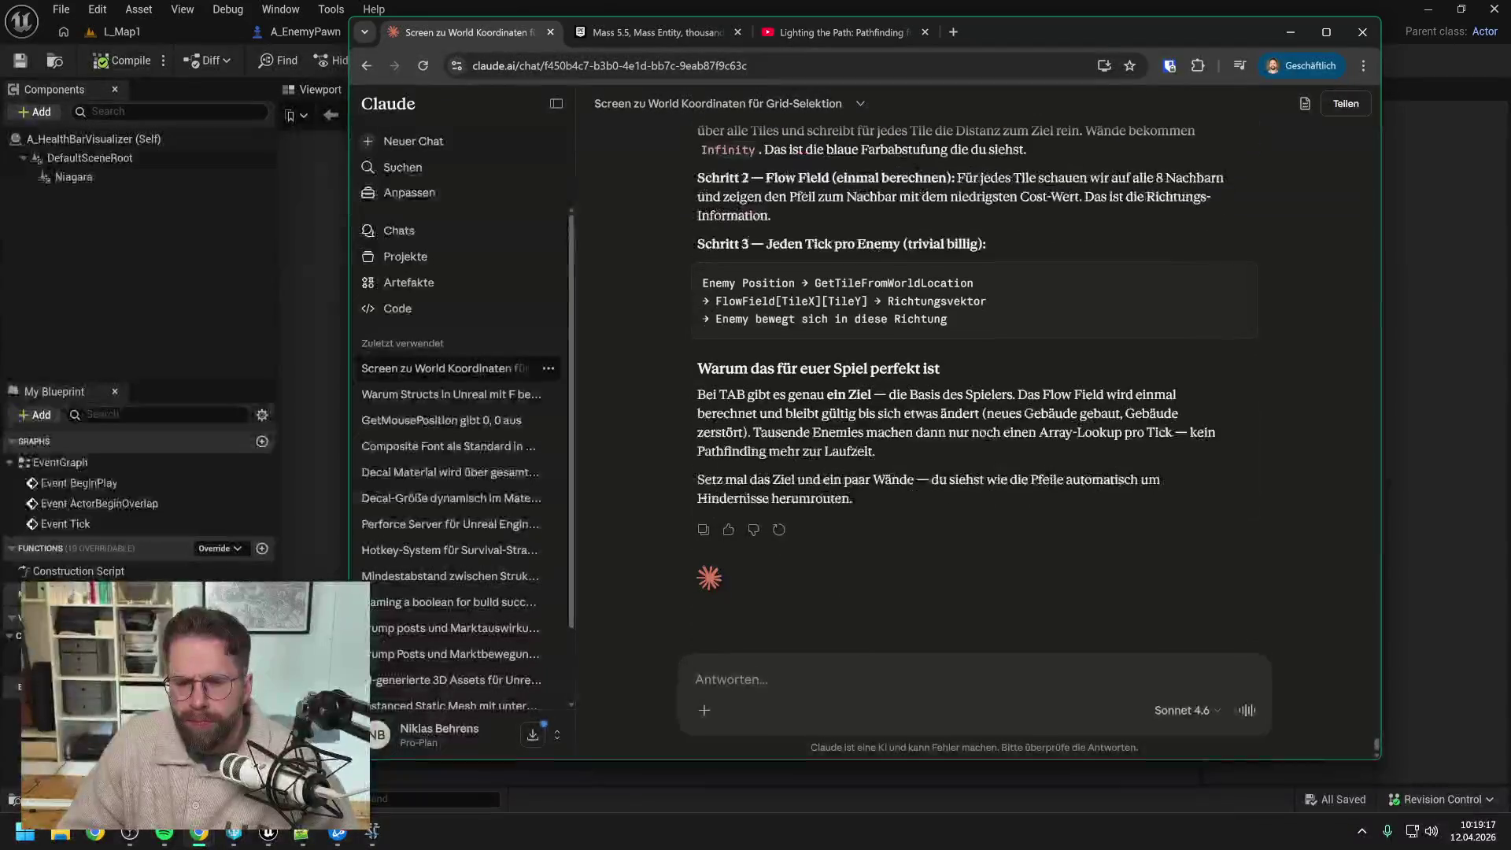
pyautogui.click(132, 246)
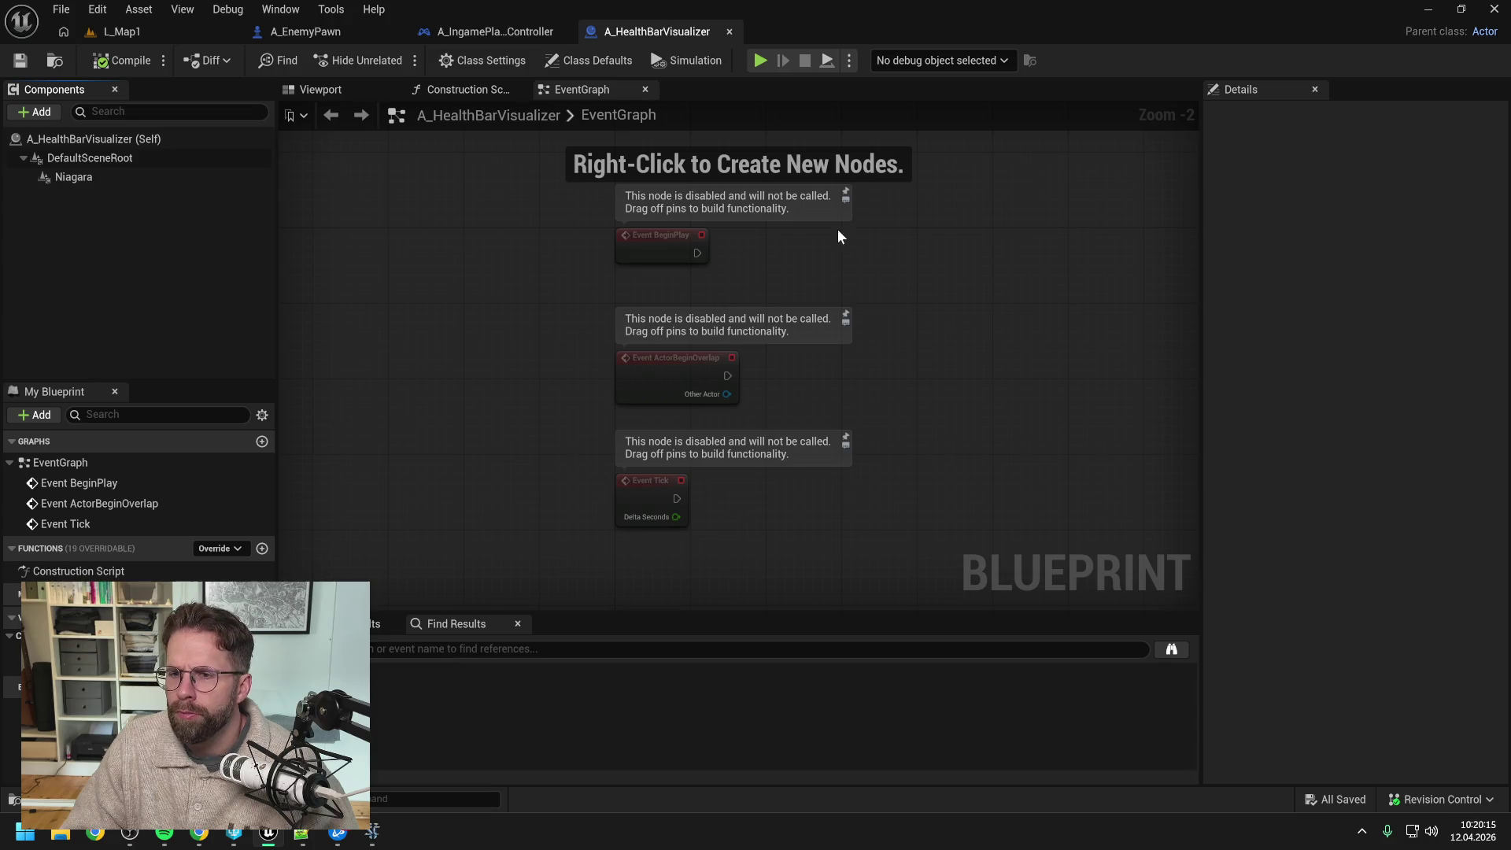
pyautogui.click(507, 32)
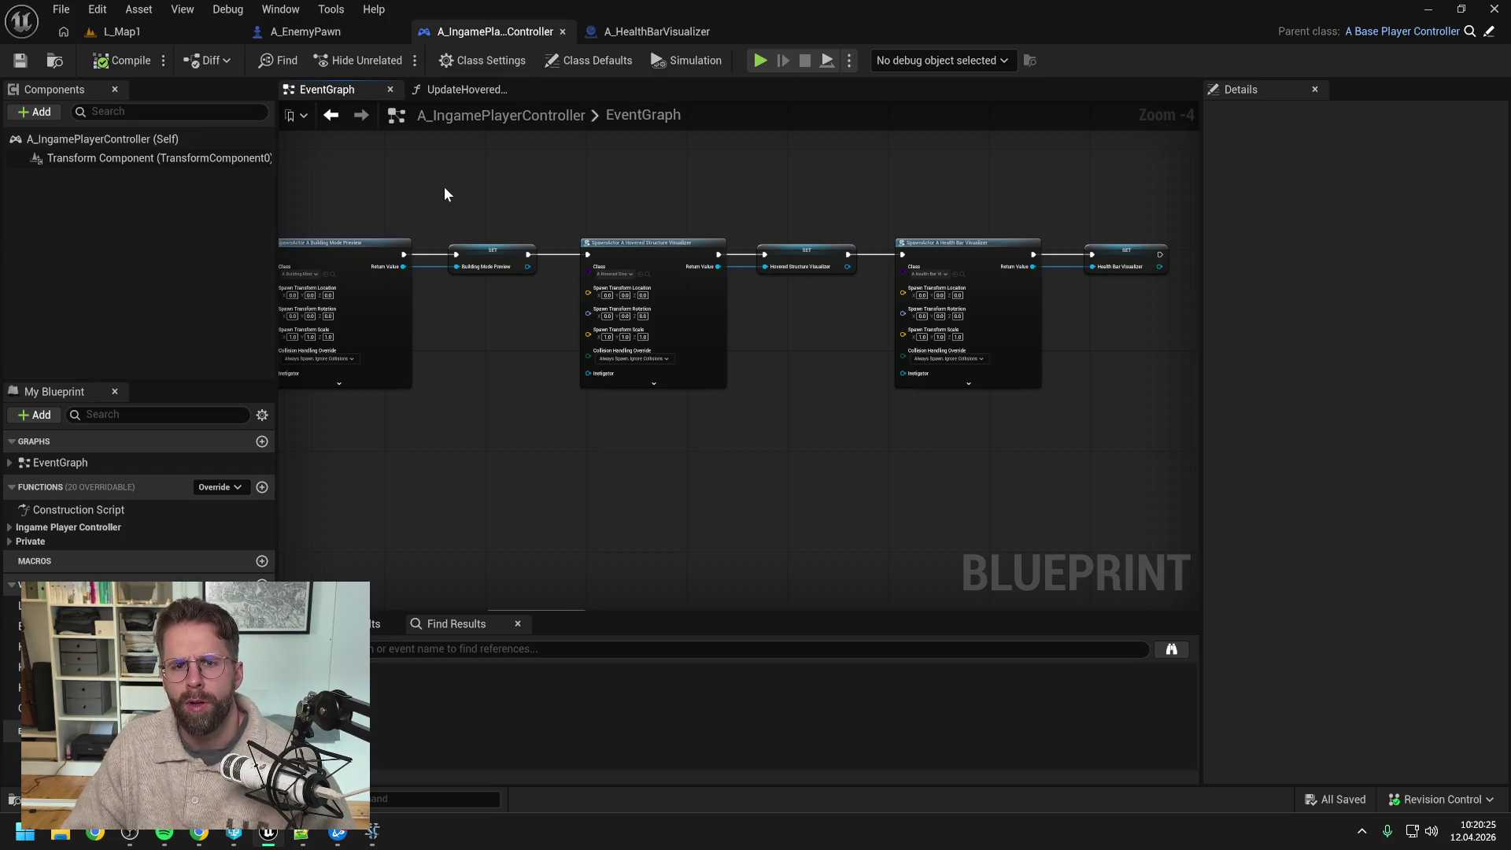
pyautogui.click(643, 33)
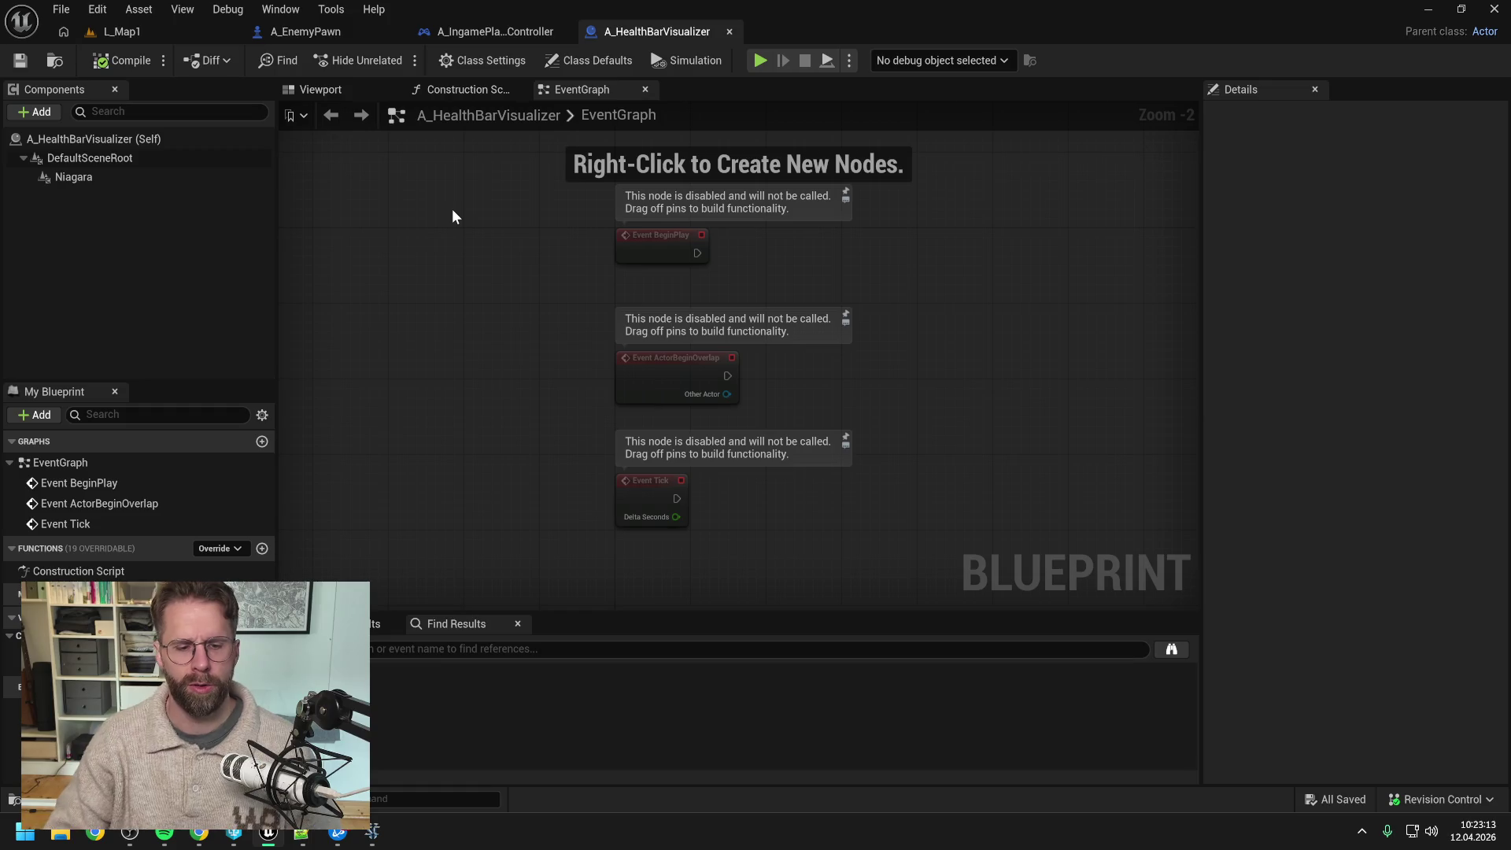
pyautogui.click(197, 839)
# Step: Send a German follow-up asking if C++ enemy Actors managed through Unreal Mass are achievable
pyautogui.write('Lass uns mal in Unreal Mass denken.')
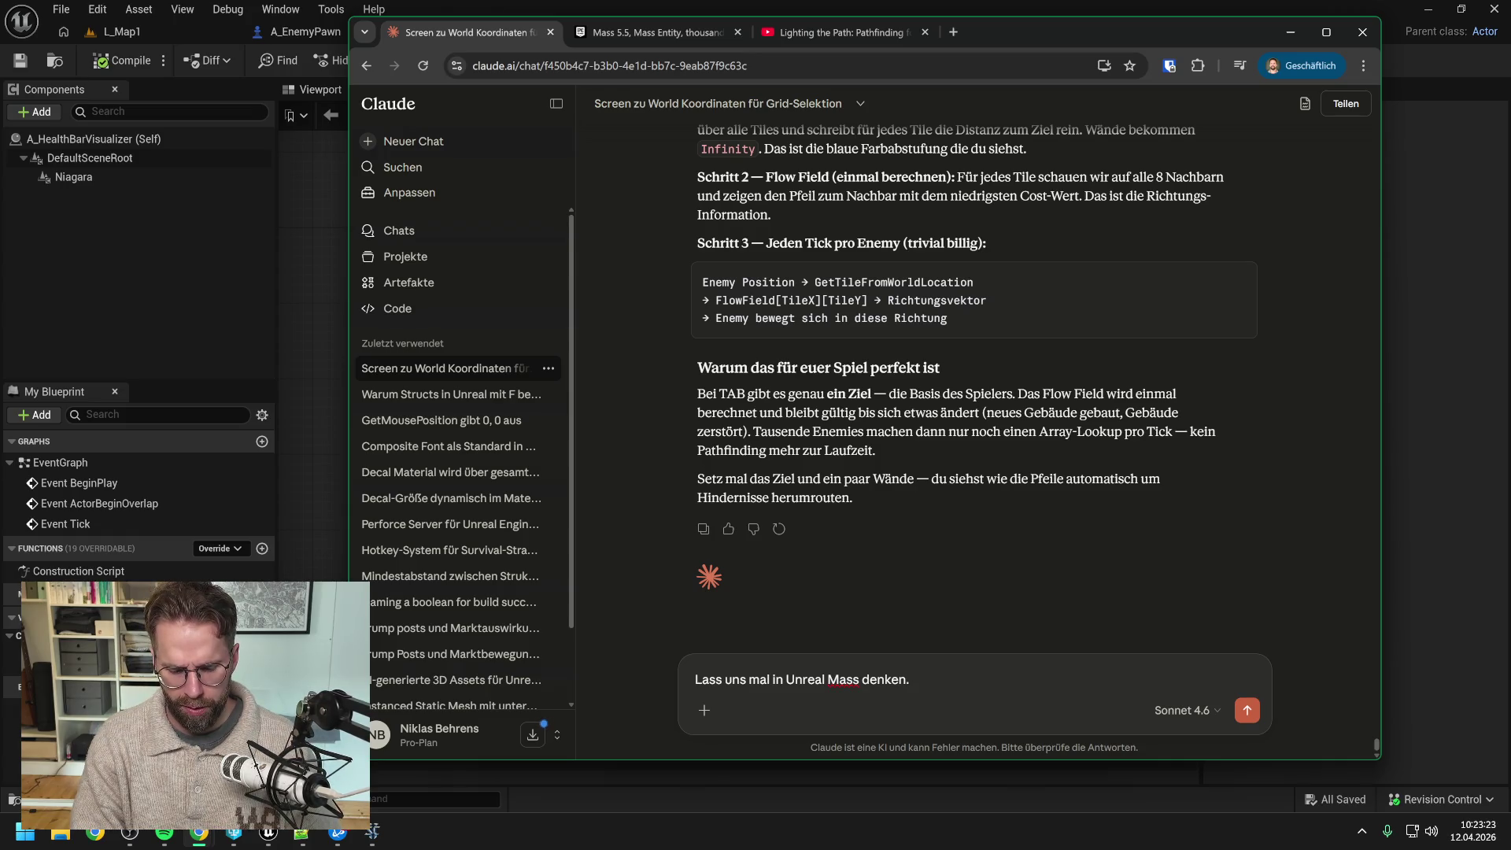
pyautogui.write('Wir öffnen uns also auch')
pyautogui.write(' für die Option')
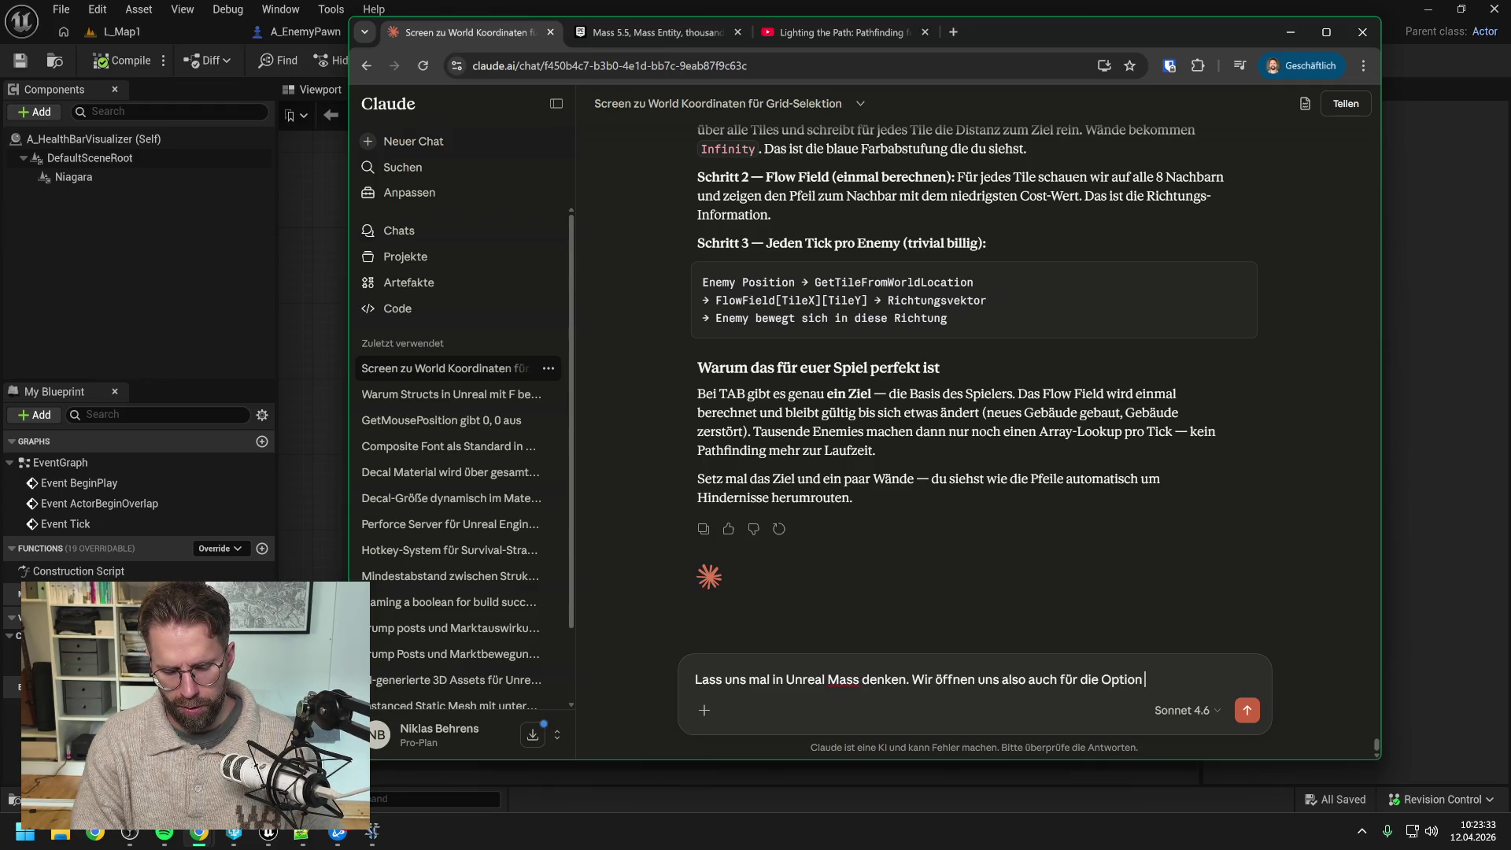
pyautogui.write(' C++ ')
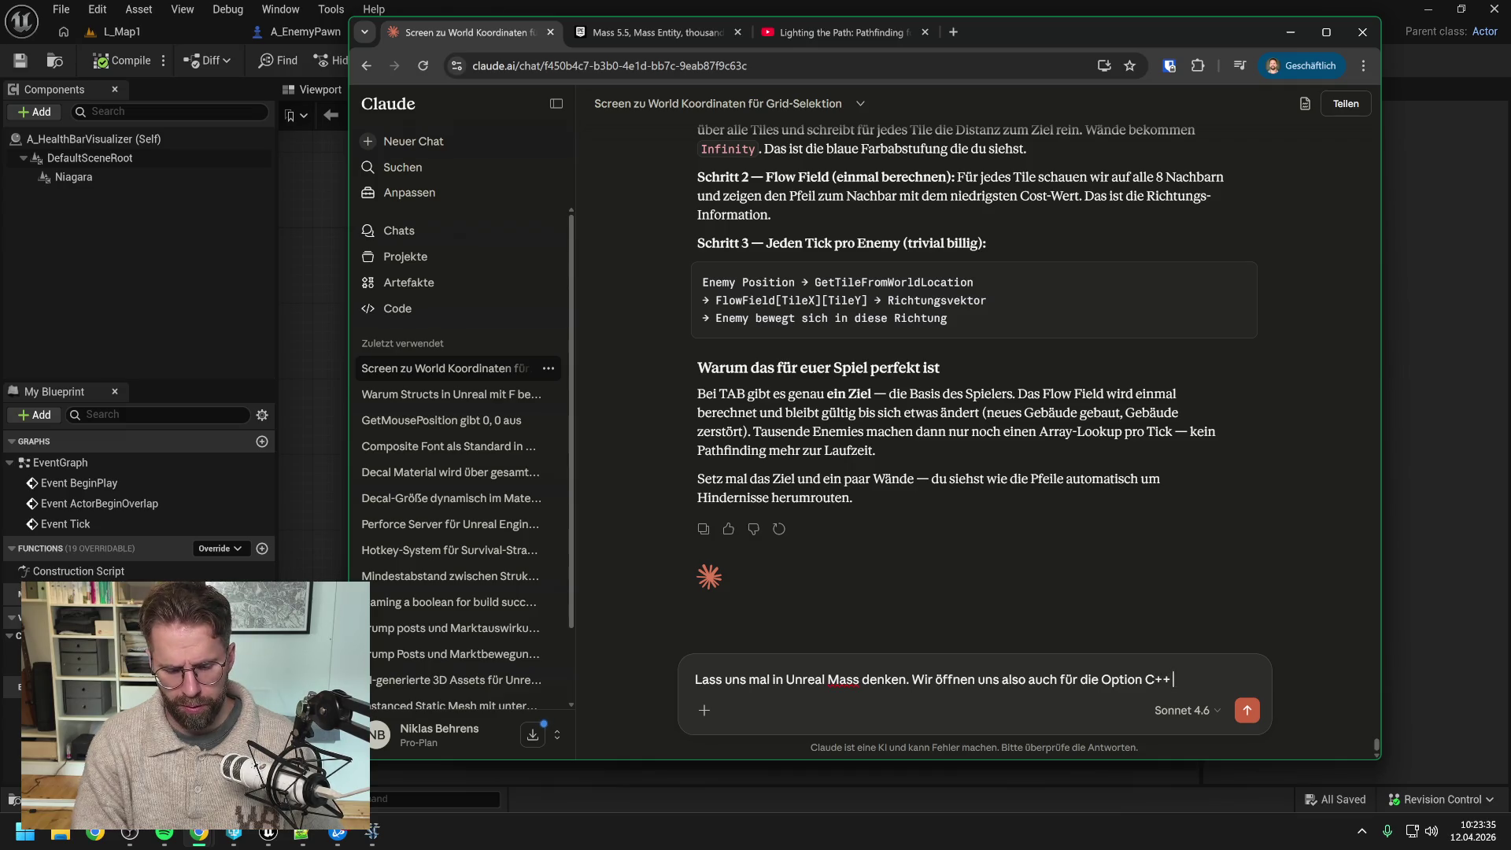
pyautogui.write('zu nutzen. D')
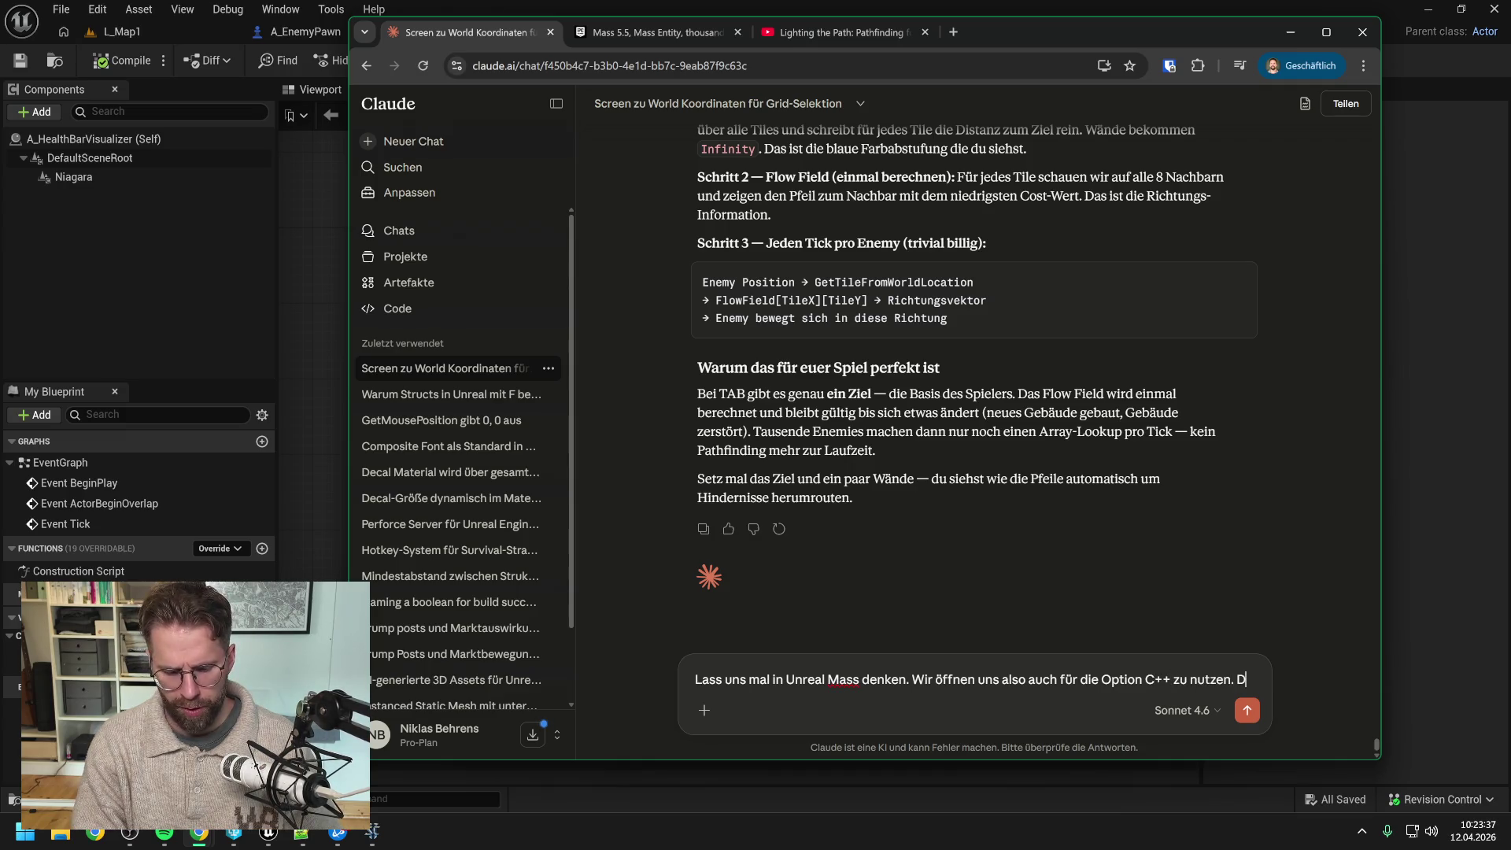
pyautogui.write('as macht nun natü')
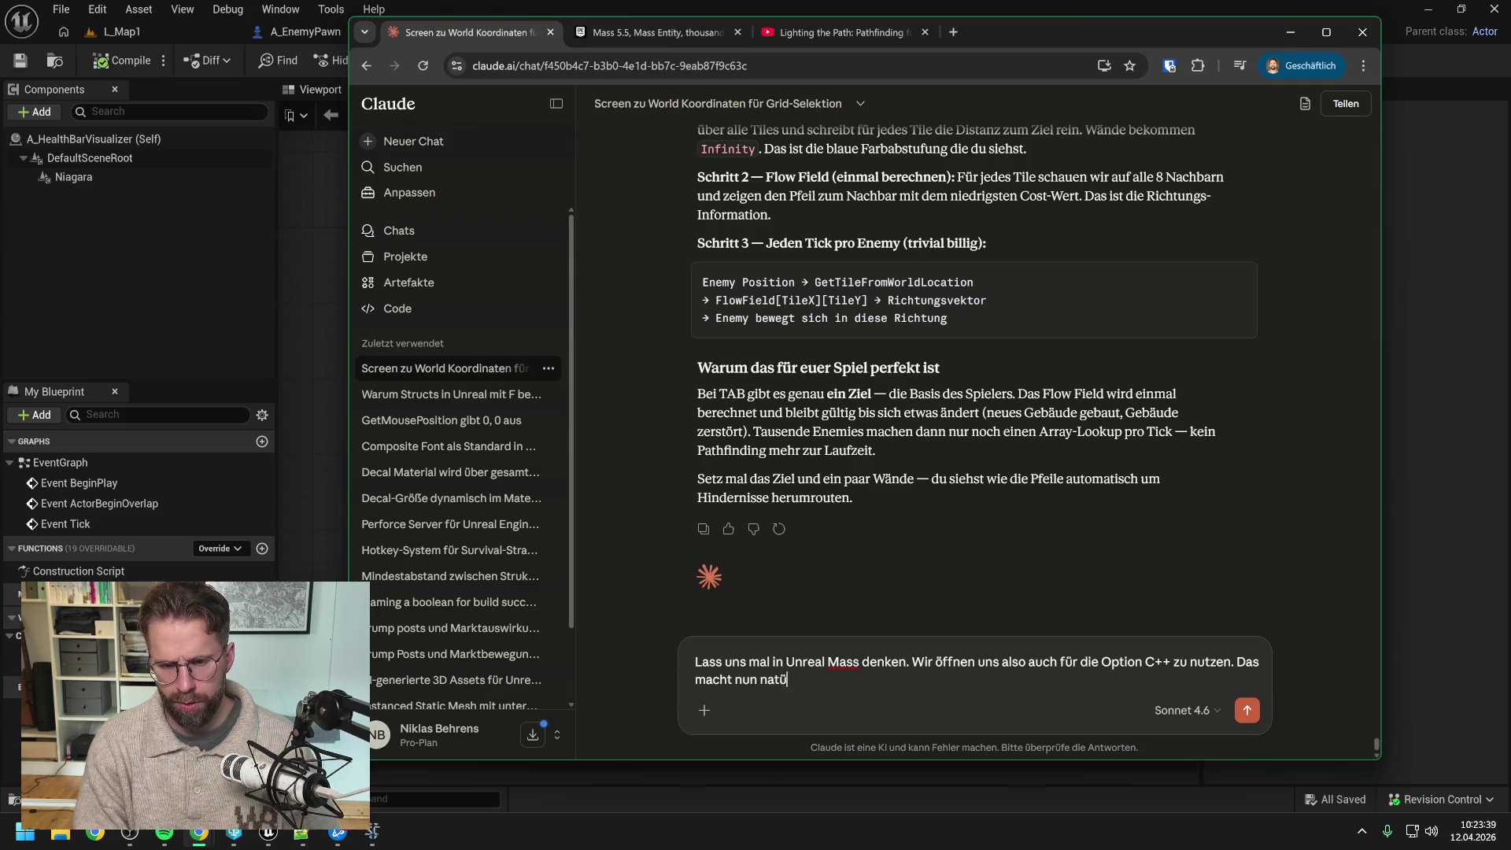
pyautogui.write('rlich ersteinma')
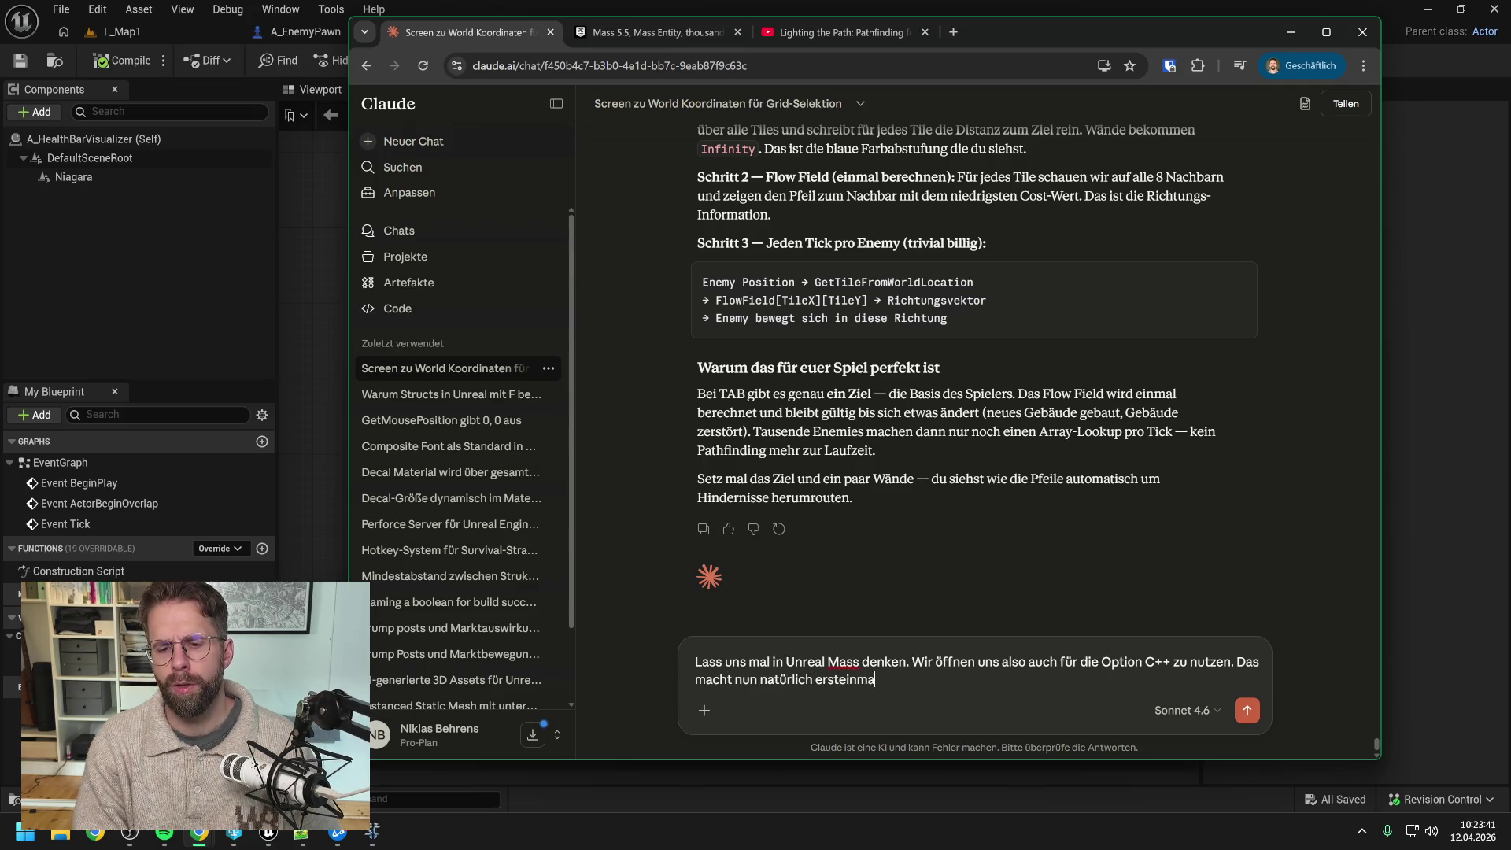
pyautogui.write('l nen ganz schönes ')
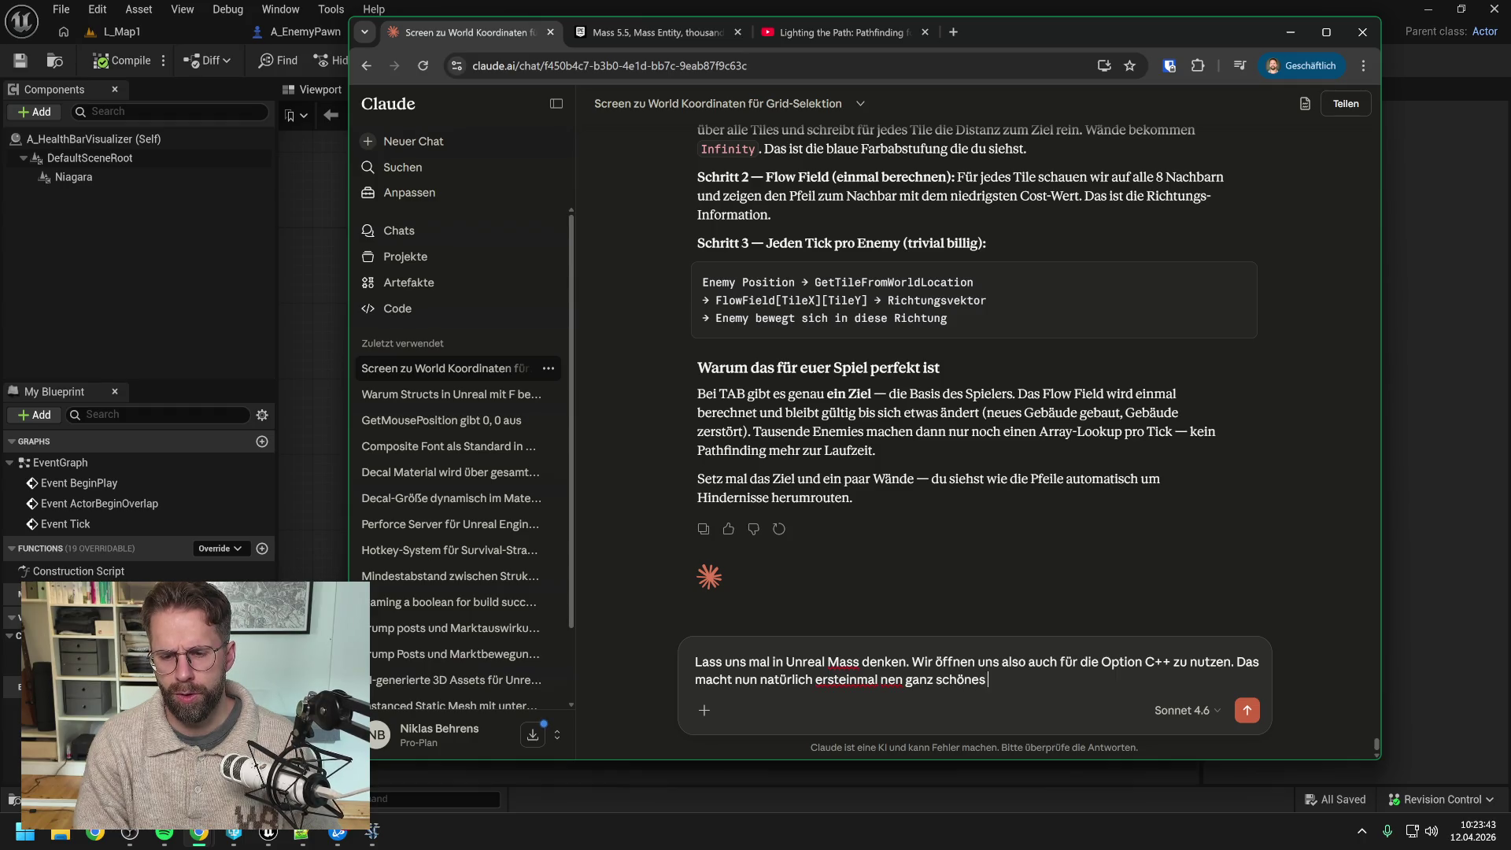
pyautogui.write('Fass auf, aber ')
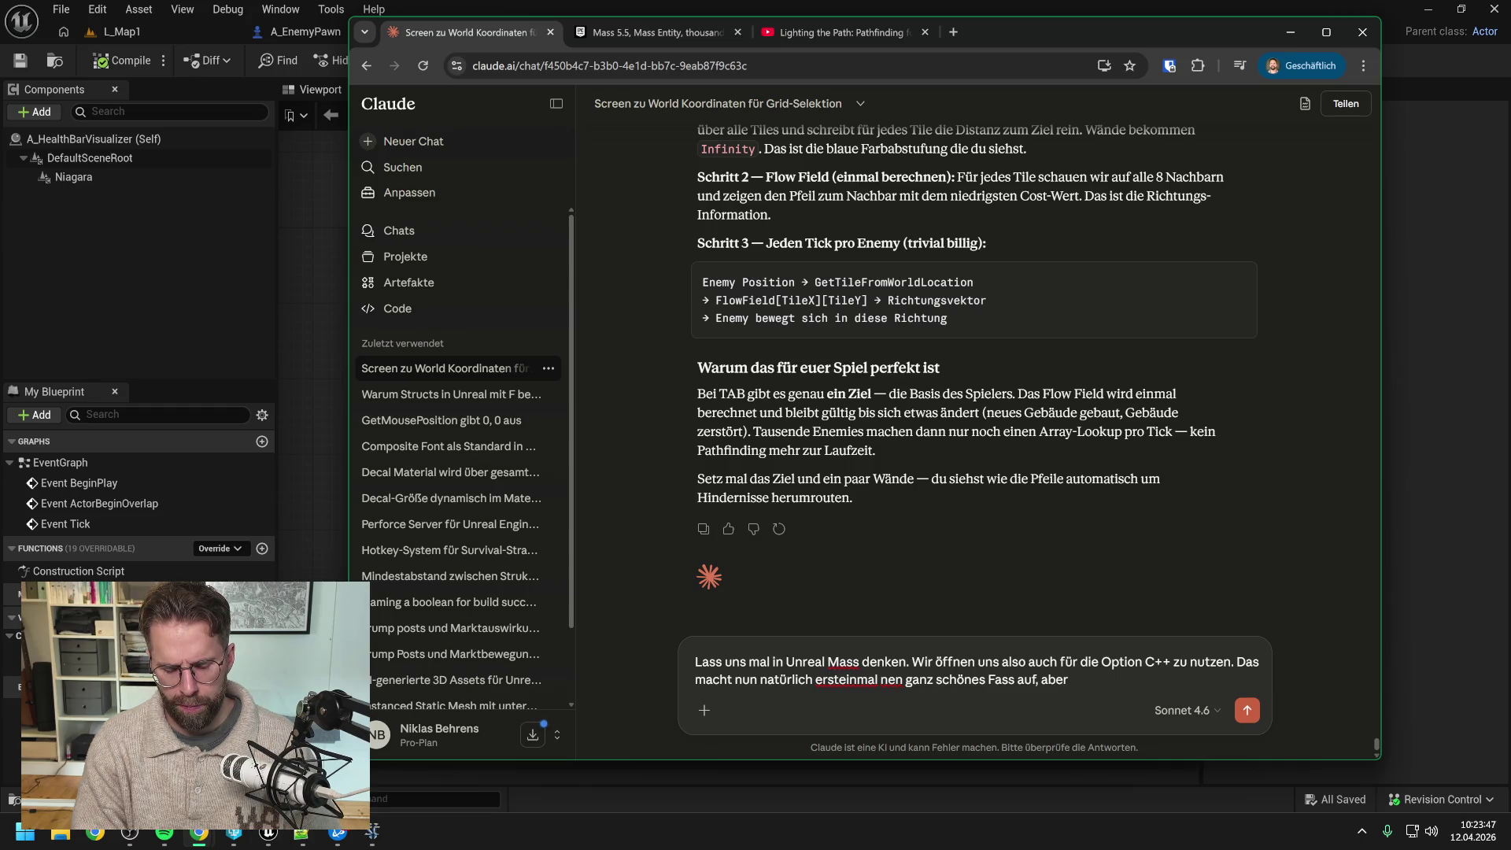
pyautogui.write('ich hab auch')
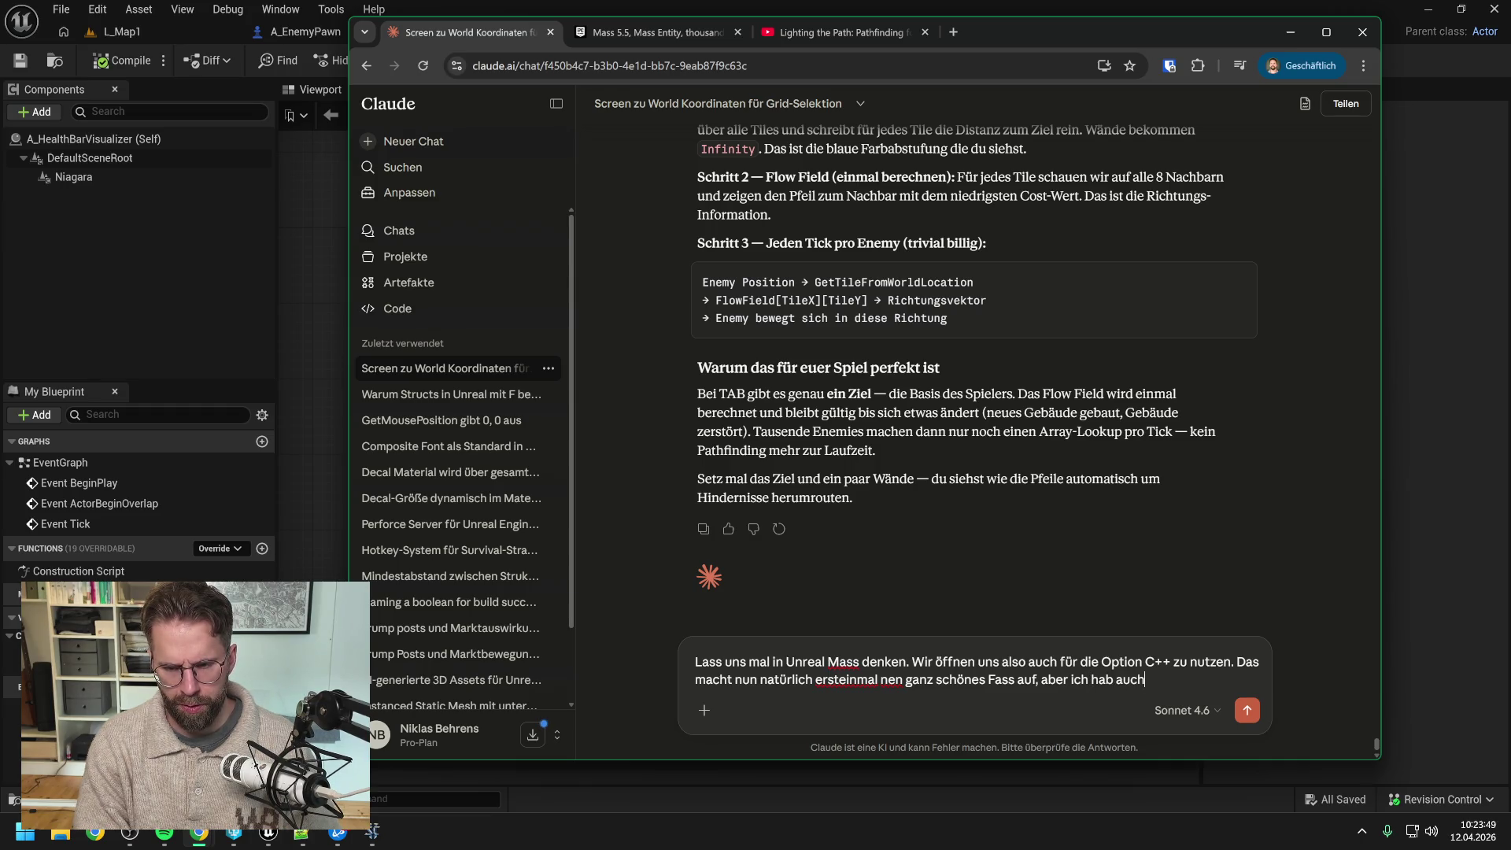
pyautogui.write(' Bock das zu lern')
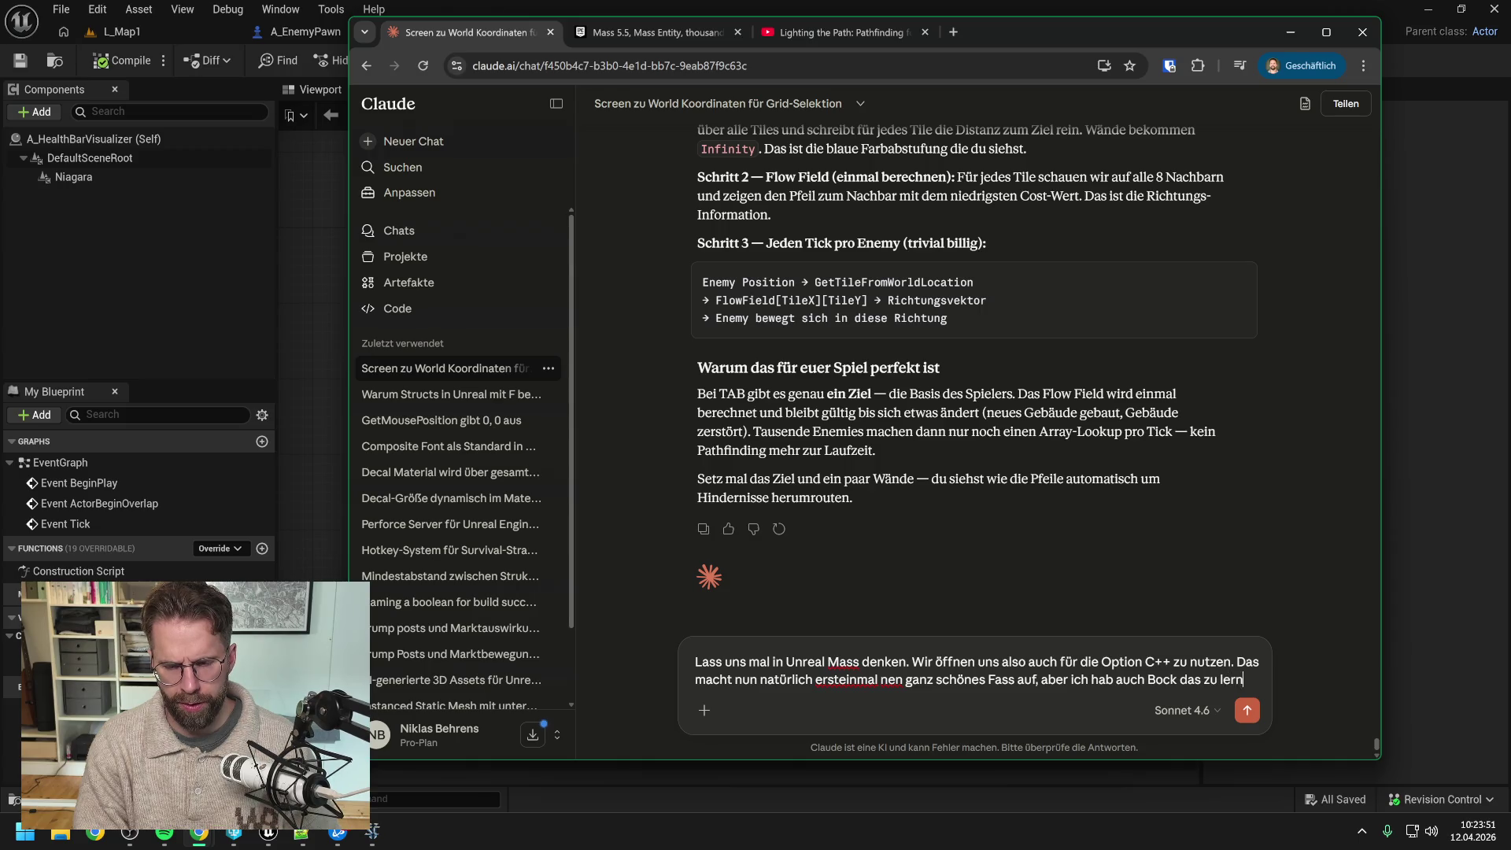
pyautogui.write('en. Wie realistisch schätzt du ein, dass wir beide dasd')
pyautogui.press('BackSpace')
pyautogui.write('gewuppt bekommen? Also Gegner ')
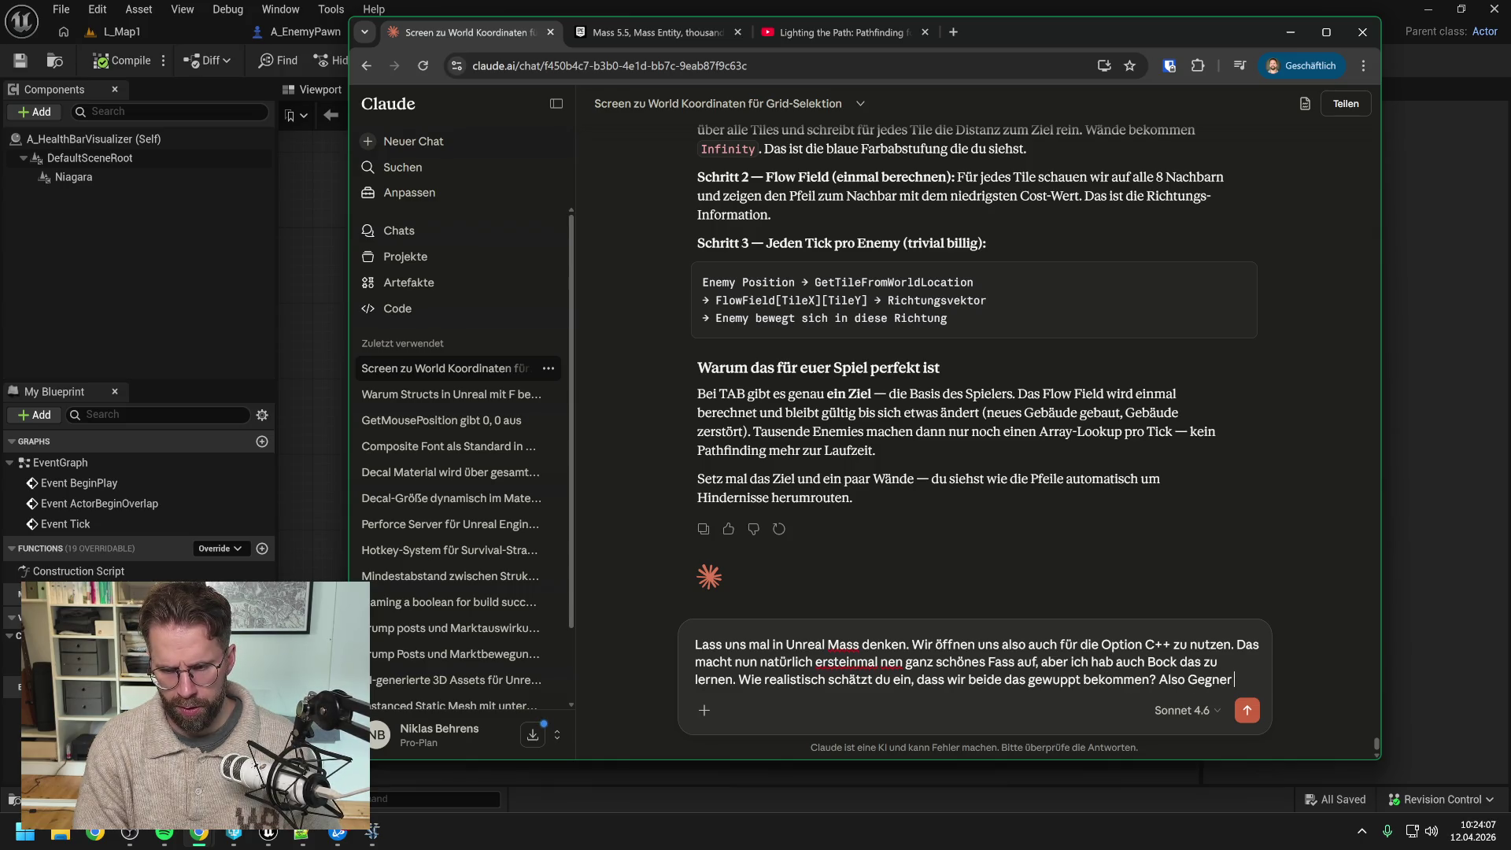
pyautogui.write('also')
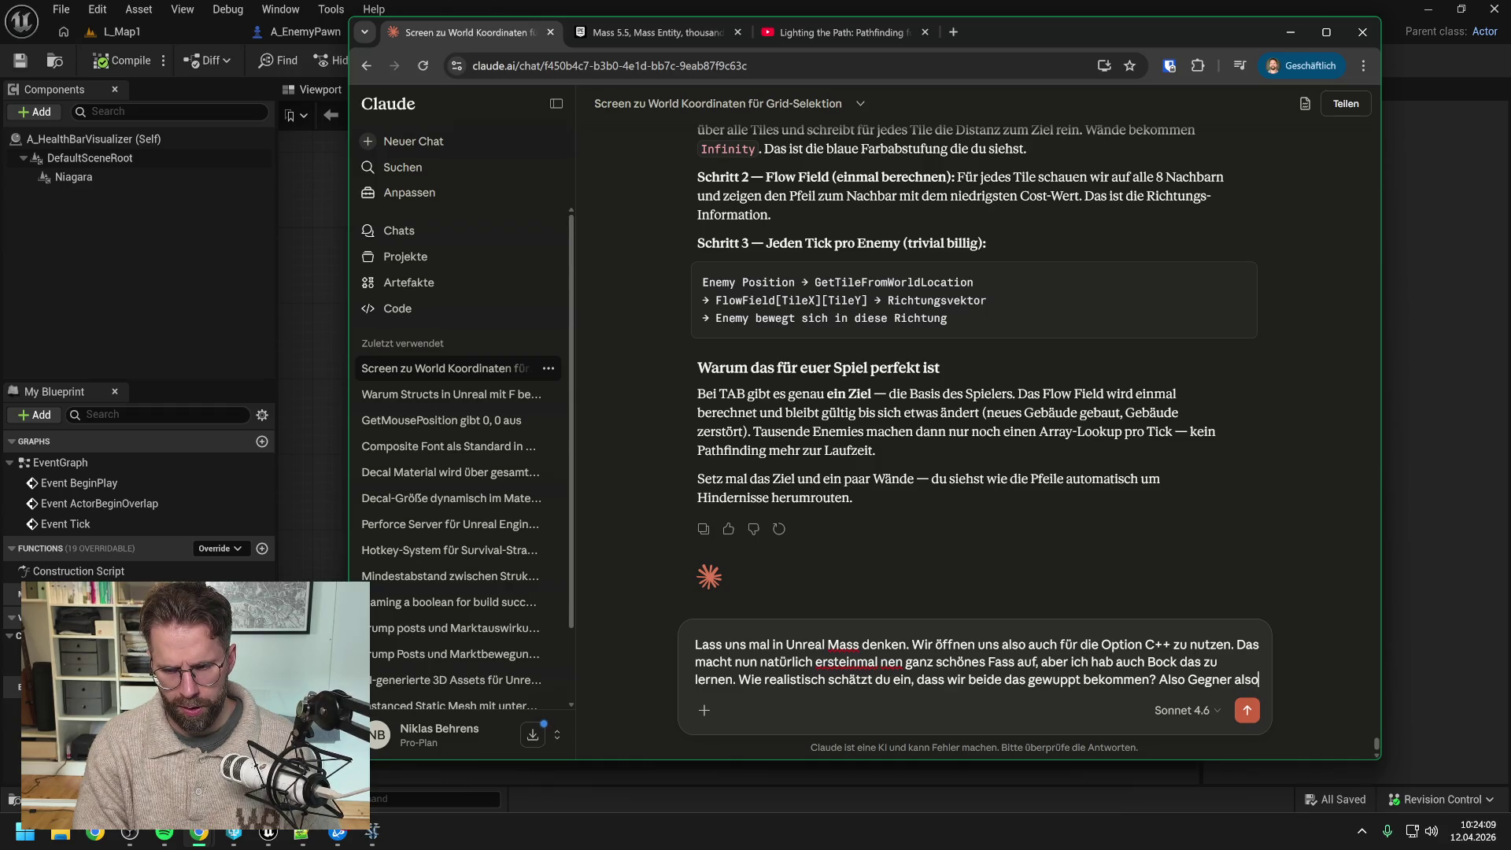
pyautogui.press('BackSpace')
pyautogui.write('Actor ')
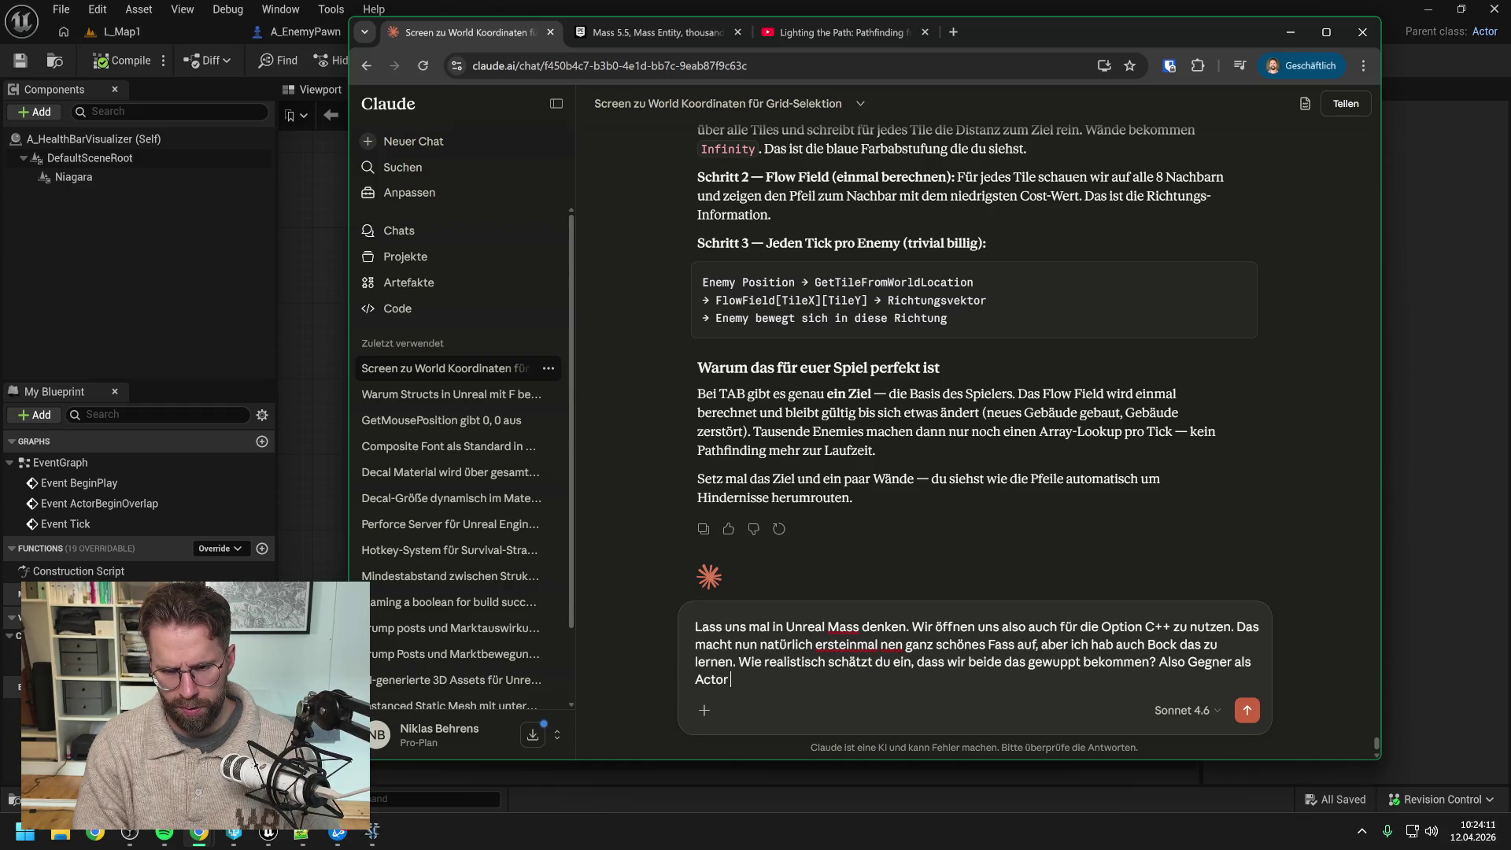
pyautogui.write('zu bauen und über ')
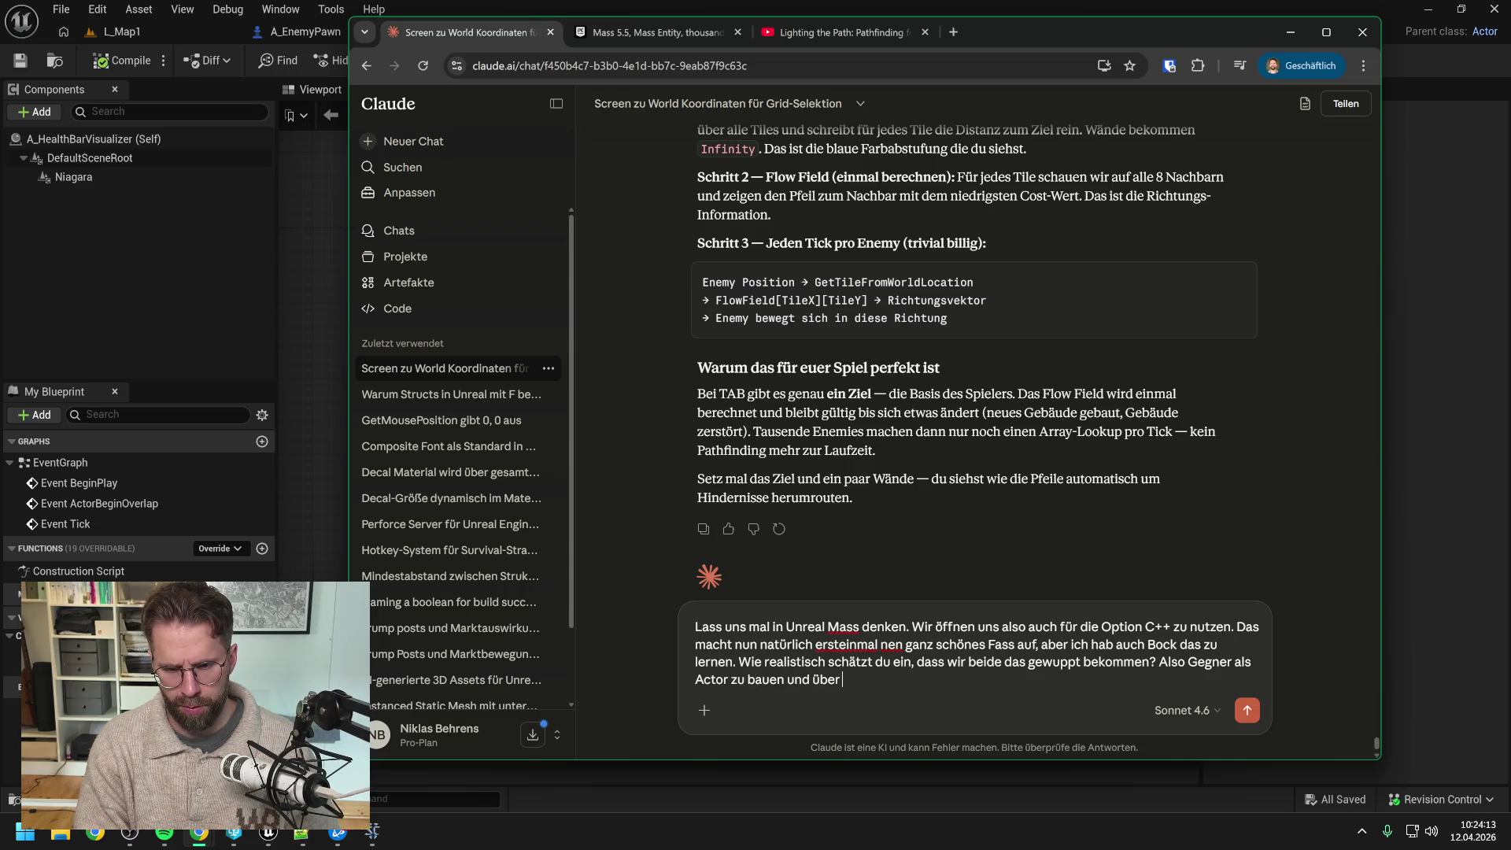
pyautogui.write('Unreal Mass ')
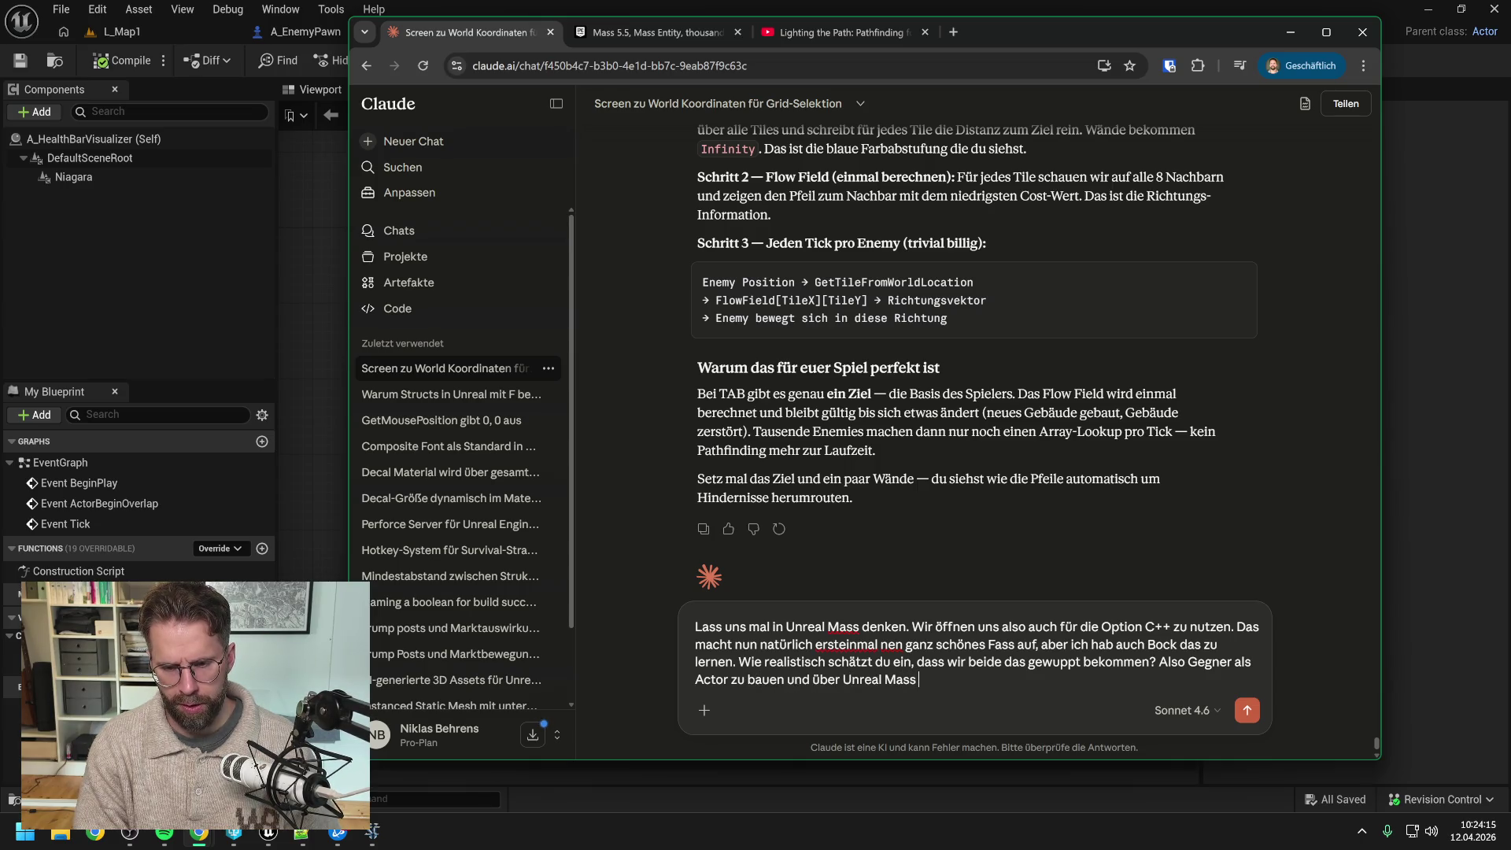
pyautogui.write('zu mana')
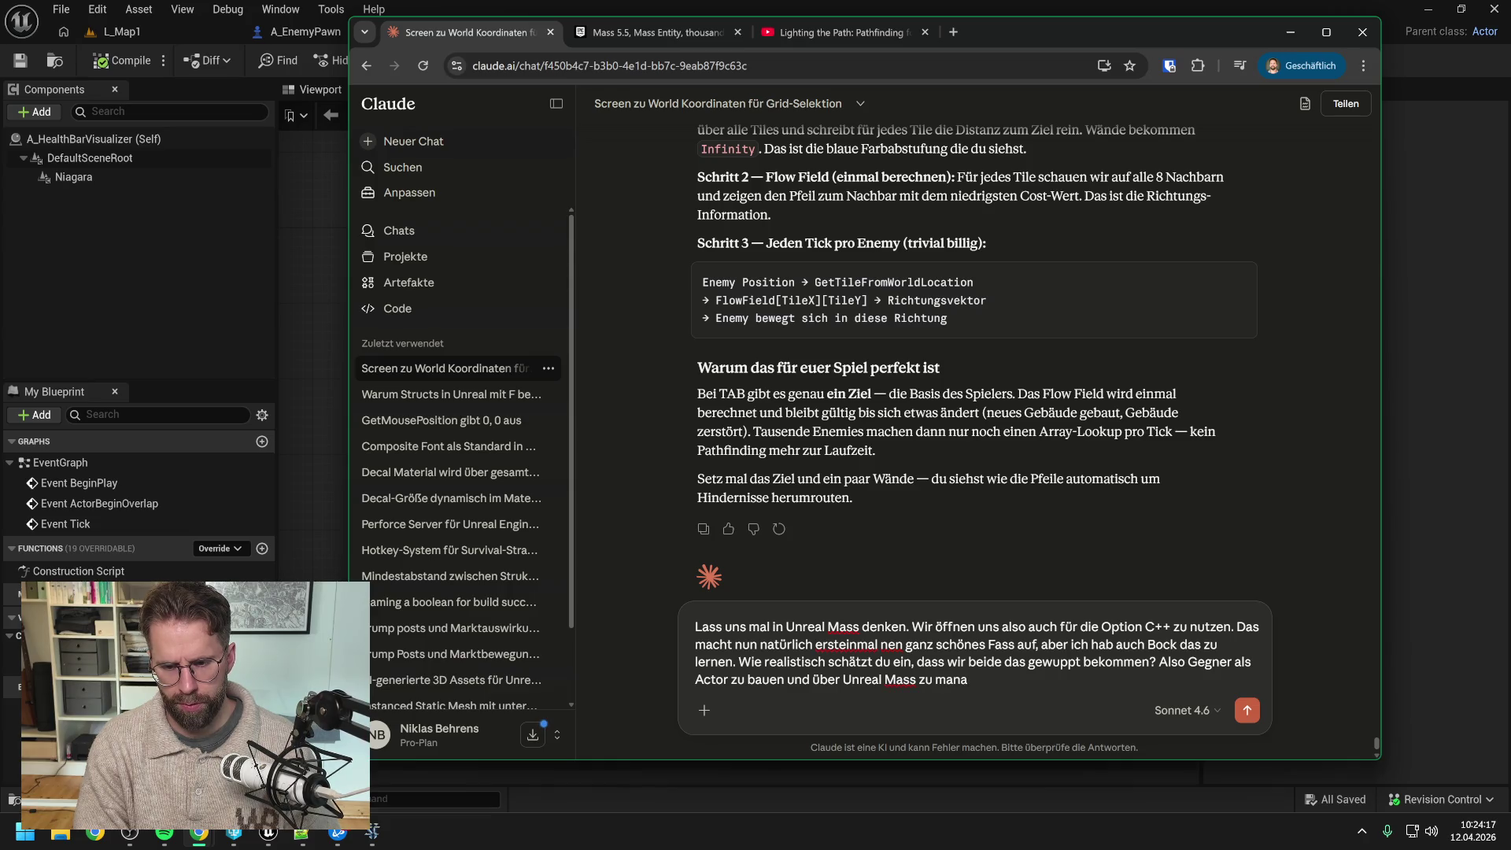
pyautogui.write('gen?')
pyautogui.press('Return')
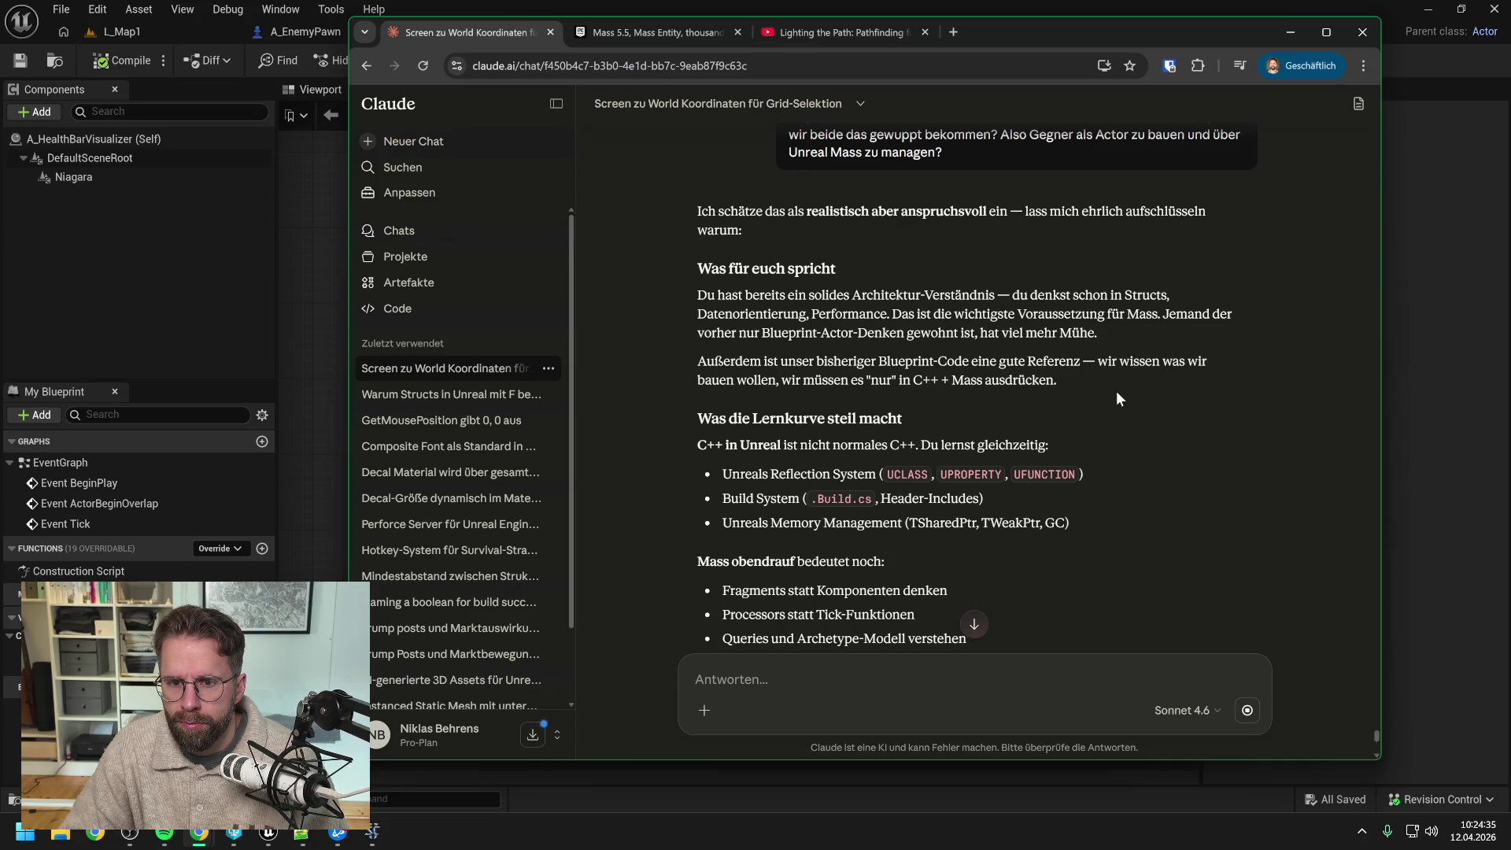
pyautogui.scroll(-1, 1117, 391)
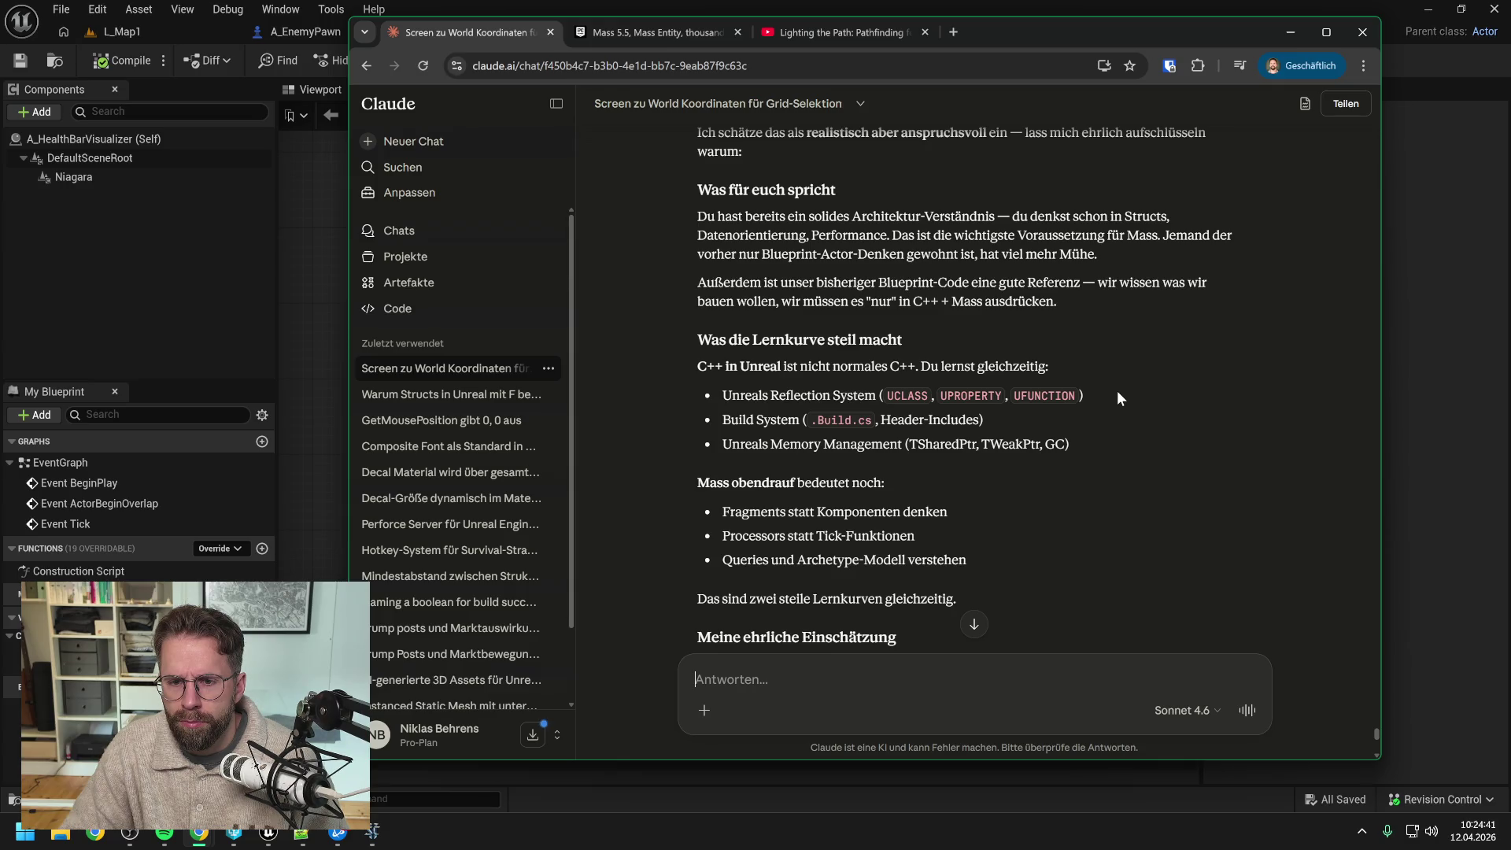
pyautogui.scroll(-1, 1117, 394)
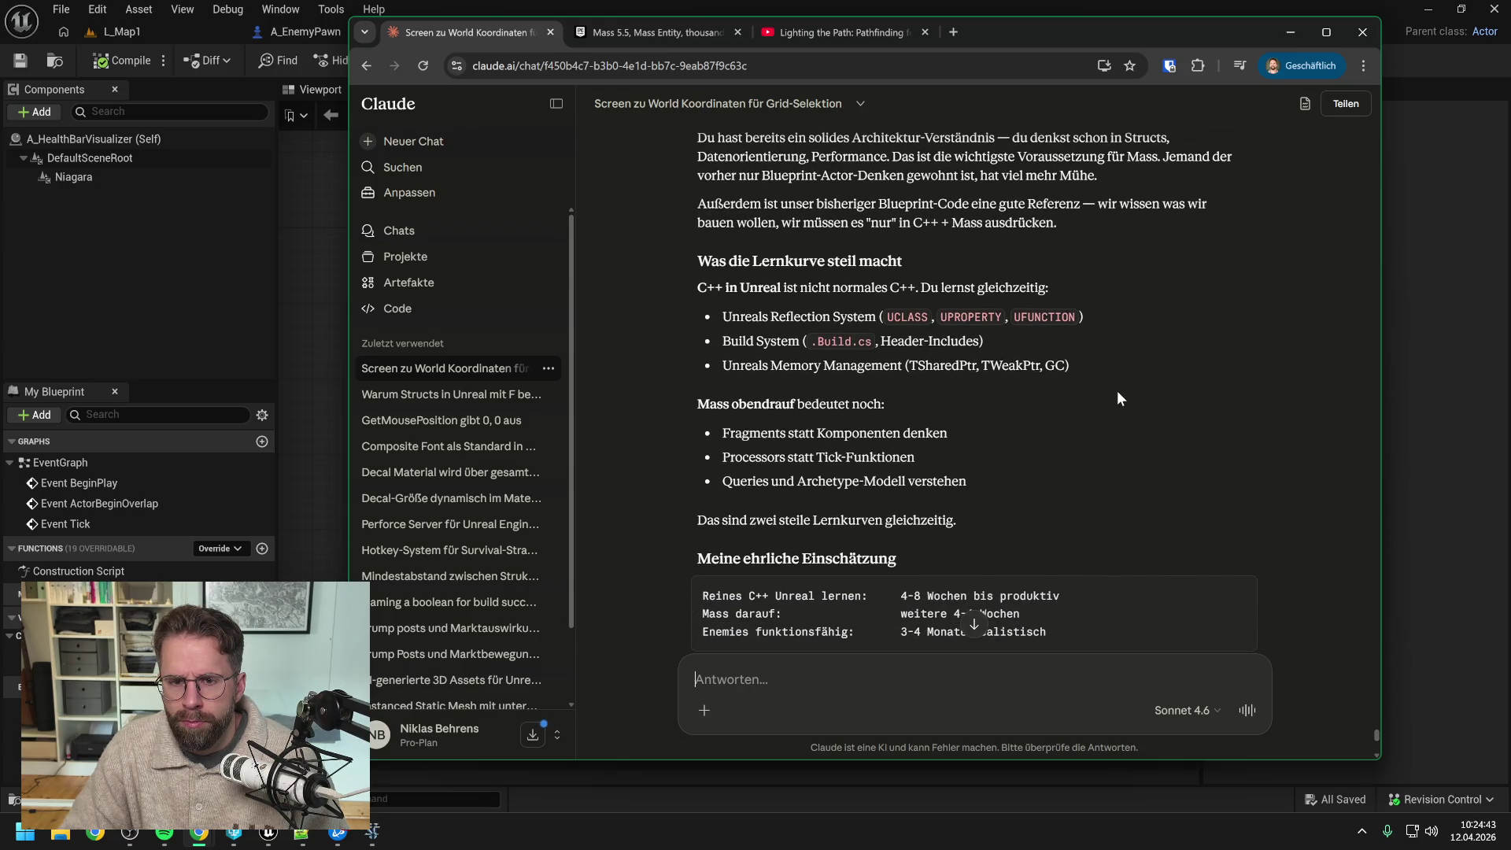
pyautogui.scroll(-2, 1117, 390)
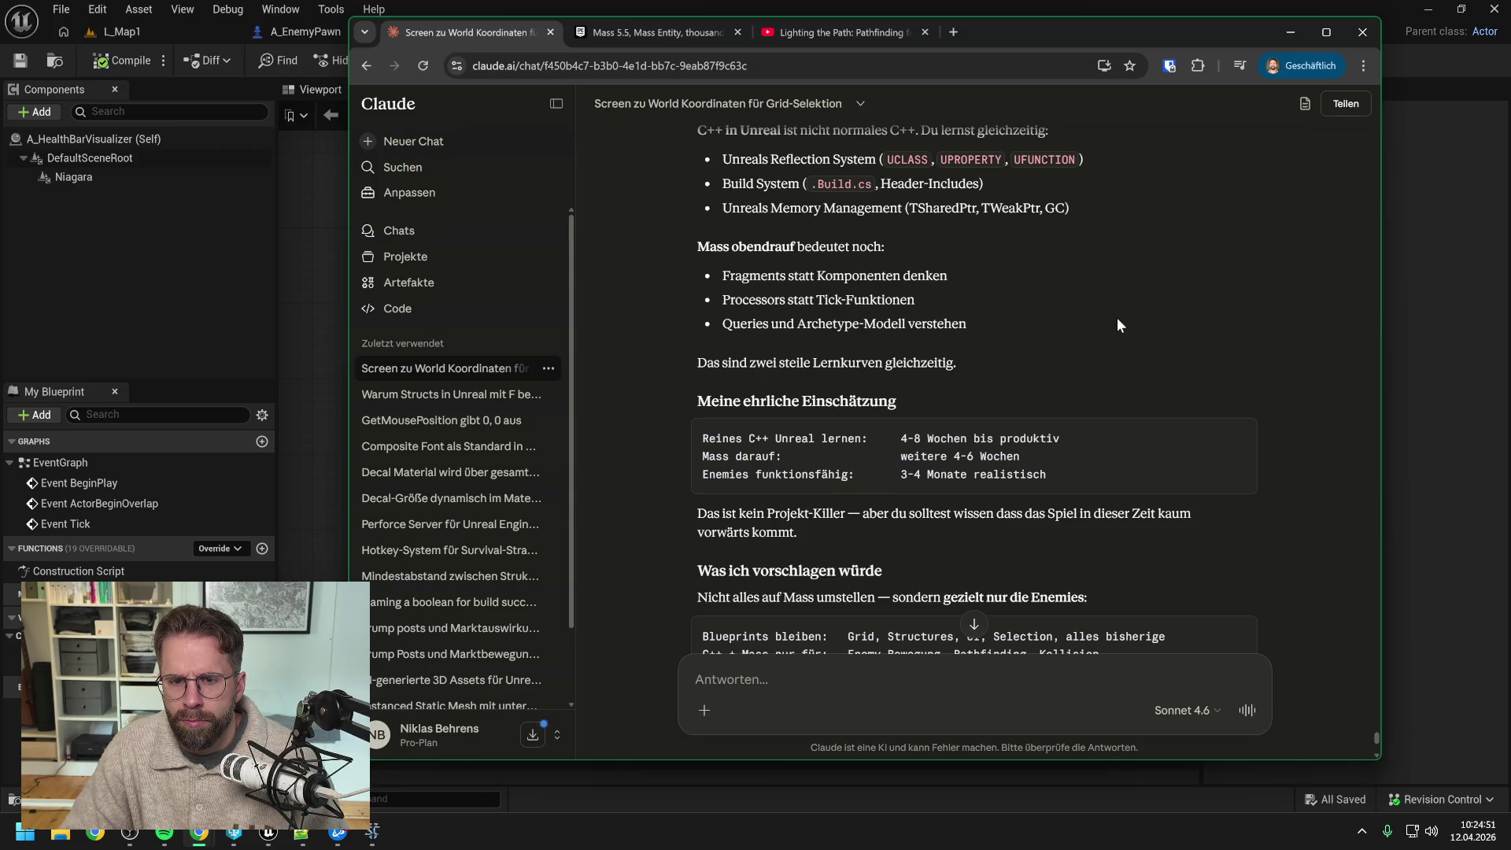
pyautogui.scroll(-1, 1125, 301)
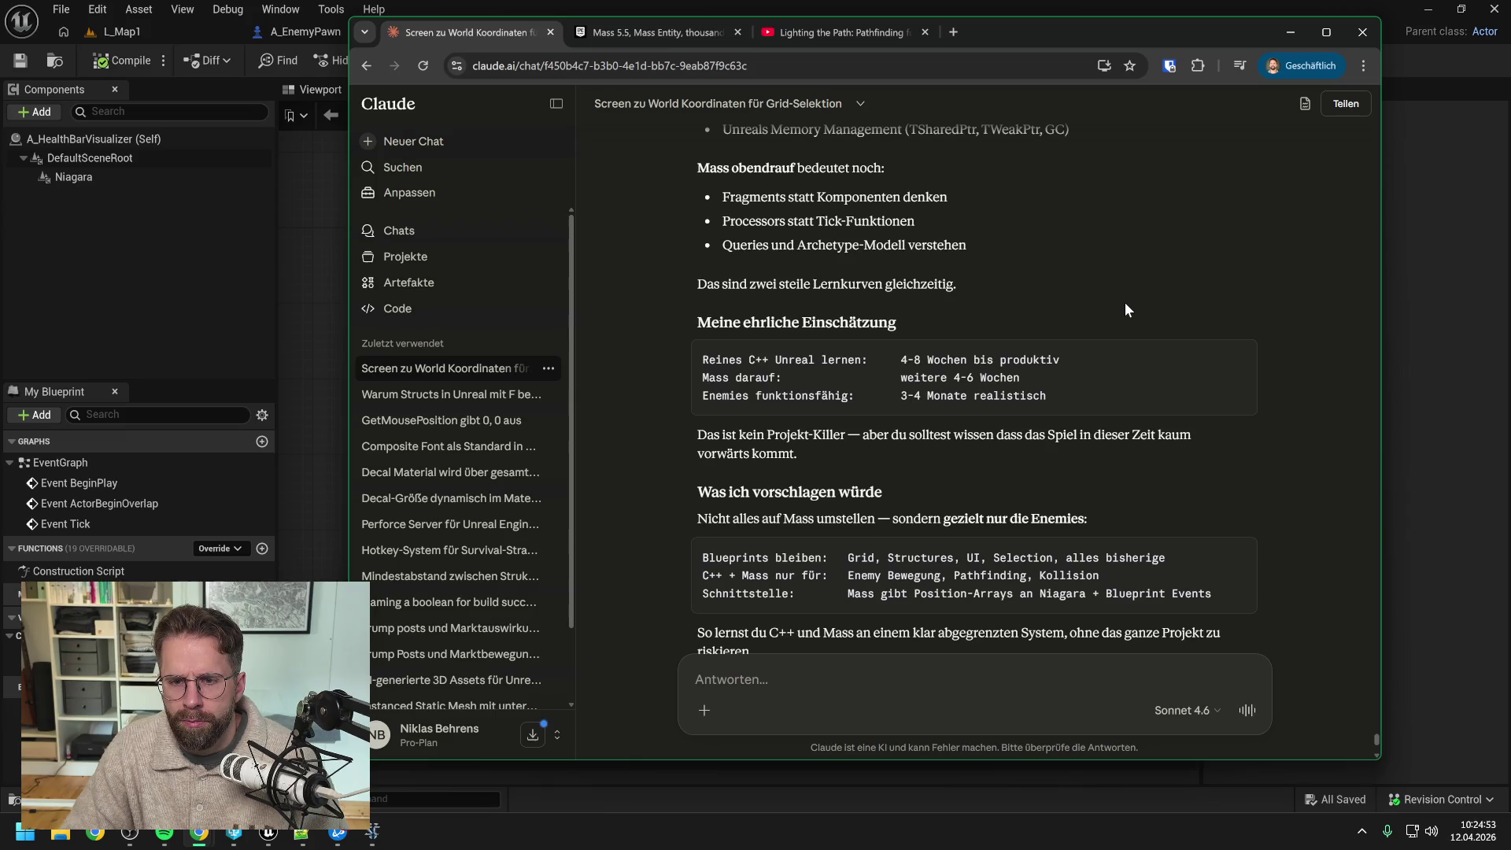
pyautogui.scroll(-1, 1121, 298)
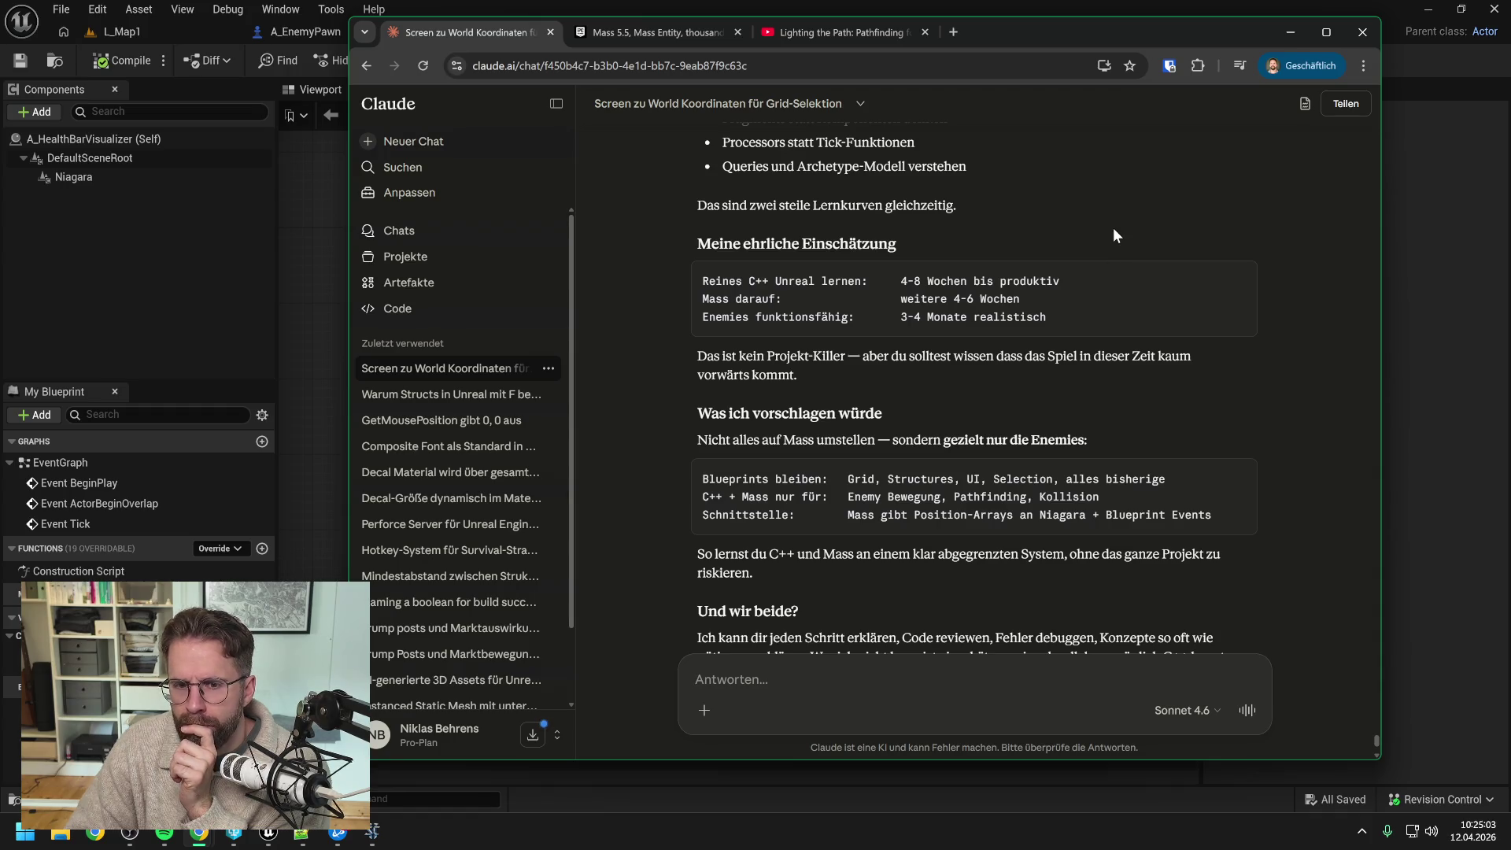
pyautogui.scroll(-1, 1113, 234)
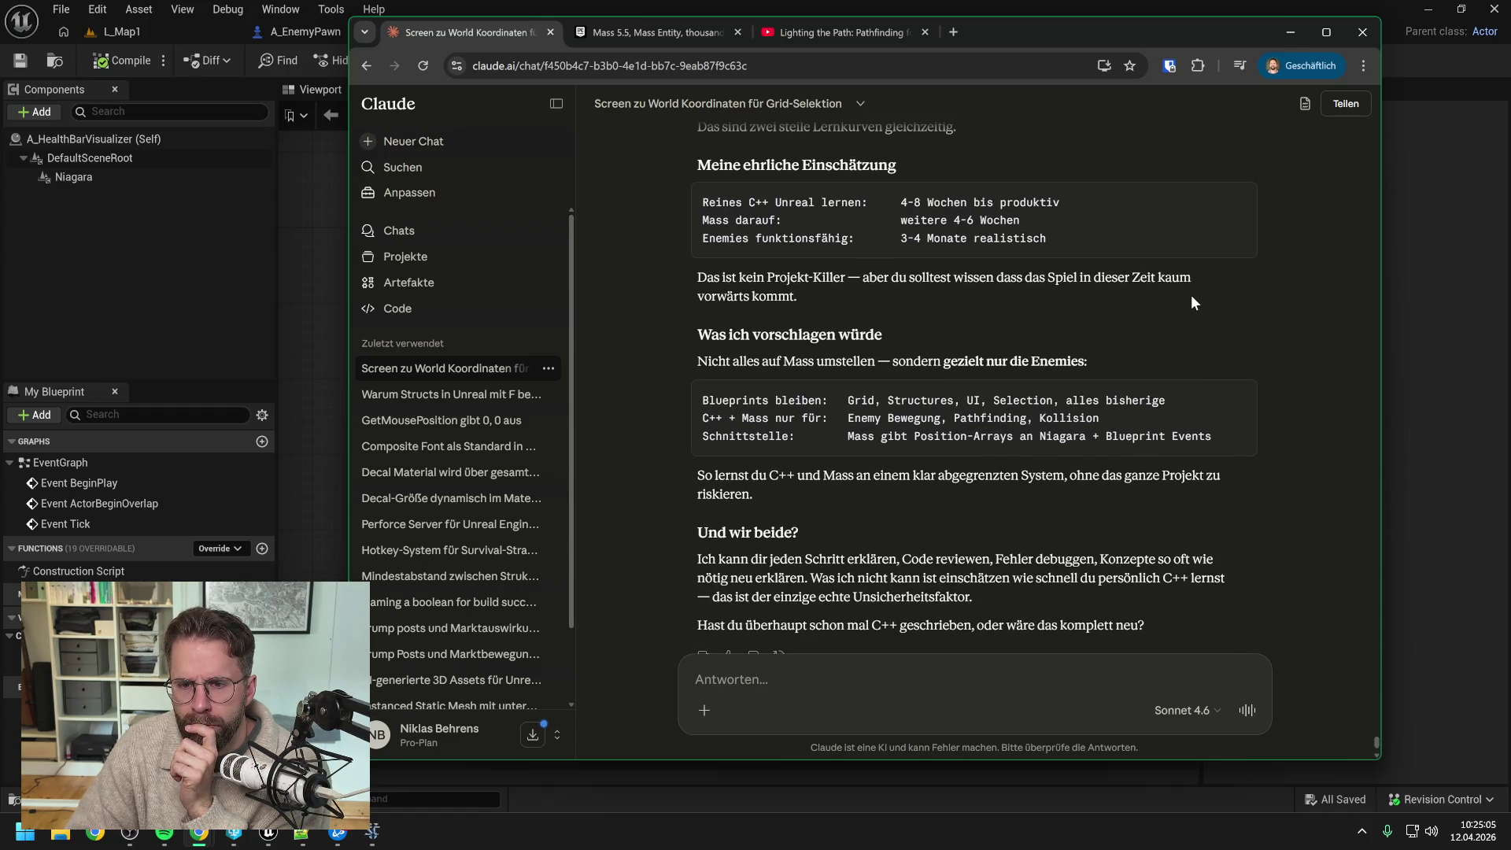
pyautogui.scroll(-1, 1192, 296)
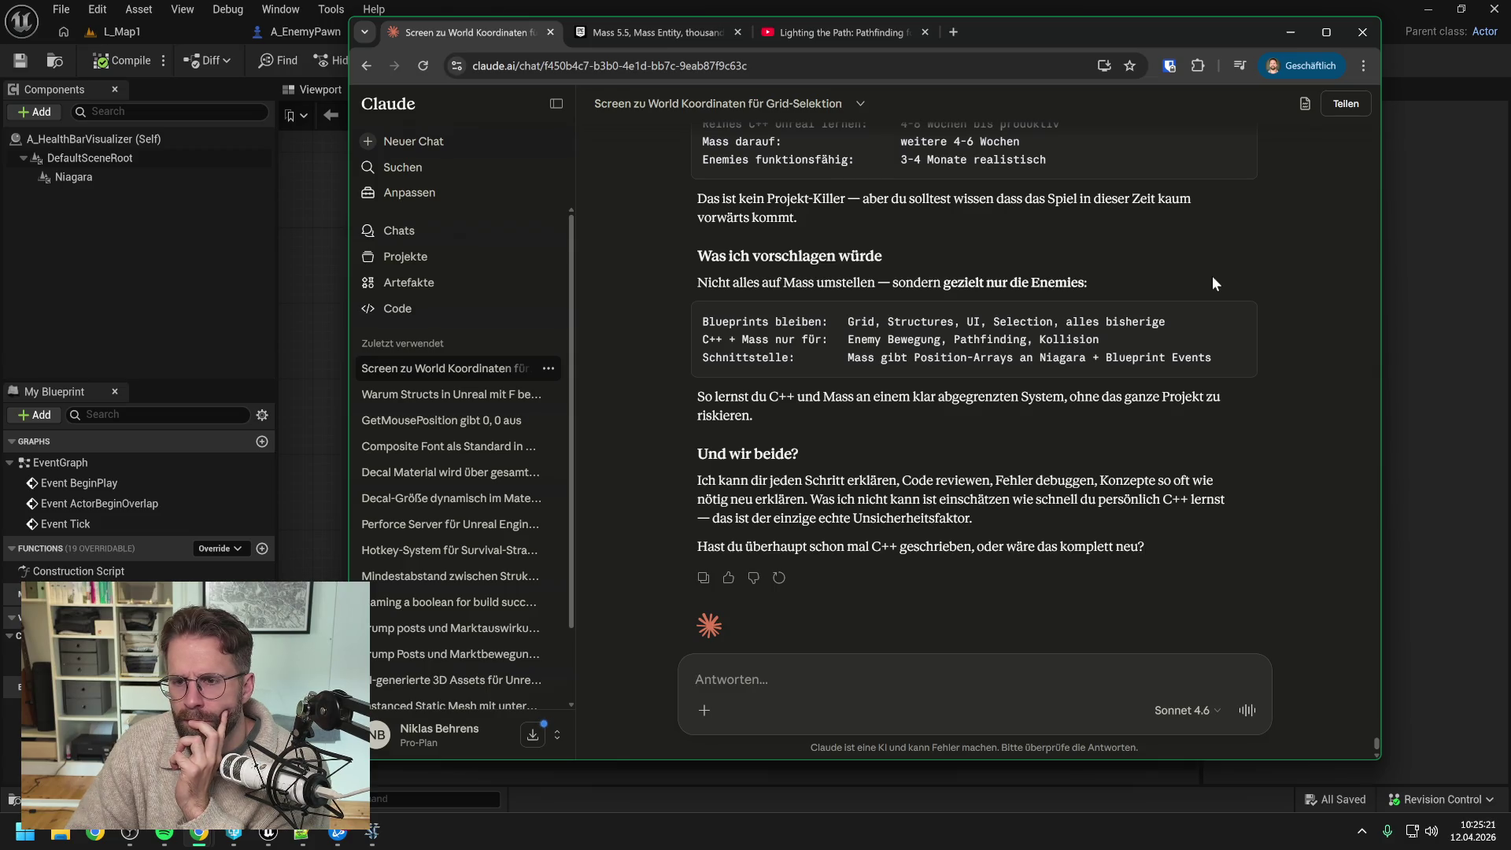
pyautogui.scroll(-1, 1213, 278)
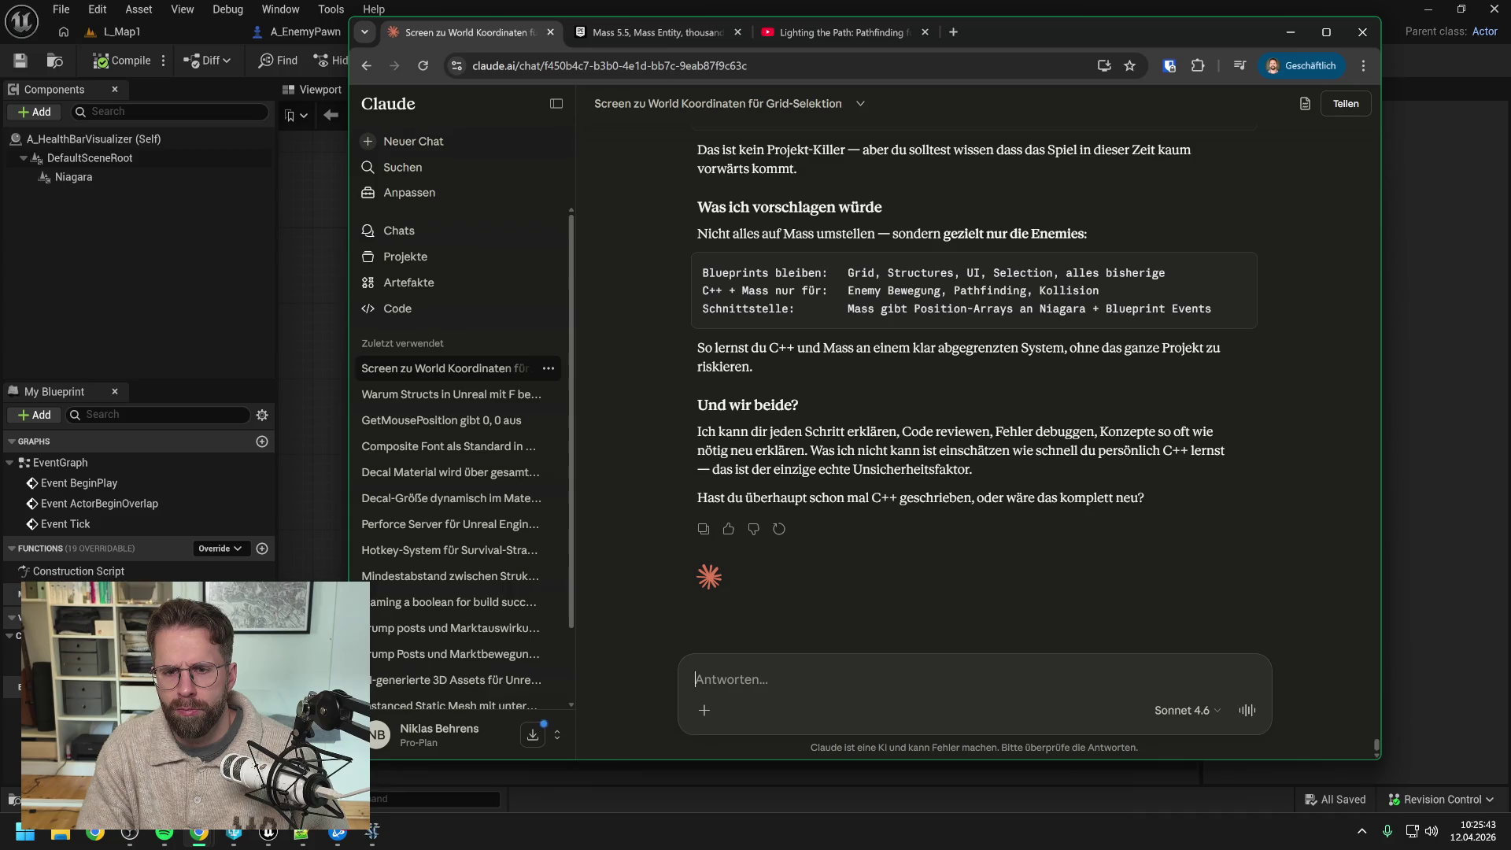
pyautogui.write('Wie läuft')
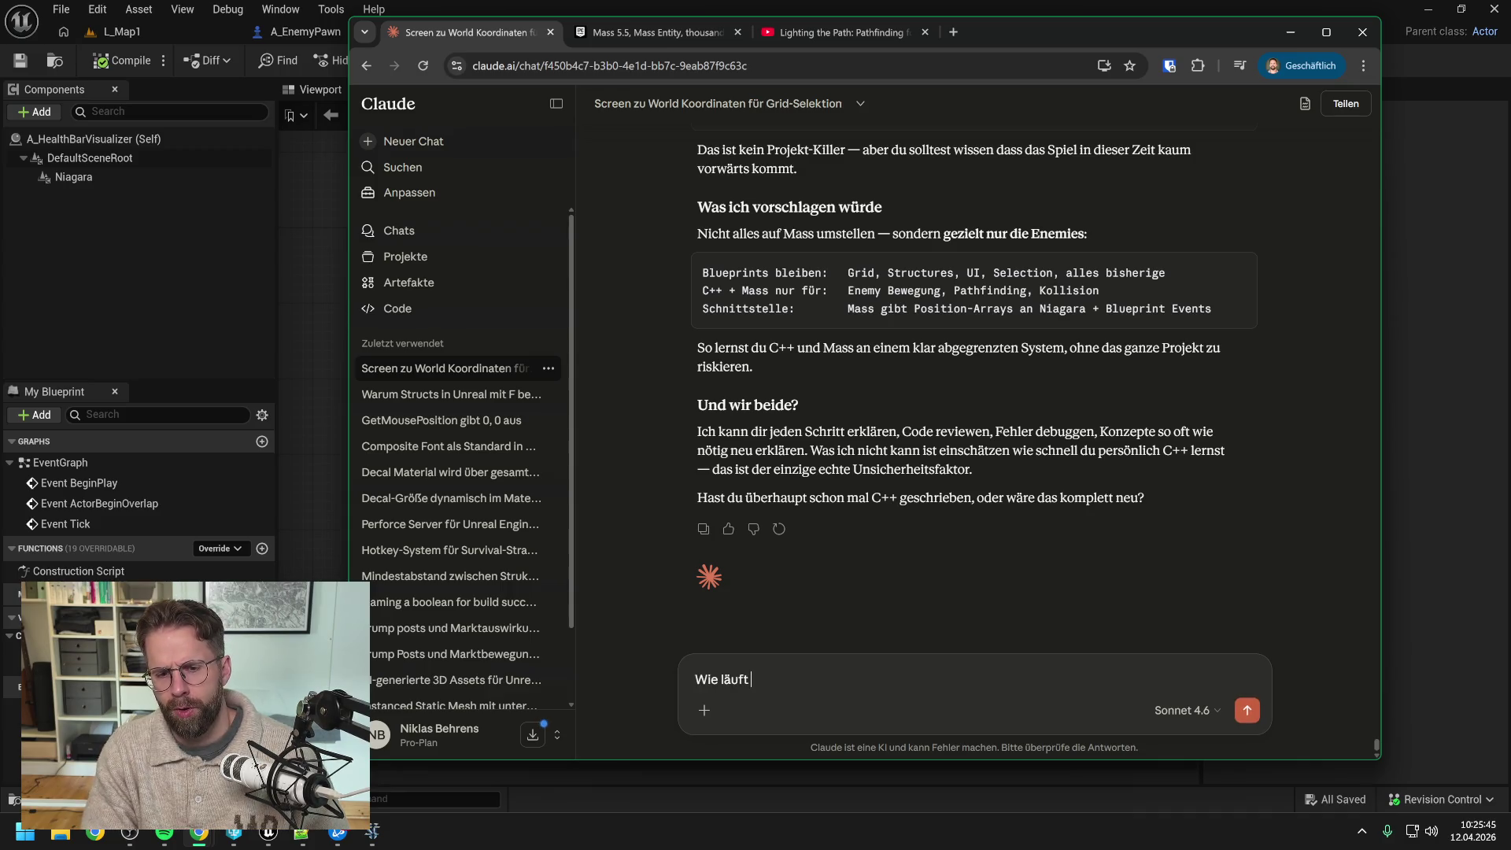
pyautogui.write(' das denn bei')
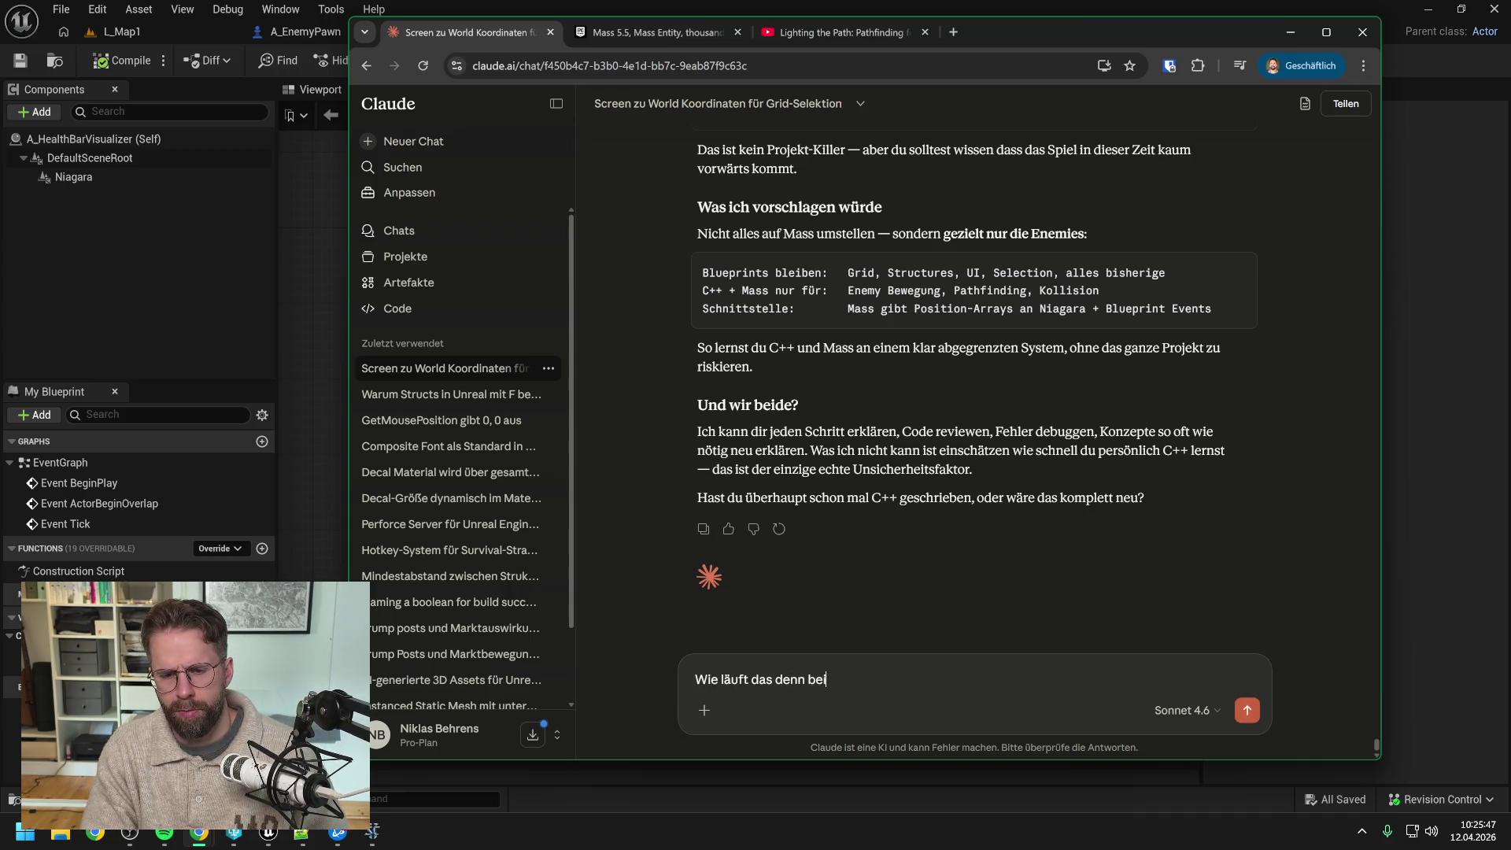
pyautogui.write(' Unreal Mass')
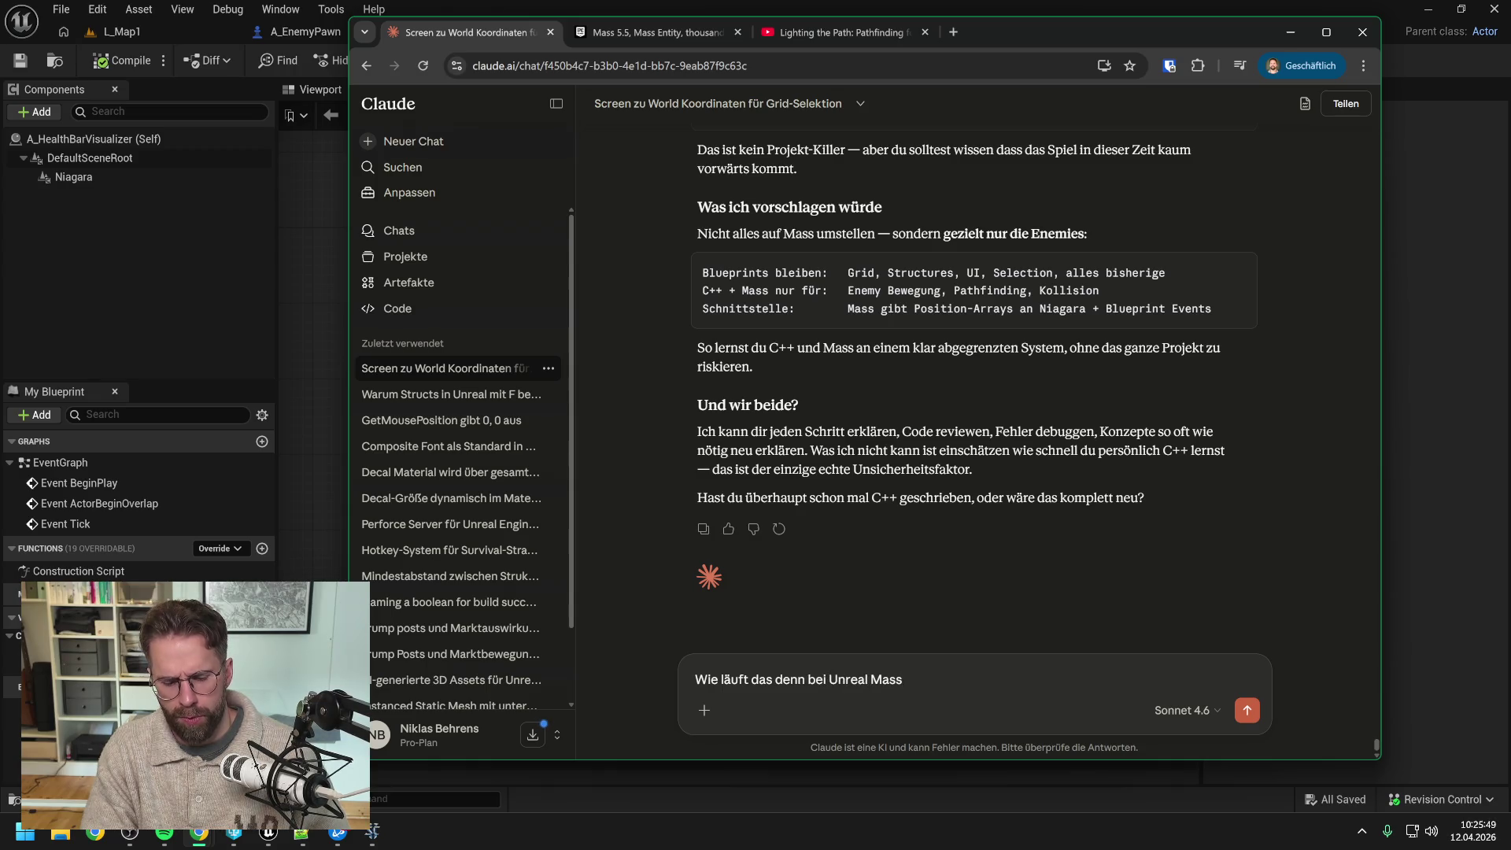
pyautogui.write(' von der ')
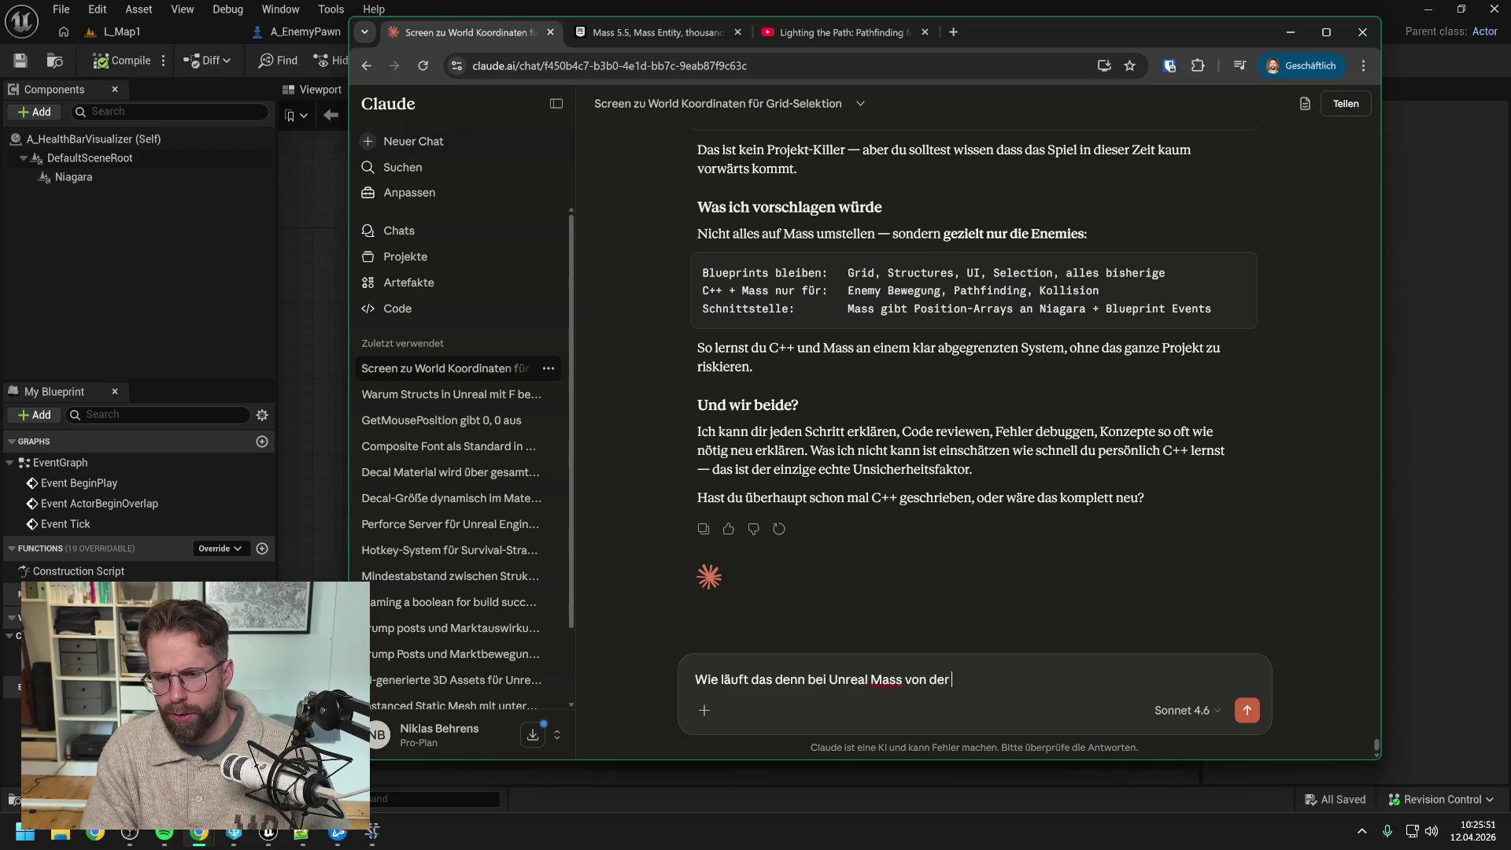
pyautogui.write('Architektur')
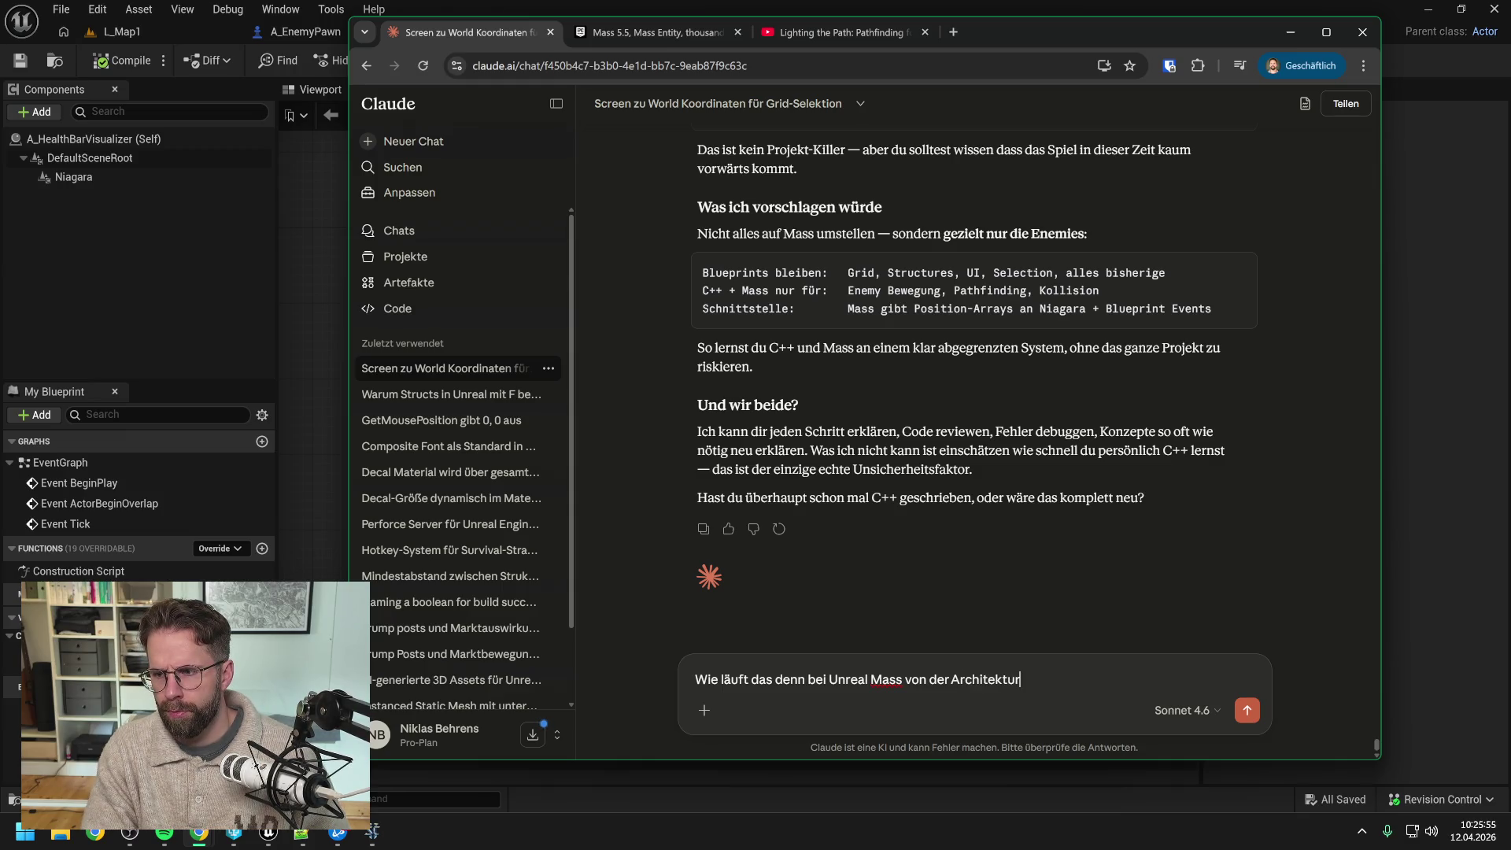
pyautogui.write('?')
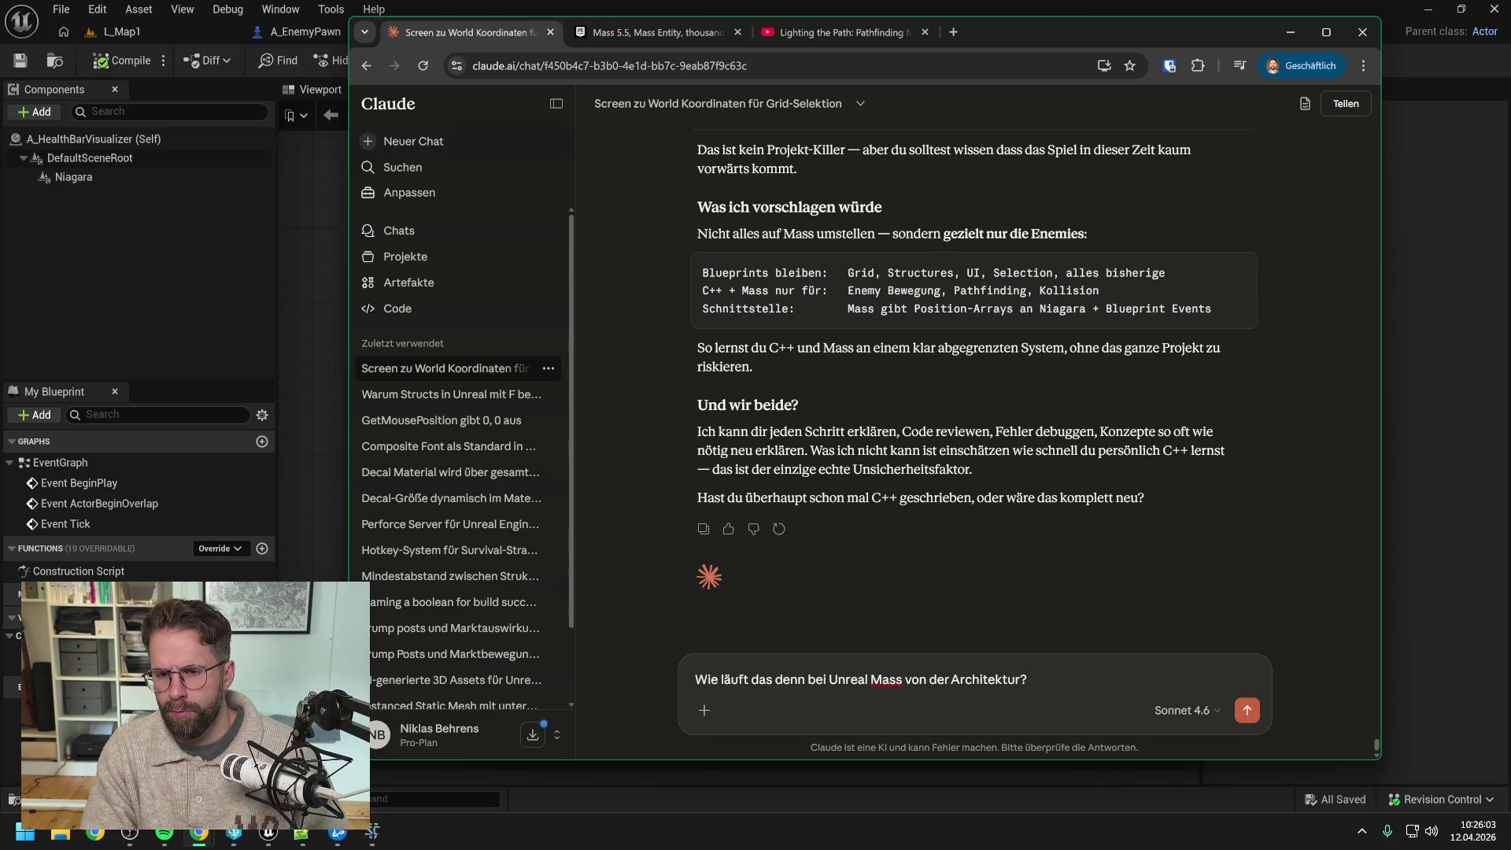
# Step: Send a German question on how Unreal Mass represents our Blueprint-struct enemies instead of one Actor each
pyautogui.write(' Wie')
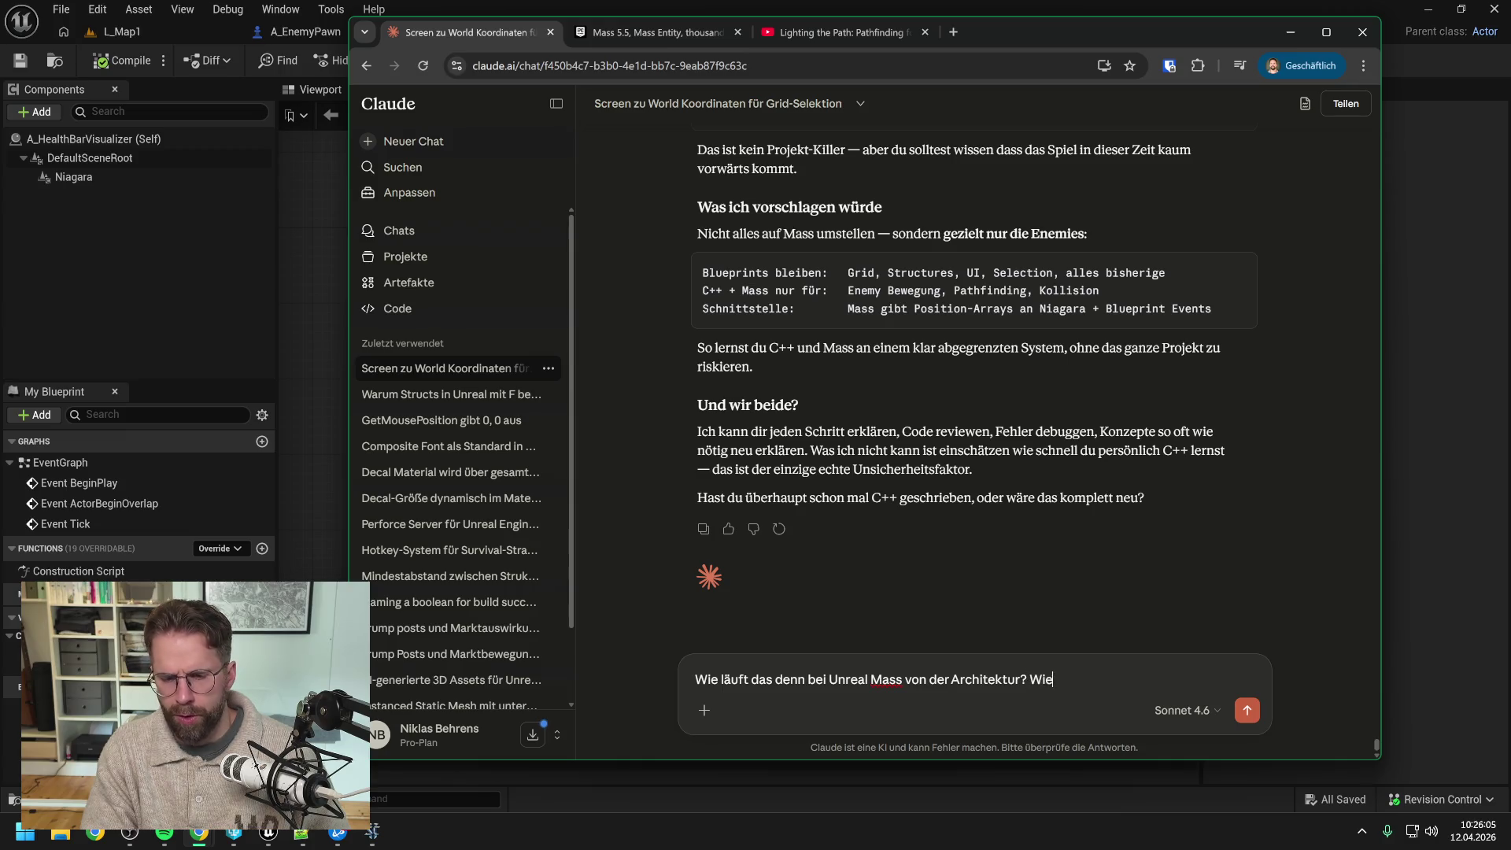
pyautogui.write(' kann ich mir das v')
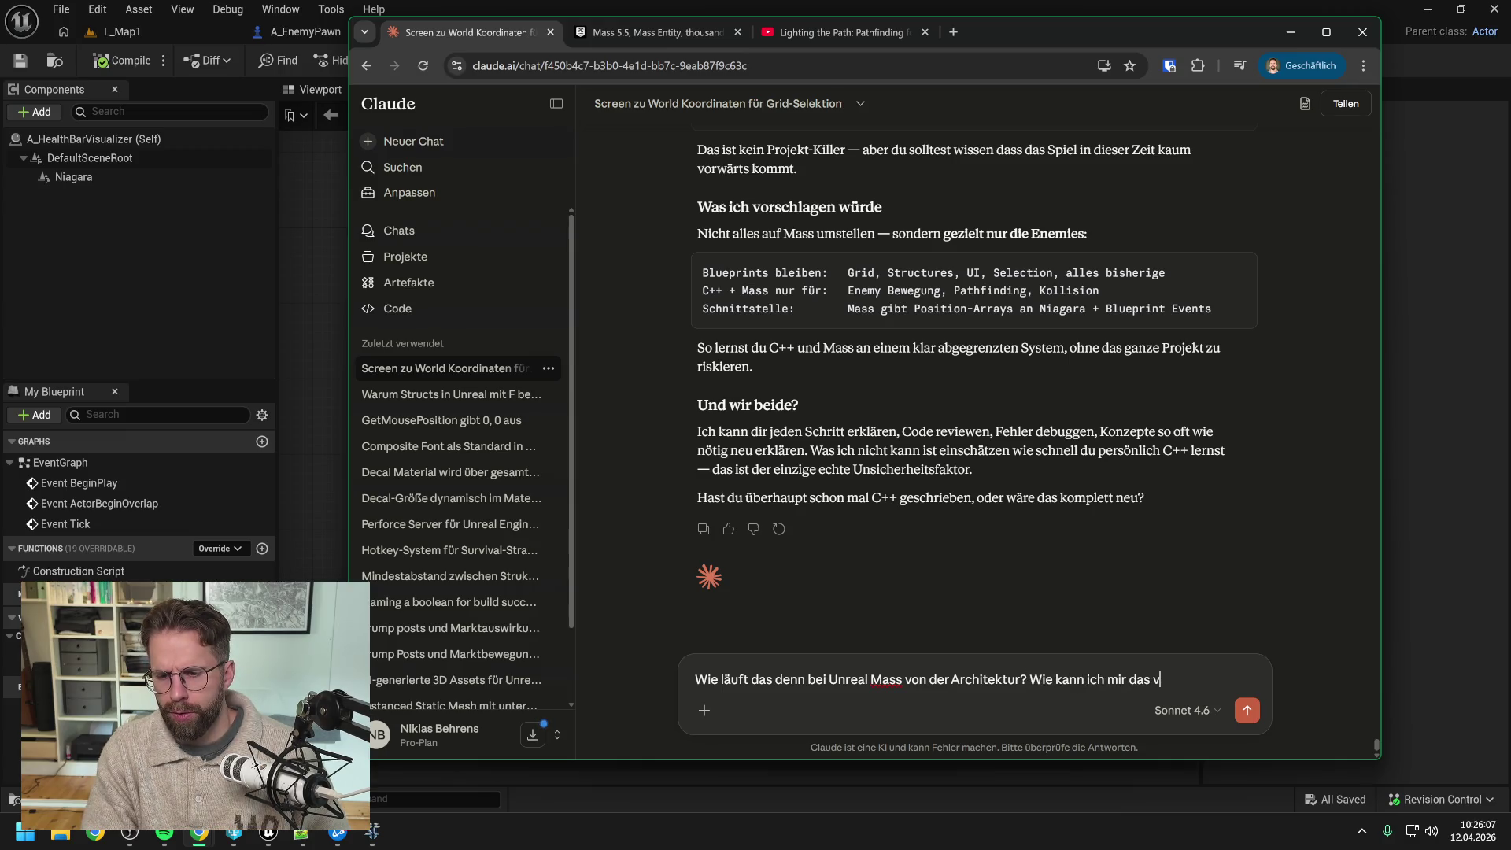
pyautogui.write('orstellen. Wir')
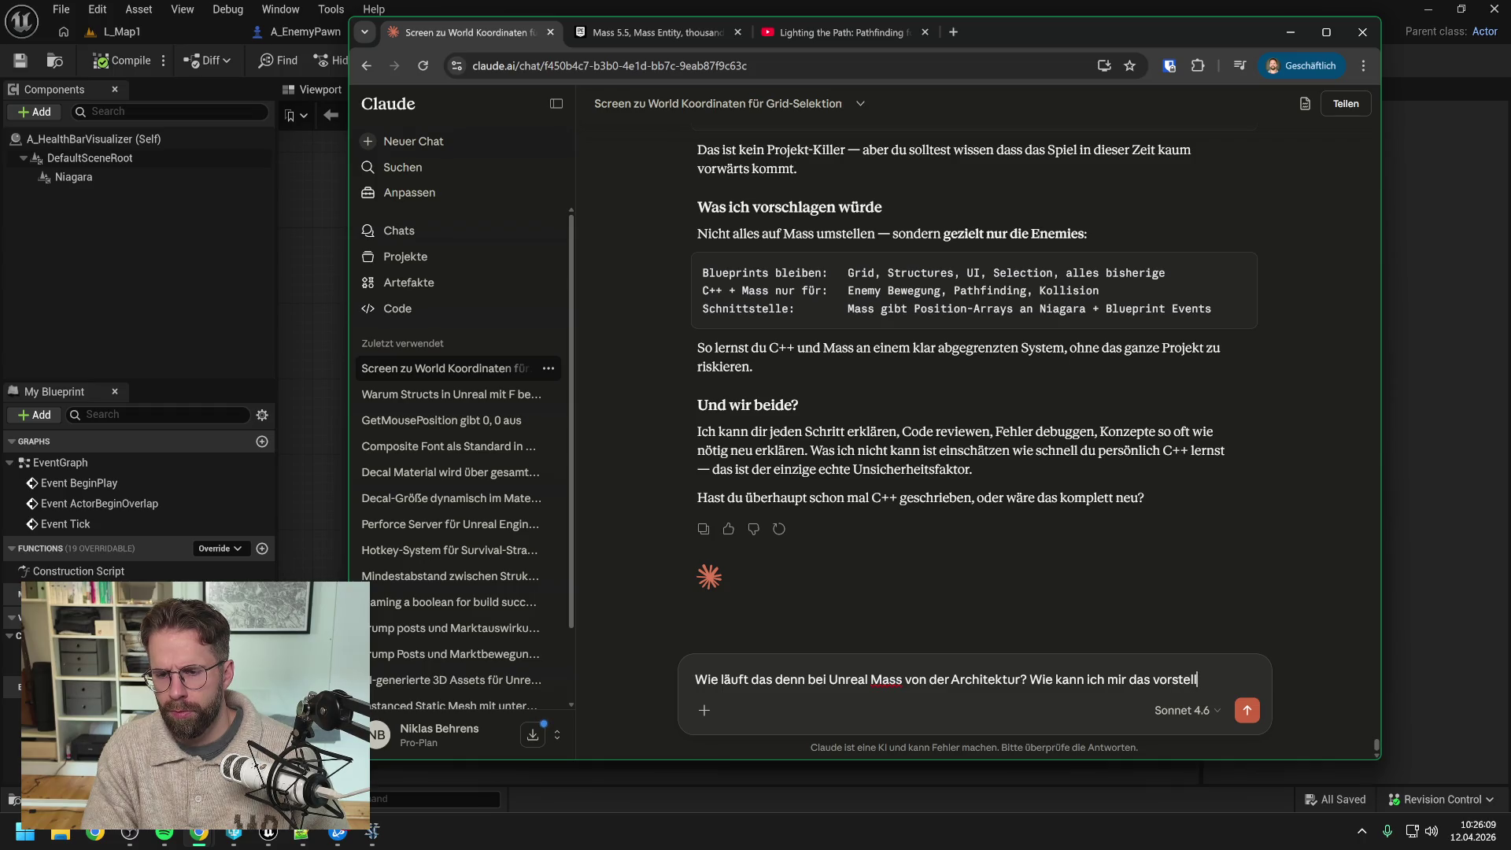
pyautogui.press('BackSpace')
pyautogui.press('BackSpace')
pyautogui.press('BackSpace')
pyautogui.write('ir ')
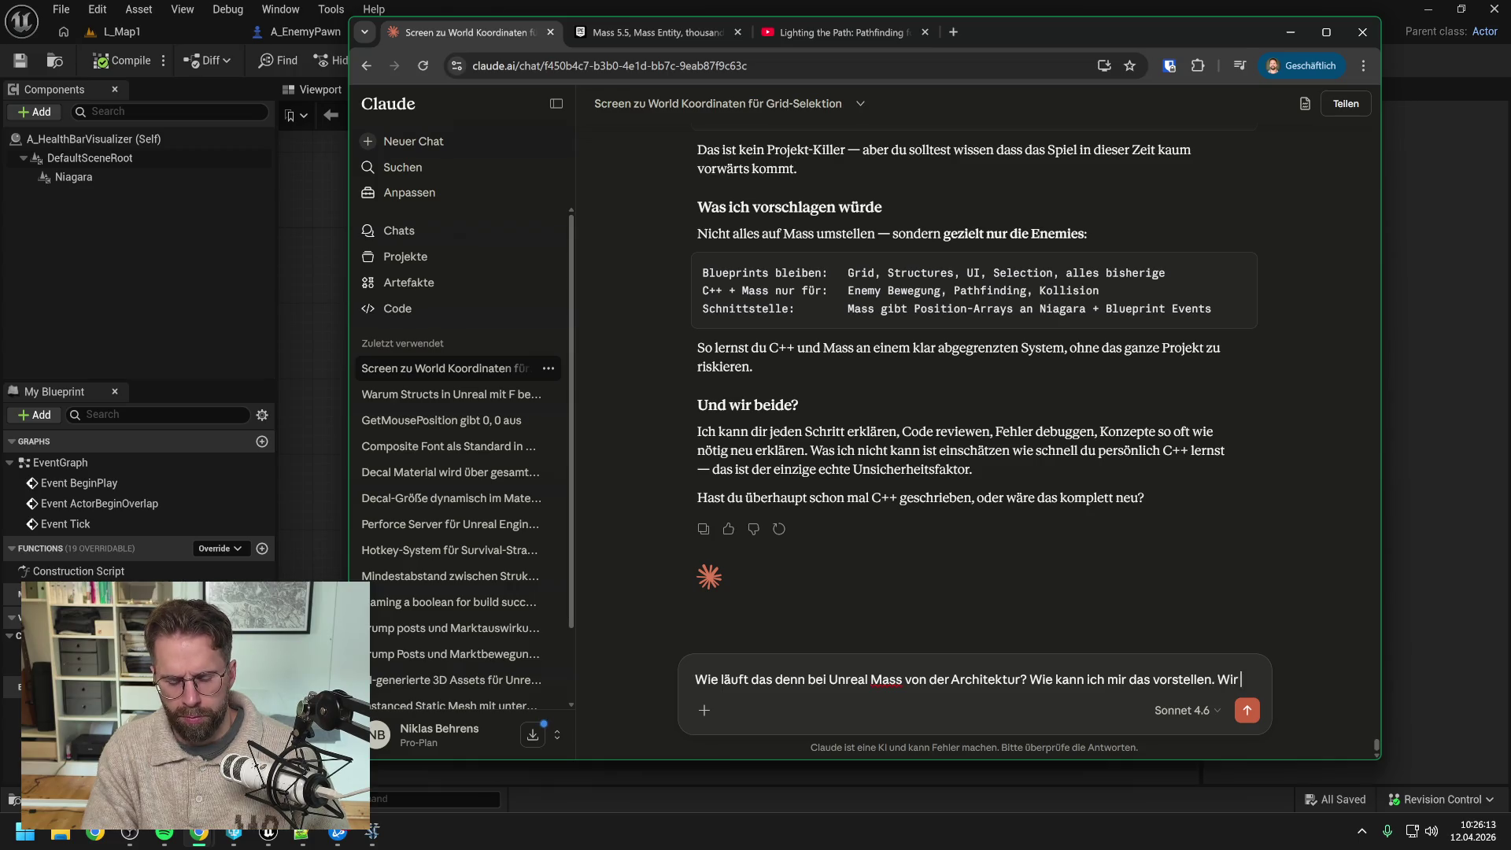
pyautogui.write('haben nun im Bl')
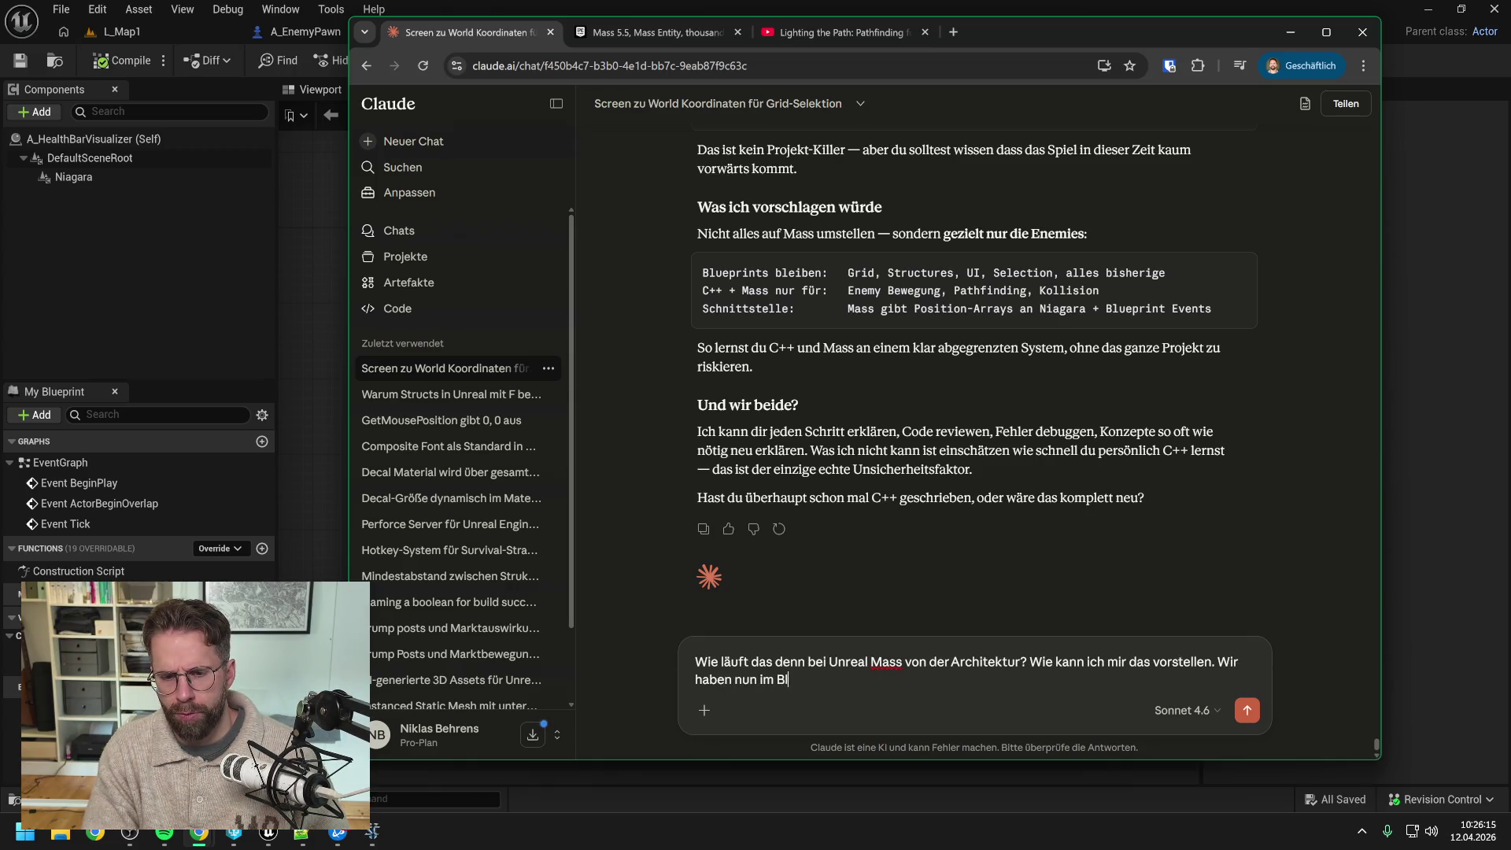
pyautogui.write('ueprint unsere Ge')
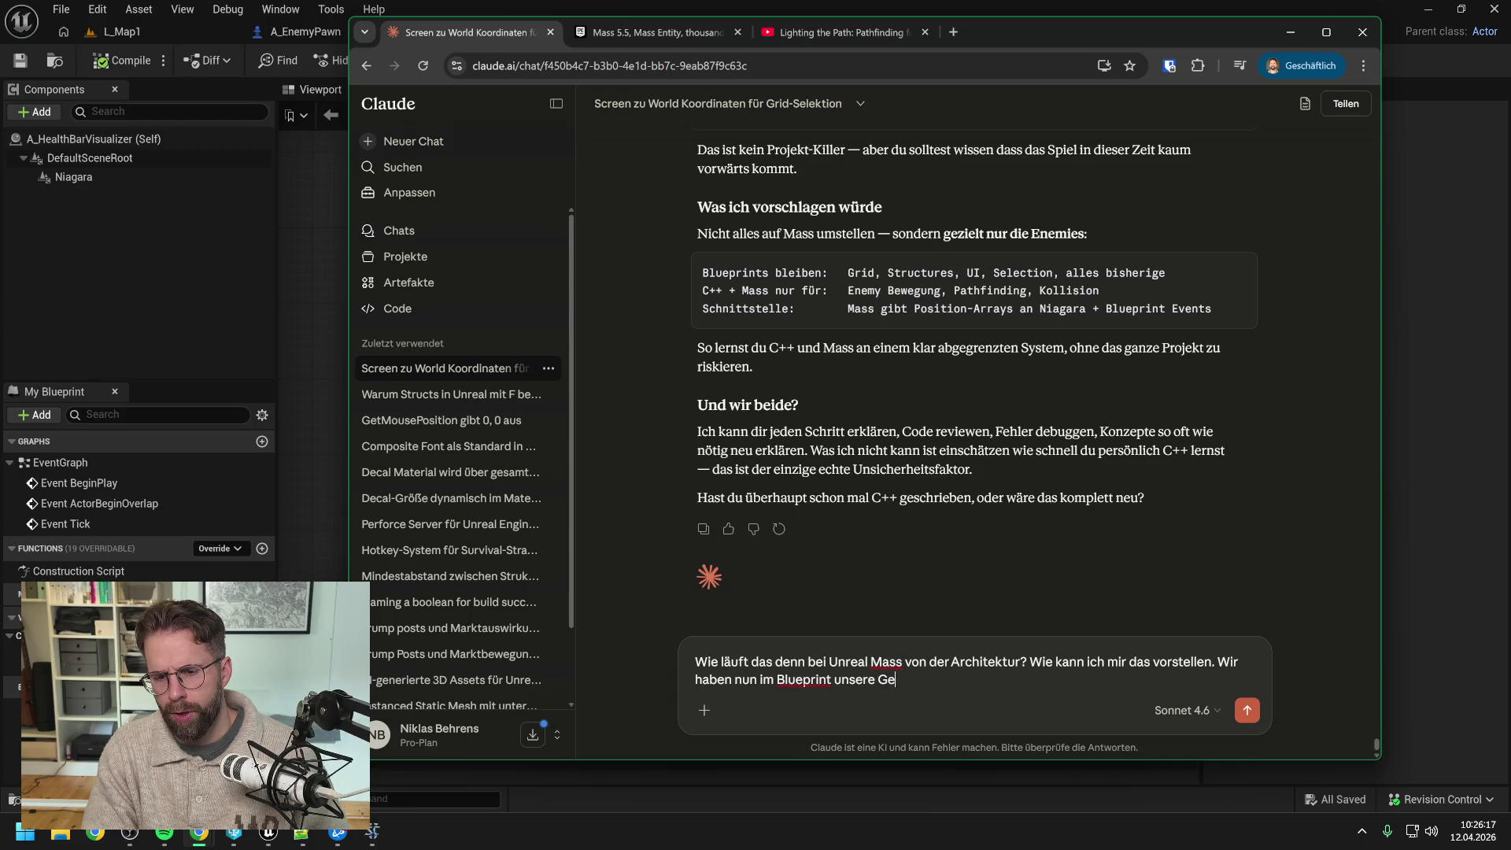
pyautogui.write('gner Structs')
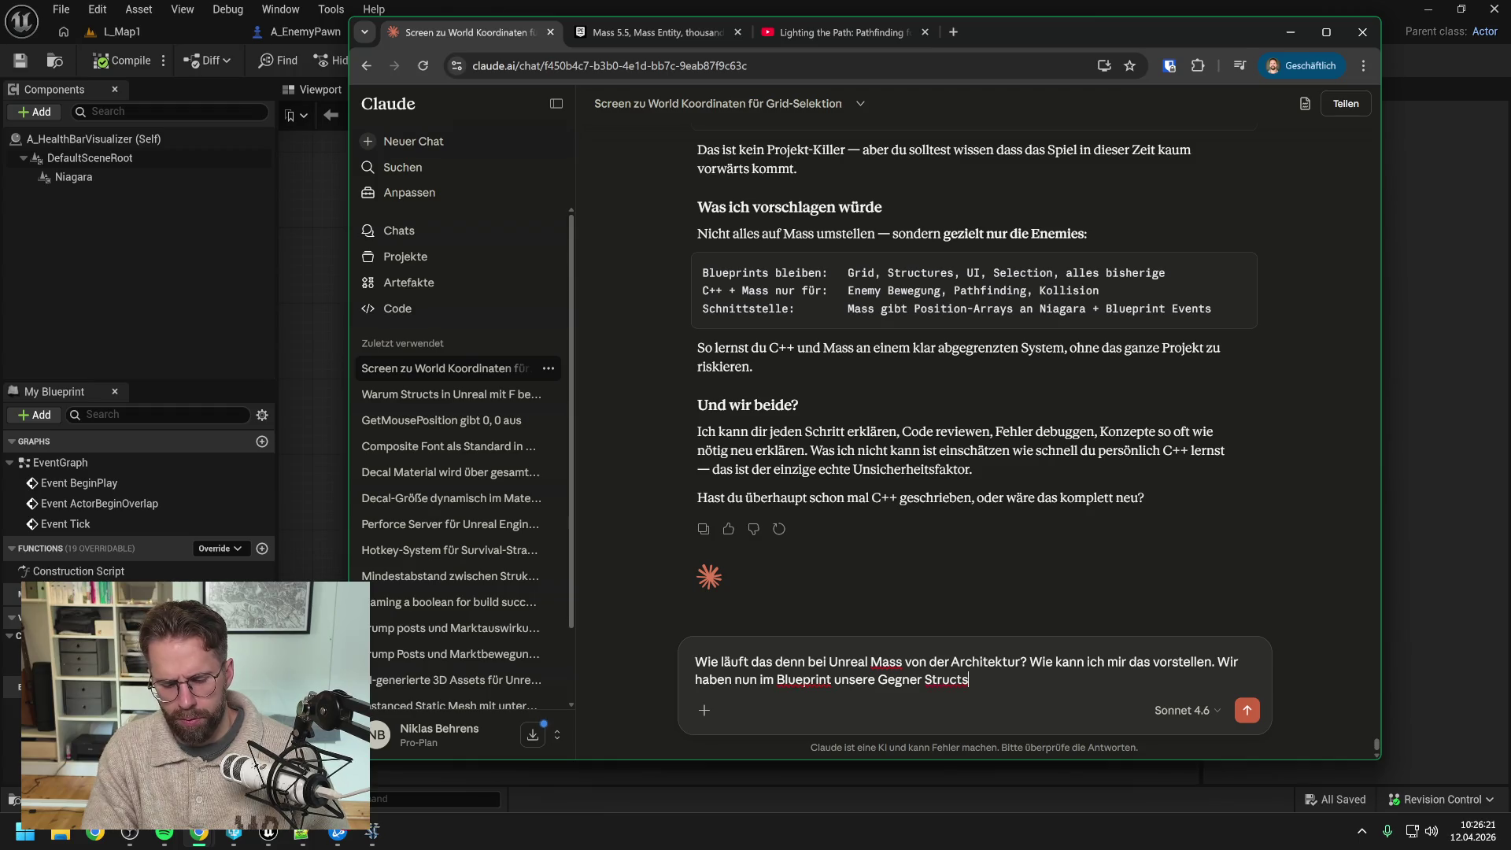
pyautogui.write(', was braucht Max')
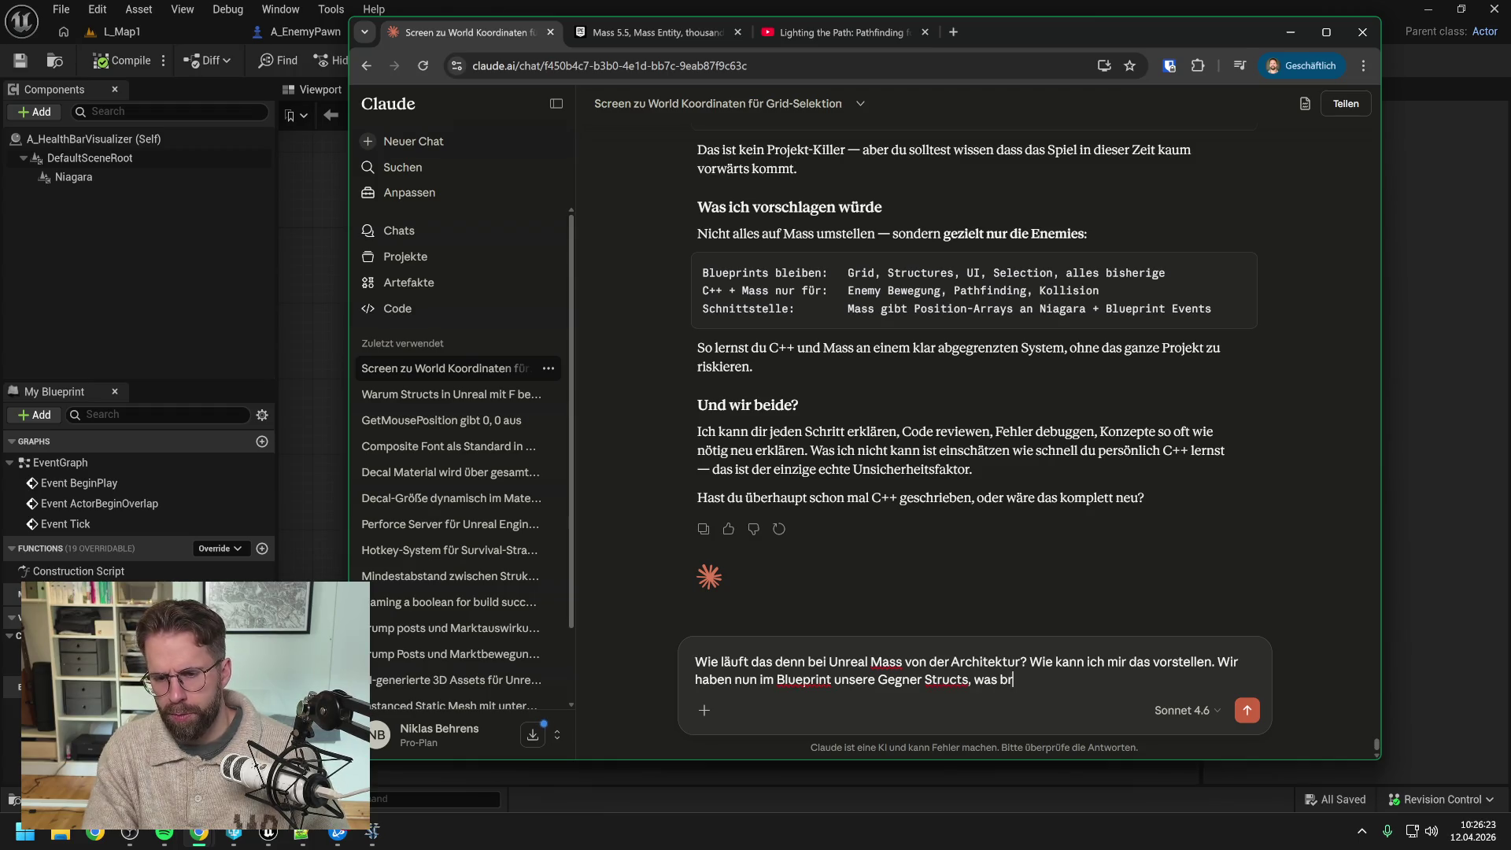
pyautogui.press('BackSpace')
pyautogui.write('ss')
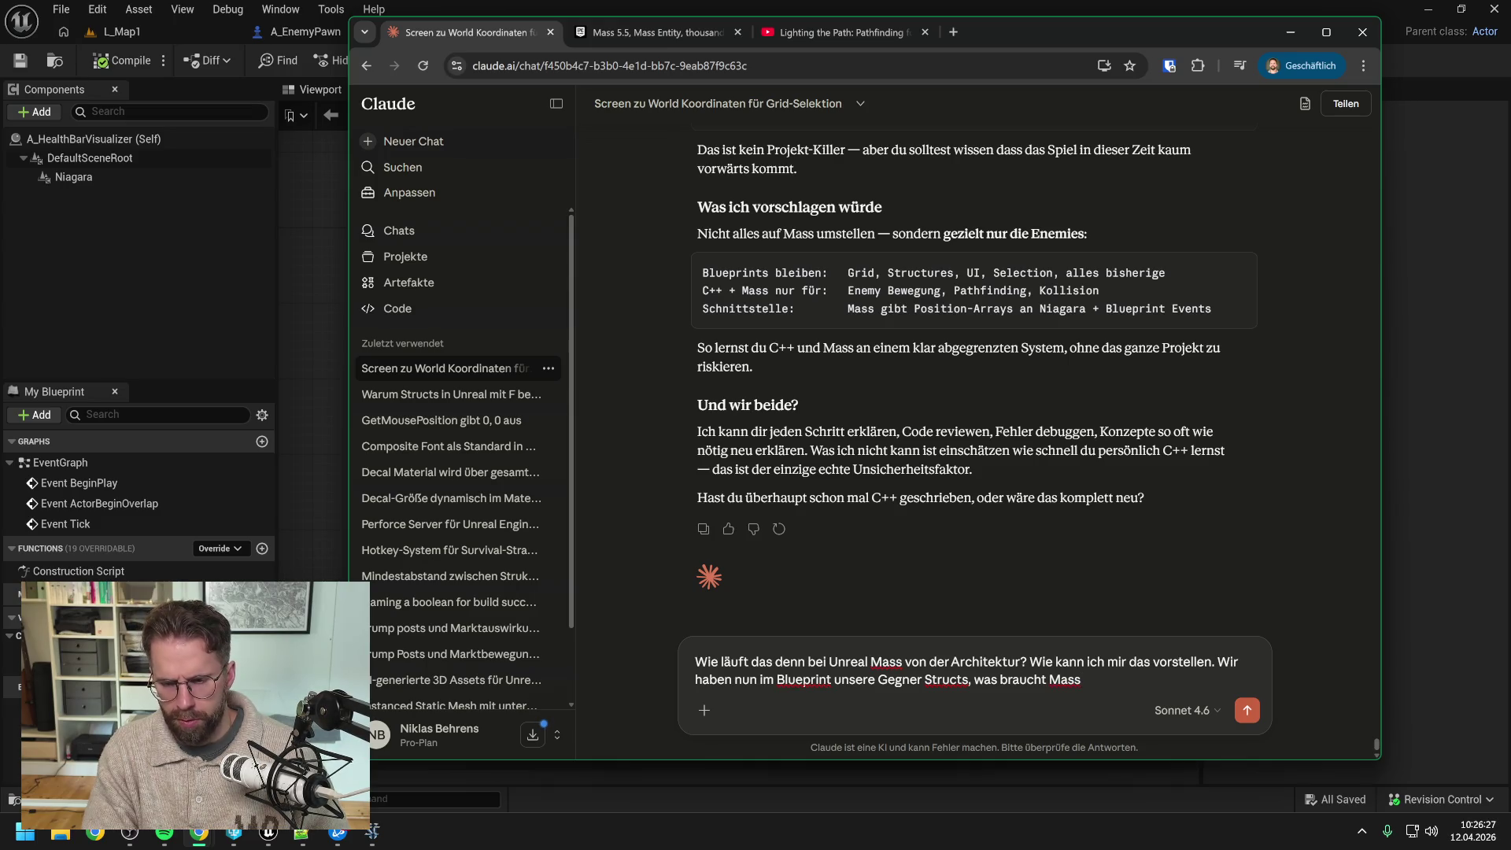
pyautogui.write(', pro G')
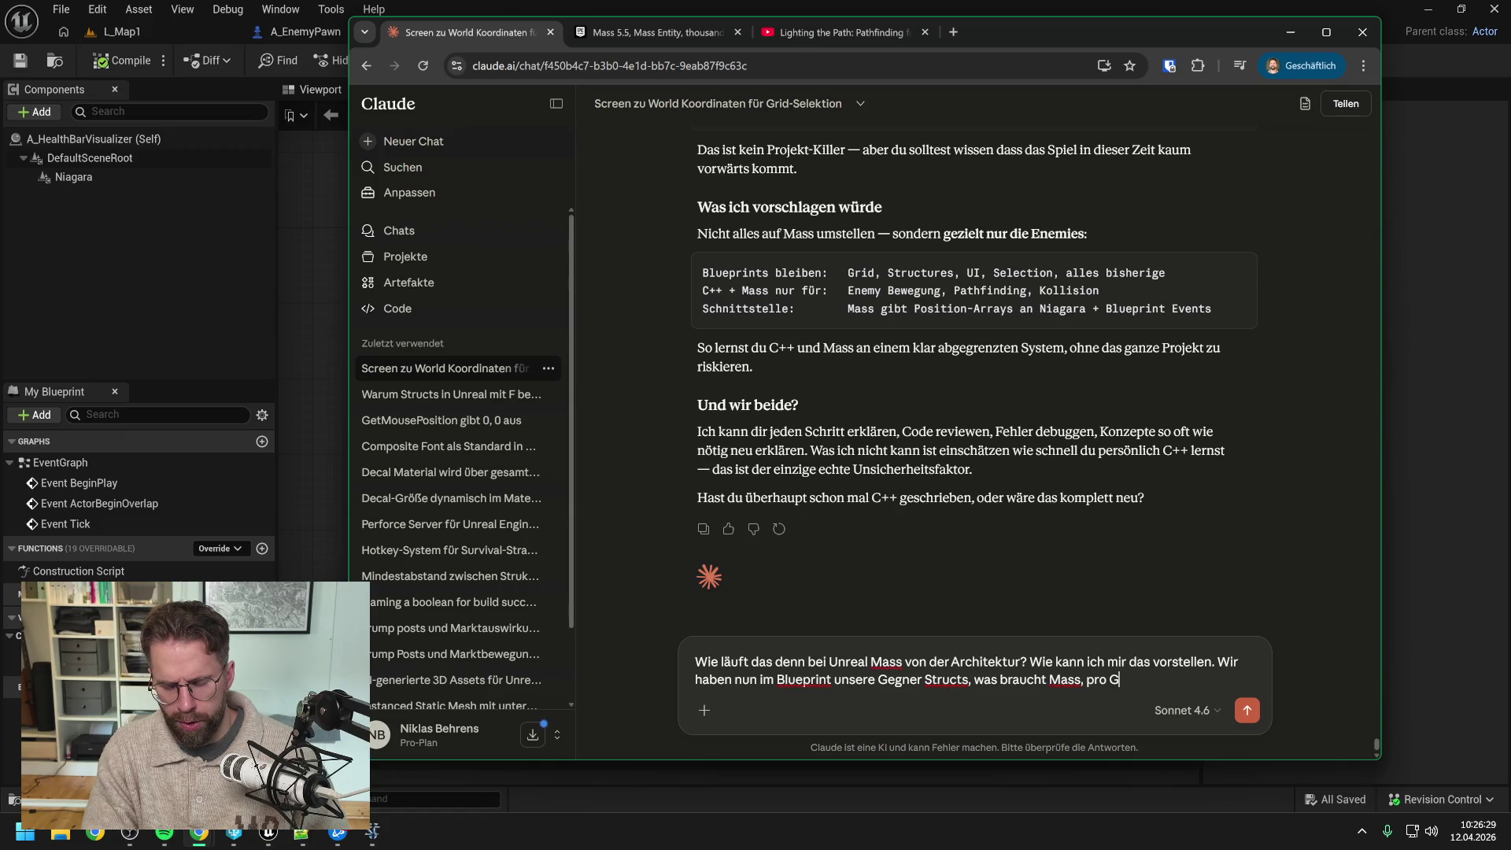
pyautogui.write('egner einen Ac')
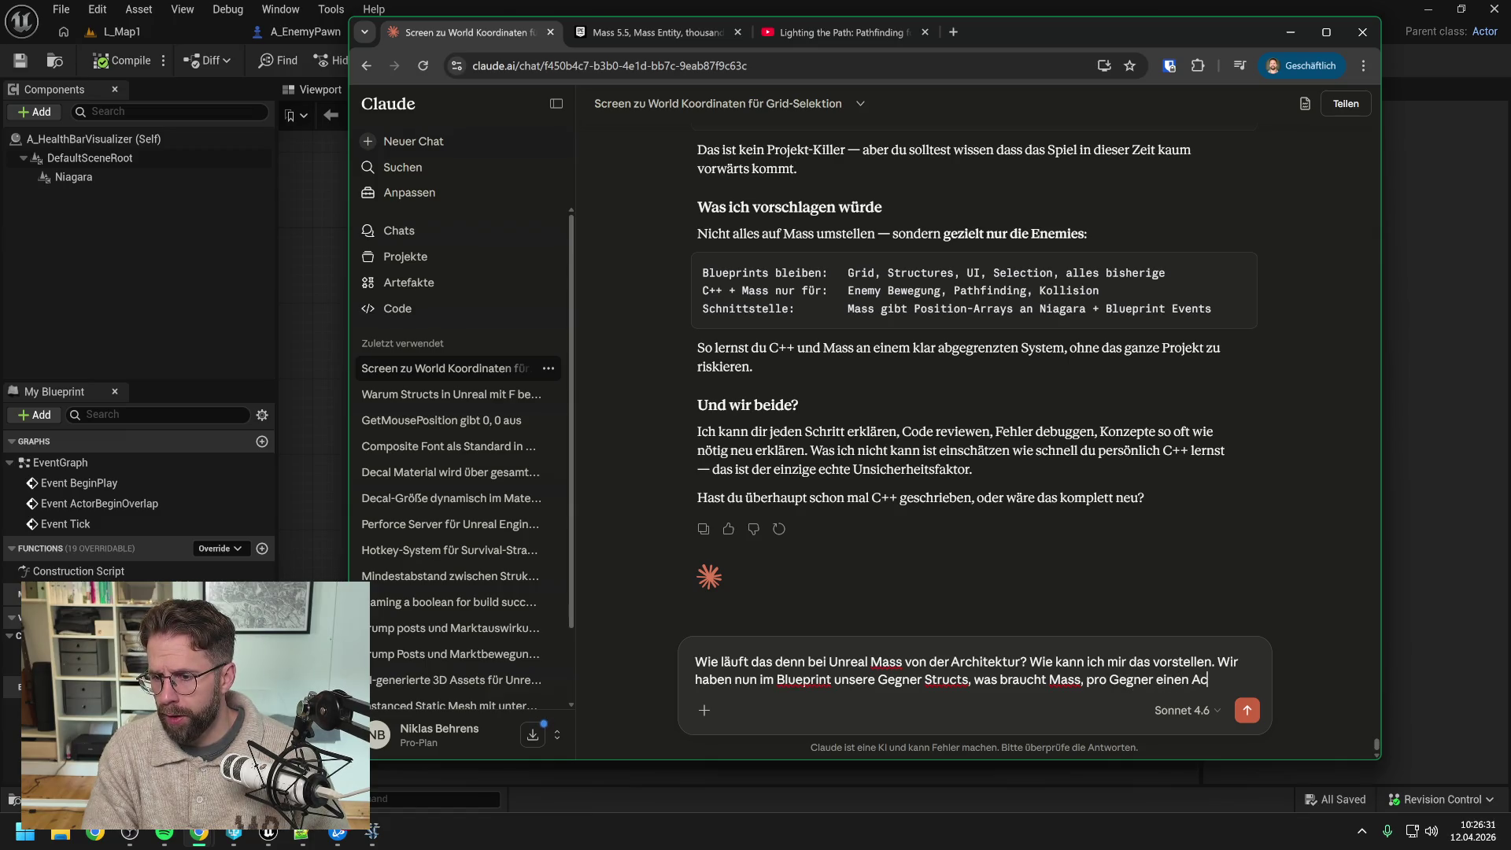
pyautogui.write('tor um ihn zu')
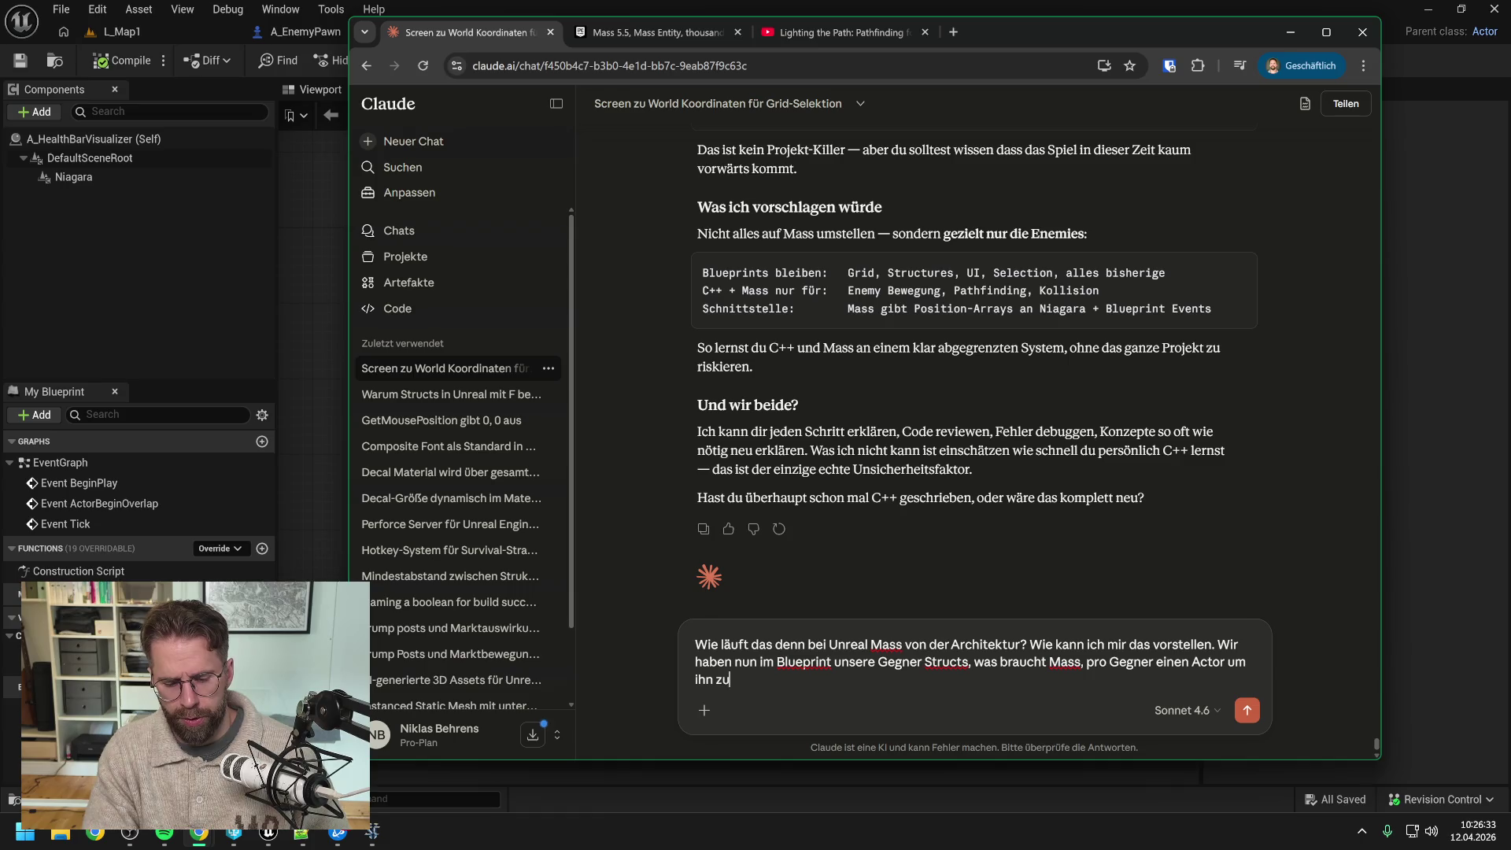
pyautogui.write(' bewegen oder wi')
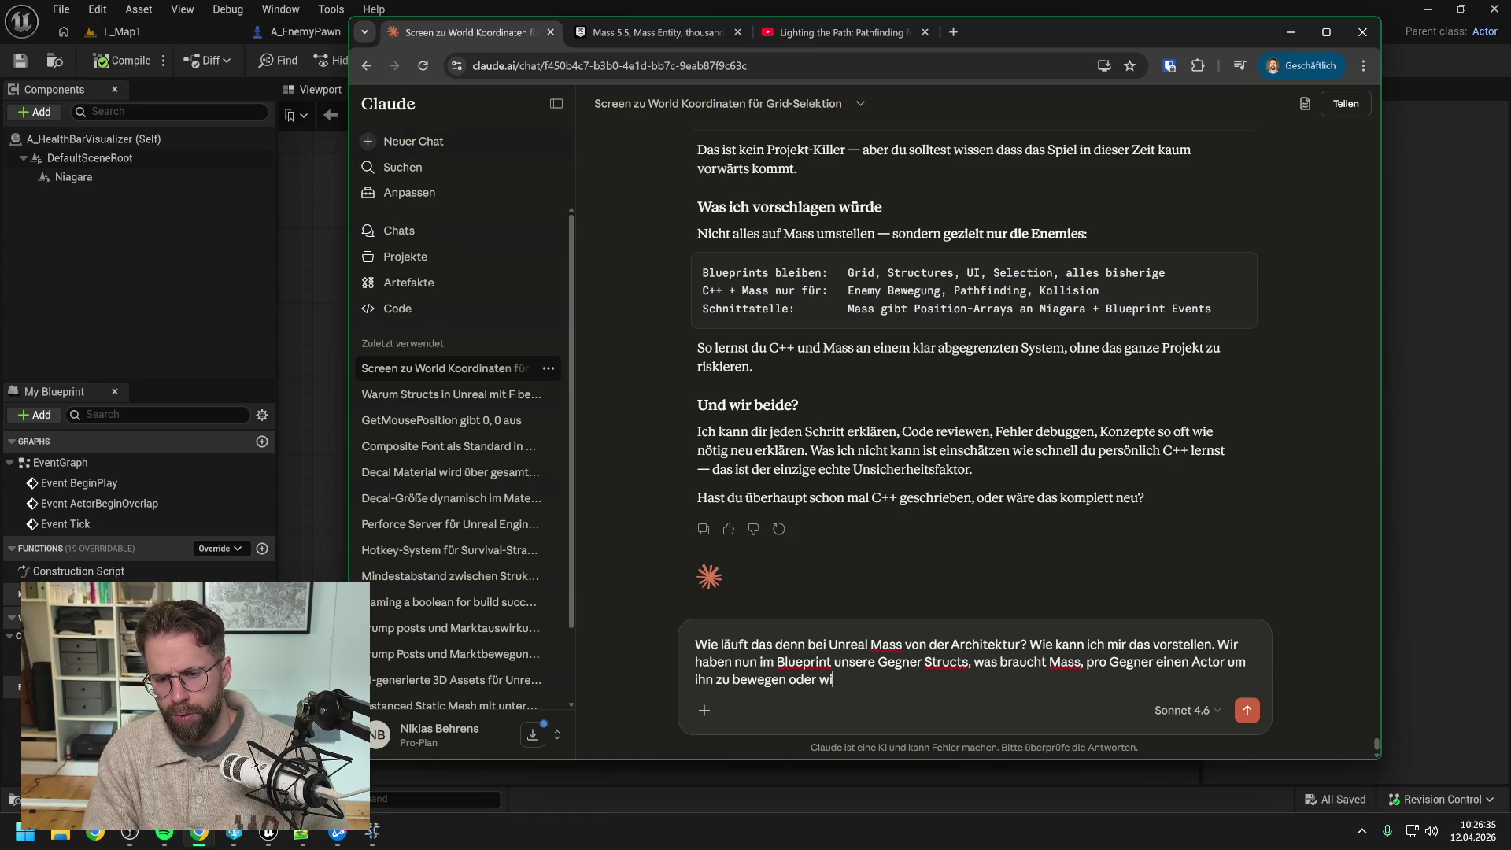
pyautogui.write('e wird es dort repräsentiert?')
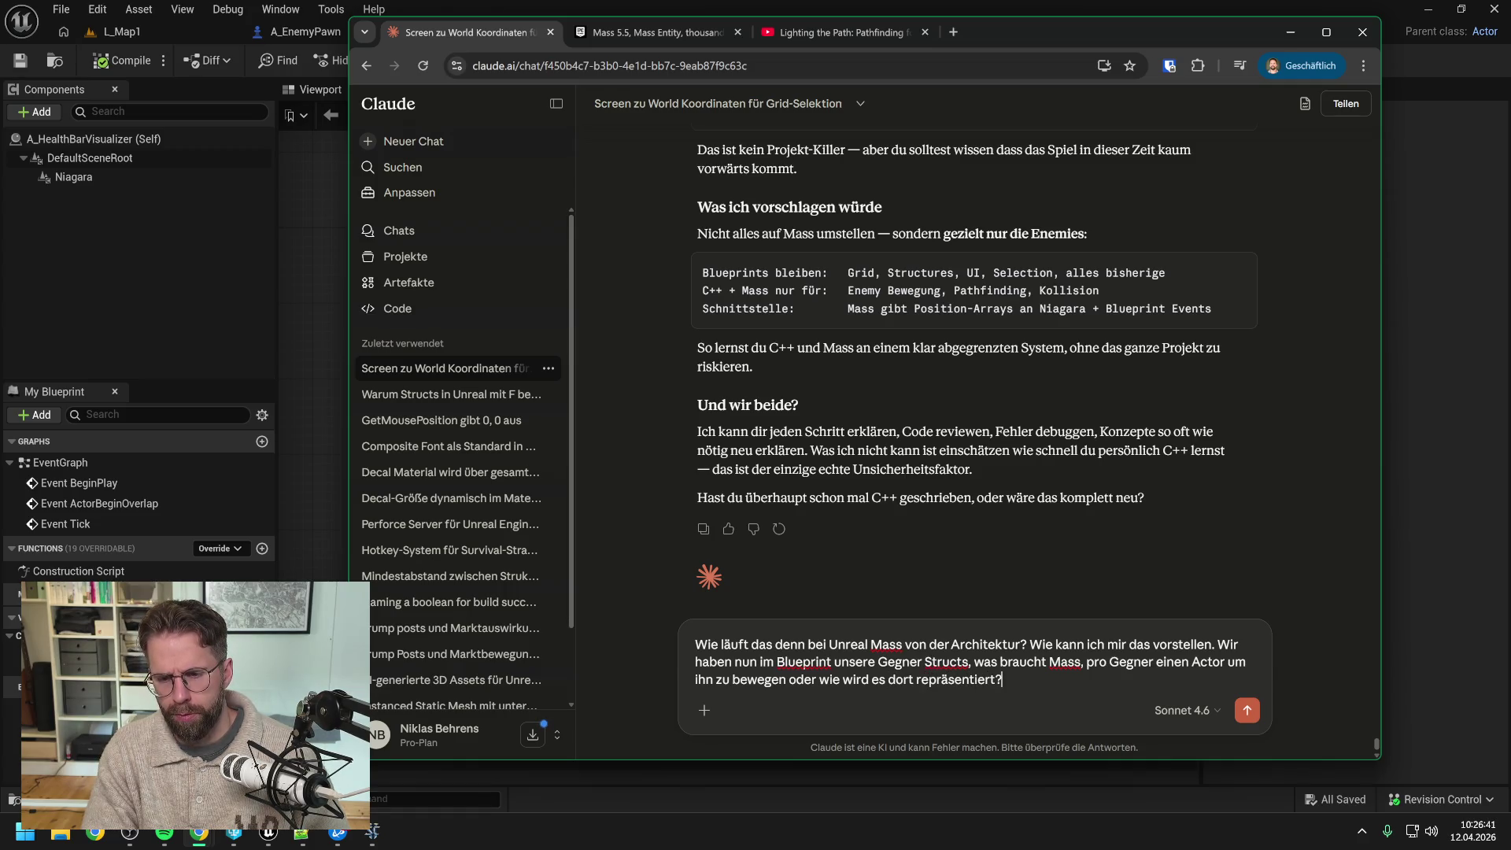
pyautogui.press('Return')
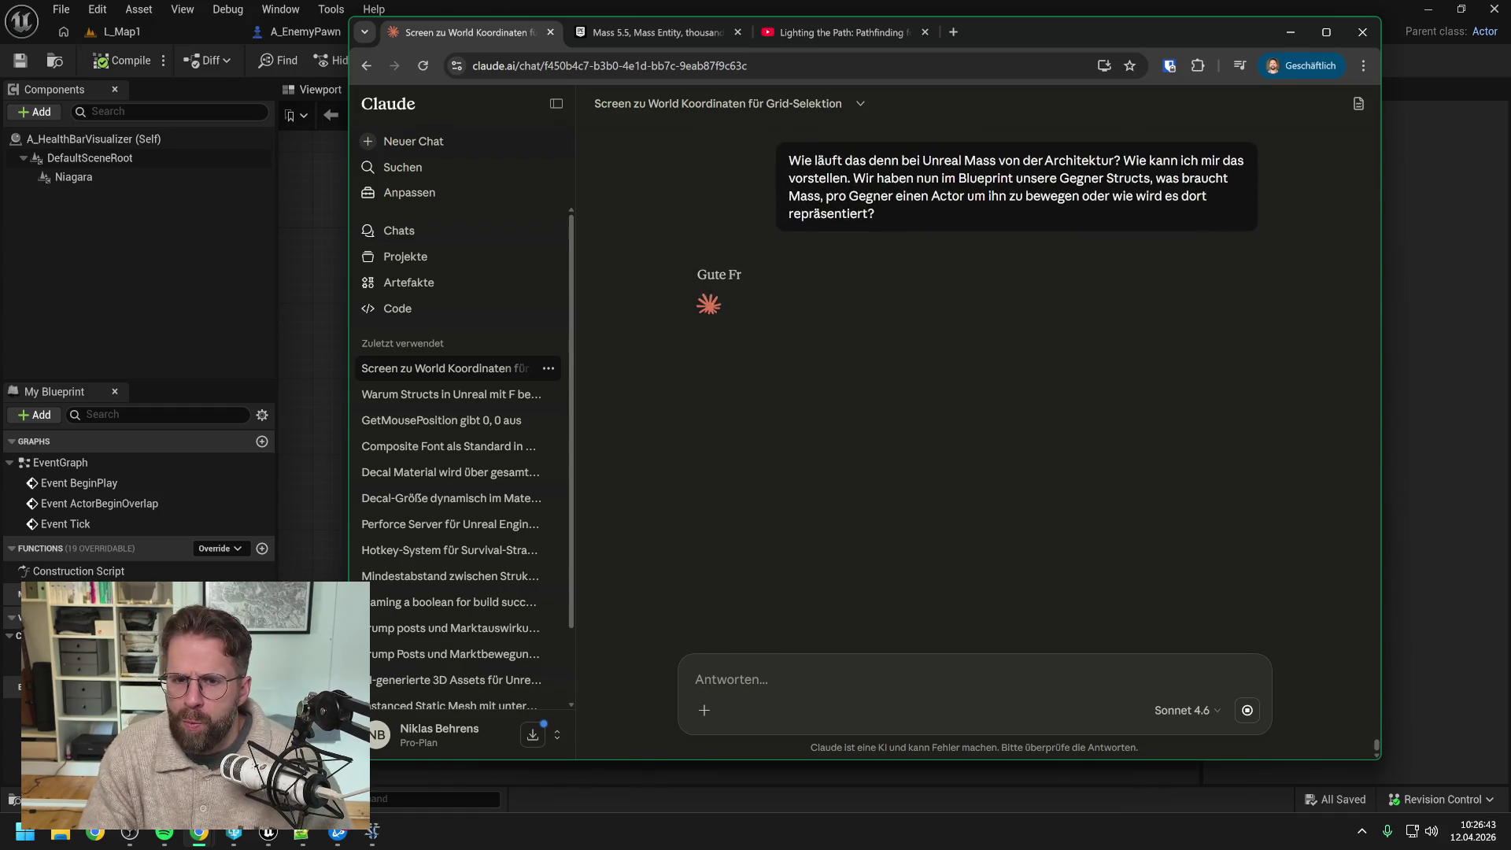
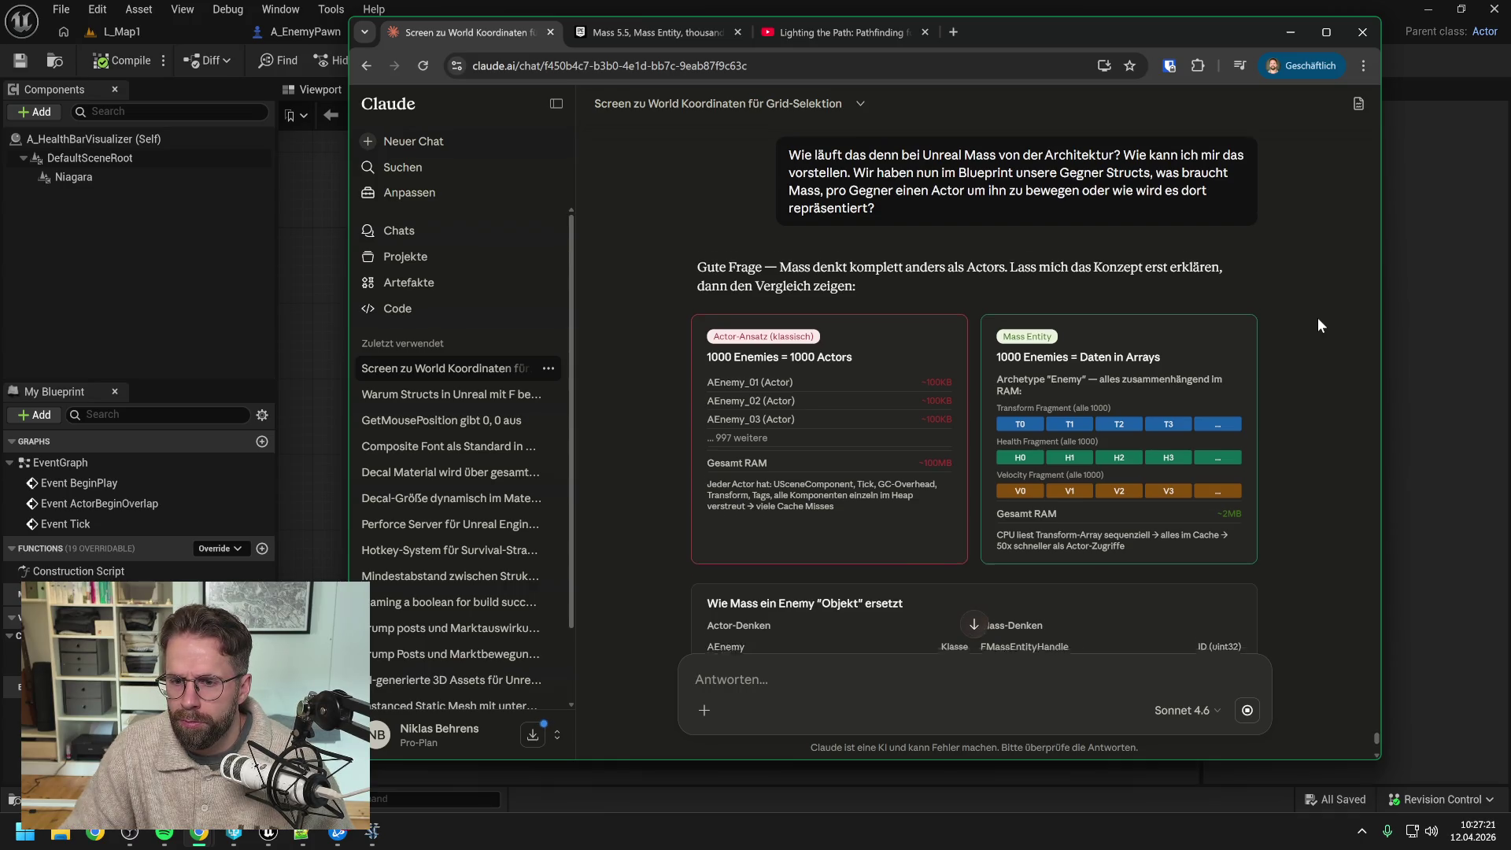
# Step: Scroll through Claude's previous reply to read it to the end
pyautogui.scroll(-2, 1318, 320)
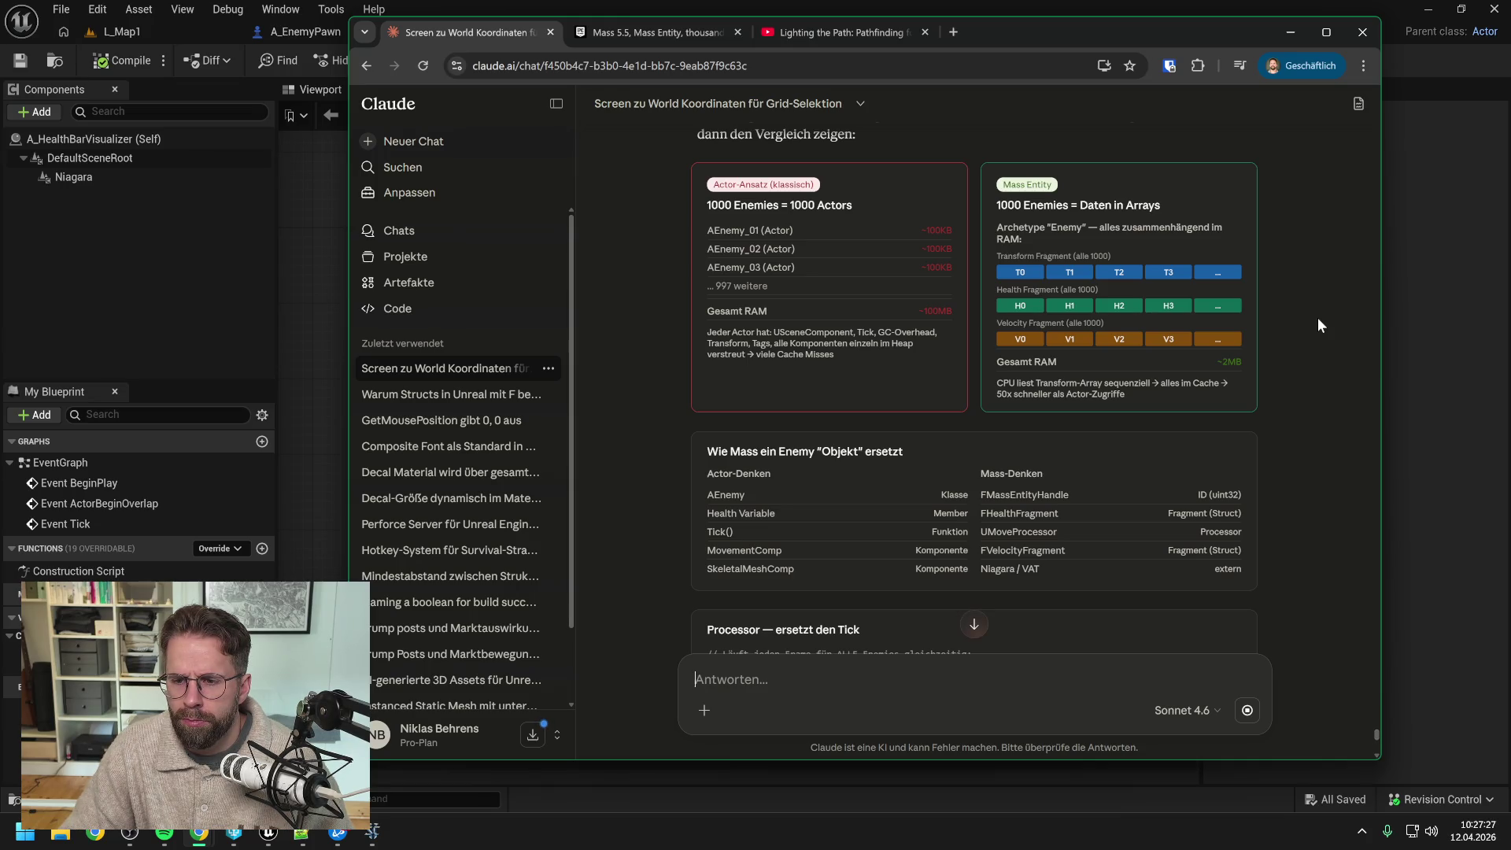
pyautogui.scroll(-1, 1307, 326)
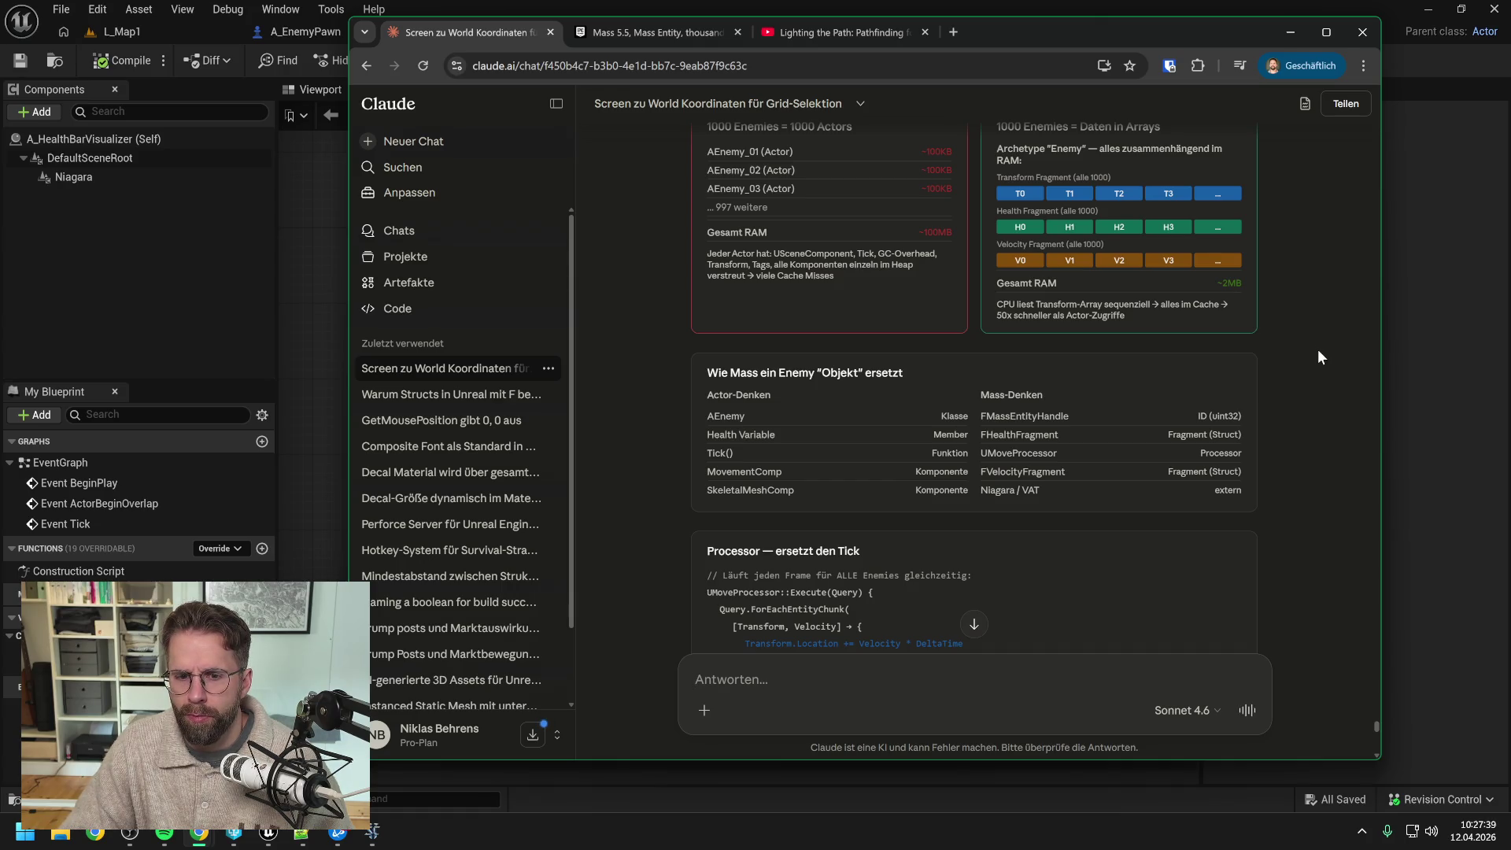
pyautogui.scroll(-1, 1318, 350)
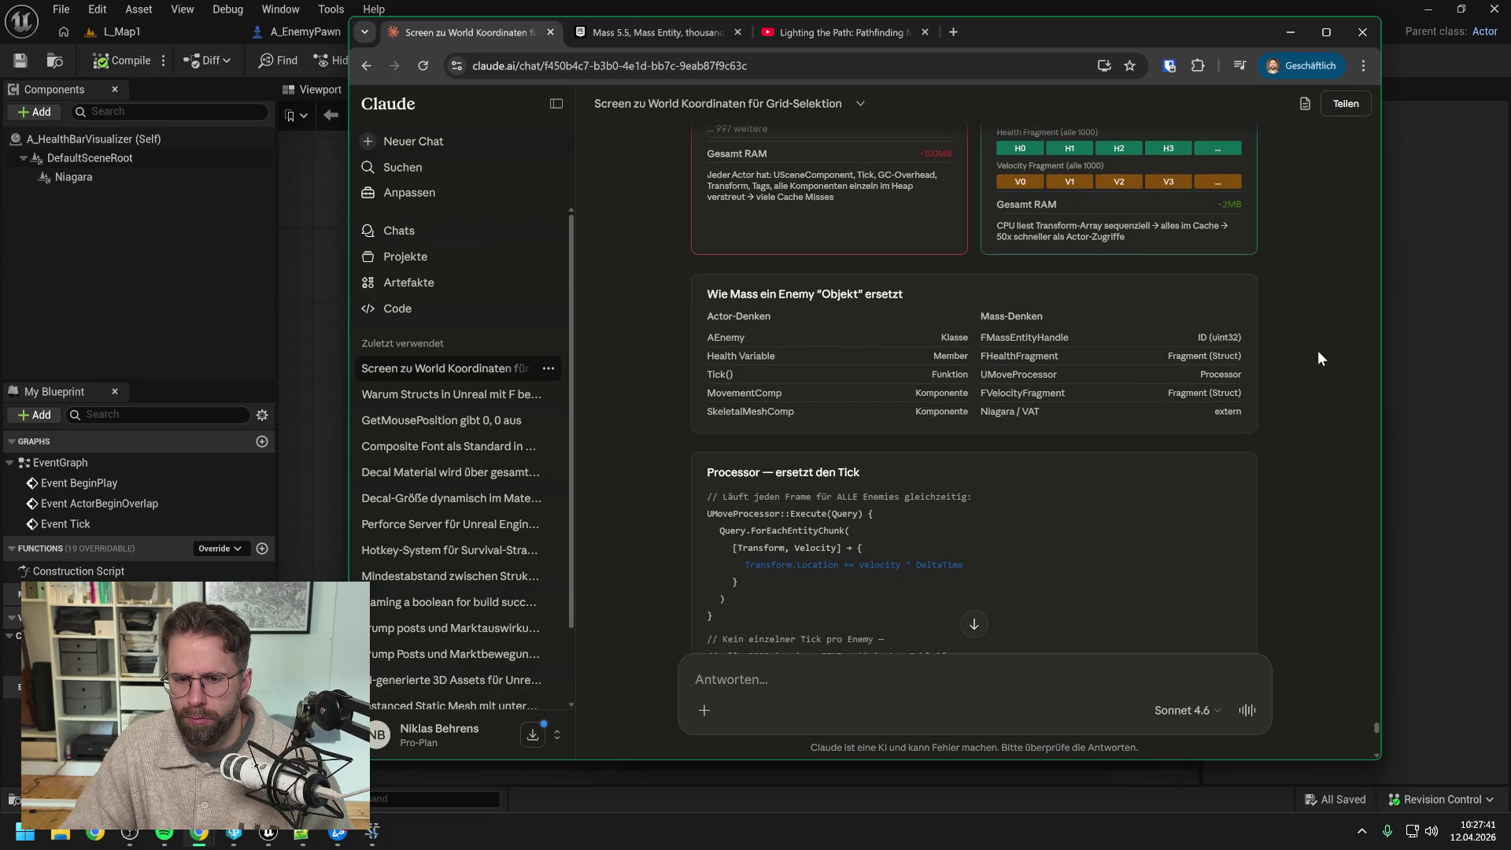
pyautogui.scroll(-2, 1320, 358)
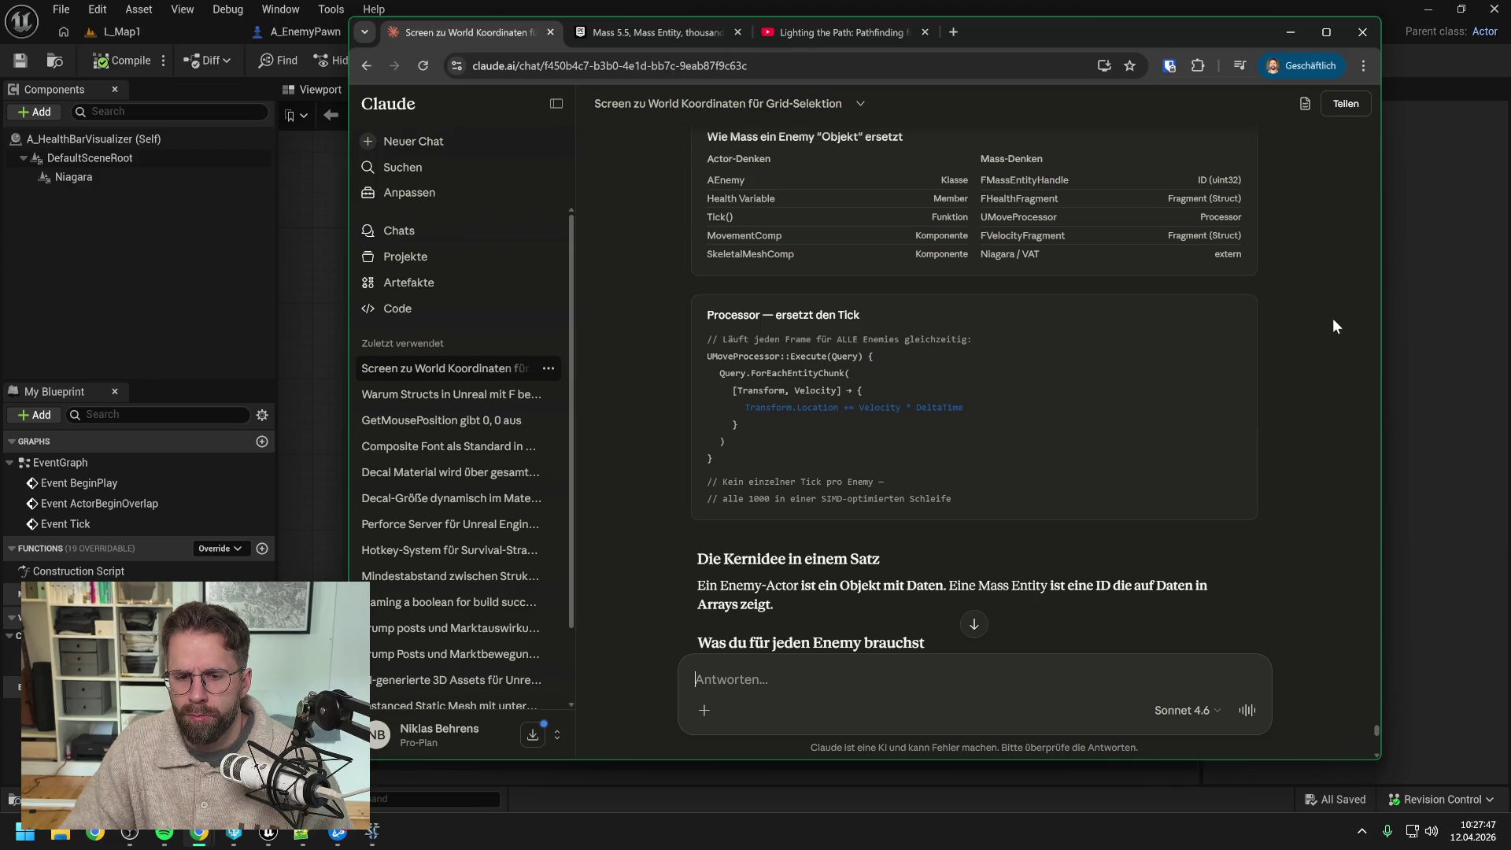
pyautogui.scroll(-2, 1336, 326)
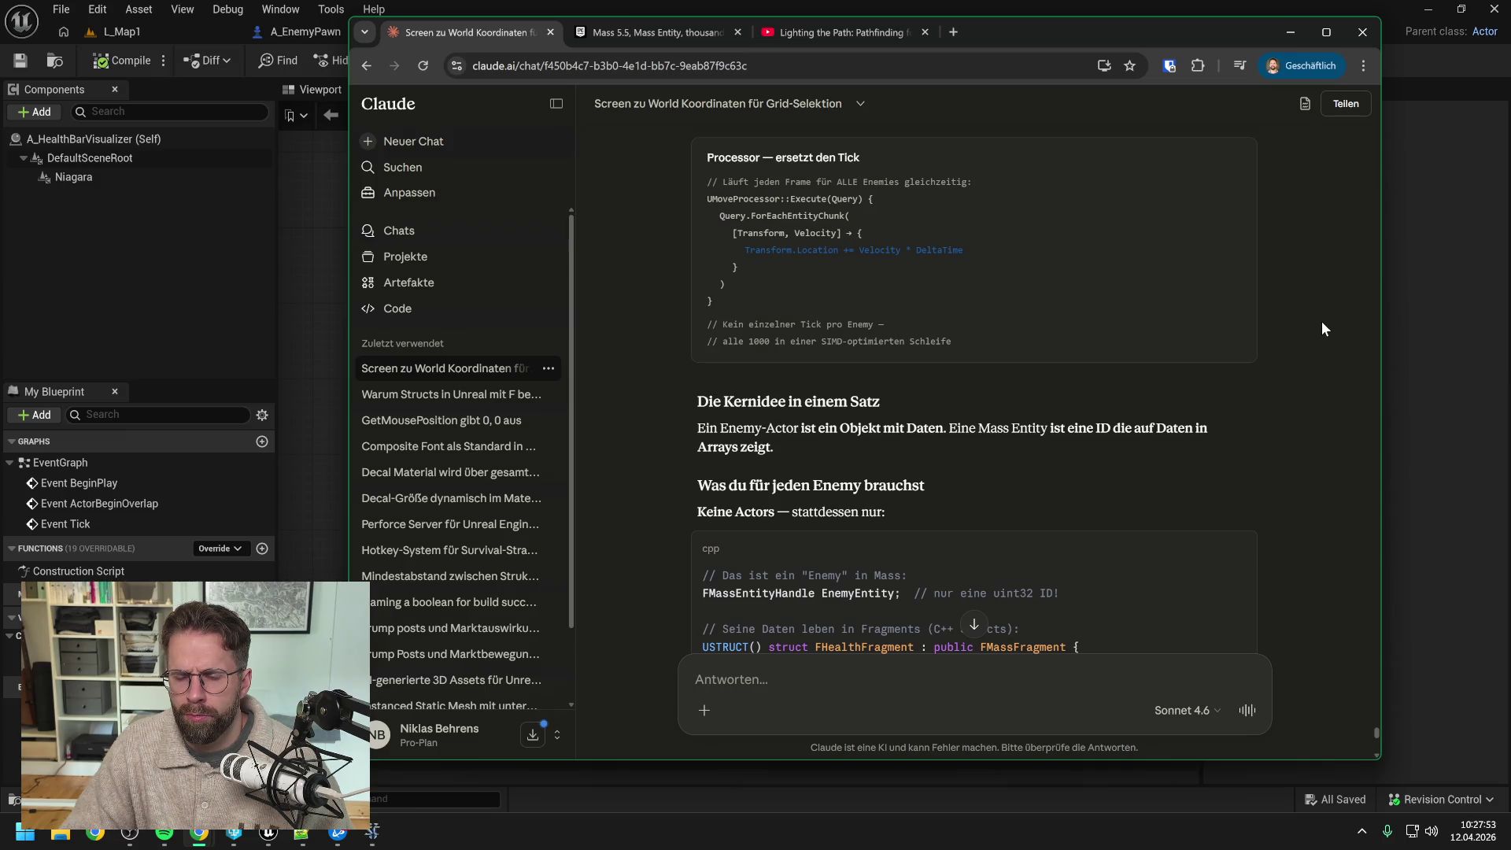
pyautogui.scroll(-1, 1320, 329)
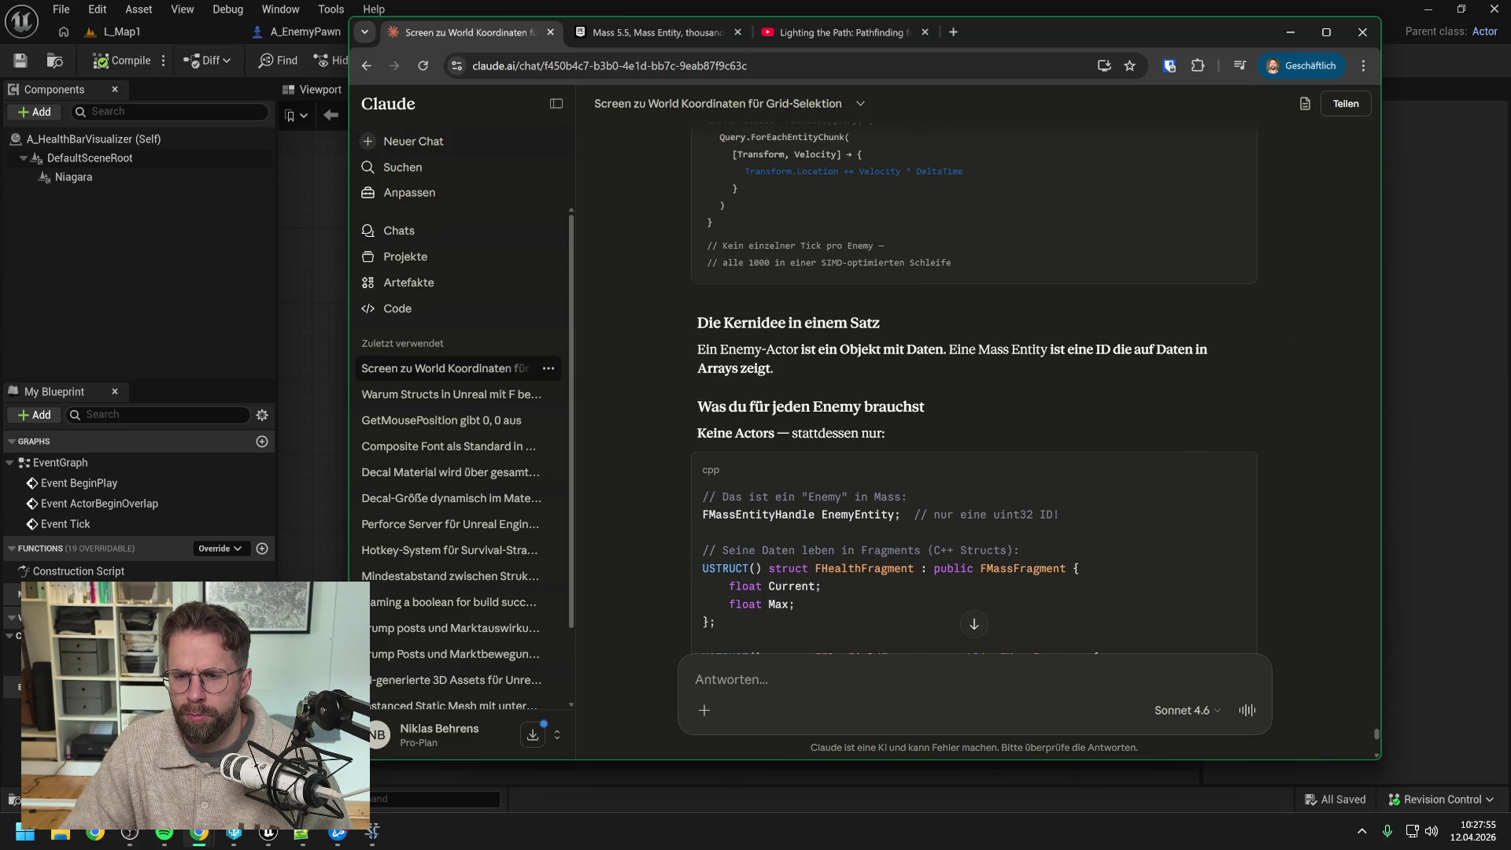
pyautogui.scroll(-1, 1293, 302)
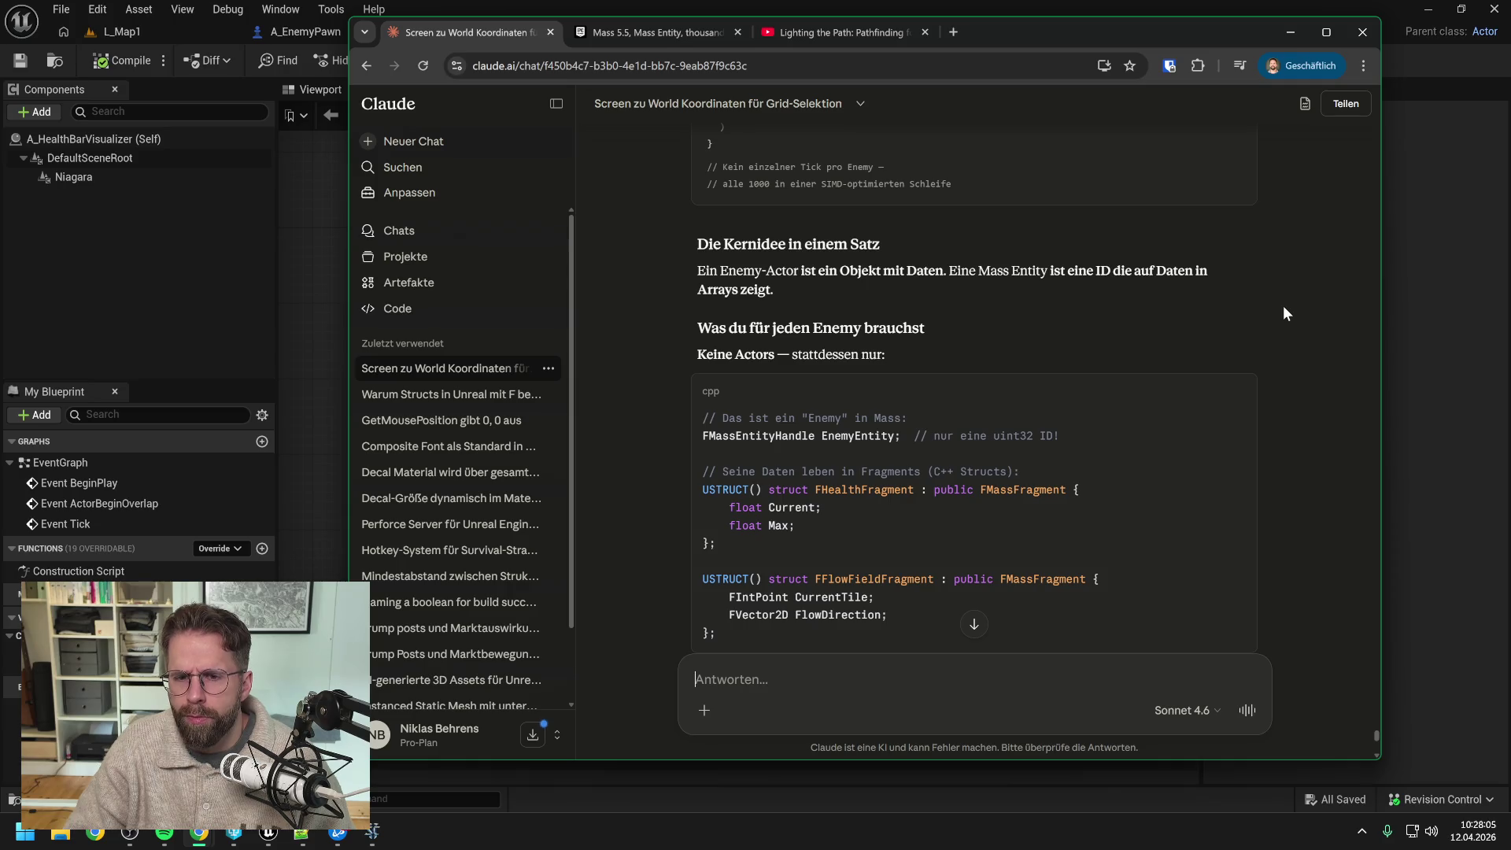
pyautogui.scroll(-1, 1287, 290)
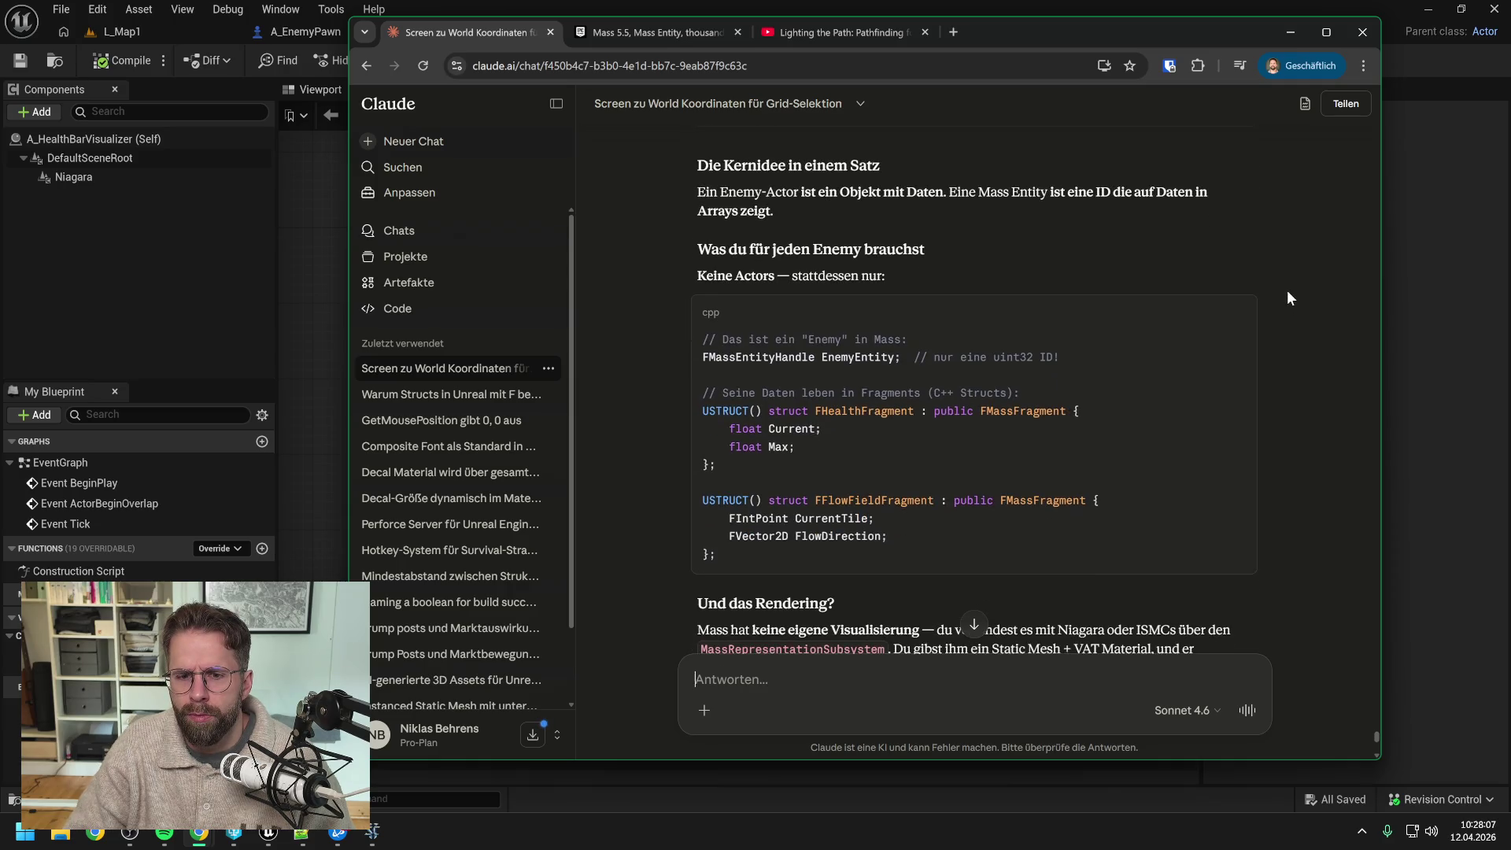
pyautogui.scroll(-1, 1286, 292)
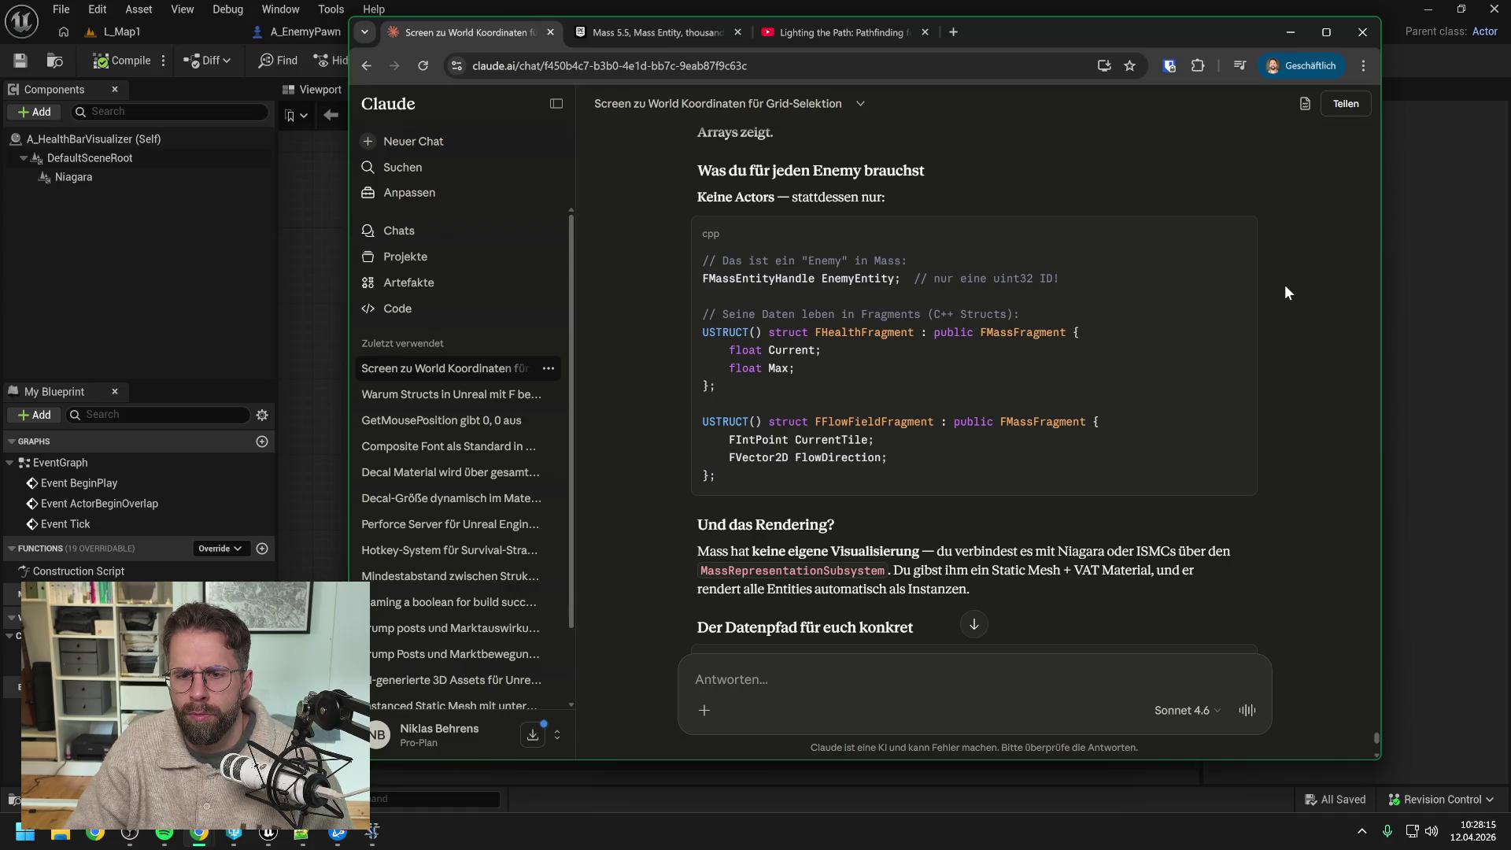
pyautogui.scroll(-1, 1286, 292)
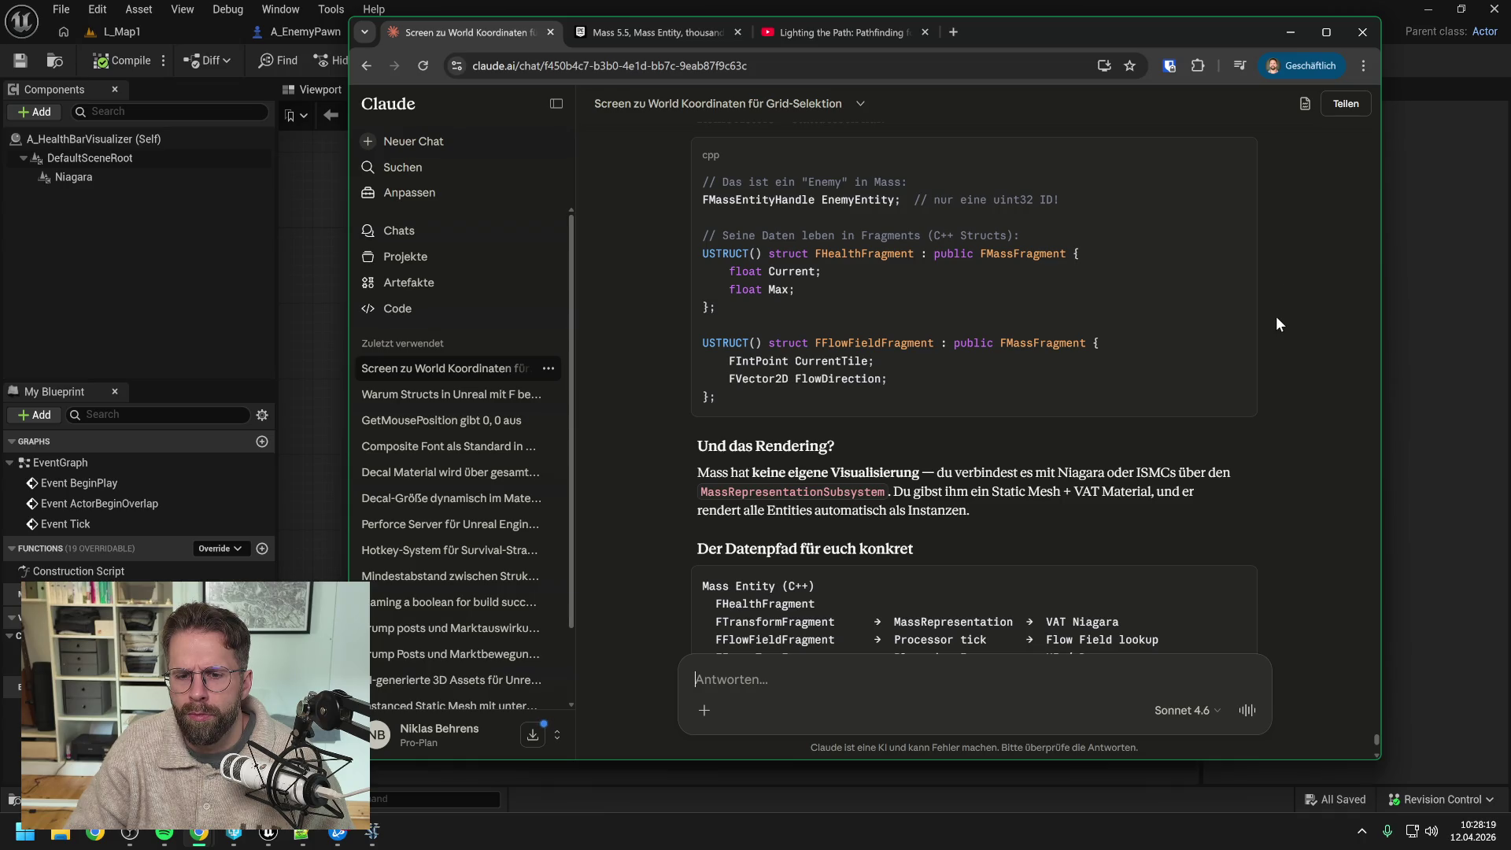
pyautogui.scroll(-1, 1269, 318)
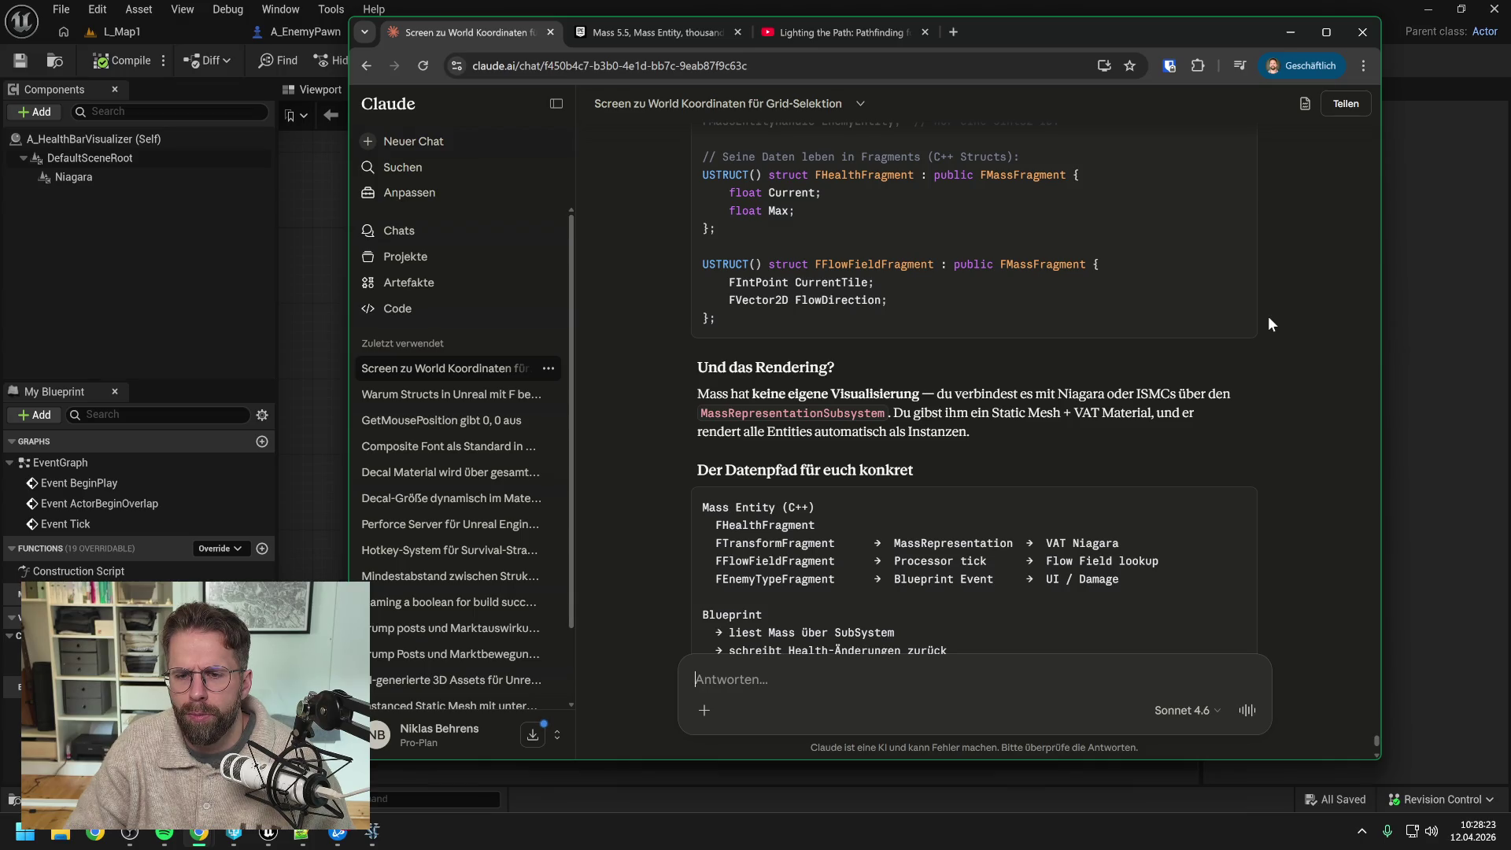
pyautogui.scroll(-1, 1268, 323)
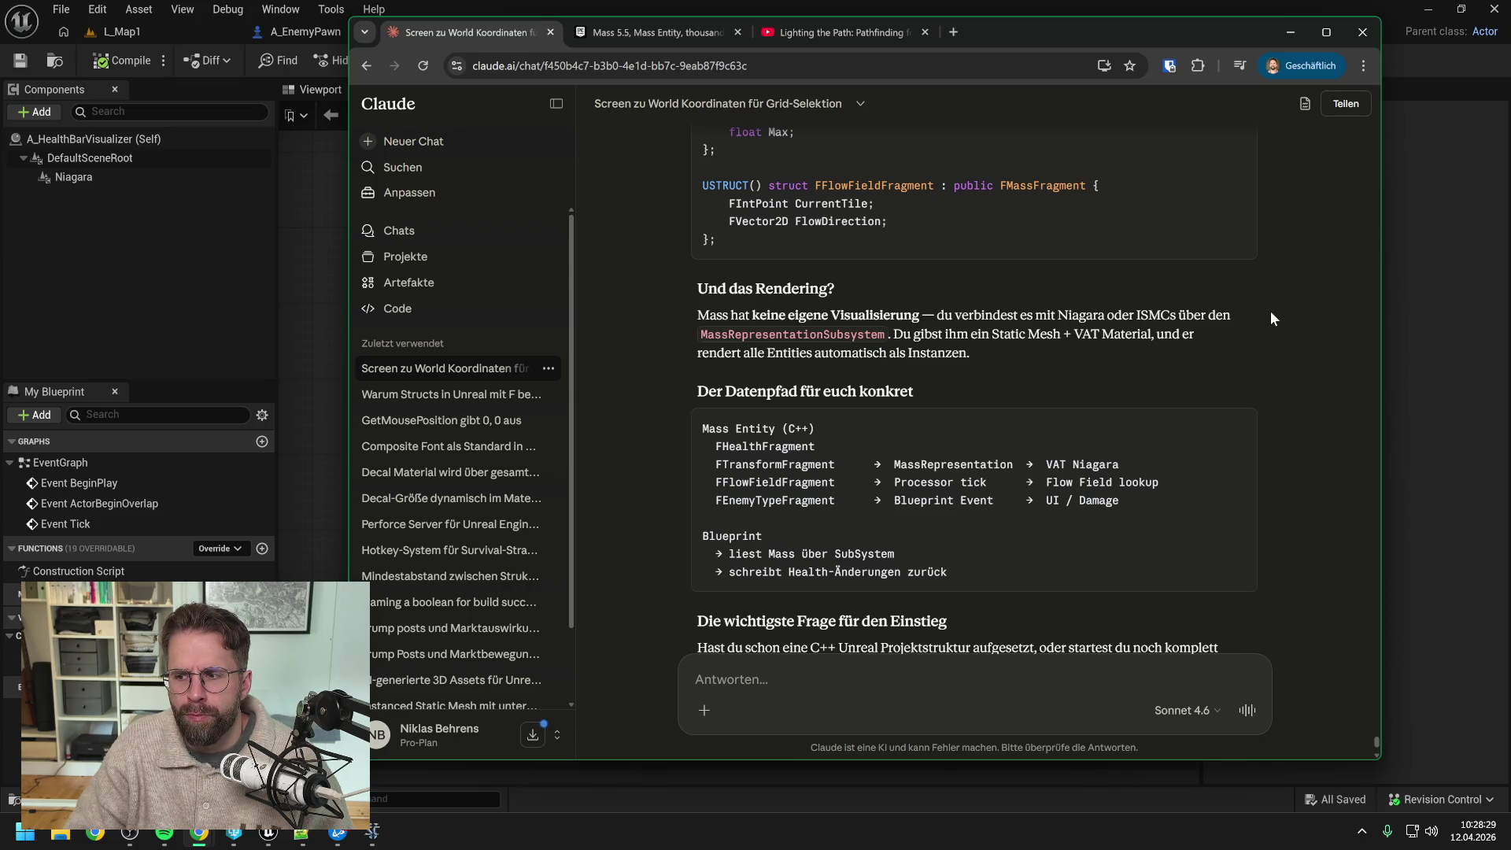
pyautogui.scroll(-2, 1271, 318)
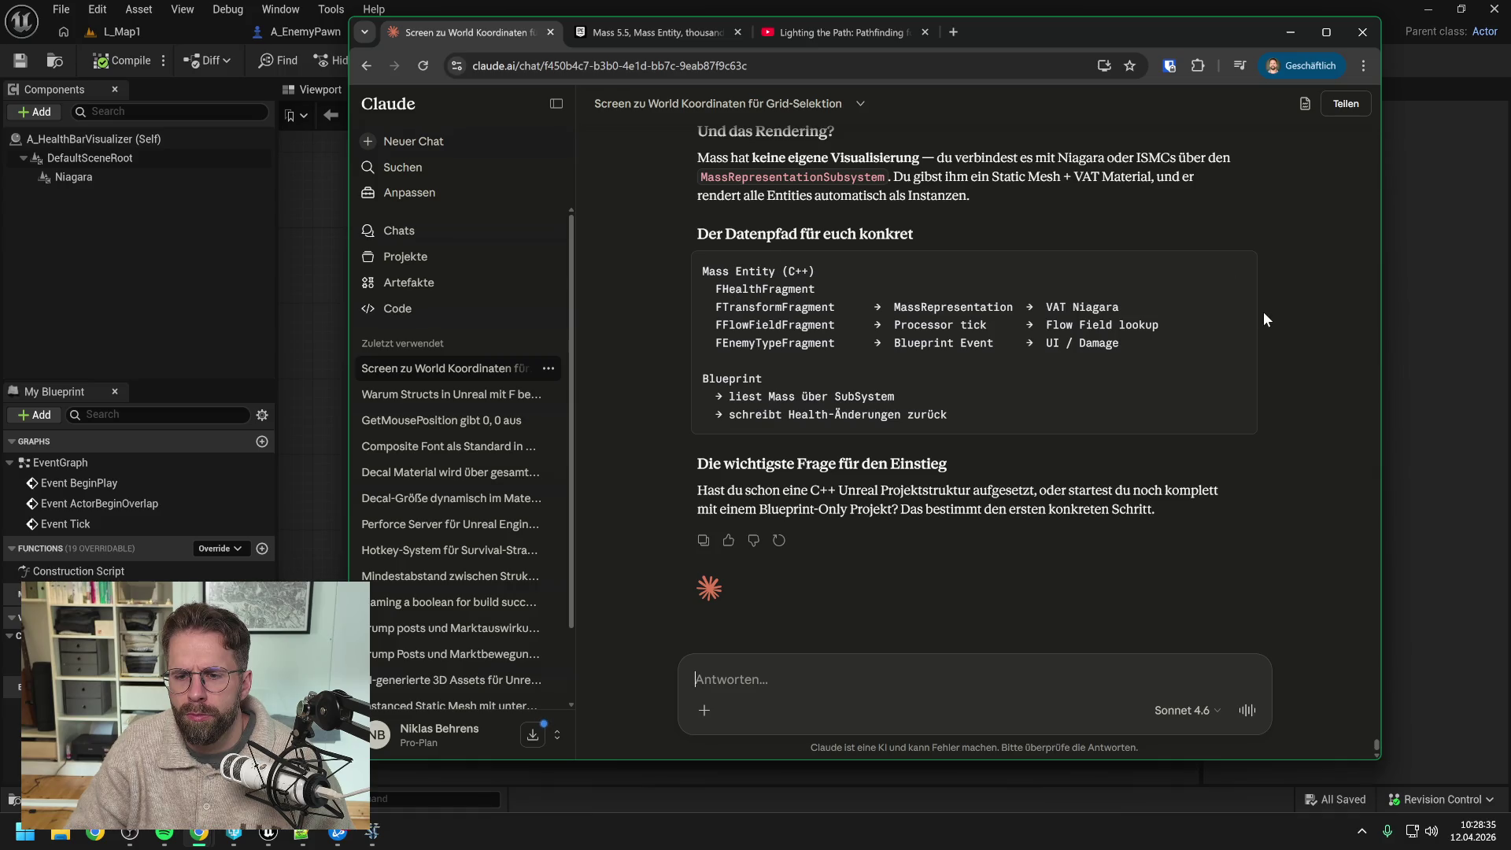
pyautogui.scroll(4, 1263, 312)
pyautogui.scroll(1, 1263, 314)
pyautogui.scroll(-5, 1261, 313)
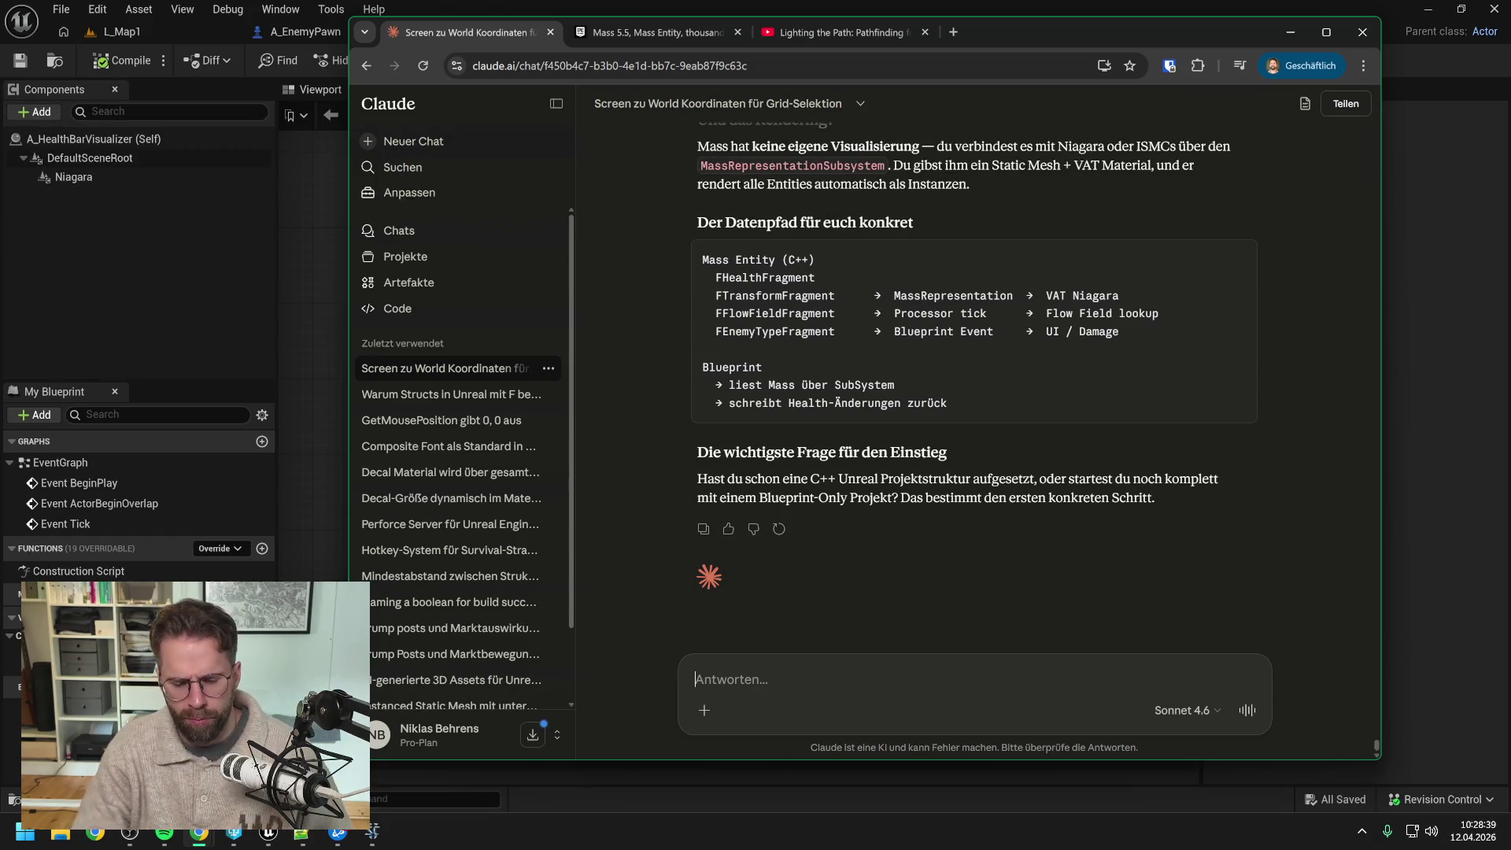
# Step: Ask whether Mass-managed data can be set up 'Mass-ready' in Blueprint and used later in C++
pyautogui.write('Ich hab noch')
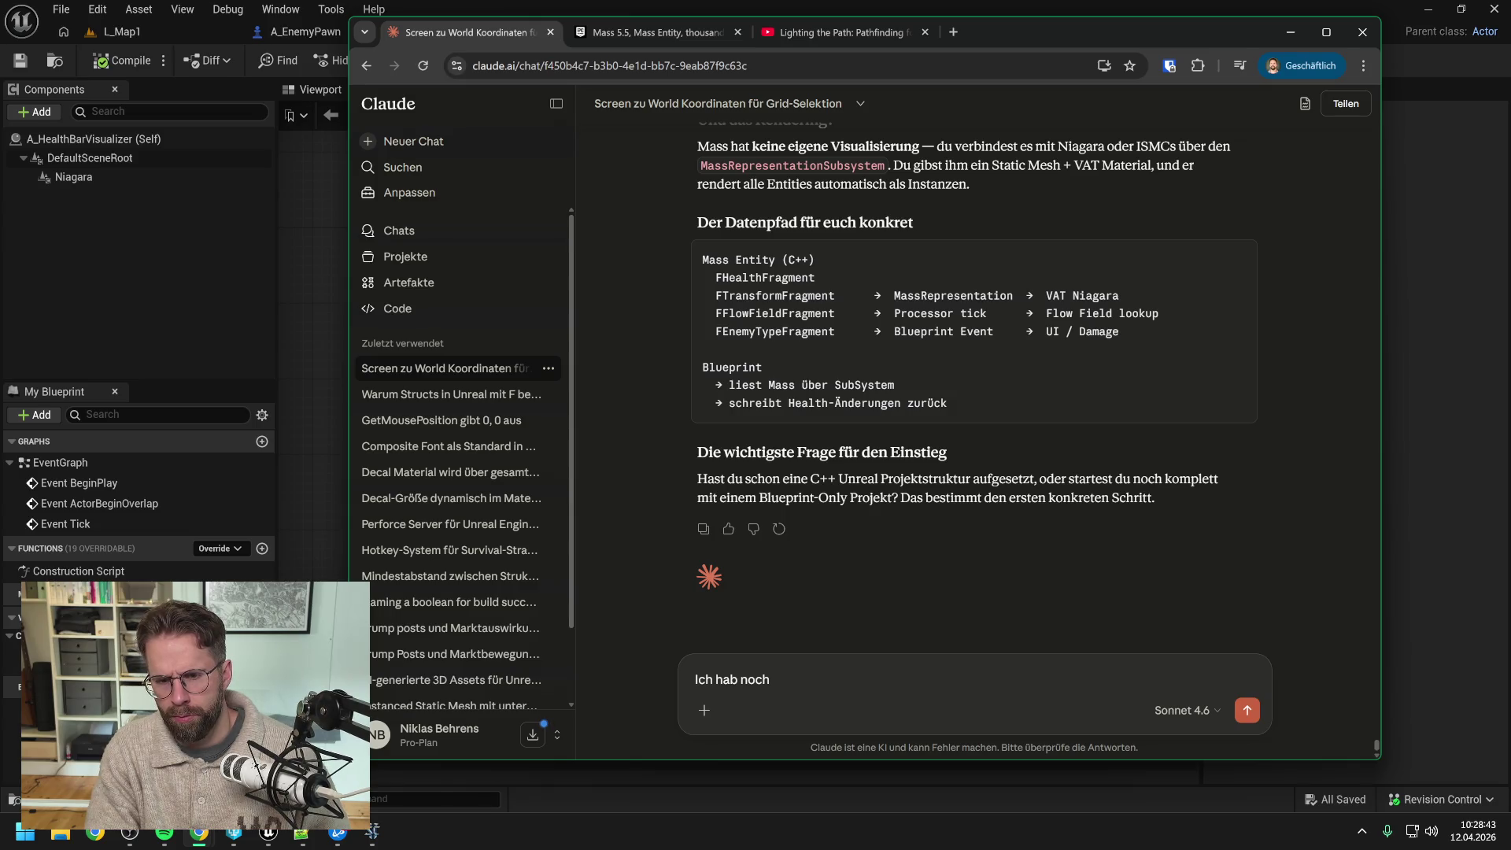
pyautogui.hotkey('ctrl', 'BackSpace')
pyautogui.hotkey('ctrl', 'BackSpace')
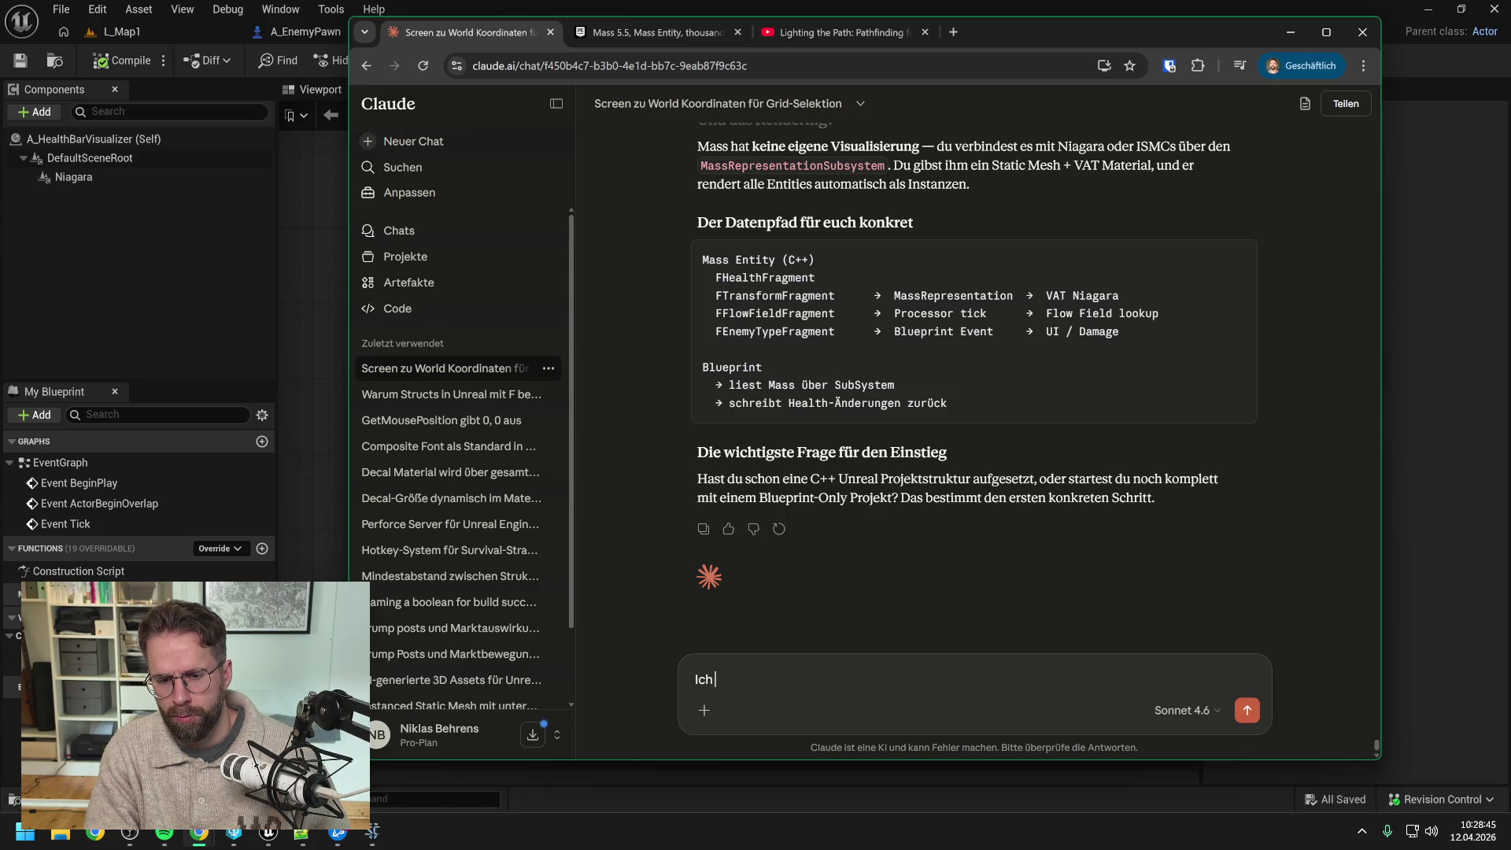
pyautogui.write(' bin ak')
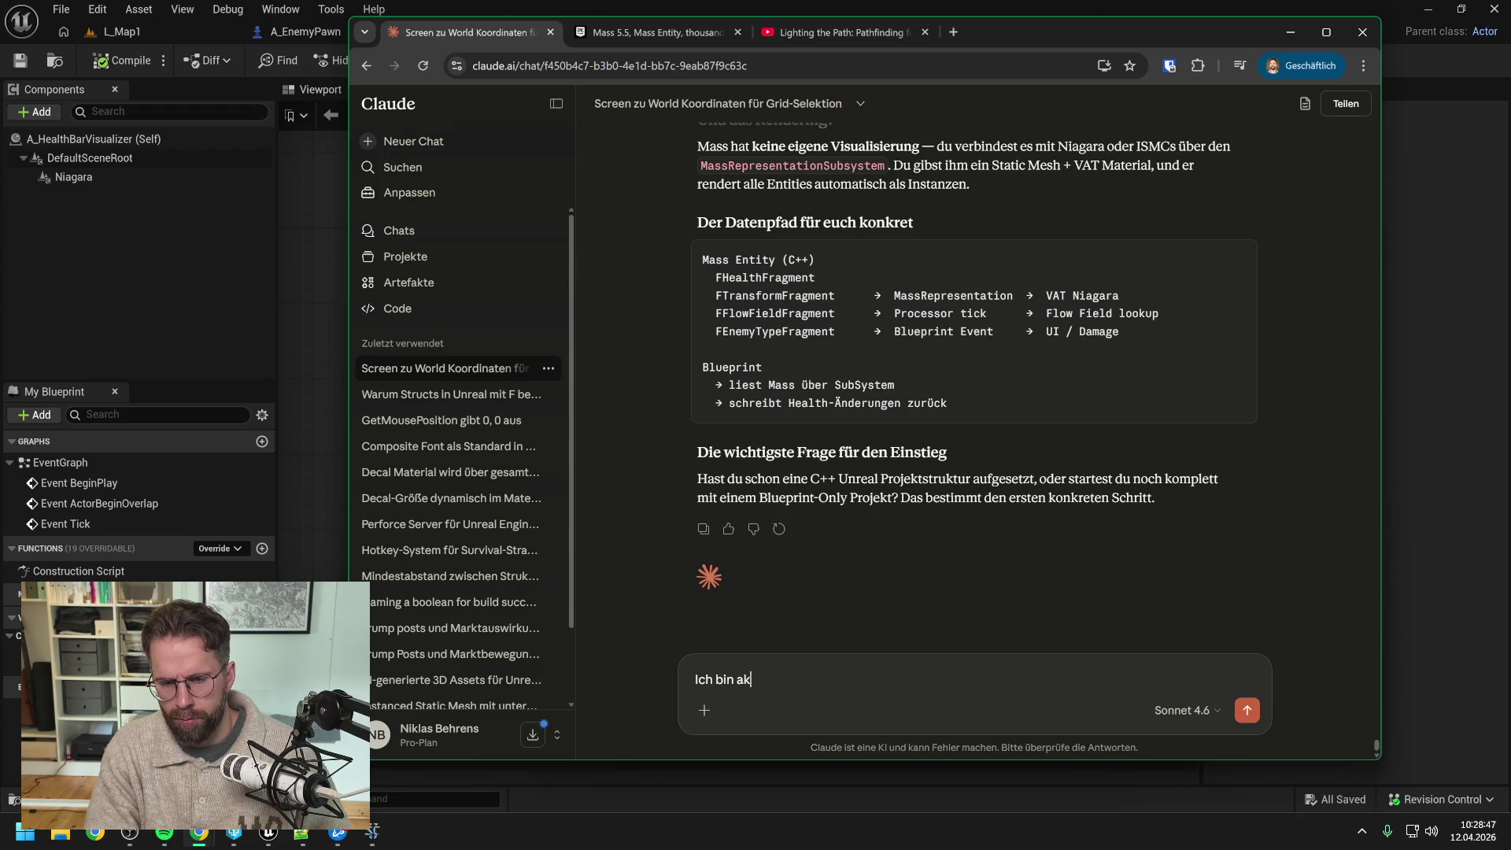
pyautogui.write('tuell in einem Blueprin onl')
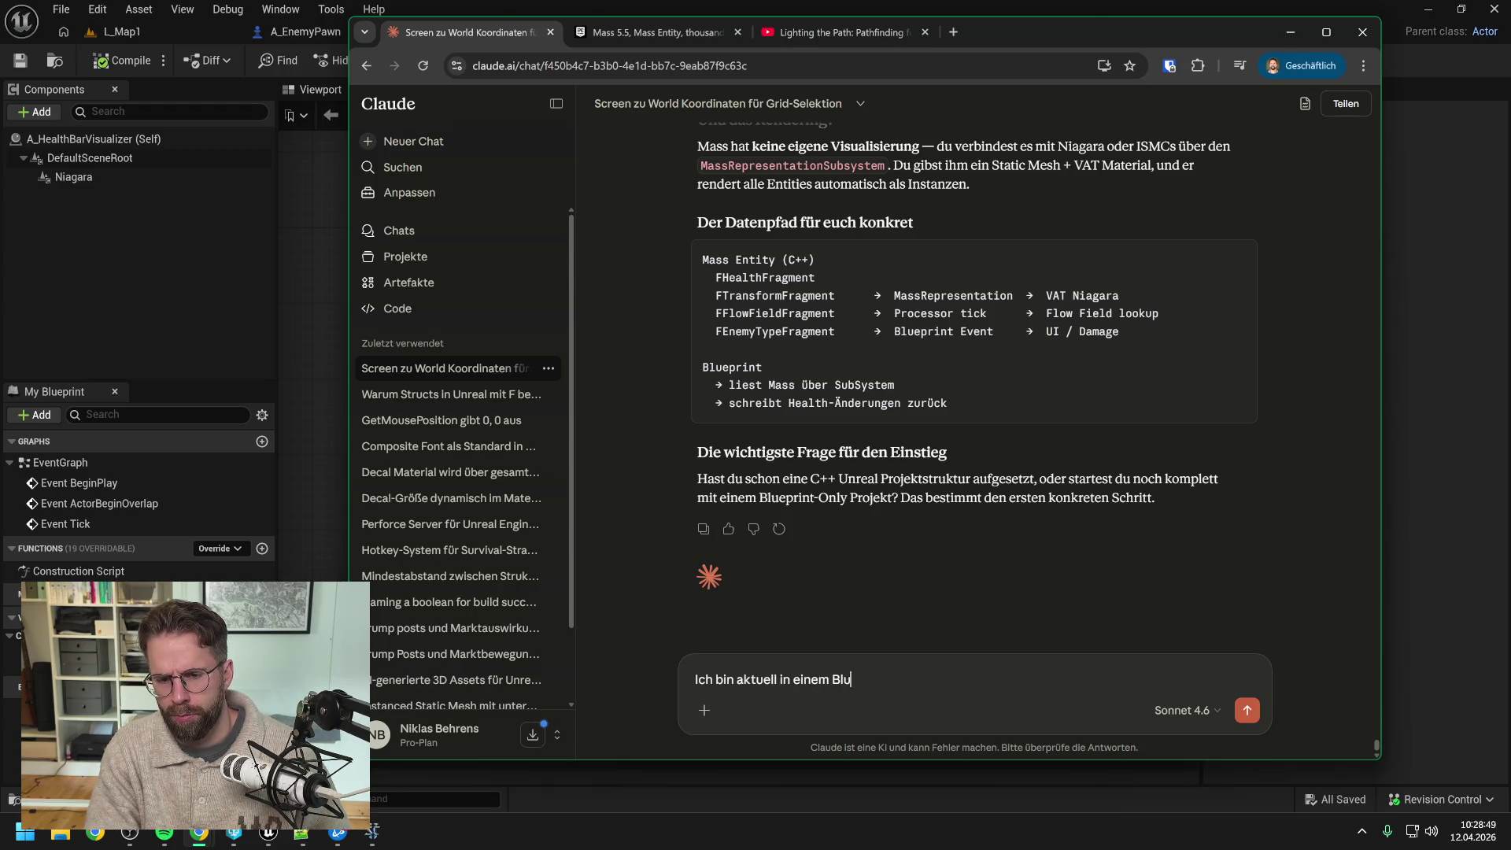
pyautogui.press('BackSpace')
pyautogui.press('BackSpace')
pyautogui.press('BackSpace')
pyautogui.write('t only pr')
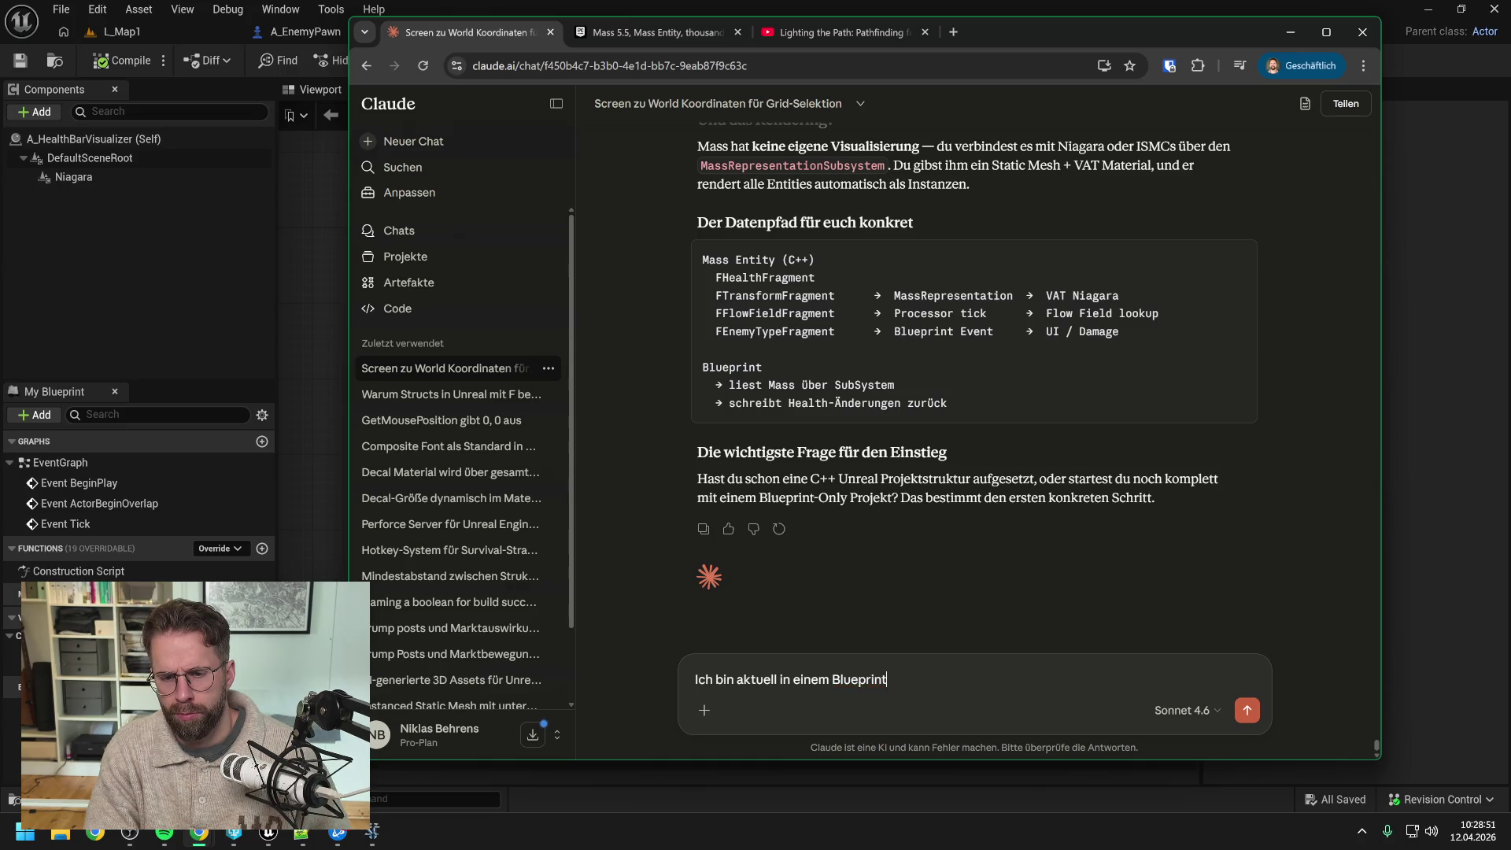
pyautogui.press('BackSpace')
pyautogui.press('BackSpace')
pyautogui.write('Projekt')
pyautogui.press('BackSpace')
pyautogui.press('BackSpace')
pyautogui.press('BackSpace')
pyautogui.write('Pro')
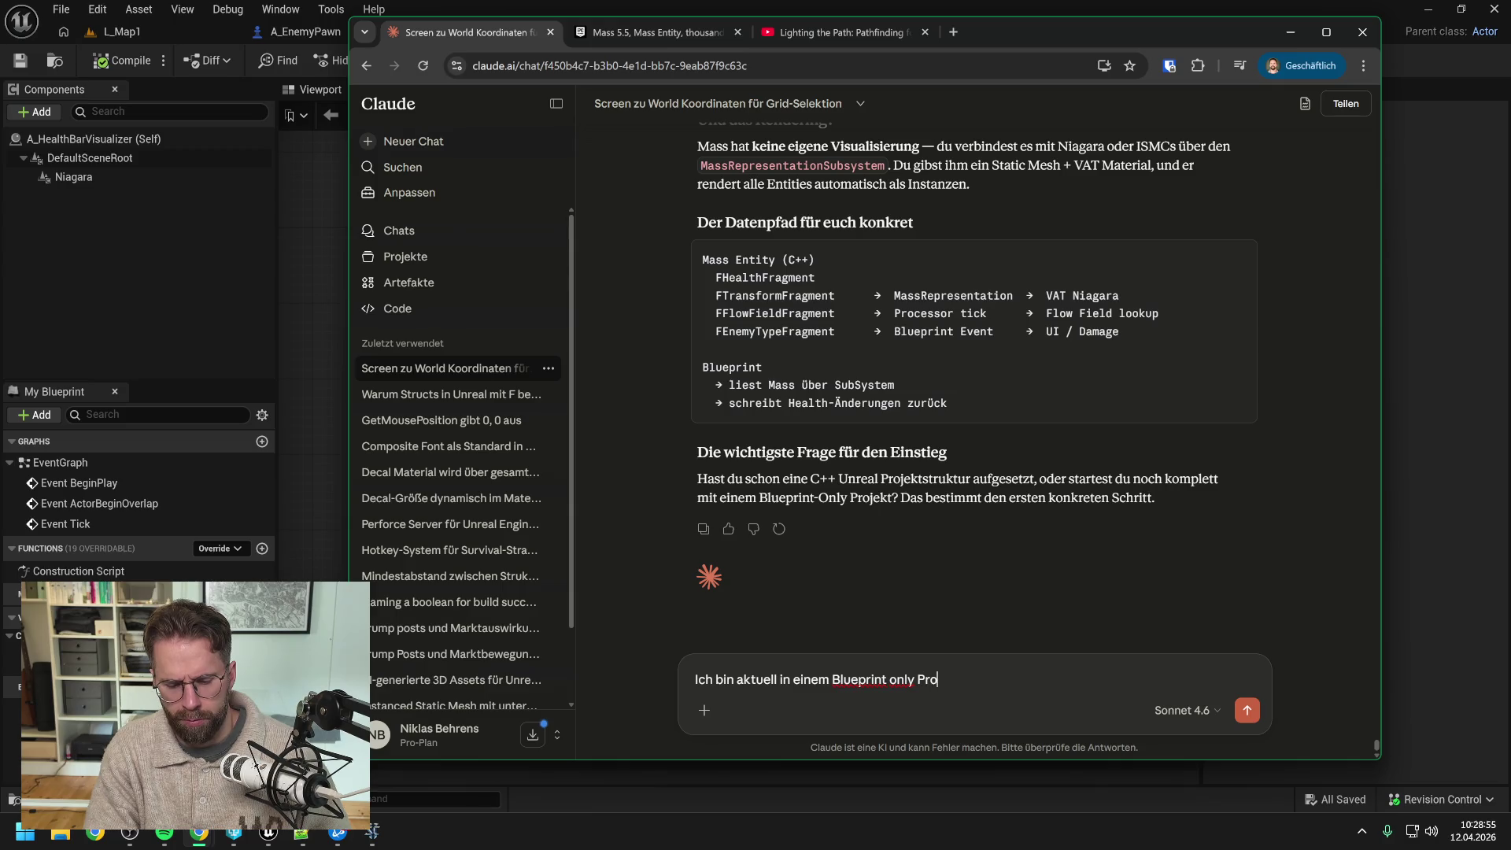
pyautogui.write('jekt. B')
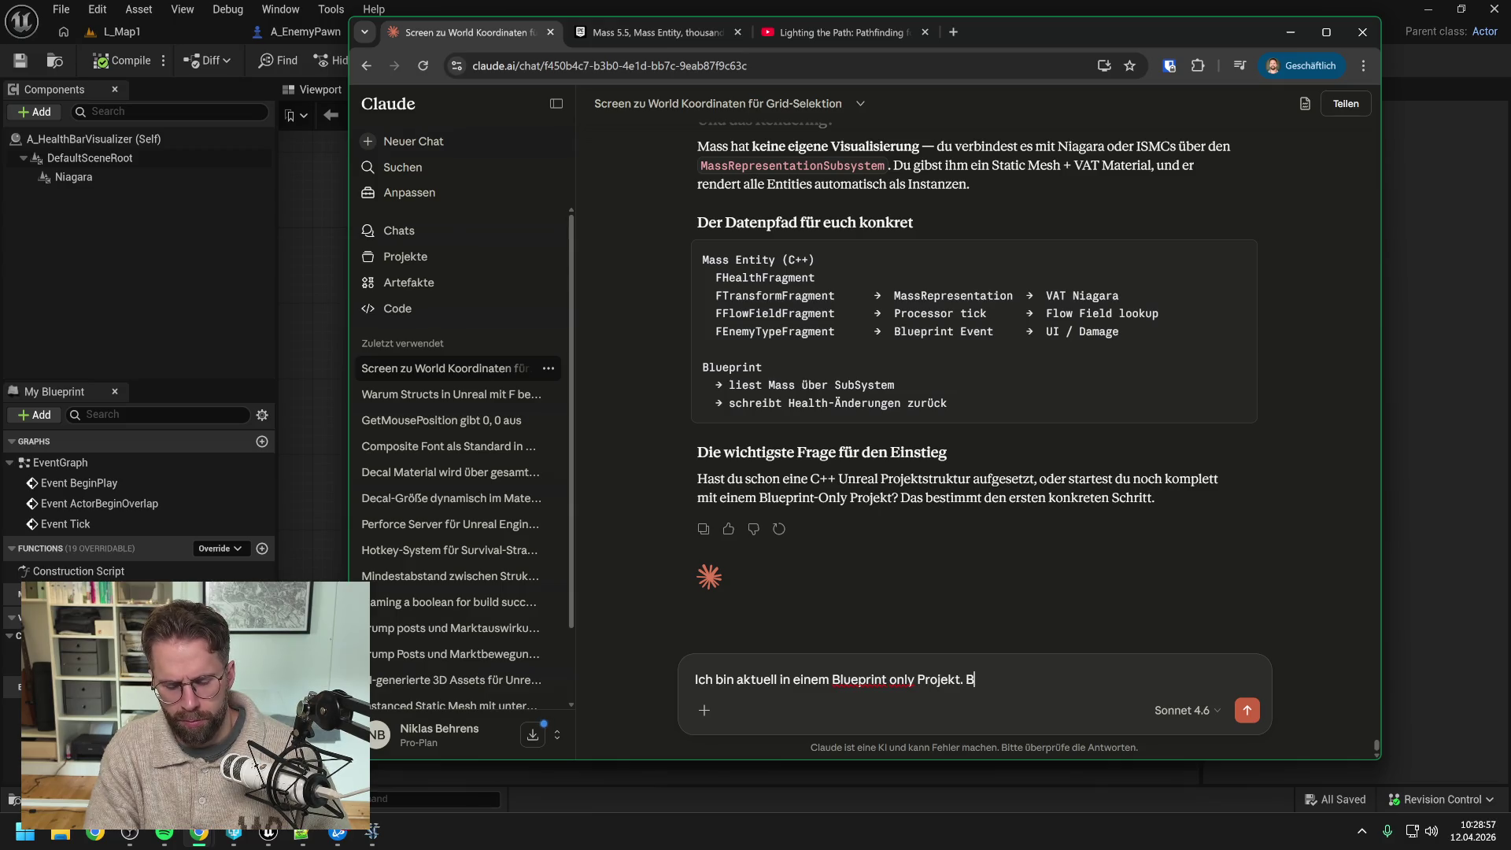
pyautogui.write('evor wir mit Mass')
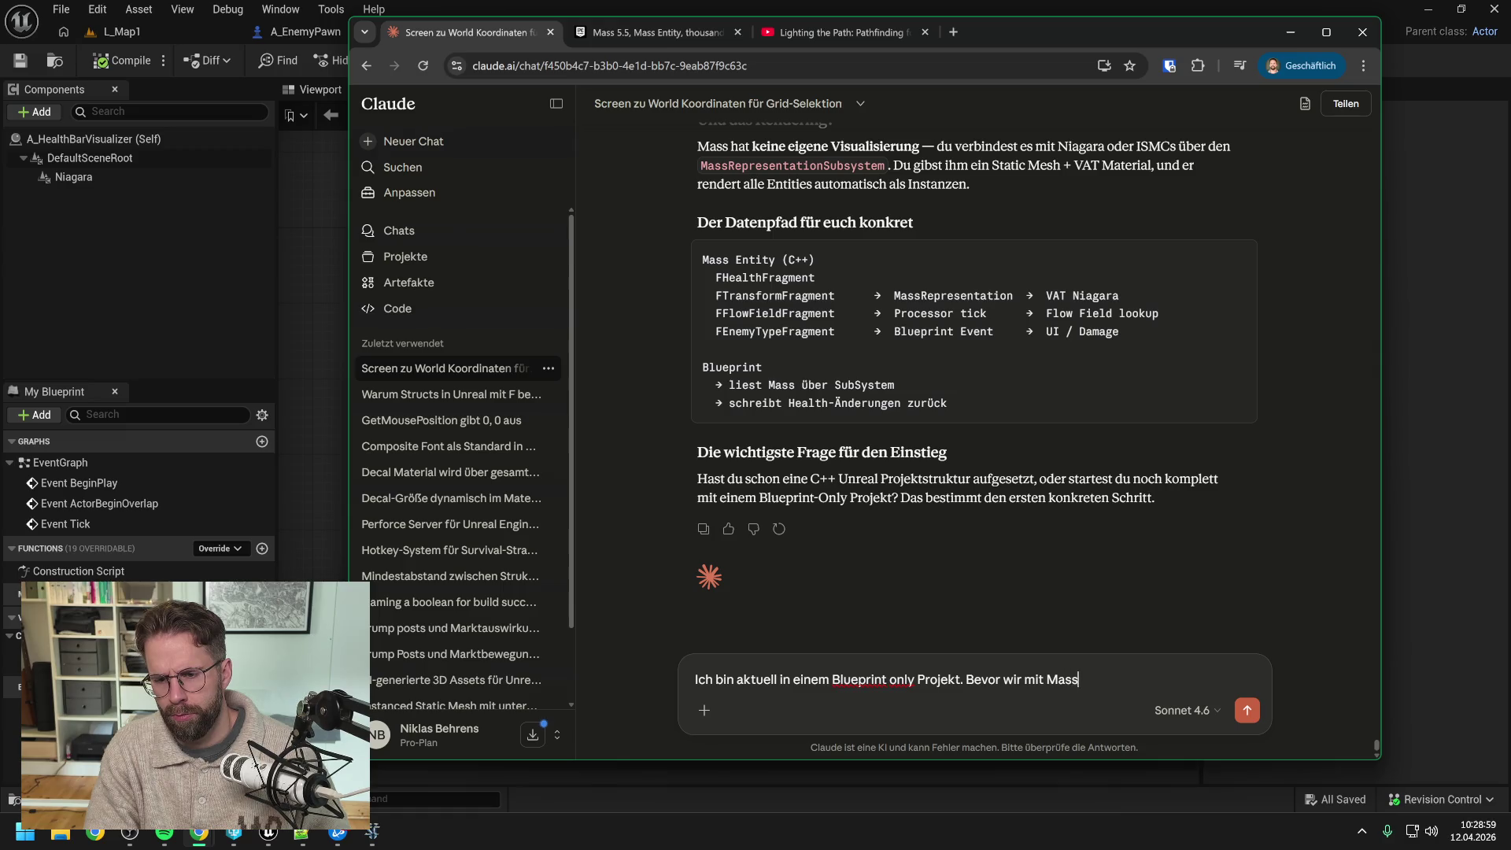
pyautogui.write(' starten: Kann ich die ')
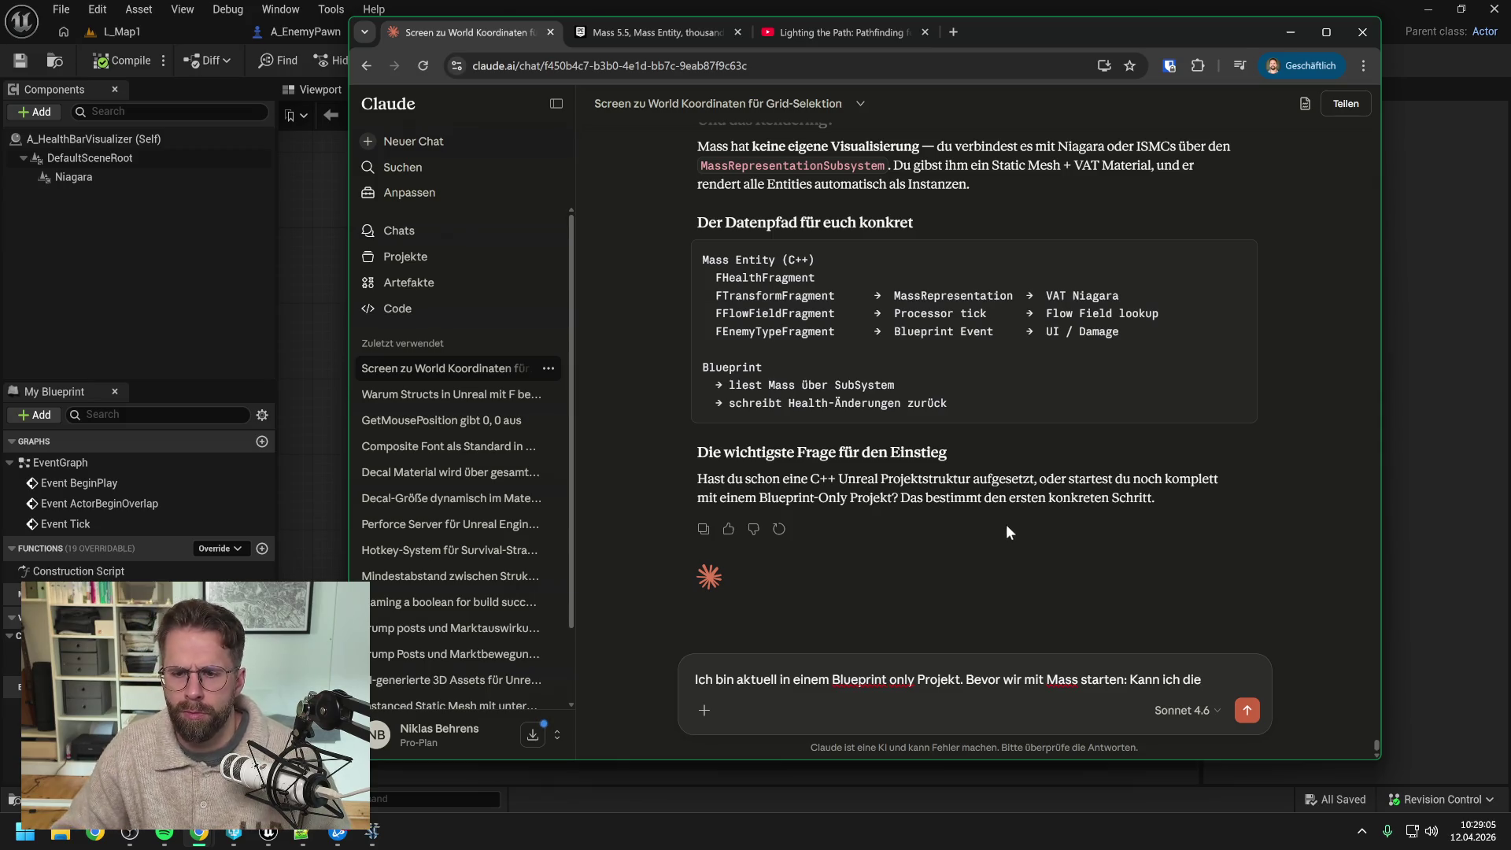
pyautogui.write('Daten')
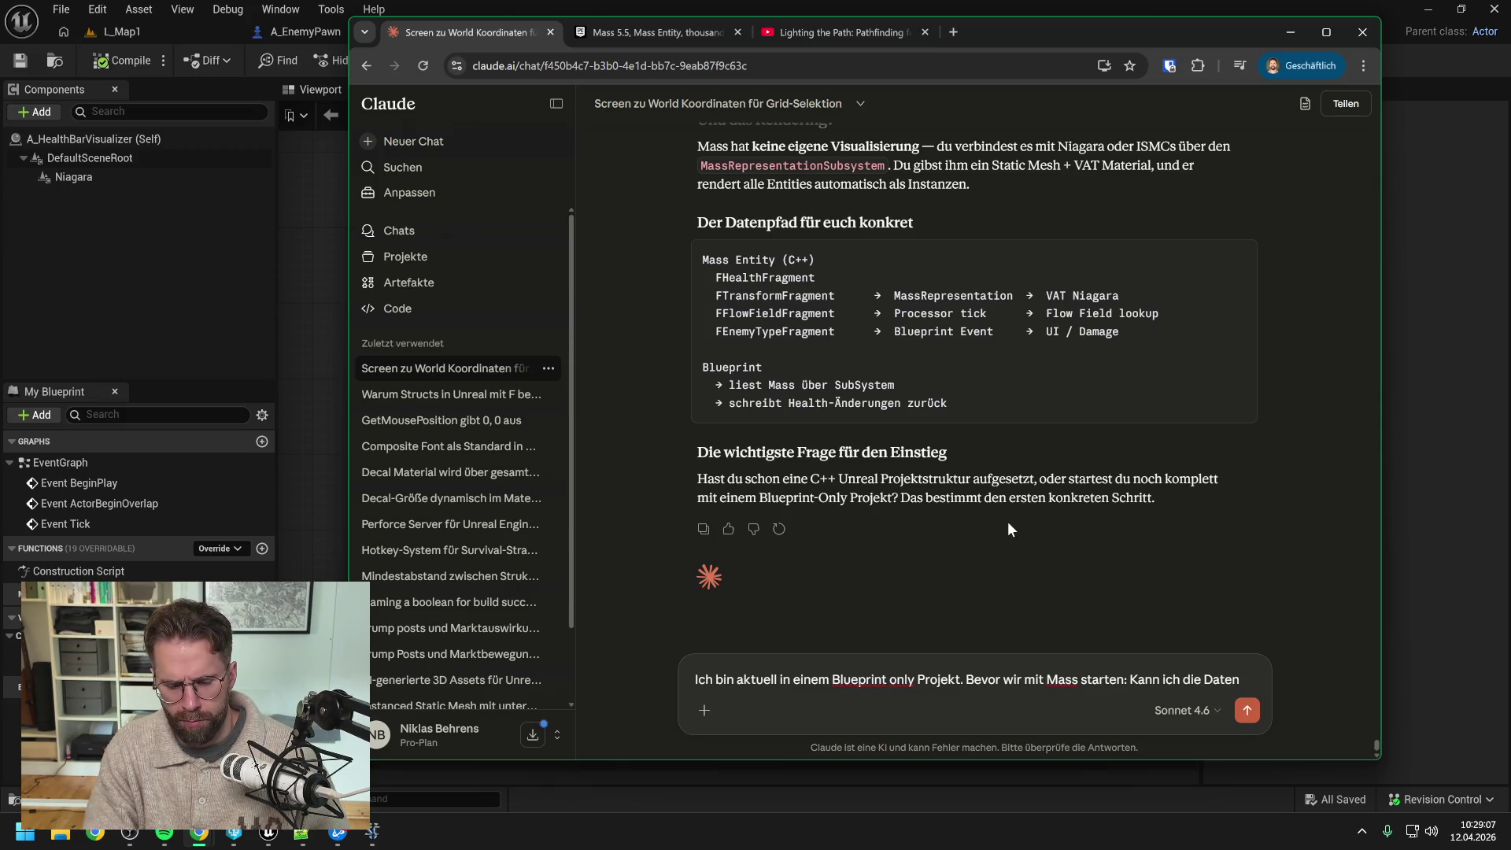
pyautogui.write(', die von Maxx g')
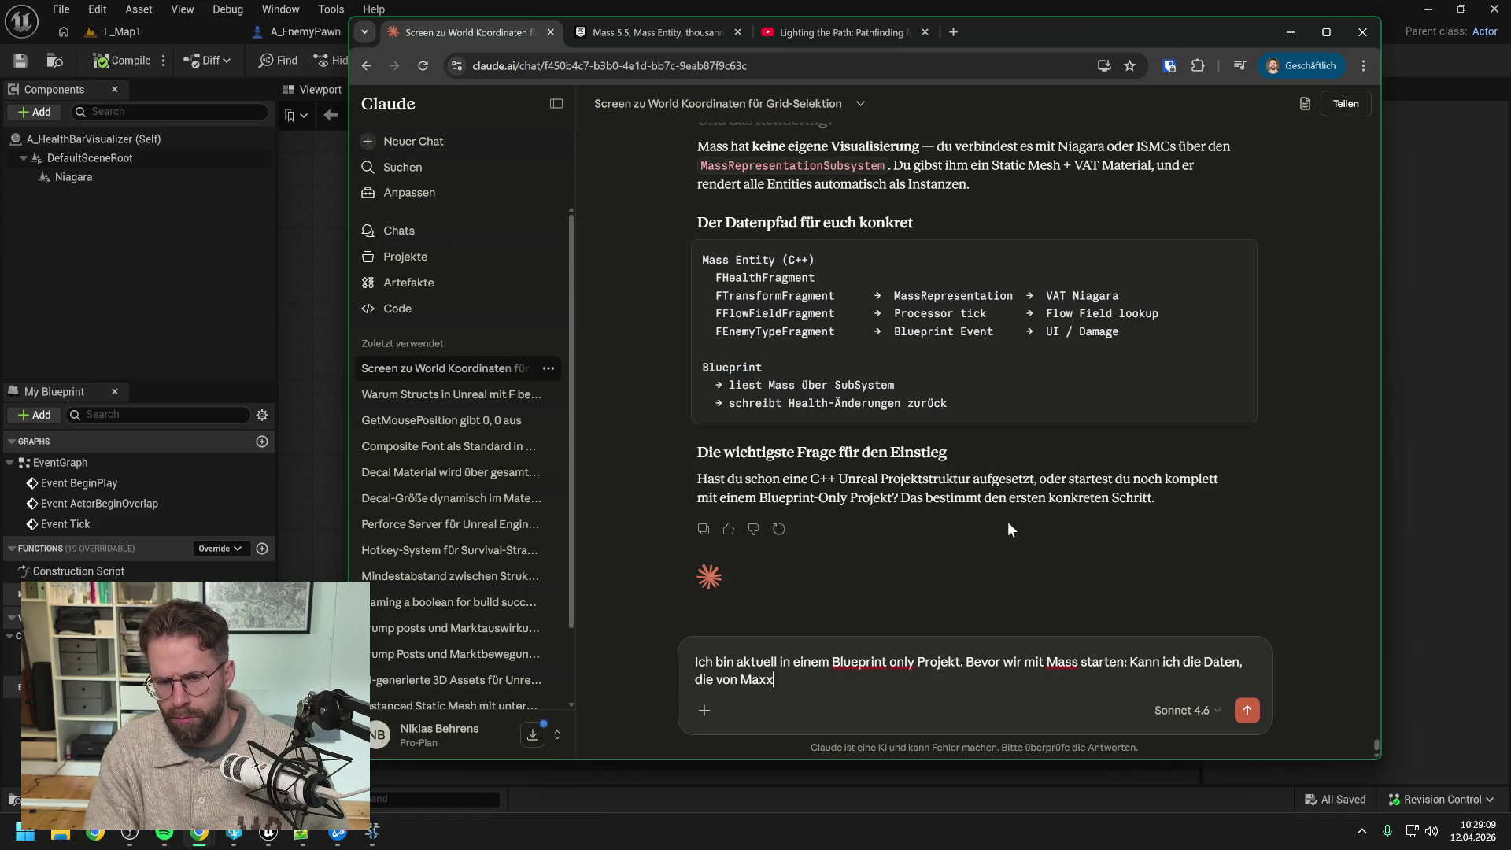
pyautogui.press('BackSpace')
pyautogui.press('BackSpace')
pyautogui.press('BackSpace')
pyautogui.write('ss gaman')
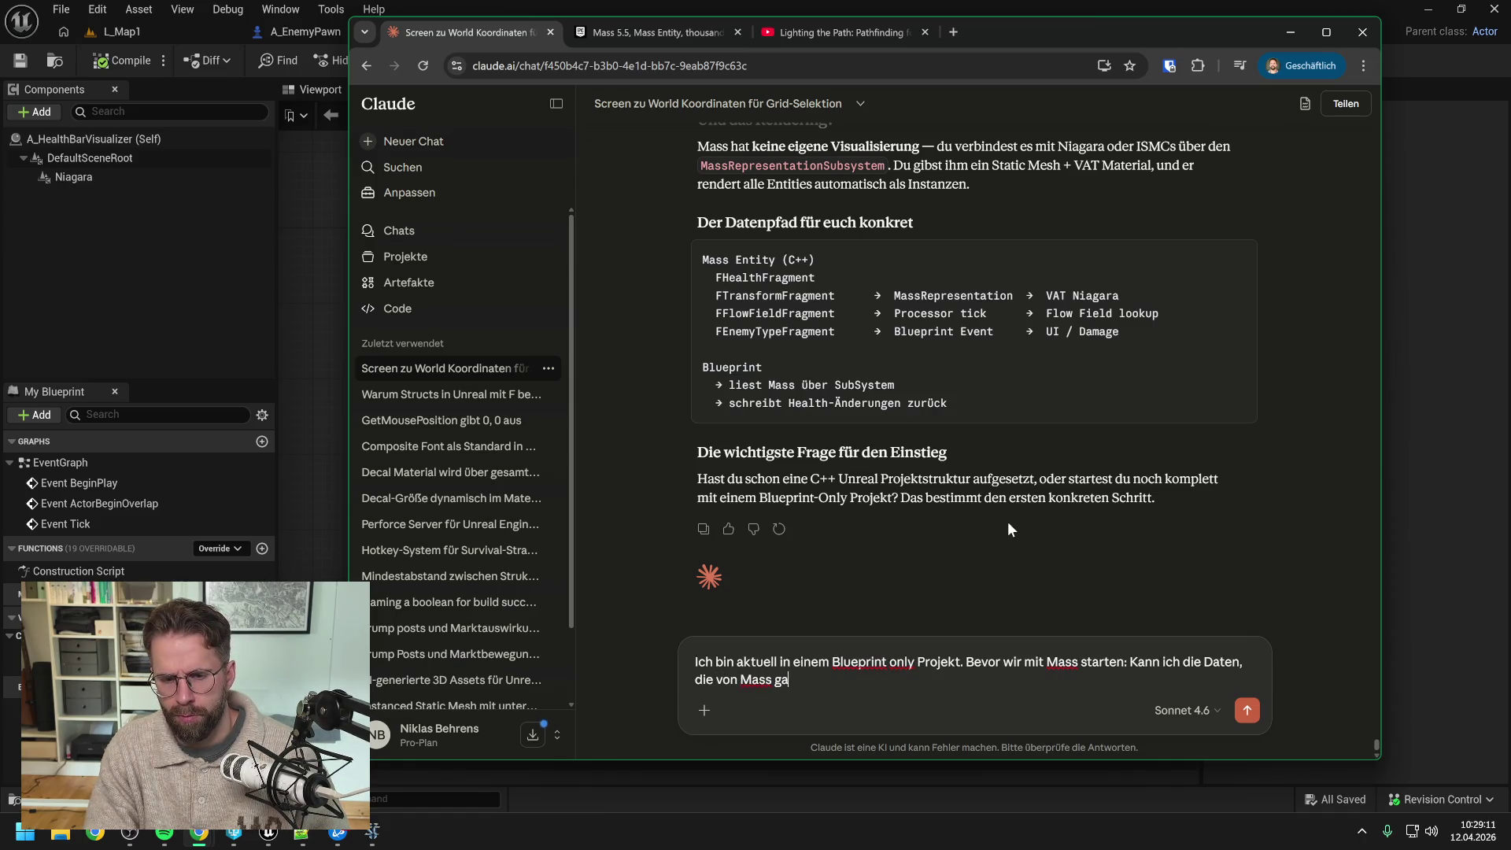
pyautogui.press('BackSpace')
pyautogui.press('BackSpace')
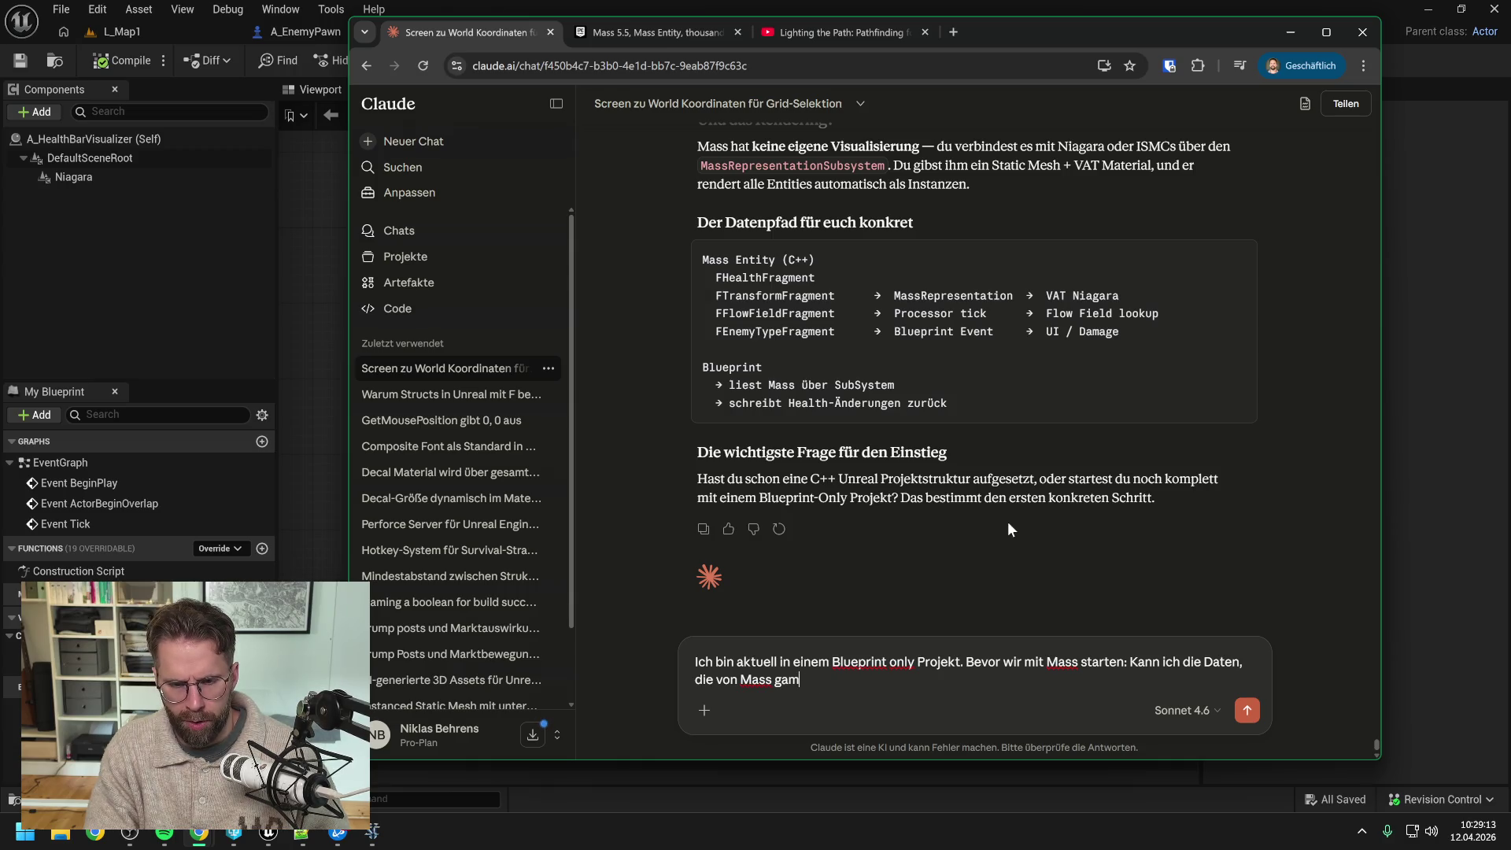
pyautogui.press('BackSpace')
pyautogui.write('emach')
pyautogui.press('BackSpace')
pyautogui.press('BackSpace')
pyautogui.write('aged')
pyautogui.press('BackSpace')
pyautogui.press('BackSpace')
pyautogui.press('BackSpace')
pyautogui.write('naged werd')
pyautogui.write('en auch')
pyautogui.write(' "Nass"')
pyautogui.press('BackSpace')
pyautogui.press('BackSpace')
pyautogui.press('BackSpace')
pyautogui.write('Maxx')
pyautogui.press('BackSpace')
pyautogui.press('BackSpace')
pyautogui.write('ss-ready" in Blu')
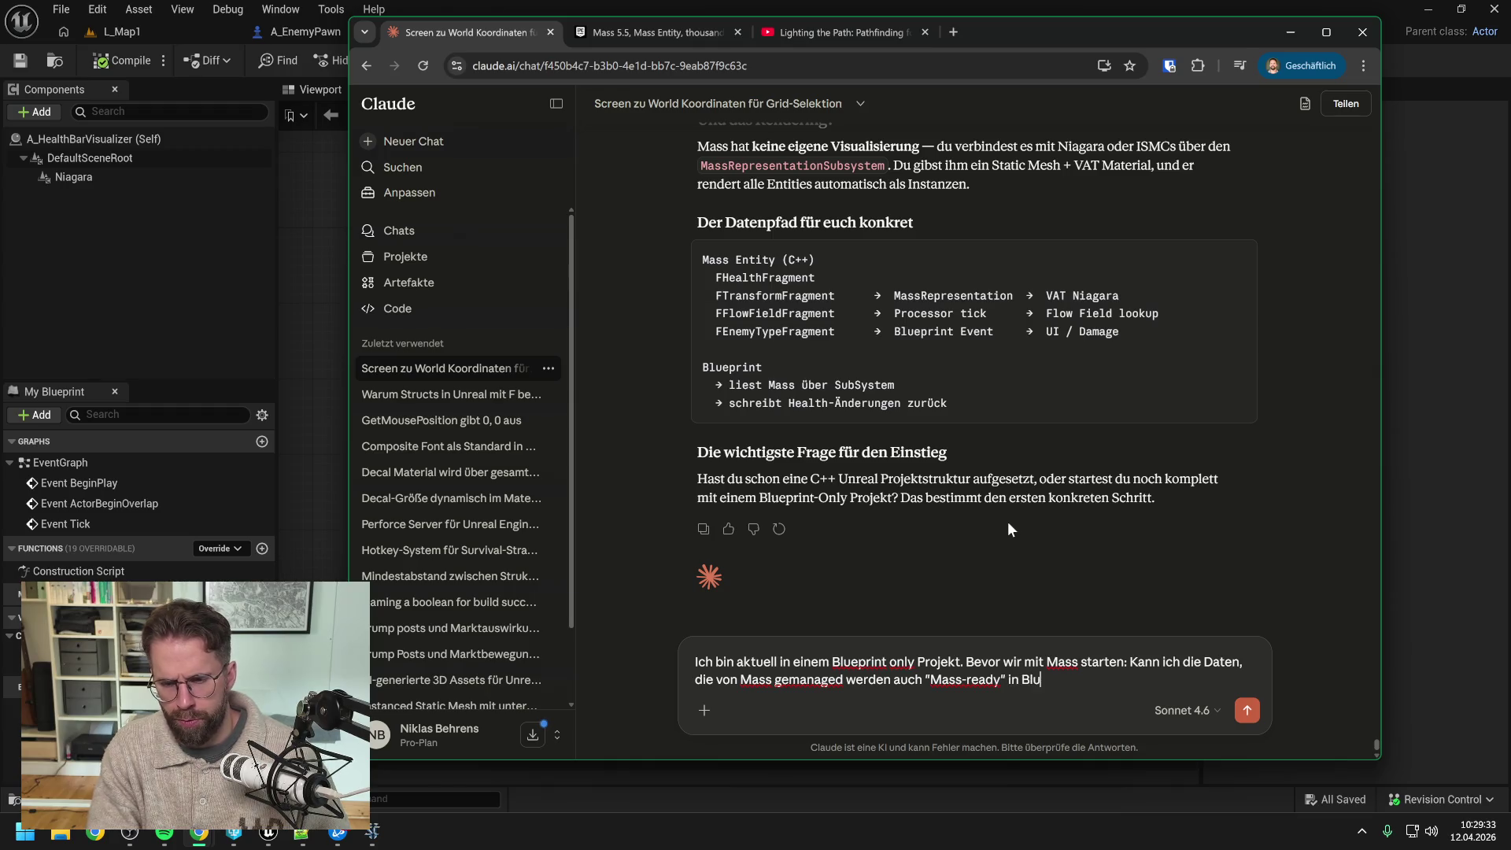
pyautogui.write('eprint anlegen')
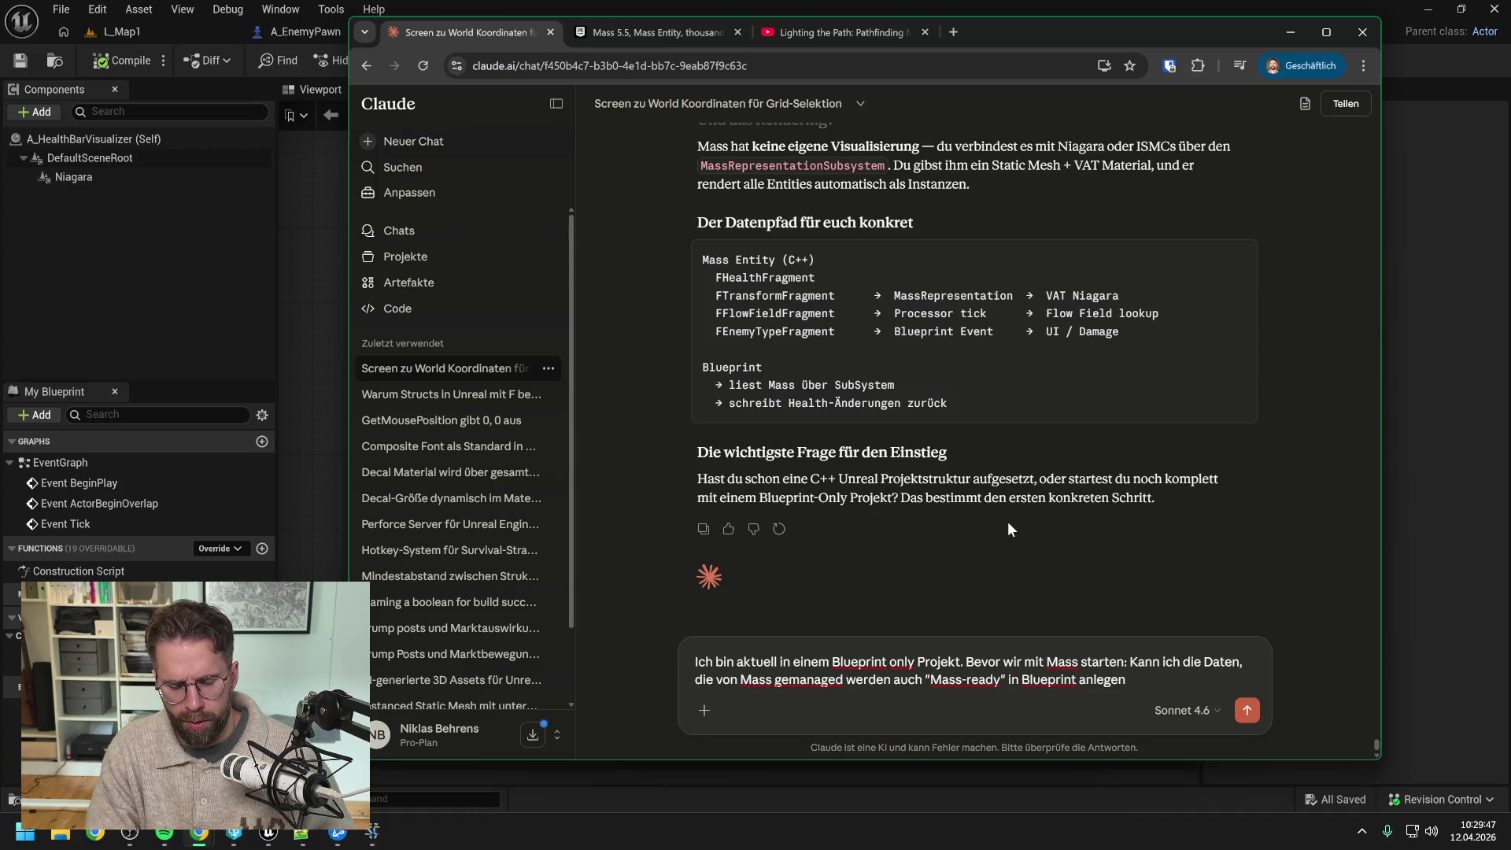
pyautogui.write(',')
pyautogui.press('BackSpace')
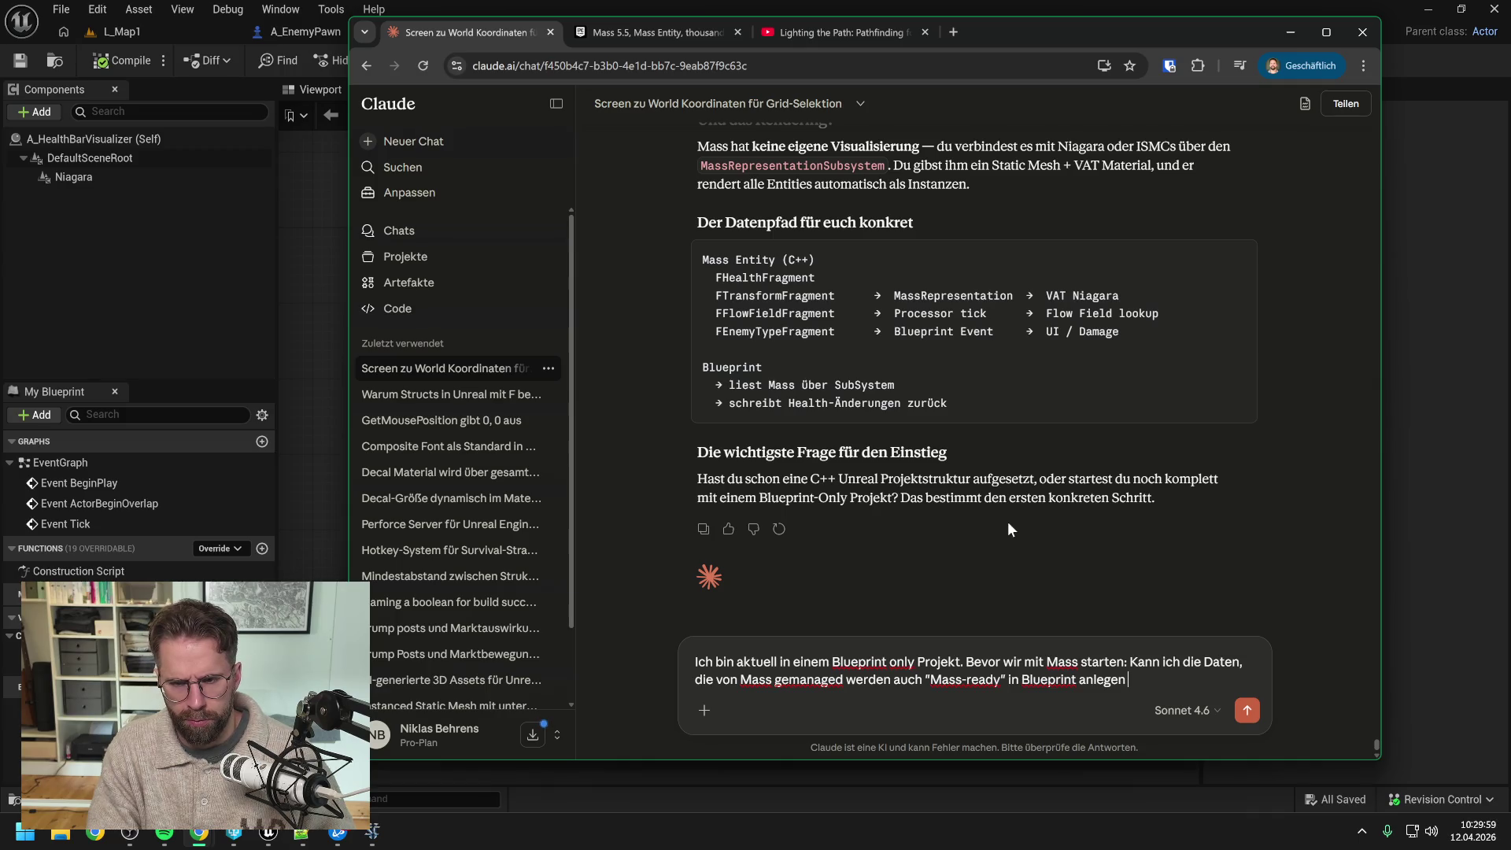
pyautogui.write('und später')
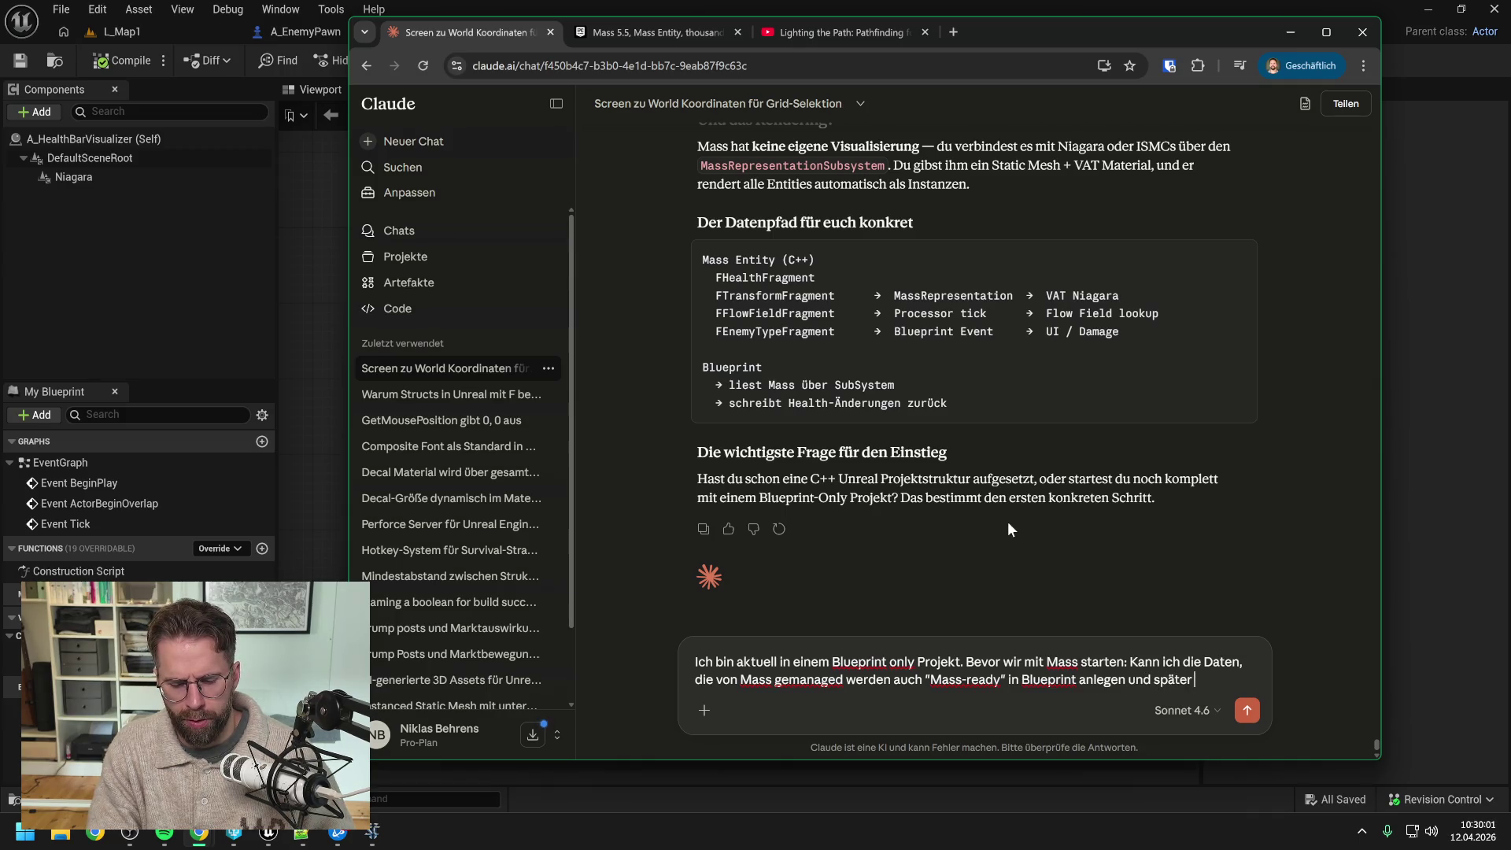
pyautogui.write(' in C++ verwerten?')
pyautogui.press('Return')
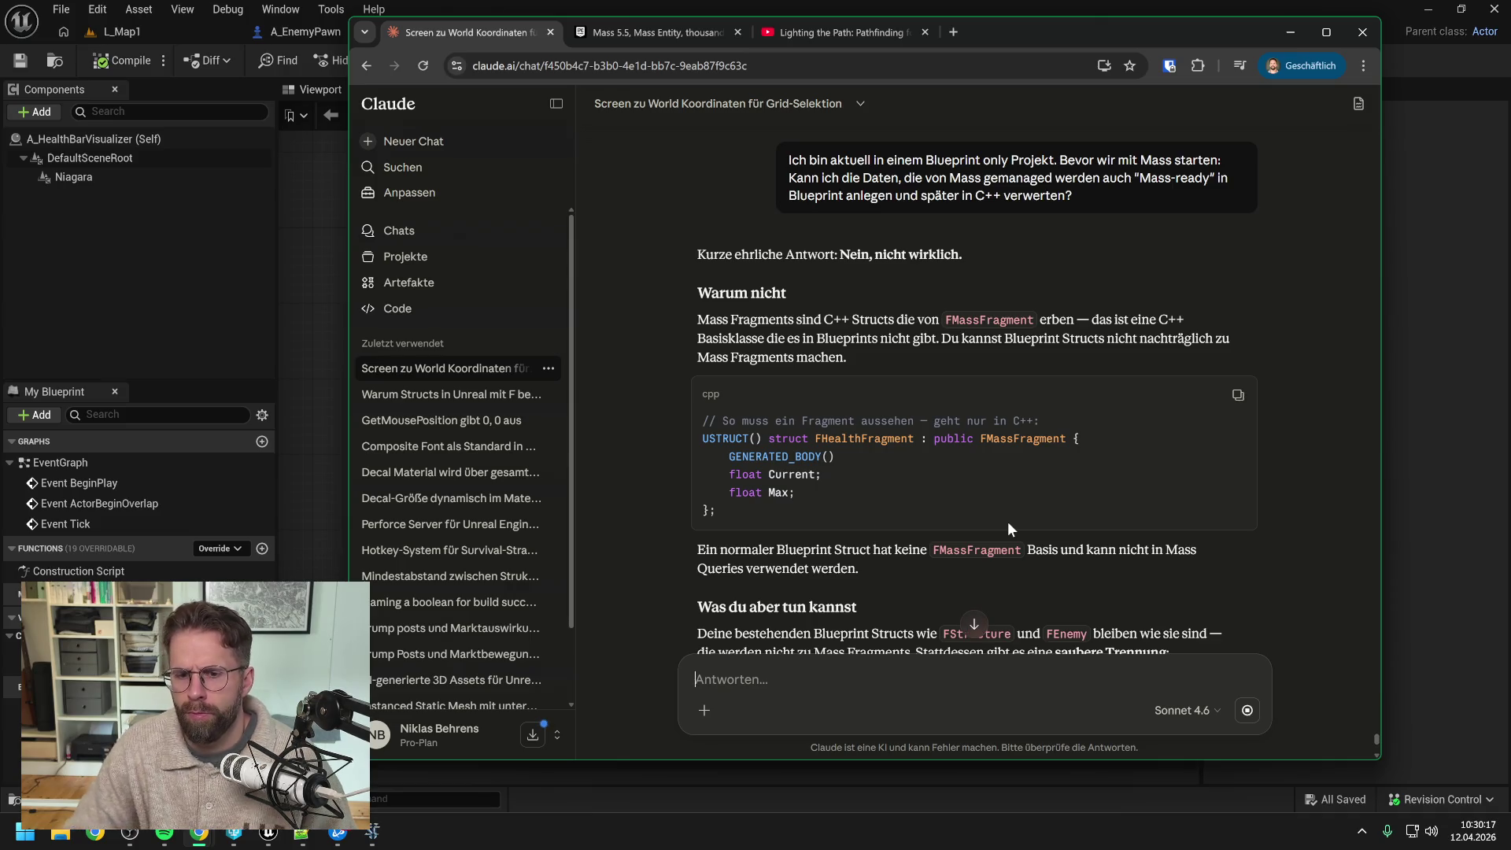
# Step: Read down to Claude's recommendation to convert to C++ with an empty GameInstance or Subsystem
pyautogui.scroll(-2, 1141, 410)
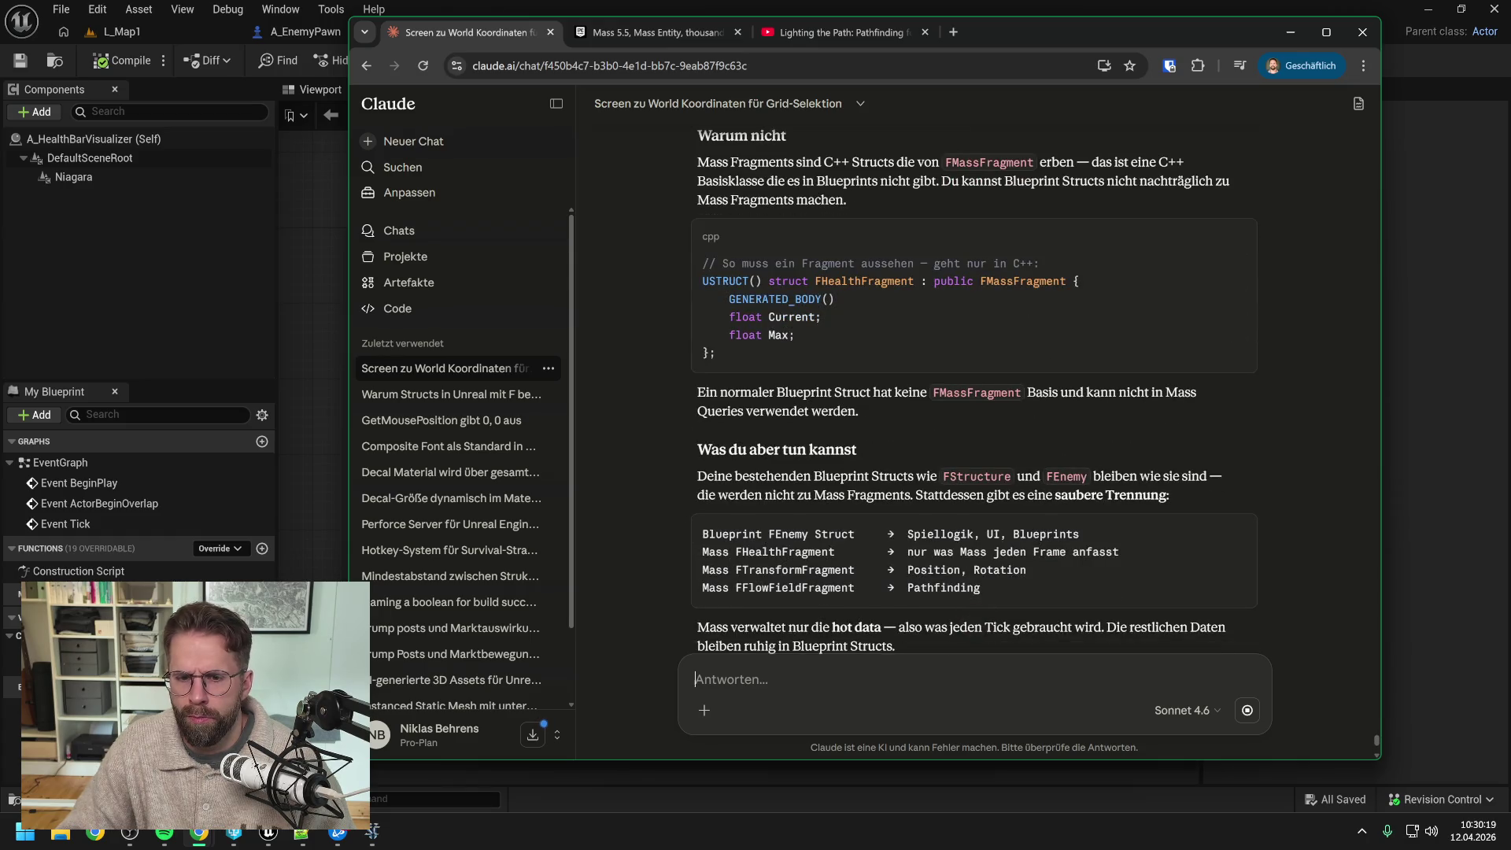
pyautogui.scroll(-2, 1150, 389)
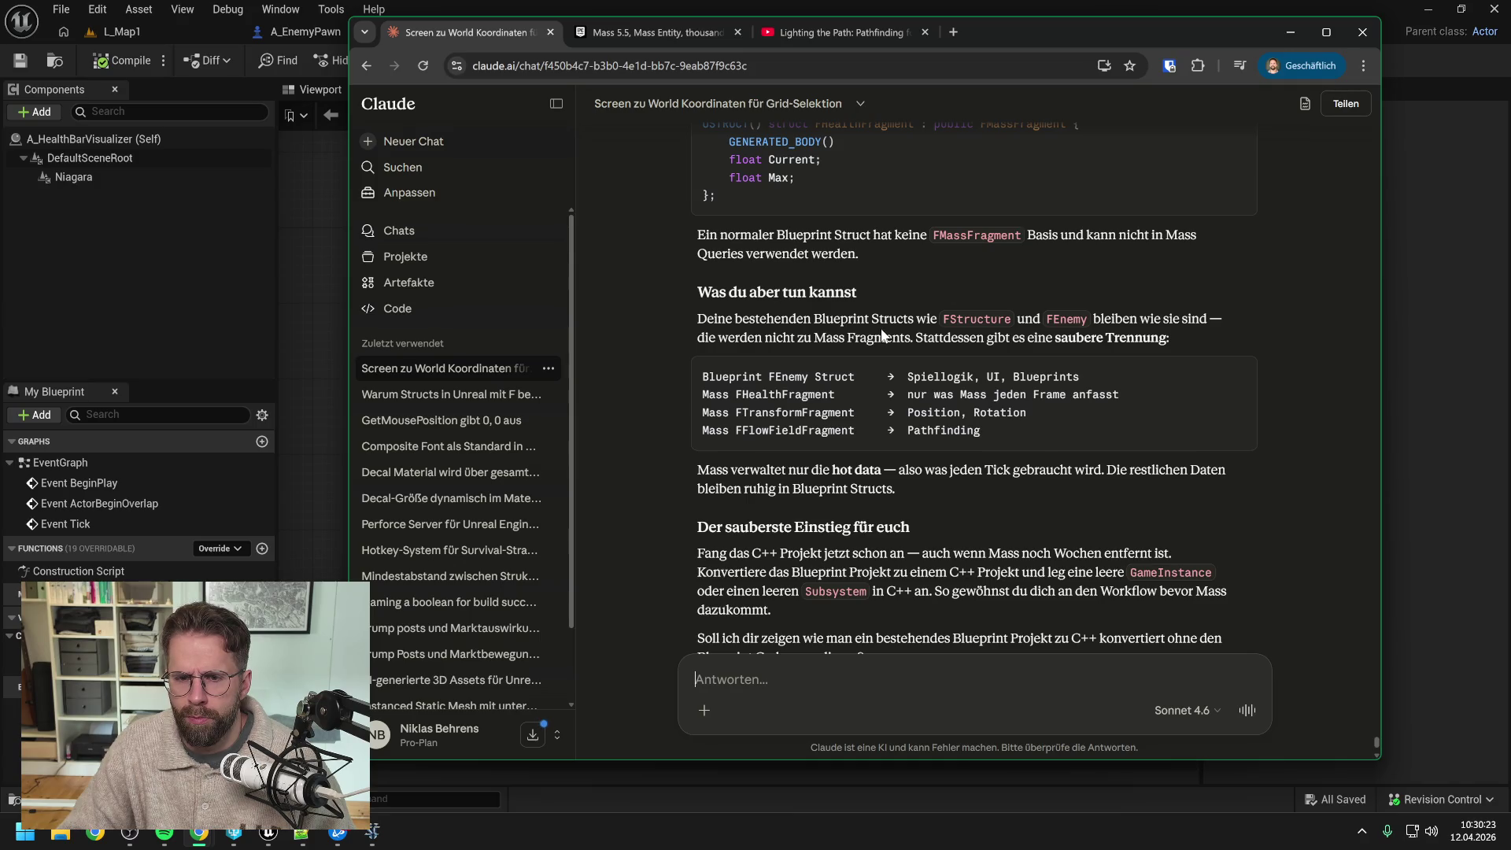
pyautogui.scroll(-1, 904, 293)
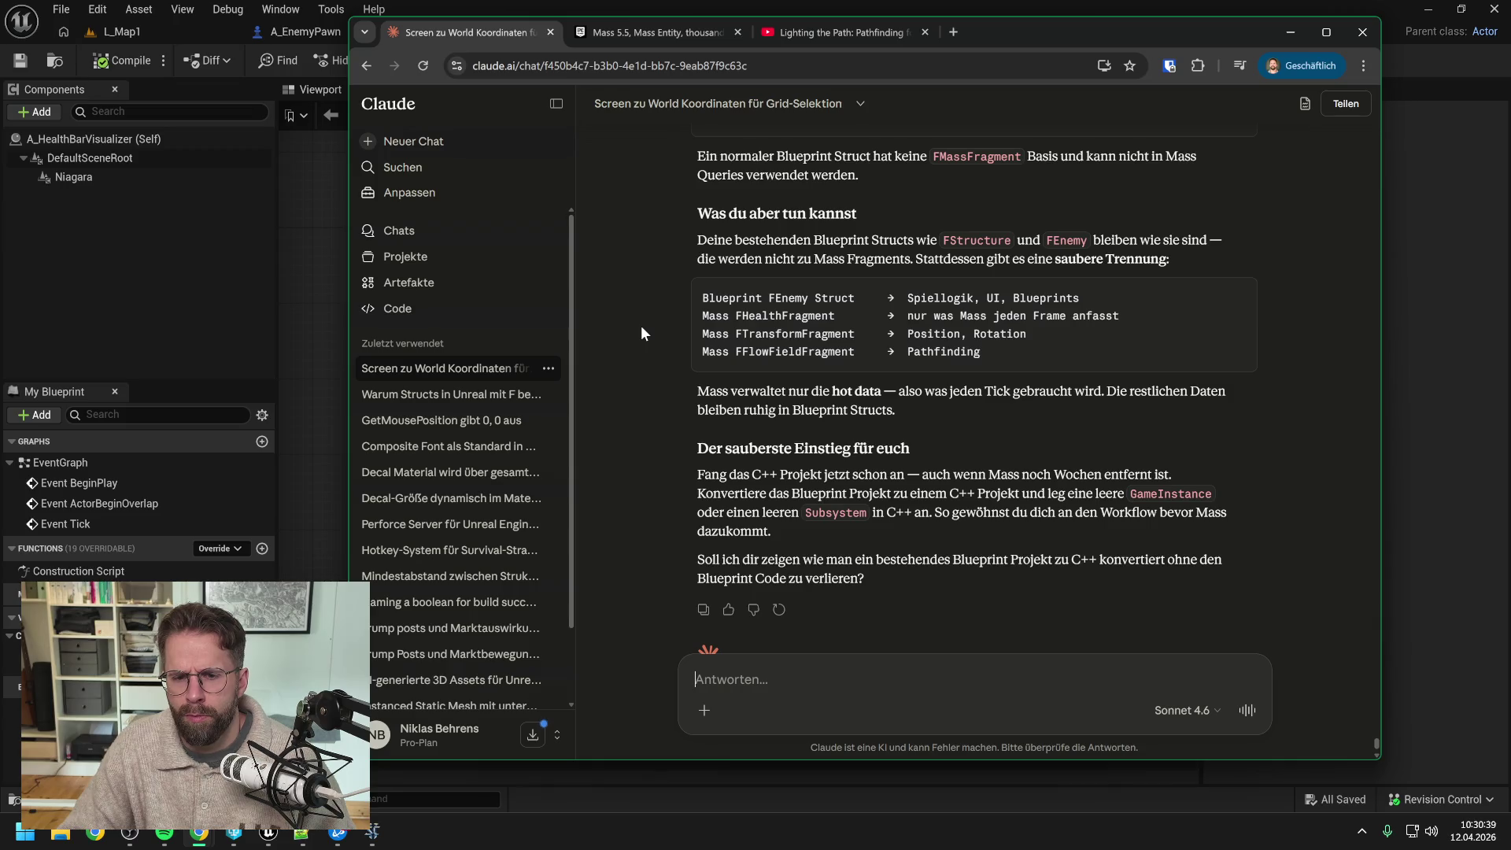
pyautogui.scroll(-1, 642, 333)
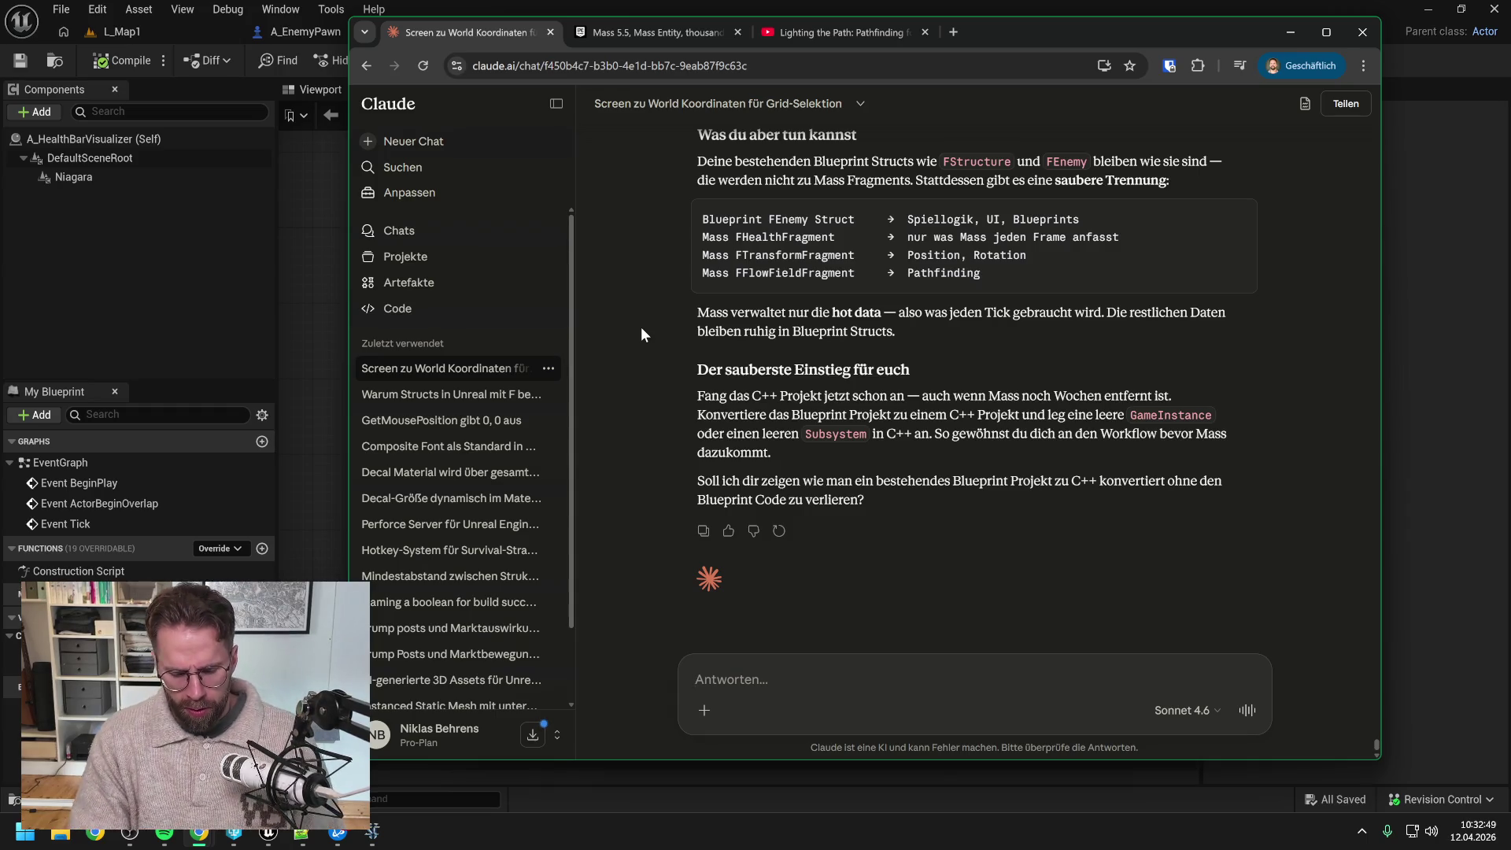
# Step: Ask whether showing and hiding Unit and Structure HealthBars runs through Mass or is a separate system
pyautogui.write('Bevor wir star')
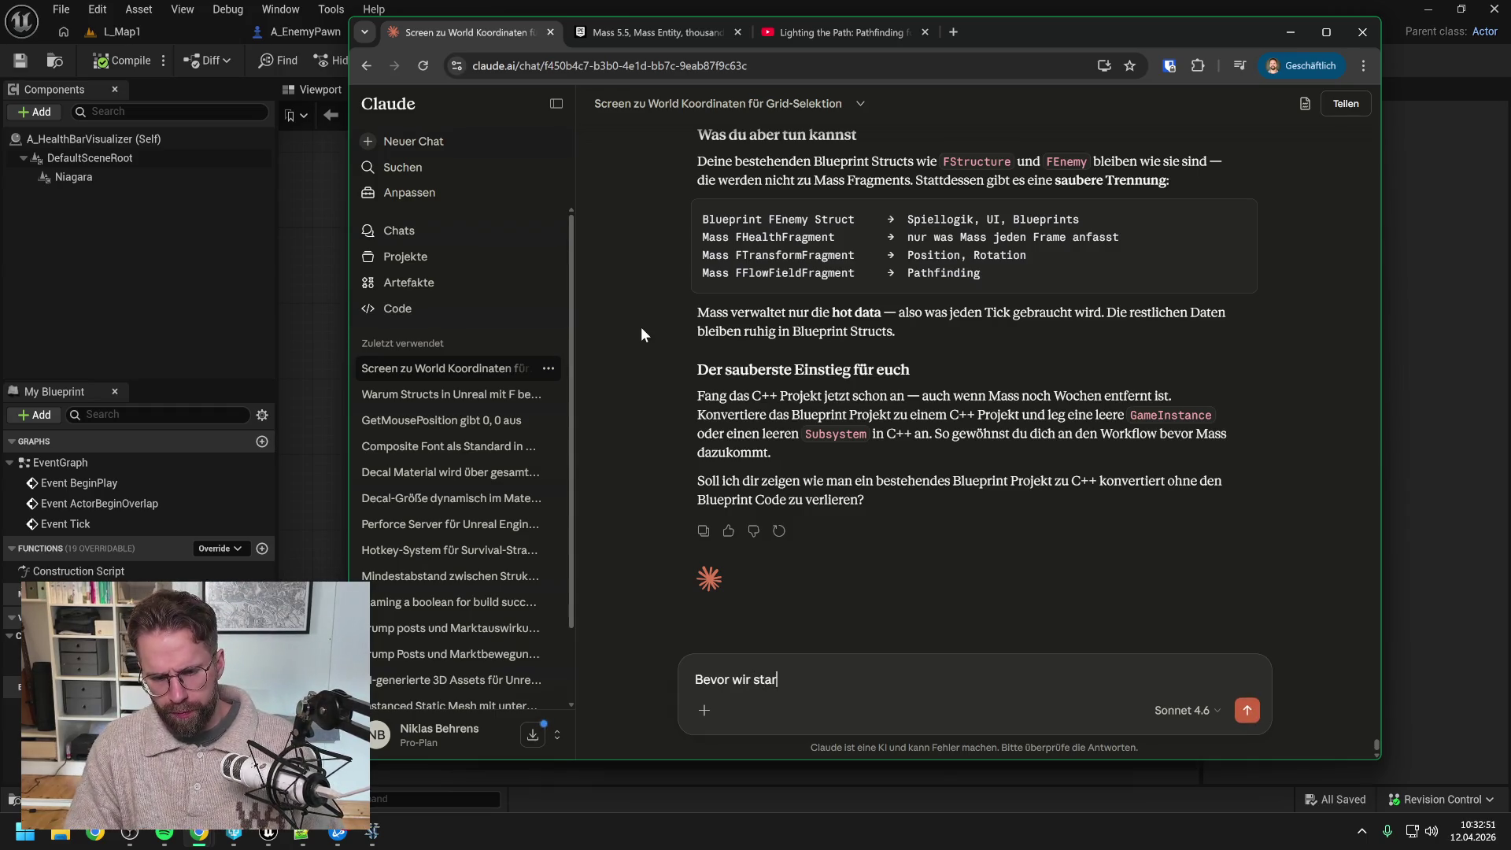
pyautogui.write('ten:')
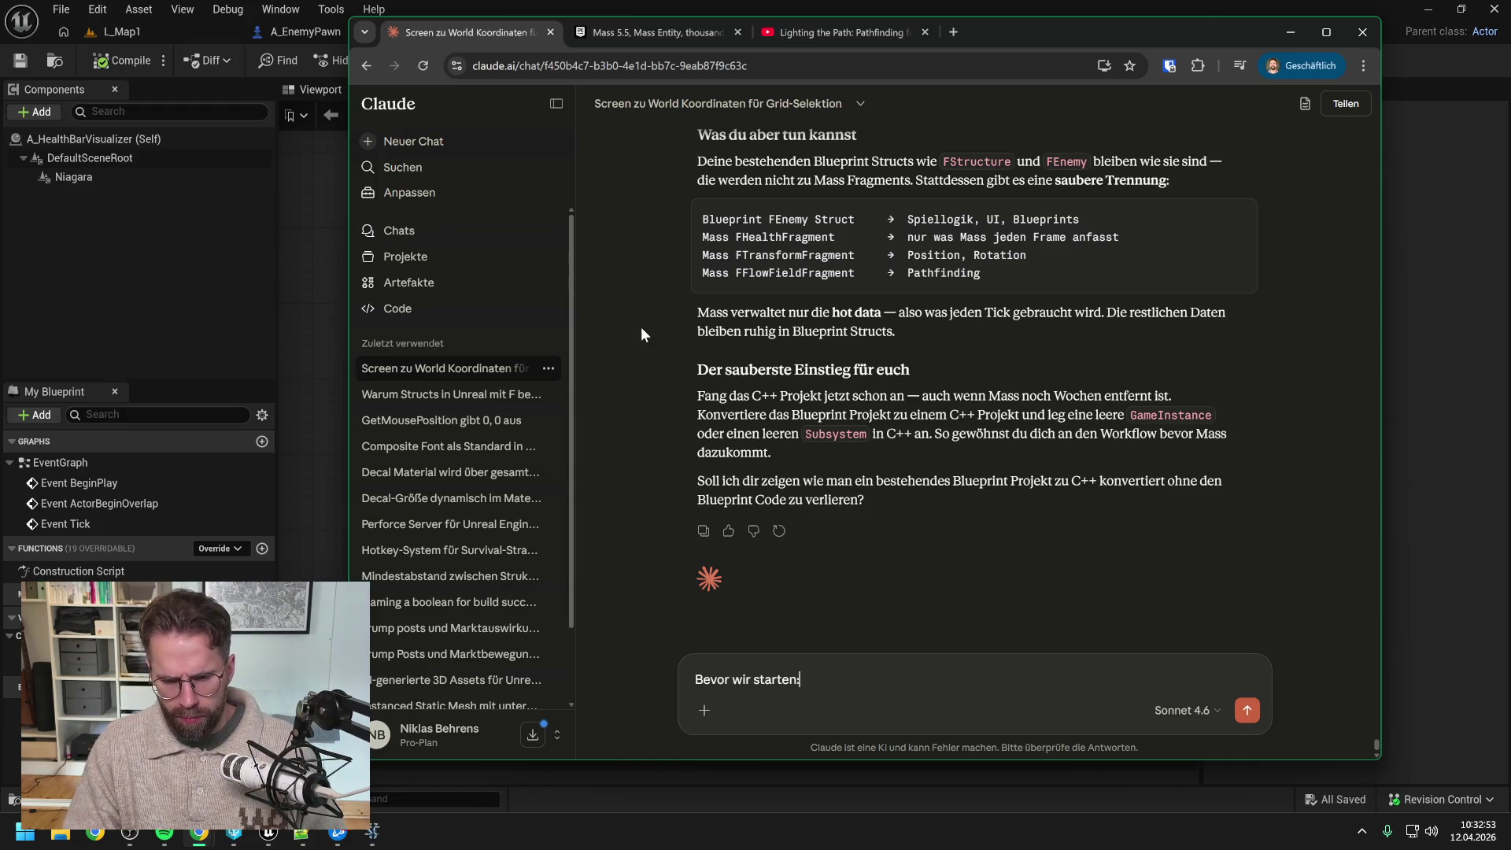
pyautogui.write(' Wie sieht')
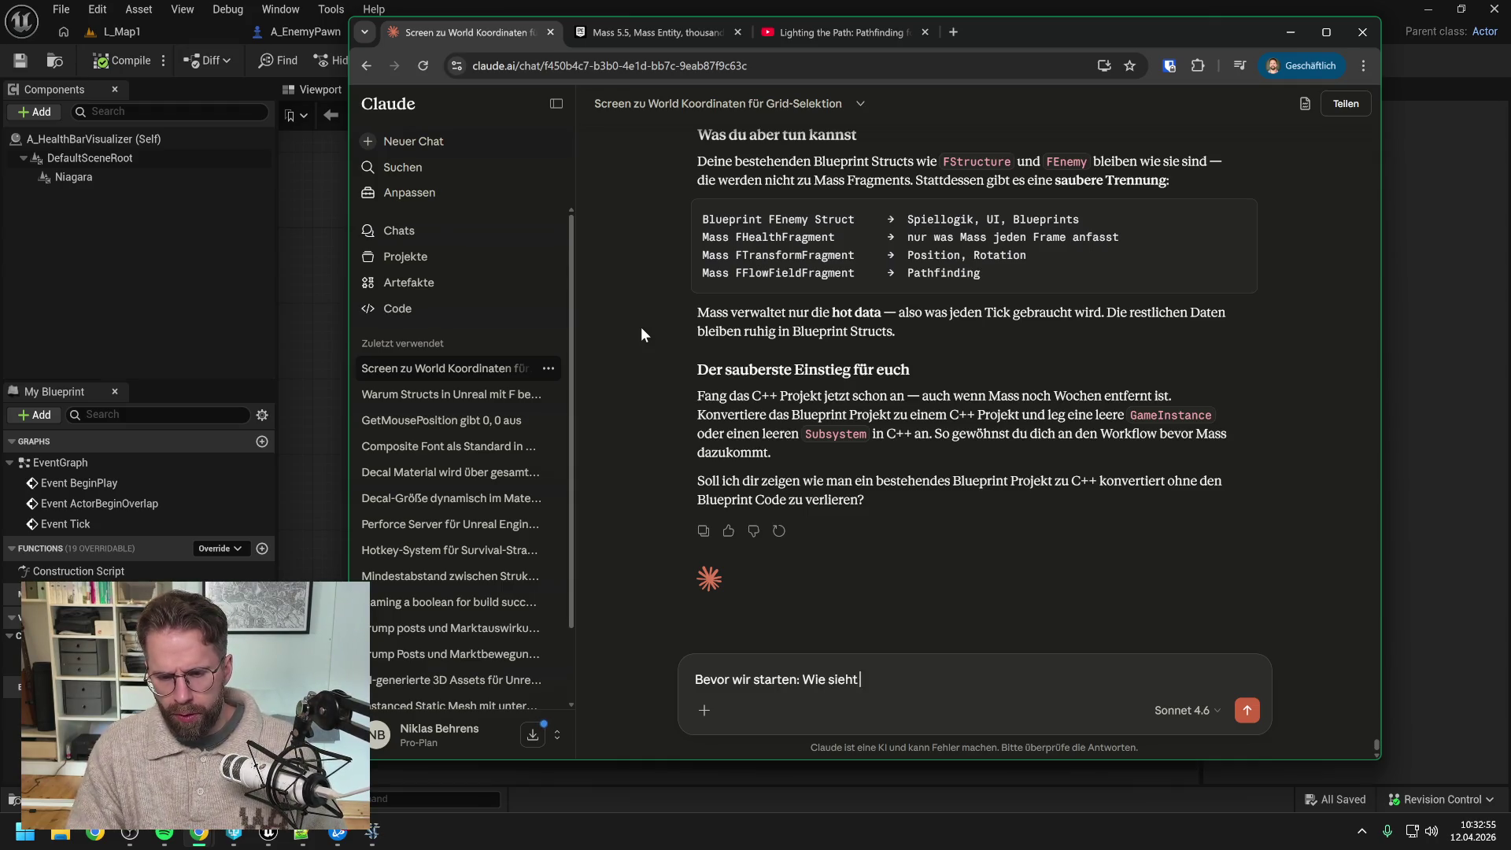
pyautogui.write(' es dann mit dem ')
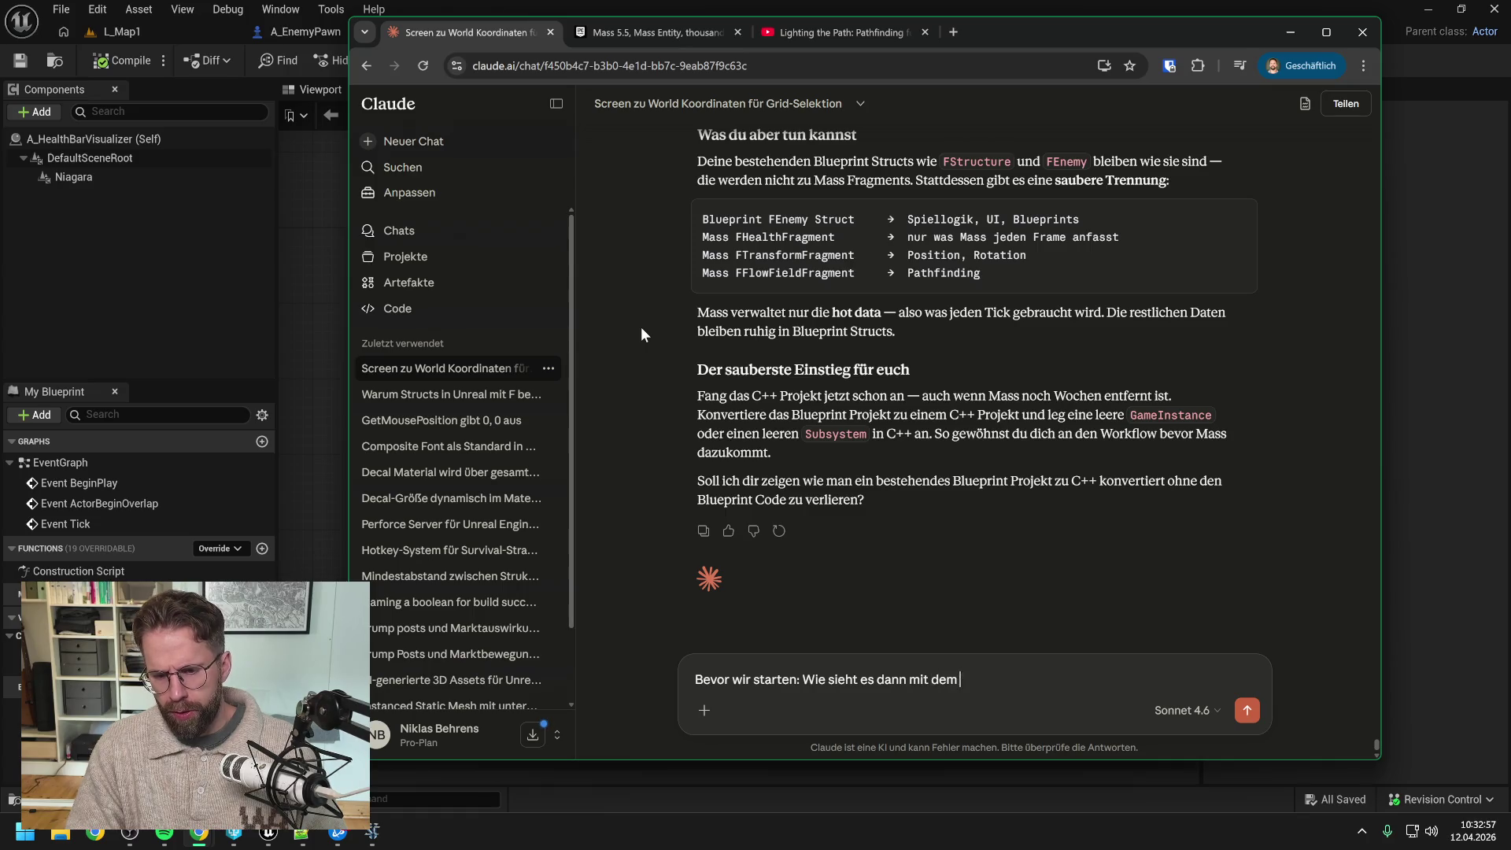
pyautogui.write('HealthBar Sys')
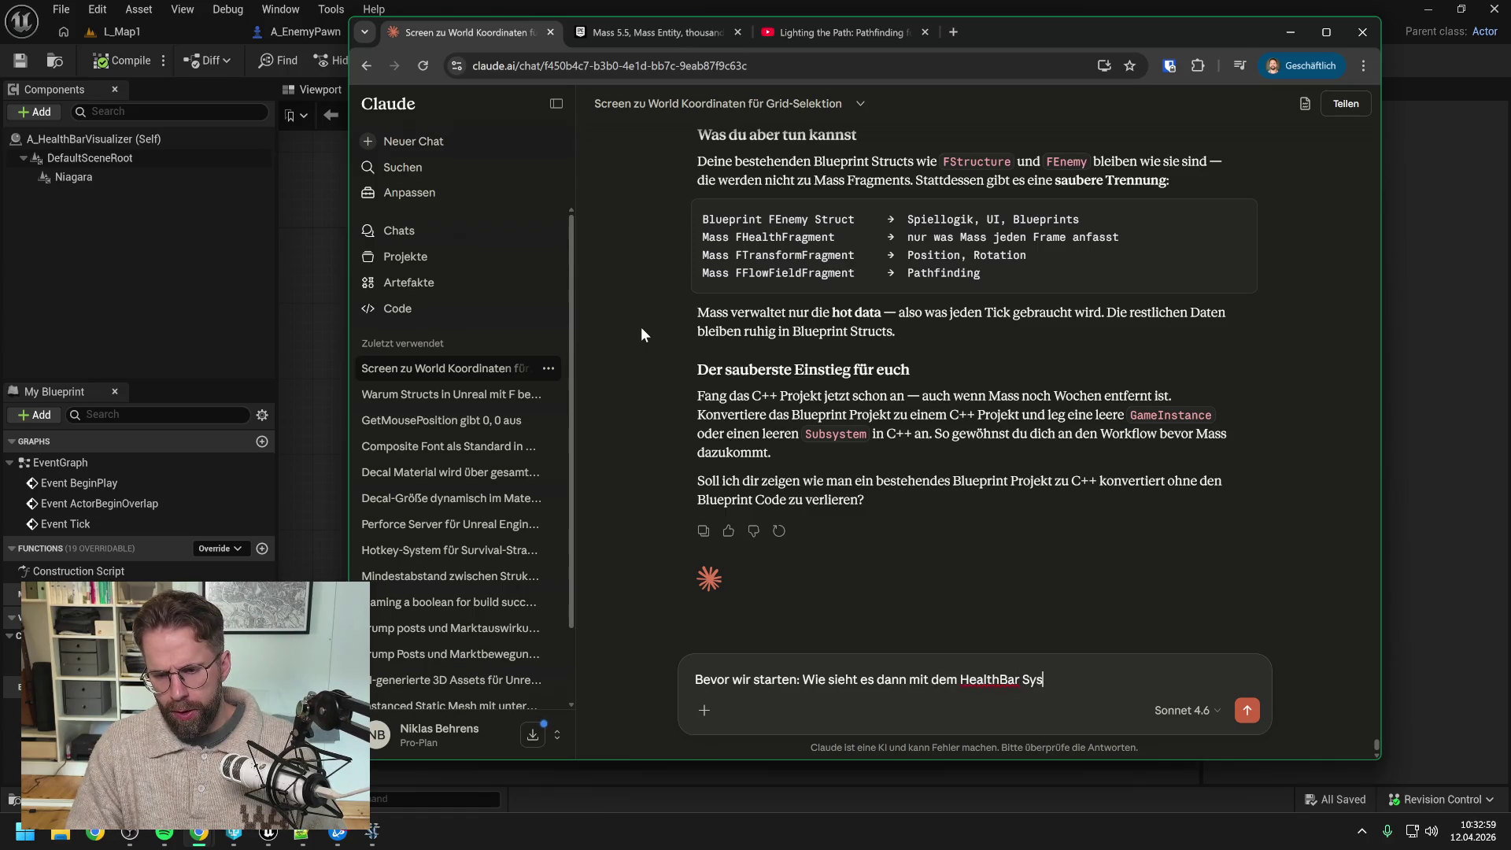
pyautogui.write('tem aus. Wird das spätre')
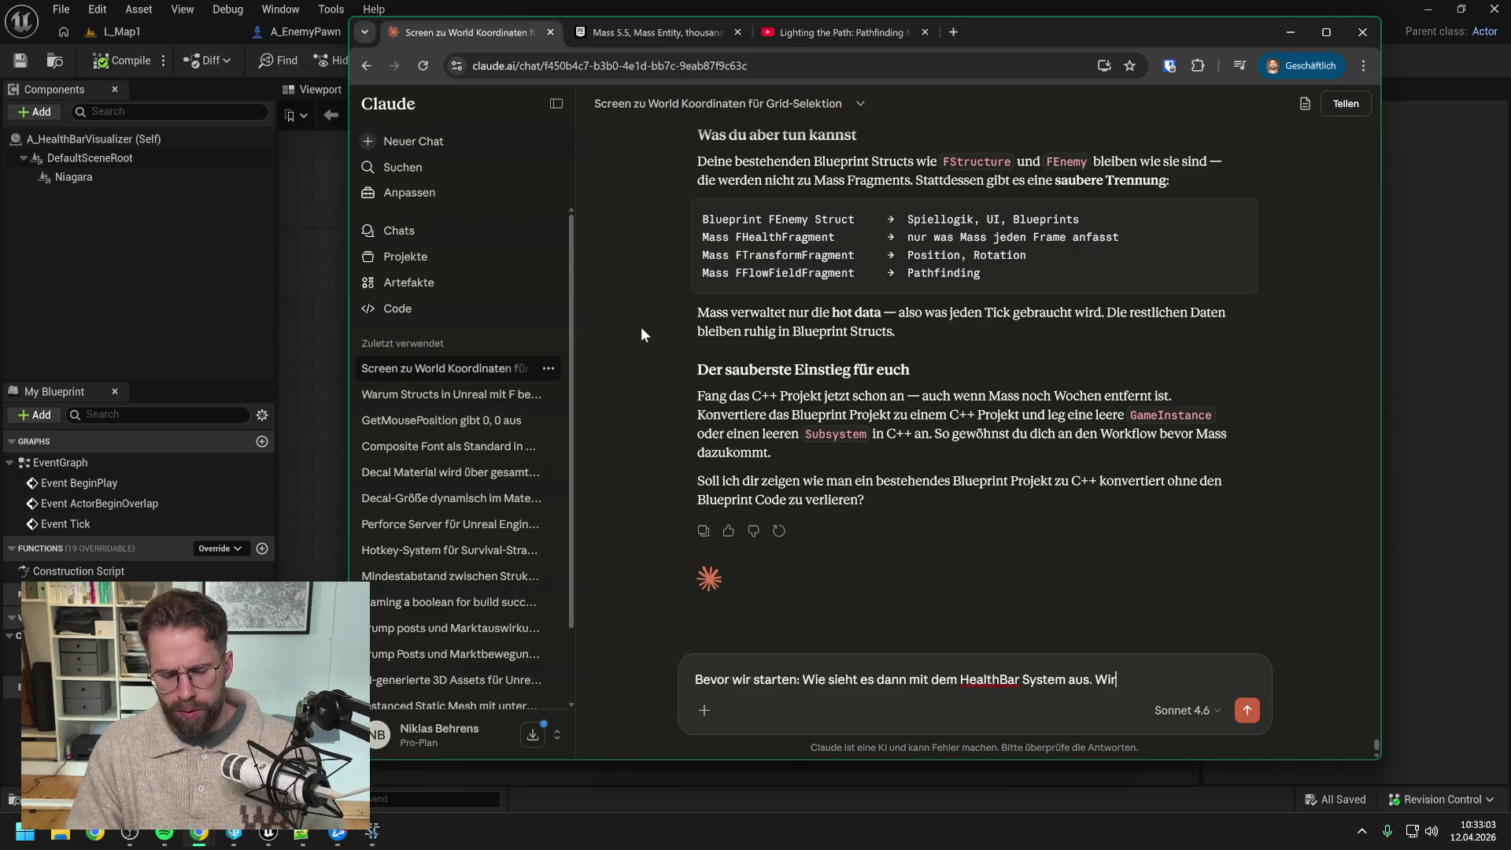
pyautogui.press('BackSpace')
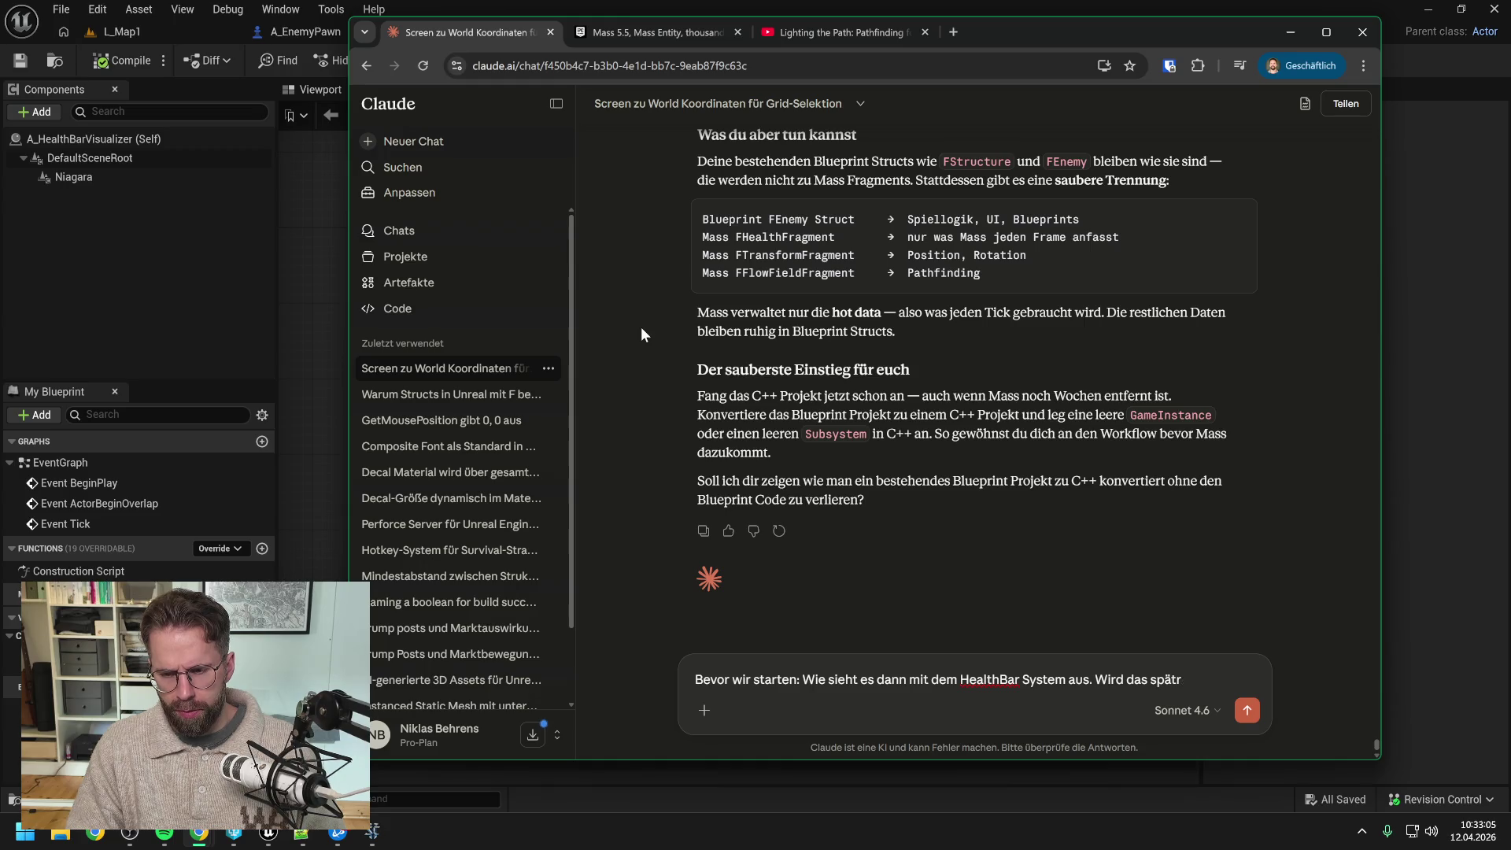
pyautogui.write('er auch übe')
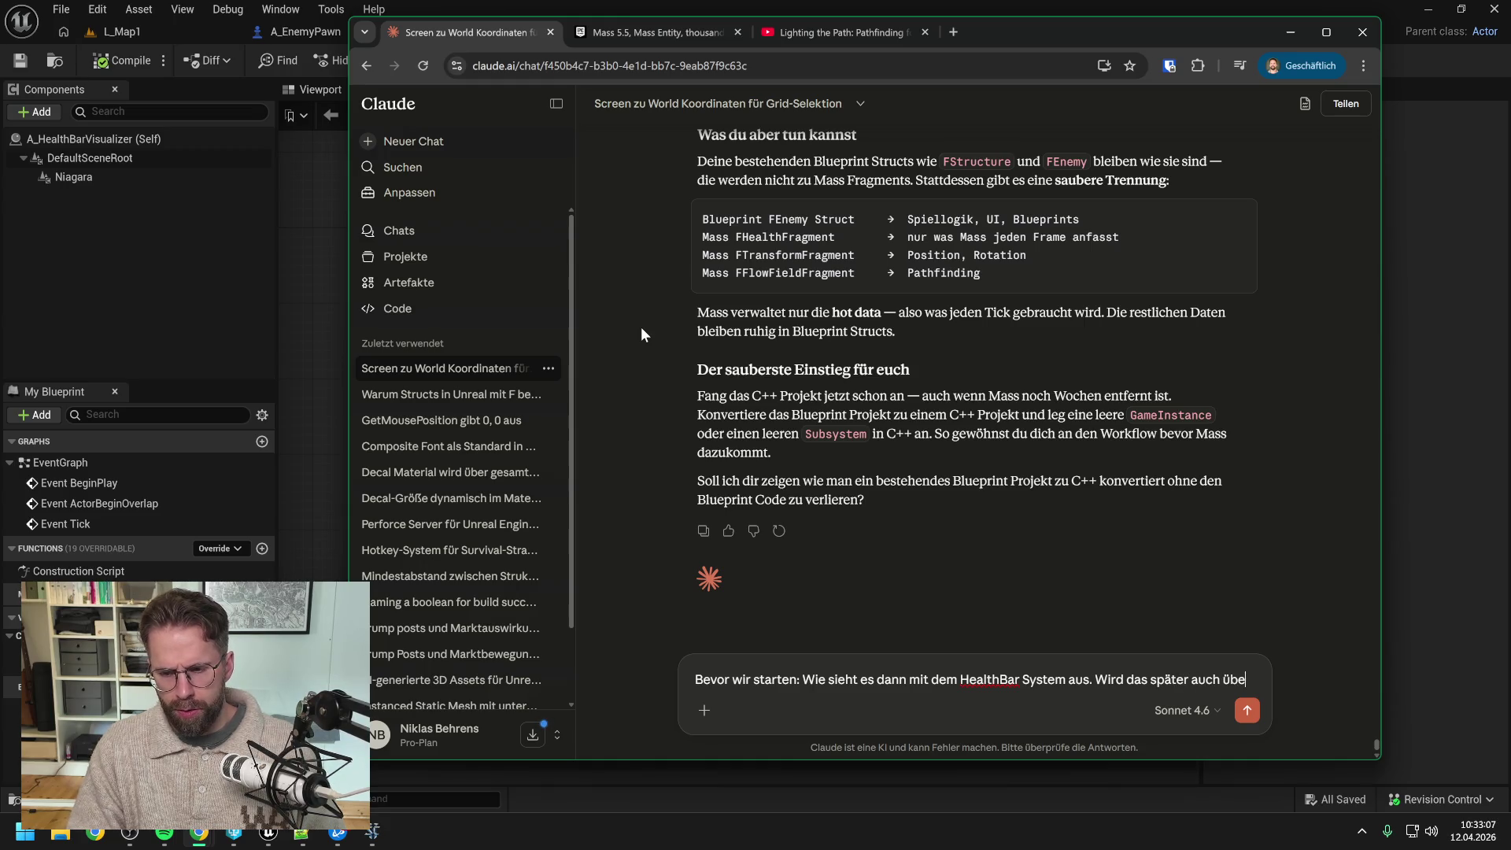
pyautogui.write('r Mass ein')
pyautogui.press('BackSpace')
pyautogui.press('BackSpace')
pyautogui.press('BackSpace')
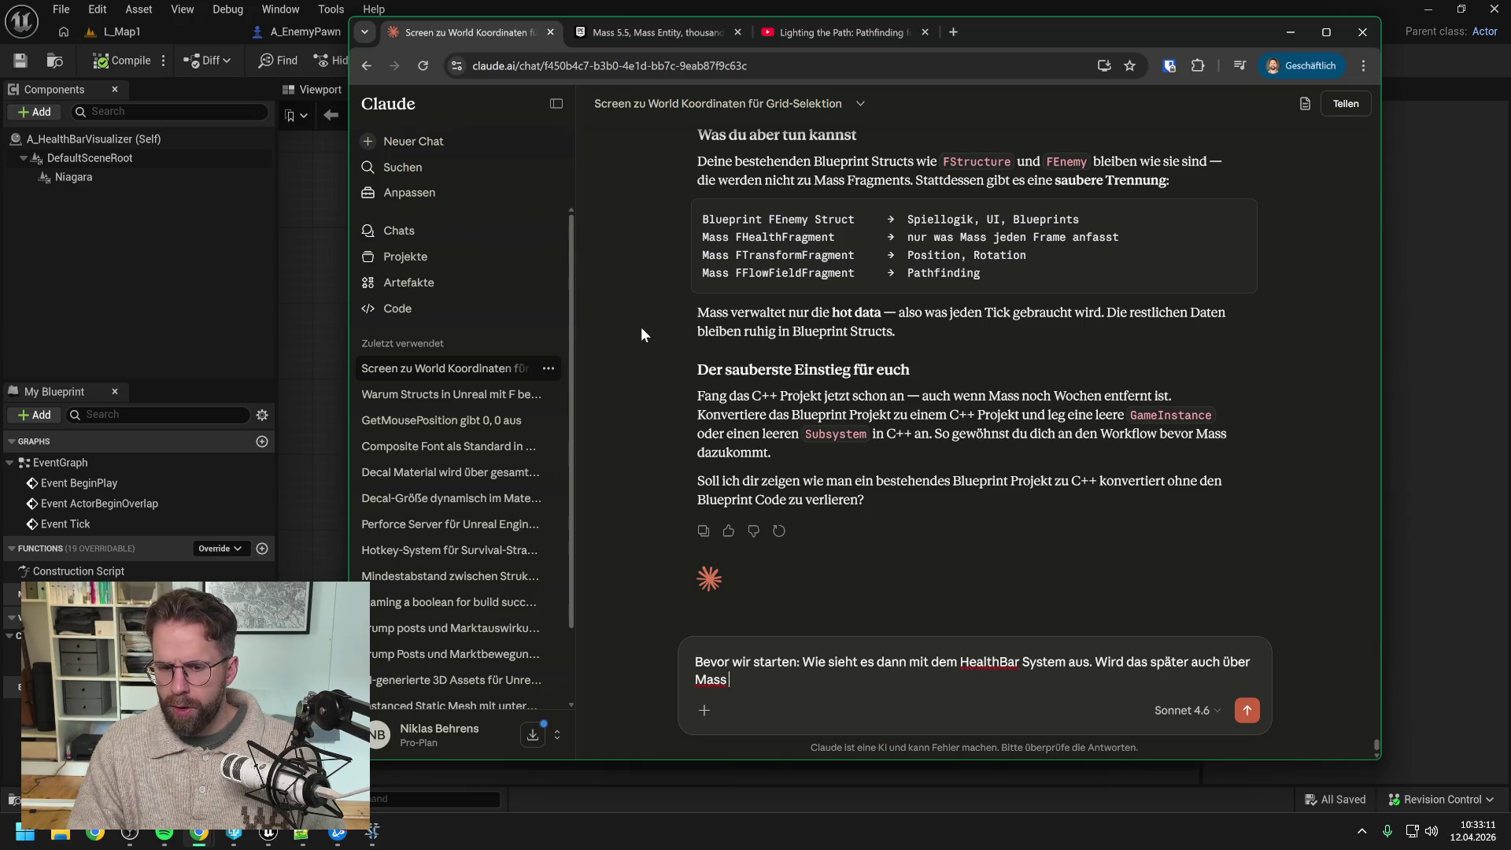
pyautogui.write('laufen? Also Healt')
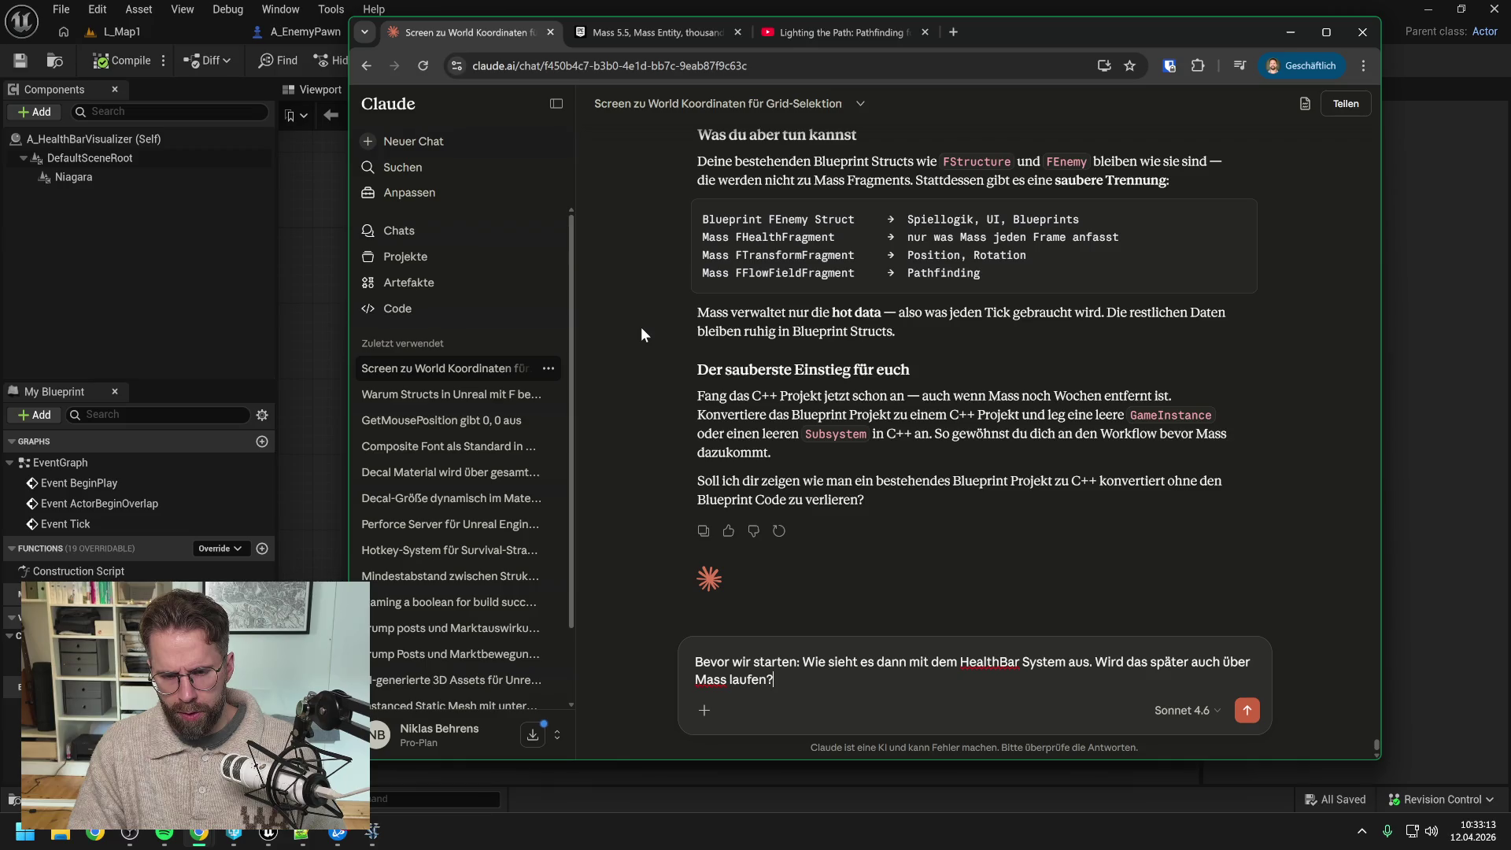
pyautogui.write('hBa')
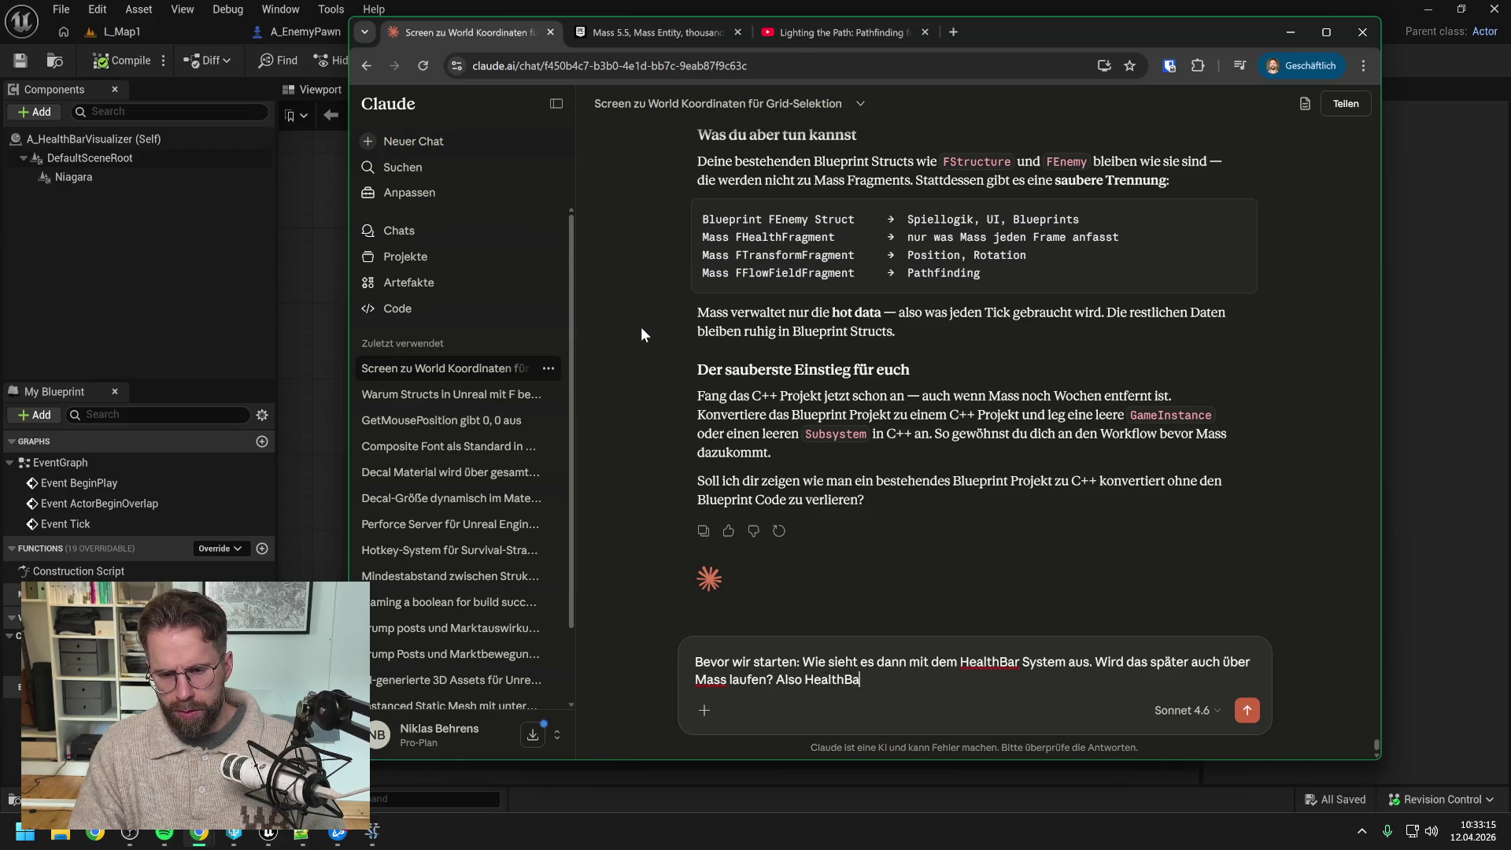
pyautogui.write('rs von Units und Strcu')
pyautogui.press('BackSpace')
pyautogui.press('BackSpace')
pyautogui.write('uctures ein- und ausblene')
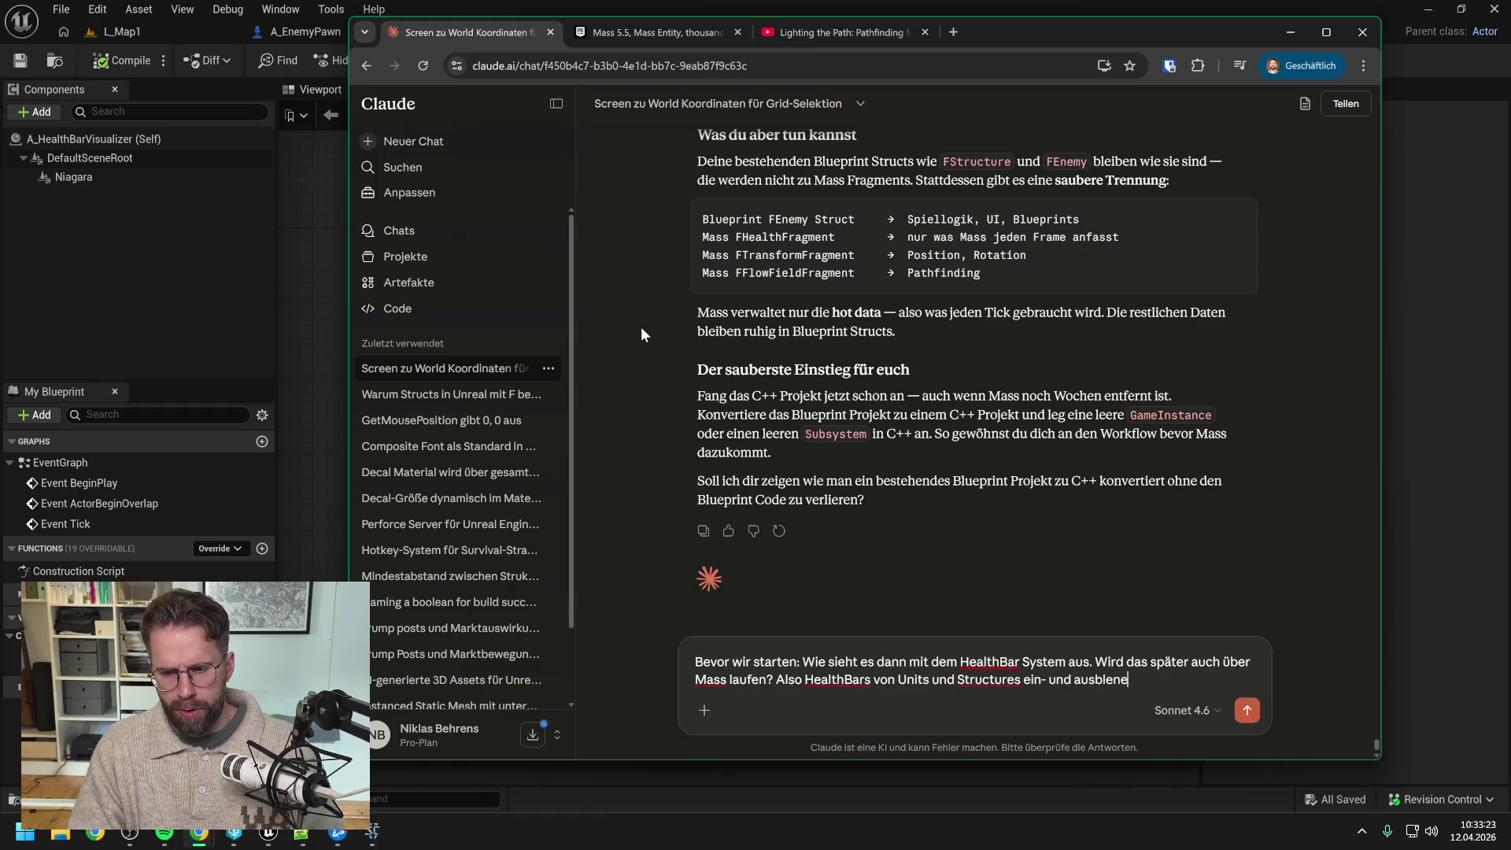
pyautogui.press('BackSpace')
pyautogui.write('den?')
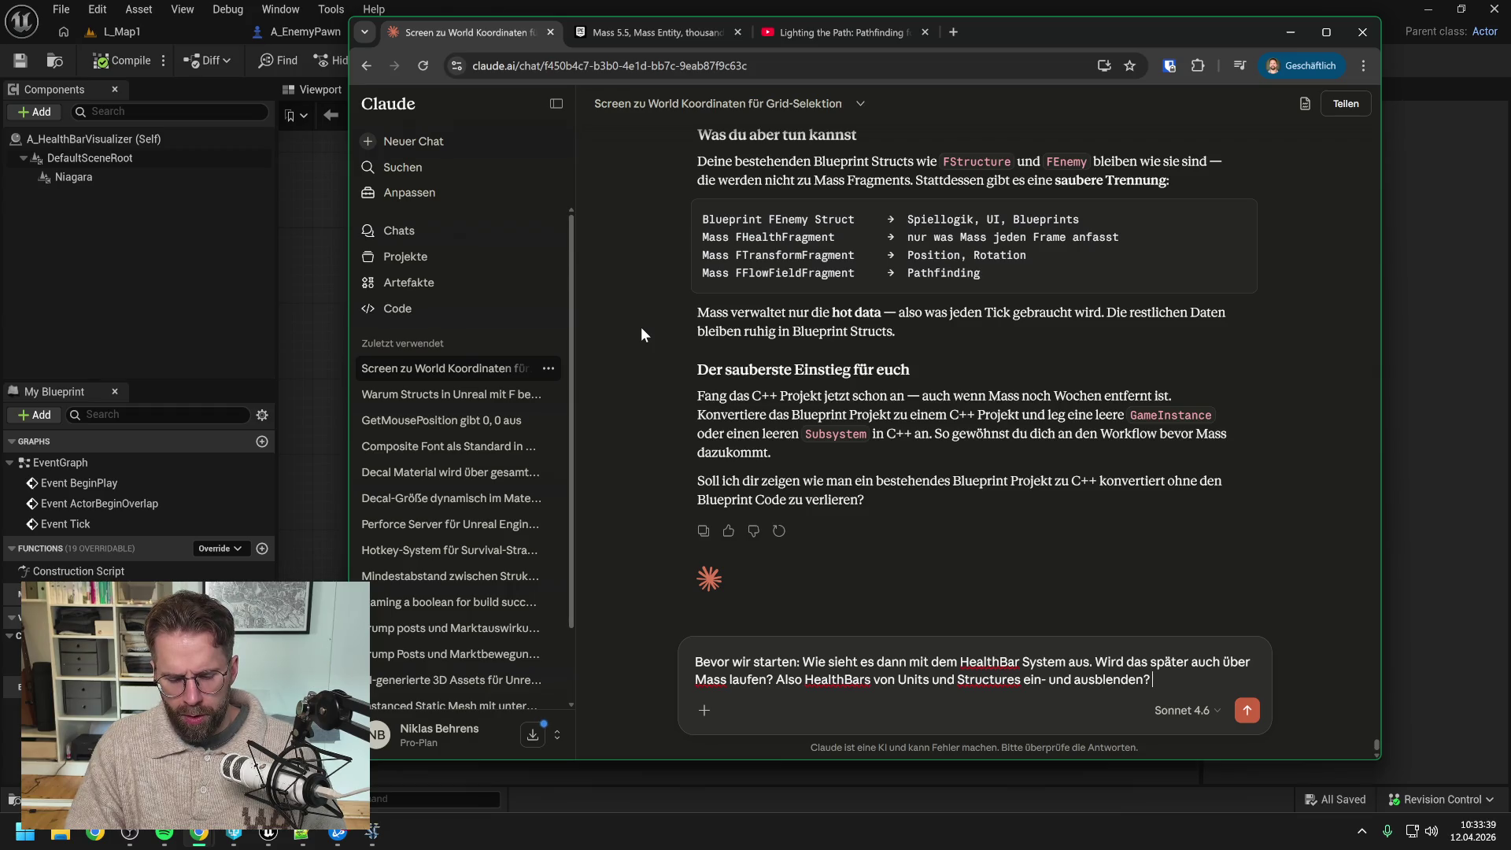
pyautogui.write('Oder ist das ein separates System?')
pyautogui.press('Return')
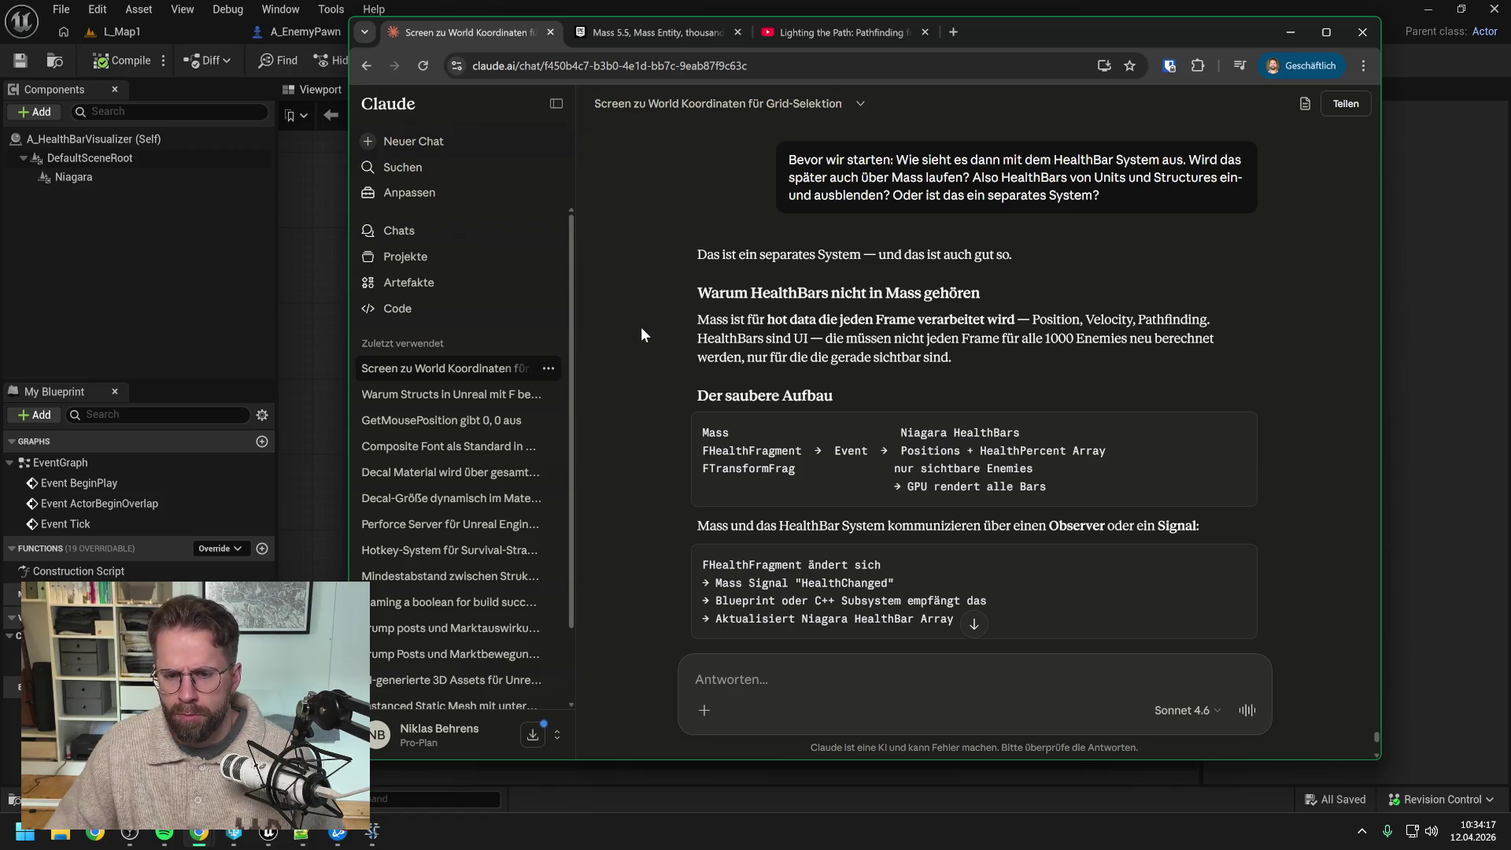
# Step: Read the end of the HealthBar reply and start a follow-up about building the Niagara HealthBar system
pyautogui.scroll(-2, 654, 324)
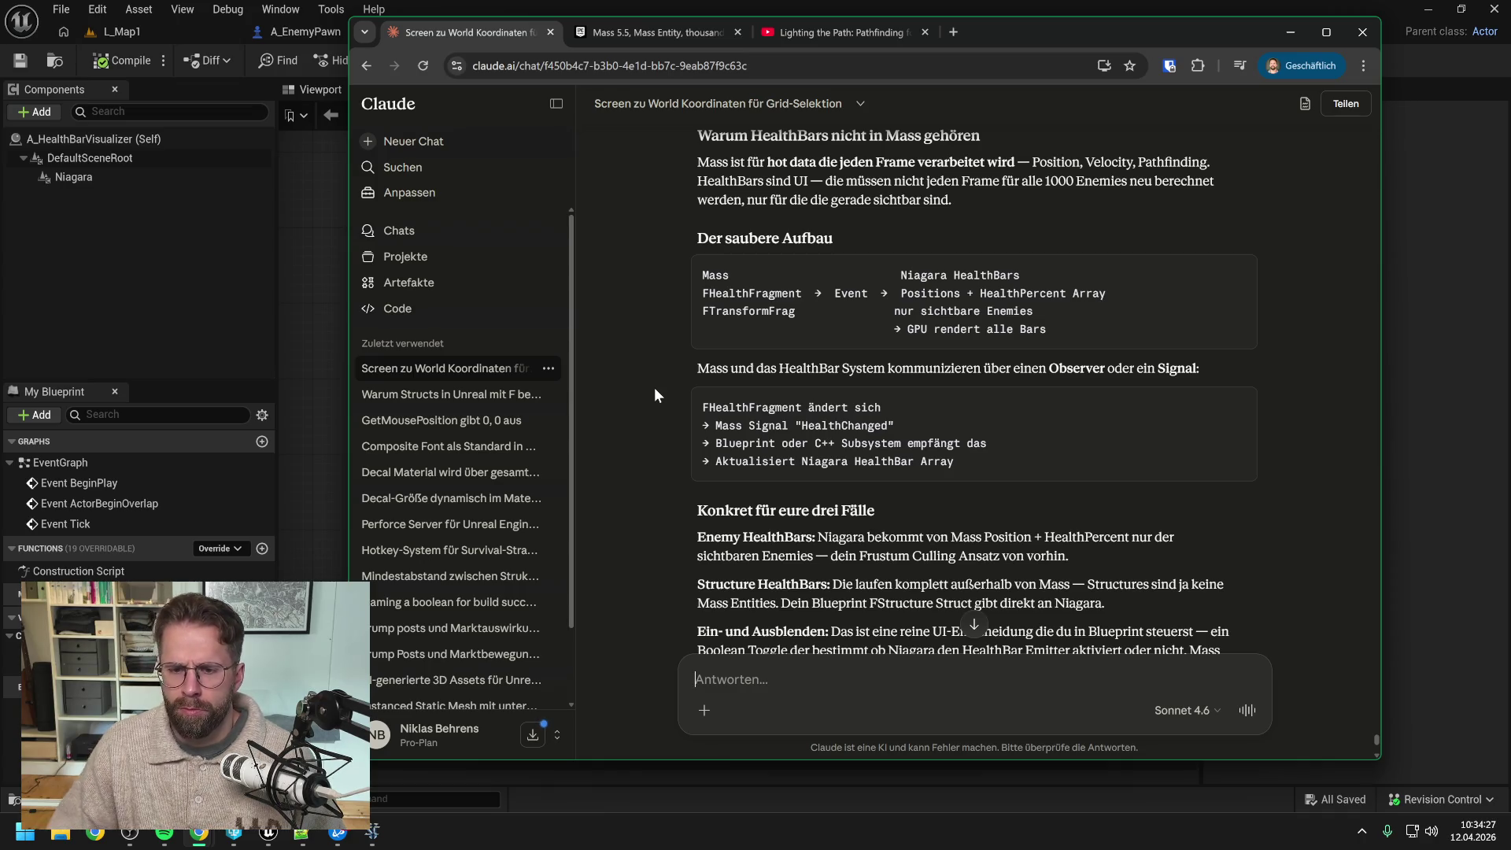
pyautogui.scroll(-1, 663, 371)
pyautogui.scroll(-1, 663, 371)
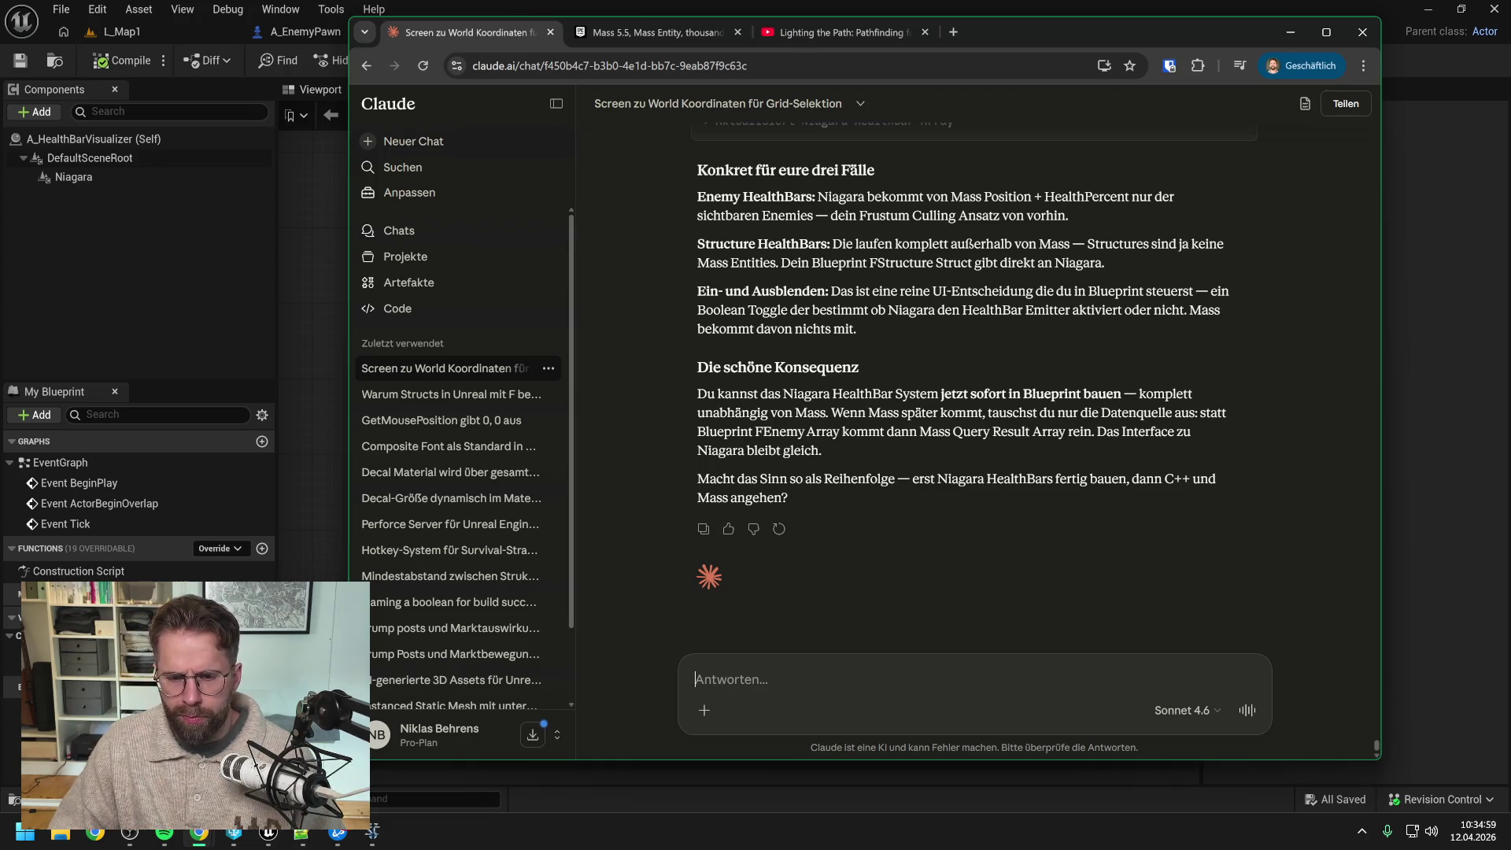
pyautogui.write('Heißt das ich Kann das Niagara HealthBar Syst')
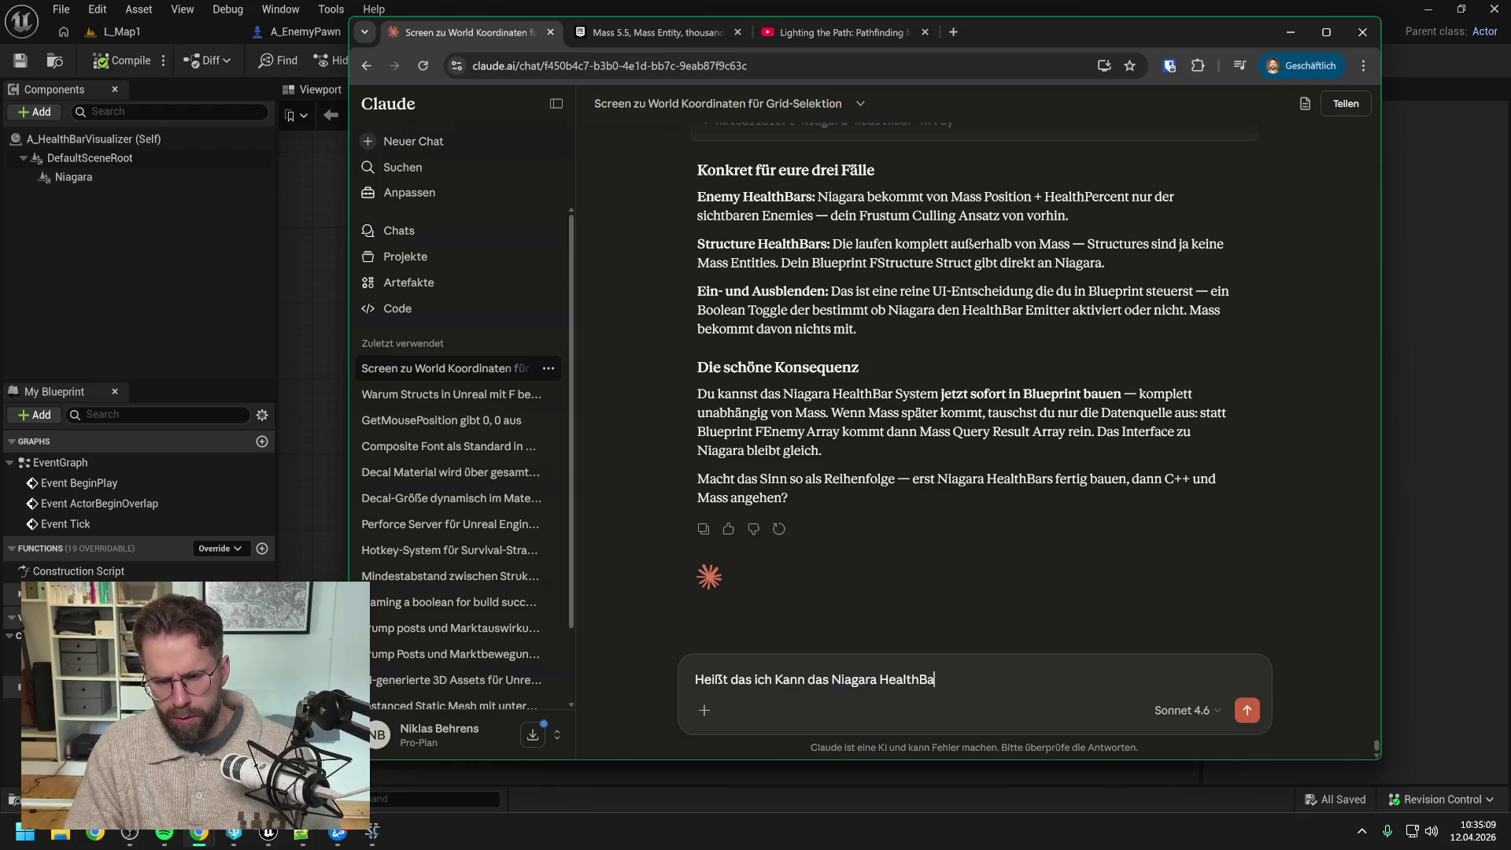
pyautogui.write('em so aufbauen')
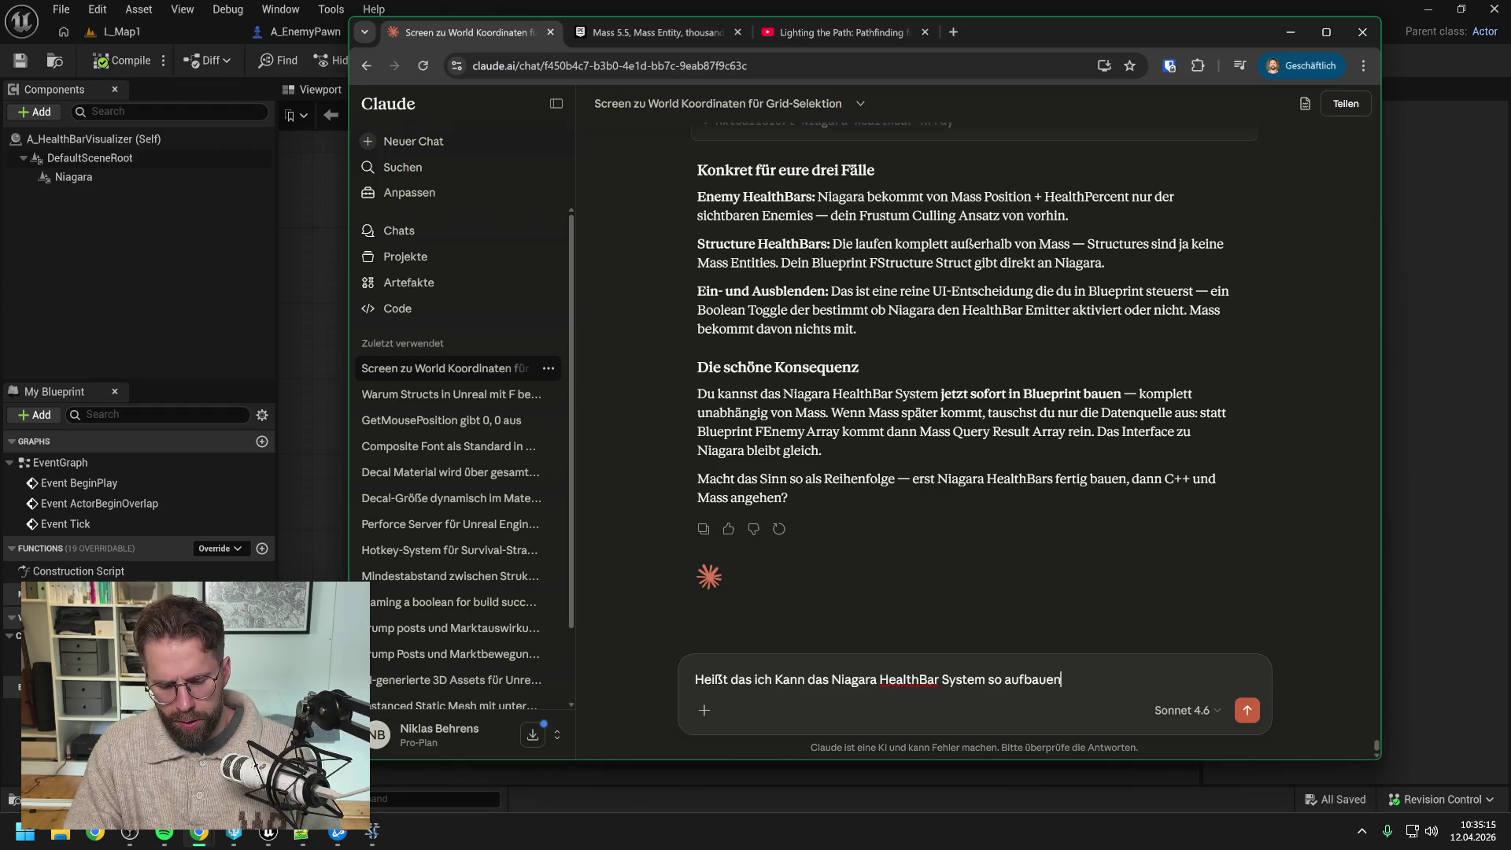
pyautogui.write(', d')
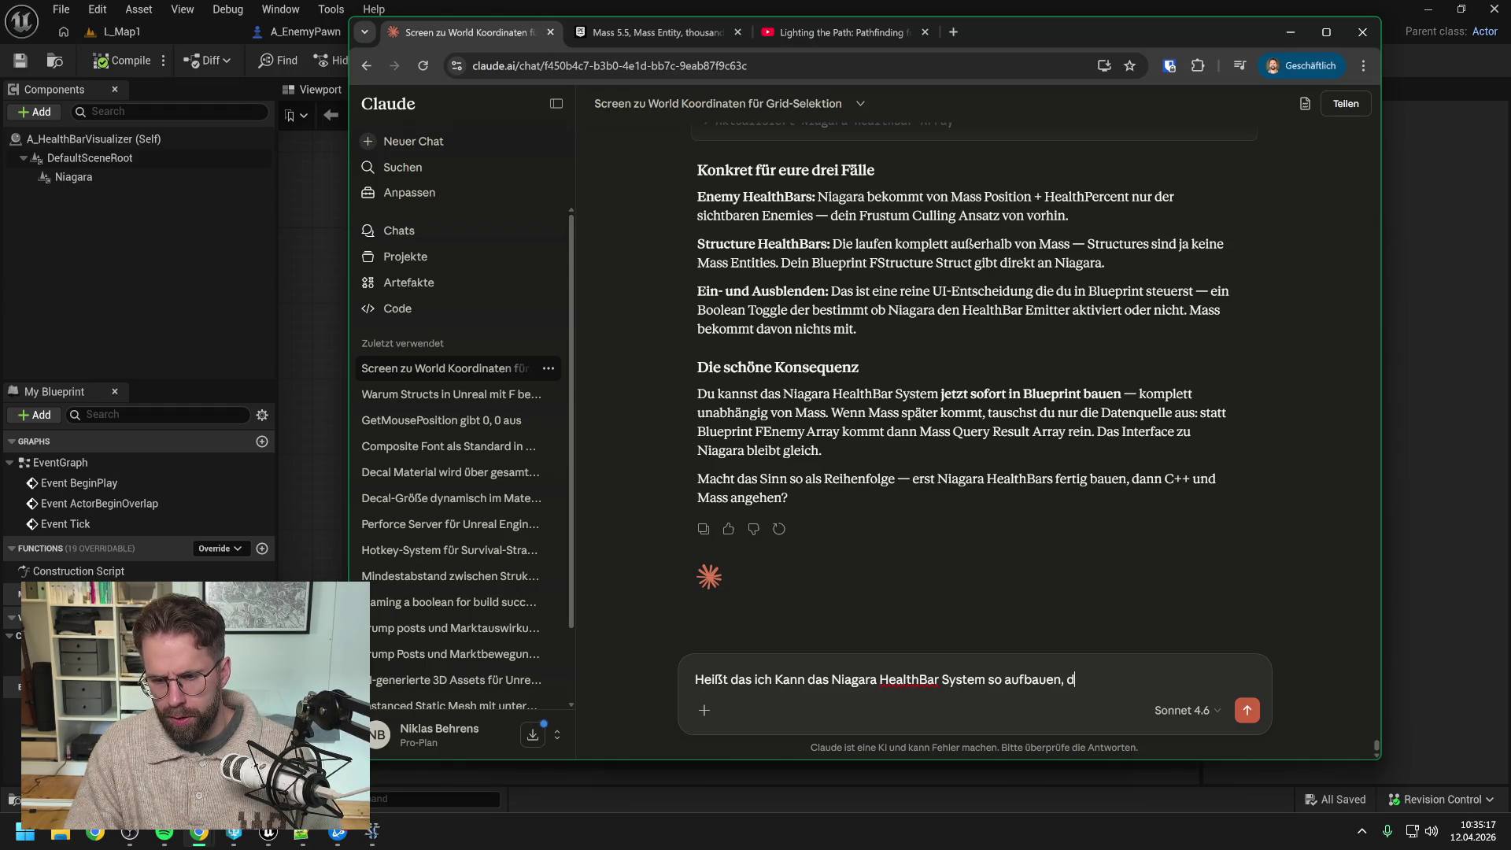
pyautogui.write('ass ich einfach al')
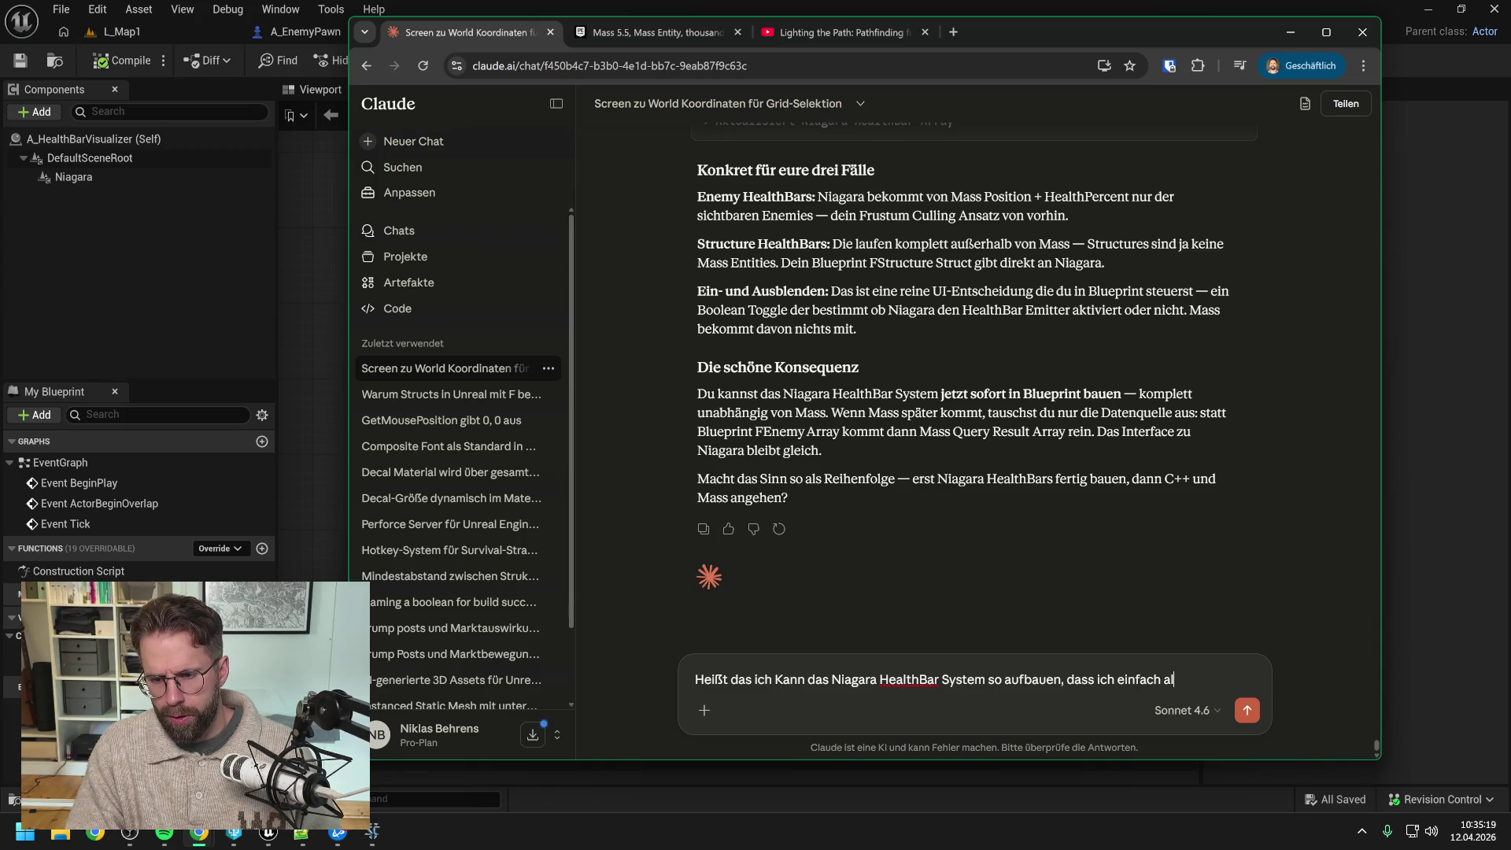
pyautogui.write('s Schnittstelle')
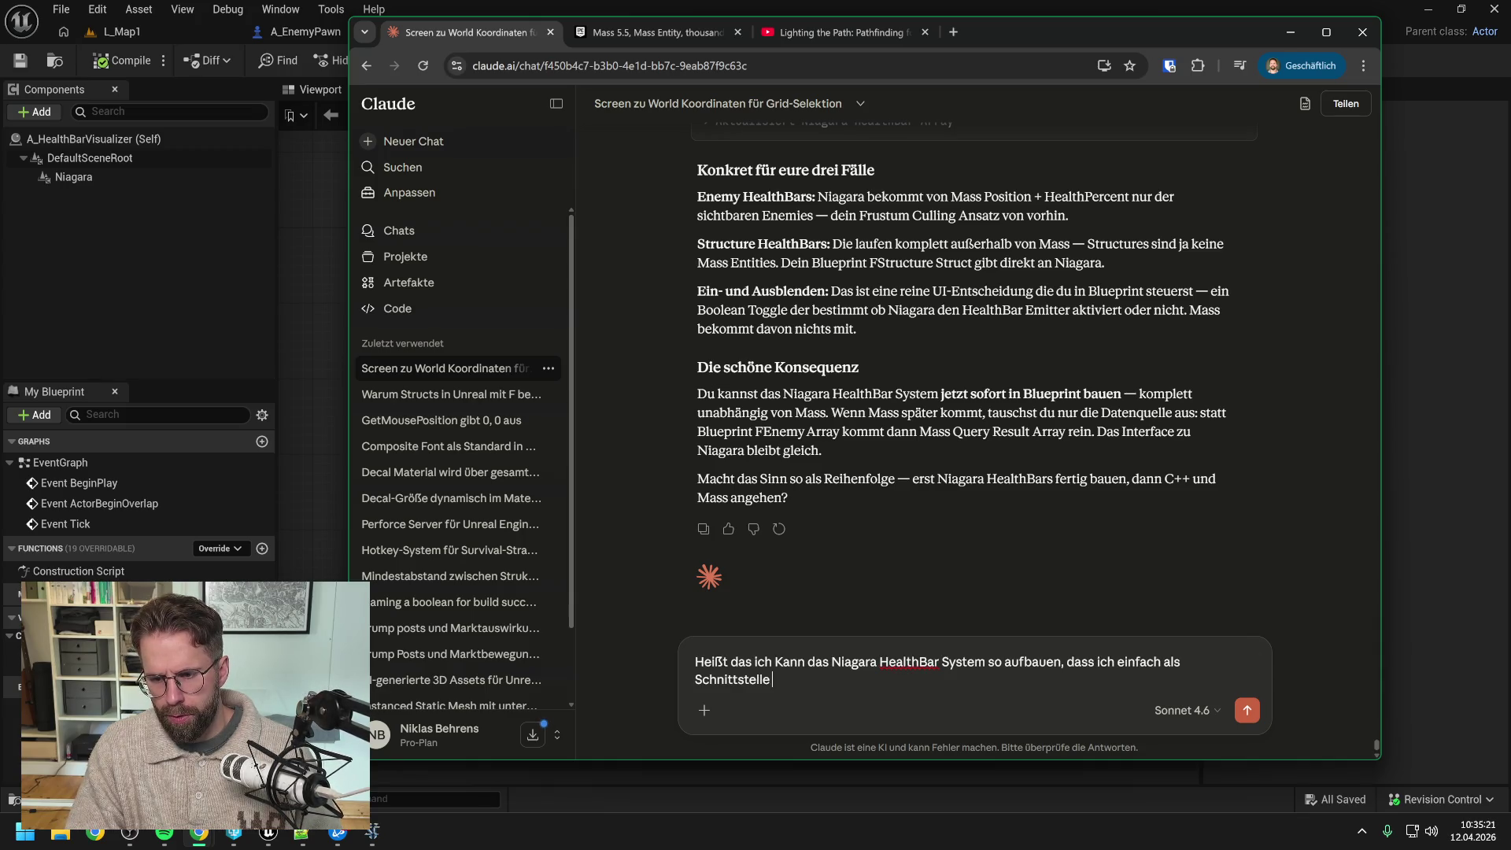
pyautogui.write(' eine ')
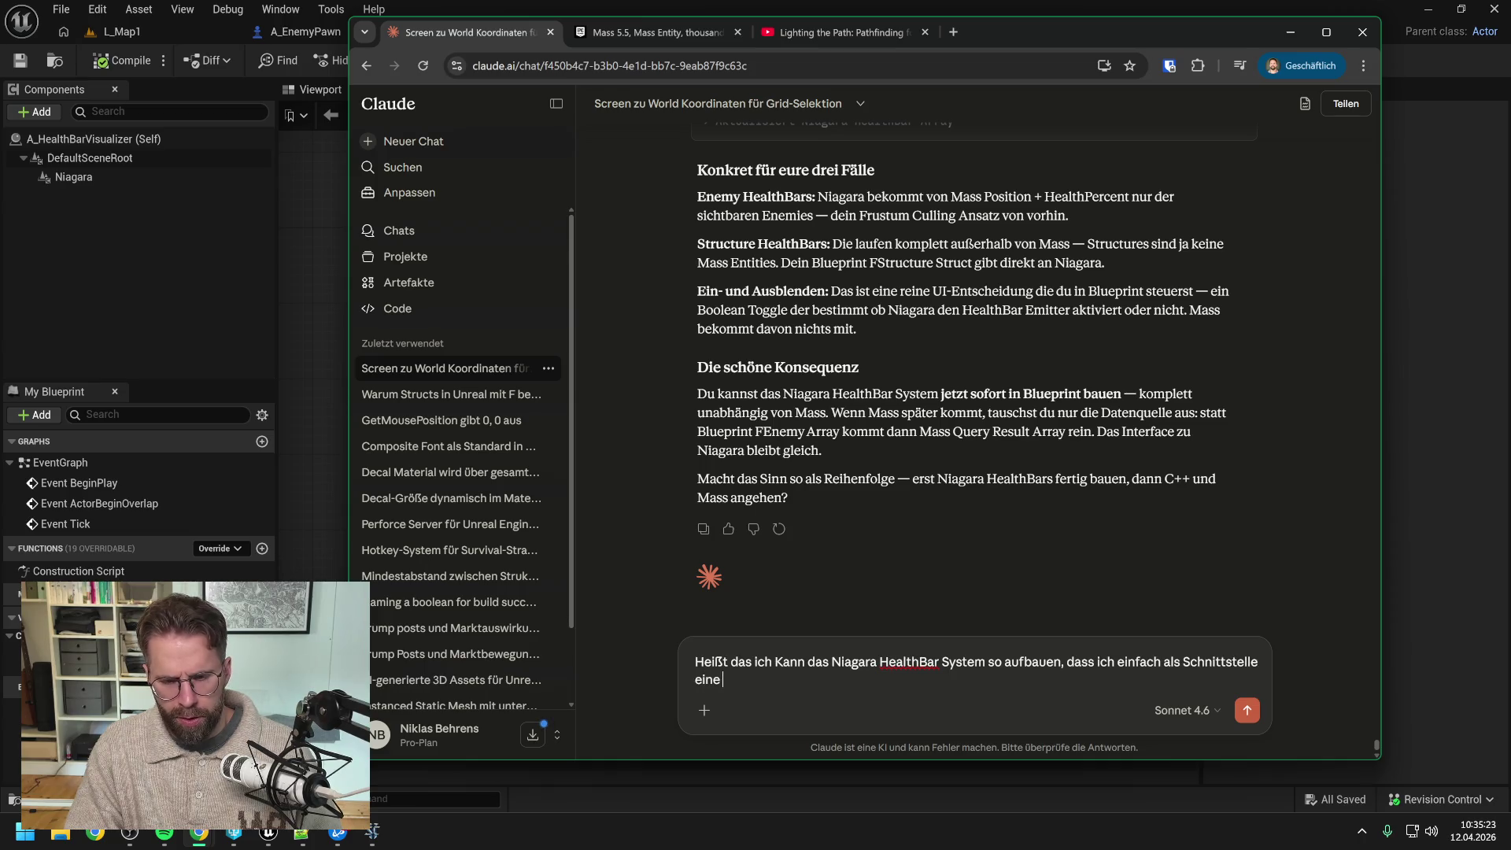
pyautogui.write('publi')
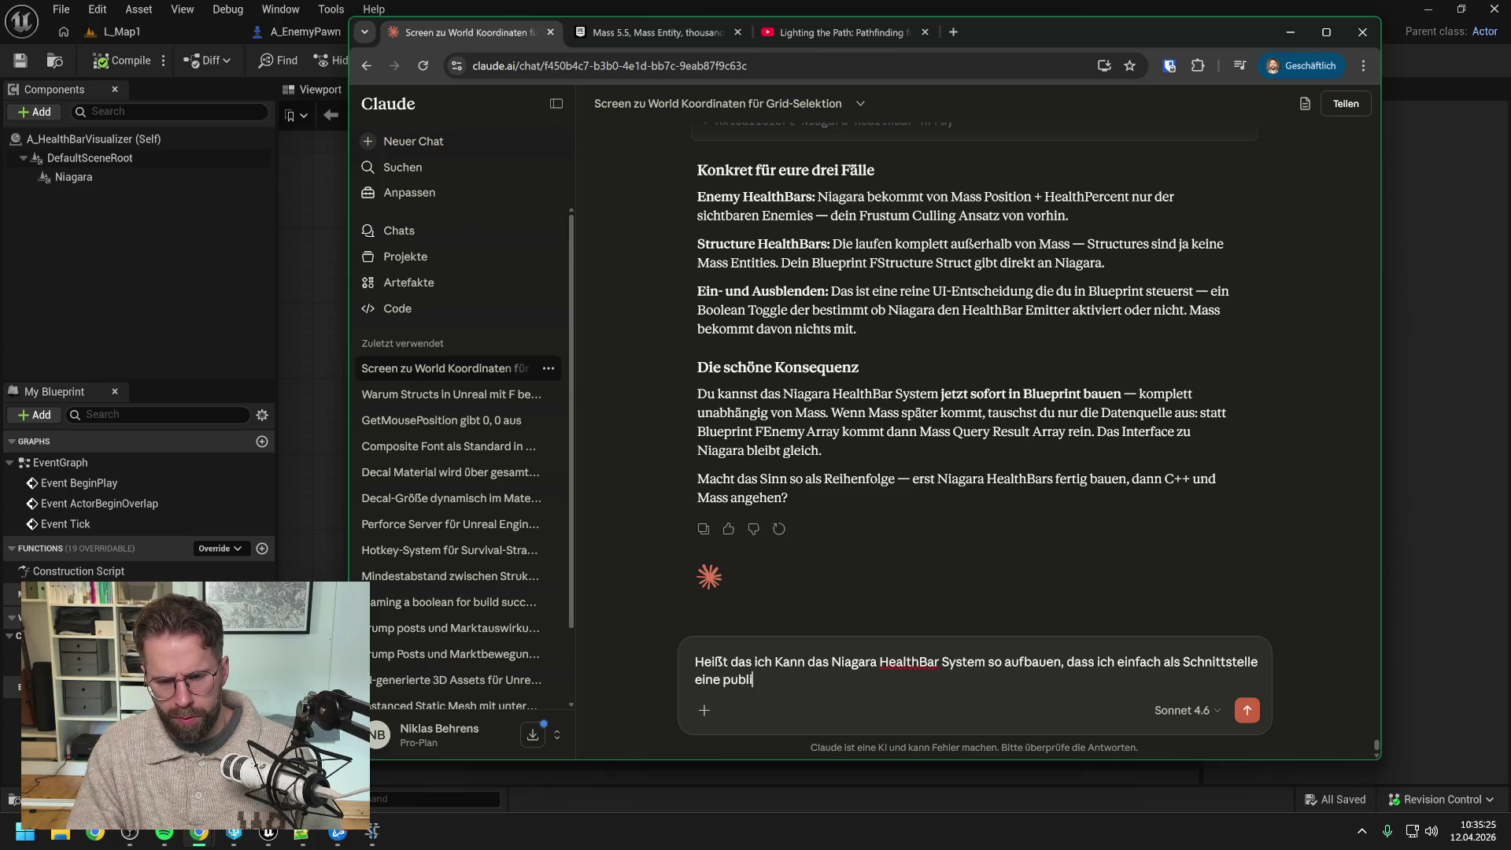
pyautogui.write('c function')
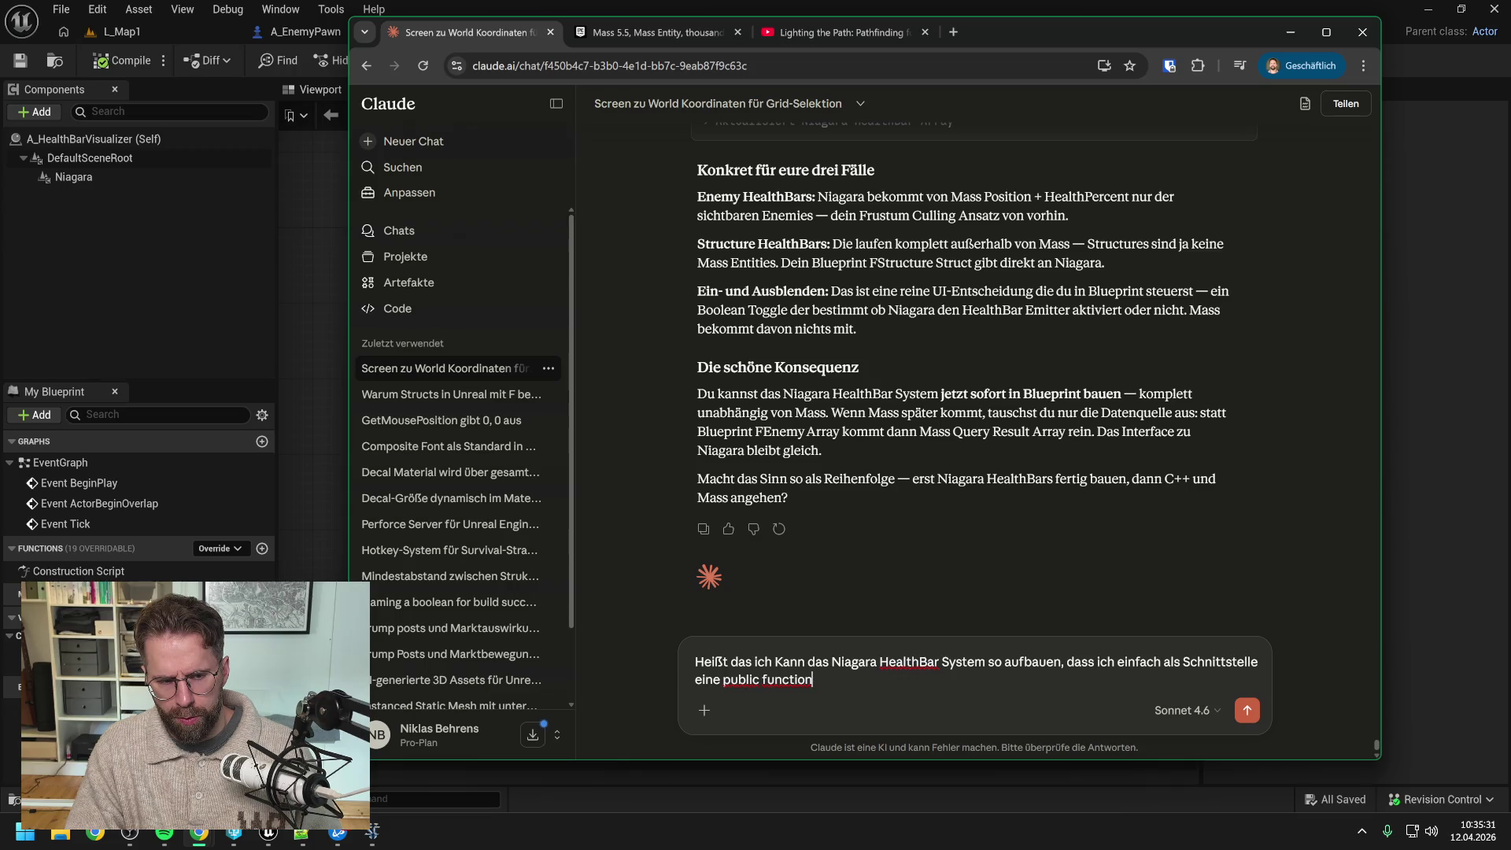
pyautogui.hotkey('ctrl', 'a')
pyautogui.press('BackSpace')
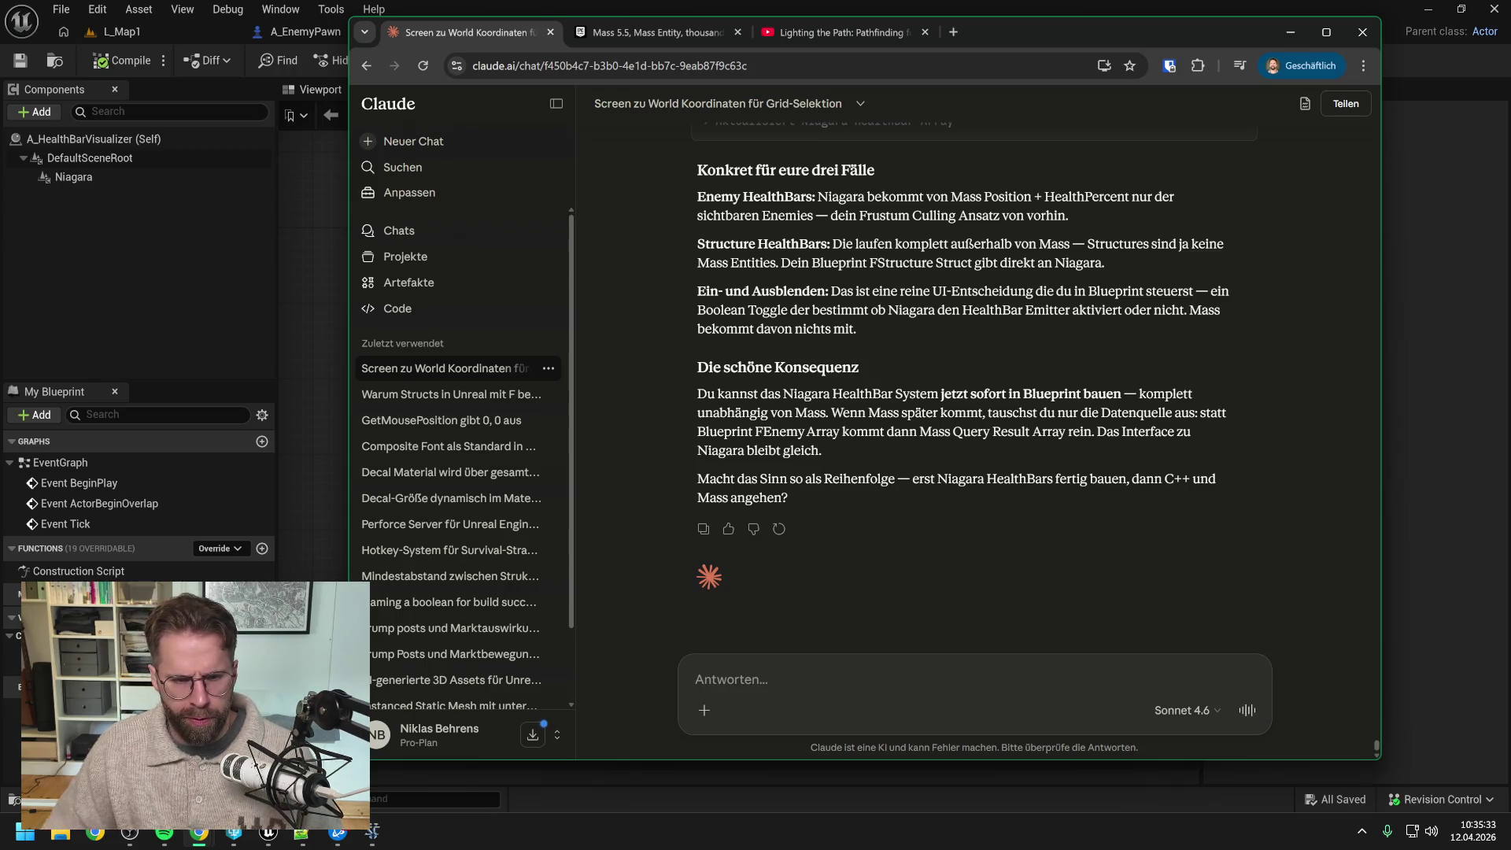
pyautogui.click(319, 314)
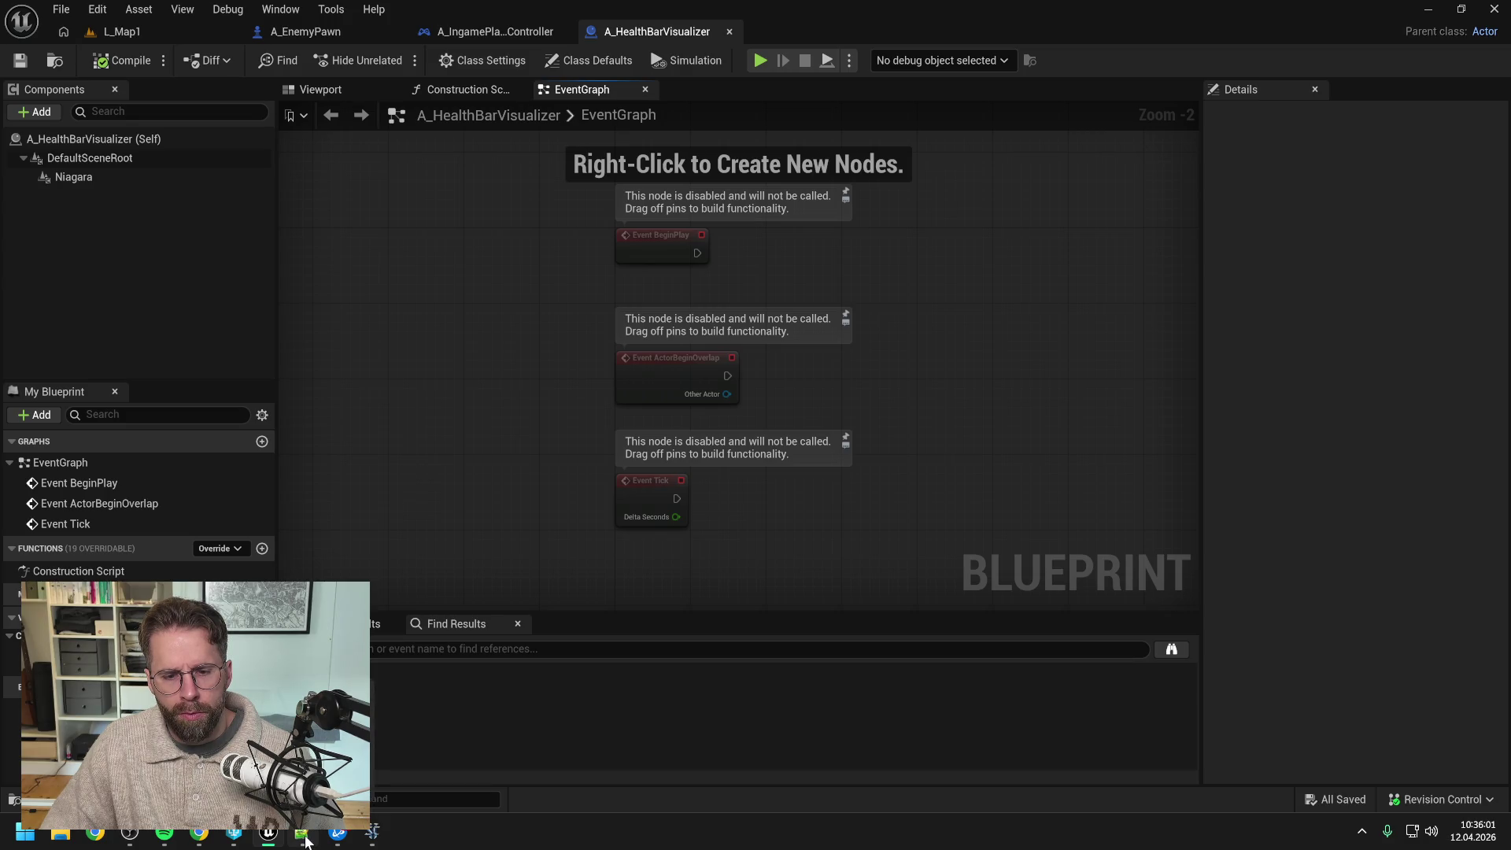
pyautogui.click(199, 832)
pyautogui.write('Dann erst einmal d')
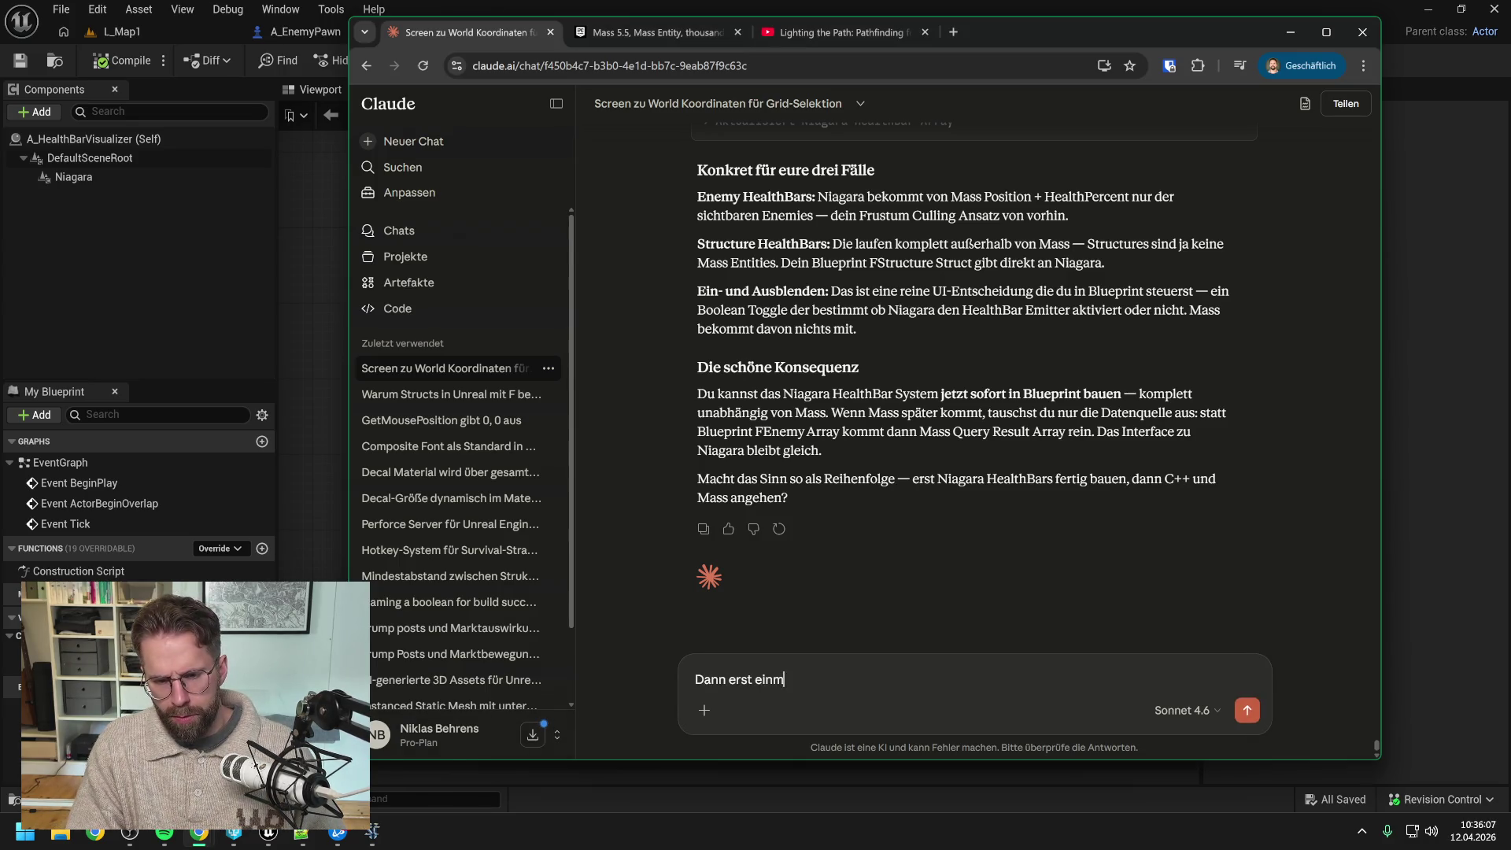
# Step: Ask whether Structures and Enemies get pushed to Niagara each tick or register on entering/leaving screen
pyautogui.press('BackSpace')
pyautogui.write('weiter bei')
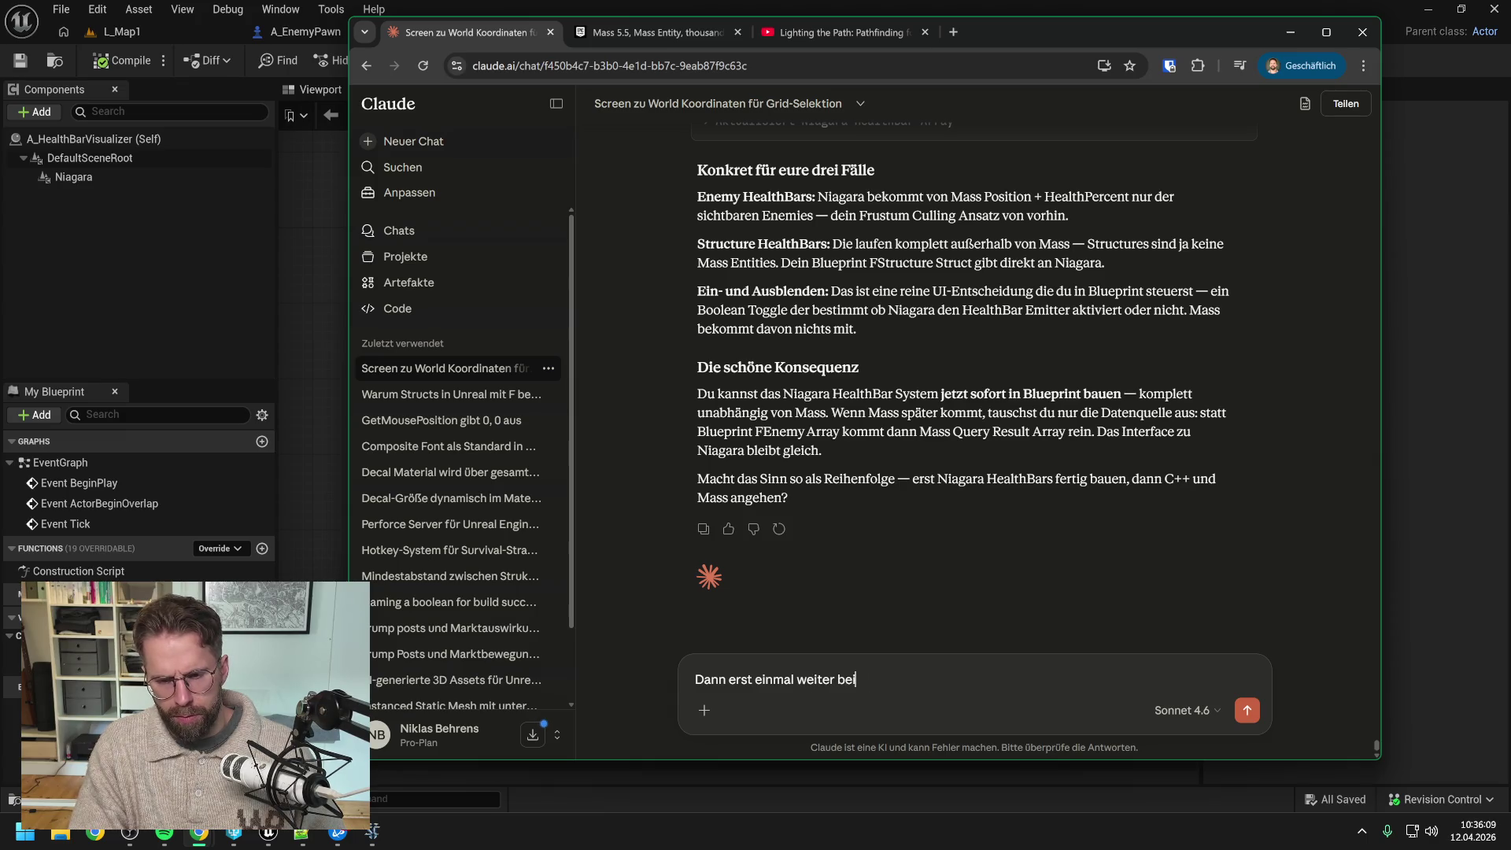
pyautogui.write('m Niagara ')
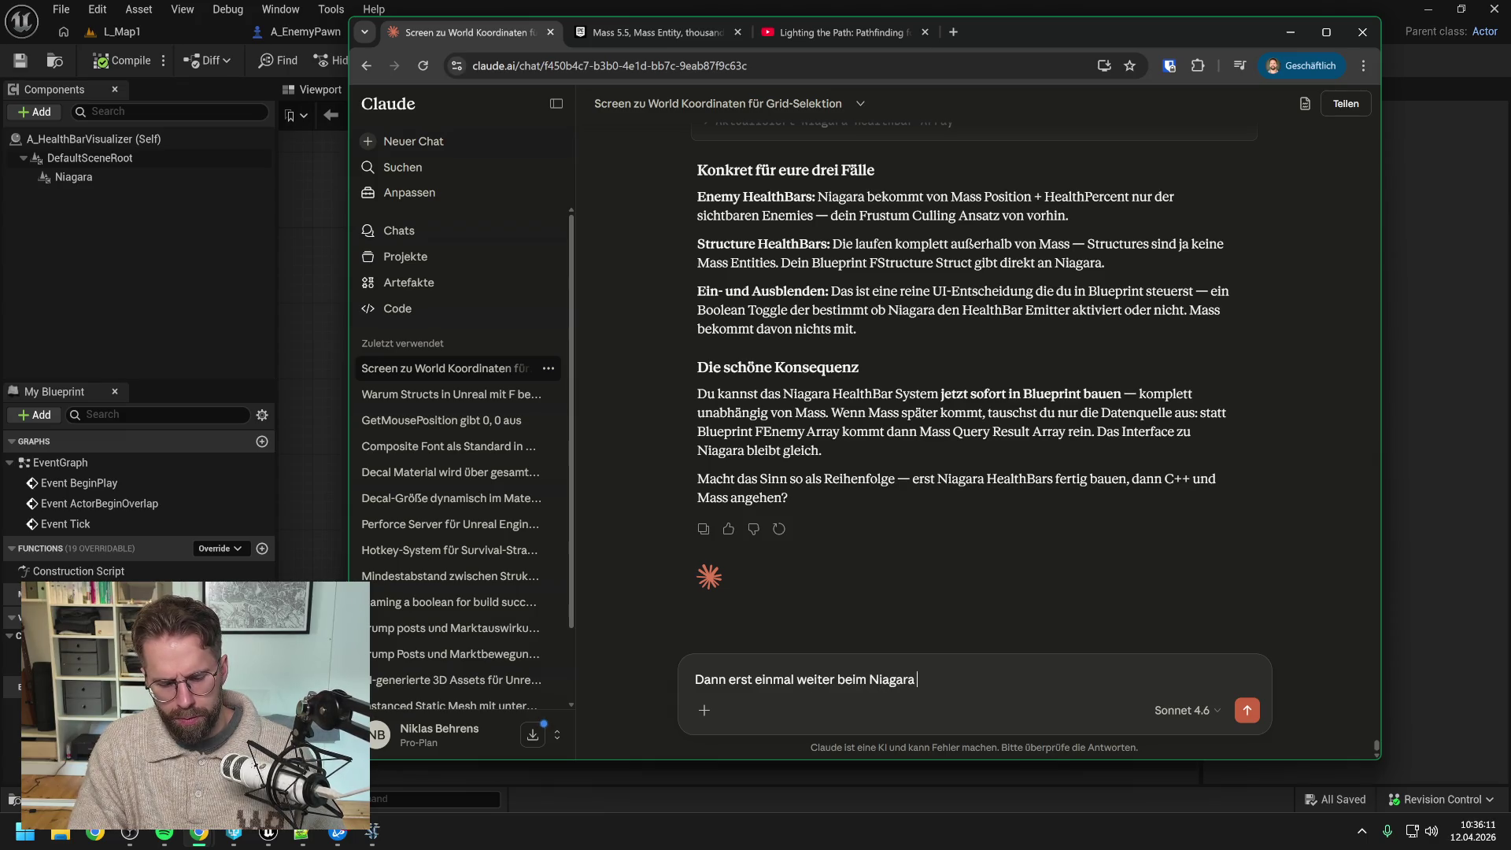
pyautogui.write('HealthBar ')
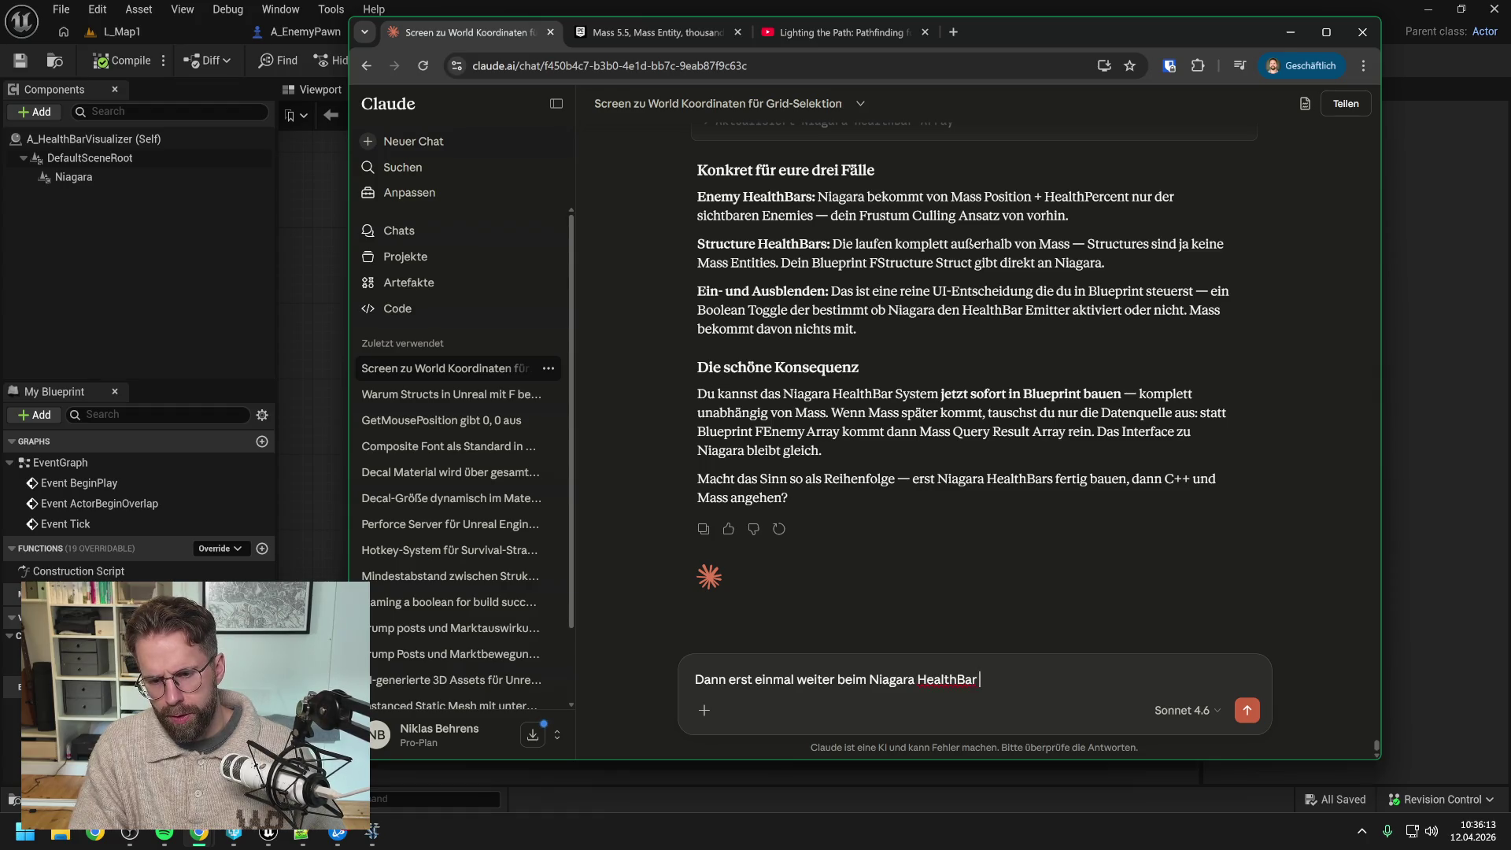
pyautogui.write('System. ')
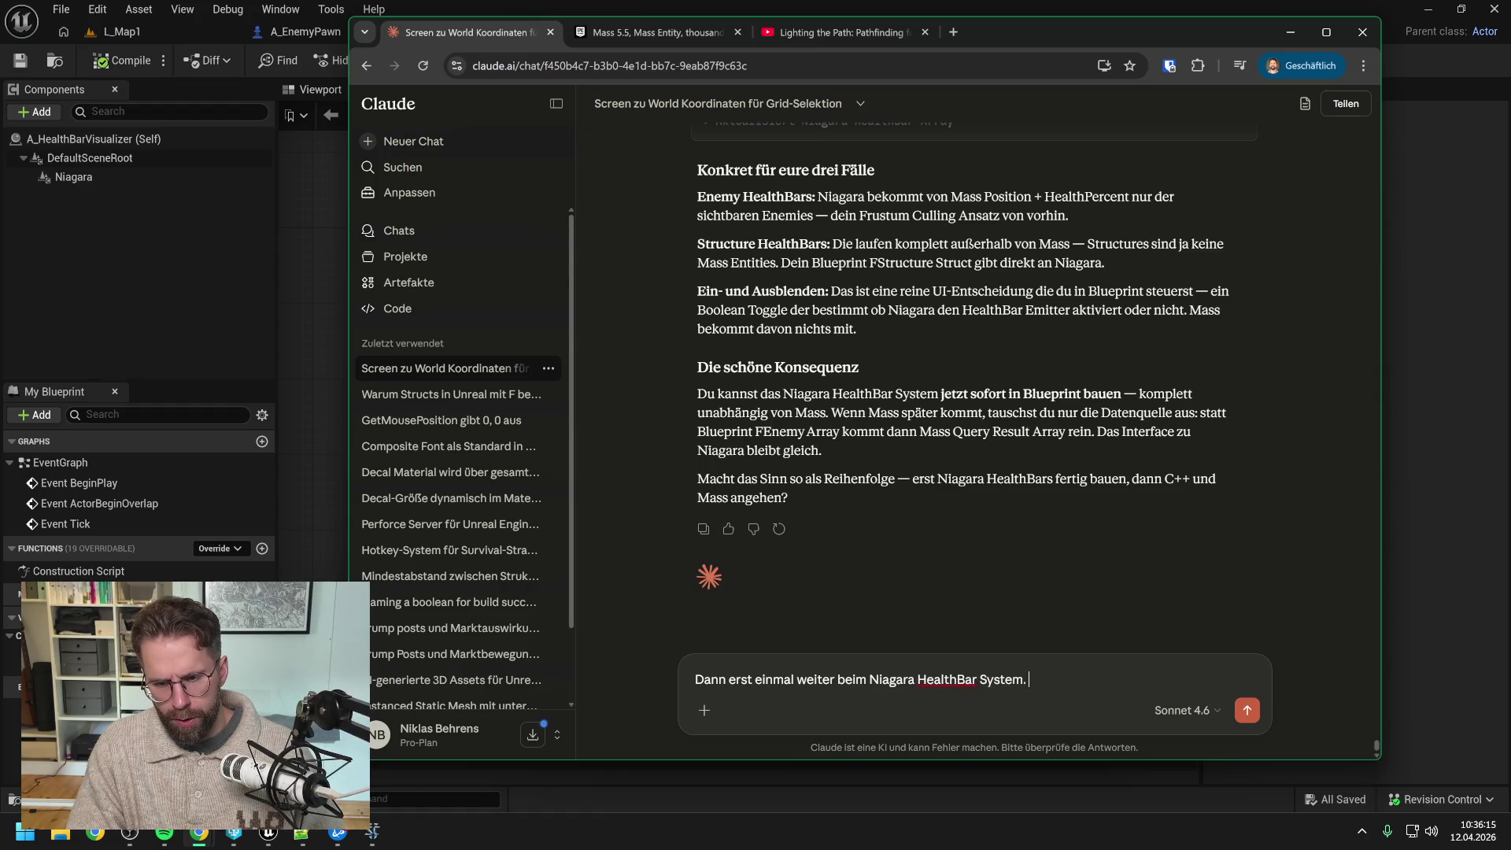
pyautogui.write('Folgende Überleg')
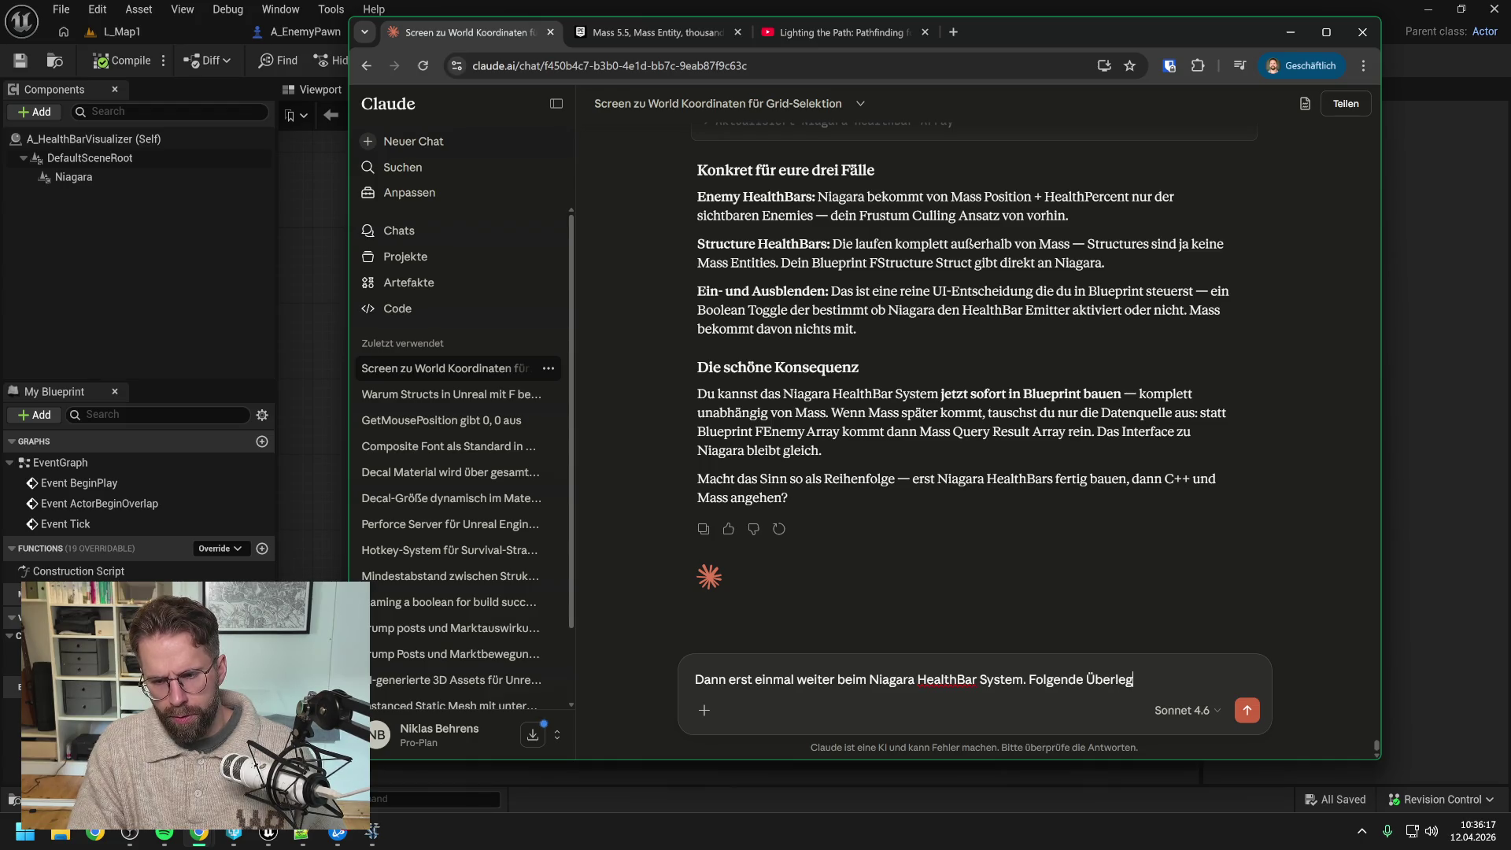
pyautogui.write('u')
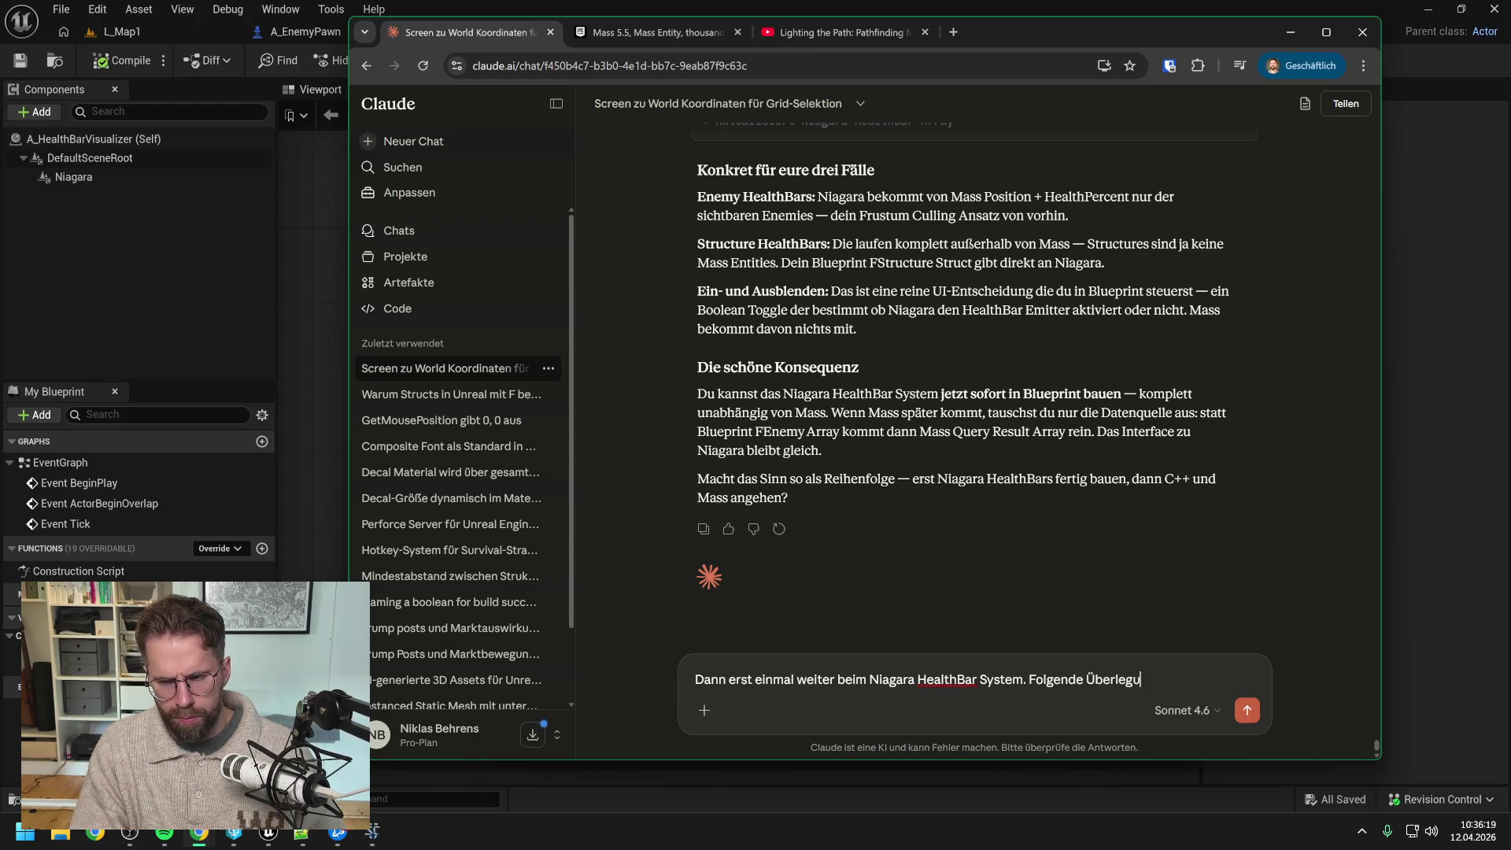
pyautogui.write('ng: Sollen')
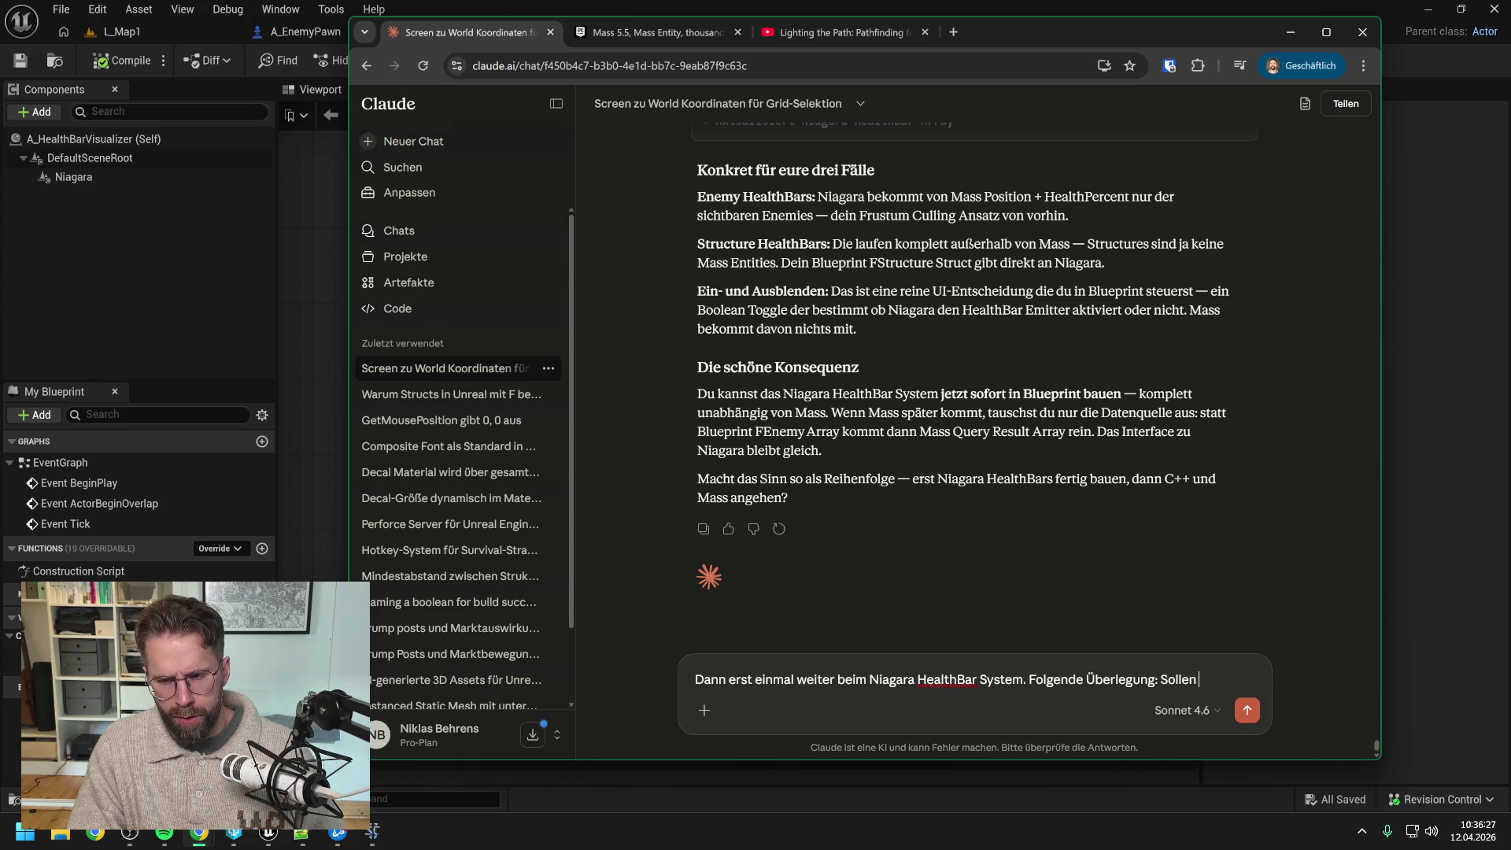
pyautogui.press('BackSpace')
pyautogui.press('BackSpace')
pyautogui.write(', de')
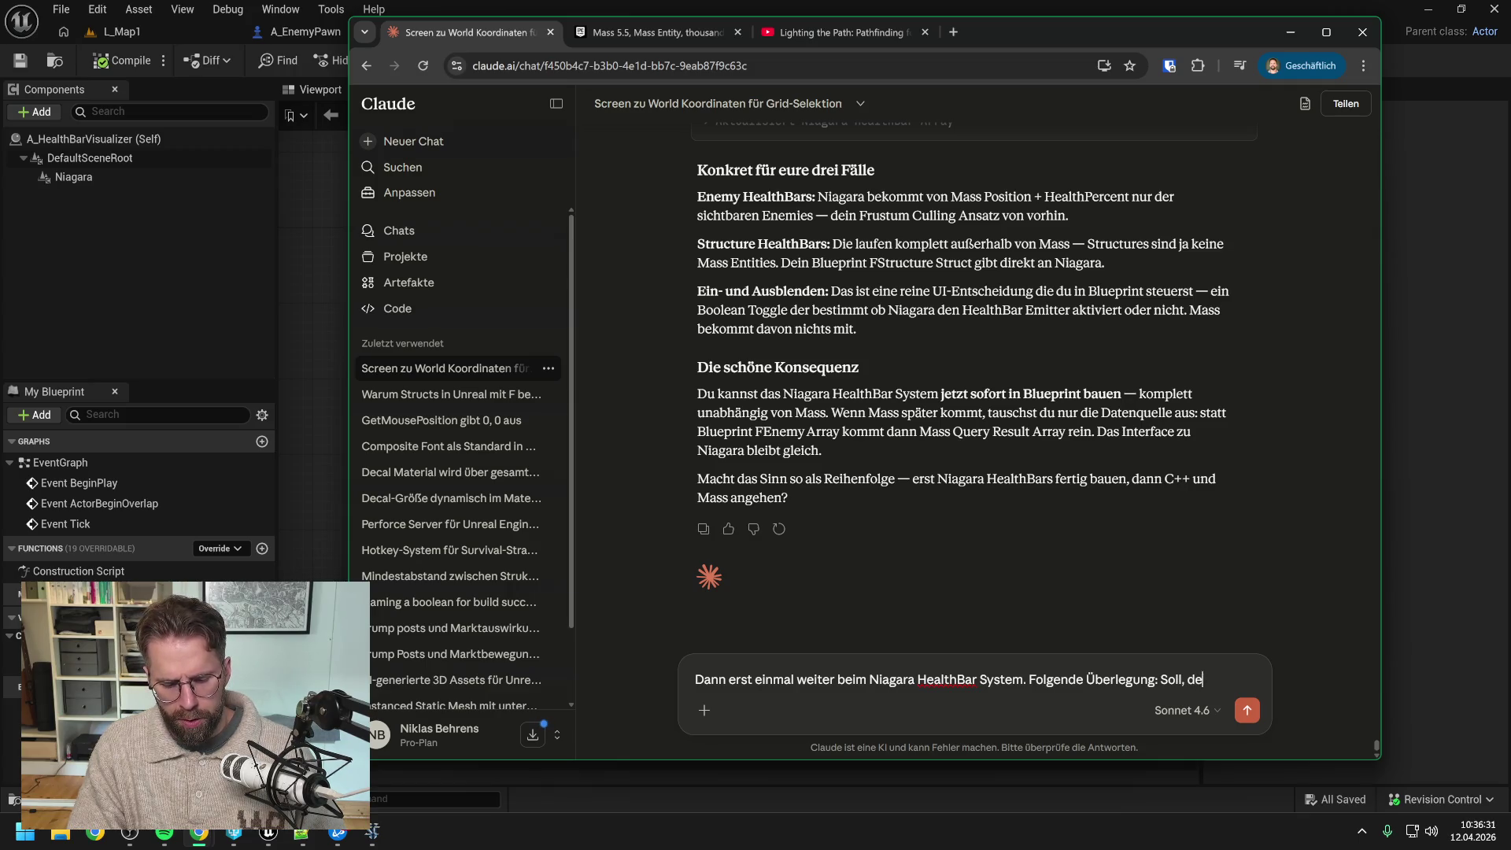
pyautogui.write('r Niagara Bluep')
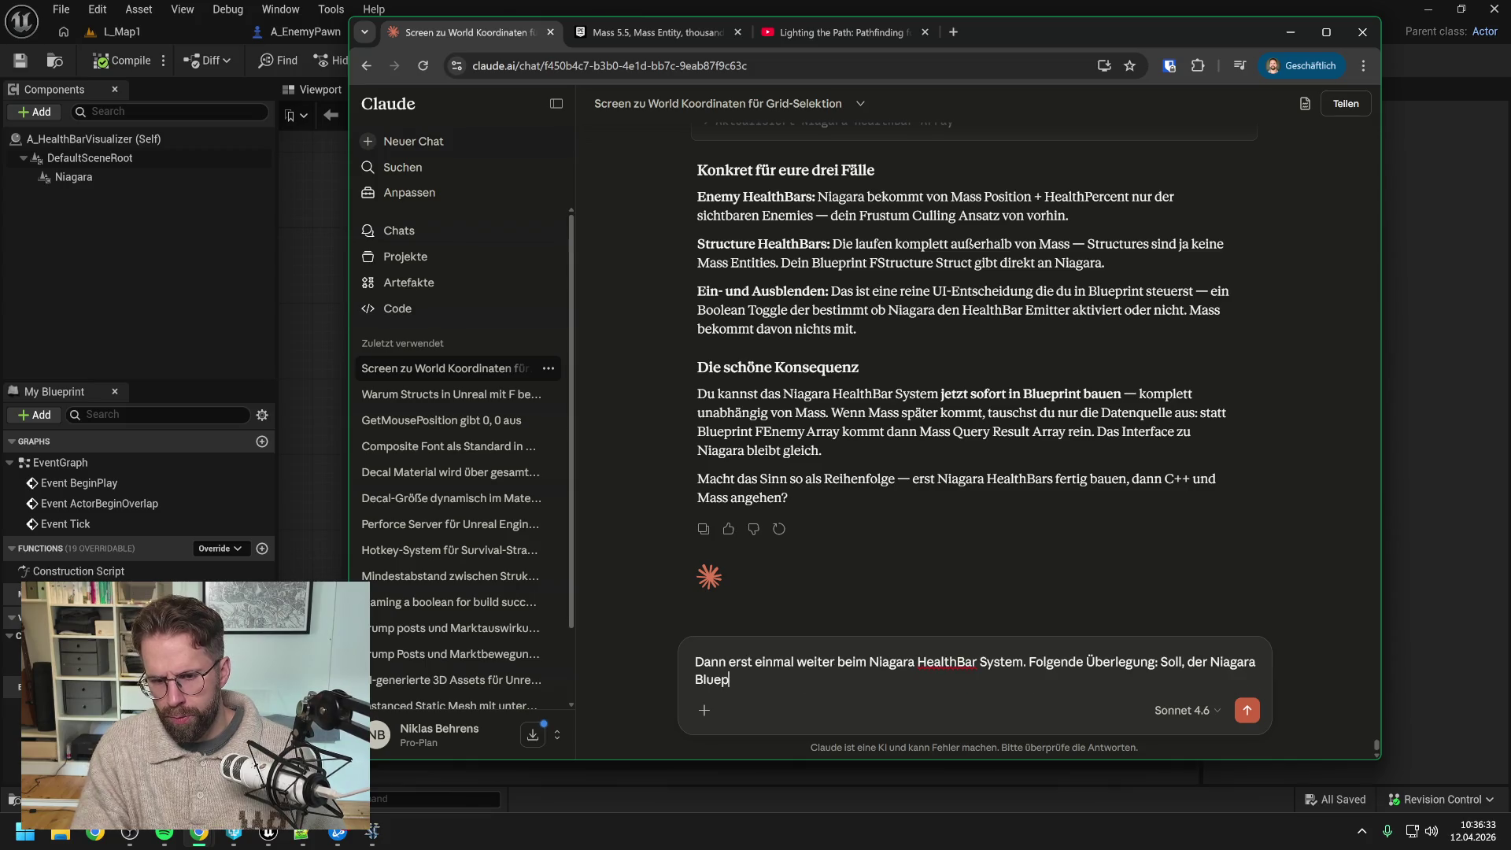
pyautogui.write('rint, der das System ')
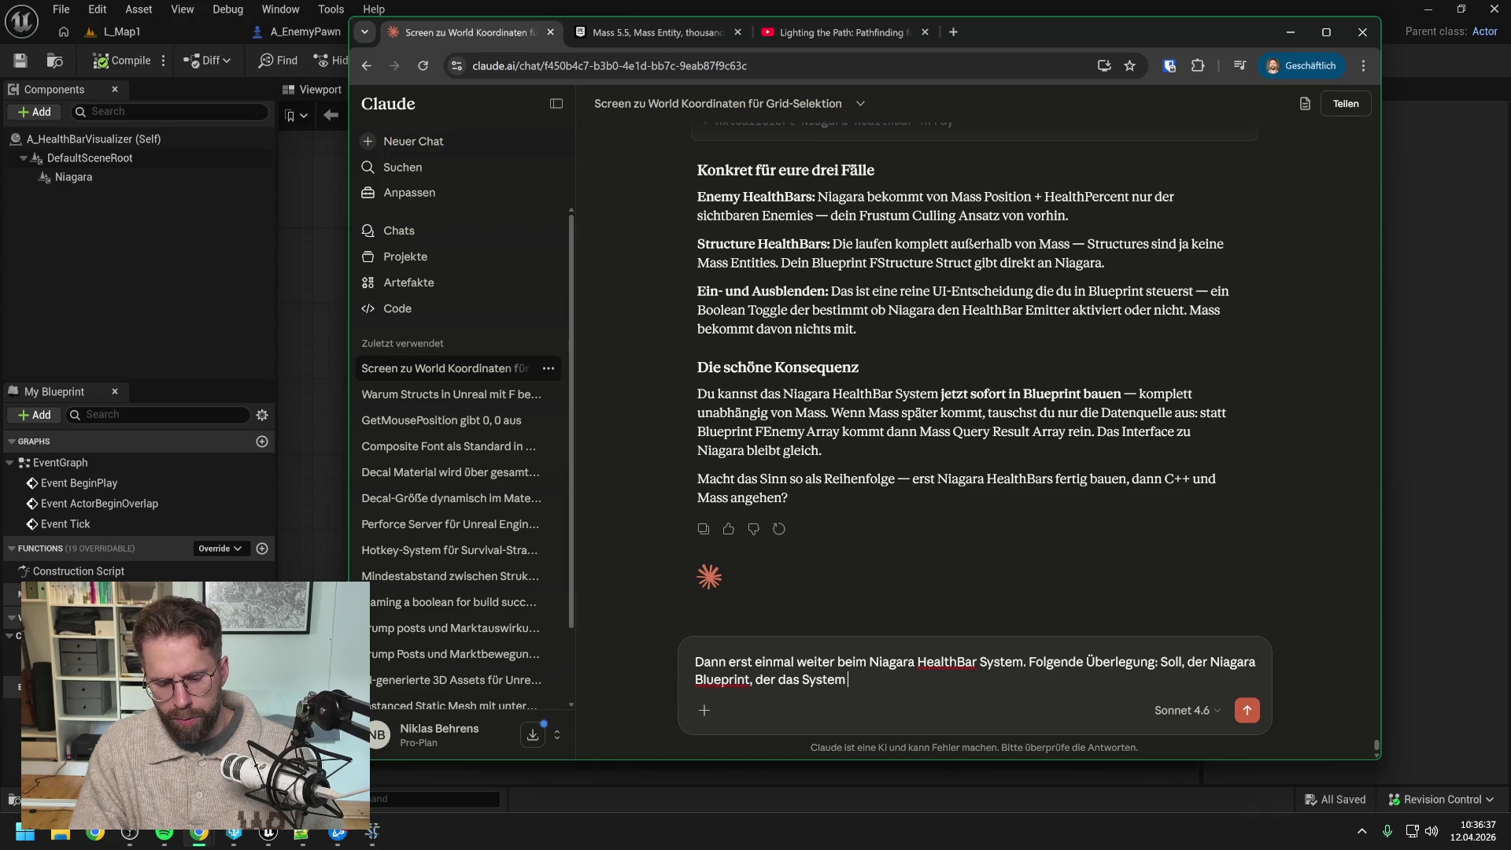
pyautogui.write('besitzt und verwaltet')
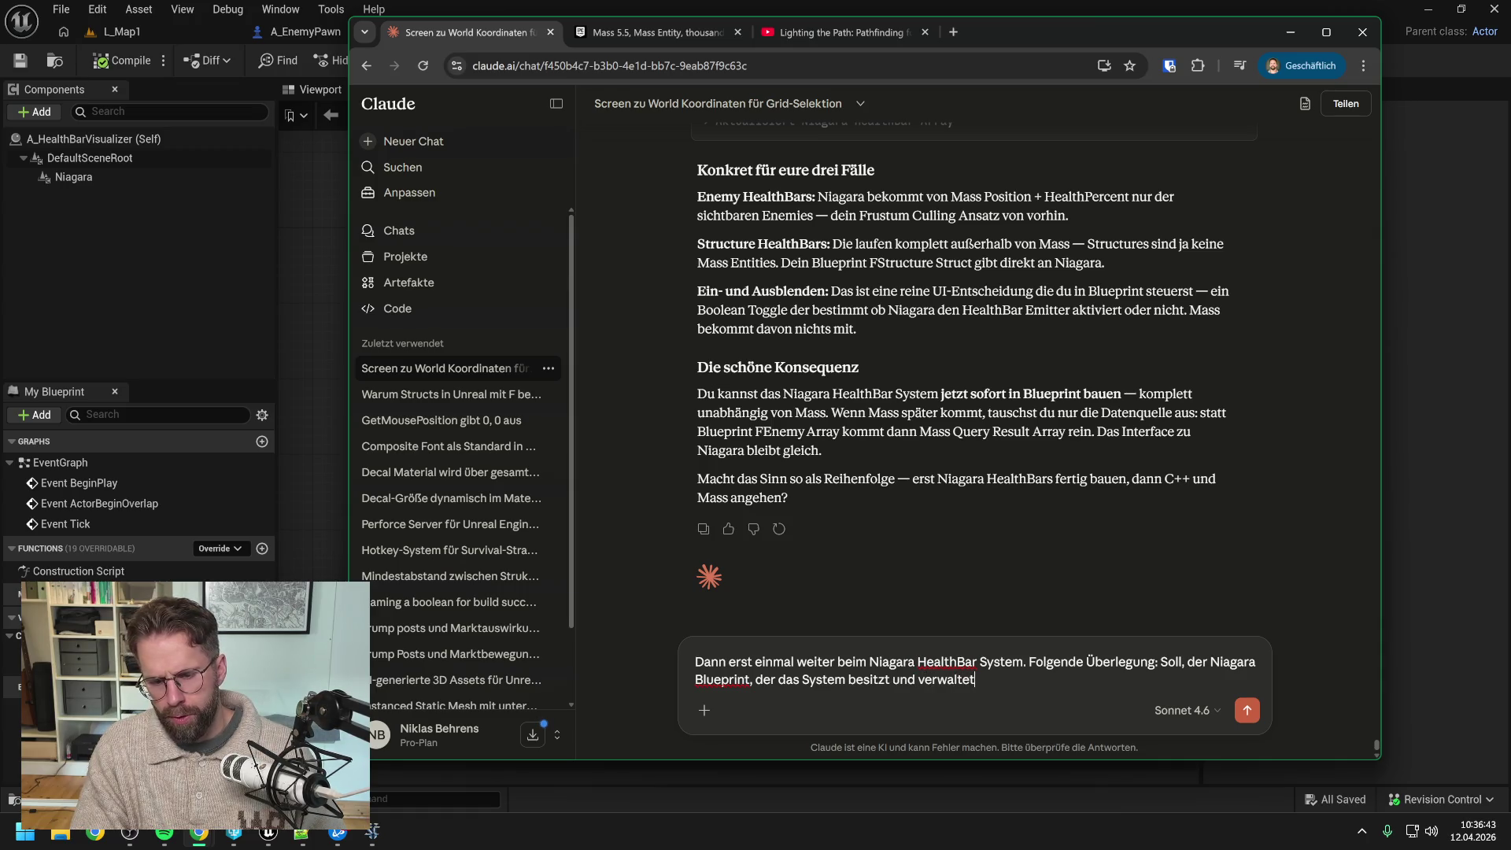
pyautogui.write(', jeden Tick die S')
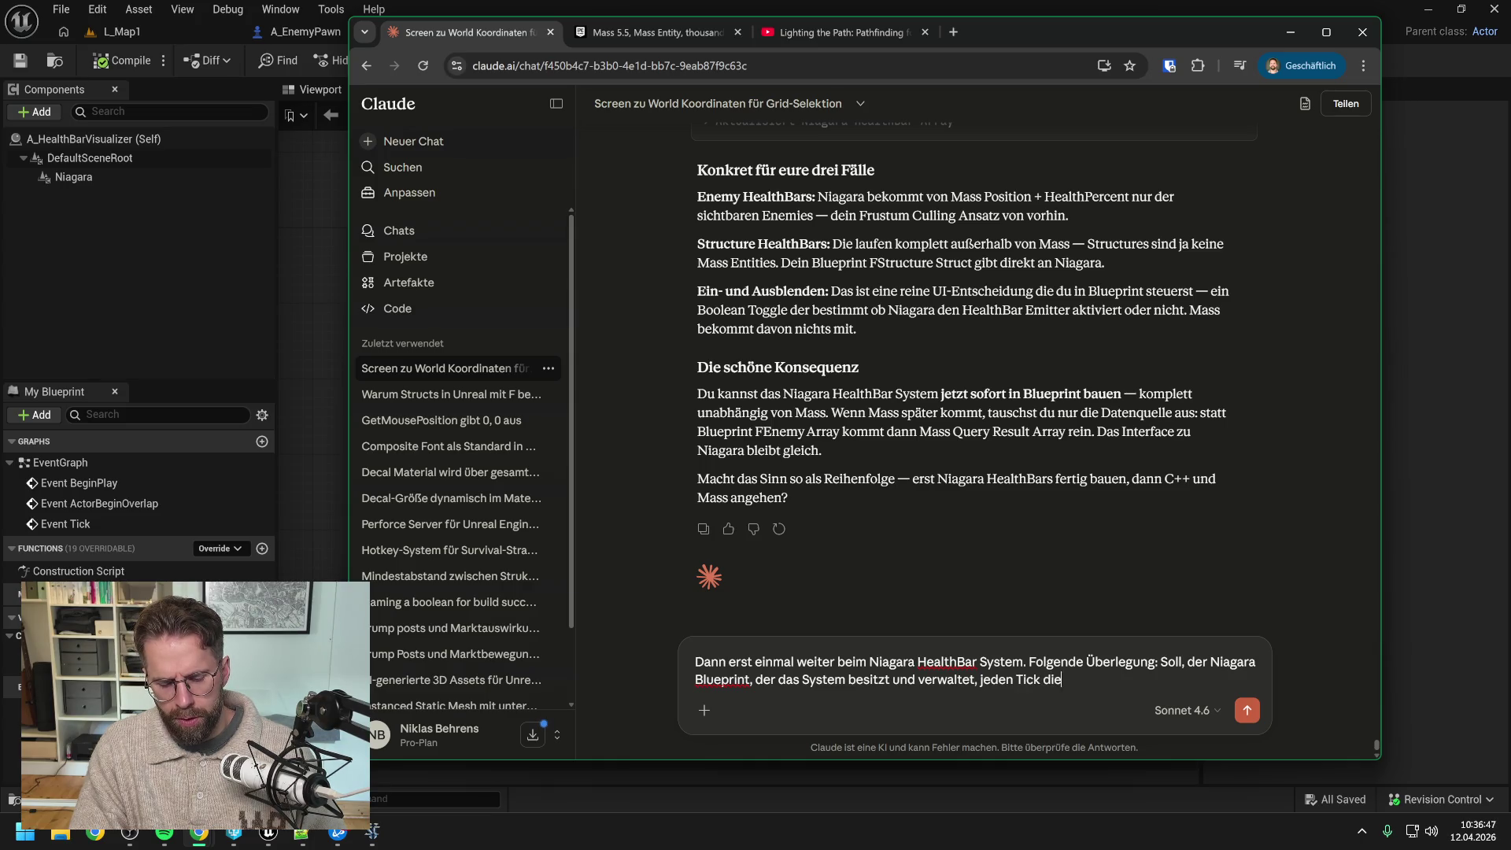
pyautogui.write('tructures und Enemies')
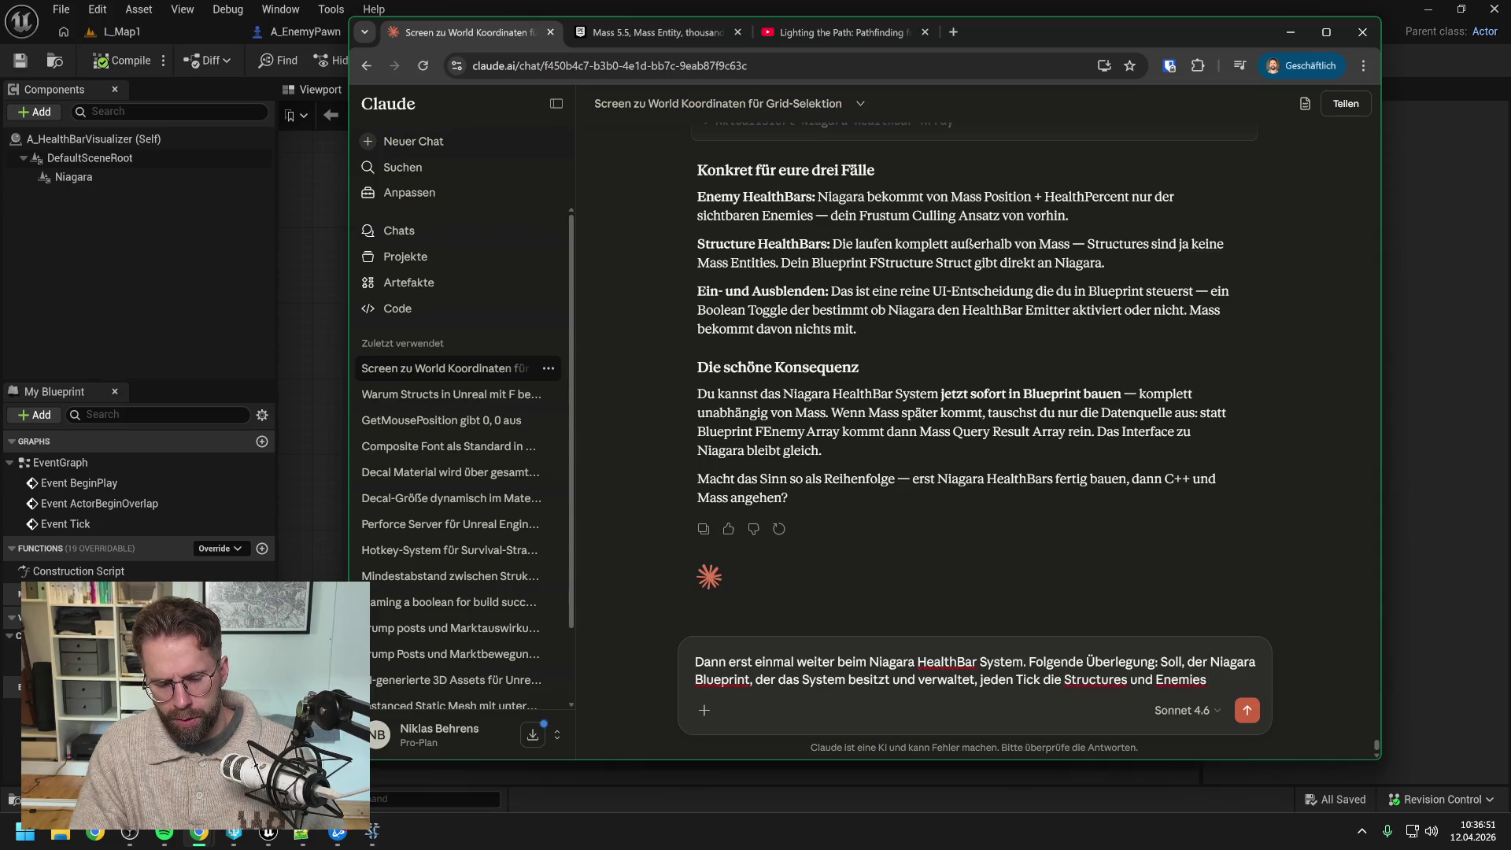
pyautogui.write(' als Ar')
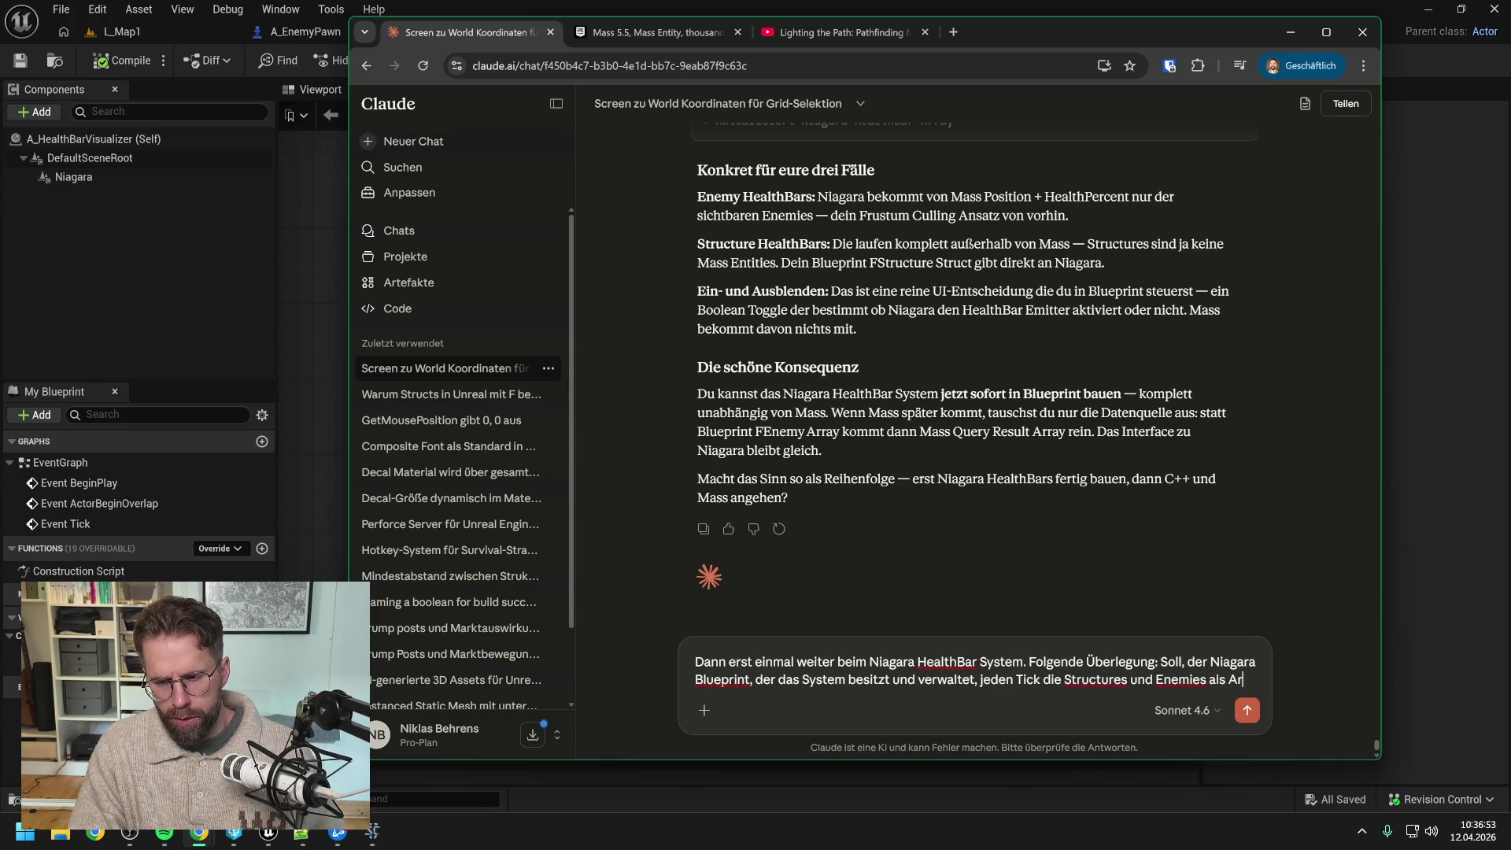
pyautogui.write('ray rüberp')
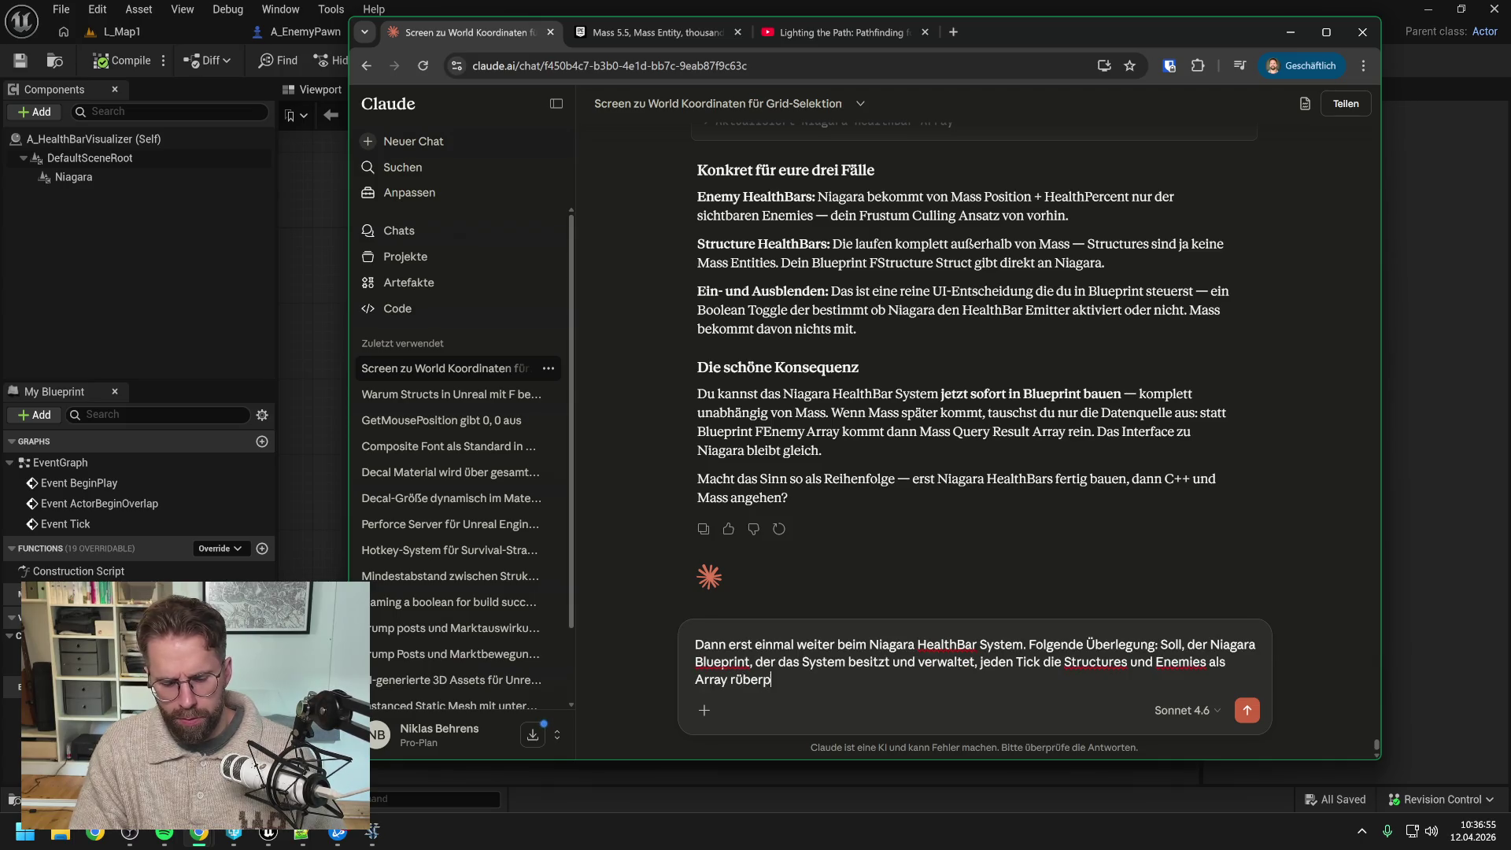
pyautogui.write('ushen, die auf der GPU dann für')
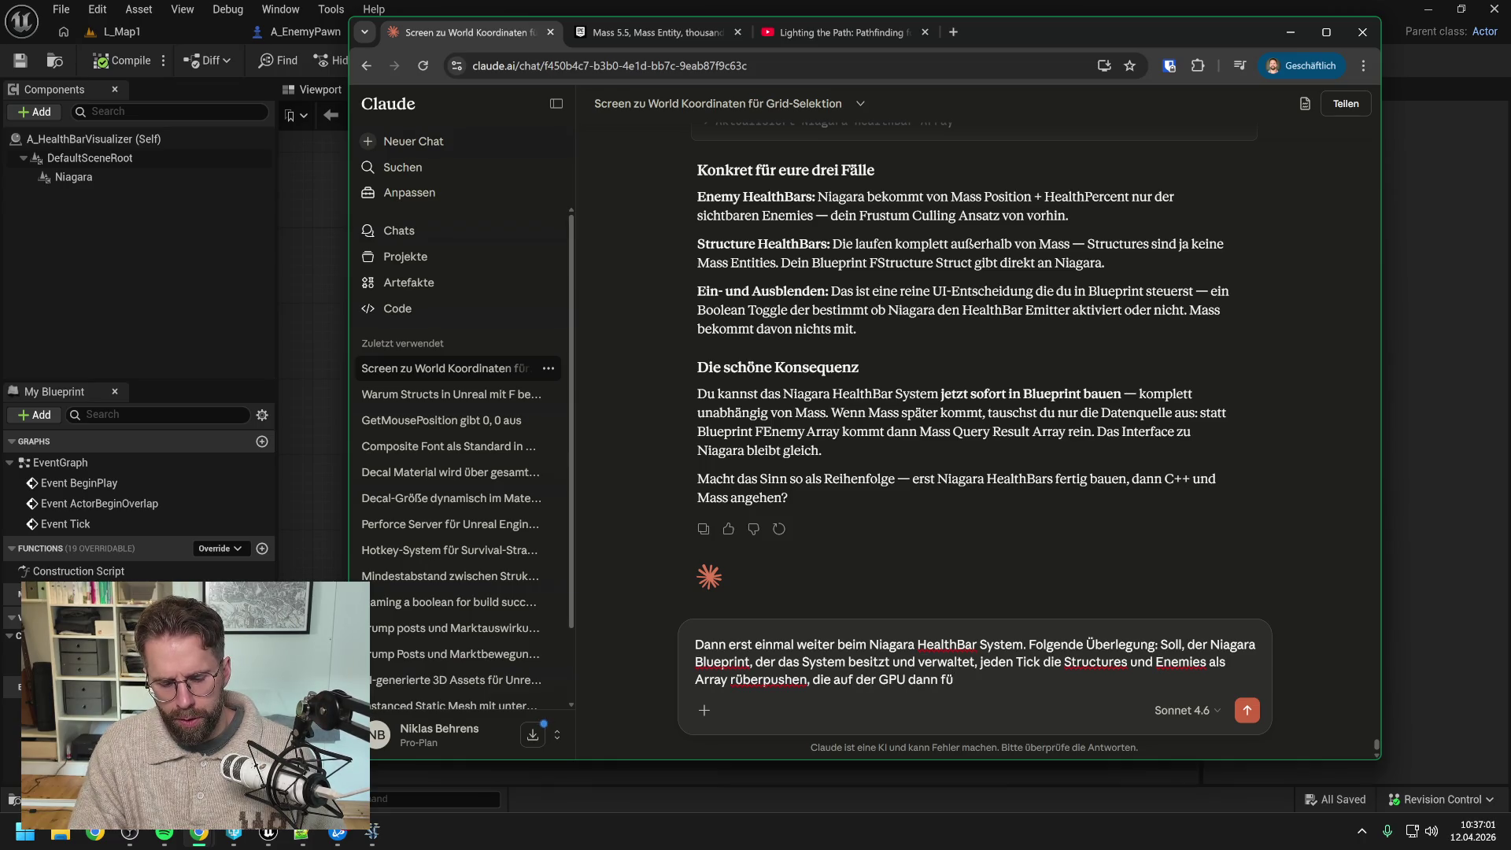
pyautogui.write(' diesen Tick ge')
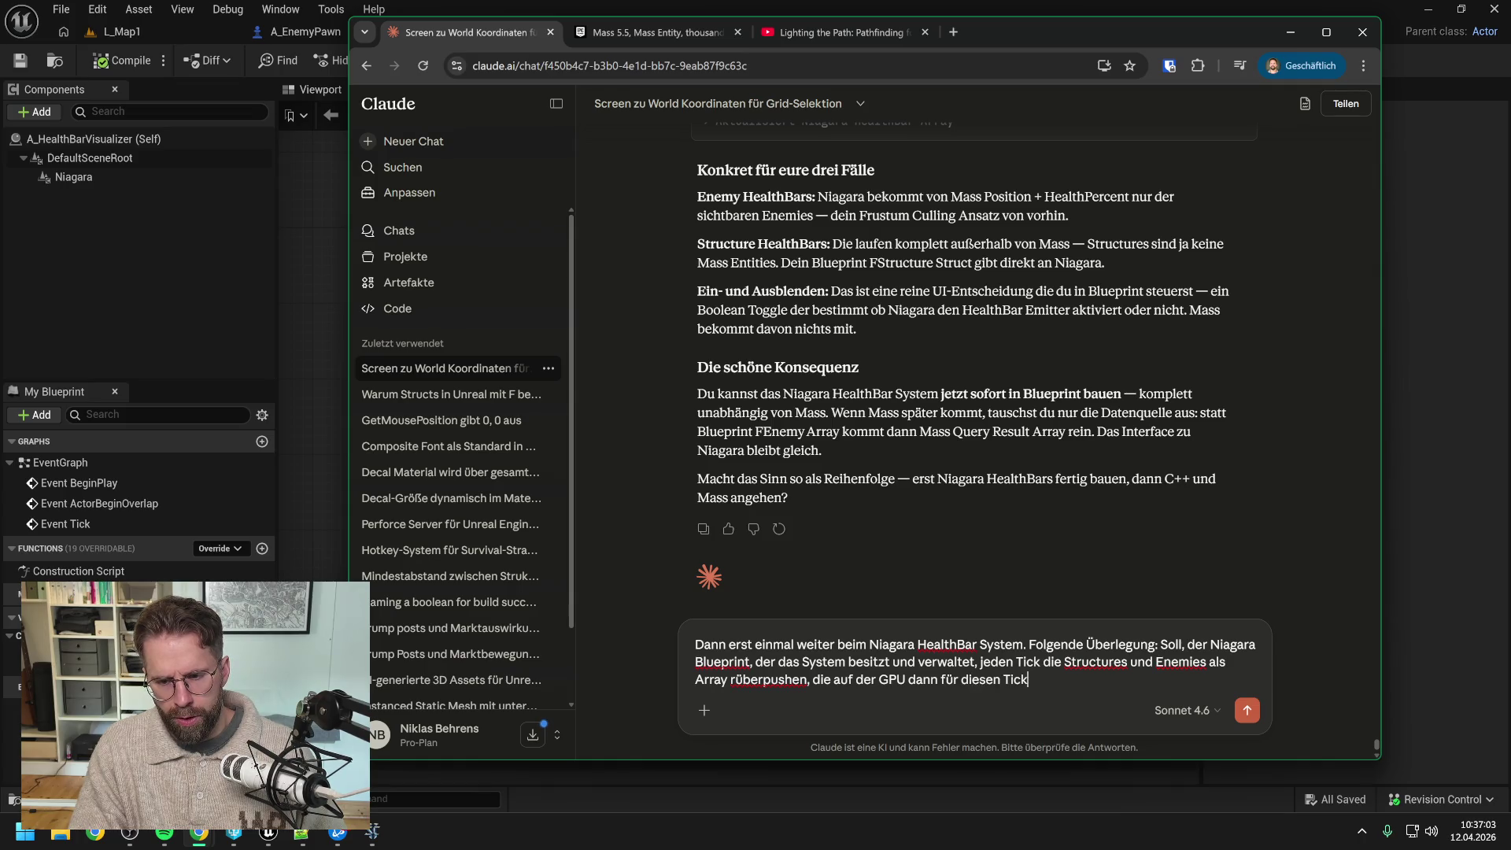
pyautogui.write('zeichnet werden sollen?')
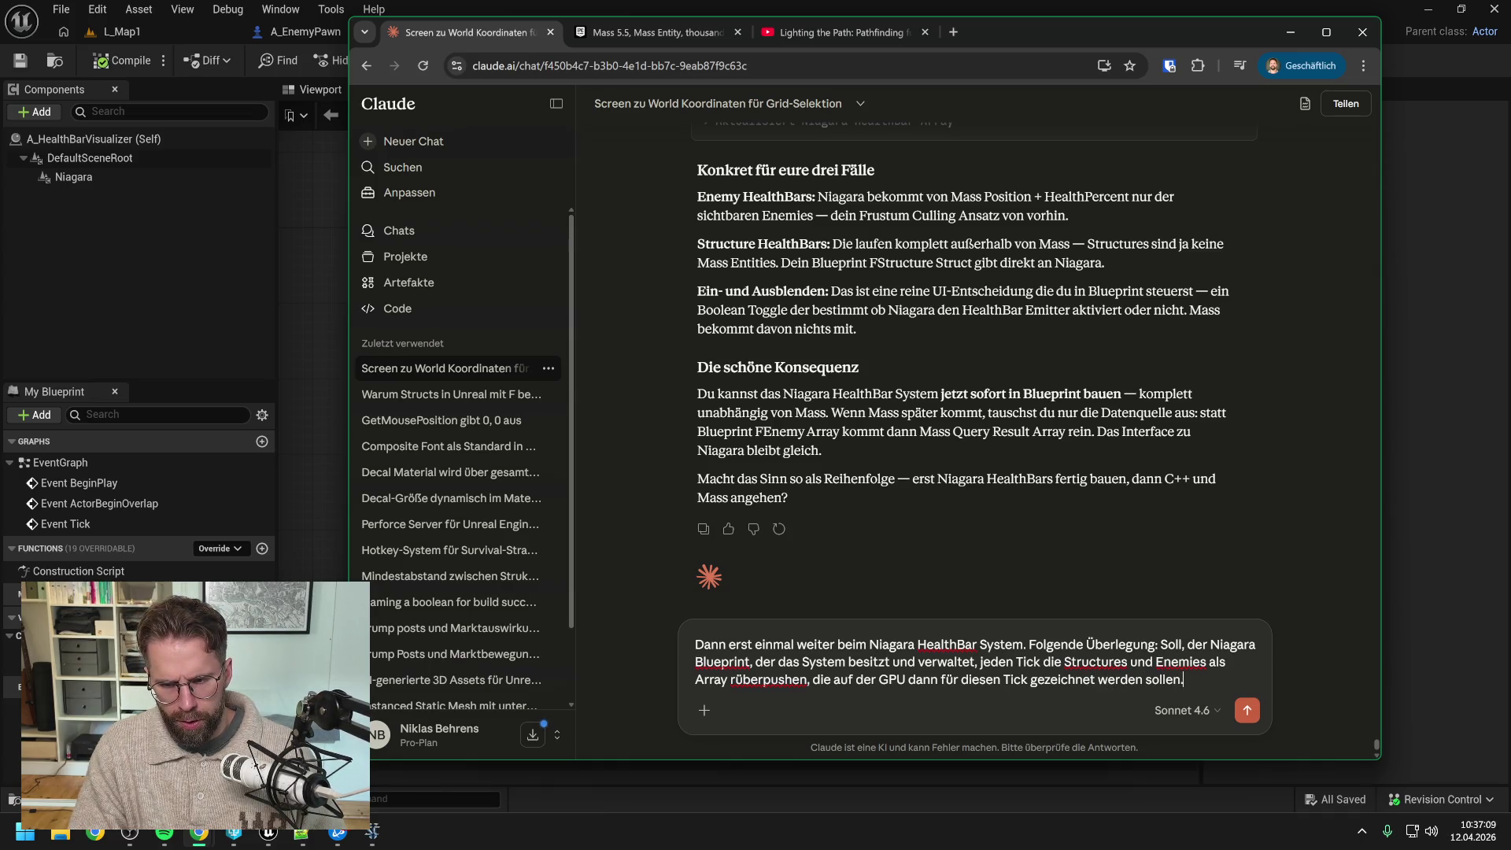
pyautogui.hotkey('shift', 'Return')
pyautogui.write('de')
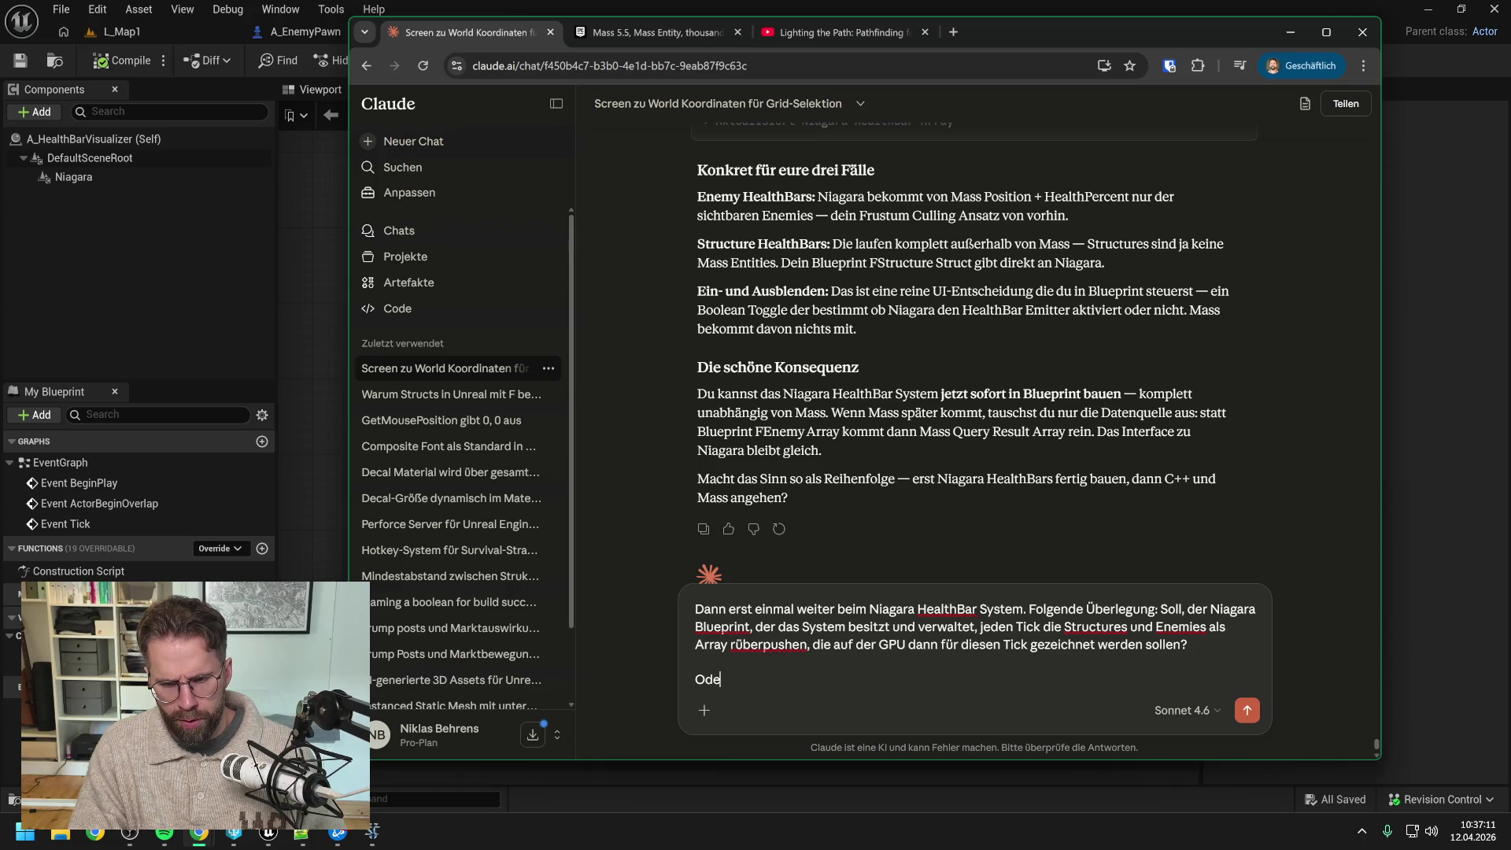
pyautogui.write('r bauen wir ein System')
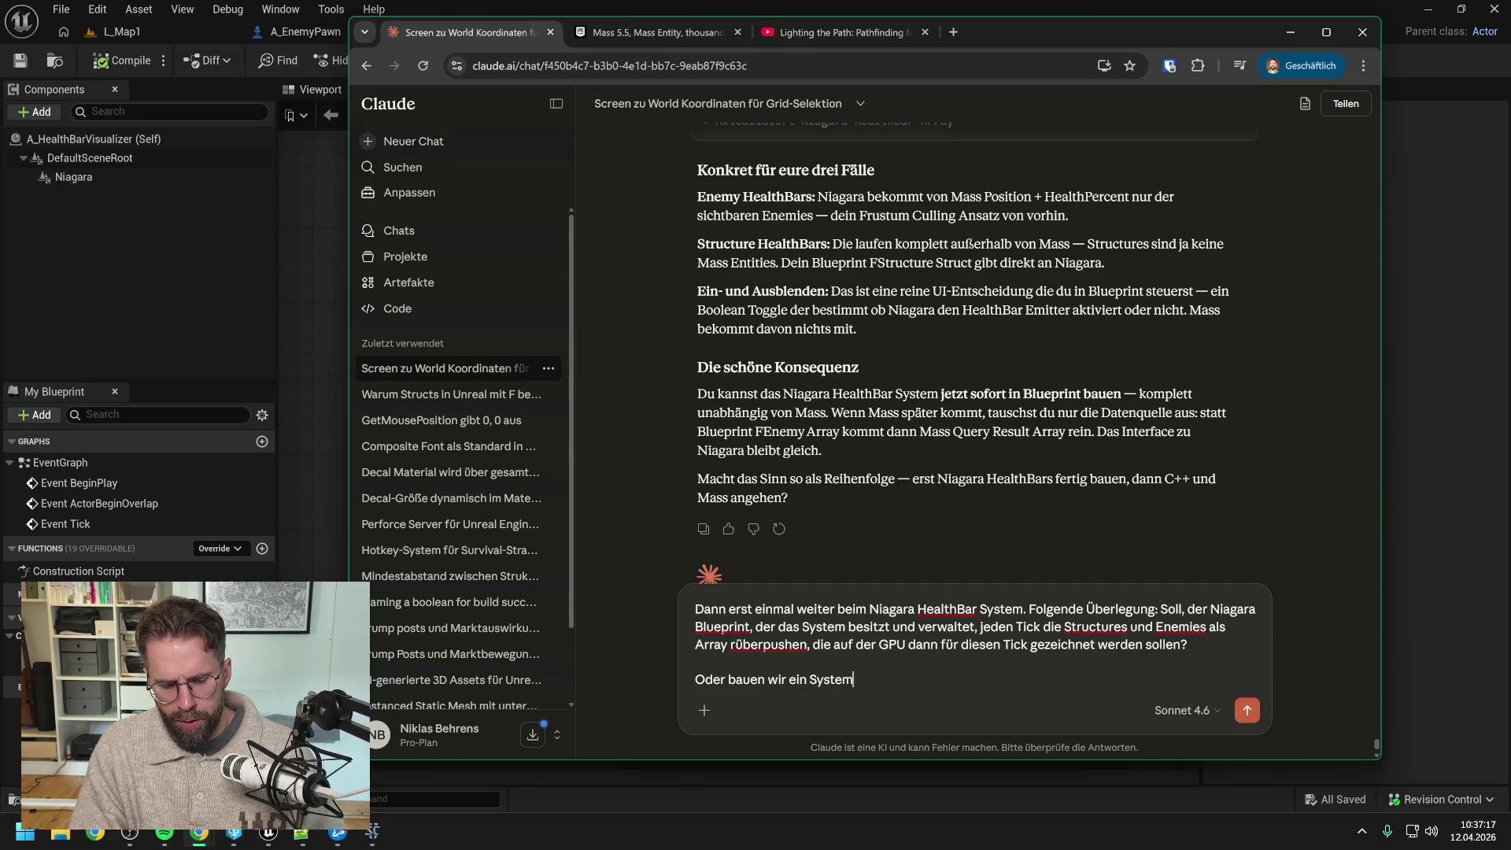
pyautogui.write(' bei dem ')
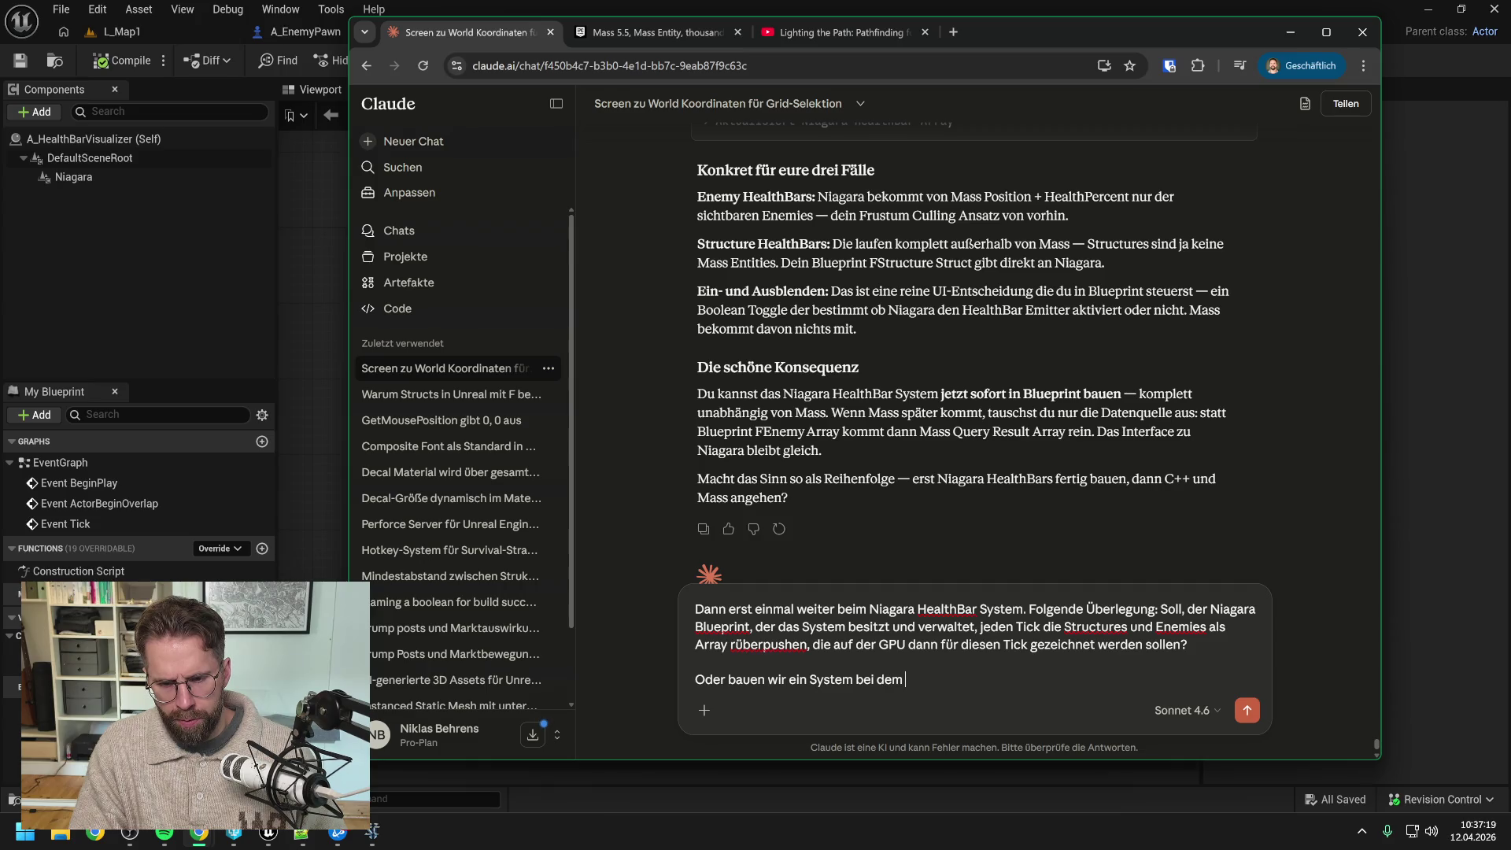
pyautogui.write('Gebäude uind')
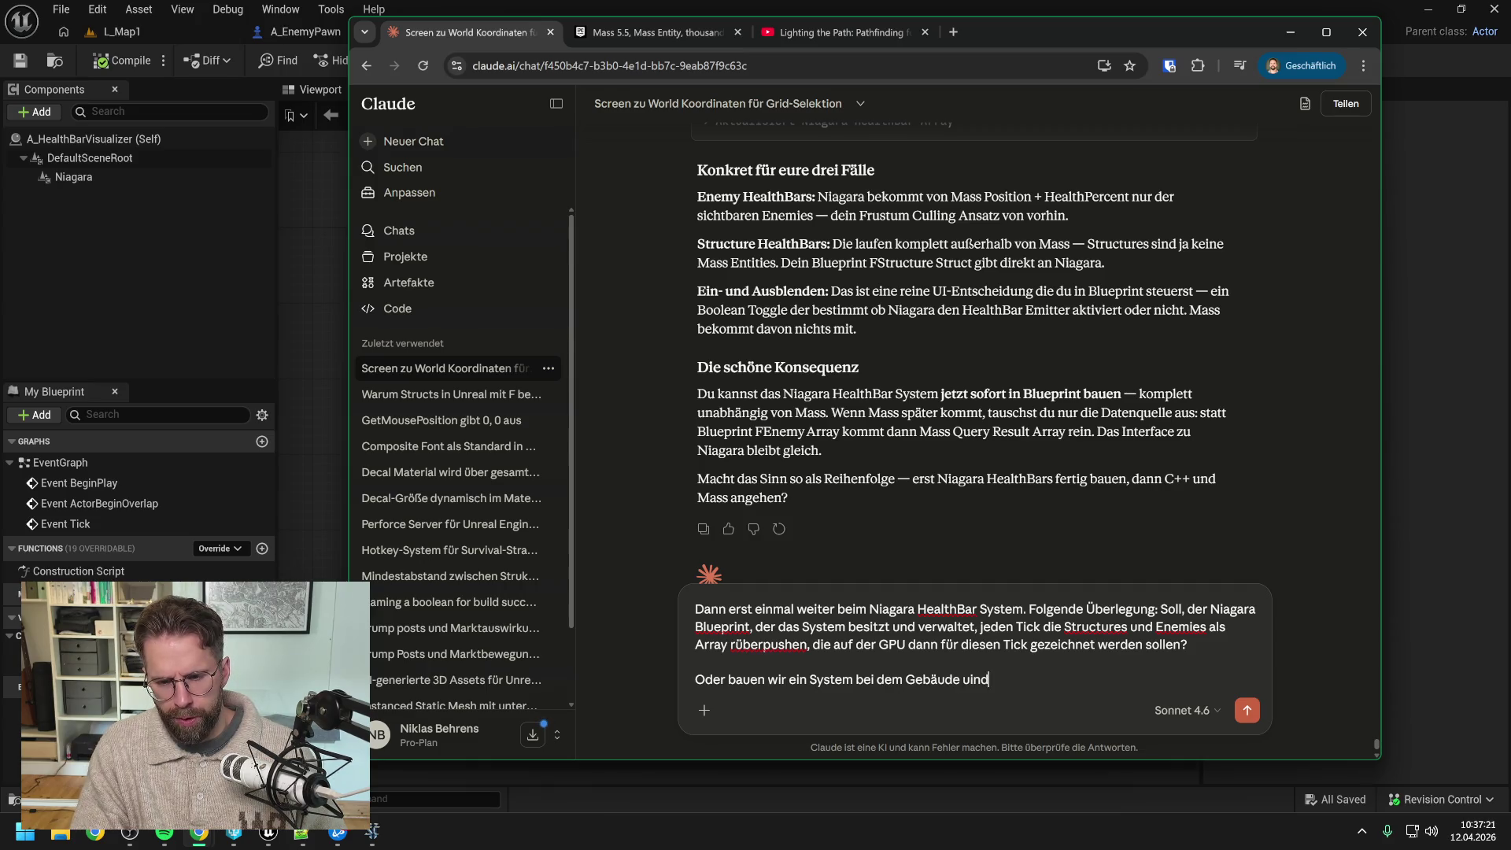
pyautogui.press('BackSpace')
pyautogui.press('BackSpace')
pyautogui.press('BackSpace')
pyautogui.write('nd späte')
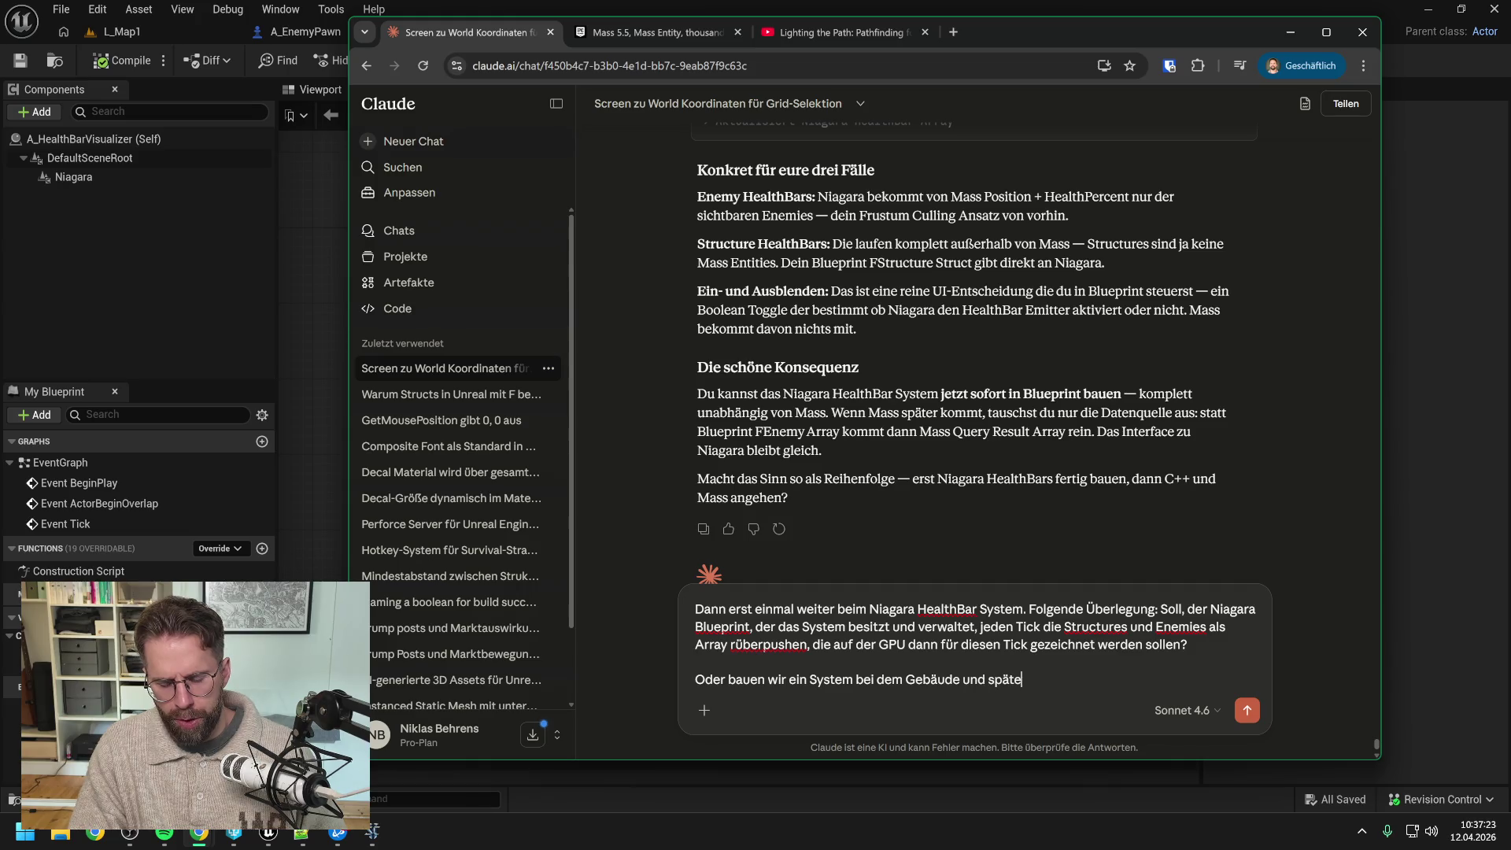
pyautogui.write('r Enemies B')
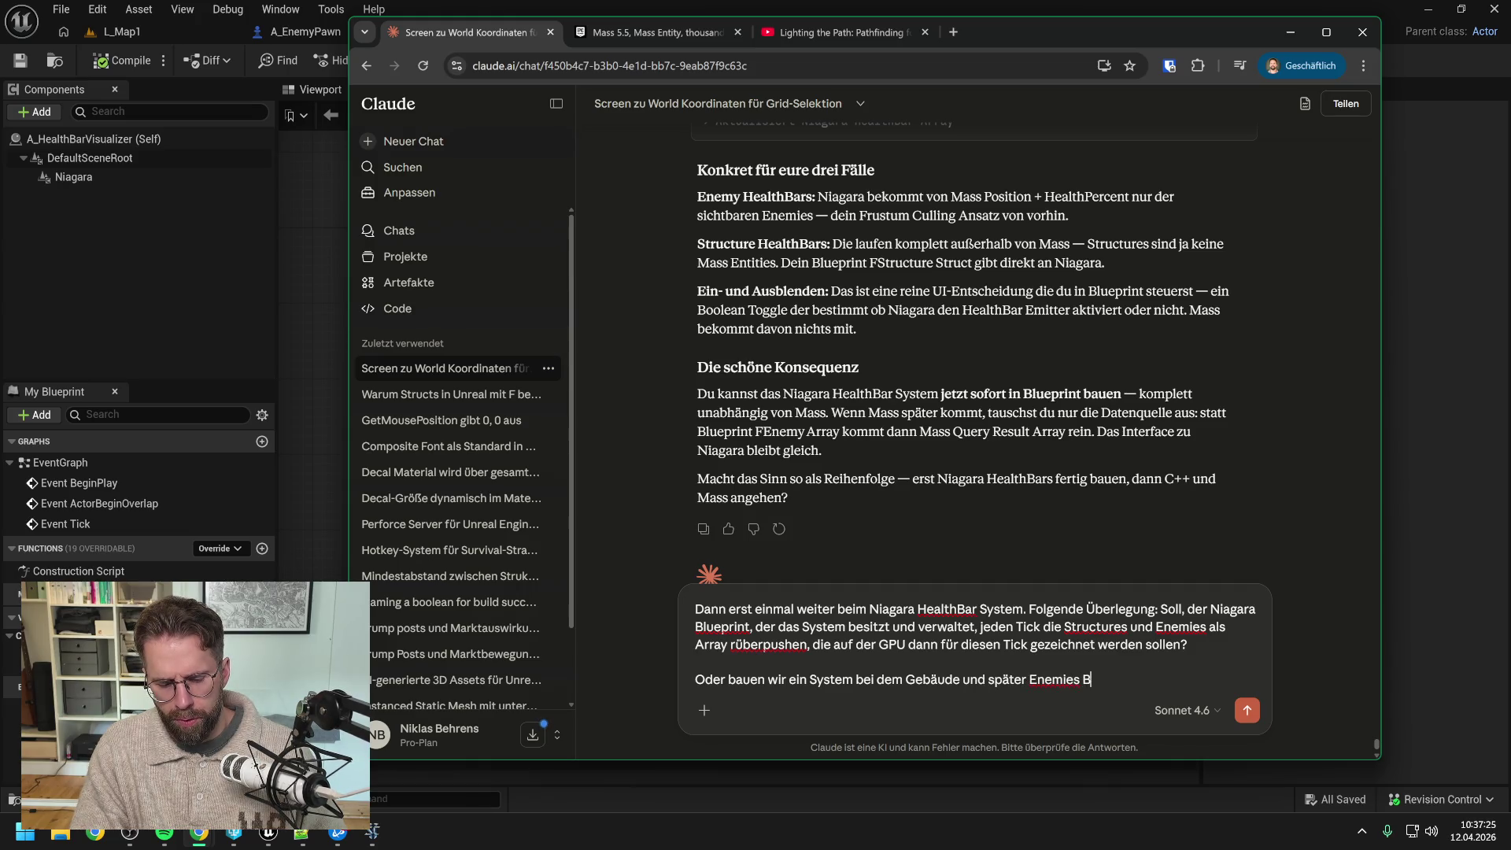
pyautogui.write('escheid geben, s')
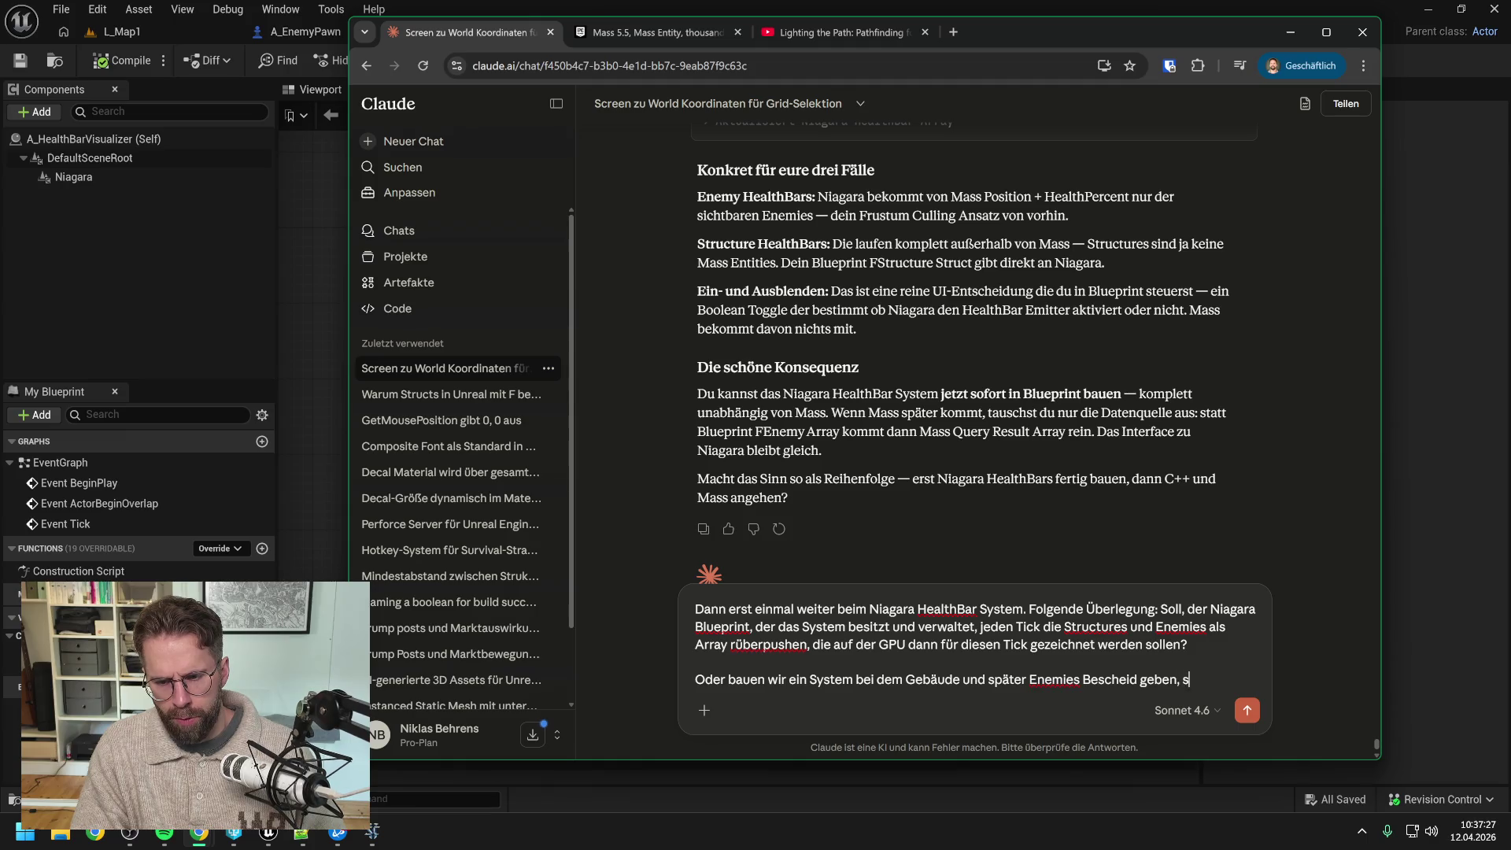
pyautogui.write('obald die sie den Bildschirm')
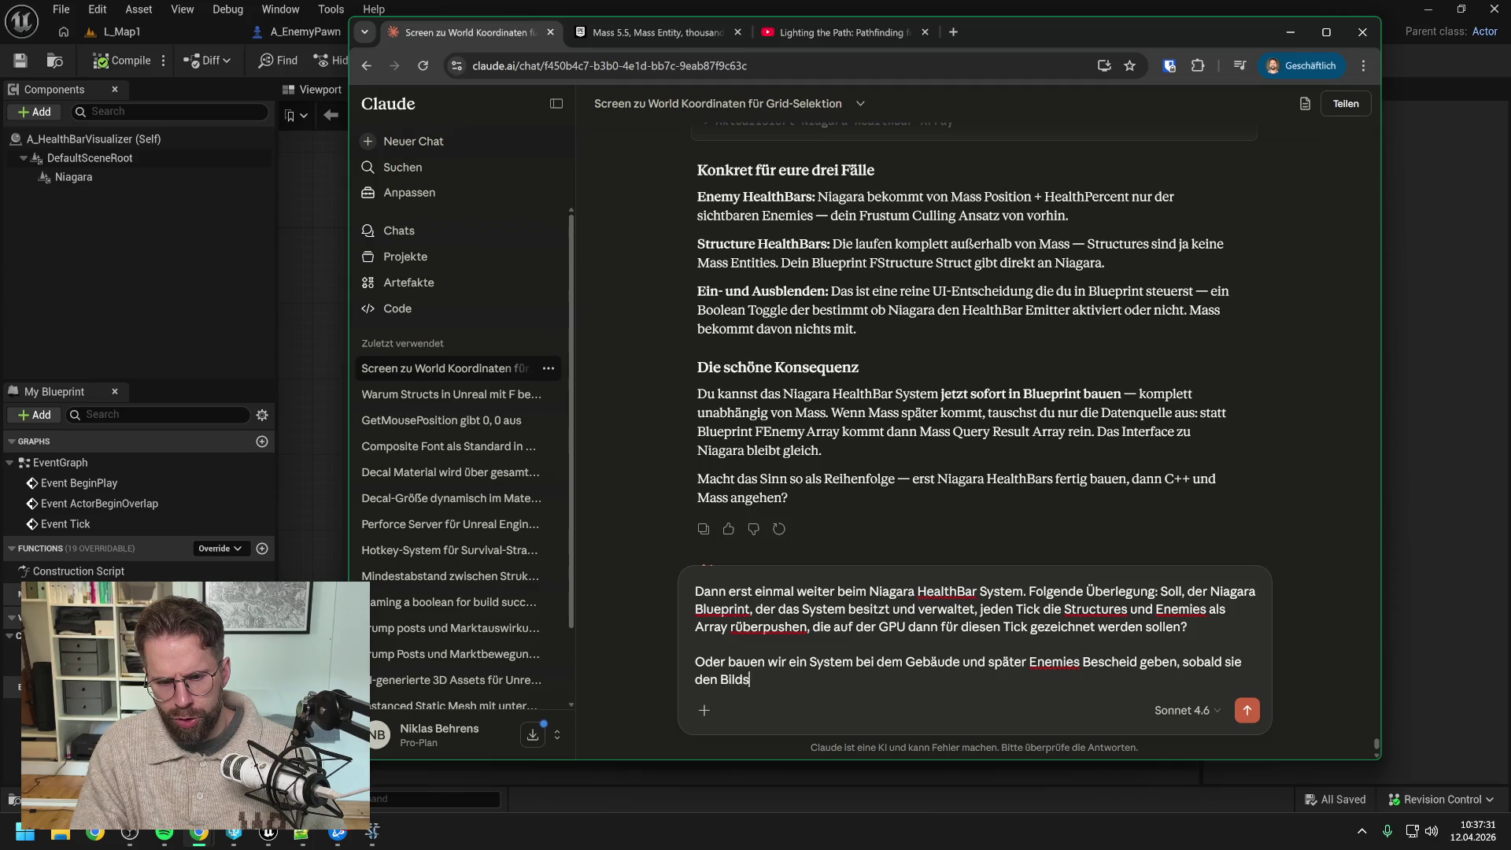
pyautogui.write('etr')
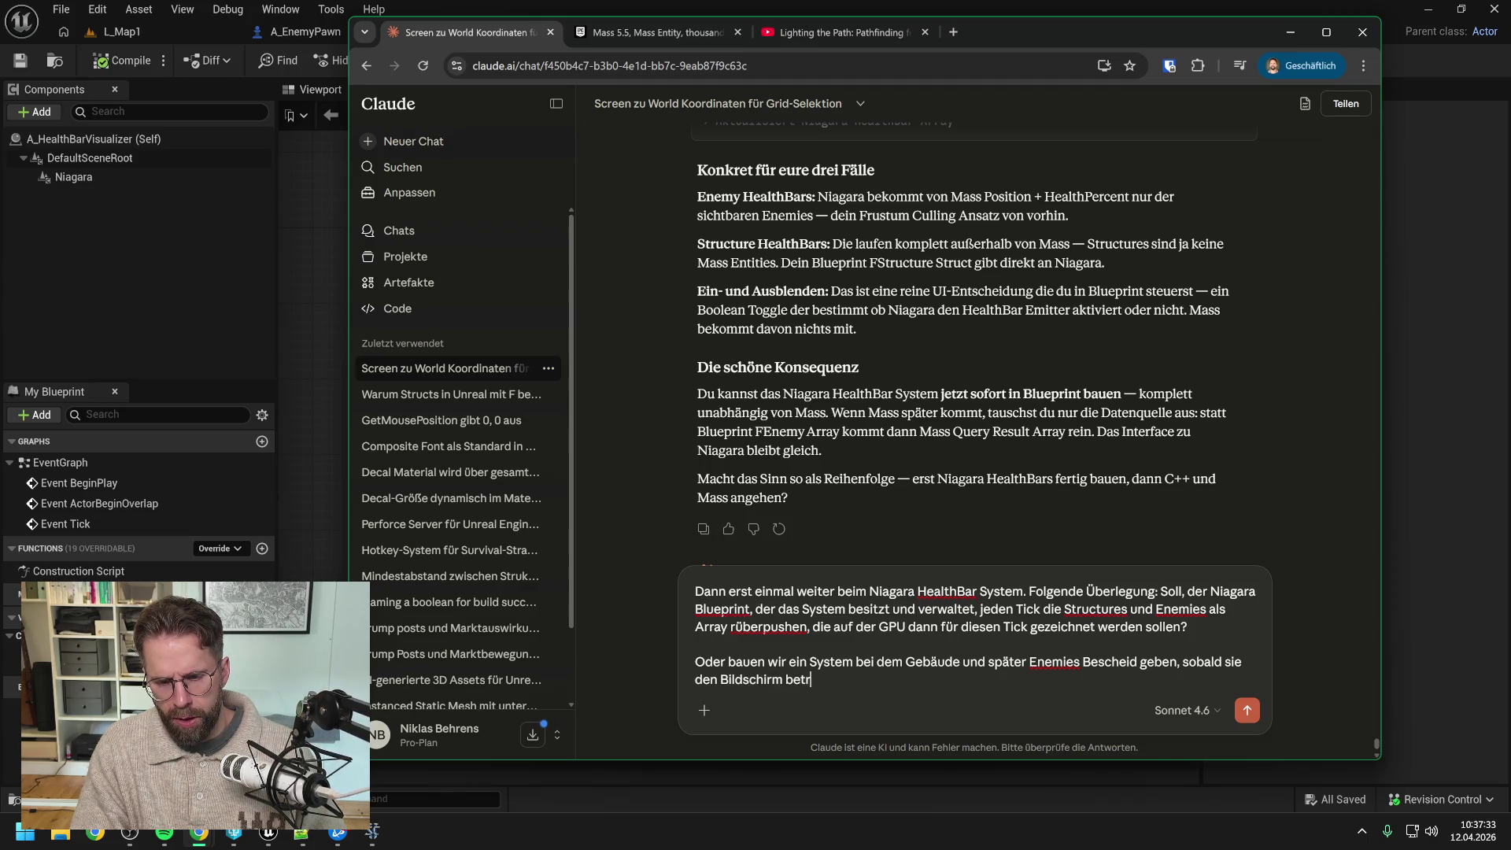
pyautogui.write('eten oder verl')
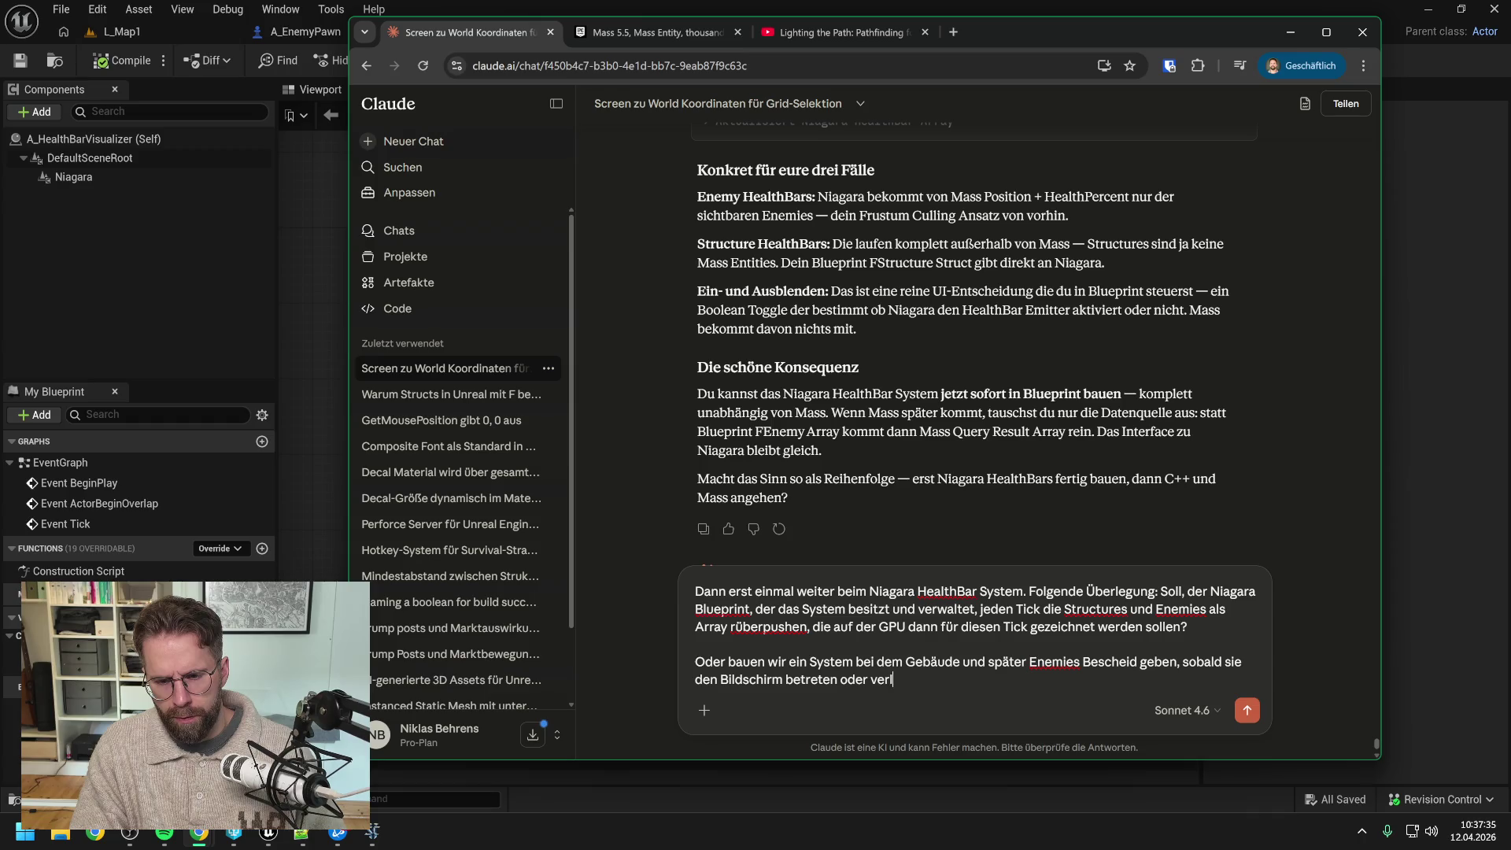
pyautogui.write('assen. Sich also')
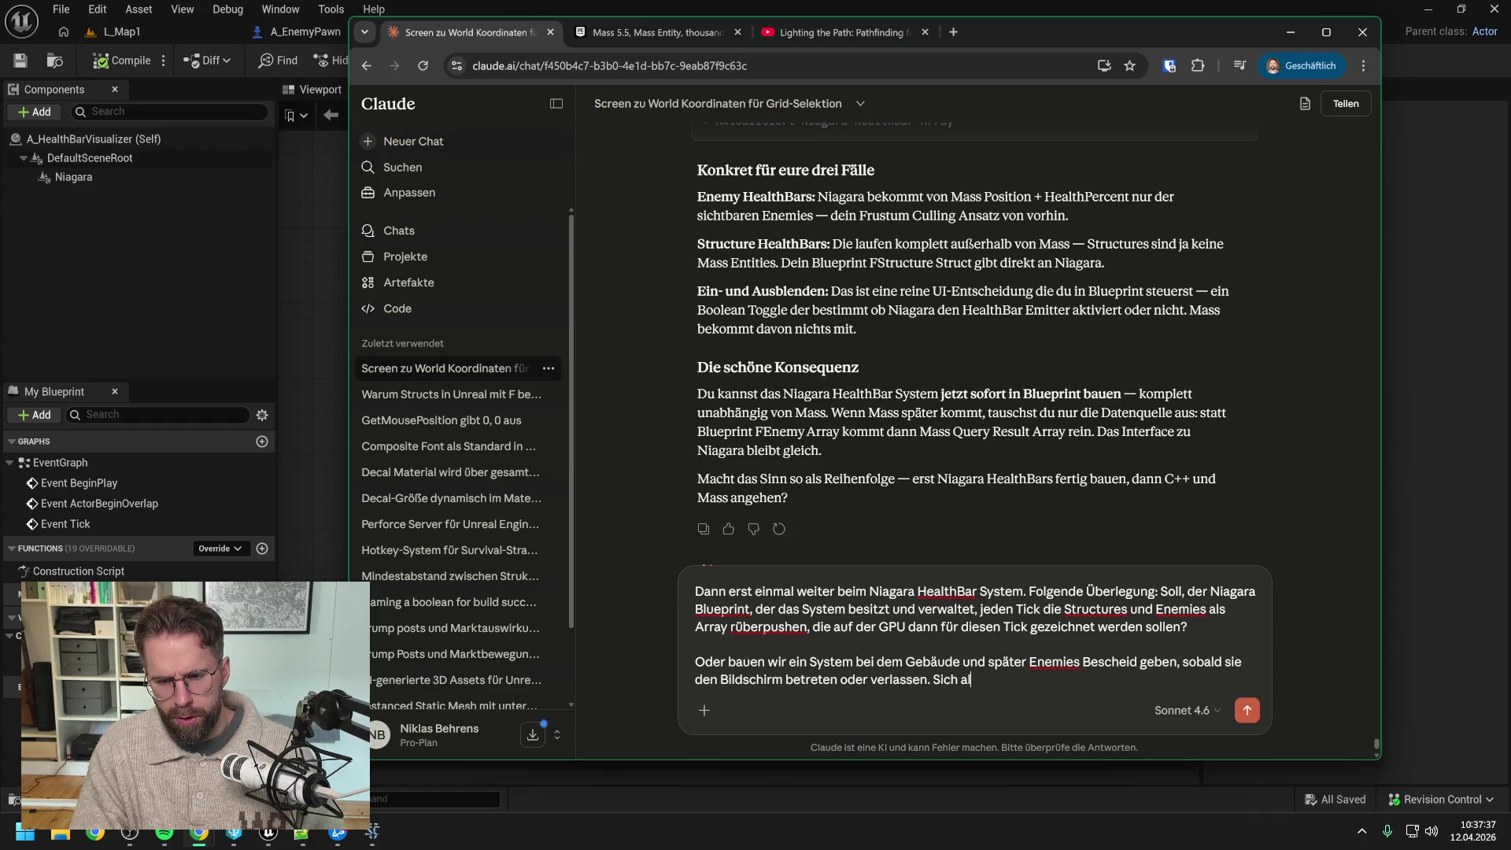
pyautogui.write('n- un')
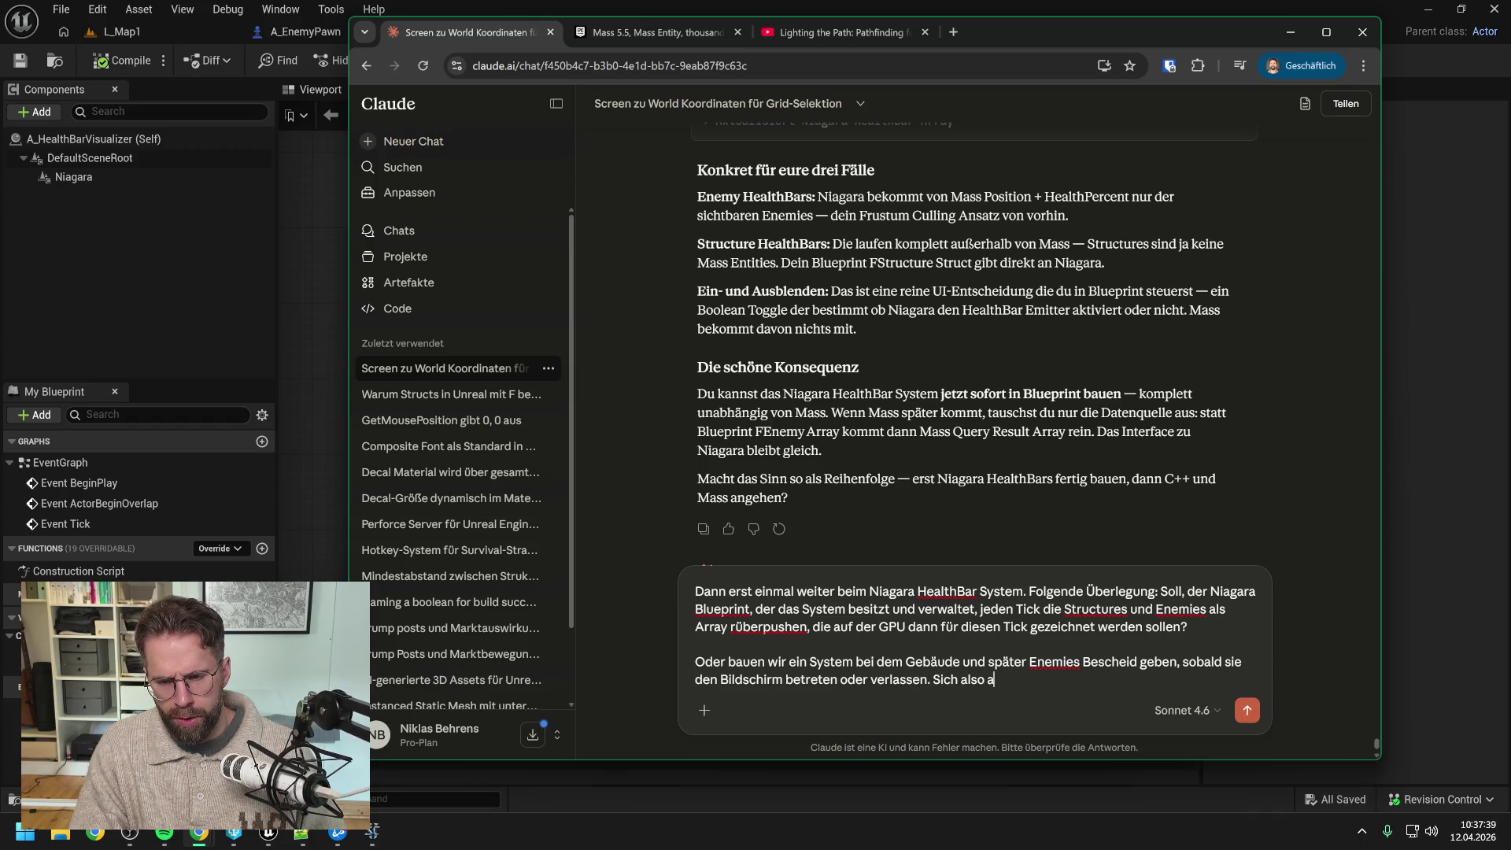
pyautogui.write('d abmelden')
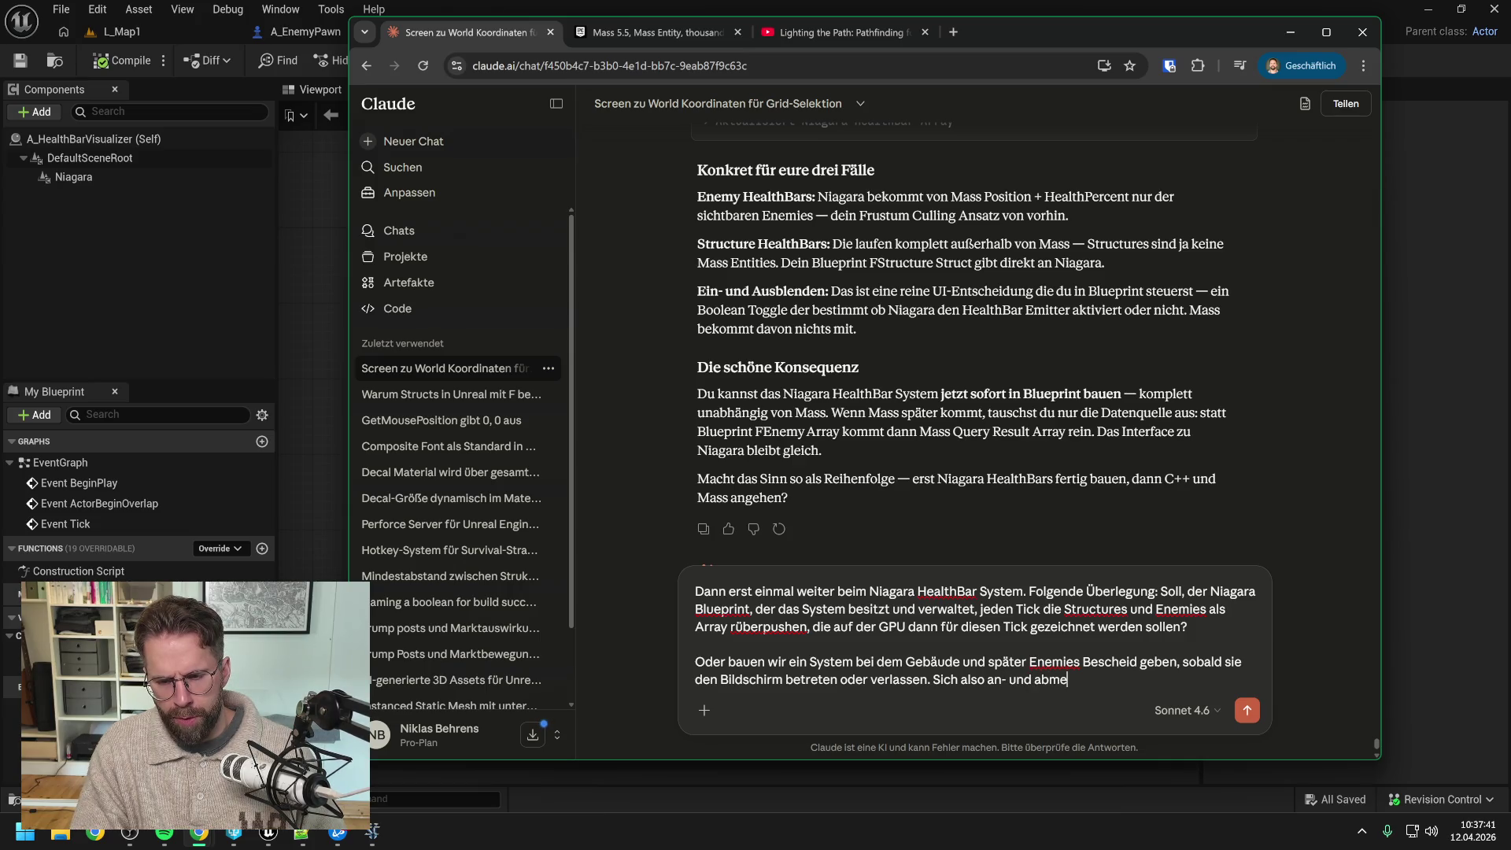
pyautogui.press('Return')
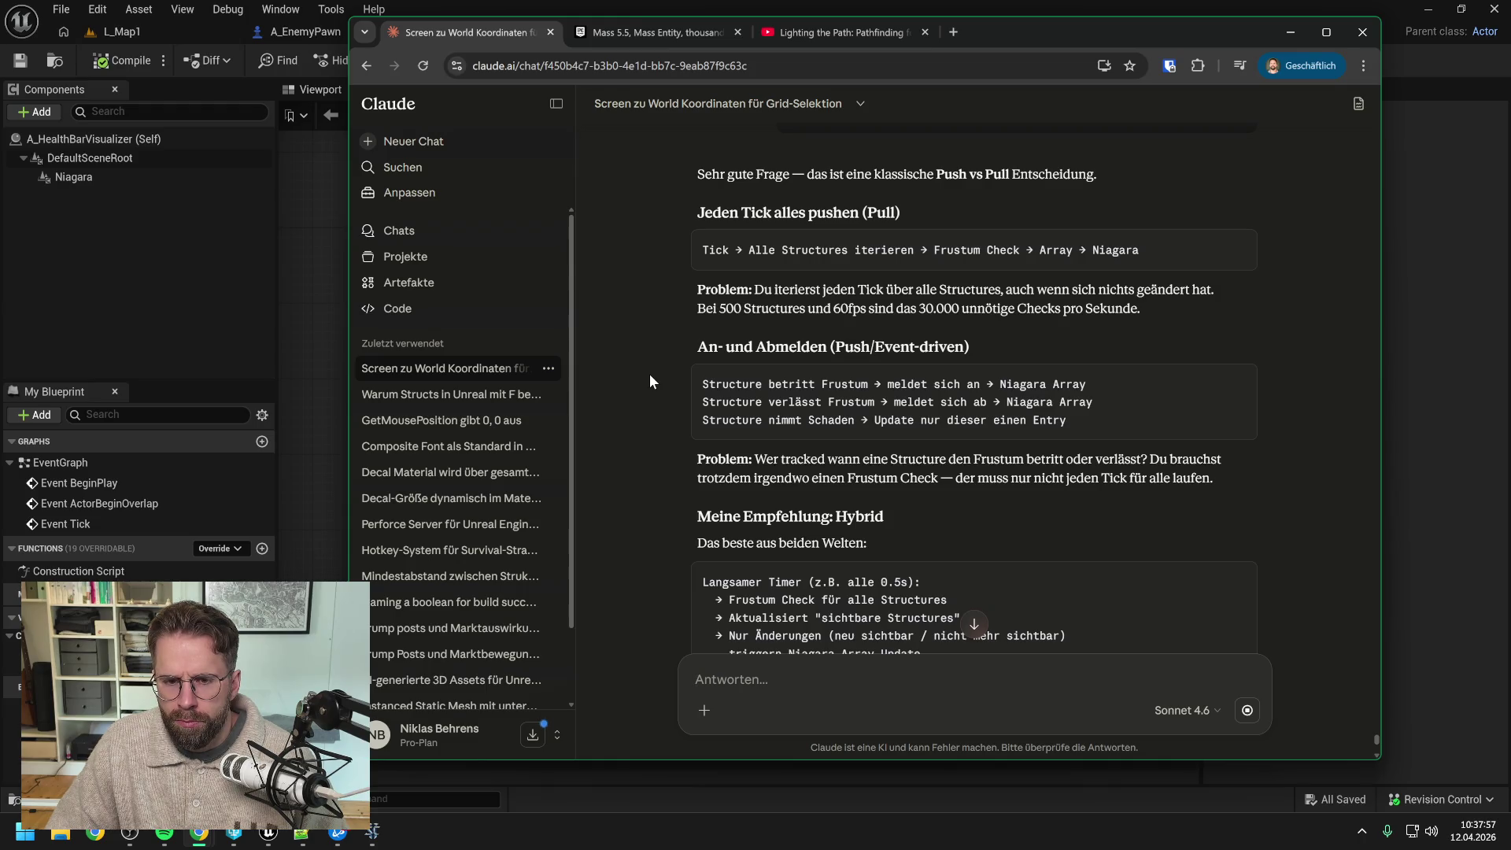
# Step: Scroll to the Push vs Pull comparison and the hybrid timer recommendation
pyautogui.scroll(-1, 650, 375)
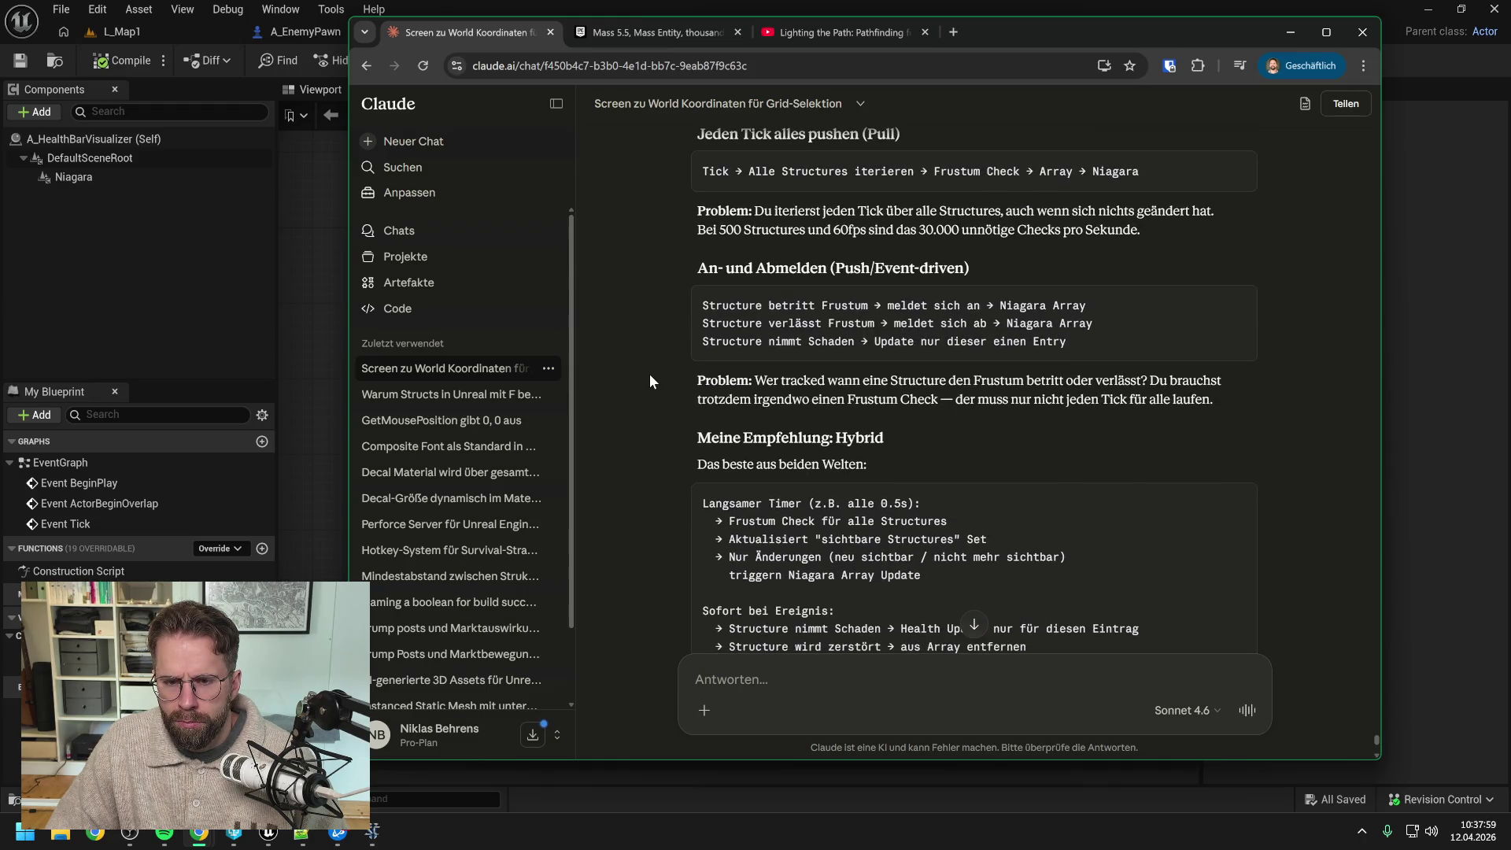